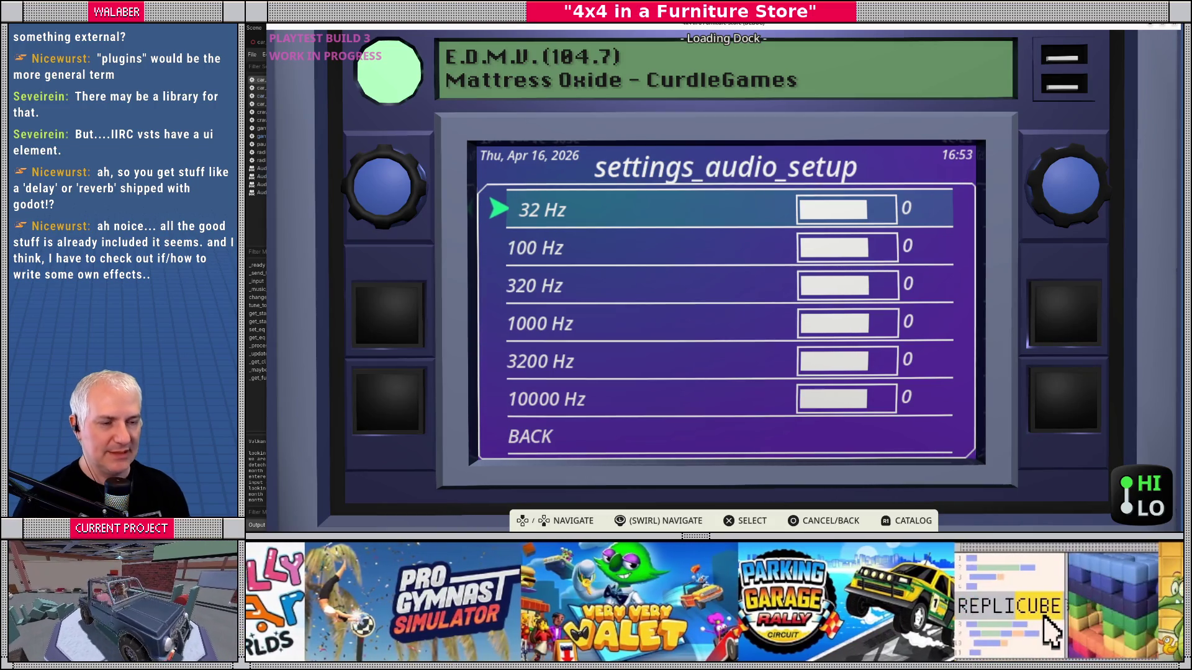
Step: Leave the EQ list and tune the radio station to FurniCHILL (92.9)
{"action": "key", "text": "Escape"}
{"action": "key", "text": "Escape"}
{"action": "key", "text": "Up"}
{"action": "key", "text": "Return"}
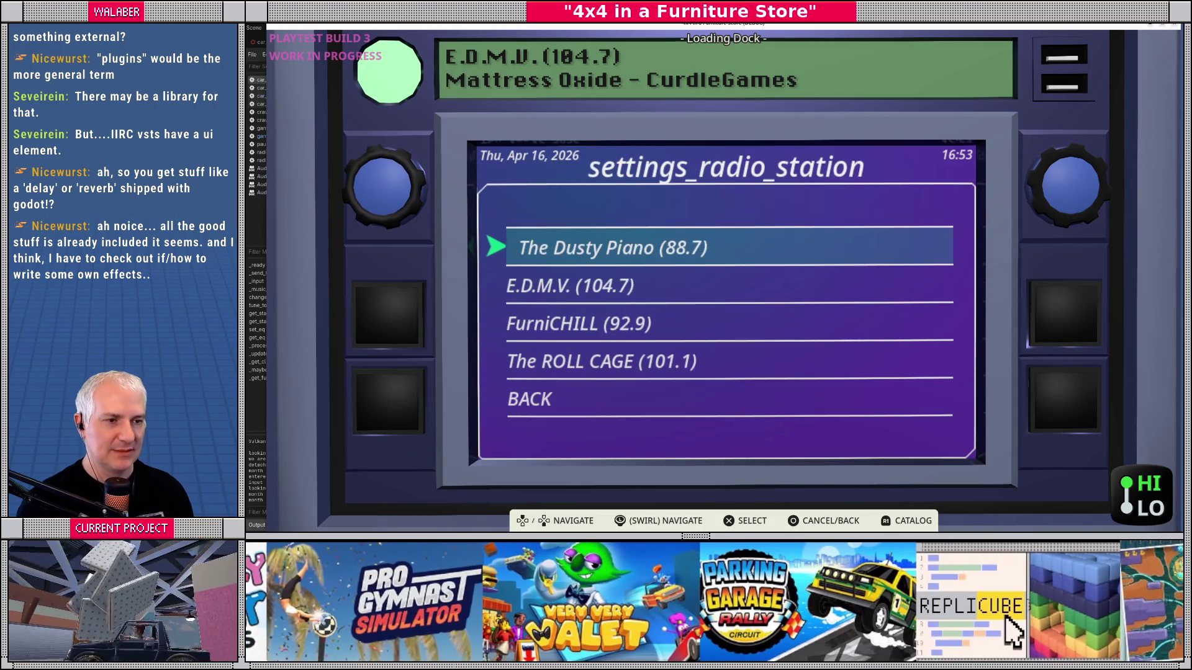
{"action": "key", "text": "Down"}
{"action": "key", "text": "Down"}
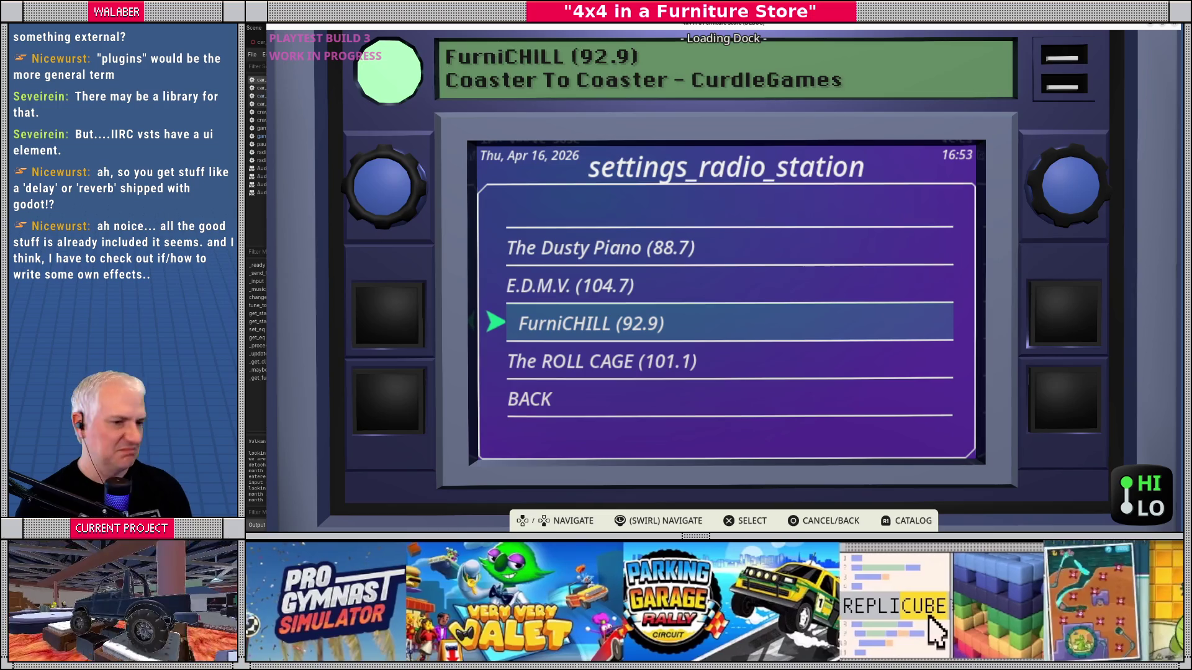
{"action": "key", "text": "Escape"}
Step: Reopen the audio setup menu and move down to the equalizer entry
{"action": "key", "text": "Down"}
{"action": "key", "text": "Return"}
{"action": "key", "text": "Down"}
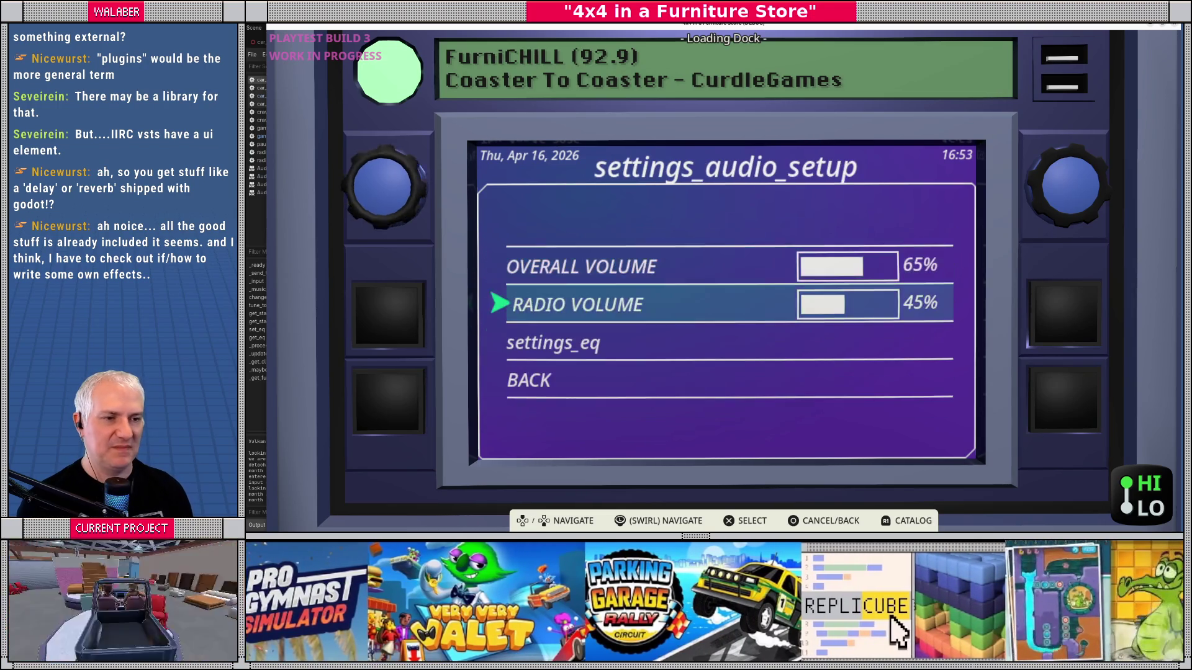
Step: Open the EQ band list and set the 32 Hz and 100 Hz bands to 24
{"action": "key", "text": "Down"}
{"action": "key", "text": "Return"}
{"action": "key", "text": "Down"}
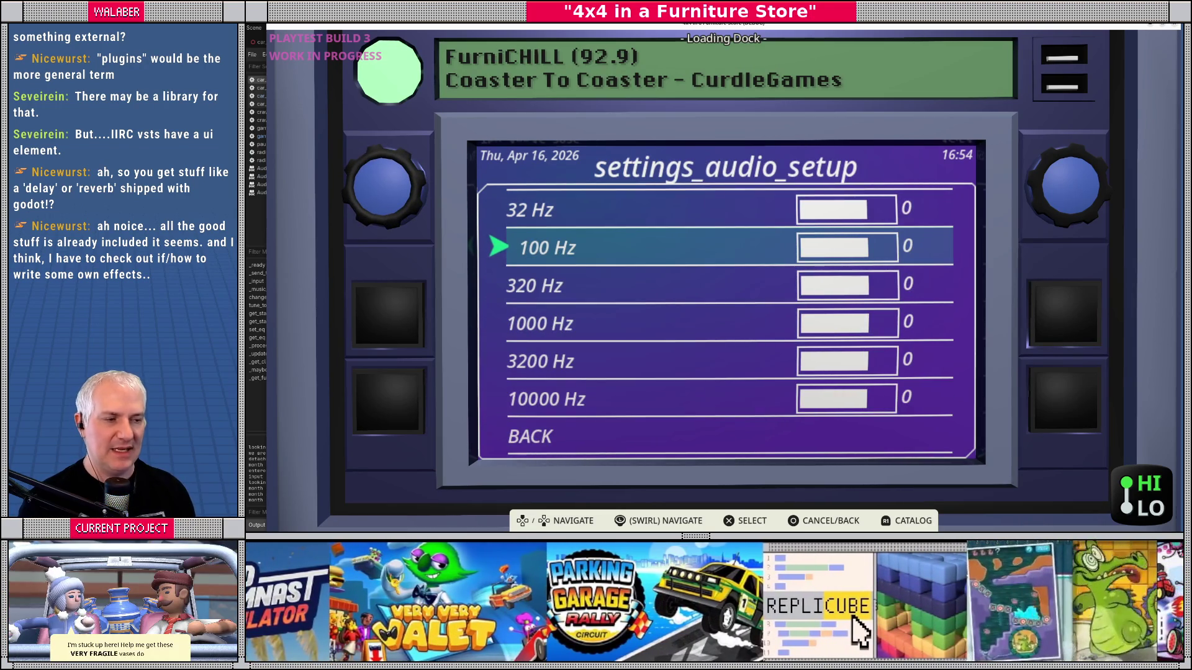
{"action": "key", "text": "Up"}
{"action": "key", "text": "Return"}
{"action": "key", "text": "Right"}
{"action": "key", "text": "Right"}
{"action": "key", "text": "Right"}
{"action": "key", "text": "Right"}
{"action": "key", "text": "Right"}
{"action": "key", "text": "Right"}
{"action": "key", "text": "Return"}
{"action": "key", "text": "Down"}
{"action": "key", "text": "Return"}
{"action": "key", "text": "Right"}
{"action": "key", "text": "Right"}
{"action": "key", "text": "Right"}
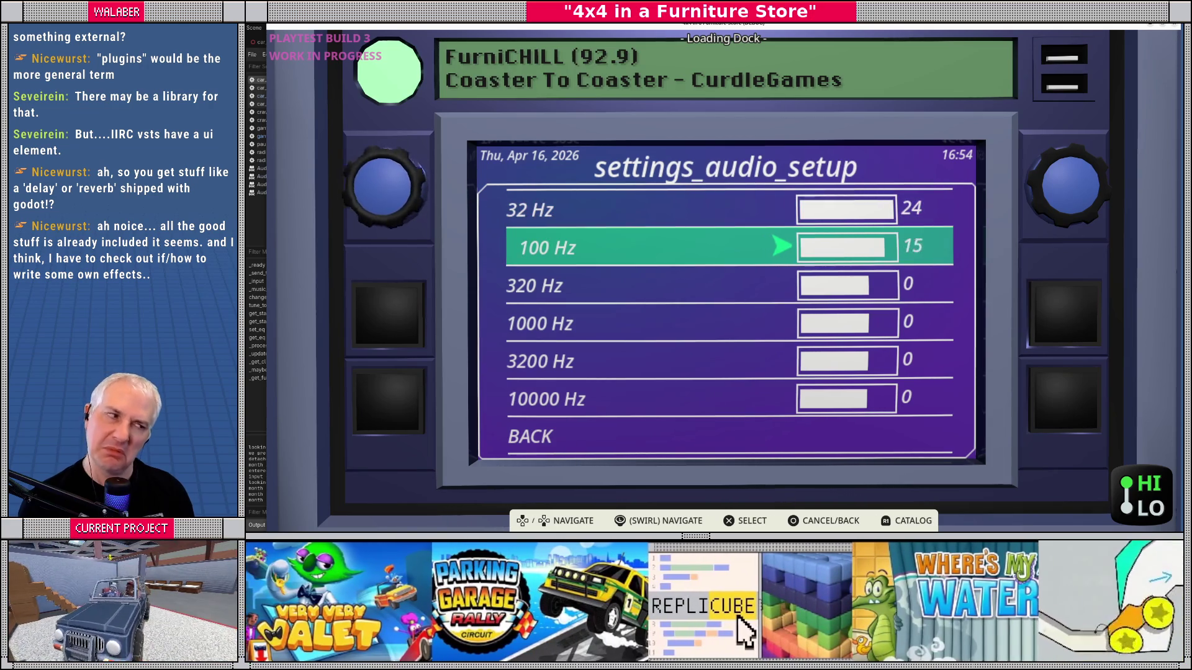
{"action": "key", "text": "Return"}
Step: Set the 320 Hz band to 13 and the 1000 Hz band to -9
{"action": "key", "text": "Down"}
{"action": "key", "text": "Return"}
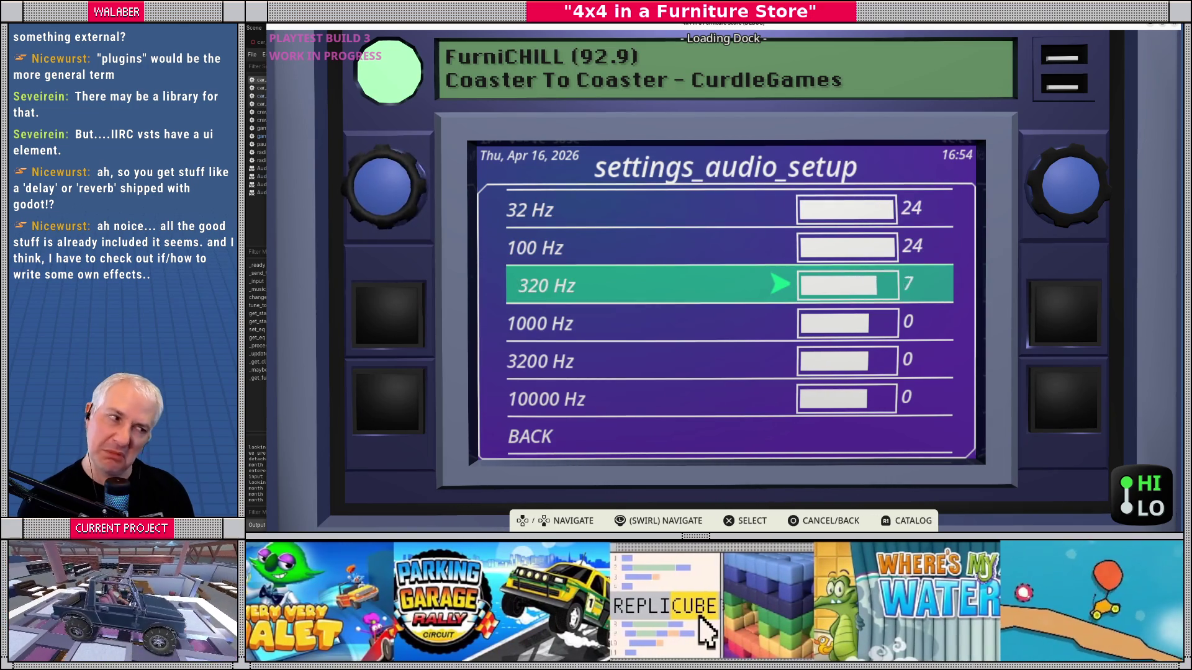
{"action": "key", "text": "Return"}
{"action": "key", "text": "Down"}
{"action": "key", "text": "Return"}
{"action": "key", "text": "Left"}
{"action": "key", "text": "Left"}
{"action": "key", "text": "Left"}
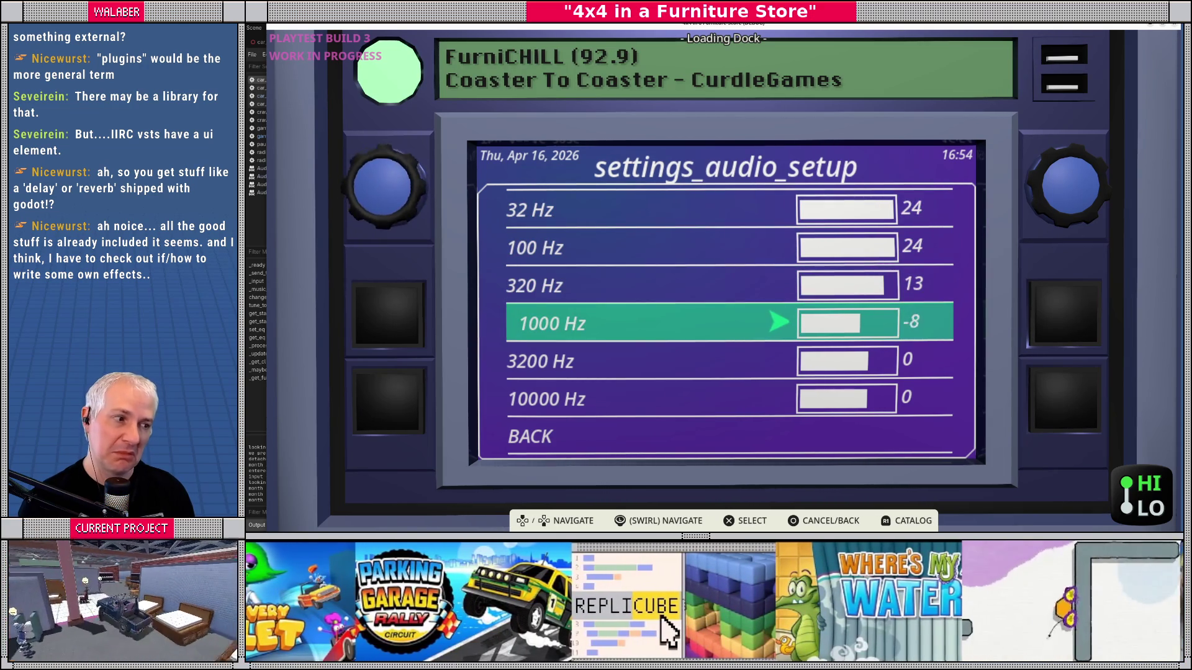
{"action": "key", "text": "Return"}
Step: Set 10000 Hz to -20 and 3200 Hz to -19, then start lowering 32 Hz
{"action": "key", "text": "Down"}
{"action": "key", "text": "Down"}
{"action": "key", "text": "Return"}
{"action": "key", "text": "Left"}
{"action": "key", "text": "Left"}
{"action": "key", "text": "Left"}
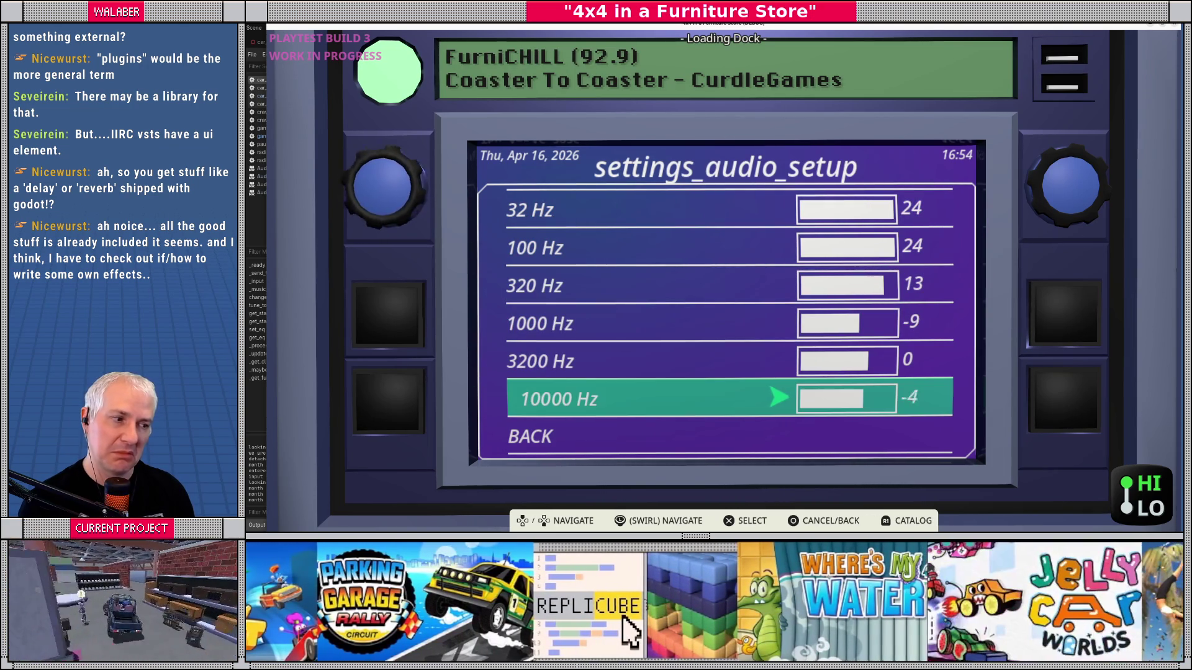
{"action": "key", "text": "Left"}
{"action": "key", "text": "Left"}
{"action": "key", "text": "Left"}
{"action": "key", "text": "Return"}
{"action": "key", "text": "Up"}
{"action": "key", "text": "Return"}
{"action": "key", "text": "Left"}
{"action": "key", "text": "Left"}
{"action": "key", "text": "Left"}
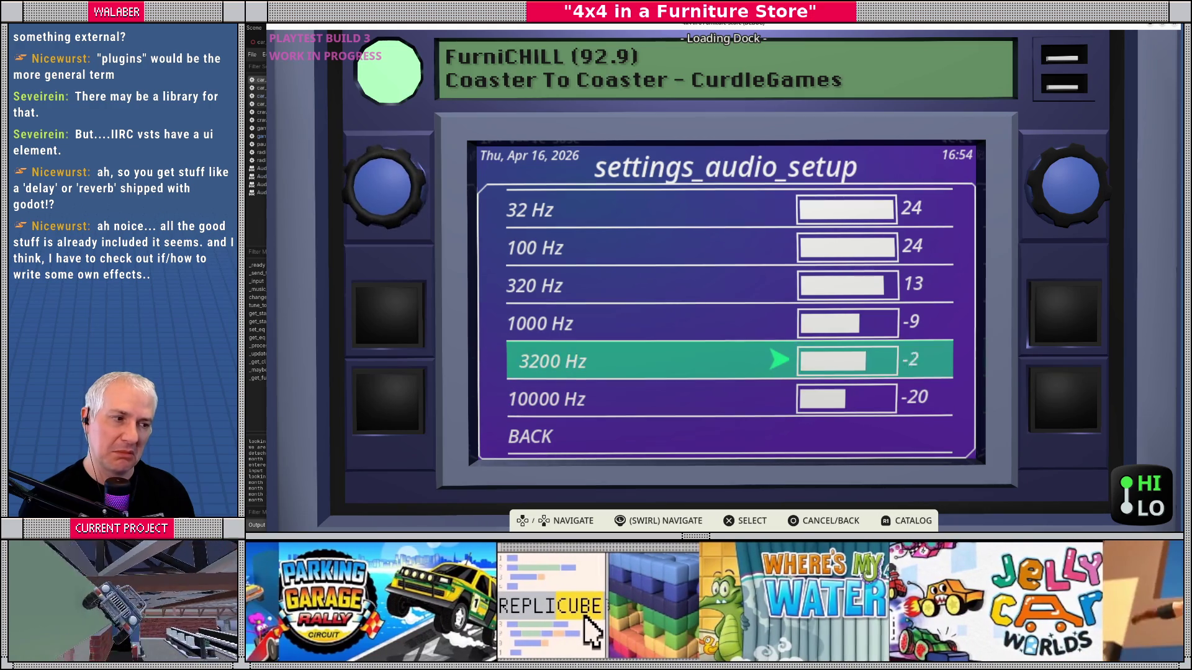
{"action": "key", "text": "Left"}
{"action": "key", "text": "Left"}
{"action": "key", "text": "Left"}
{"action": "key", "text": "Return"}
{"action": "key", "text": "Up"}
{"action": "key", "text": "Up"}
{"action": "key", "text": "Up"}
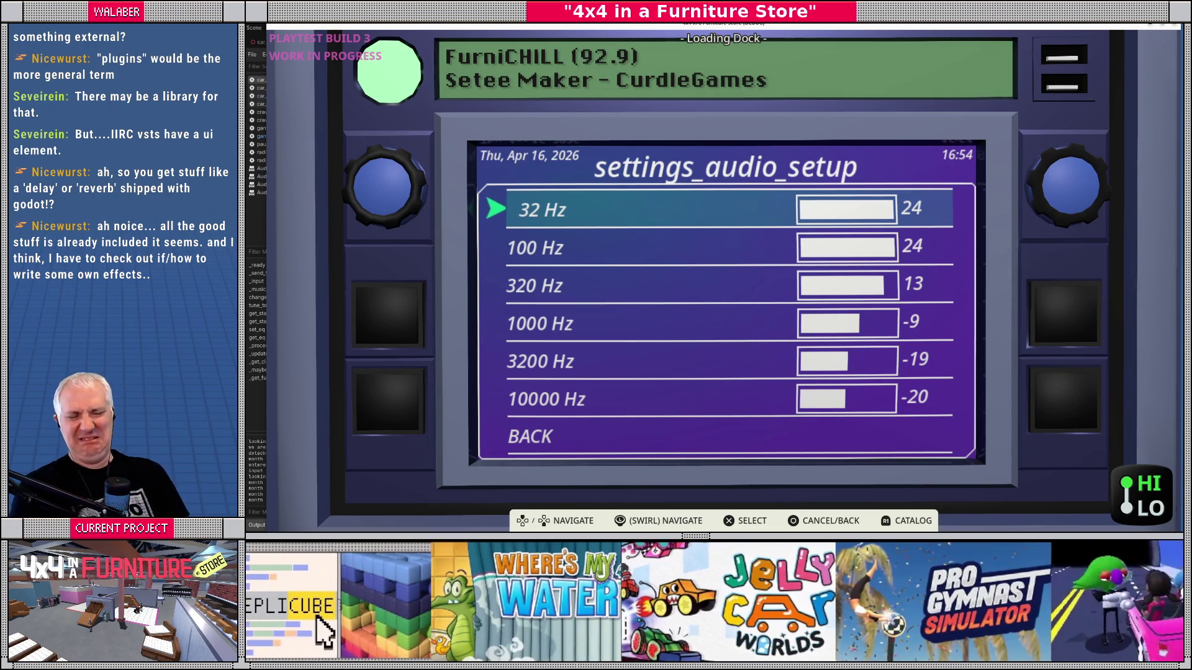
{"action": "key", "text": "Left"}
{"action": "key", "text": "Left"}
{"action": "key", "text": "Left"}
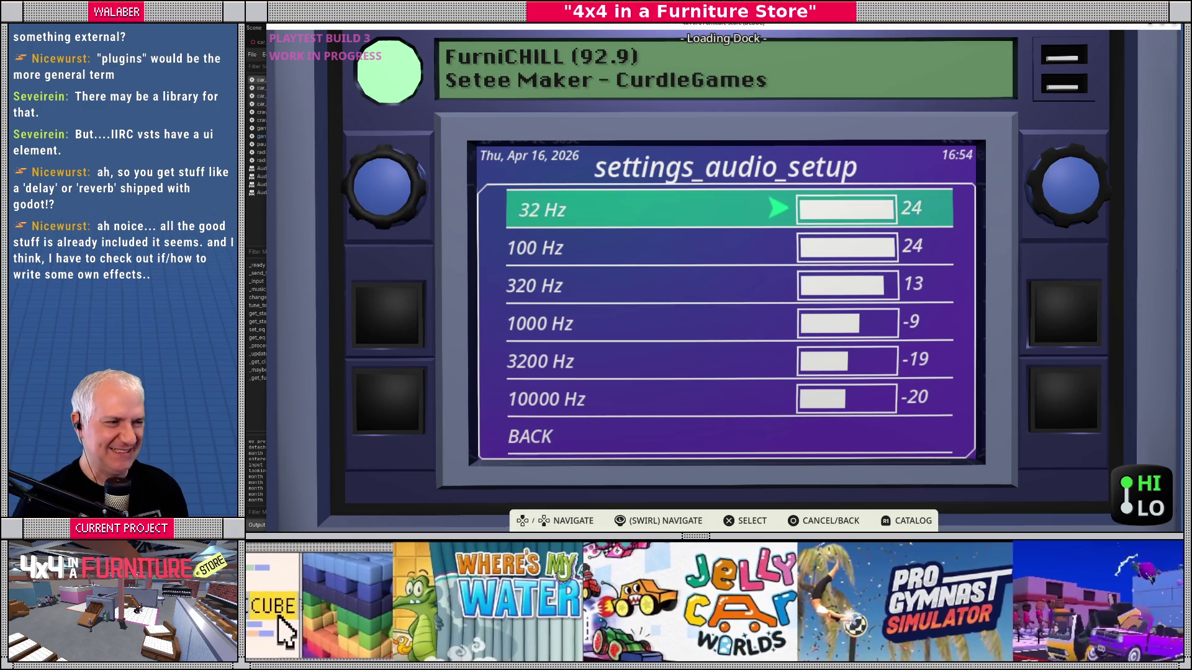
Step: Set 32 Hz and 100 Hz to 17, 320 Hz to 10, and cut 1000 Hz to -27
{"action": "key", "text": "Down"}
{"action": "key", "text": "Left"}
{"action": "key", "text": "Left"}
{"action": "key", "text": "Left"}
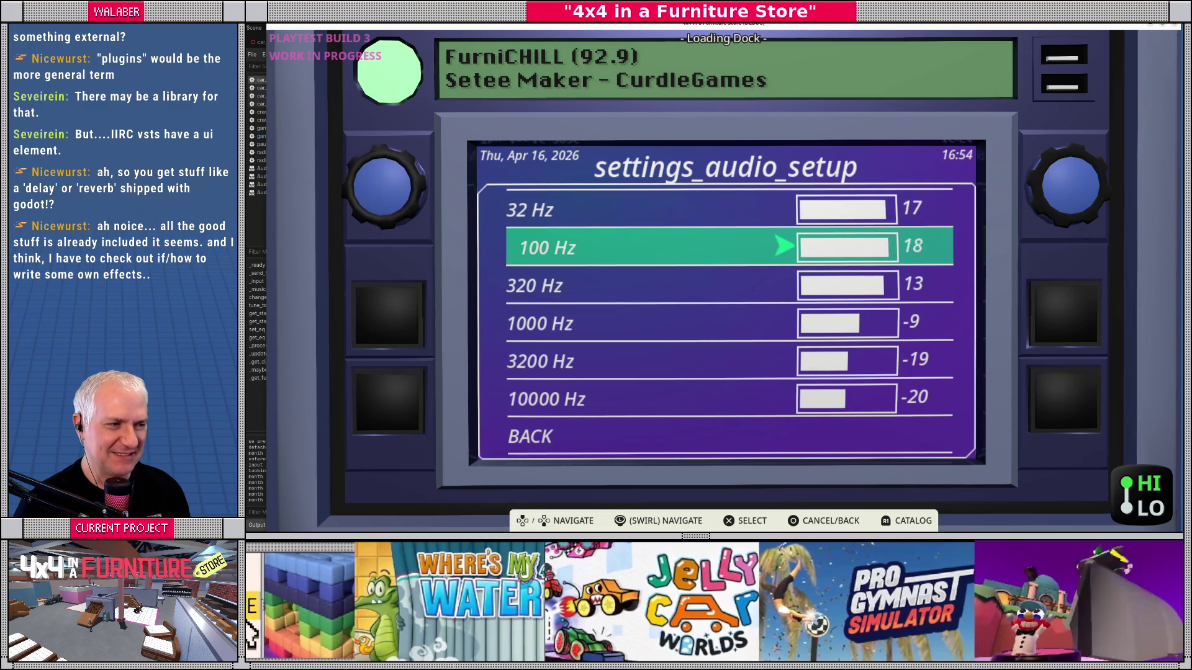
{"action": "key", "text": "Down"}
{"action": "key", "text": "Left"}
{"action": "key", "text": "Left"}
{"action": "key", "text": "Left"}
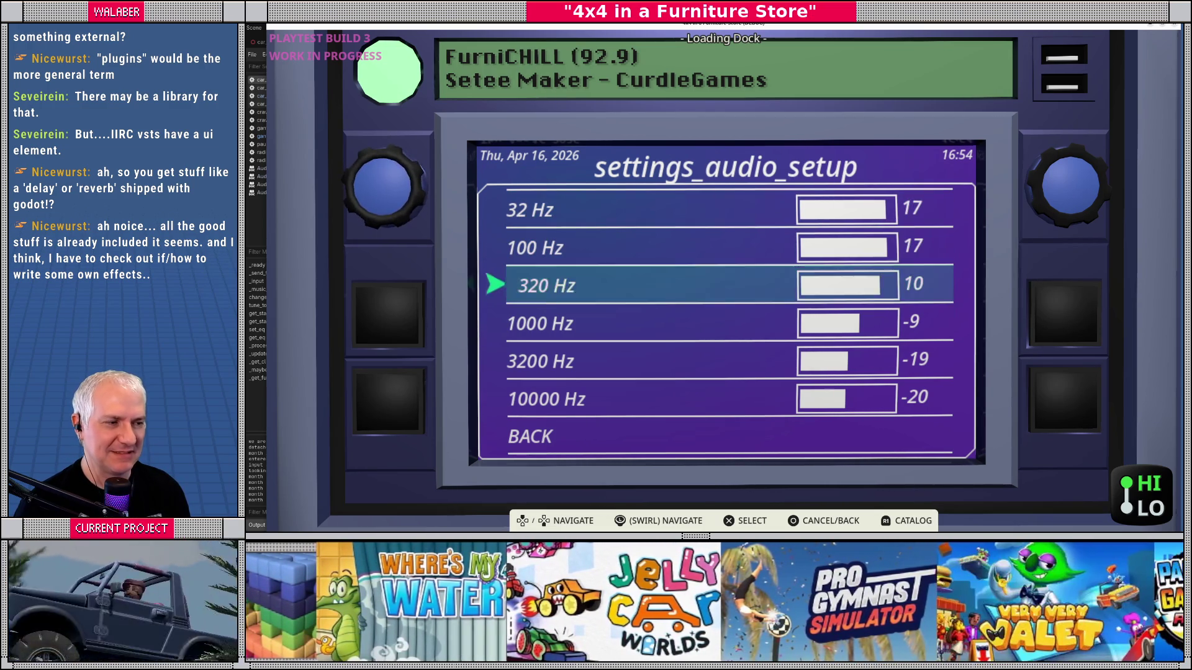
{"action": "key", "text": "Down"}
{"action": "key", "text": "Left"}
{"action": "key", "text": "Left"}
{"action": "key", "text": "Left"}
{"action": "key", "text": "Left"}
{"action": "key", "text": "Left"}
{"action": "key", "text": "Left"}
{"action": "key", "text": "Down"}
{"action": "key", "text": "Left"}
{"action": "key", "text": "Left"}
{"action": "key", "text": "Left"}
Step: Cut 3200 Hz to -46 and 10000 Hz to -55, then review the bands
{"action": "key", "text": "Left"}
{"action": "key", "text": "Left"}
{"action": "key", "text": "Left"}
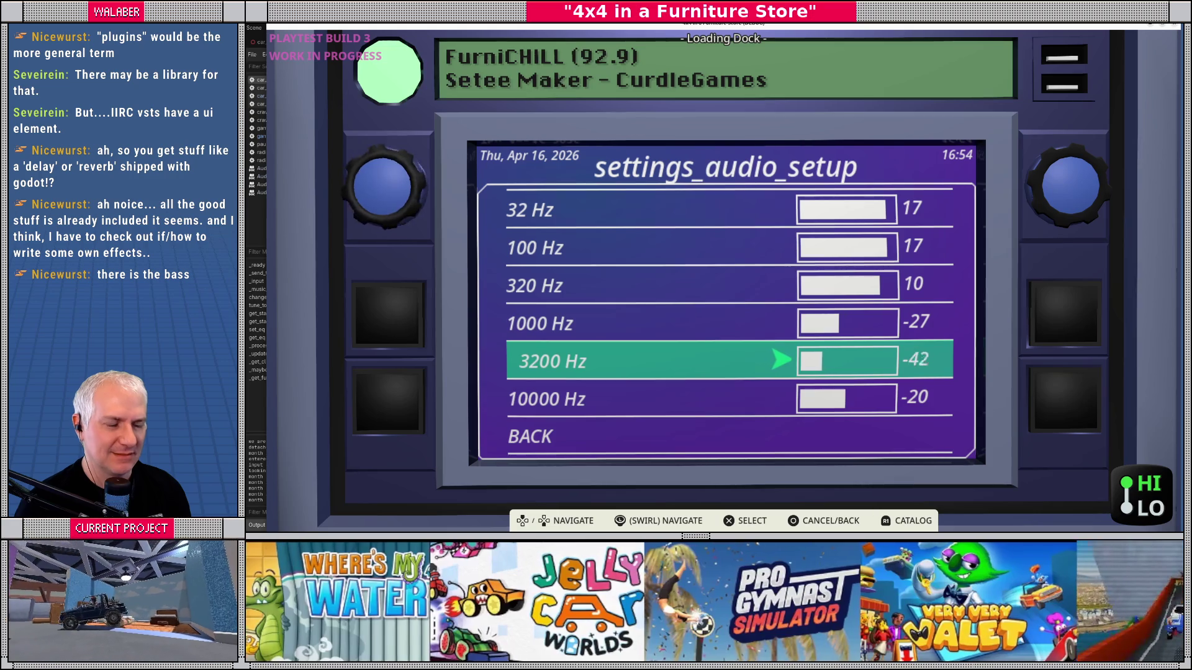
{"action": "key", "text": "Down"}
{"action": "key", "text": "Left"}
{"action": "key", "text": "Left"}
{"action": "key", "text": "Left"}
{"action": "key", "text": "Left"}
{"action": "key", "text": "Left"}
{"action": "key", "text": "Left"}
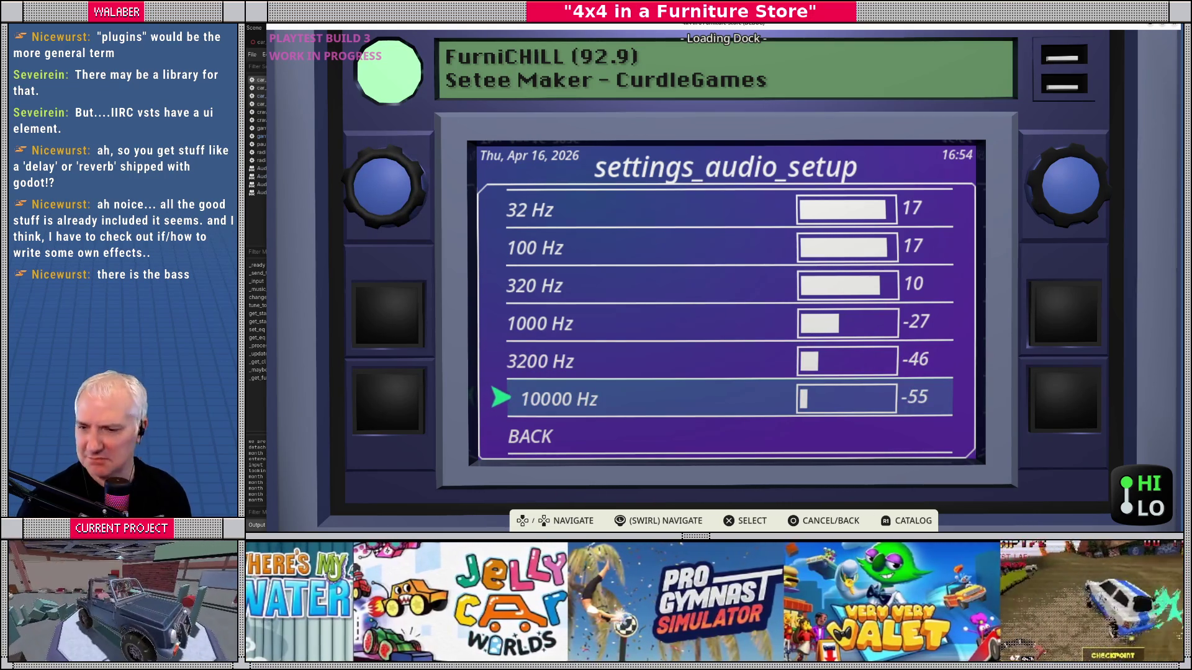
{"action": "key", "text": "Up"}
{"action": "key", "text": "Up"}
{"action": "key", "text": "Up"}
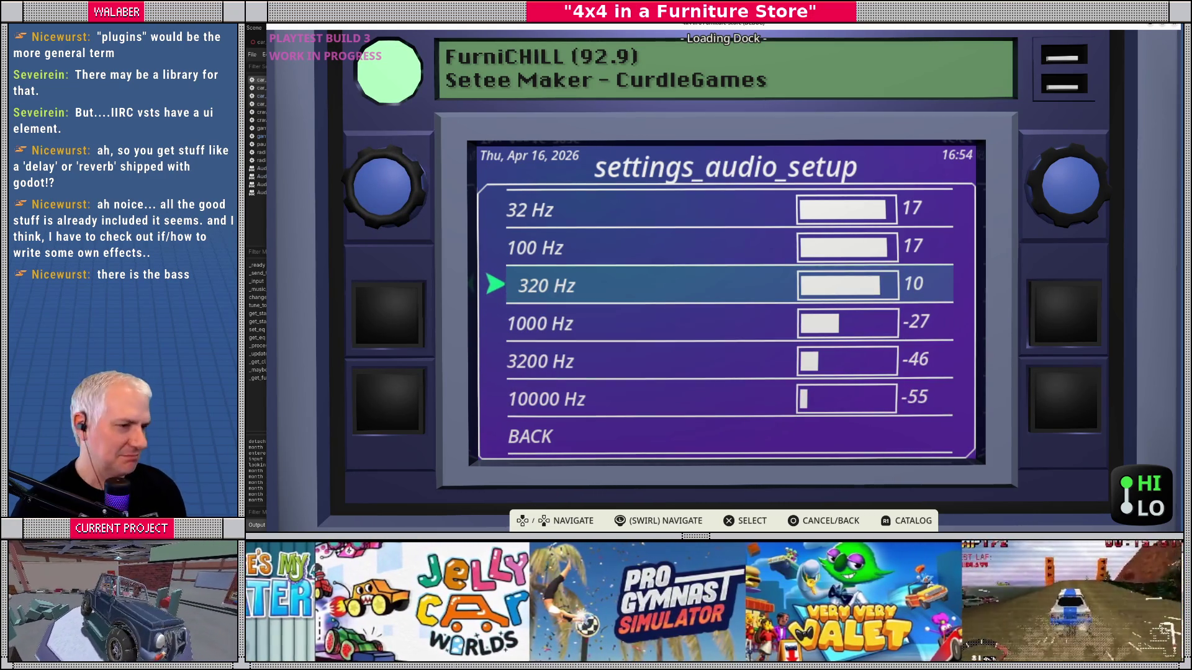
{"action": "key", "text": "Up"}
{"action": "key", "text": "Up"}
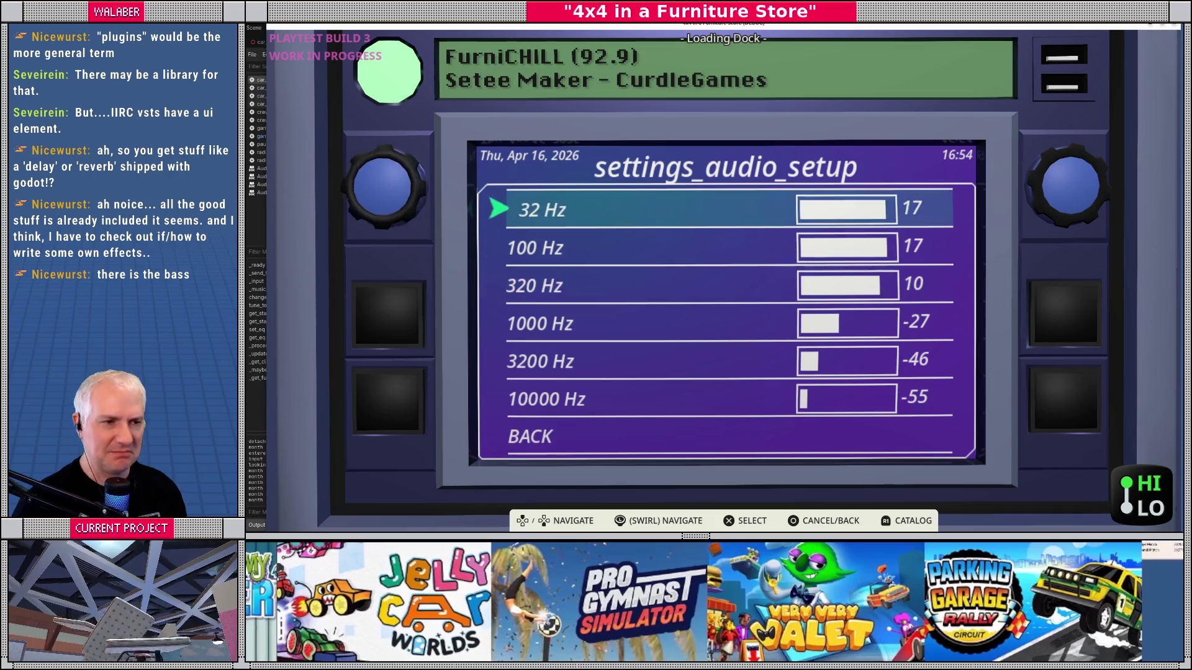
{"action": "key", "text": "Down"}
{"action": "key", "text": "Down"}
{"action": "key", "text": "Down"}
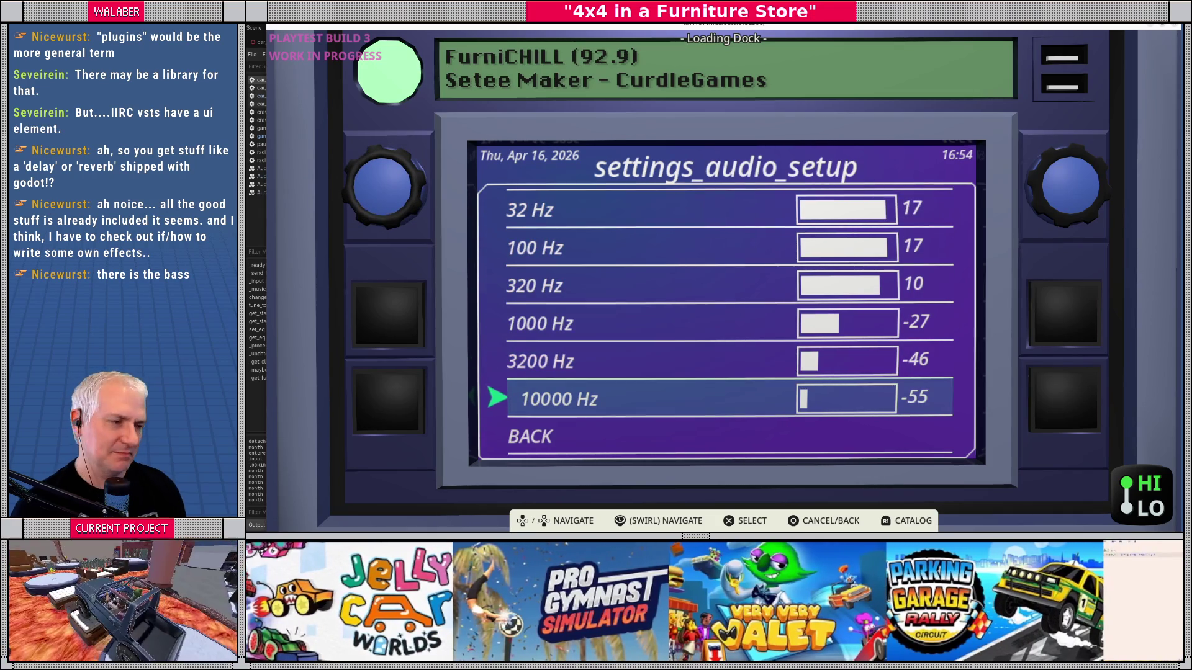
{"action": "key", "text": "Up"}
{"action": "key", "text": "Up"}
{"action": "key", "text": "Up"}
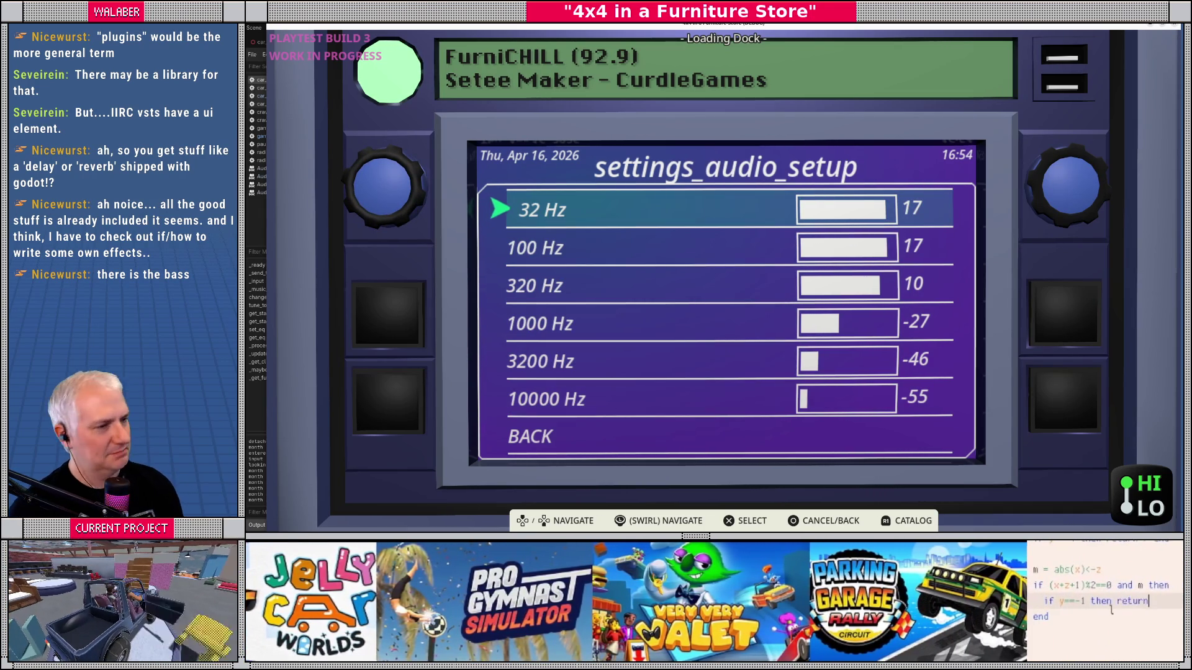
{"action": "key", "text": "Down"}
{"action": "key", "text": "Down"}
{"action": "key", "text": "Down"}
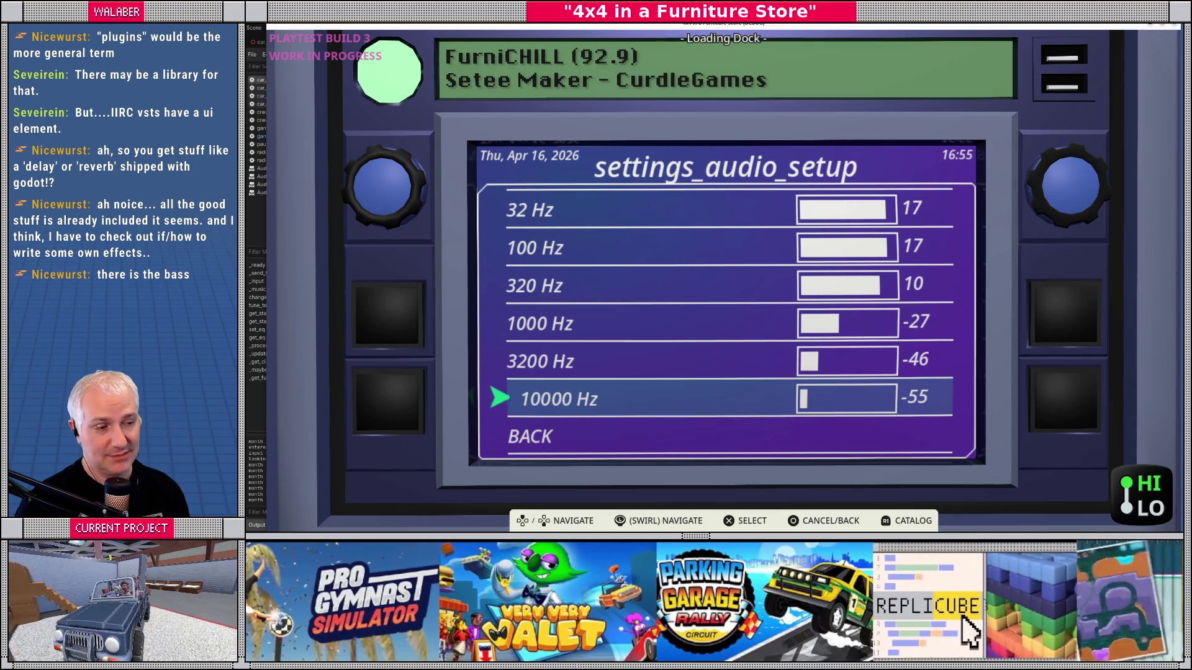
Step: Lower the 320 Hz band to -6 and raise the 1000 Hz band to -15
{"action": "key", "text": "Up"}
{"action": "key", "text": "Up"}
{"action": "key", "text": "Up"}
{"action": "key", "text": "Return"}
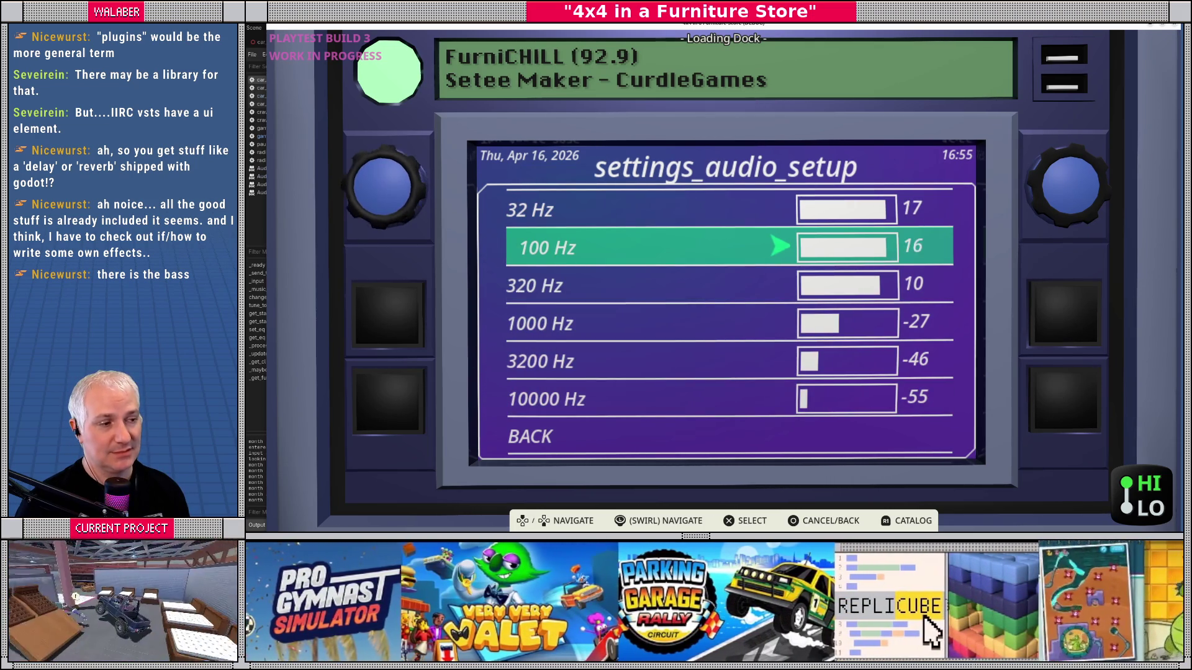
{"action": "key", "text": "Down"}
{"action": "key", "text": "Left"}
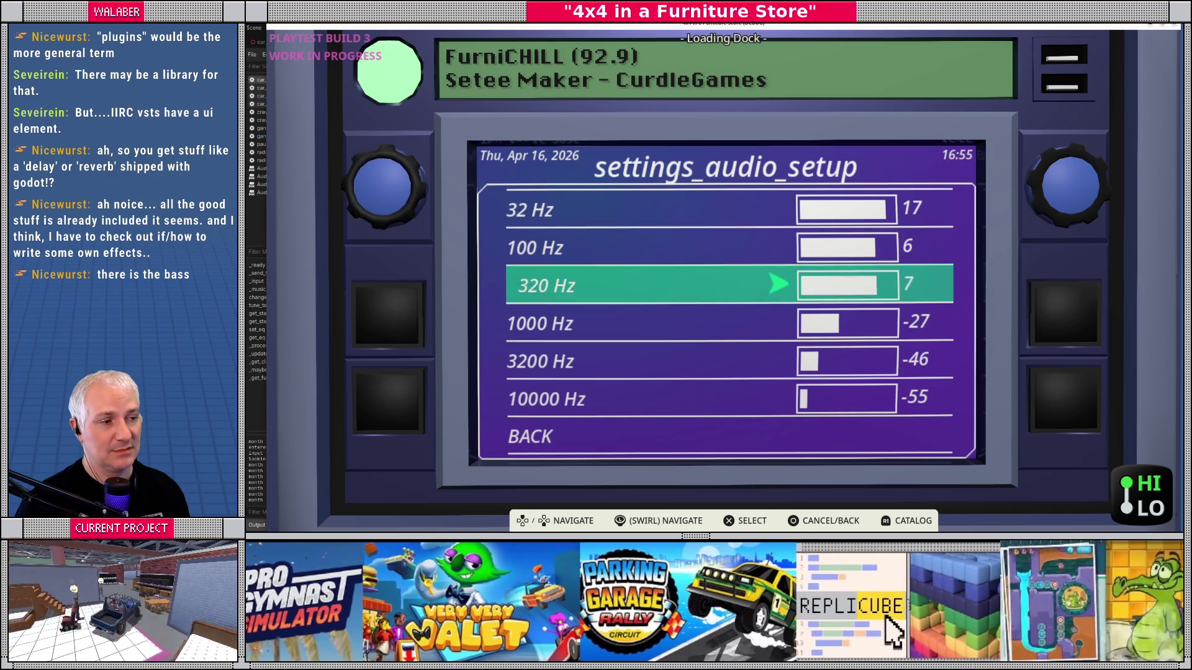
{"action": "key", "text": "Return"}
{"action": "key", "text": "Down"}
{"action": "key", "text": "Return"}
{"action": "key", "text": "Right"}
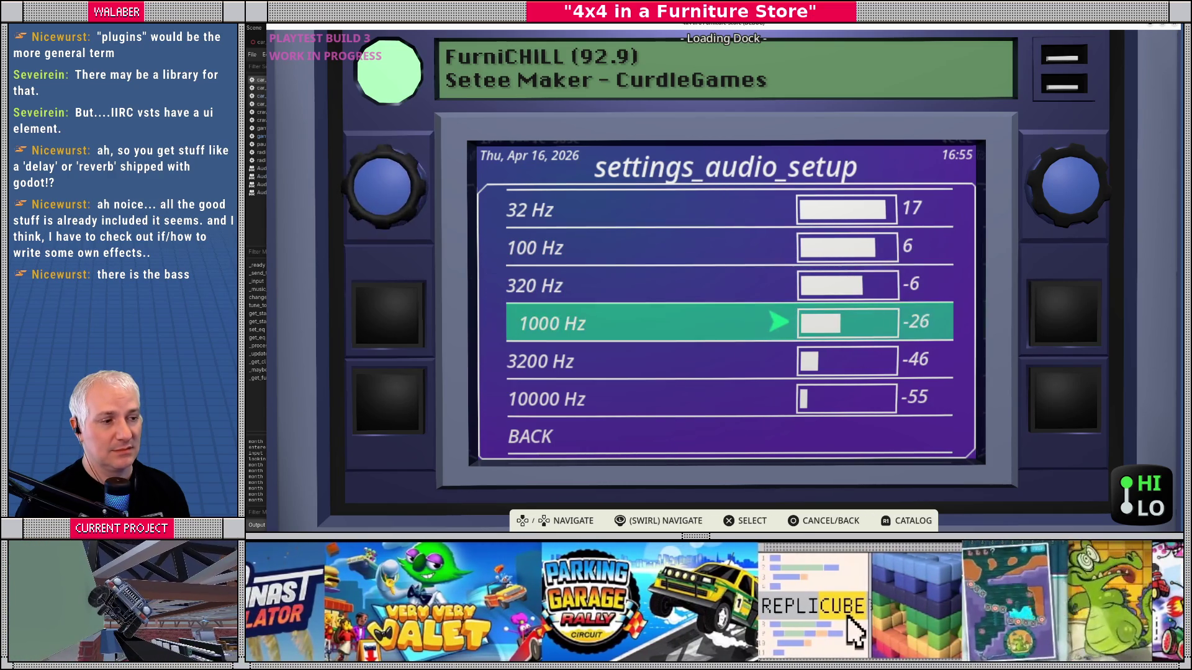
{"action": "key", "text": "Return"}
Step: Raise the 3200 Hz band to 7 and push 10000 Hz well above zero
{"action": "key", "text": "Down"}
{"action": "key", "text": "Return"}
{"action": "key", "text": "Right"}
{"action": "key", "text": "Right"}
{"action": "key", "text": "Right"}
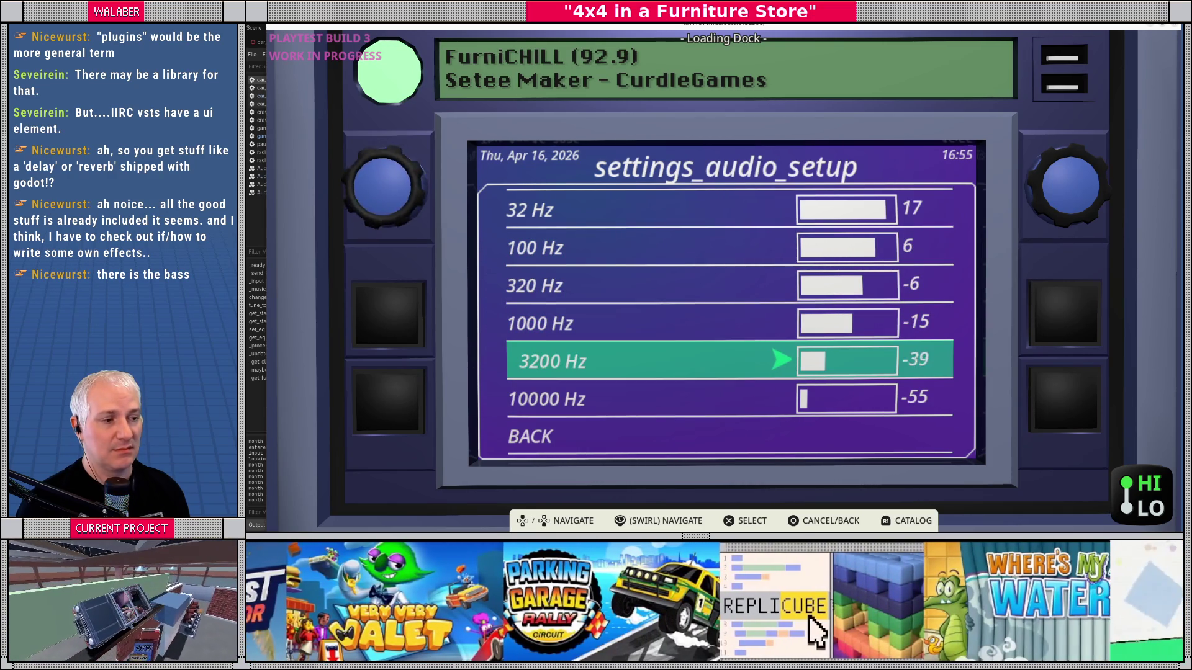
{"action": "key", "text": "Right"}
{"action": "key", "text": "Right"}
{"action": "key", "text": "Right"}
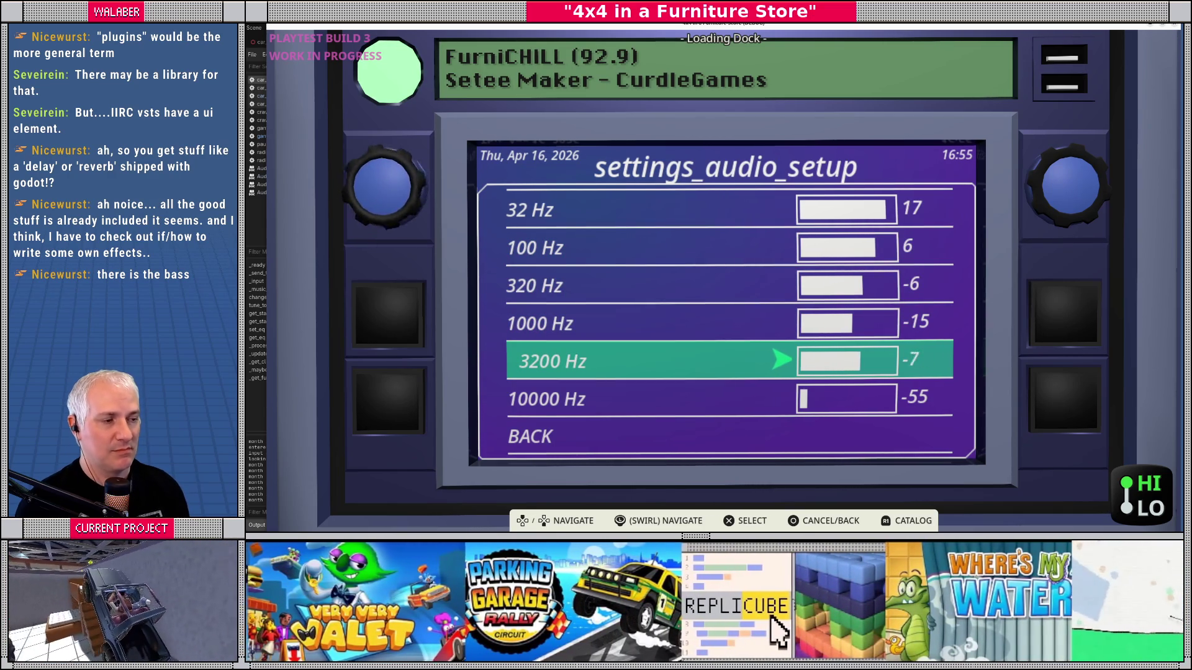
{"action": "key", "text": "Return"}
{"action": "key", "text": "Down"}
{"action": "key", "text": "Return"}
{"action": "key", "text": "Right"}
{"action": "key", "text": "Right"}
{"action": "key", "text": "Right"}
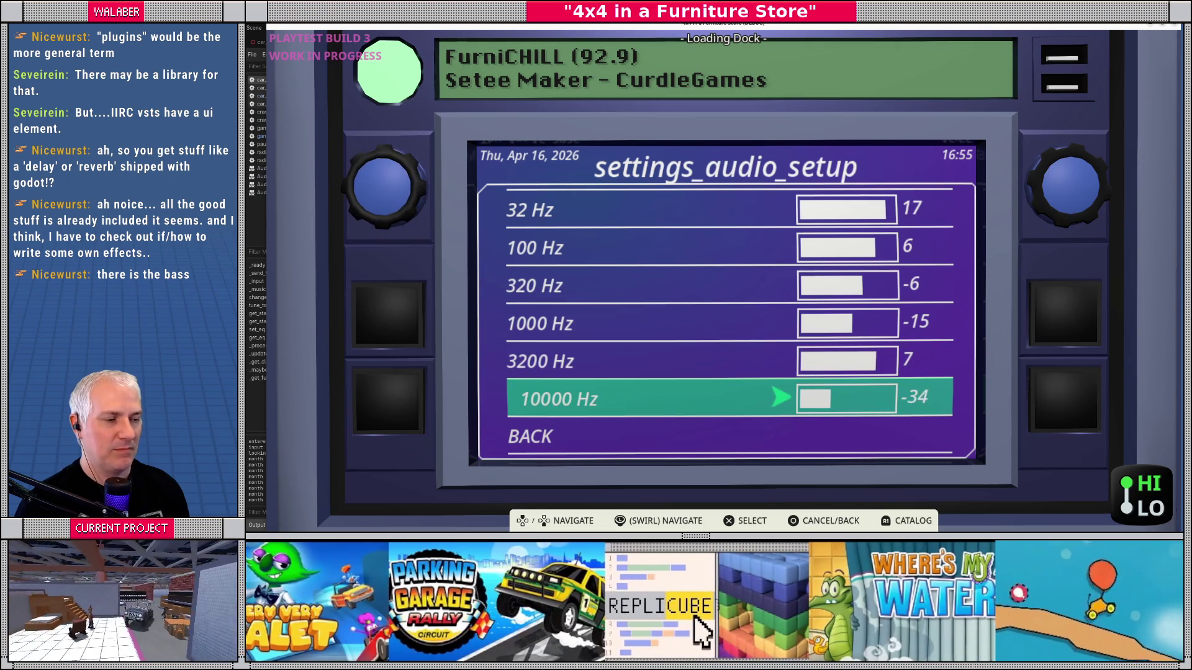
{"action": "key", "text": "Right"}
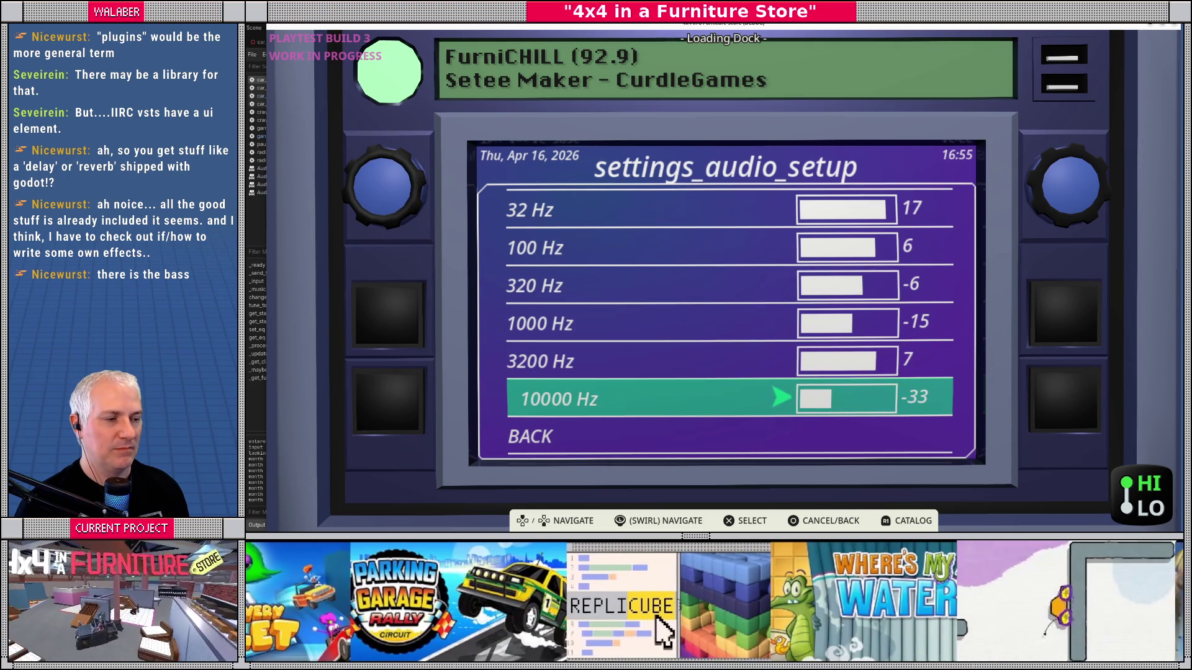
{"action": "key", "text": "Right"}
{"action": "key", "text": "Right"}
{"action": "key", "text": "Right"}
{"action": "key", "text": "Right"}
{"action": "key", "text": "Right"}
{"action": "key", "text": "Right"}
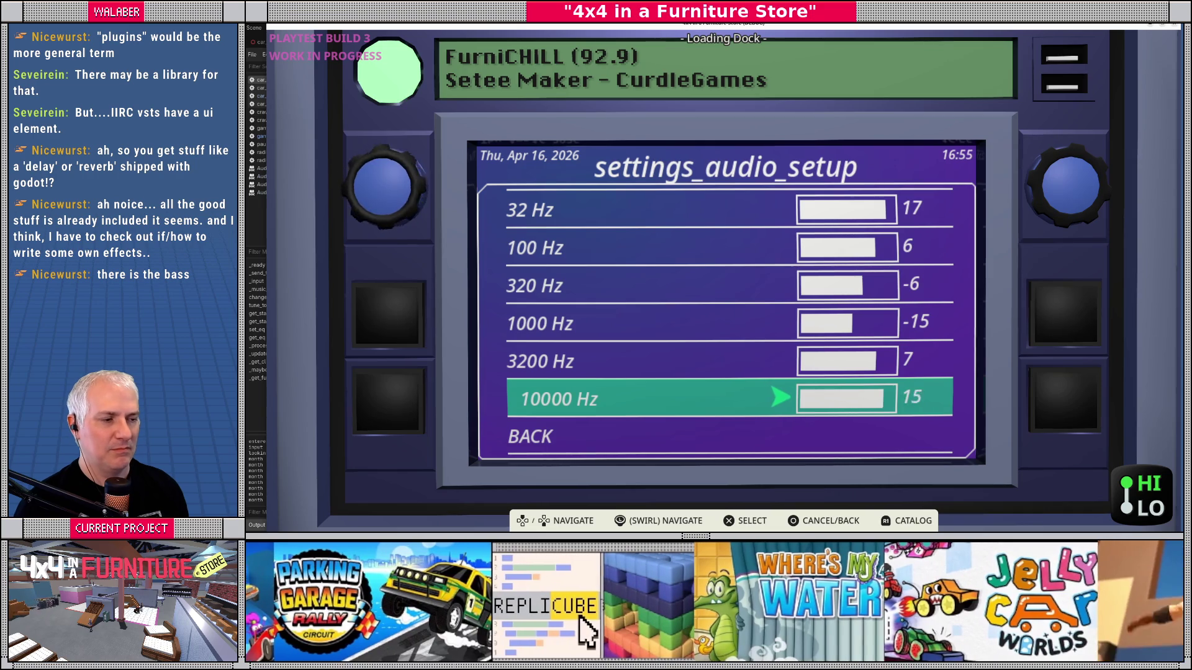
Step: Raise 1000 Hz to -12, lower 320 Hz to -8 and 100 Hz, and drop 32 Hz to 5
{"action": "key", "text": "Up"}
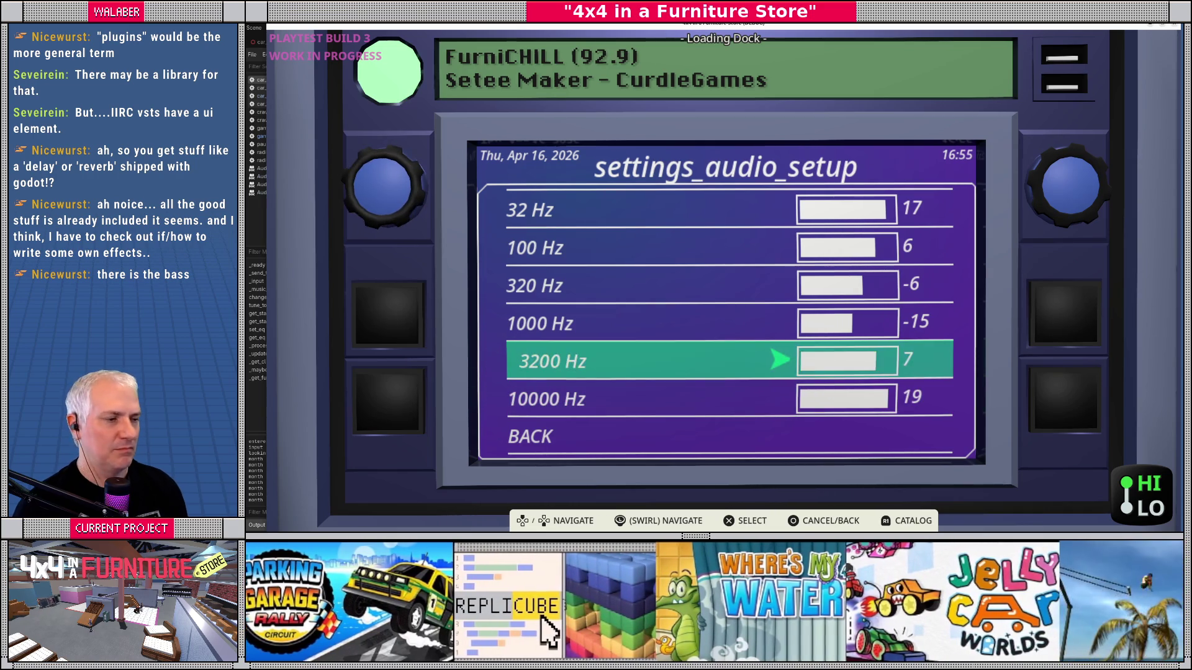
{"action": "key", "text": "Up"}
{"action": "key", "text": "Right"}
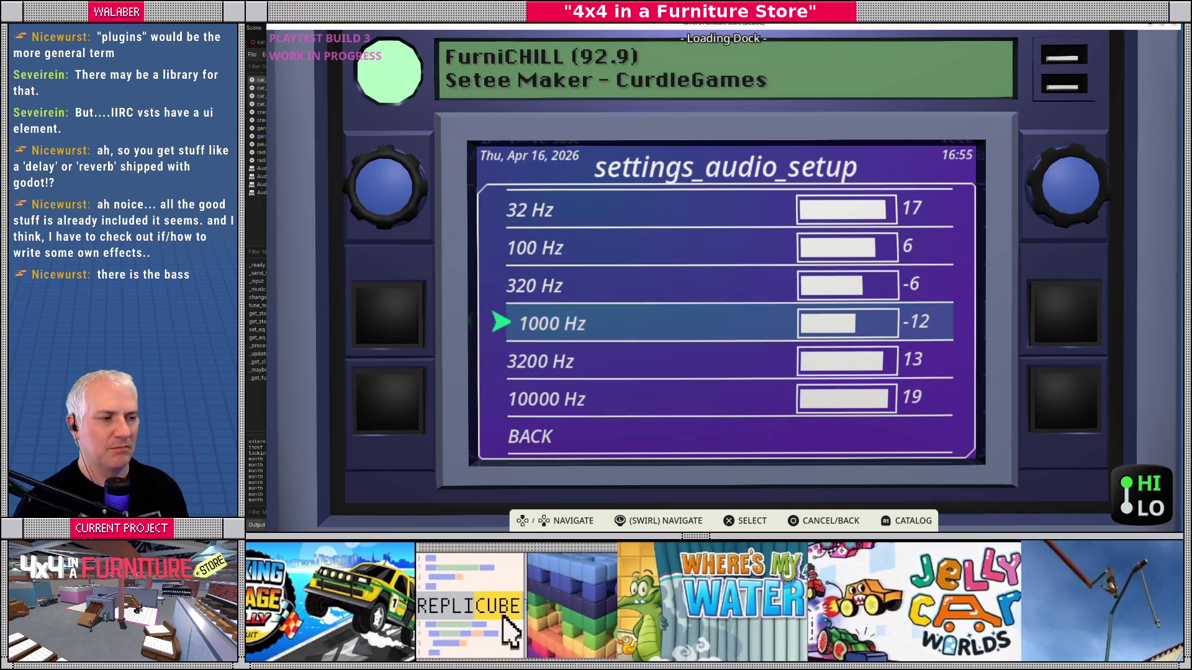
{"action": "key", "text": "Up"}
{"action": "key", "text": "Left"}
{"action": "key", "text": "Up"}
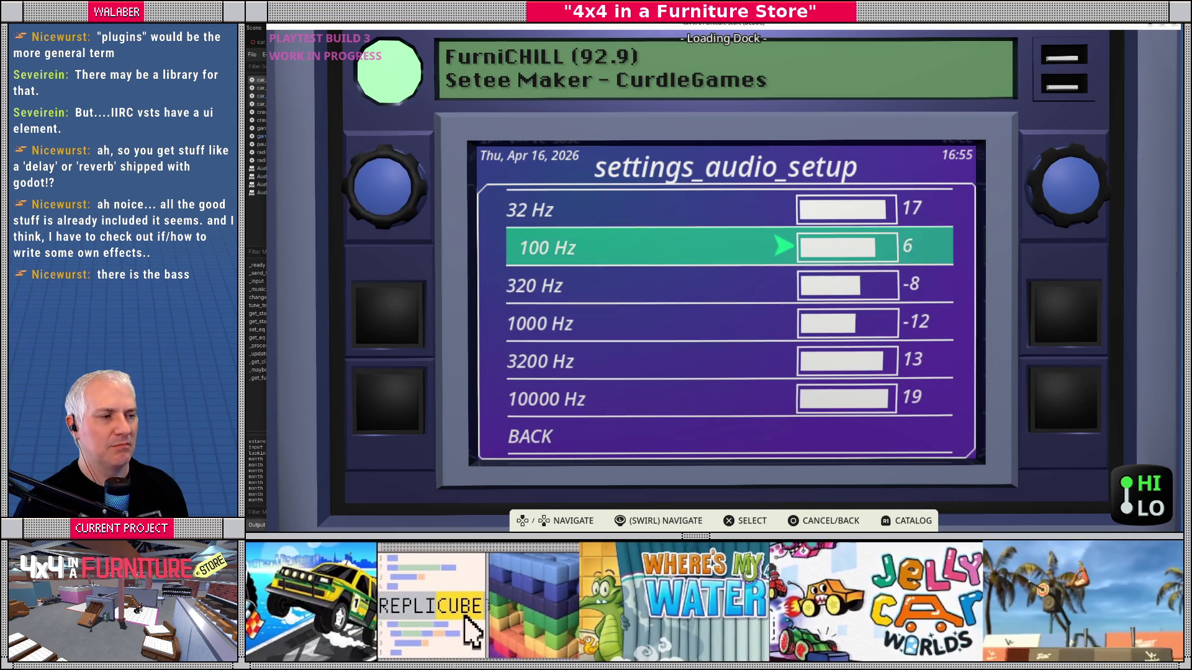
{"action": "key", "text": "Left"}
{"action": "key", "text": "Left"}
{"action": "key", "text": "Up"}
{"action": "key", "text": "Left"}
{"action": "key", "text": "Left"}
{"action": "key", "text": "Left"}
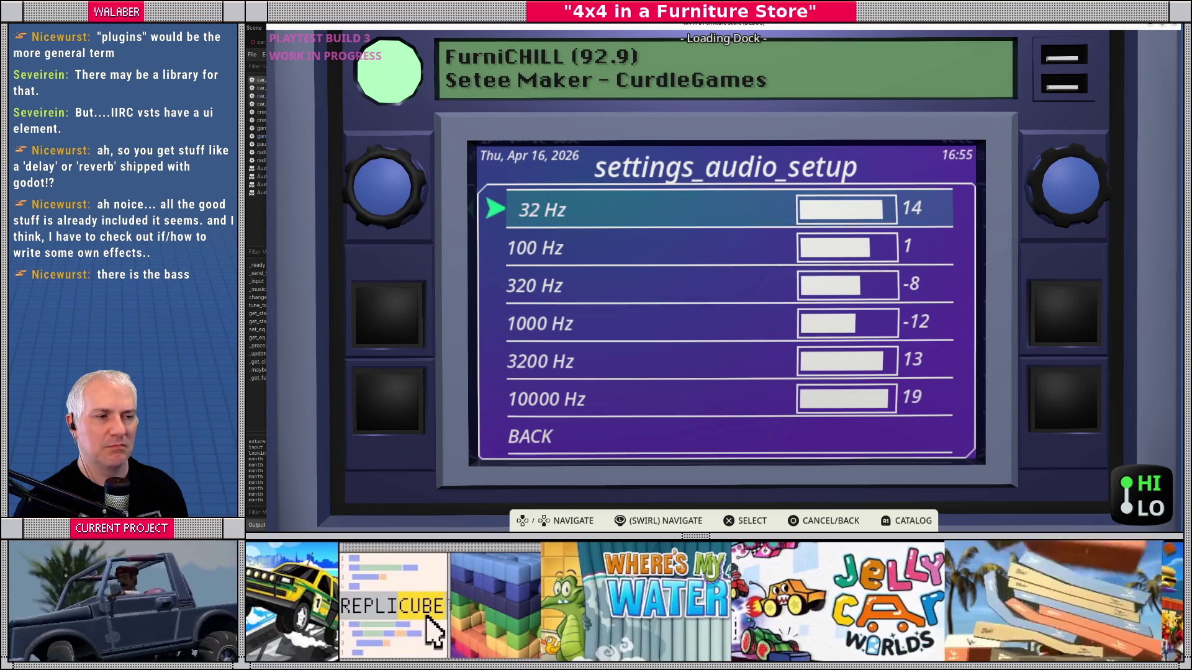
{"action": "key", "text": "Left"}
{"action": "key", "text": "Left"}
{"action": "key", "text": "Left"}
{"action": "key", "text": "Left"}
{"action": "key", "text": "Left"}
{"action": "key", "text": "Left"}
{"action": "key", "text": "Up"}
Step: Boost the 100 Hz EQ band to 24
{"action": "key", "text": "Right"}
{"action": "key", "text": "Right"}
{"action": "key", "text": "Right"}
{"action": "key", "text": "Right"}
{"action": "key", "text": "Right"}
{"action": "key", "text": "Right"}
{"action": "key", "text": "Return"}
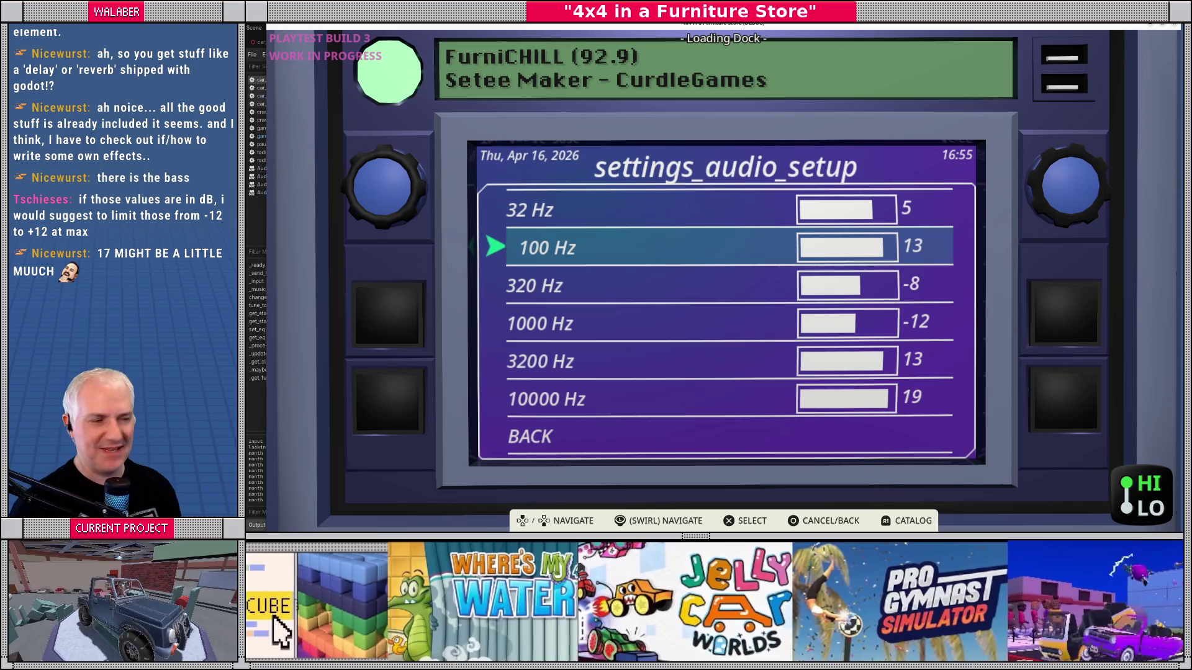
{"action": "key", "text": "Return"}
{"action": "key", "text": "Right"}
{"action": "key", "text": "Right"}
{"action": "key", "text": "Right"}
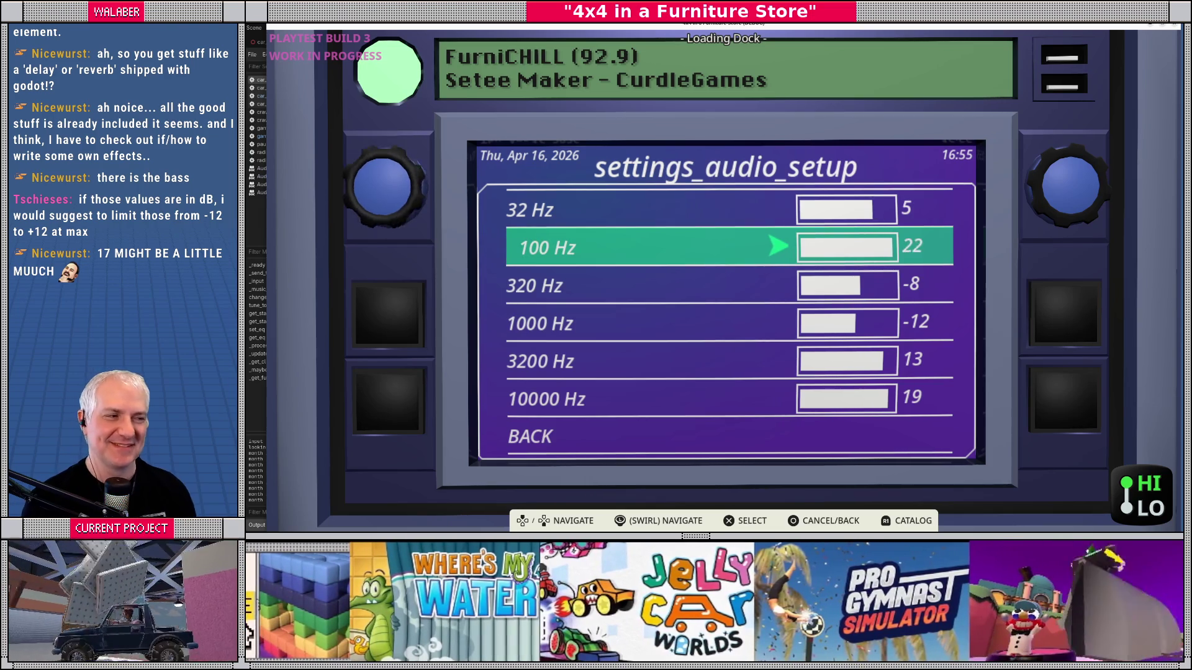
{"action": "key", "text": "Return"}
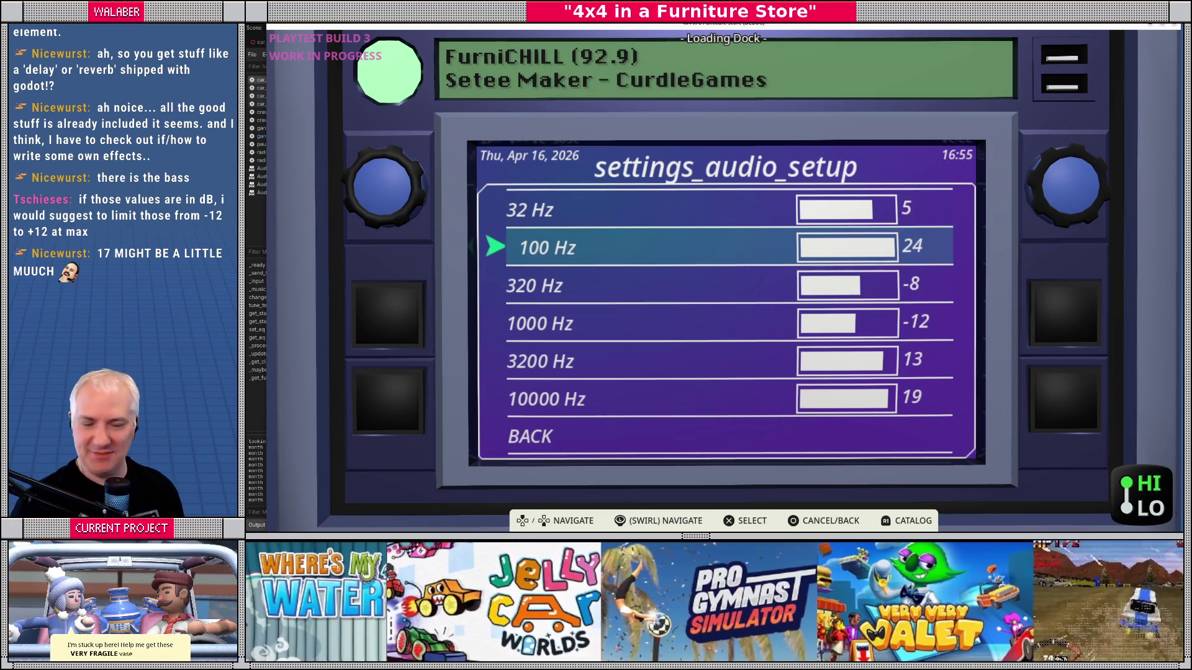
Step: Turn the radio volume down to 10% and quit the running game
{"action": "key", "text": "Escape"}
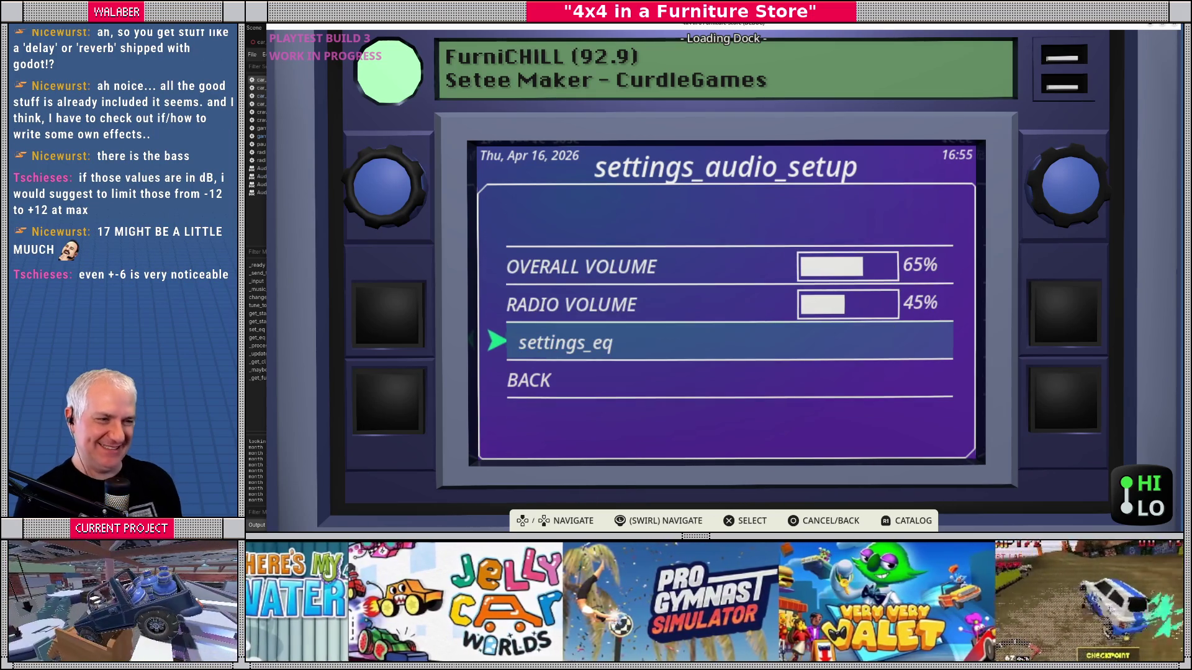
{"action": "key", "text": "Up"}
{"action": "key", "text": "Left"}
{"action": "key", "text": "Left"}
{"action": "key", "text": "Left"}
{"action": "key", "text": "Right"}
{"action": "key", "text": "Right"}
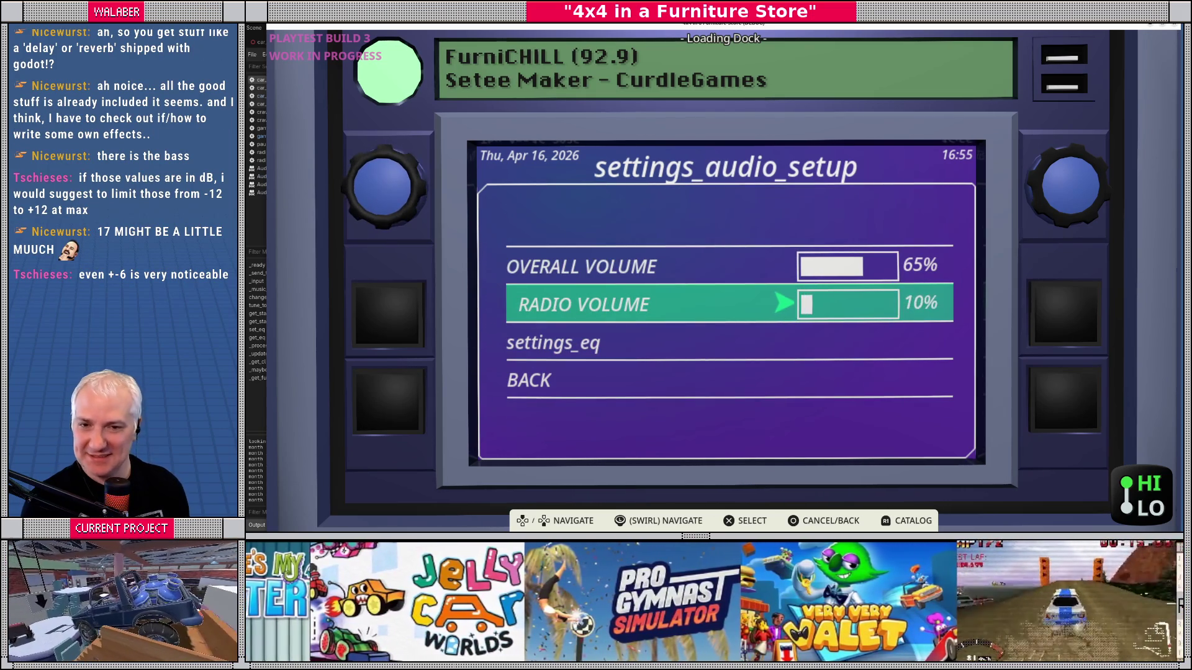
{"action": "key", "text": "Escape"}
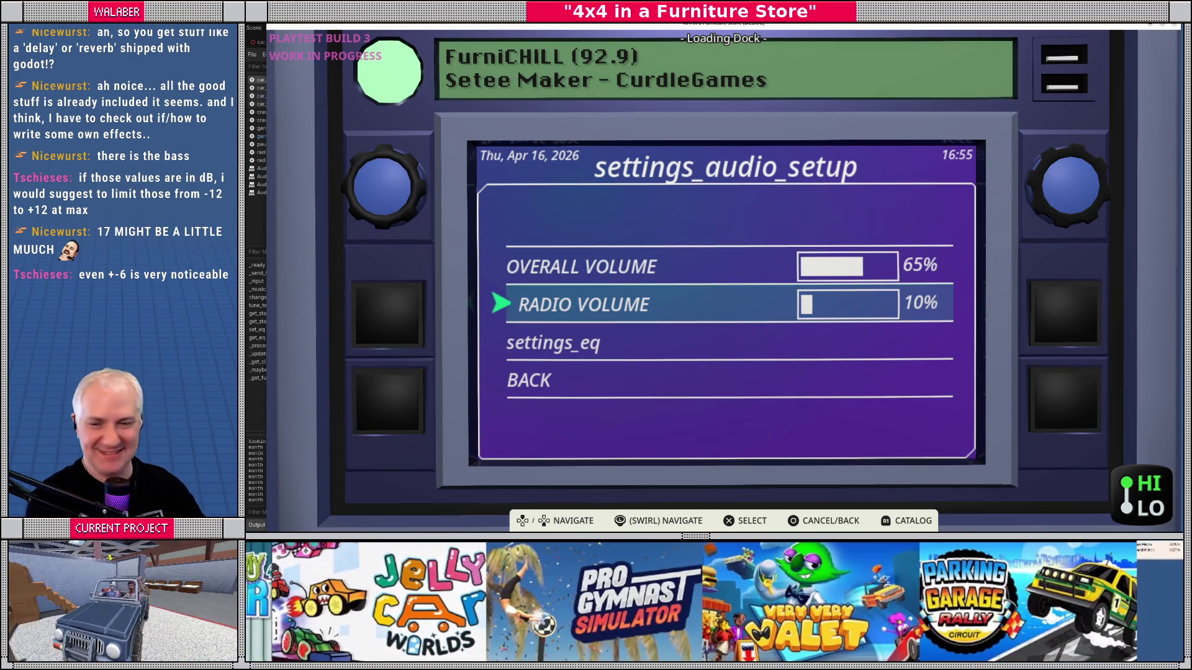
{"action": "key", "text": "F8"}
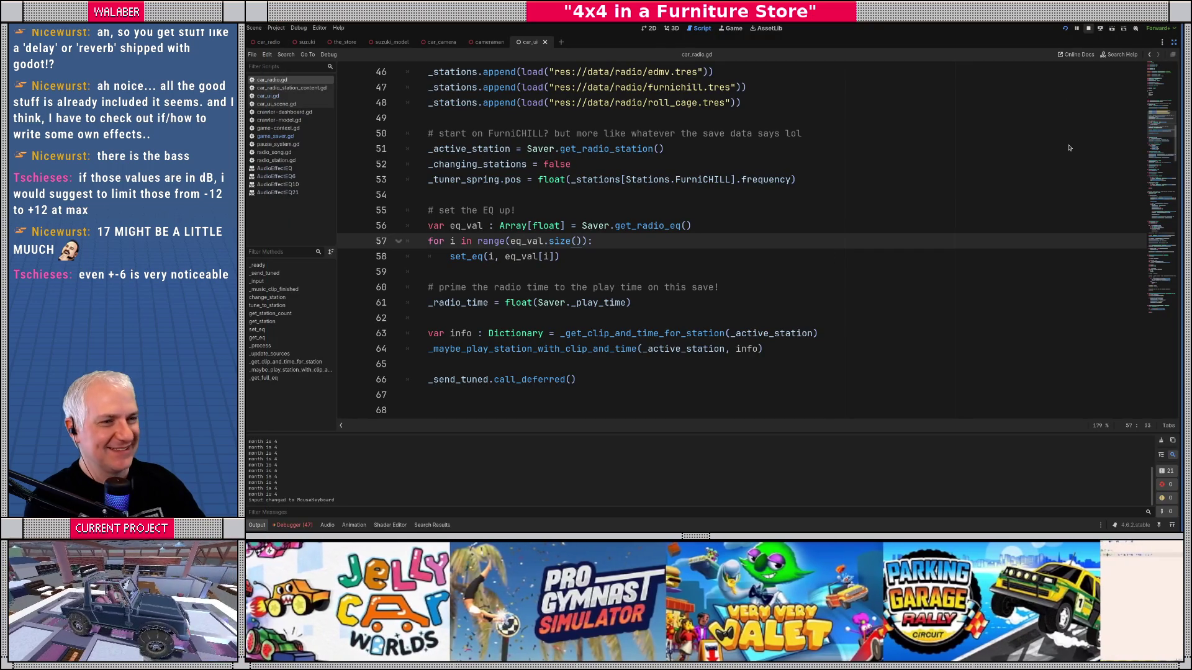
Step: Change the car_ui.gd line 244 slider range from -60.0, 24.0 to -6.0, 6.0 and run with F5
{"action": "scroll", "coordinate": [1154, 124], "scroll_direction": "up", "scroll_amount": 8}
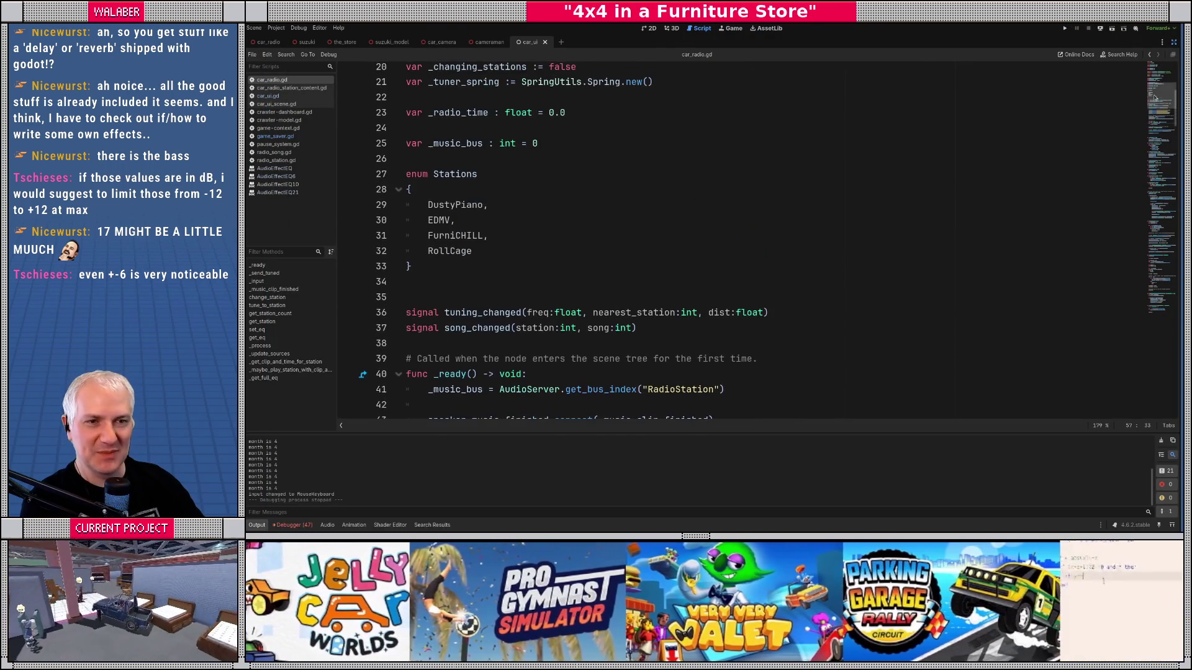
{"action": "left_click", "coordinate": [268, 96]}
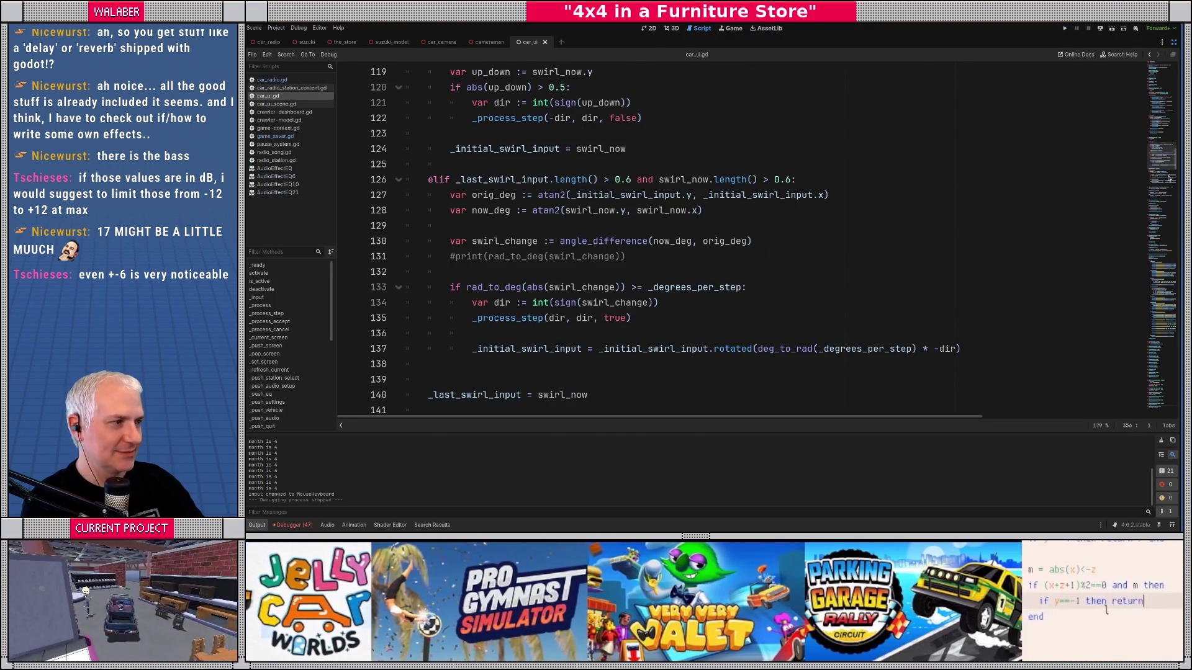
{"action": "scroll", "coordinate": [951, 271], "scroll_direction": "down", "scroll_amount": 20}
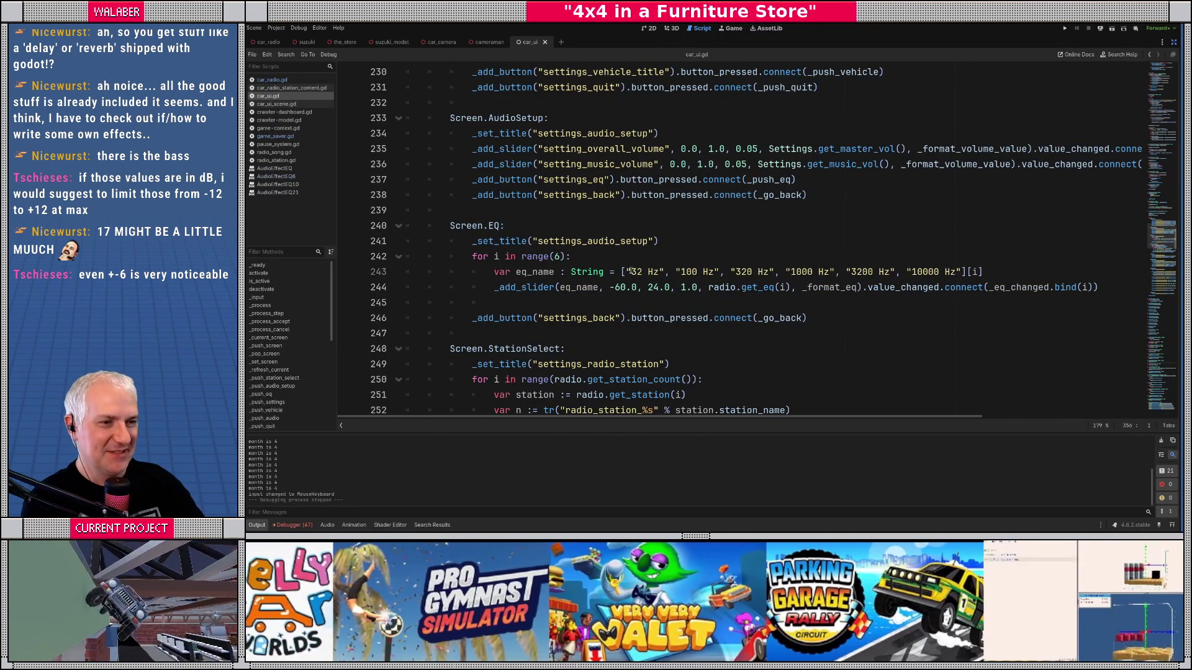
{"action": "left_click", "coordinate": [619, 287]}
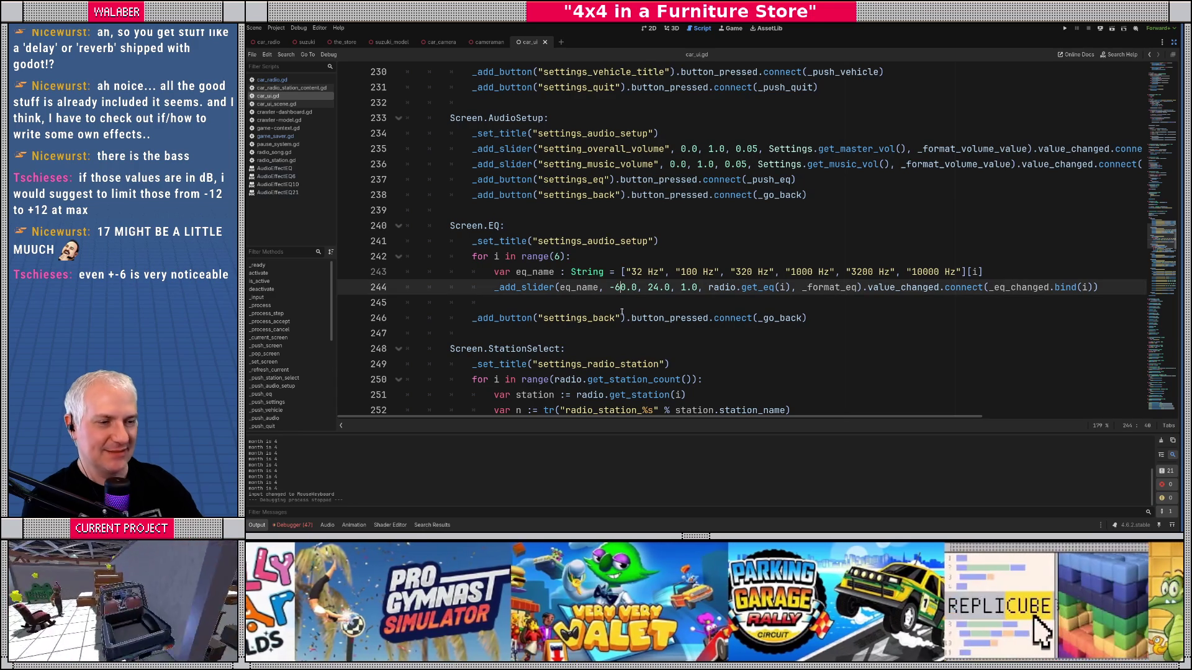
{"action": "key", "text": "Delete"}
{"action": "type", "text": "6"}
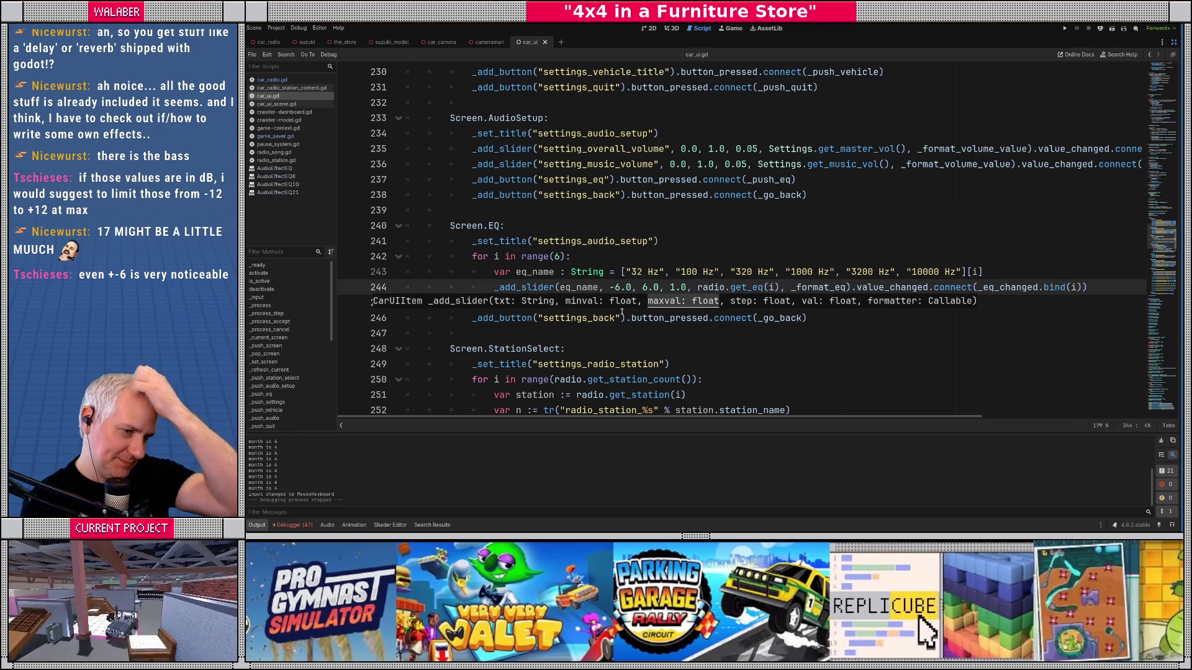
{"action": "key", "text": "F5"}
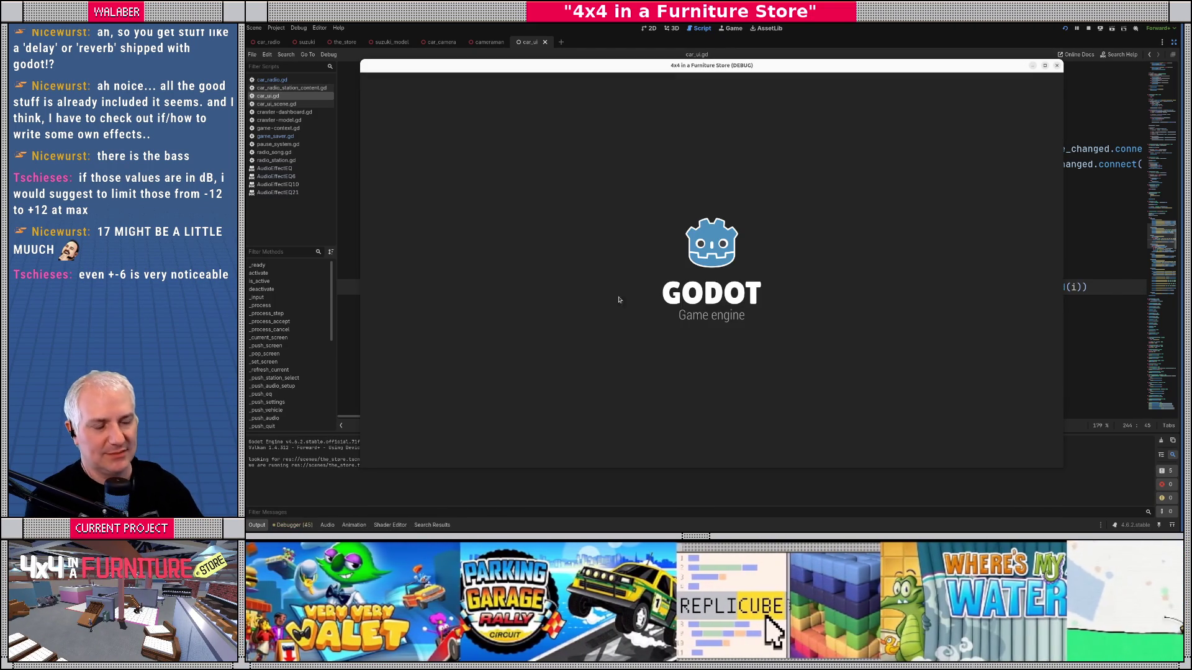
Step: Skip the welcome dialog, try E.D.M.V., FurniCHILL and The Dusty Piano, then settle on The ROLL CAGE (101.1)
{"action": "key", "text": "Return"}
{"action": "key", "text": "Return"}
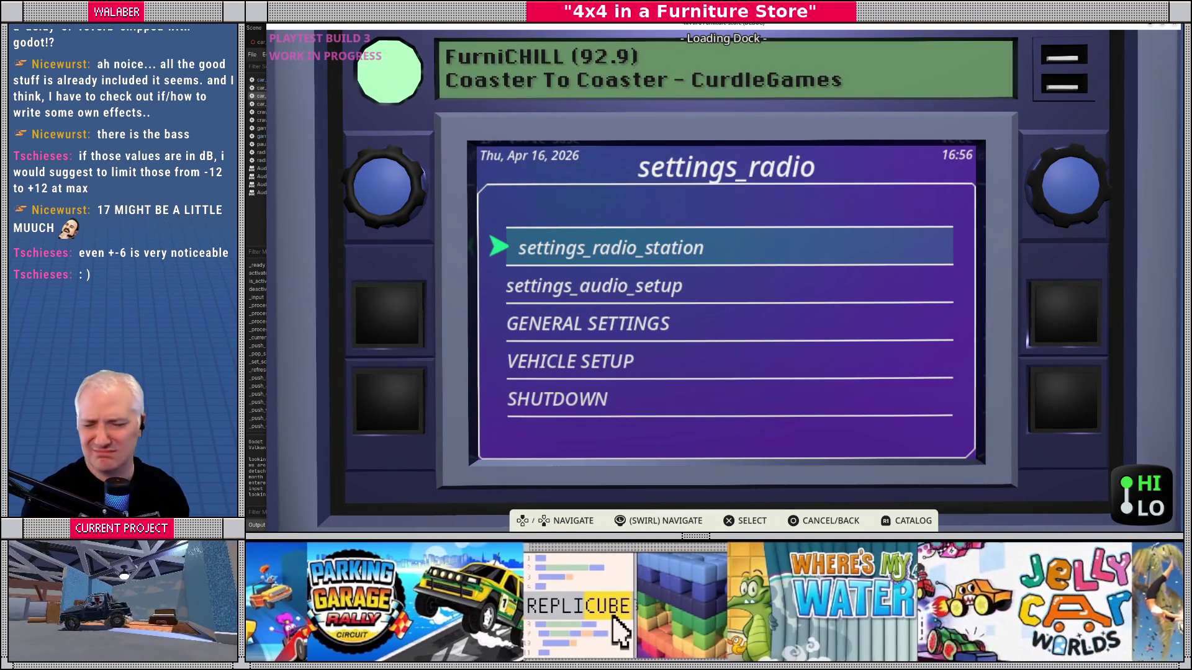
{"action": "key", "text": "Return"}
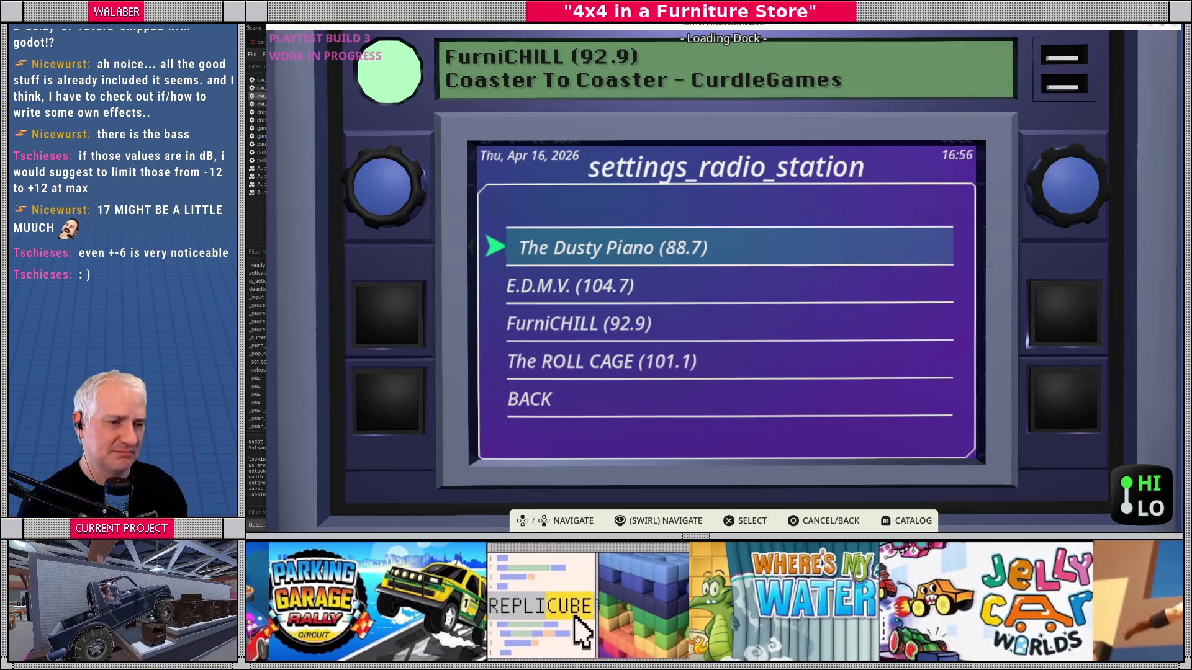
{"action": "key", "text": "Down"}
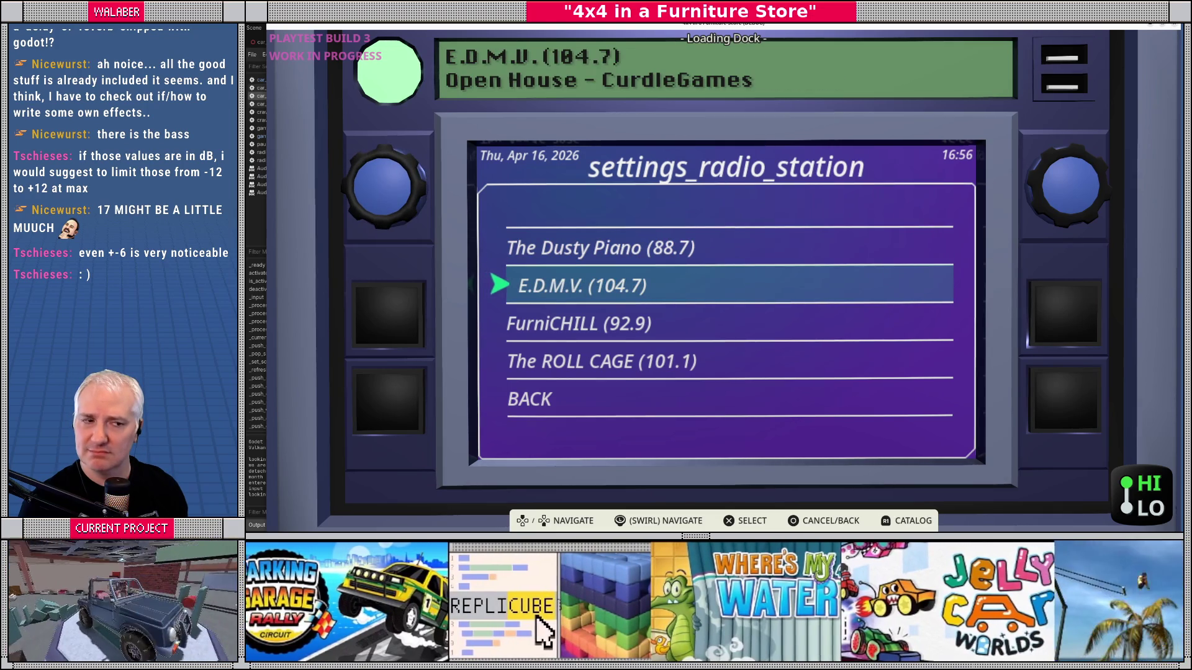
{"action": "key", "text": "Down"}
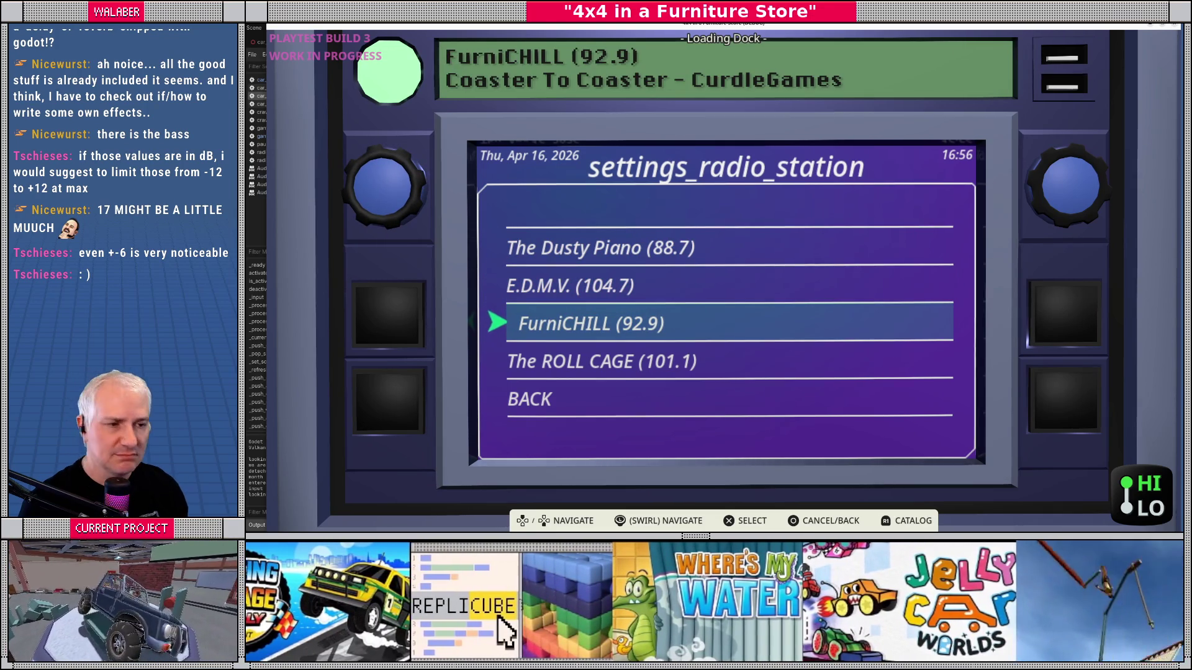
{"action": "key", "text": "Up"}
{"action": "key", "text": "Up"}
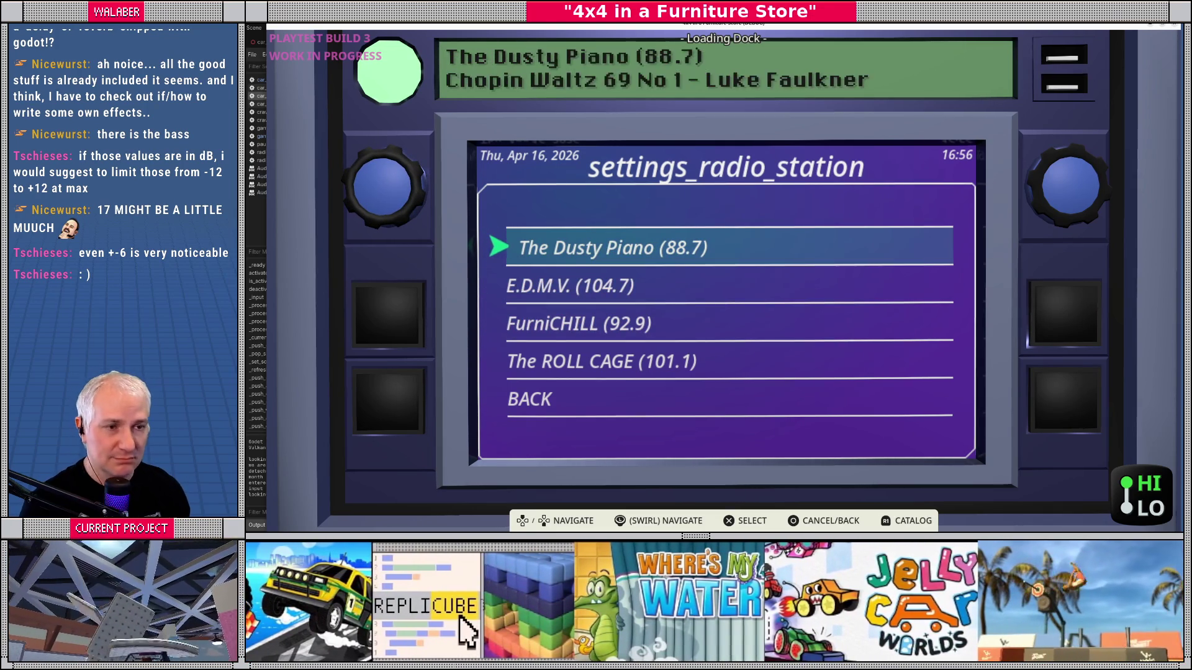
{"action": "key", "text": "Down"}
{"action": "key", "text": "Down"}
{"action": "key", "text": "Down"}
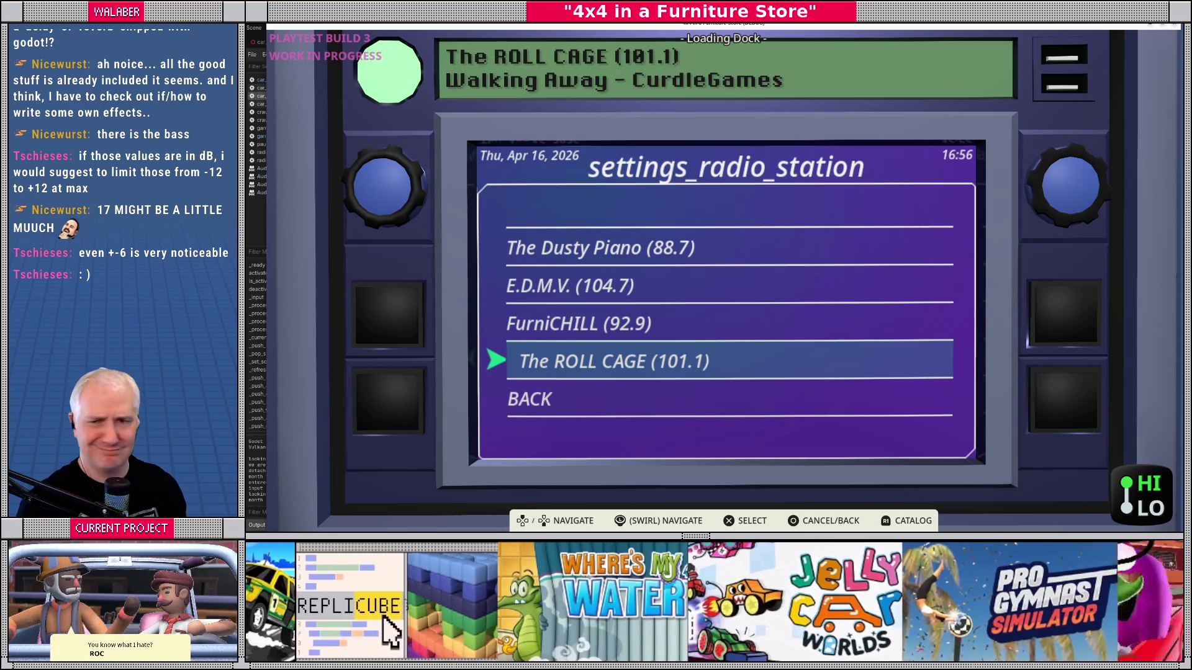
{"action": "key", "text": "Escape"}
Step: Open the audio setup and move down to the EQ settings
{"action": "key", "text": "Down"}
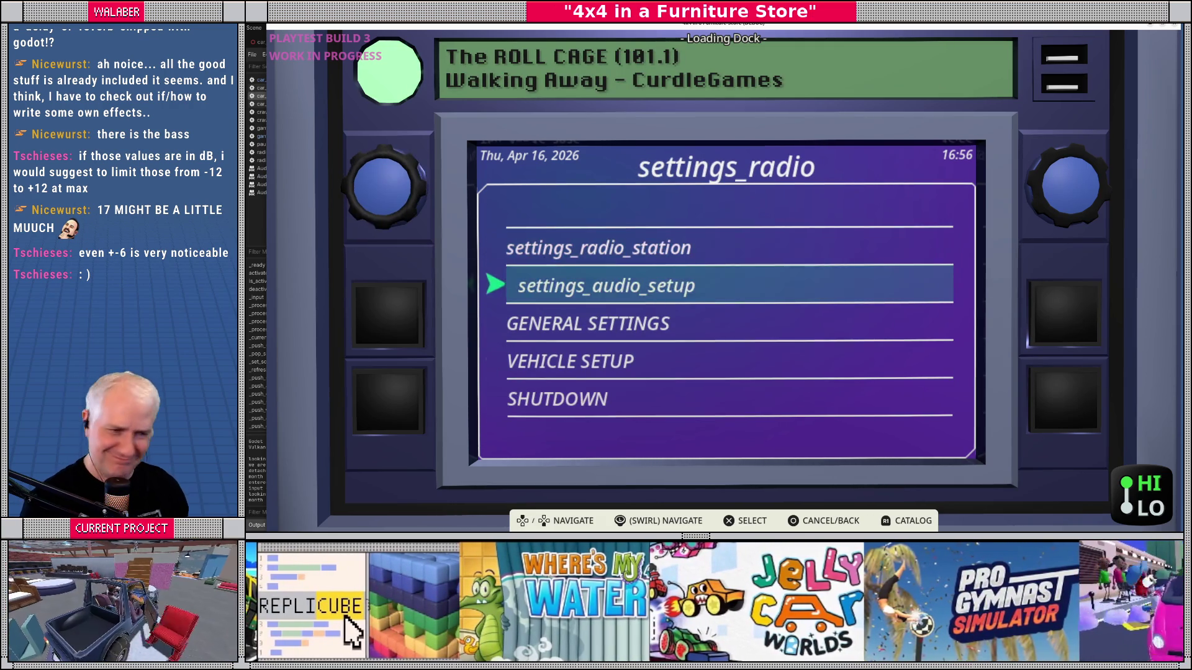
{"action": "key", "text": "Return"}
{"action": "key", "text": "Down"}
{"action": "key", "text": "Down"}
Step: Open the EQ bands and set the 320 Hz and 1000 Hz gains to 0
{"action": "key", "text": "Return"}
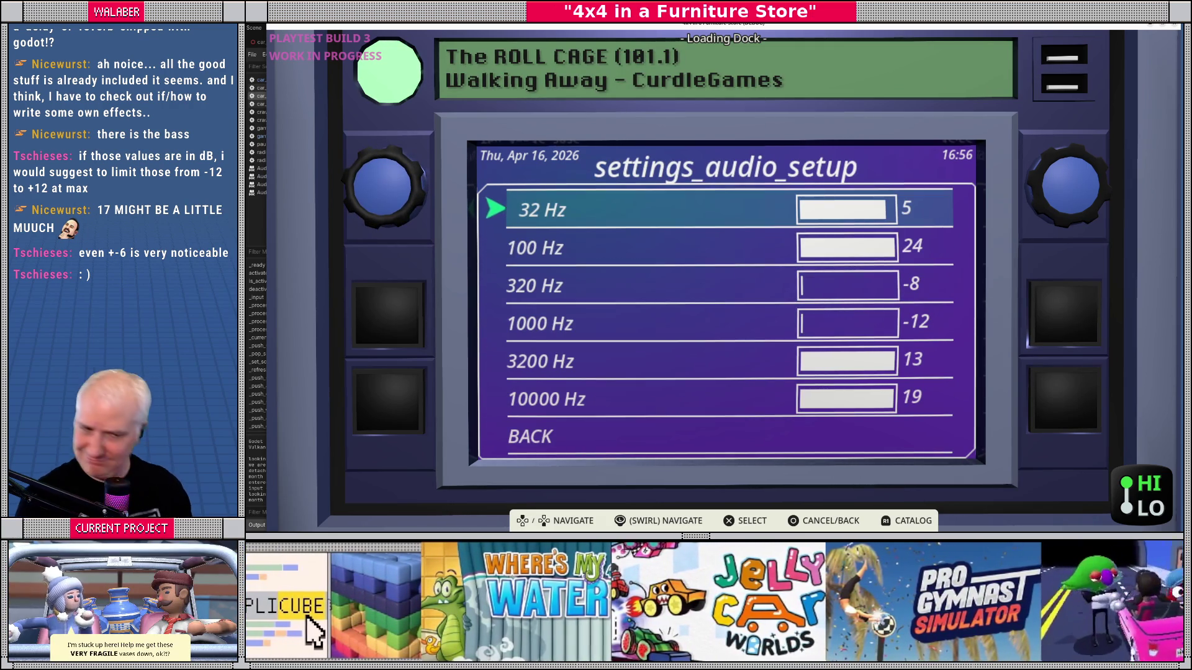
{"action": "key", "text": "Down"}
{"action": "key", "text": "Down"}
{"action": "key", "text": "Return"}
{"action": "key", "text": "Right"}
{"action": "key", "text": "Right"}
{"action": "key", "text": "Right"}
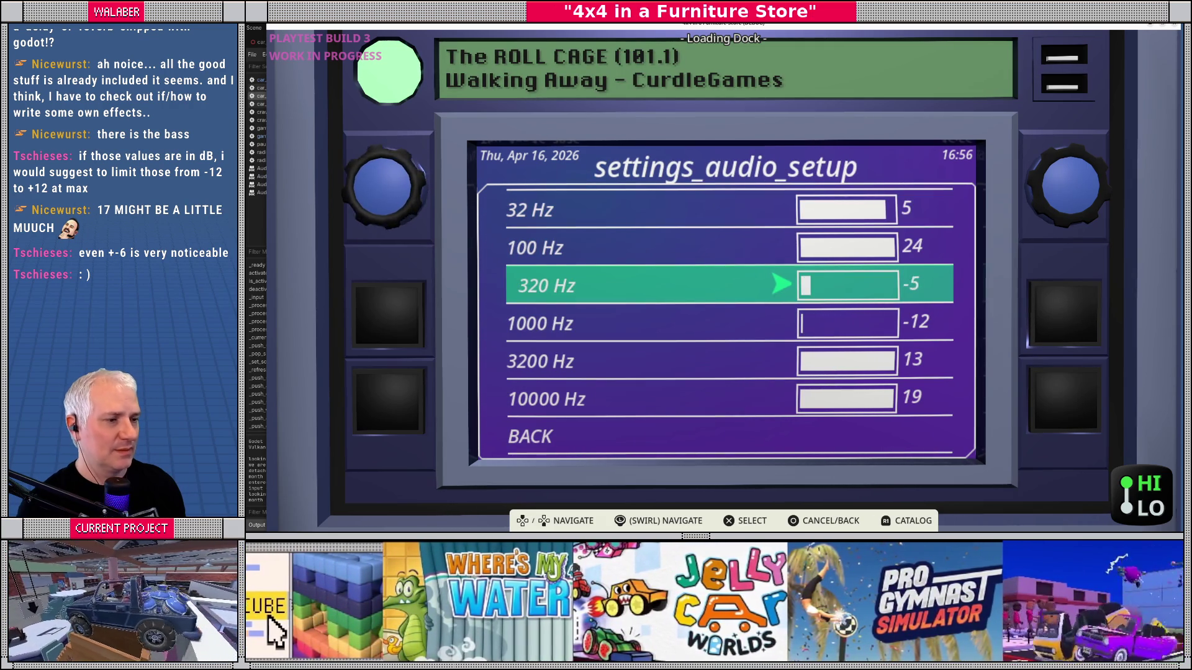
{"action": "key", "text": "Left"}
{"action": "key", "text": "Left"}
{"action": "key", "text": "Left"}
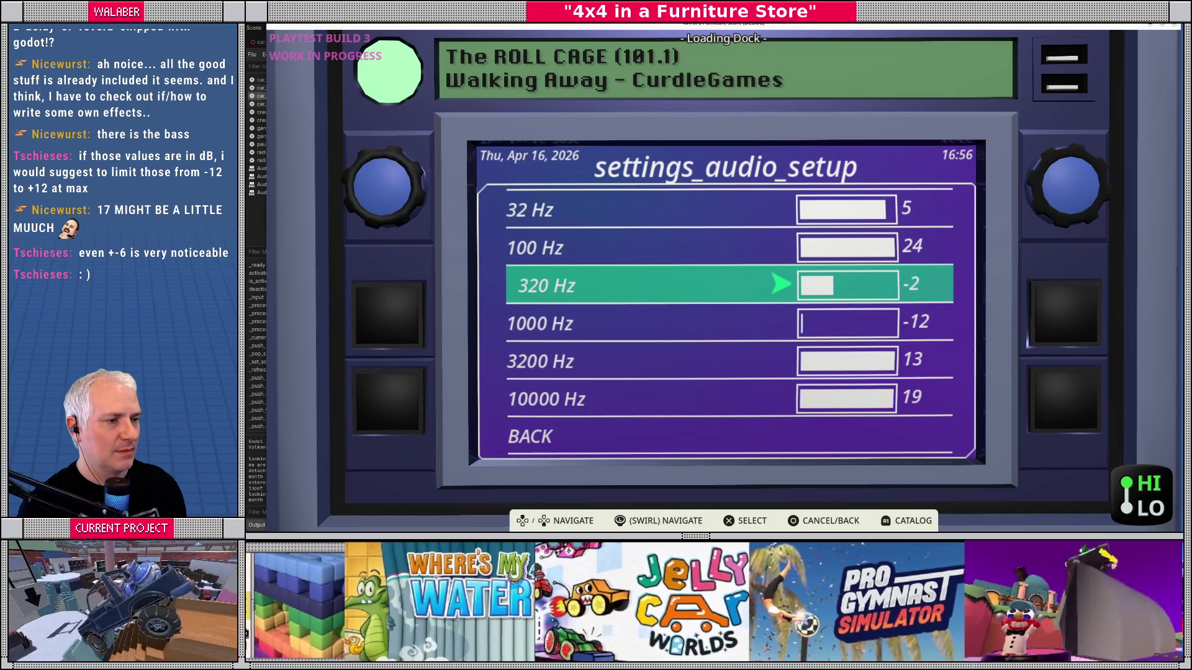
{"action": "key", "text": "Right"}
{"action": "key", "text": "Right"}
{"action": "key", "text": "Return"}
{"action": "key", "text": "Down"}
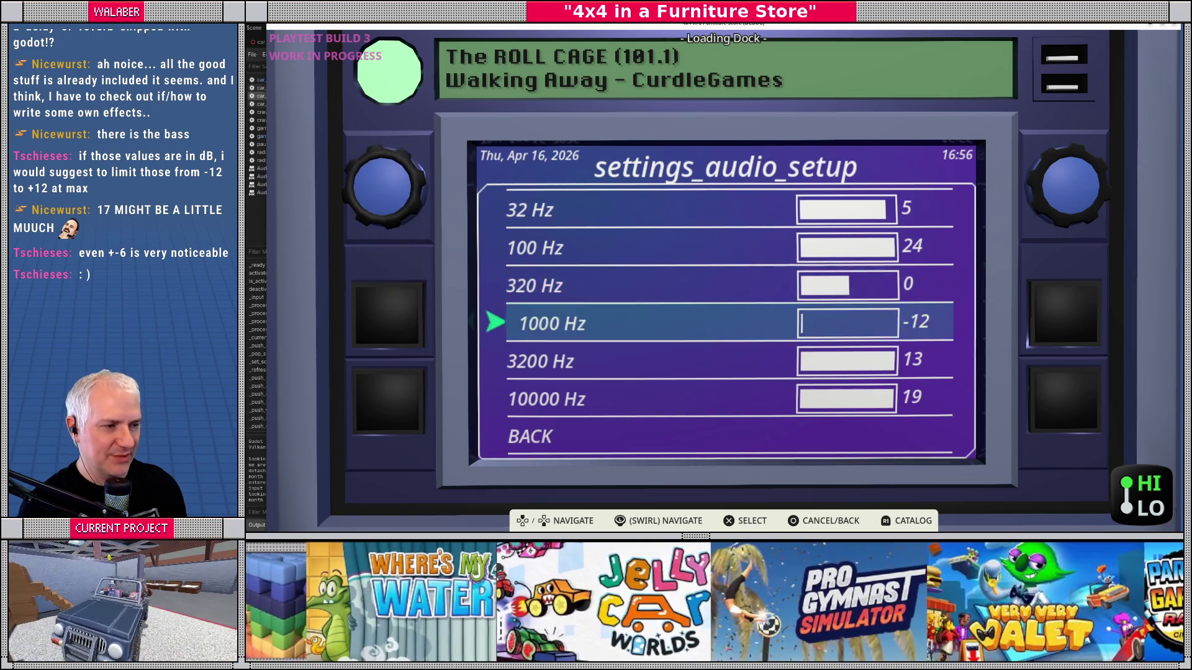
{"action": "key", "text": "Return"}
{"action": "key", "text": "Right"}
{"action": "key", "text": "Right"}
{"action": "key", "text": "Right"}
{"action": "key", "text": "Right"}
{"action": "key", "text": "Right"}
{"action": "key", "text": "Right"}
{"action": "key", "text": "Return"}
Step: Lower the 3200 Hz and 10000 Hz gains to 0
{"action": "key", "text": "Down"}
{"action": "key", "text": "Return"}
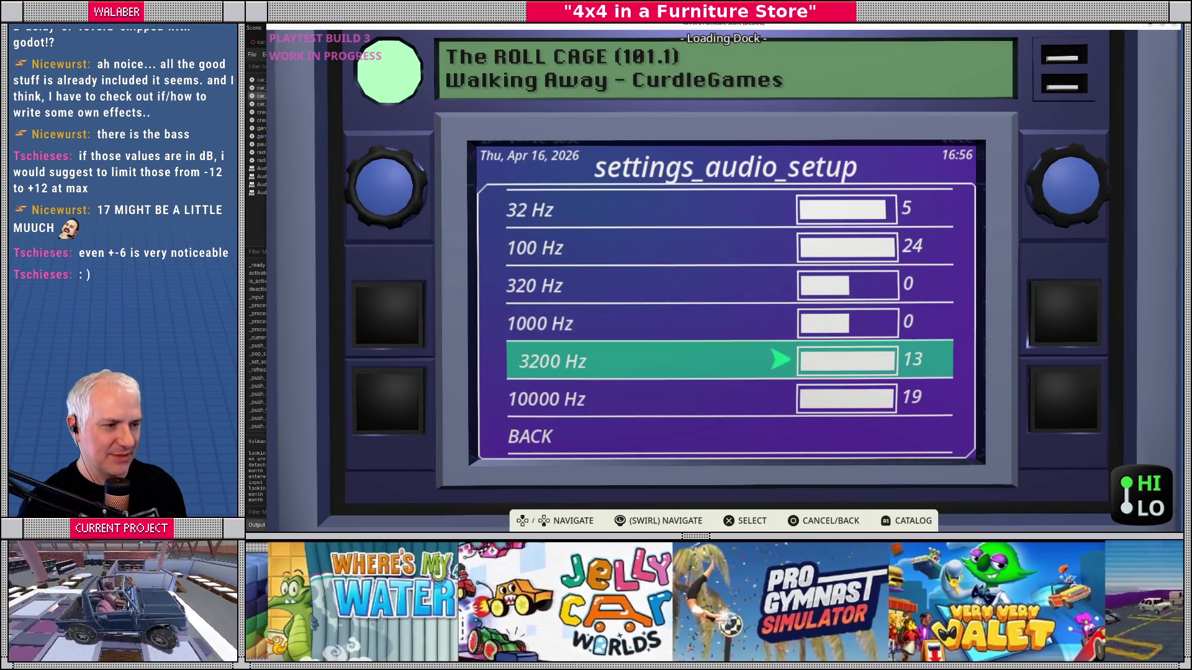
{"action": "key", "text": "Left"}
{"action": "key", "text": "Left"}
{"action": "key", "text": "Left"}
{"action": "key", "text": "Left"}
{"action": "key", "text": "Left"}
{"action": "key", "text": "Left"}
{"action": "key", "text": "Return"}
{"action": "key", "text": "Down"}
{"action": "key", "text": "Return"}
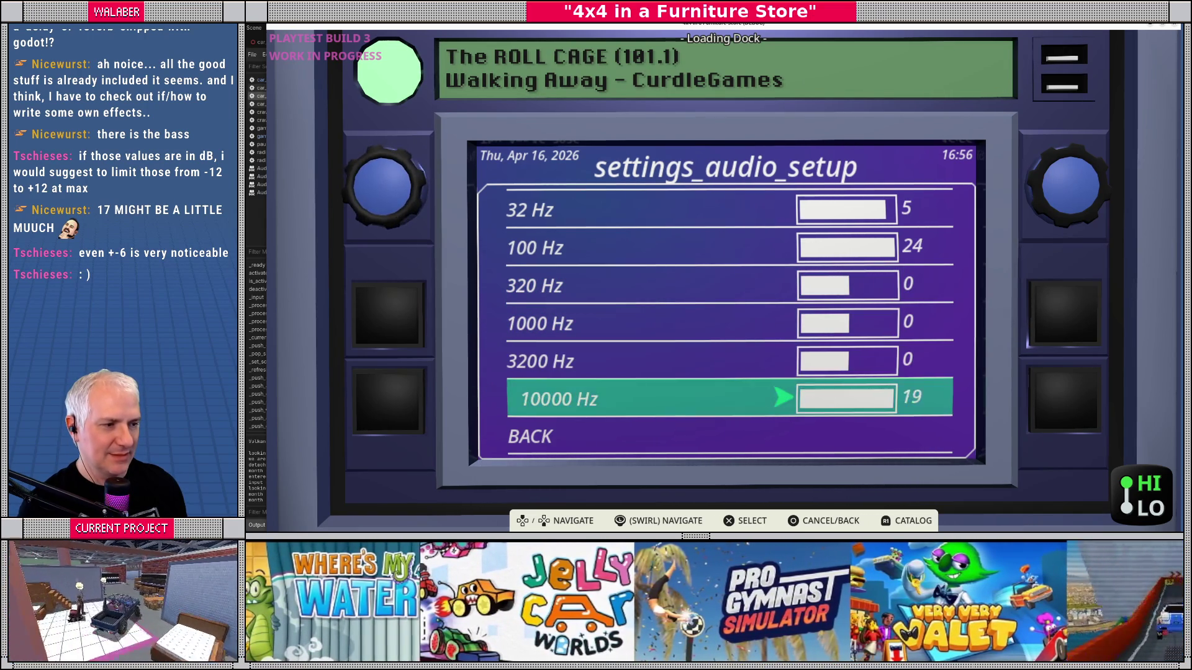
{"action": "key", "text": "Left"}
{"action": "key", "text": "Left"}
{"action": "key", "text": "Left"}
{"action": "key", "text": "Left"}
{"action": "key", "text": "Left"}
{"action": "key", "text": "Return"}
Step: Bring the 100 Hz and 32 Hz gains to 0
{"action": "key", "text": "Up"}
{"action": "key", "text": "Up"}
{"action": "key", "text": "Up"}
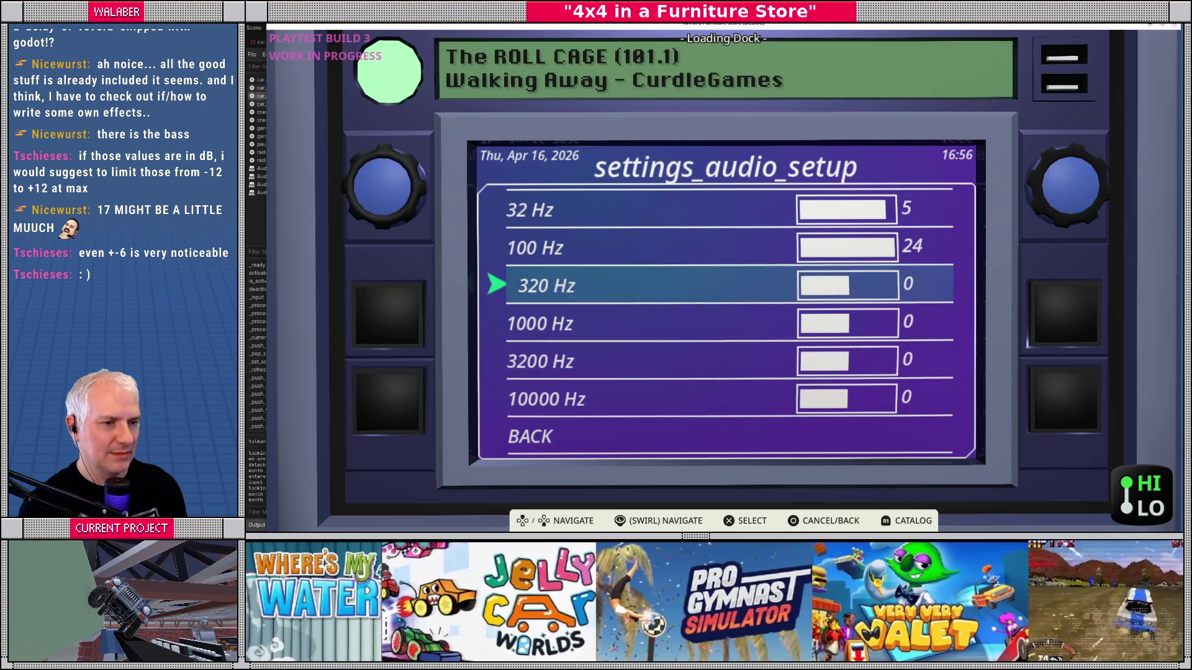
{"action": "key", "text": "Up"}
{"action": "key", "text": "Return"}
{"action": "key", "text": "Left"}
{"action": "key", "text": "Left"}
{"action": "key", "text": "Left"}
{"action": "key", "text": "Left"}
{"action": "key", "text": "Left"}
{"action": "key", "text": "Left"}
{"action": "key", "text": "Return"}
{"action": "key", "text": "Up"}
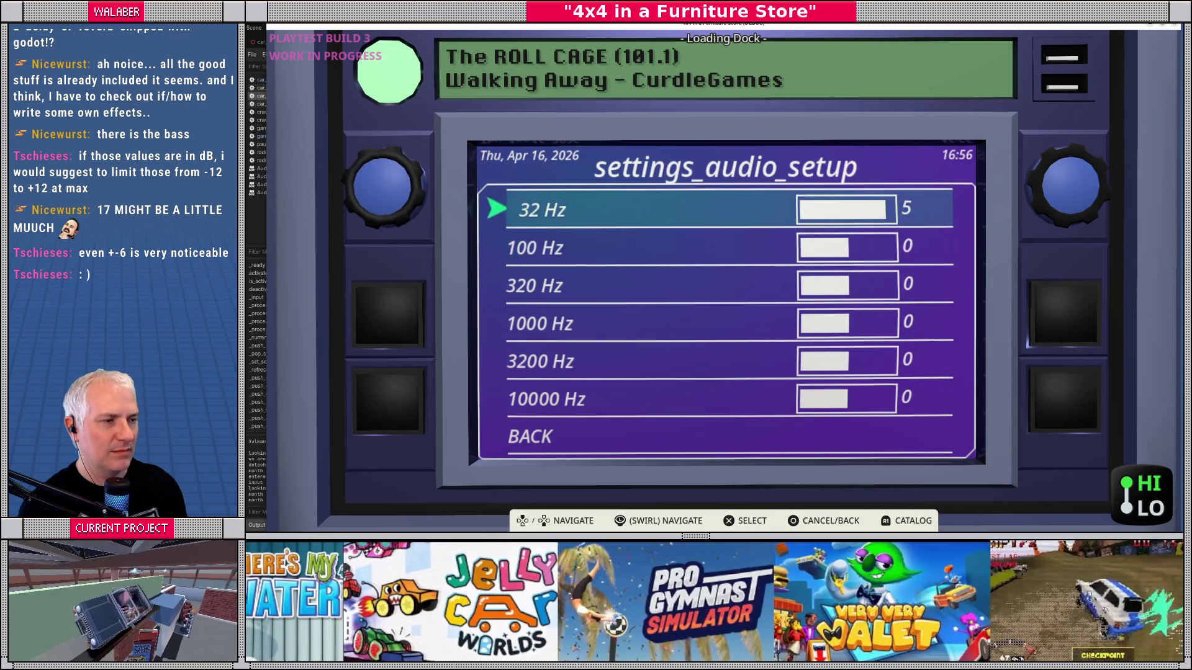
{"action": "key", "text": "Return"}
{"action": "key", "text": "Left"}
{"action": "key", "text": "Left"}
{"action": "key", "text": "Left"}
{"action": "key", "text": "Left"}
{"action": "key", "text": "Left"}
{"action": "key", "text": "Left"}
{"action": "key", "text": "Right"}
{"action": "key", "text": "Return"}
Step: Raise 1000 Hz to 3, 3200 Hz to 5 and 10000 Hz to 3
{"action": "key", "text": "Down"}
{"action": "key", "text": "Down"}
{"action": "key", "text": "Down"}
{"action": "key", "text": "Return"}
{"action": "key", "text": "Right"}
{"action": "key", "text": "Right"}
{"action": "key", "text": "Right"}
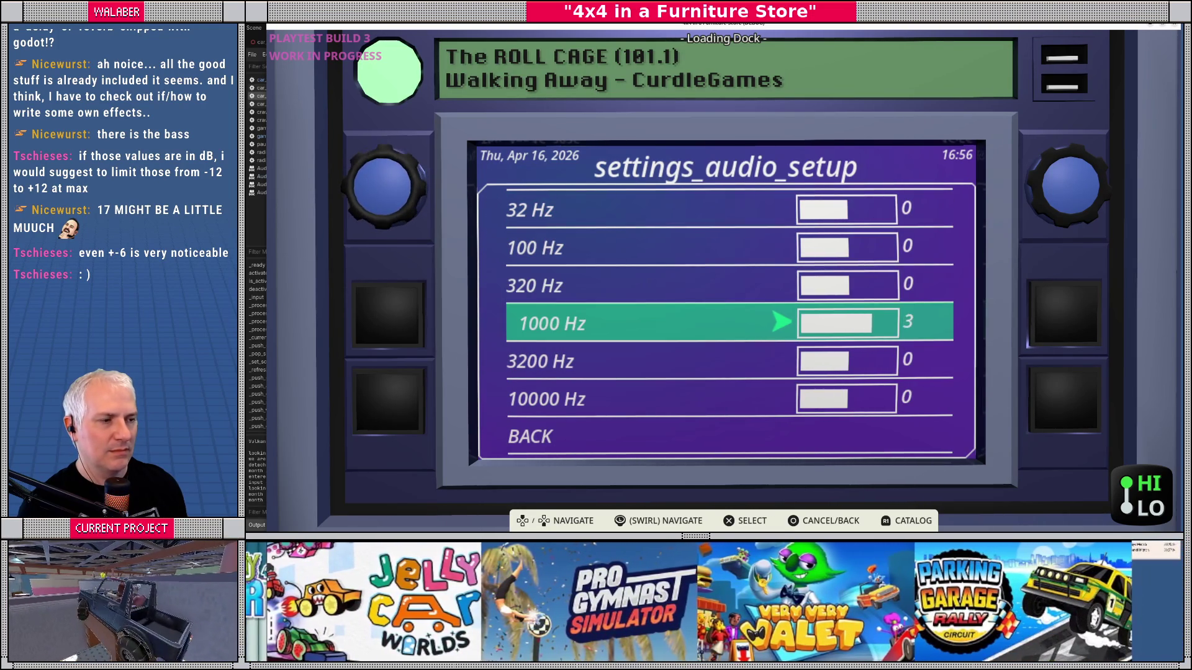
{"action": "key", "text": "Return"}
{"action": "key", "text": "Down"}
{"action": "key", "text": "Return"}
{"action": "key", "text": "Right"}
{"action": "key", "text": "Right"}
{"action": "key", "text": "Return"}
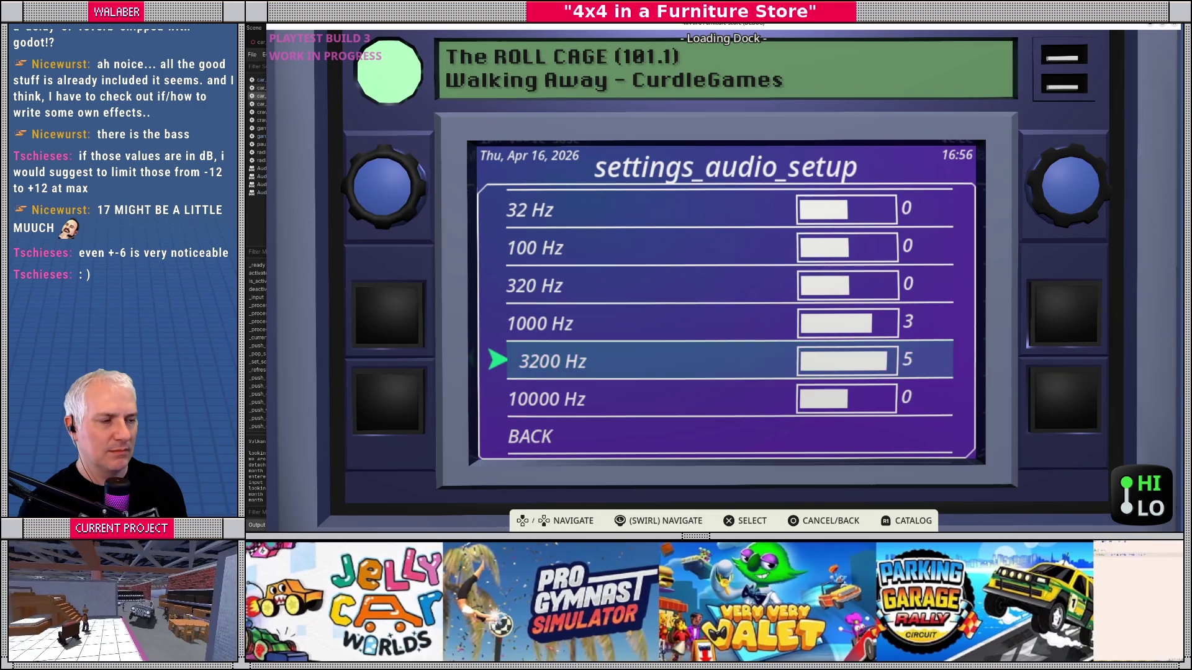
{"action": "key", "text": "Up"}
{"action": "key", "text": "Up"}
{"action": "key", "text": "Down"}
{"action": "key", "text": "Down"}
{"action": "key", "text": "Down"}
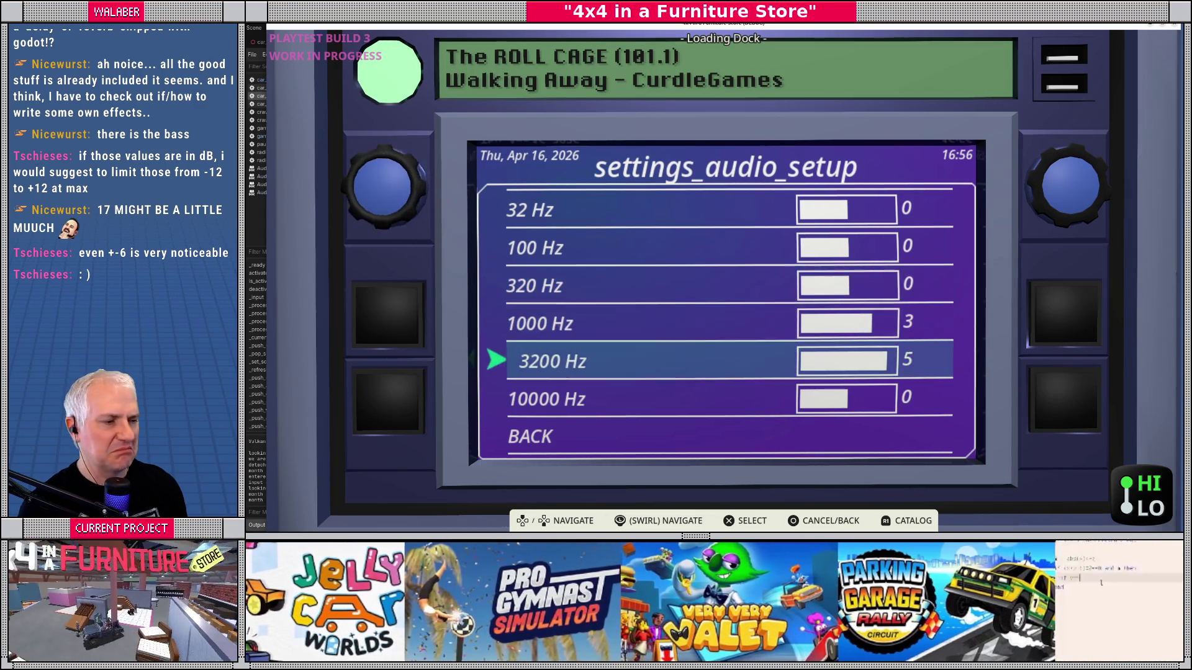
{"action": "key", "text": "Return"}
{"action": "key", "text": "Right"}
{"action": "key", "text": "Right"}
{"action": "key", "text": "Right"}
{"action": "key", "text": "Return"}
Step: Raise the 100 Hz band to 5 and return the 320 Hz band to 0
{"action": "key", "text": "Up"}
{"action": "key", "text": "Up"}
{"action": "key", "text": "Up"}
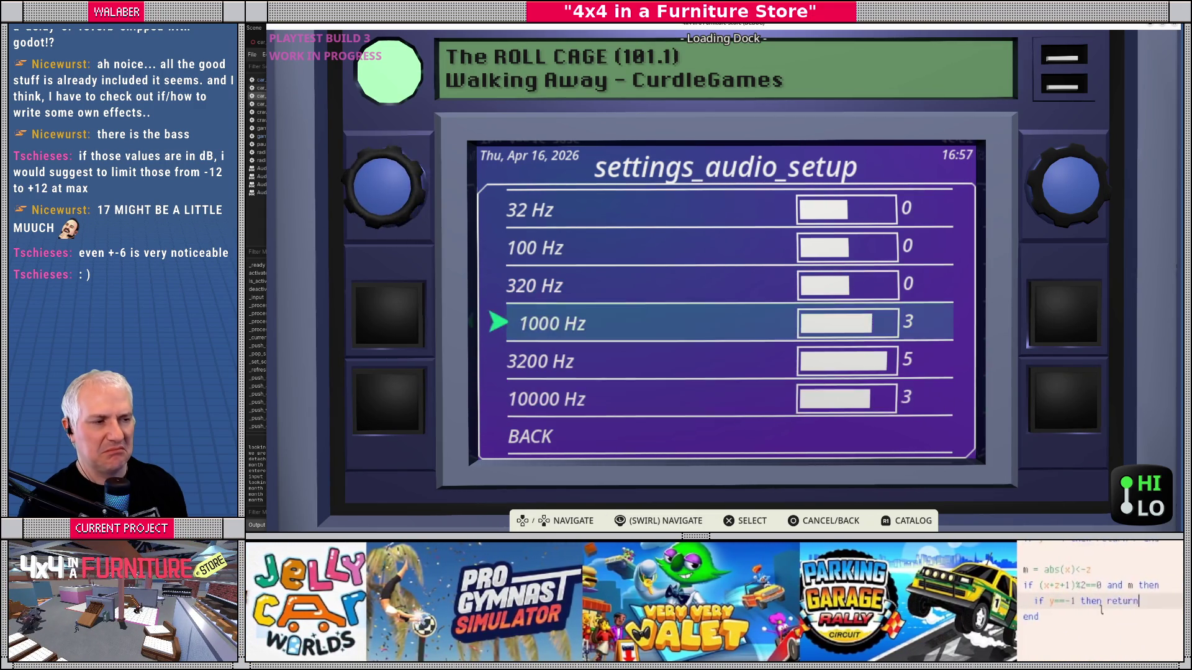
{"action": "key", "text": "Return"}
{"action": "key", "text": "Right"}
{"action": "key", "text": "Right"}
{"action": "key", "text": "Right"}
{"action": "key", "text": "Right"}
{"action": "key", "text": "Return"}
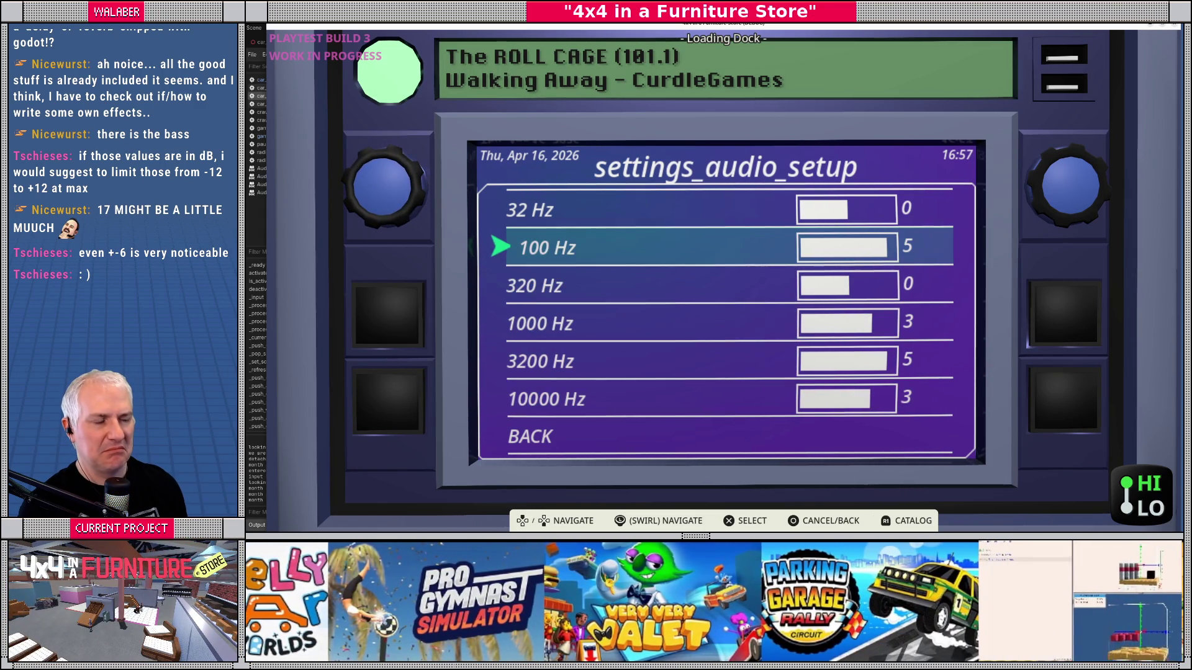
{"action": "key", "text": "Return"}
{"action": "key", "text": "Down"}
{"action": "key", "text": "Right"}
{"action": "key", "text": "Right"}
{"action": "key", "text": "Right"}
{"action": "key", "text": "Left"}
{"action": "key", "text": "Left"}
{"action": "key", "text": "Left"}
{"action": "key", "text": "Right"}
{"action": "key", "text": "Right"}
{"action": "key", "text": "Right"}
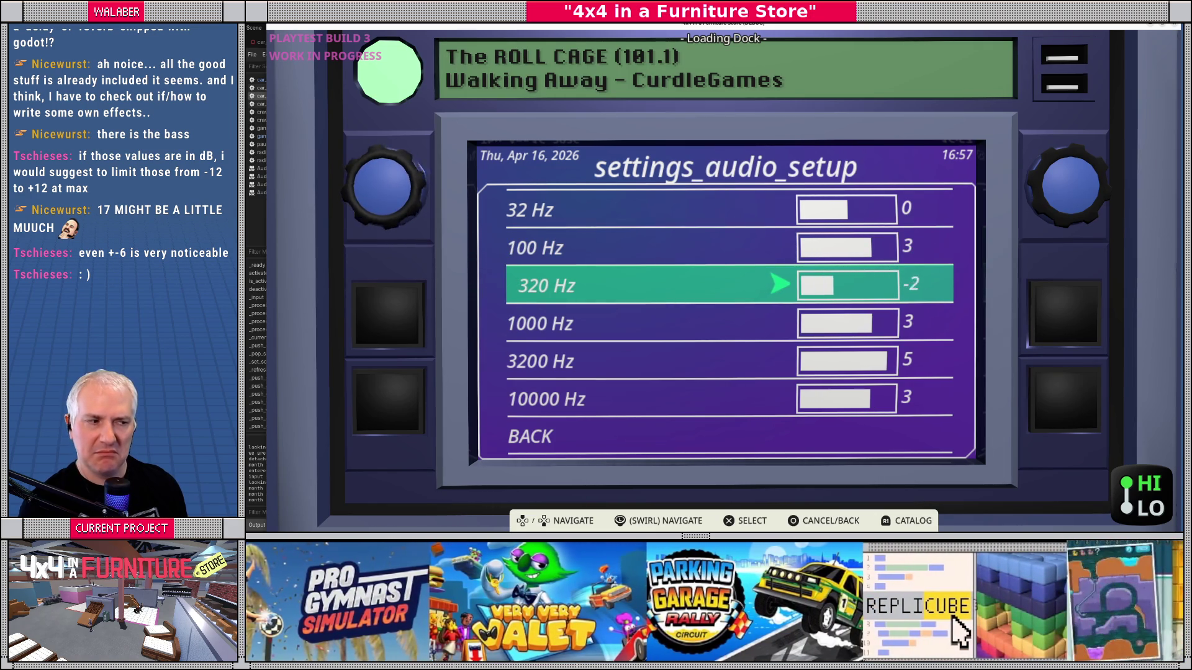
{"action": "key", "text": "Up"}
{"action": "key", "text": "Up"}
Step: Boost 32 Hz and 100 Hz to 6, set 1000 Hz to 0 and 3200 Hz to 1
{"action": "key", "text": "Right"}
{"action": "key", "text": "Right"}
{"action": "key", "text": "Right"}
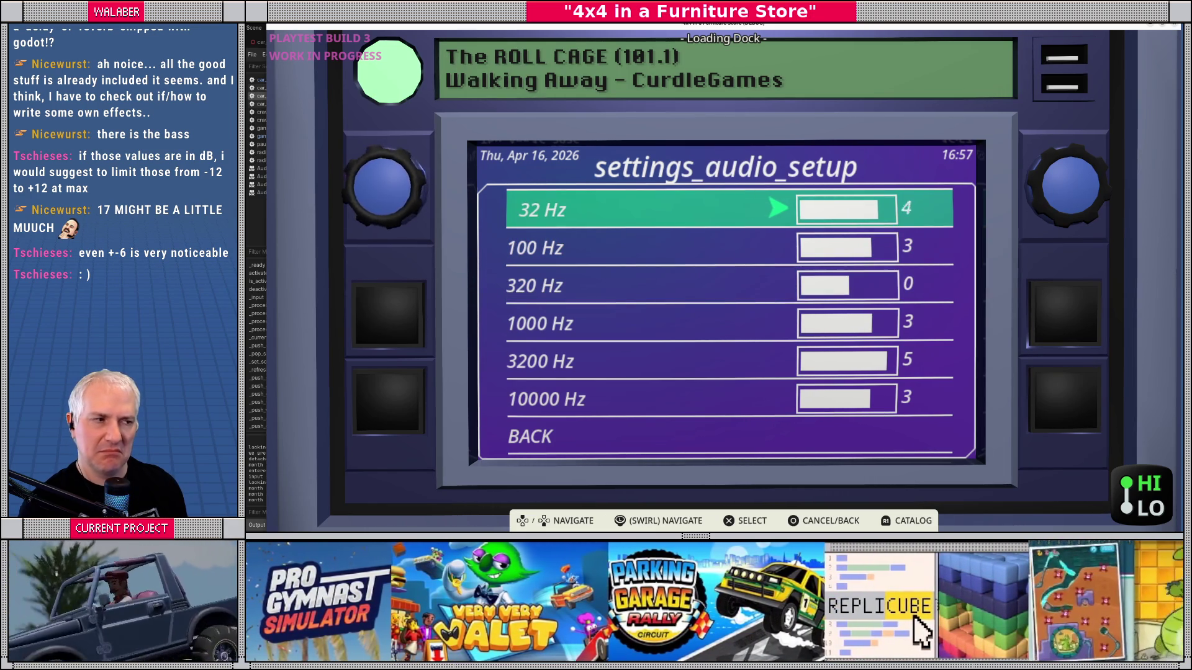
{"action": "key", "text": "Down"}
{"action": "key", "text": "Right"}
{"action": "key", "text": "Right"}
{"action": "key", "text": "Right"}
{"action": "key", "text": "Down"}
{"action": "key", "text": "Down"}
{"action": "key", "text": "Right"}
{"action": "key", "text": "Left"}
{"action": "key", "text": "Left"}
{"action": "key", "text": "Left"}
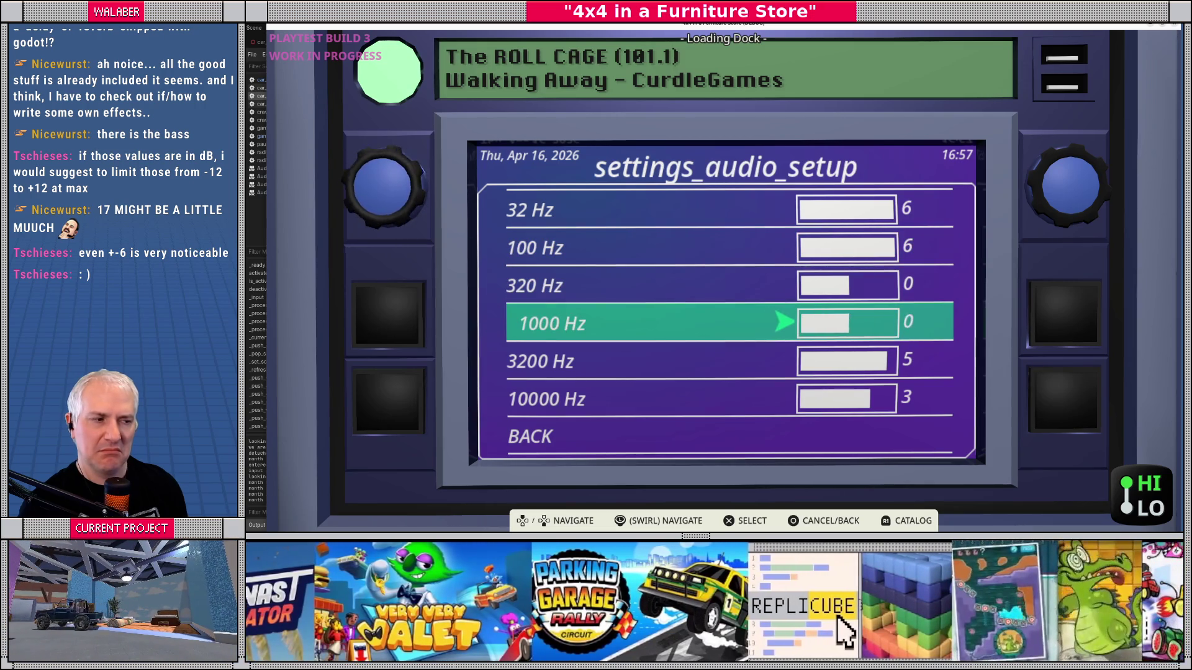
{"action": "key", "text": "Down"}
{"action": "key", "text": "Left"}
{"action": "key", "text": "Left"}
{"action": "key", "text": "Left"}
{"action": "key", "text": "Down"}
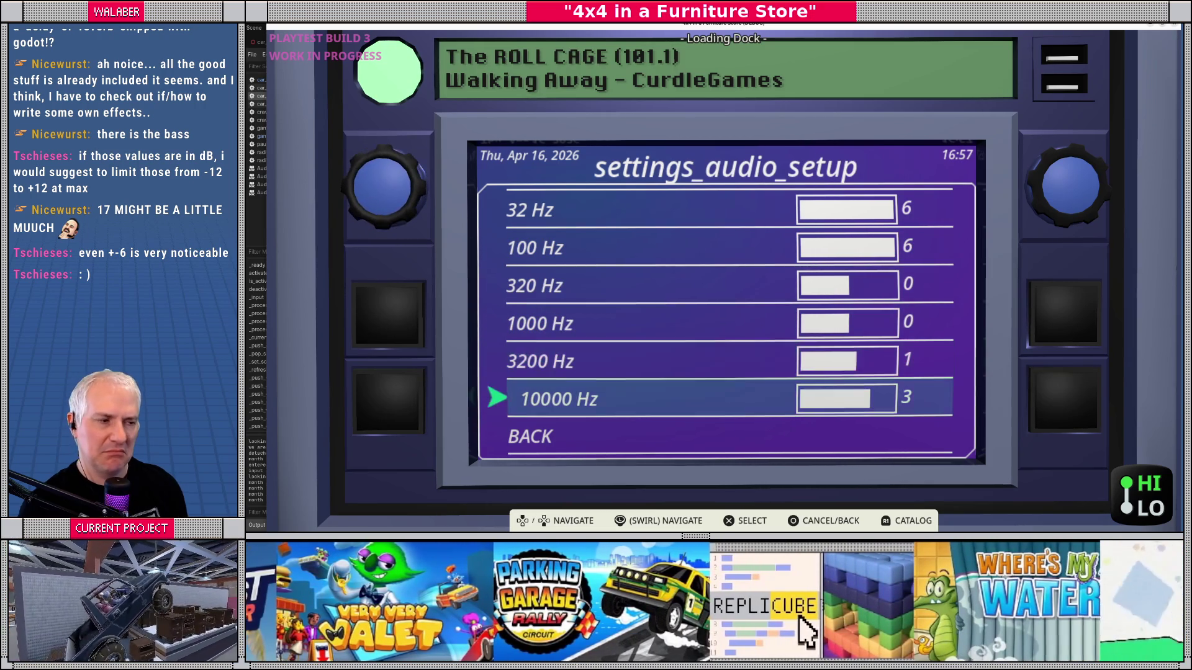
{"action": "key", "text": "Escape"}
{"action": "key", "text": "Up"}
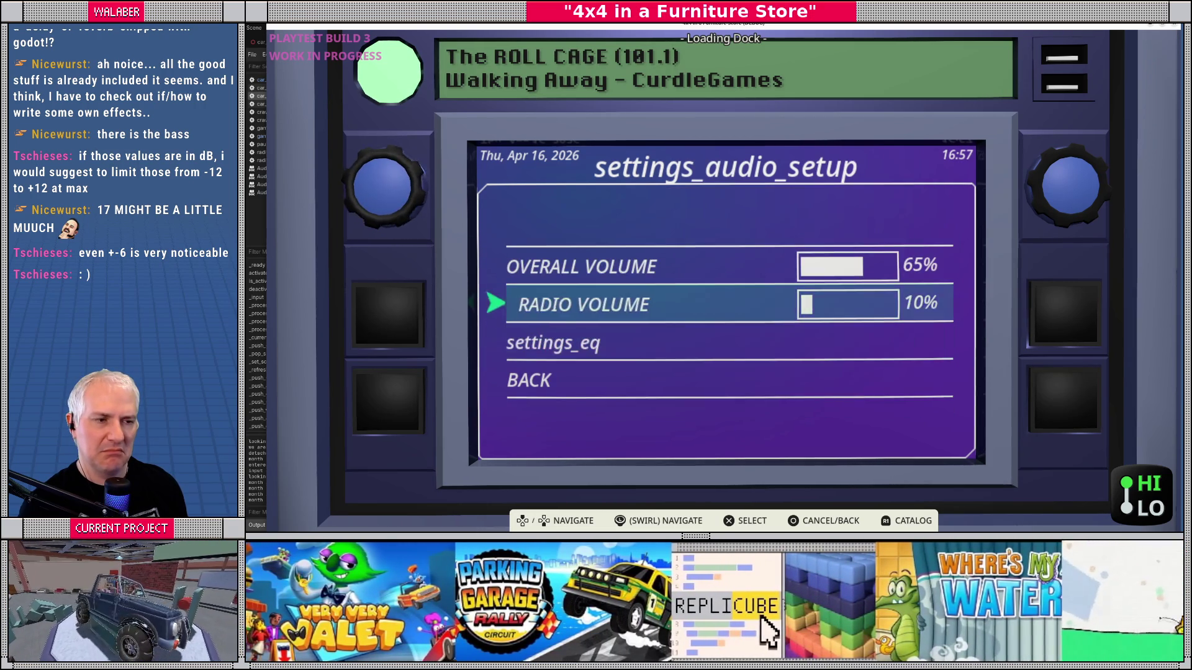
Step: Tune the radio to the E.D.M.V. station
{"action": "key", "text": "Escape"}
{"action": "key", "text": "Return"}
{"action": "key", "text": "Down"}
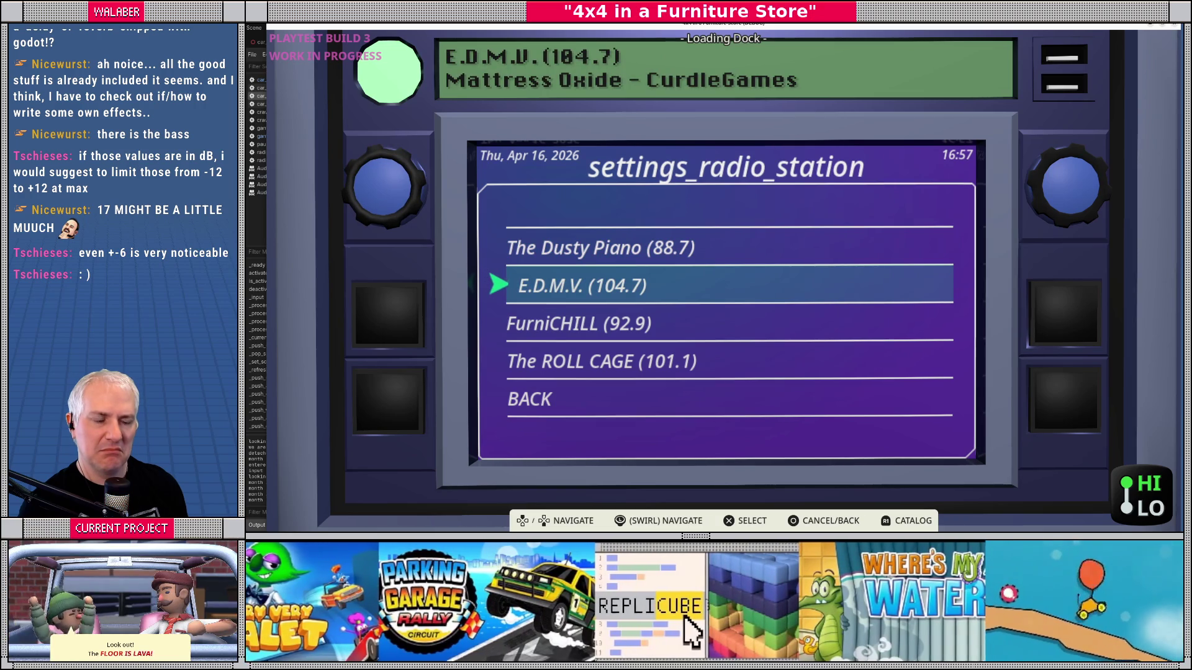
{"action": "key", "text": "Escape"}
Step: Open the EQ page from audio setup and set the 32 Hz band to 5
{"action": "key", "text": "Down"}
{"action": "key", "text": "Return"}
{"action": "key", "text": "Down"}
{"action": "key", "text": "Down"}
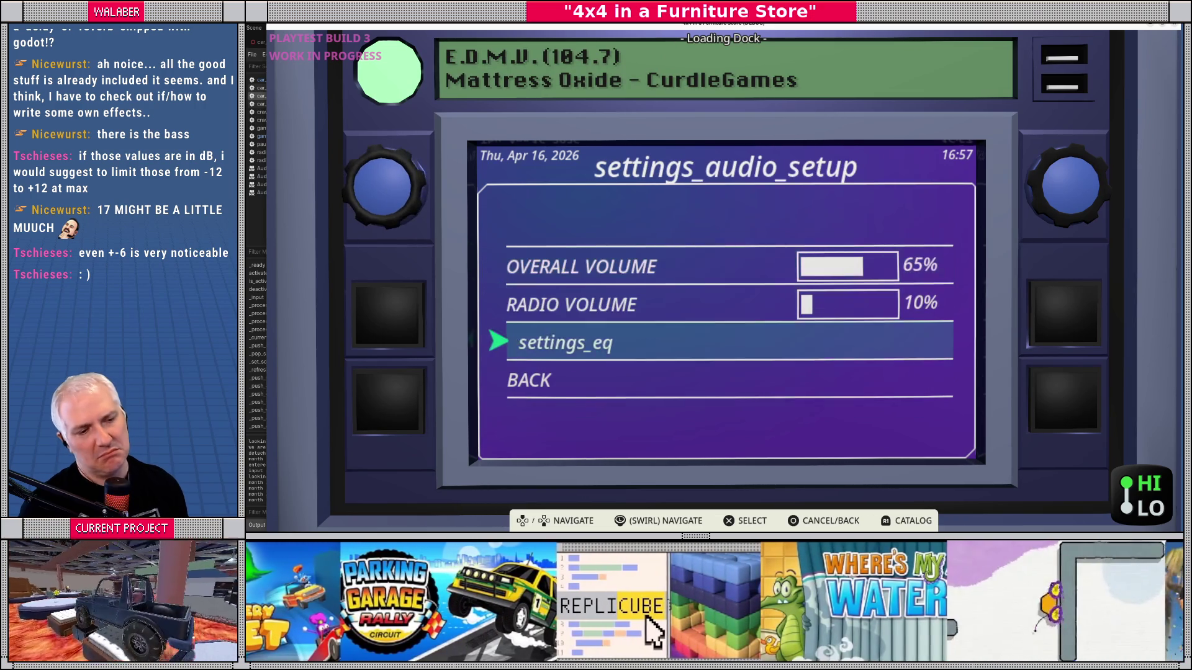
{"action": "key", "text": "Return"}
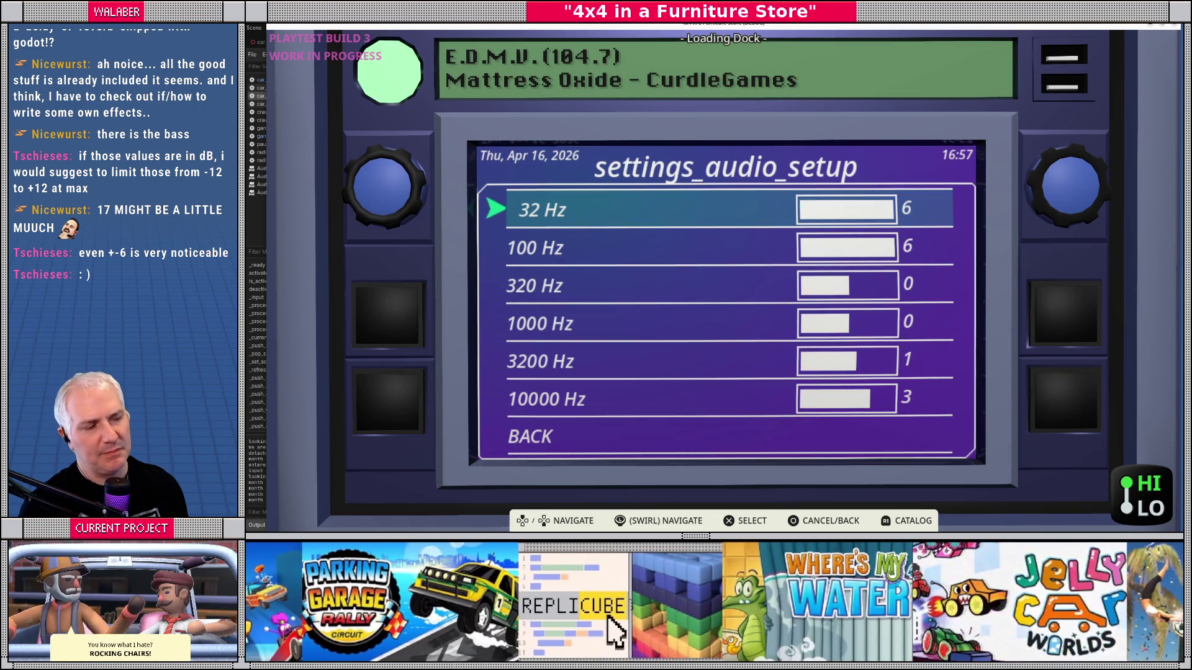
{"action": "key", "text": "Return"}
{"action": "key", "text": "Left"}
{"action": "key", "text": "Left"}
{"action": "key", "text": "Left"}
{"action": "key", "text": "Return"}
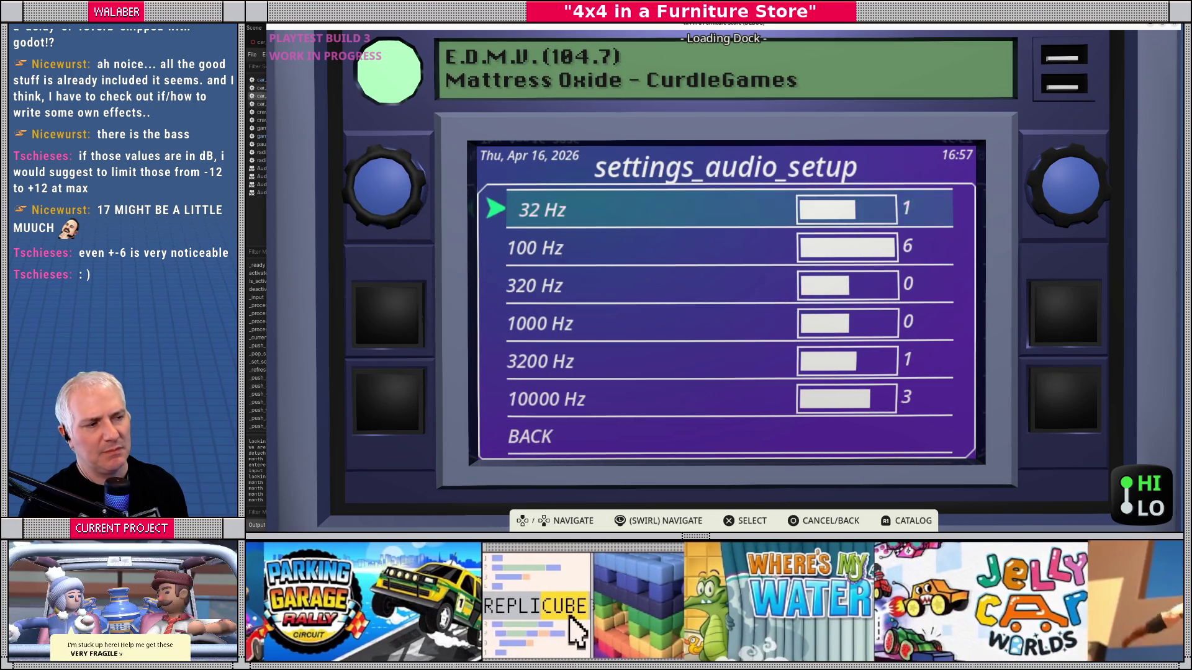
{"action": "key", "text": "Return"}
{"action": "key", "text": "Right"}
{"action": "key", "text": "Right"}
{"action": "key", "text": "Right"}
{"action": "key", "text": "Right"}
{"action": "key", "text": "Return"}
Step: Cut the 3200 Hz and 10000 Hz bands to -6
{"action": "key", "text": "Down"}
{"action": "key", "text": "Down"}
{"action": "key", "text": "Down"}
{"action": "key", "text": "Down"}
{"action": "key", "text": "Return"}
{"action": "key", "text": "Left"}
{"action": "key", "text": "Left"}
{"action": "key", "text": "Left"}
{"action": "key", "text": "Return"}
{"action": "key", "text": "Down"}
{"action": "key", "text": "Return"}
{"action": "key", "text": "Left"}
{"action": "key", "text": "Left"}
{"action": "key", "text": "Left"}
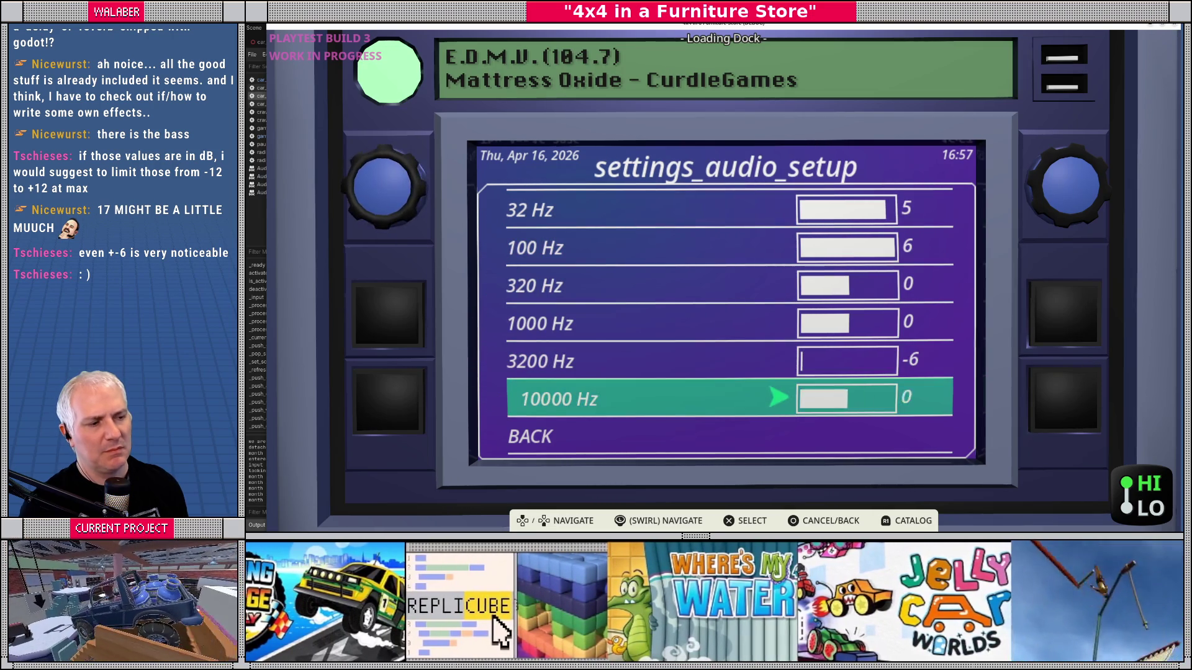
{"action": "key", "text": "Return"}
Step: Cut the 1000 Hz and 320 Hz bands to -6
{"action": "key", "text": "Up"}
{"action": "key", "text": "Up"}
{"action": "key", "text": "Left"}
{"action": "key", "text": "Left"}
{"action": "key", "text": "Left"}
{"action": "key", "text": "Return"}
{"action": "key", "text": "Up"}
{"action": "key", "text": "Return"}
{"action": "key", "text": "Left"}
{"action": "key", "text": "Left"}
{"action": "key", "text": "Left"}
{"action": "key", "text": "Return"}
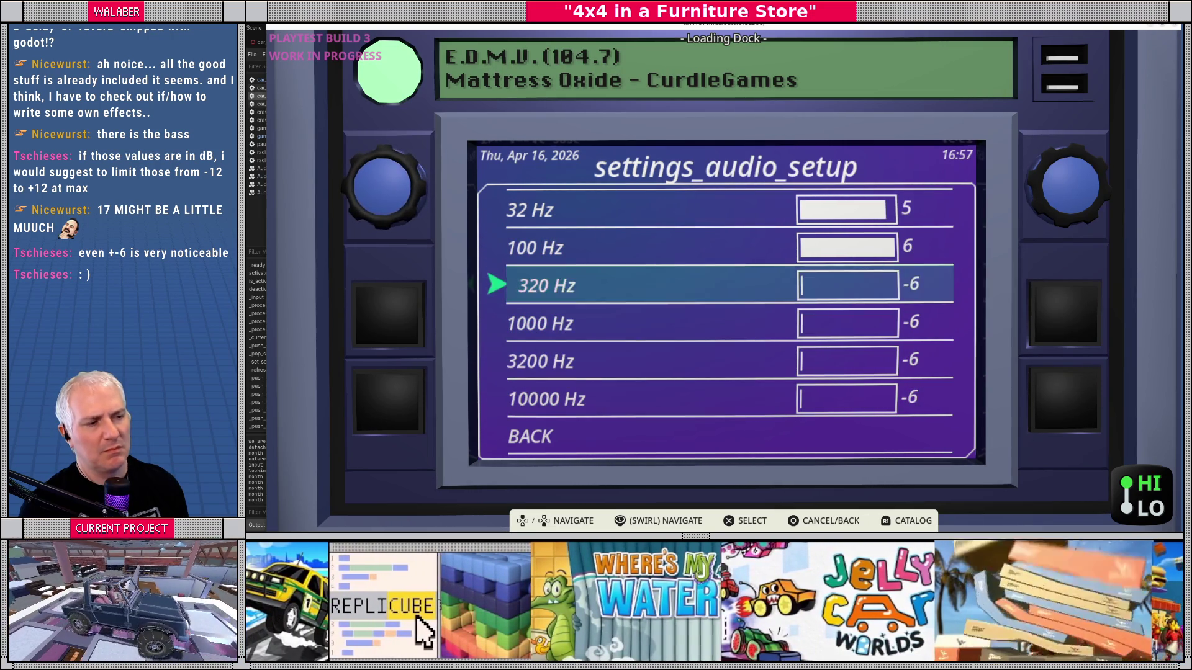
Step: Set the 100 Hz band to 1 and boost the 320 Hz band to 6
{"action": "key", "text": "Up"}
{"action": "key", "text": "Return"}
{"action": "key", "text": "Left"}
{"action": "key", "text": "Left"}
{"action": "key", "text": "Left"}
{"action": "key", "text": "Left"}
{"action": "key", "text": "Left"}
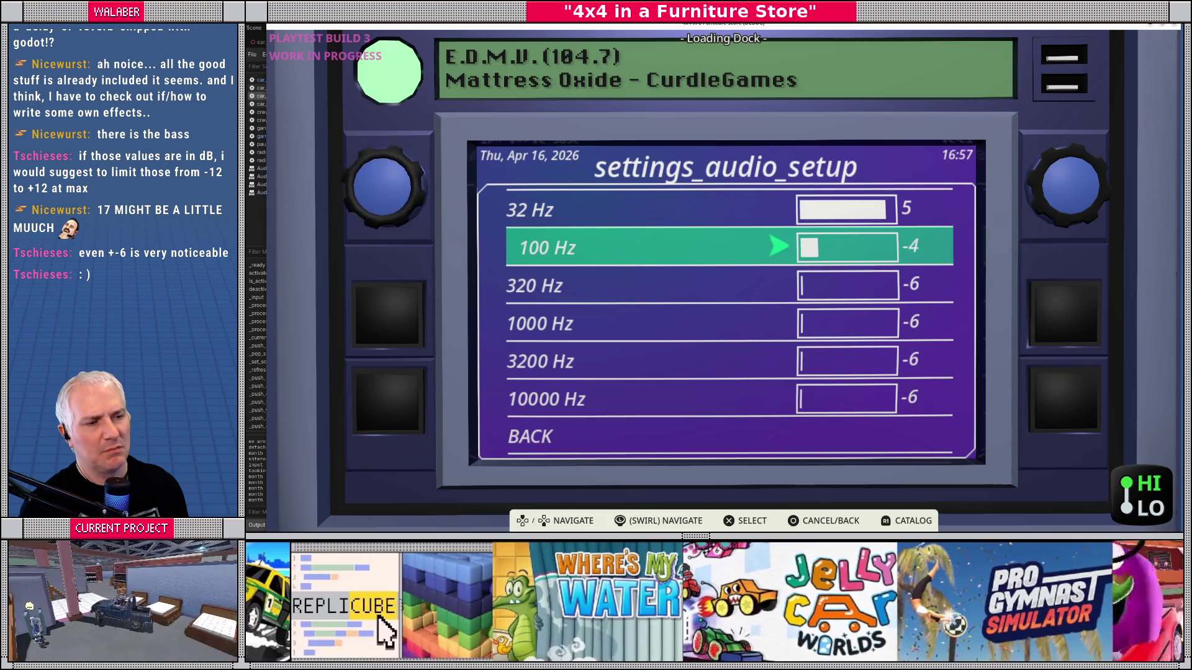
{"action": "key", "text": "Right"}
{"action": "key", "text": "Right"}
{"action": "key", "text": "Right"}
{"action": "key", "text": "Return"}
{"action": "key", "text": "Up"}
{"action": "key", "text": "Down"}
{"action": "key", "text": "Down"}
{"action": "key", "text": "Return"}
{"action": "key", "text": "Right"}
{"action": "key", "text": "Right"}
{"action": "key", "text": "Right"}
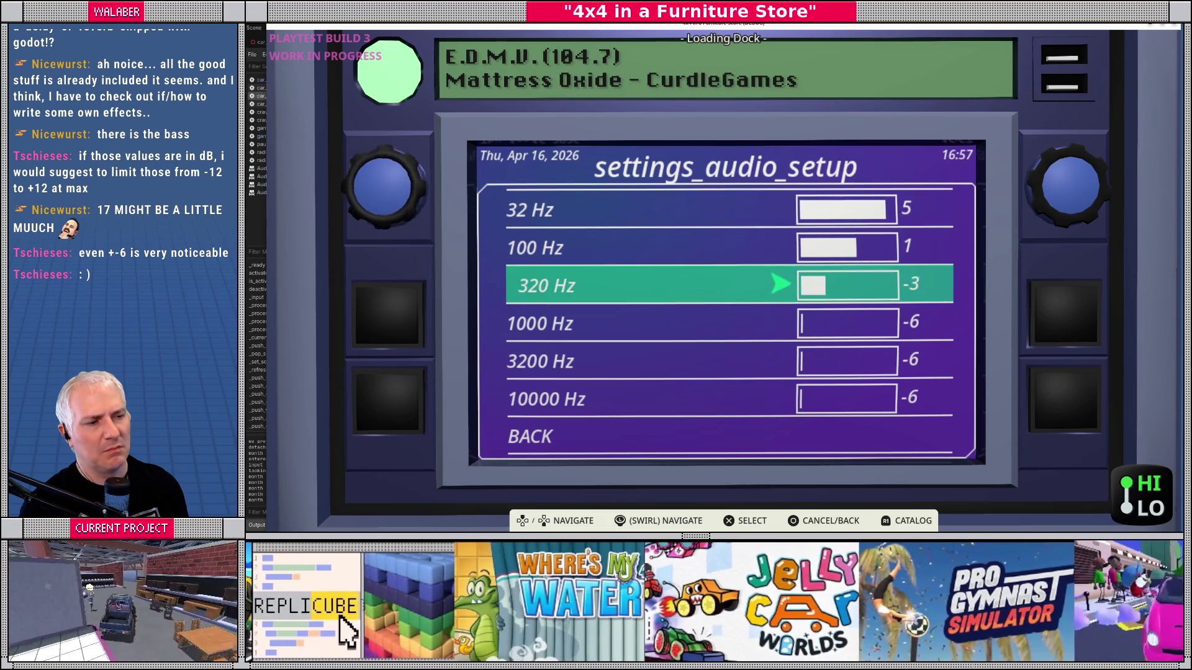
{"action": "key", "text": "Return"}
Step: Boost the 100 Hz and 32 Hz bands to 6 and leave the EQ page
{"action": "key", "text": "Up"}
{"action": "key", "text": "Return"}
{"action": "key", "text": "Right"}
{"action": "key", "text": "Right"}
{"action": "key", "text": "Right"}
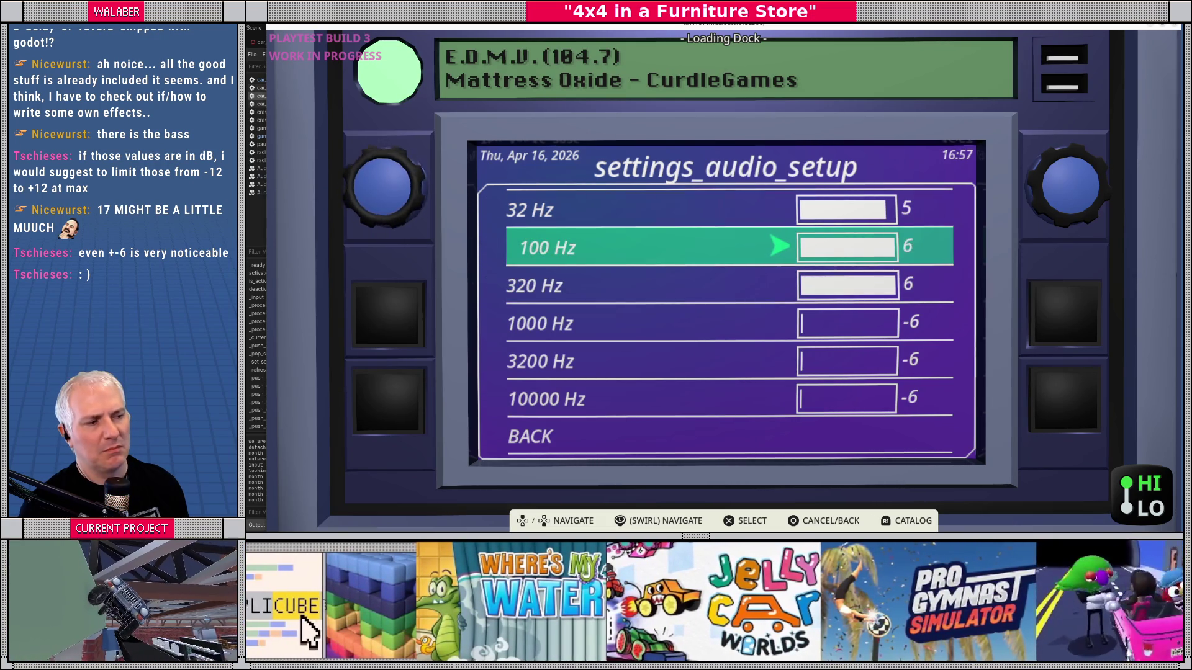
{"action": "key", "text": "Return"}
{"action": "key", "text": "Up"}
{"action": "key", "text": "Return"}
{"action": "key", "text": "Left"}
{"action": "key", "text": "Right"}
{"action": "key", "text": "Right"}
{"action": "key", "text": "Return"}
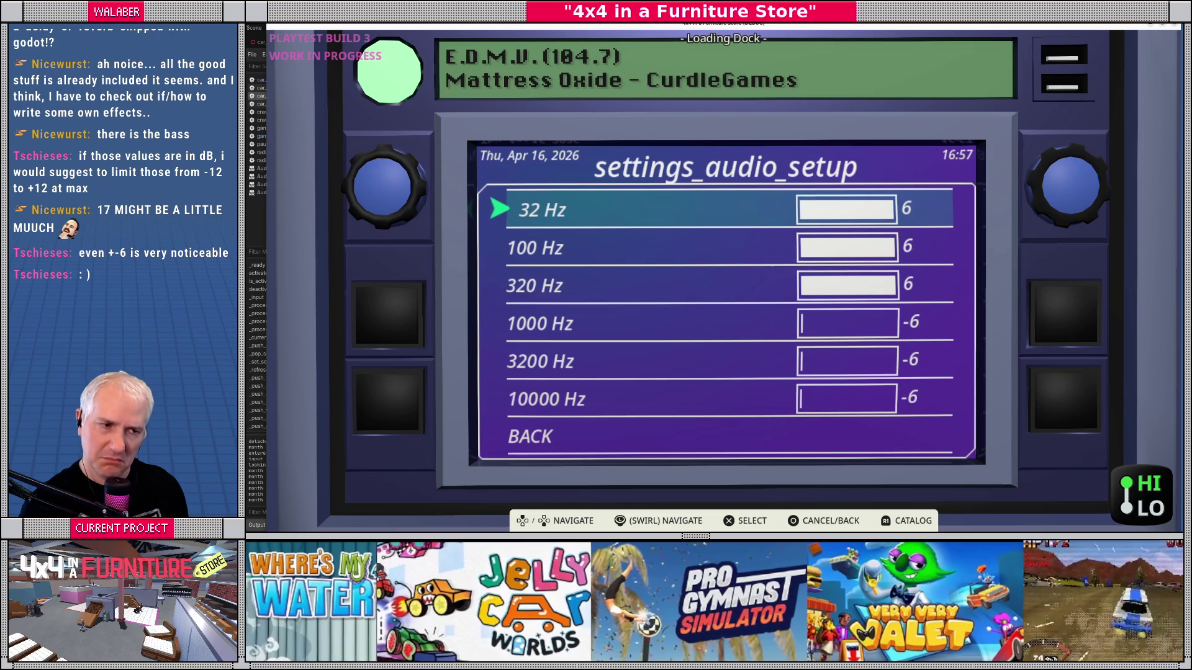
{"action": "key", "text": "Escape"}
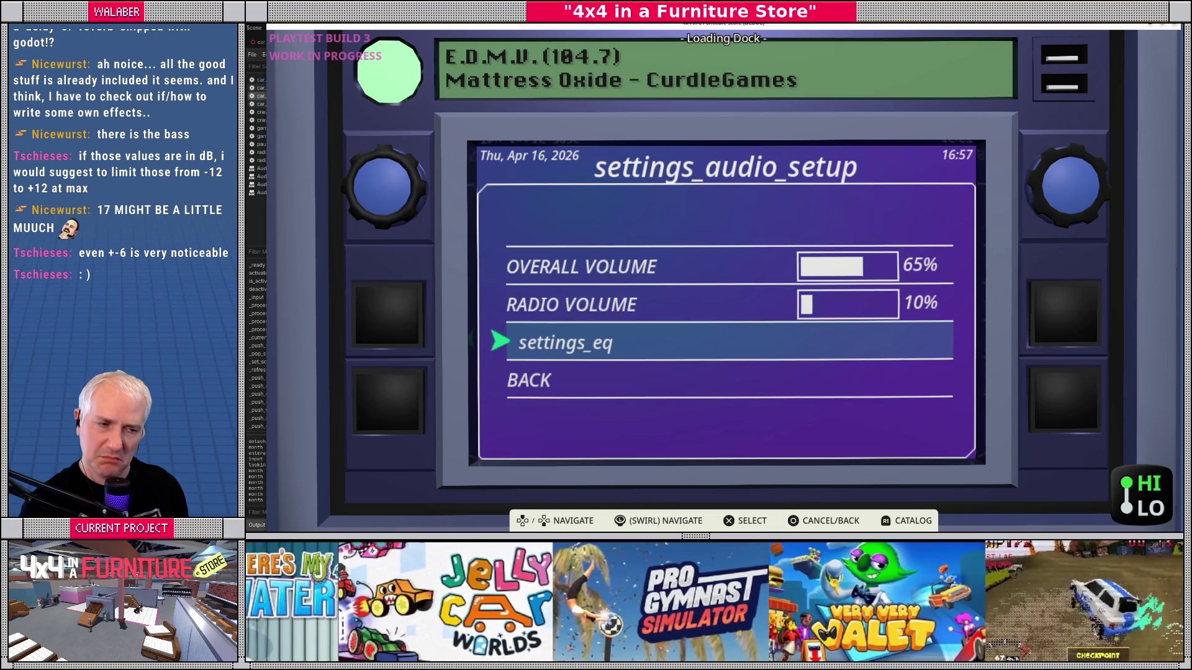
Step: Tune to The Dusty Piano, then The ROLL CAGE (101.1), and exit the station list
{"action": "key", "text": "Escape"}
{"action": "key", "text": "Up"}
{"action": "key", "text": "Return"}
{"action": "key", "text": "Down"}
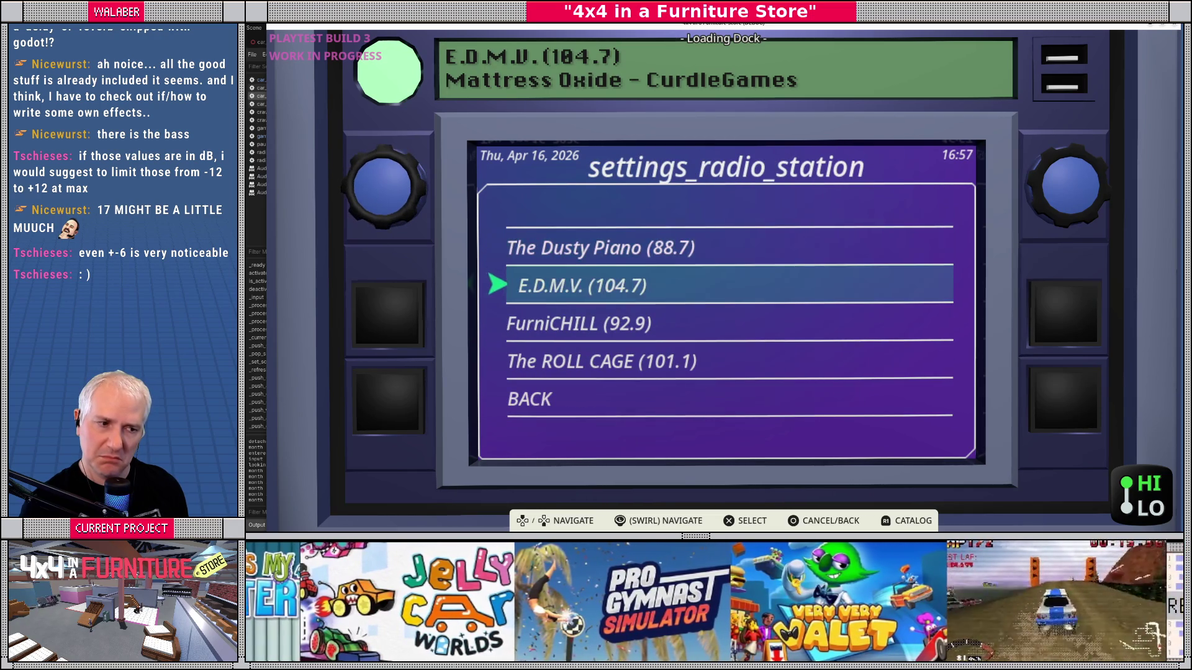
{"action": "key", "text": "Up"}
{"action": "key", "text": "Return"}
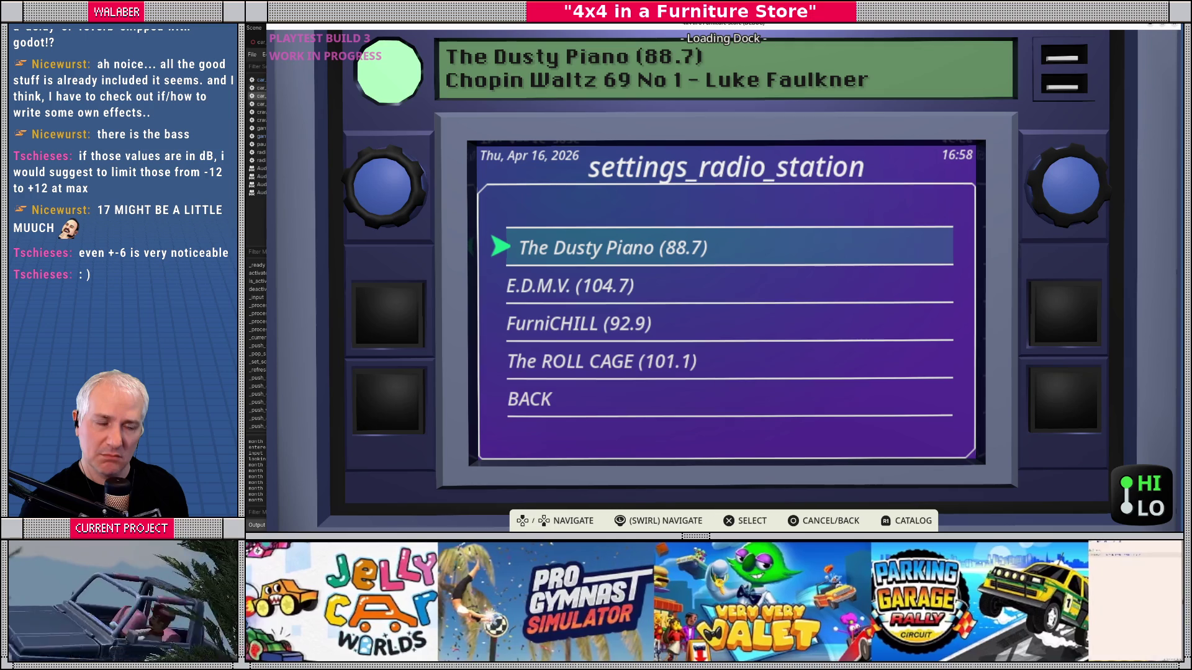
{"action": "key", "text": "Down"}
{"action": "key", "text": "Down"}
{"action": "key", "text": "Down"}
{"action": "key", "text": "Return"}
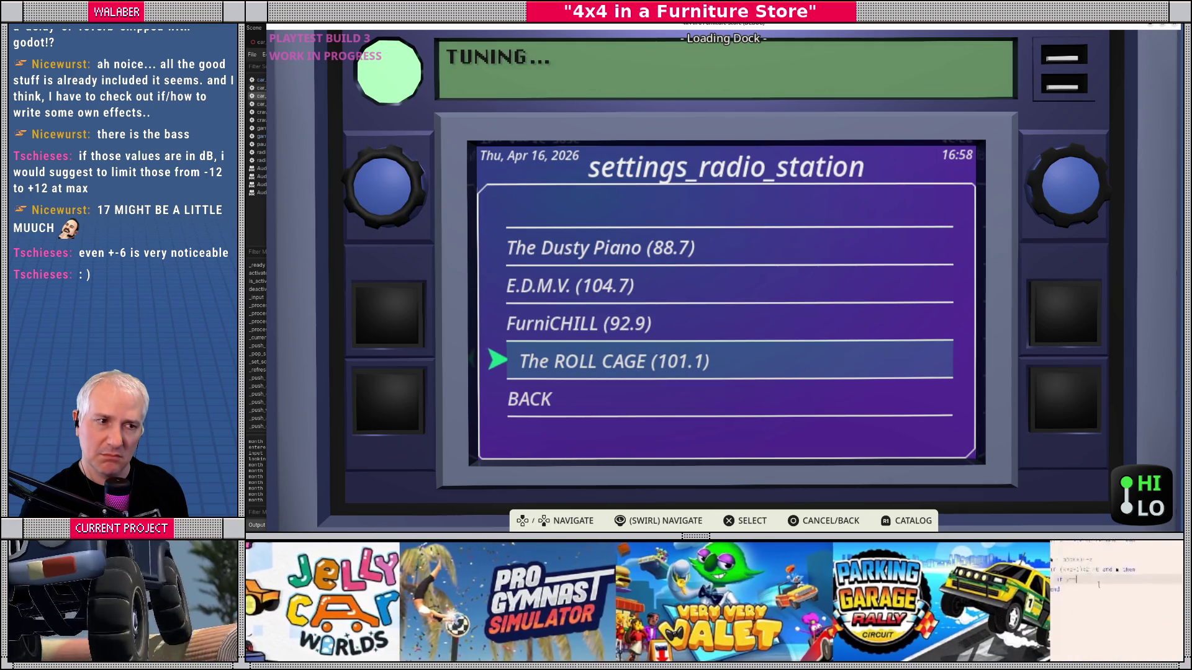
{"action": "key", "text": "Escape"}
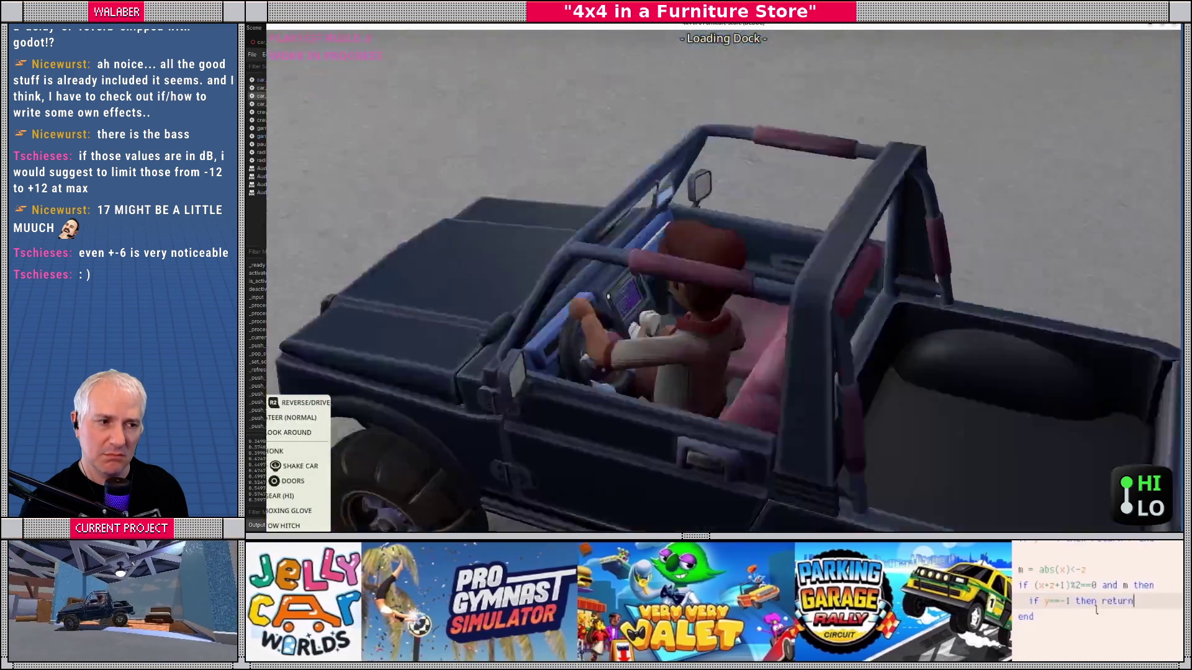
Step: Open the EQ page from the audio setup menu
{"action": "key", "text": "Down"}
{"action": "key", "text": "Return"}
{"action": "key", "text": "Down"}
{"action": "key", "text": "Down"}
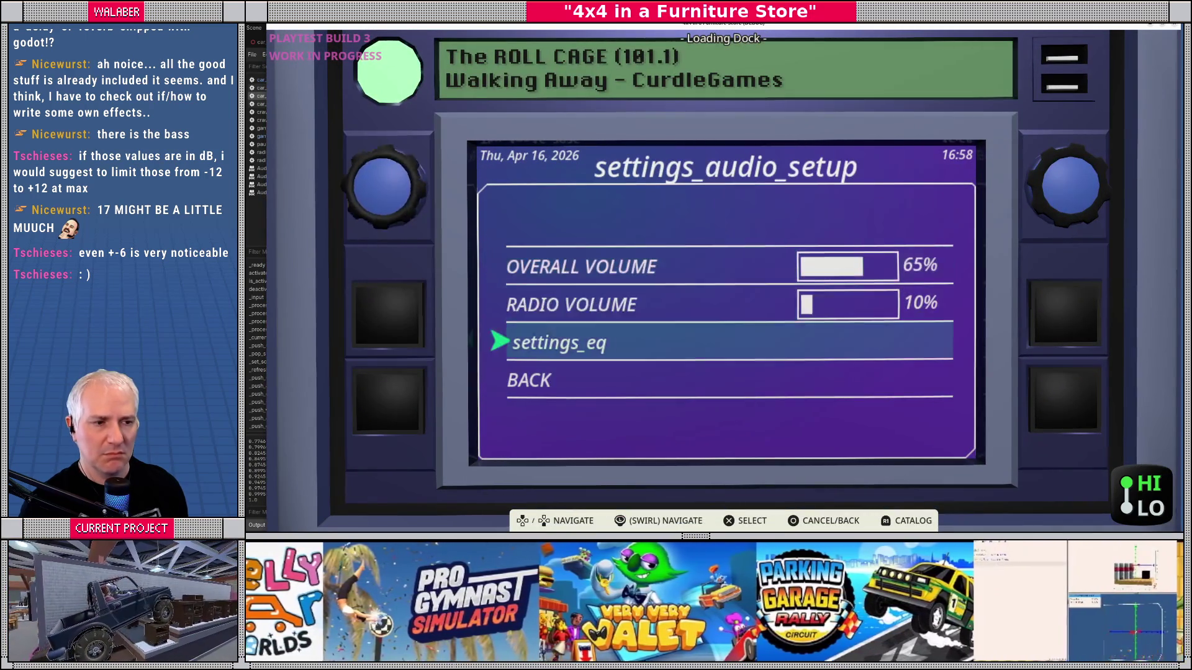
{"action": "key", "text": "Return"}
Step: Nudge the 1000, 3200 and 10000 Hz bands up to 1
{"action": "key", "text": "Down"}
{"action": "key", "text": "Down"}
{"action": "key", "text": "Down"}
{"action": "key", "text": "Return"}
{"action": "key", "text": "Right"}
{"action": "key", "text": "Right"}
{"action": "key", "text": "Right"}
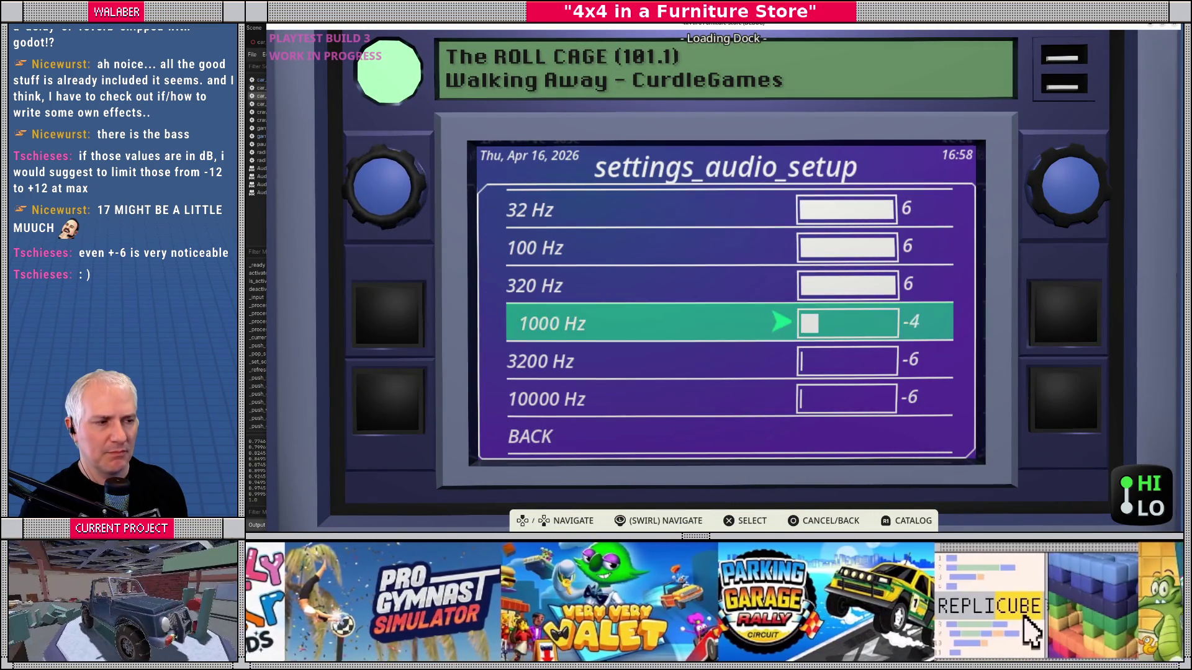
{"action": "key", "text": "Return"}
{"action": "key", "text": "Down"}
{"action": "key", "text": "Return"}
{"action": "key", "text": "Right"}
{"action": "key", "text": "Right"}
{"action": "key", "text": "Right"}
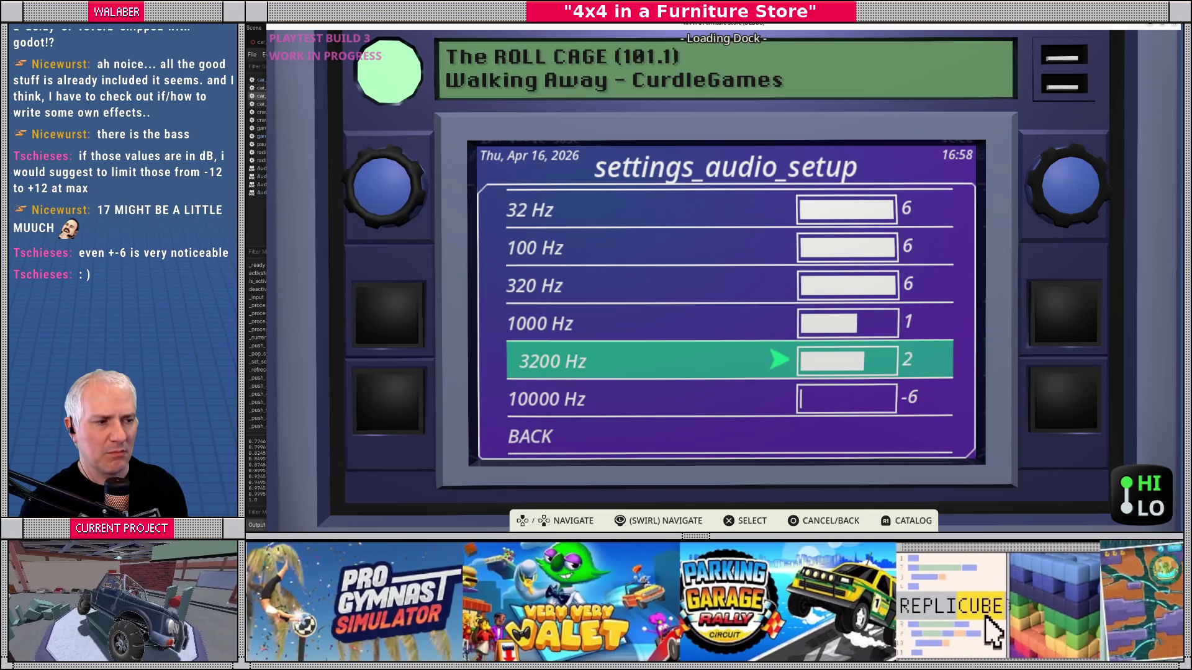
{"action": "key", "text": "Left"}
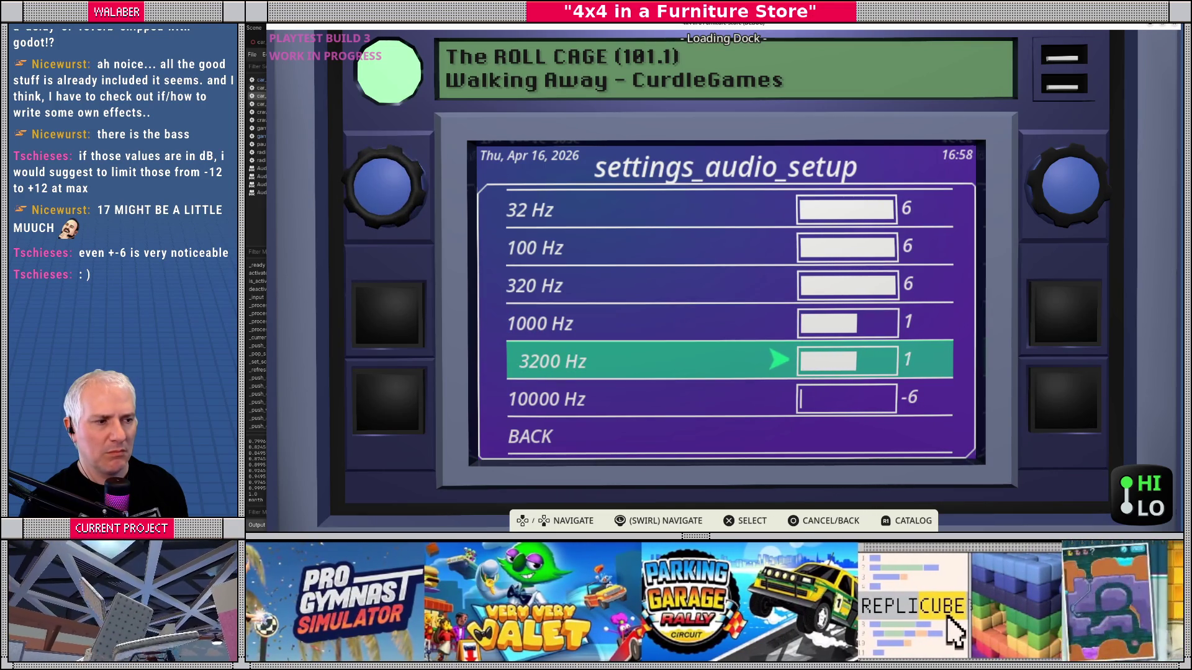
{"action": "key", "text": "Return"}
{"action": "key", "text": "Down"}
{"action": "key", "text": "Return"}
{"action": "key", "text": "Right"}
{"action": "key", "text": "Right"}
{"action": "key", "text": "Right"}
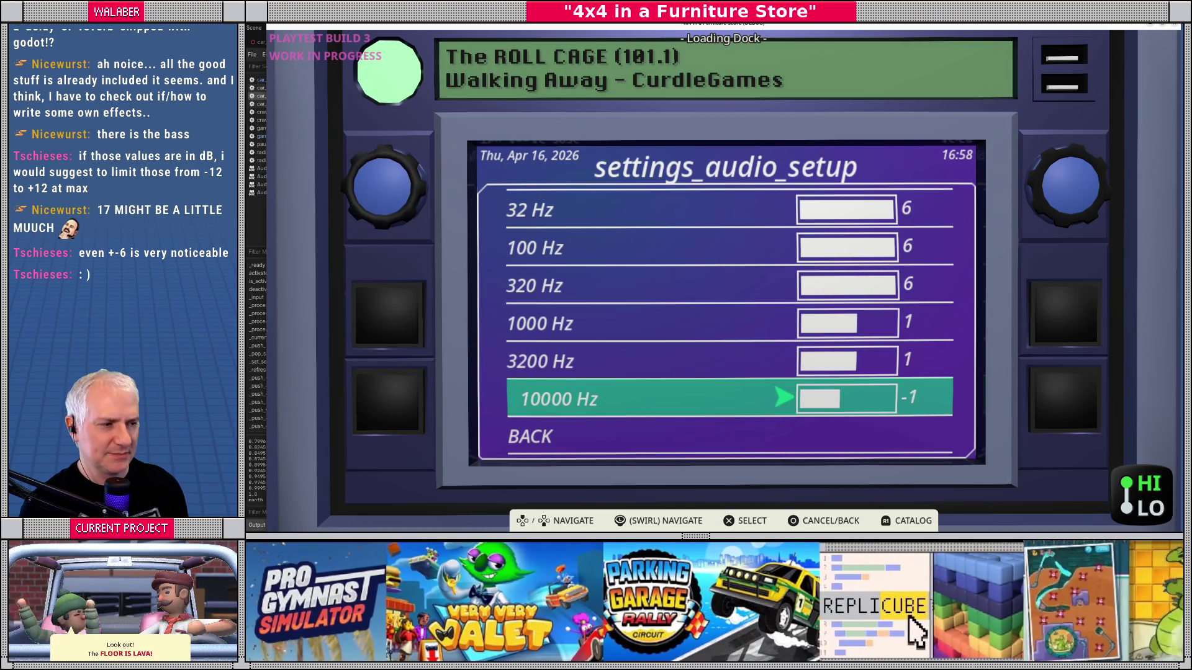
{"action": "key", "text": "Return"}
Step: Cut the 320, 100 and 32 Hz bands down to -6
{"action": "key", "text": "Up"}
{"action": "key", "text": "Up"}
{"action": "key", "text": "Up"}
{"action": "key", "text": "Return"}
{"action": "key", "text": "Left"}
{"action": "key", "text": "Left"}
{"action": "key", "text": "Left"}
{"action": "key", "text": "Left"}
{"action": "key", "text": "Return"}
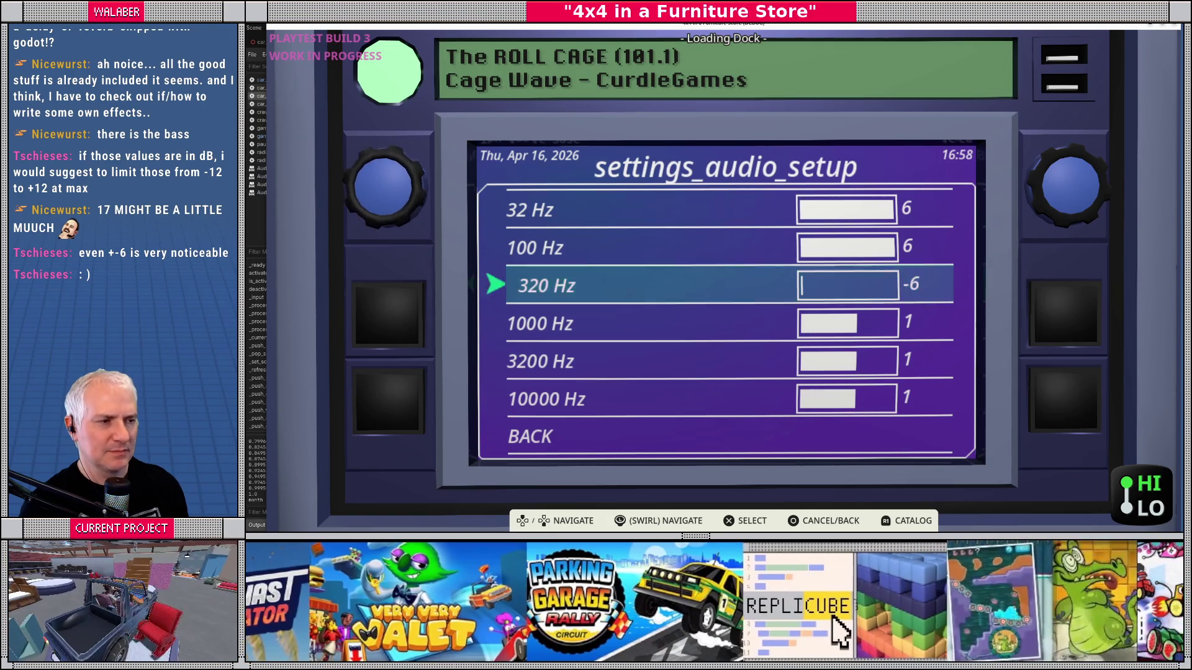
{"action": "key", "text": "Up"}
{"action": "key", "text": "Left"}
{"action": "key", "text": "Left"}
{"action": "key", "text": "Left"}
{"action": "key", "text": "Return"}
{"action": "key", "text": "Up"}
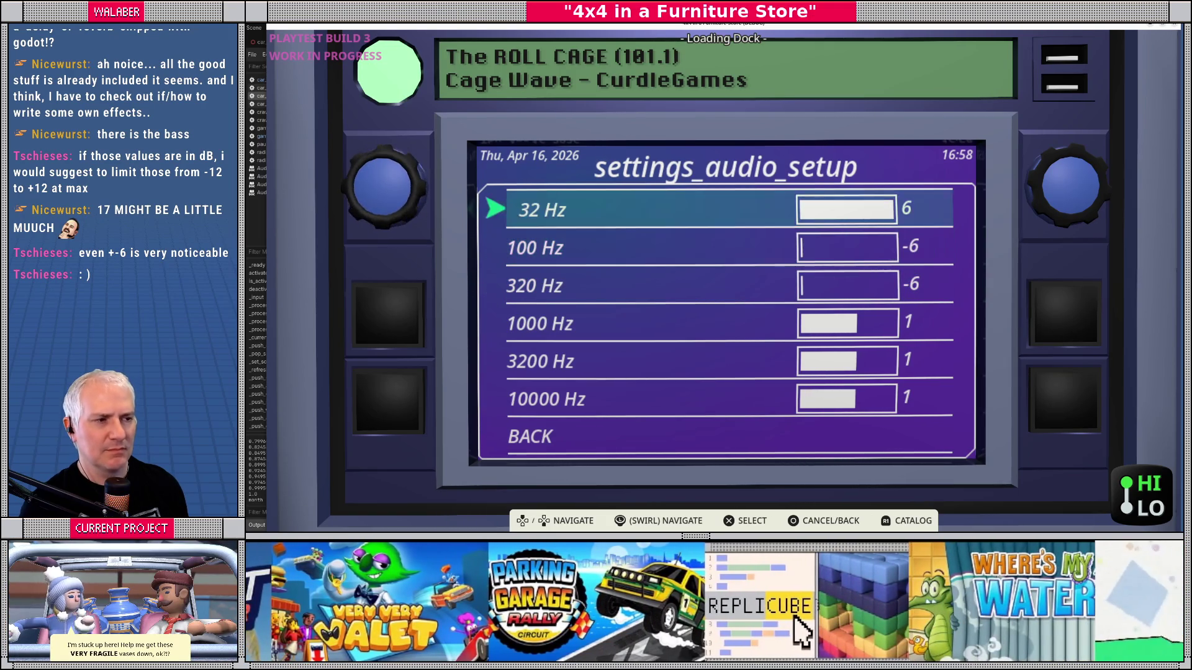
{"action": "key", "text": "Return"}
{"action": "key", "text": "Left"}
{"action": "key", "text": "Left"}
{"action": "key", "text": "Left"}
{"action": "key", "text": "Left"}
{"action": "key", "text": "Left"}
{"action": "key", "text": "Left"}
{"action": "key", "text": "Return"}
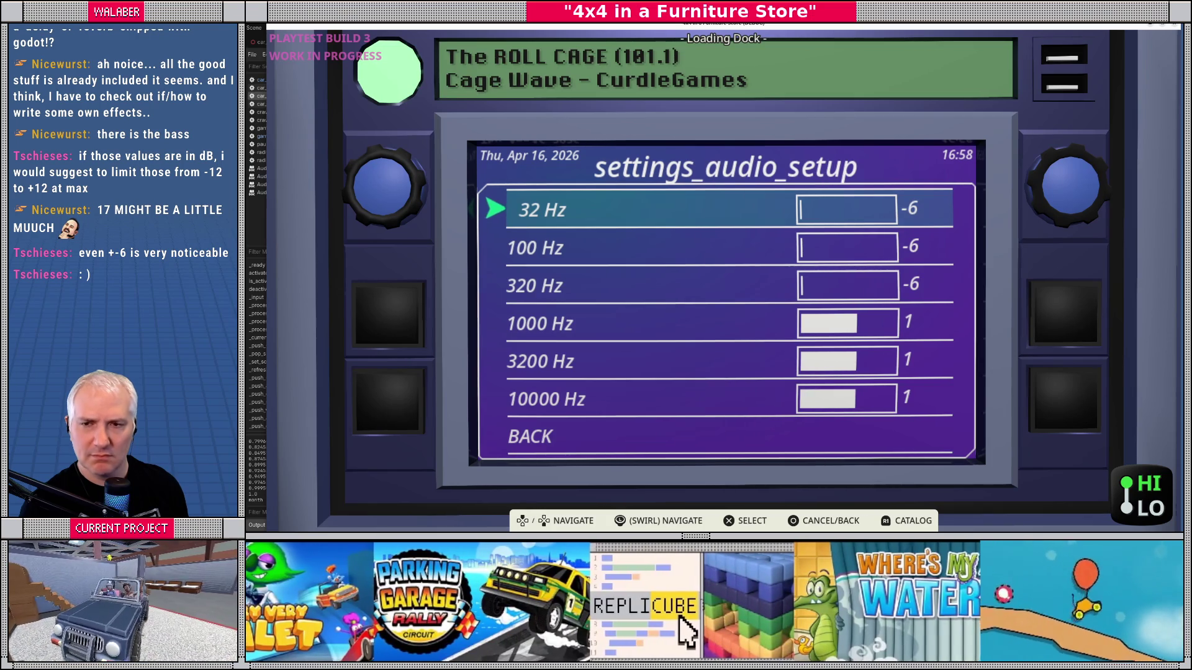
Step: Raise the 32 Hz band to -3 and leave 100 Hz at -6
{"action": "key", "text": "Return"}
{"action": "key", "text": "Right"}
{"action": "key", "text": "Right"}
{"action": "key", "text": "Right"}
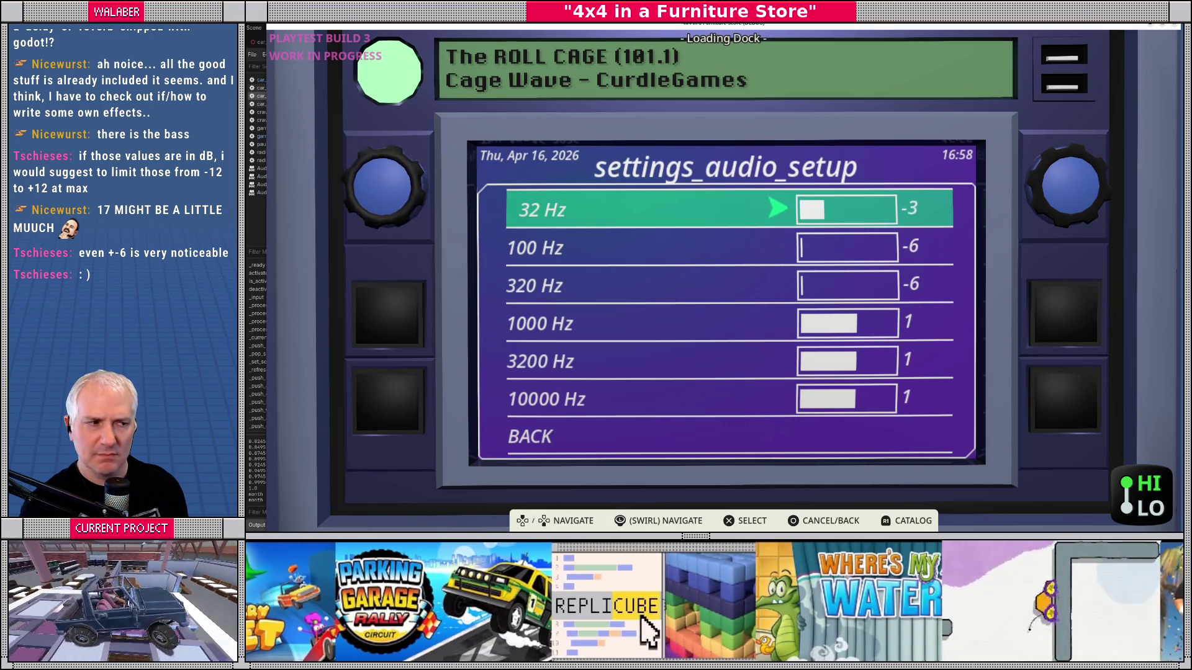
{"action": "key", "text": "Return"}
{"action": "key", "text": "Down"}
{"action": "key", "text": "Return"}
{"action": "key", "text": "Right"}
{"action": "key", "text": "Right"}
{"action": "key", "text": "Right"}
{"action": "key", "text": "Right"}
{"action": "key", "text": "Left"}
{"action": "key", "text": "Left"}
{"action": "key", "text": "Left"}
{"action": "key", "text": "Left"}
{"action": "key", "text": "Left"}
{"action": "key", "text": "Left"}
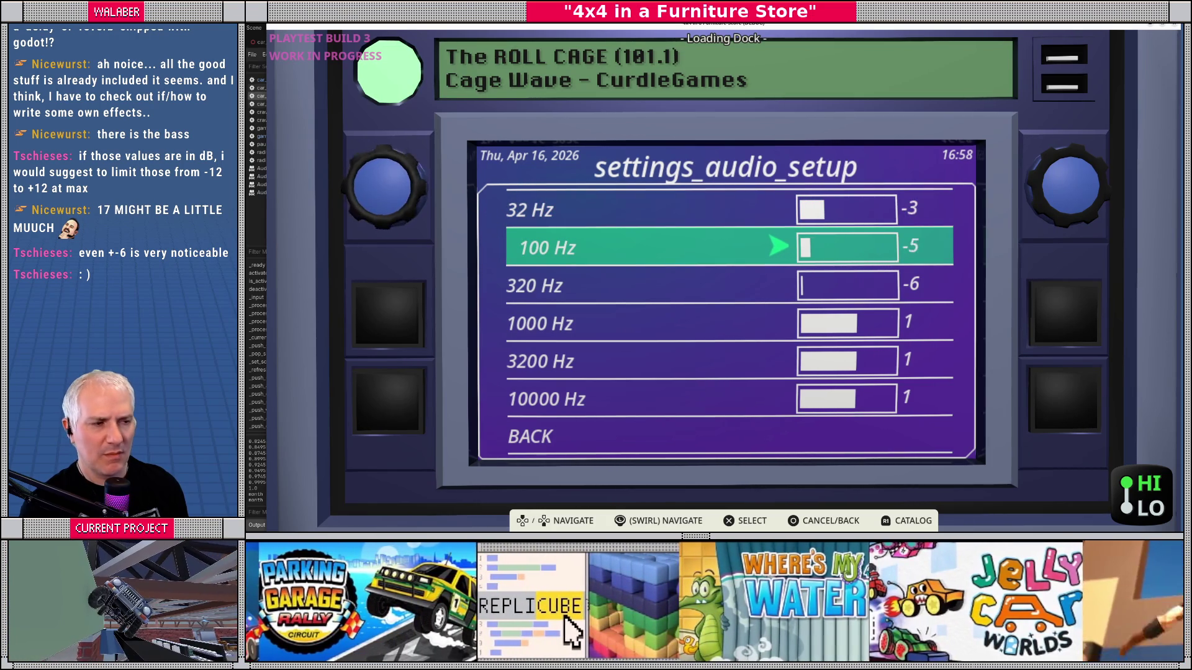
{"action": "key", "text": "Left"}
{"action": "key", "text": "Return"}
Step: Raise the 1000, 3200 and 10000 Hz bands to 6
{"action": "key", "text": "Down"}
{"action": "key", "text": "Down"}
{"action": "key", "text": "Return"}
{"action": "key", "text": "Right"}
{"action": "key", "text": "Right"}
{"action": "key", "text": "Right"}
{"action": "key", "text": "Return"}
{"action": "key", "text": "Down"}
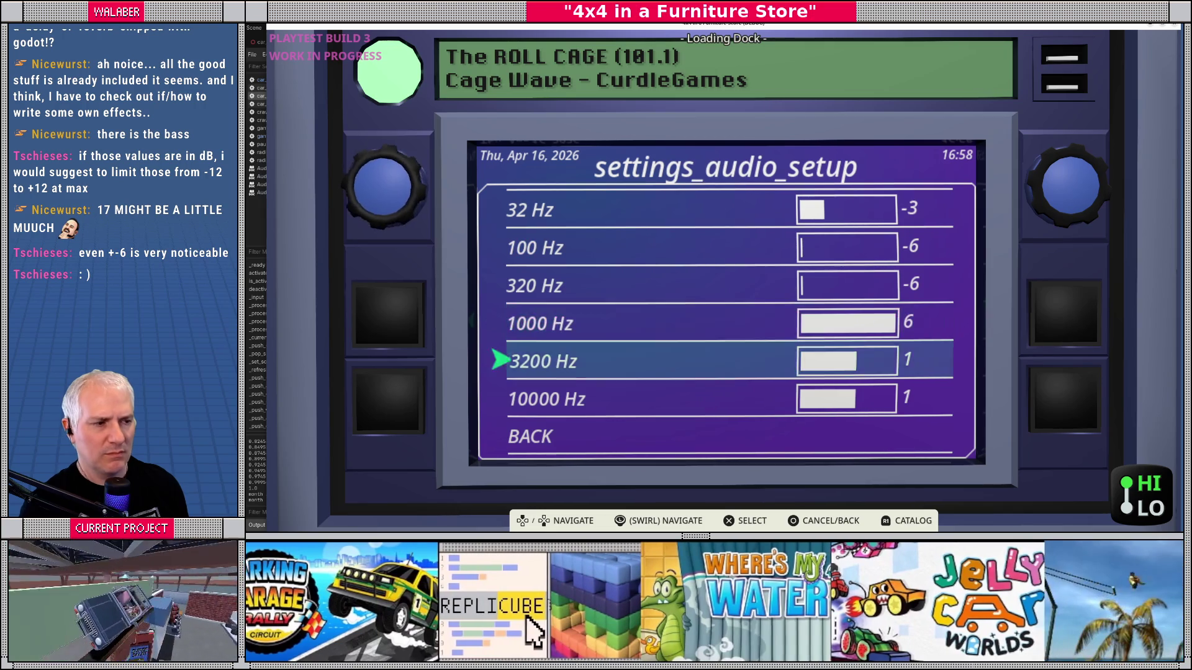
{"action": "key", "text": "Return"}
{"action": "key", "text": "Right"}
{"action": "key", "text": "Right"}
{"action": "key", "text": "Right"}
{"action": "key", "text": "Right"}
{"action": "key", "text": "Right"}
{"action": "key", "text": "Return"}
{"action": "key", "text": "Down"}
{"action": "key", "text": "Return"}
{"action": "key", "text": "Right"}
{"action": "key", "text": "Right"}
{"action": "key", "text": "Right"}
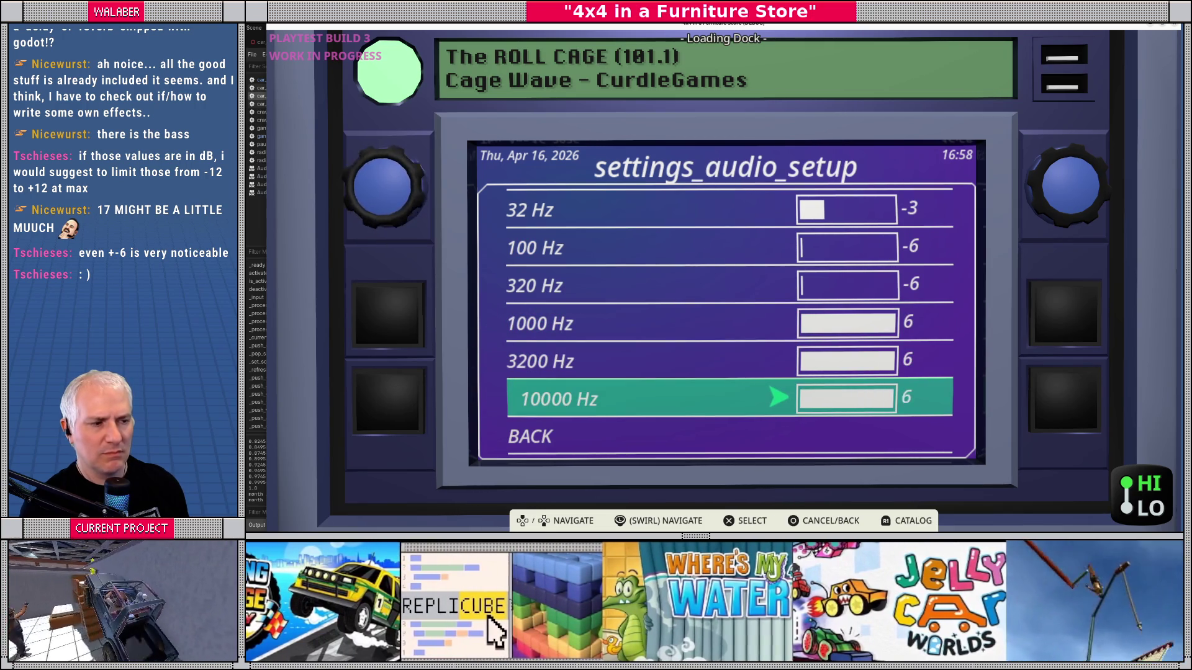
{"action": "key", "text": "Return"}
{"action": "key", "text": "Up"}
{"action": "key", "text": "Up"}
{"action": "key", "text": "Up"}
{"action": "key", "text": "Up"}
{"action": "key", "text": "Up"}
Step: Lower the 32 Hz band back to -6
{"action": "key", "text": "Return"}
{"action": "key", "text": "Left"}
{"action": "key", "text": "Left"}
{"action": "key", "text": "Left"}
{"action": "key", "text": "Return"}
{"action": "key", "text": "Return"}
{"action": "key", "text": "Left"}
{"action": "key", "text": "Return"}
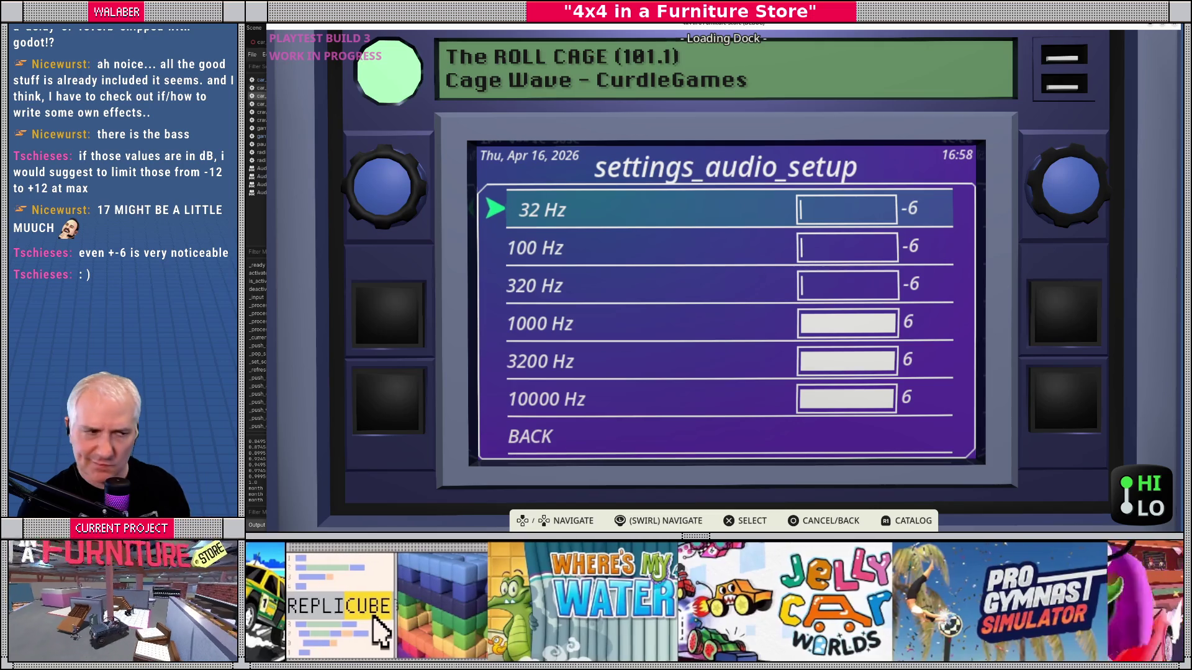
Step: Boost the 32, 100 and 320 Hz bands to 6
{"action": "key", "text": "Return"}
{"action": "key", "text": "Right"}
{"action": "key", "text": "Right"}
{"action": "key", "text": "Right"}
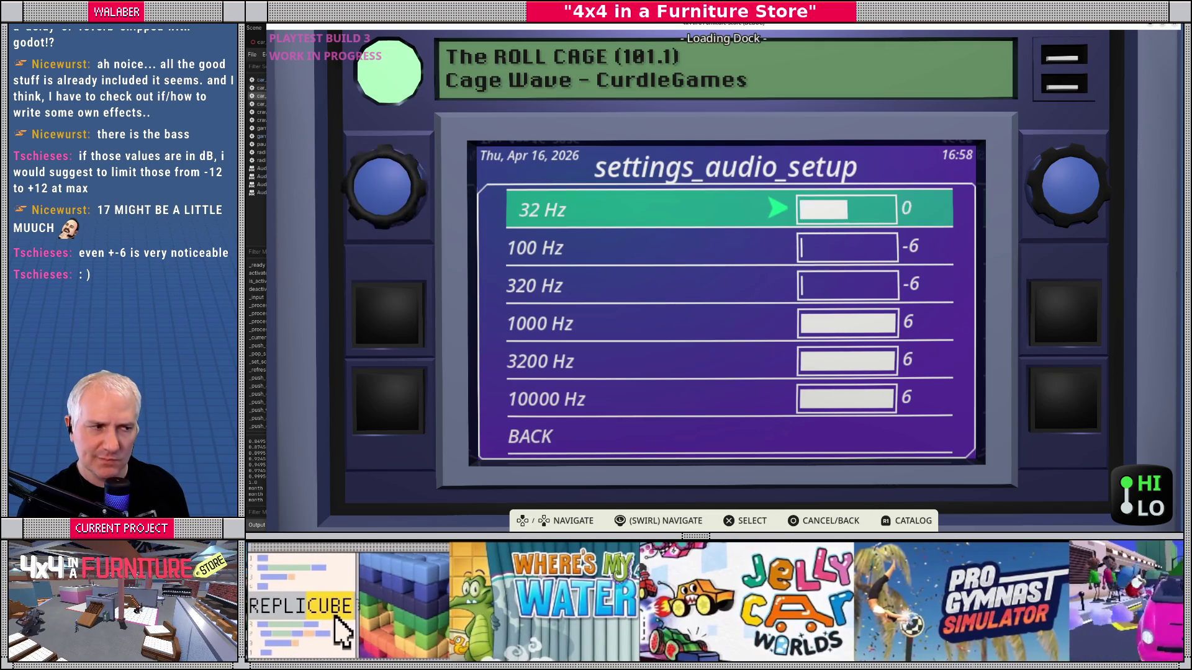
{"action": "key", "text": "Return"}
{"action": "key", "text": "Down"}
{"action": "key", "text": "Return"}
{"action": "key", "text": "Right"}
{"action": "key", "text": "Right"}
{"action": "key", "text": "Right"}
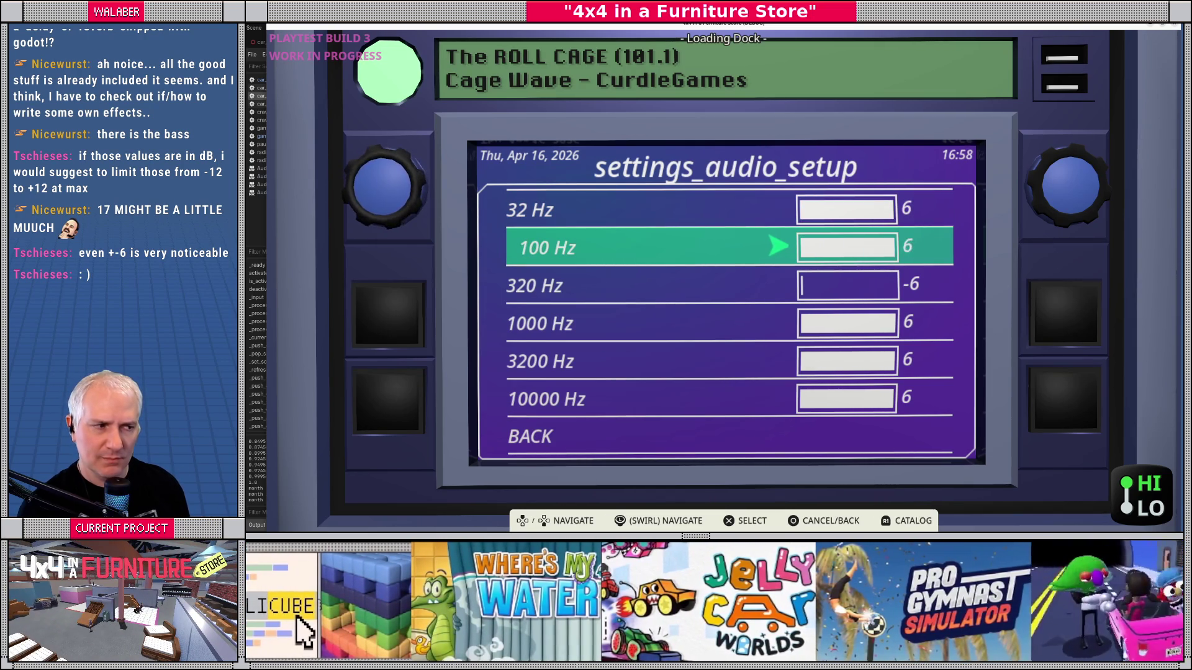
{"action": "key", "text": "Return"}
{"action": "key", "text": "Down"}
{"action": "key", "text": "Return"}
{"action": "key", "text": "Right"}
{"action": "key", "text": "Right"}
{"action": "key", "text": "Right"}
{"action": "key", "text": "Return"}
Step: Lower the 1000, 3200 and 10000 Hz bands to -6
{"action": "key", "text": "Down"}
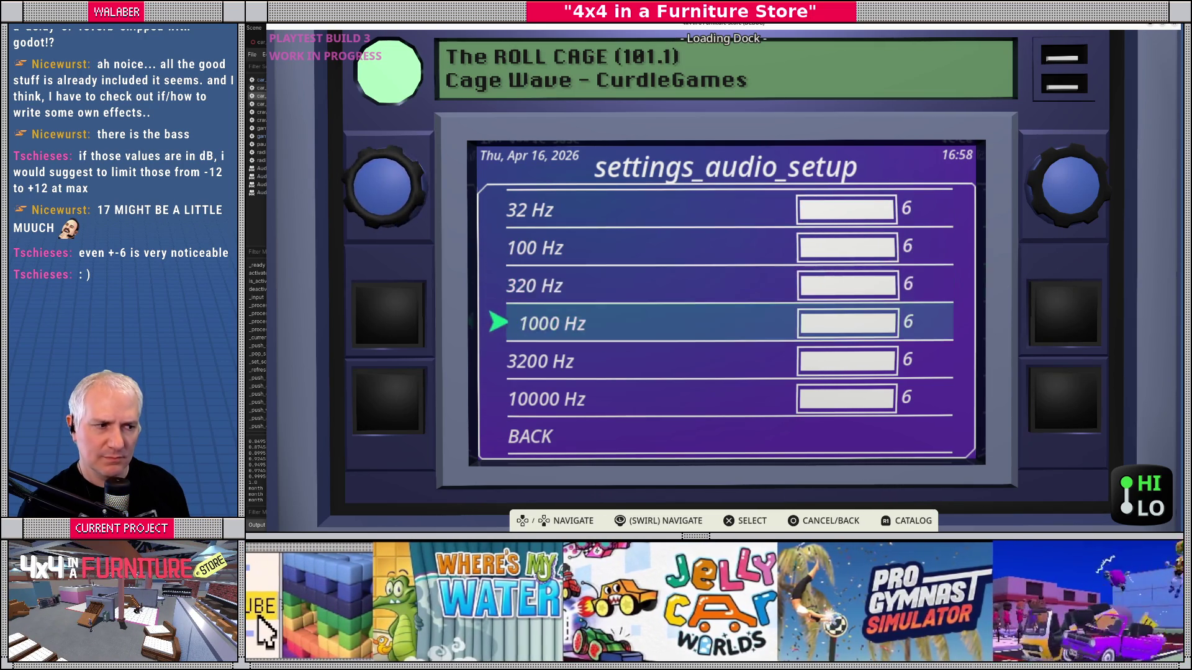
{"action": "key", "text": "Return"}
{"action": "key", "text": "Left"}
{"action": "key", "text": "Left"}
{"action": "key", "text": "Left"}
{"action": "key", "text": "Left"}
{"action": "key", "text": "Left"}
{"action": "key", "text": "Return"}
{"action": "key", "text": "Down"}
{"action": "key", "text": "Return"}
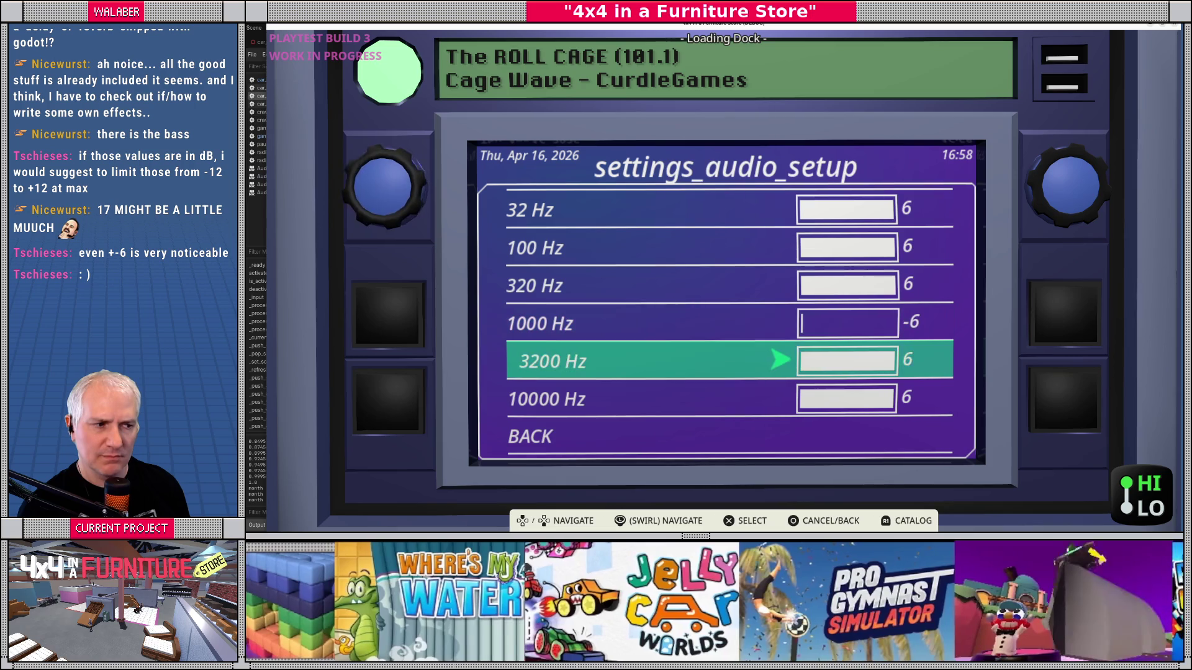
{"action": "key", "text": "Left"}
{"action": "key", "text": "Left"}
{"action": "key", "text": "Left"}
{"action": "key", "text": "Left"}
{"action": "key", "text": "Left"}
{"action": "key", "text": "Left"}
{"action": "key", "text": "Return"}
{"action": "key", "text": "Down"}
{"action": "key", "text": "Return"}
{"action": "key", "text": "Left"}
{"action": "key", "text": "Left"}
{"action": "key", "text": "Left"}
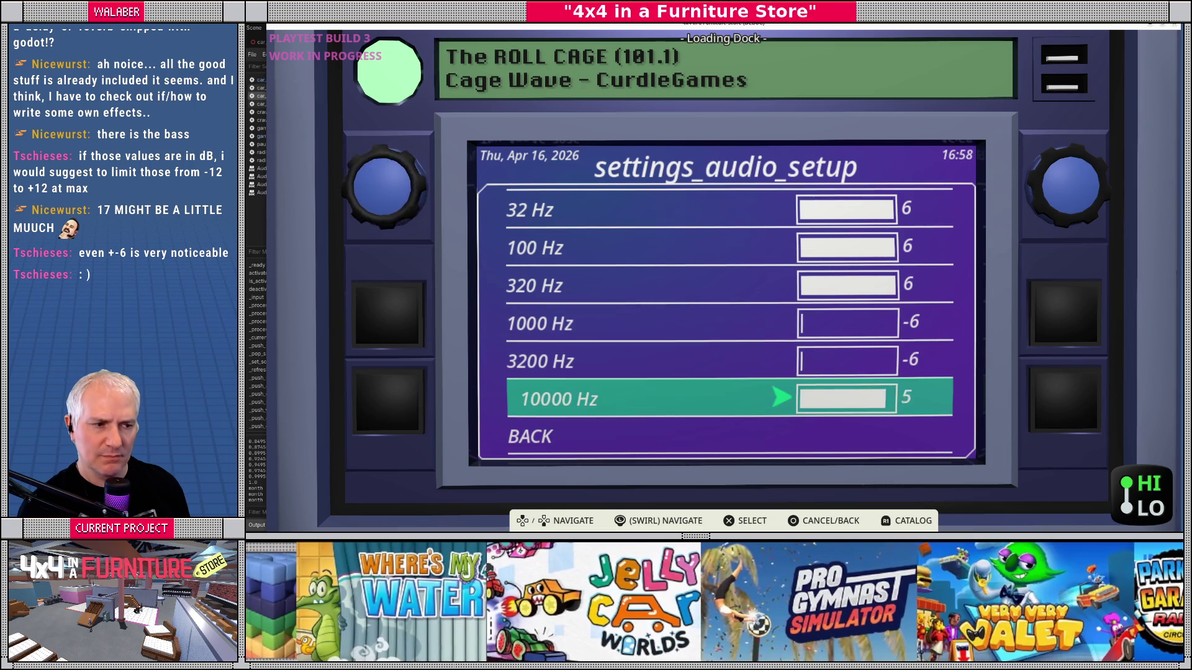
{"action": "key", "text": "Left"}
{"action": "key", "text": "Left"}
{"action": "key", "text": "Left"}
{"action": "key", "text": "Return"}
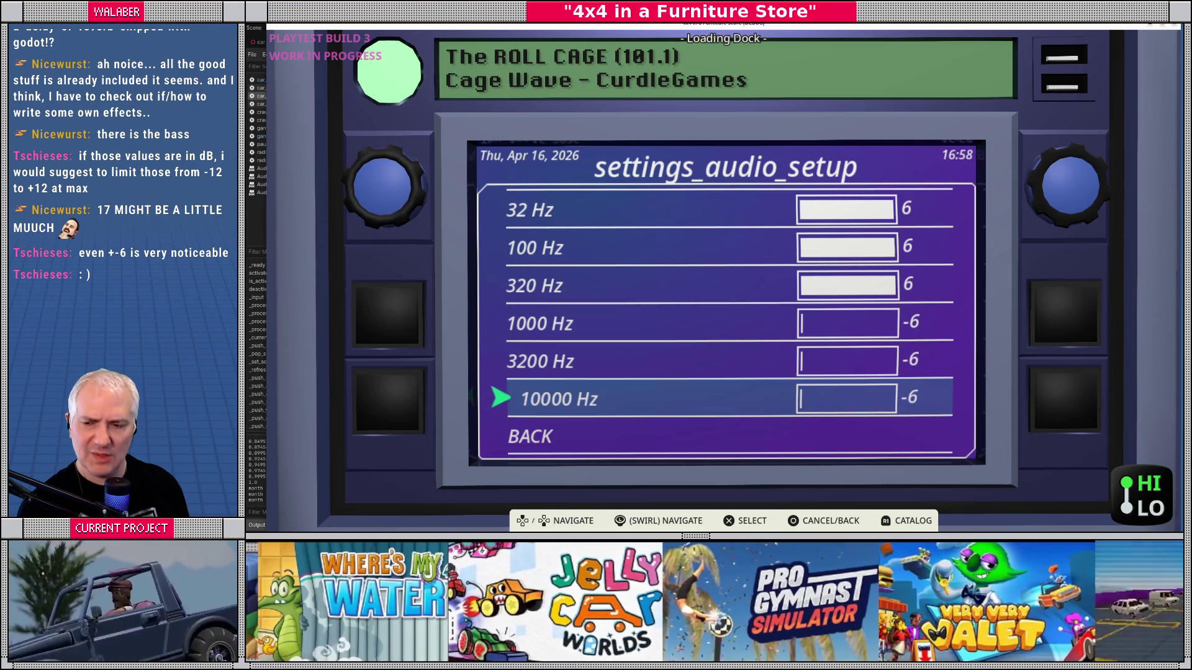
Step: Bring the 10000, 3200 and 1000 Hz bands to 0 and return to the audio menu
{"action": "key", "text": "Return"}
{"action": "key", "text": "Right"}
{"action": "key", "text": "Right"}
{"action": "key", "text": "Right"}
{"action": "key", "text": "Right"}
{"action": "key", "text": "Return"}
{"action": "key", "text": "Up"}
{"action": "key", "text": "Return"}
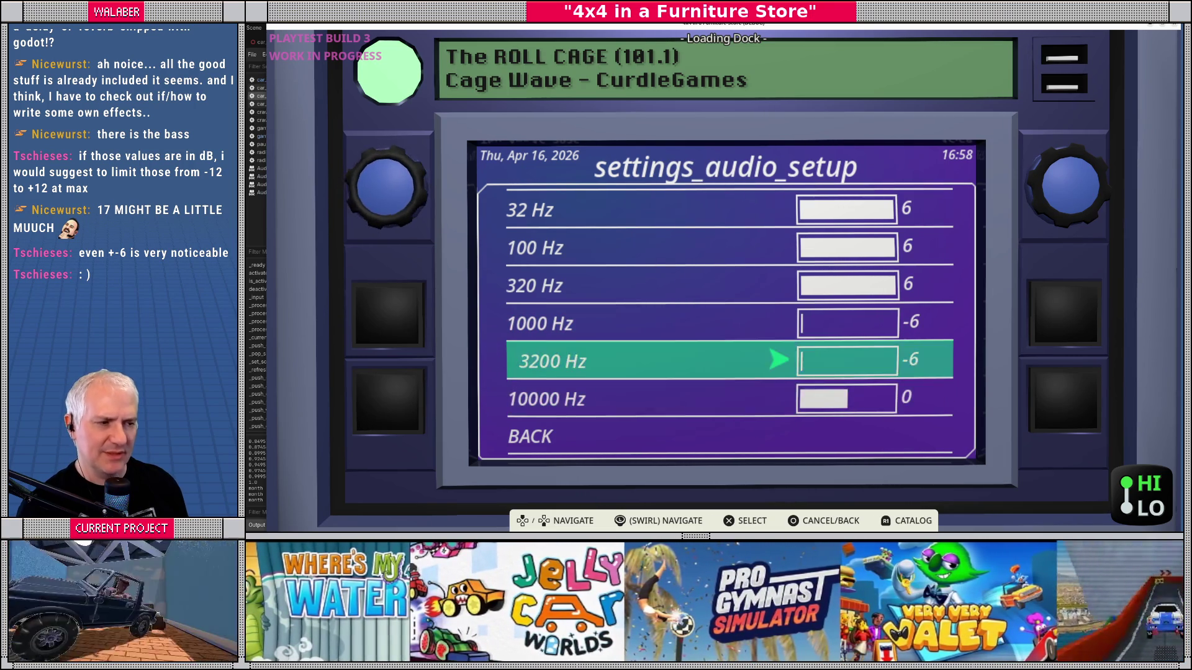
{"action": "key", "text": "Right"}
{"action": "key", "text": "Right"}
{"action": "key", "text": "Right"}
{"action": "key", "text": "Return"}
{"action": "key", "text": "Up"}
{"action": "key", "text": "Return"}
{"action": "key", "text": "Right"}
{"action": "key", "text": "Right"}
{"action": "key", "text": "Right"}
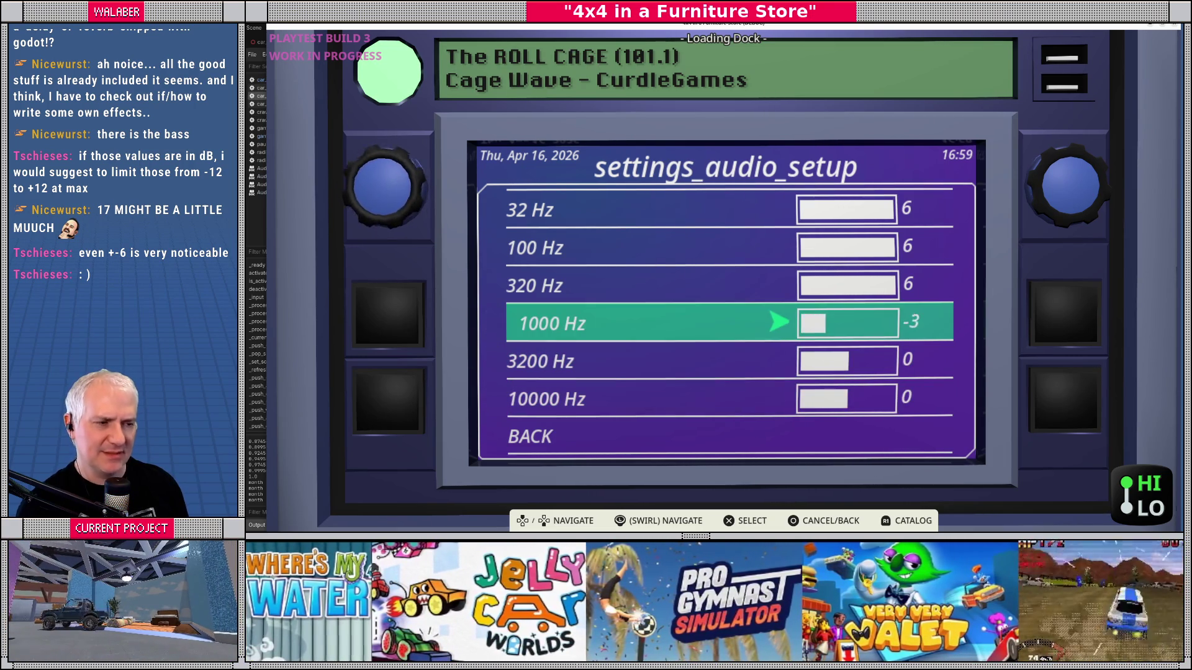
{"action": "key", "text": "Right"}
{"action": "key", "text": "Right"}
{"action": "key", "text": "Right"}
{"action": "key", "text": "Left"}
{"action": "key", "text": "Return"}
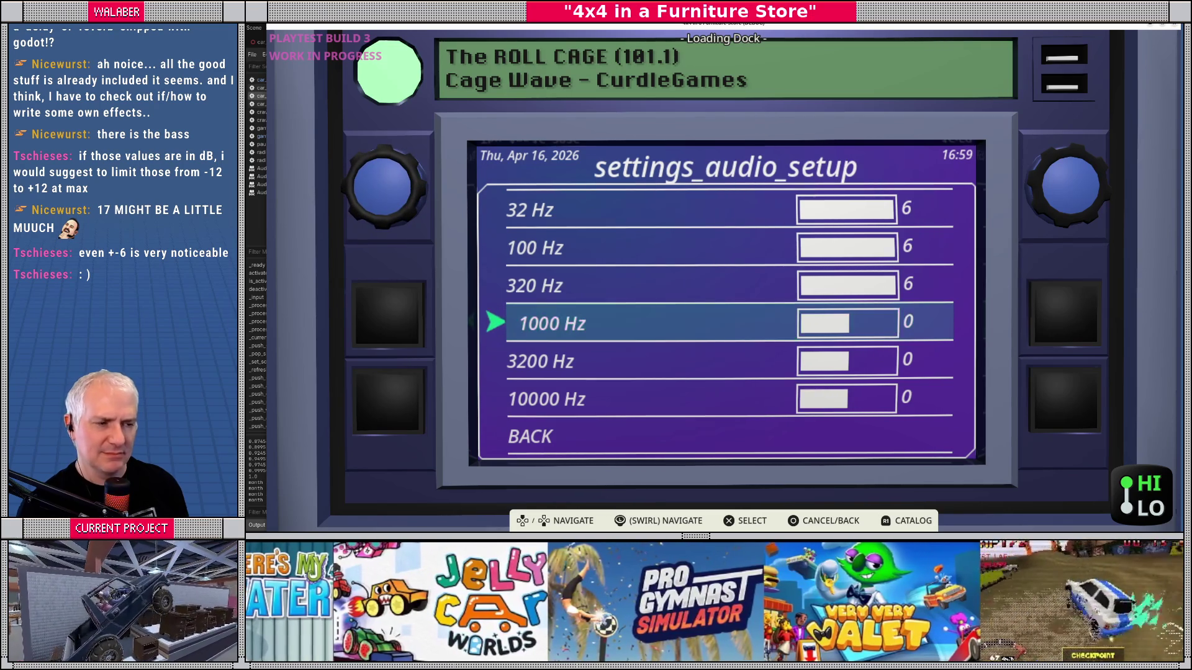
{"action": "key", "text": "Escape"}
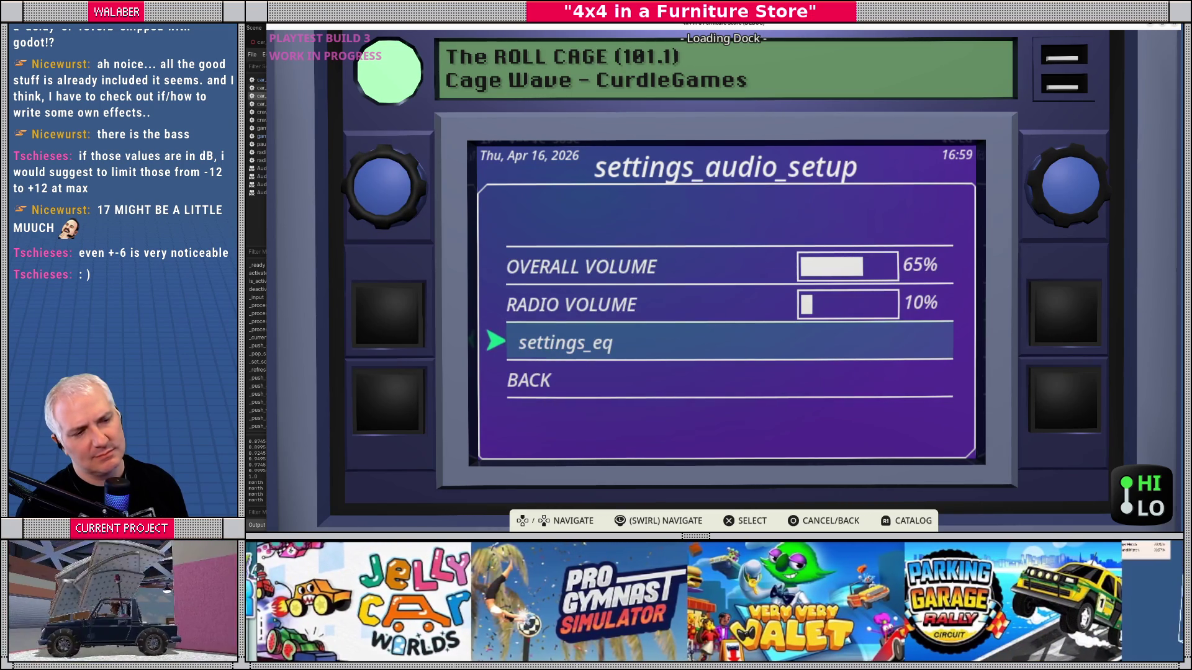
Step: Raise the radio volume to 25%
{"action": "key", "text": "Up"}
{"action": "key", "text": "Return"}
{"action": "key", "text": "Right"}
{"action": "key", "text": "Right"}
{"action": "key", "text": "Right"}
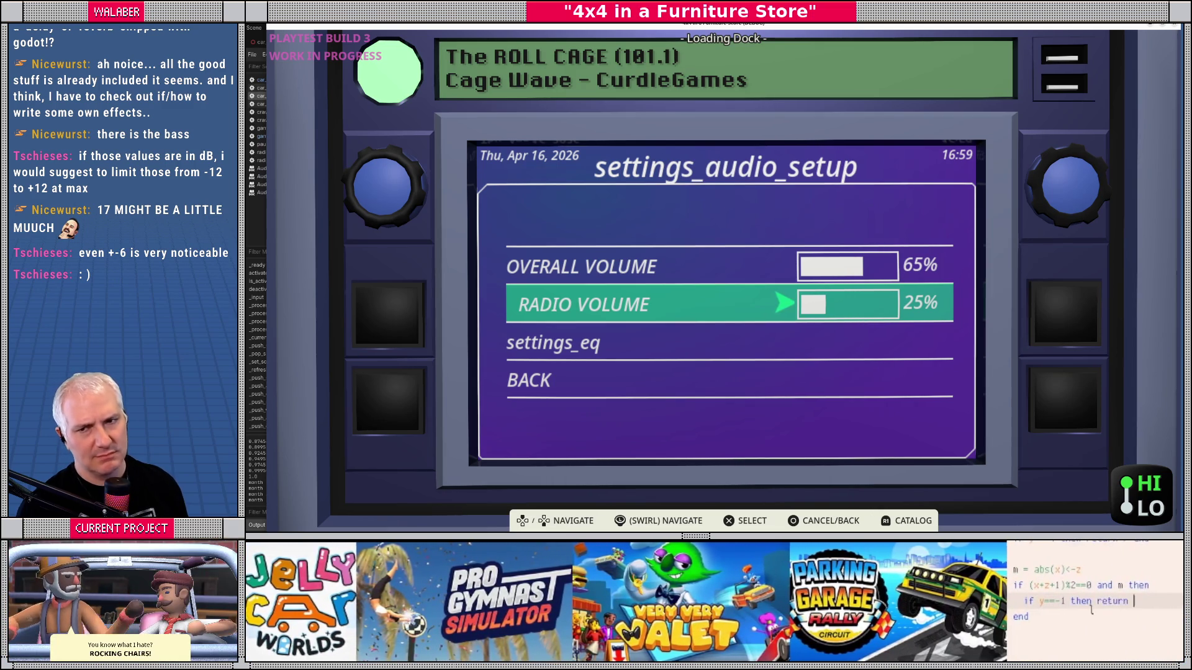
{"action": "key", "text": "Return"}
Step: Lower the overall volume to 50%
{"action": "key", "text": "Up"}
{"action": "key", "text": "Return"}
{"action": "key", "text": "Left"}
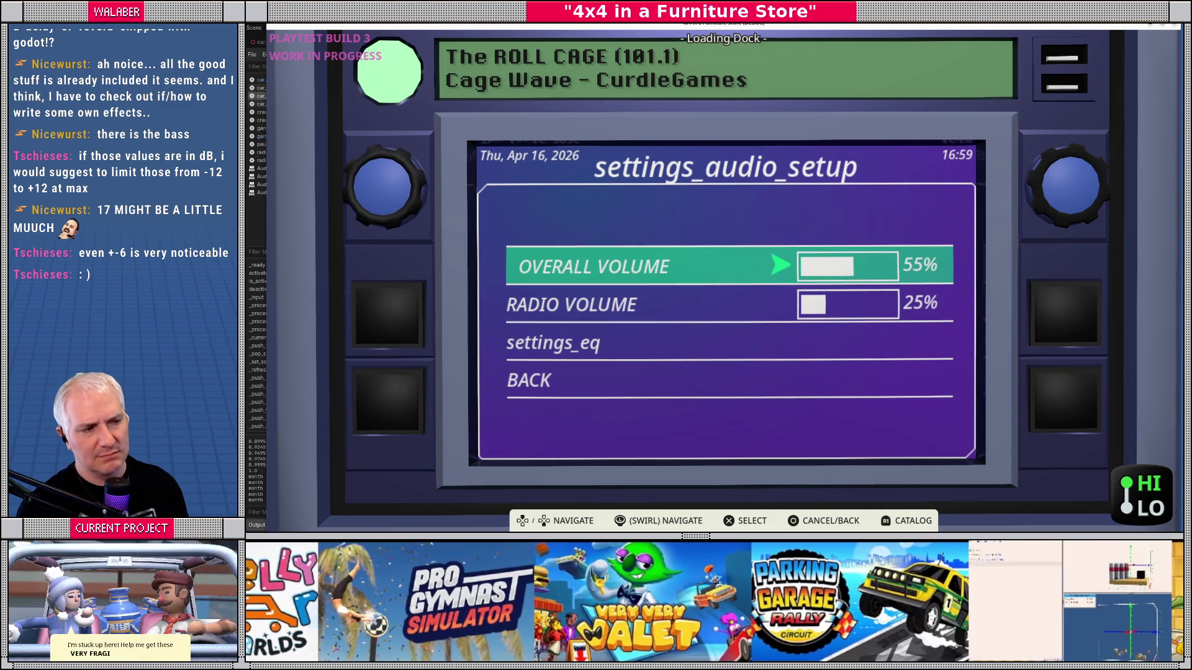
{"action": "key", "text": "Left"}
{"action": "key", "text": "Return"}
Step: Raise the radio volume to 35% and quit the game with F8
{"action": "key", "text": "Down"}
{"action": "key", "text": "Return"}
{"action": "key", "text": "Right"}
{"action": "key", "text": "Right"}
{"action": "key", "text": "Return"}
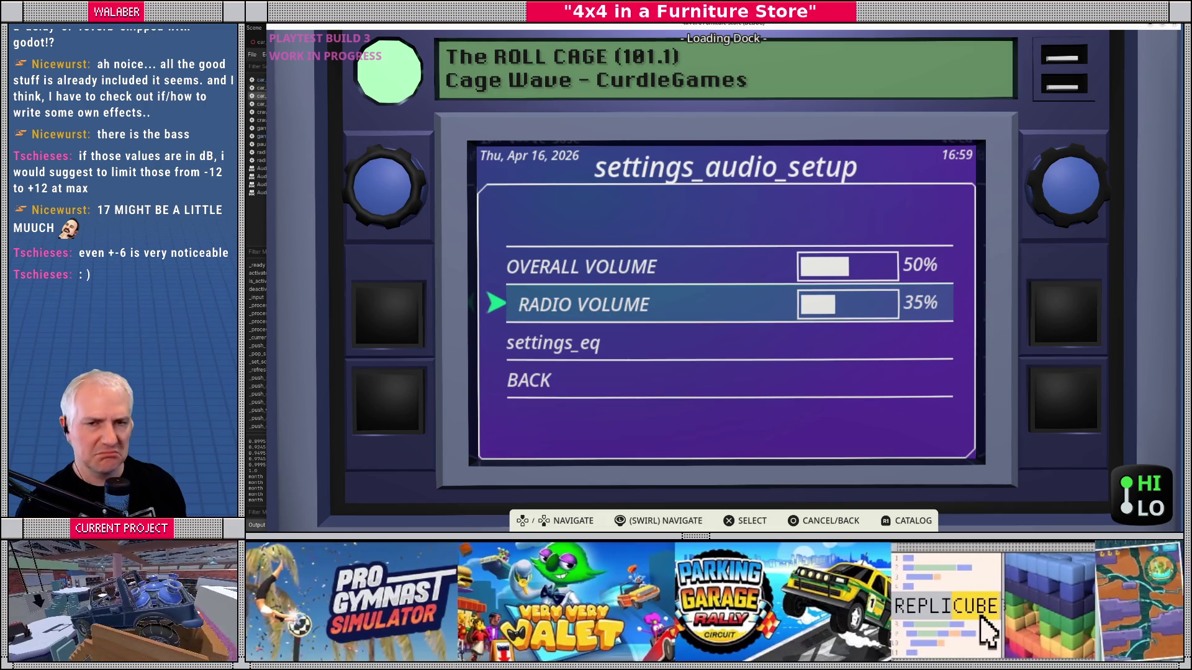
{"action": "key", "text": "F8"}
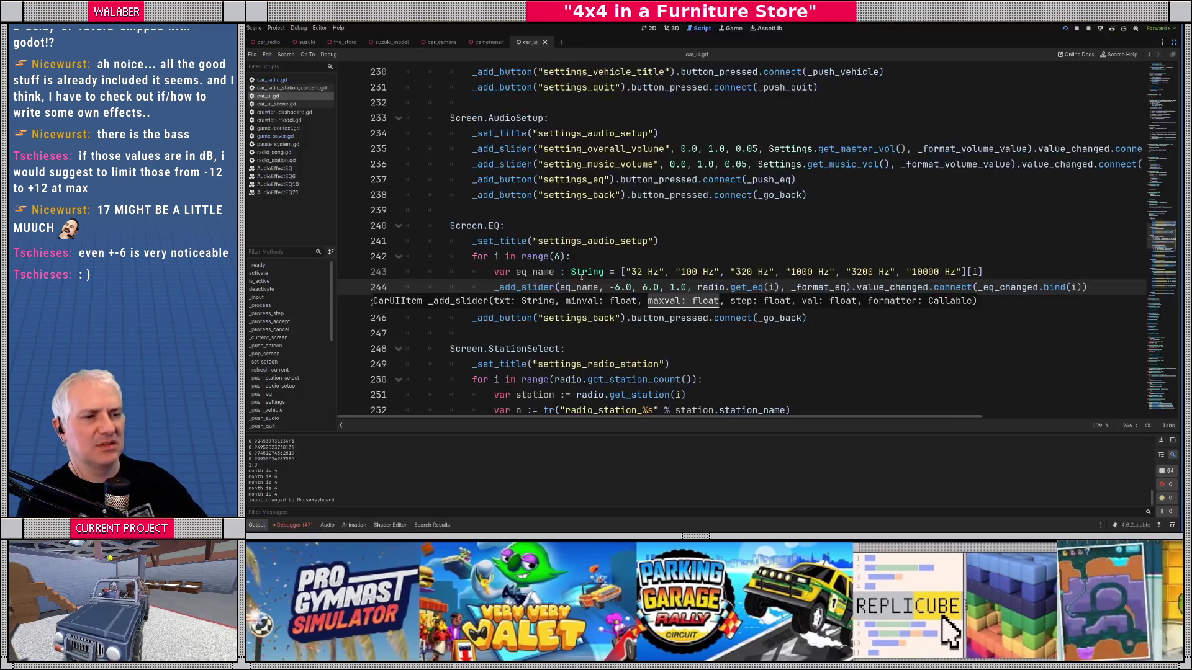
Step: Add _add_button("settings_eq_presets").button_pressed.connect(_go_eq_presets) below the EQ sliders
{"action": "left_click", "coordinate": [599, 303]}
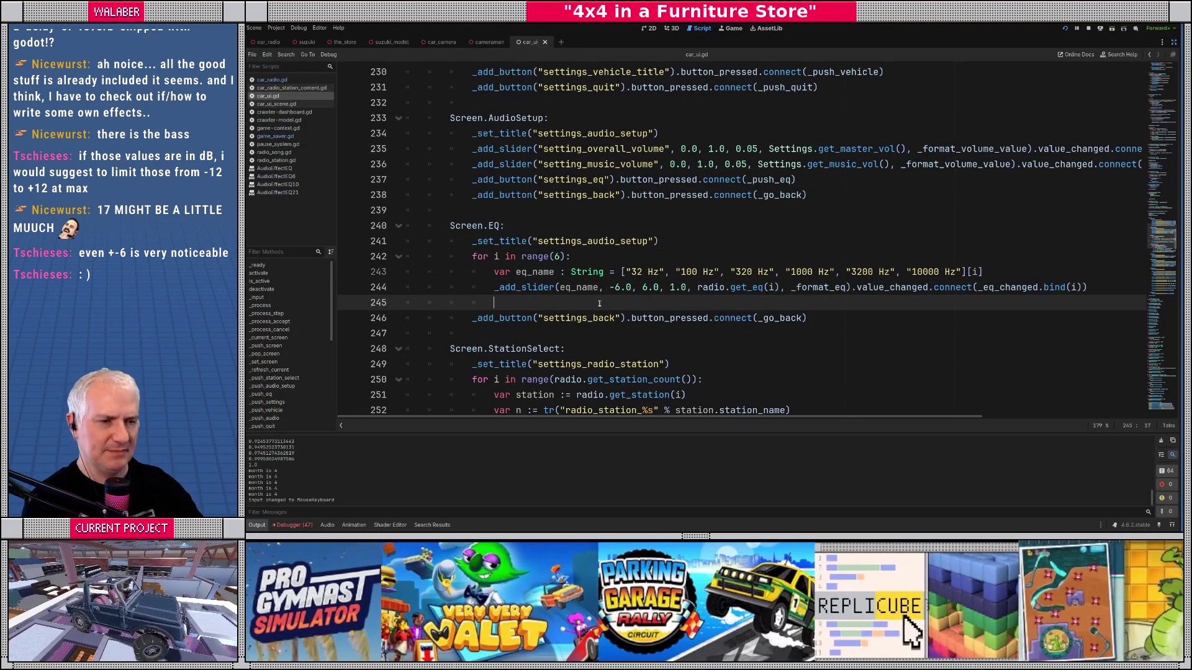
{"action": "key", "text": "Return"}
{"action": "type", "text": "aon_"}
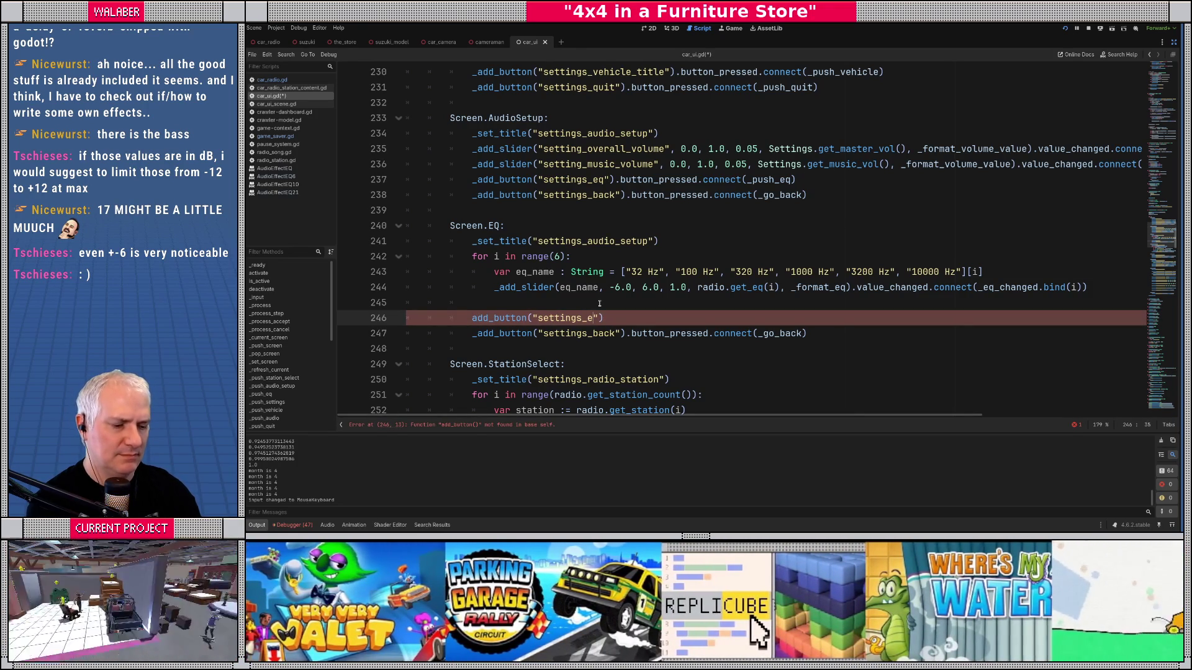
{"action": "type", "text": "q_presets"}
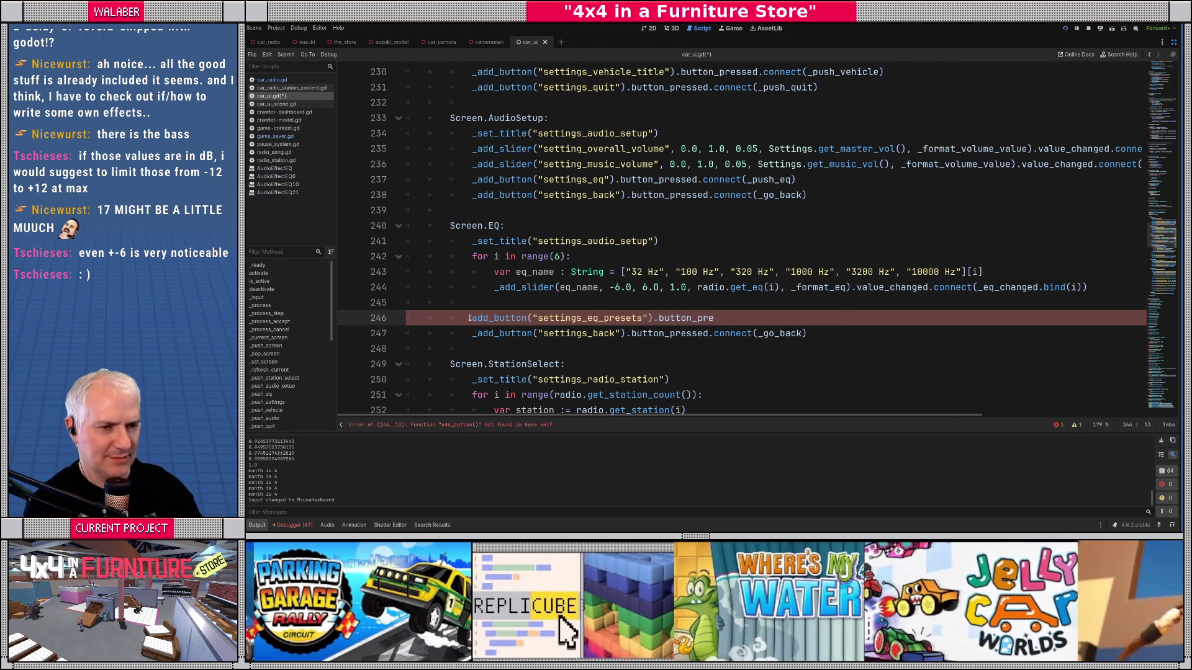
{"action": "type", "text": "ed.connect"}
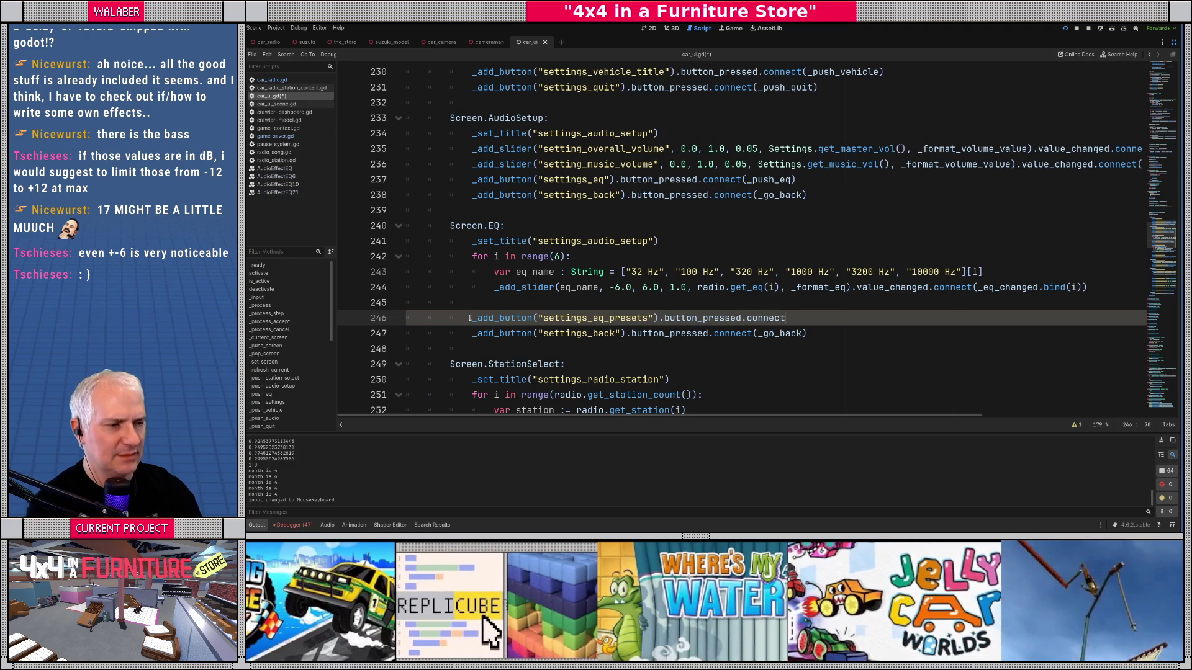
{"action": "type", "text": "(_go_"}
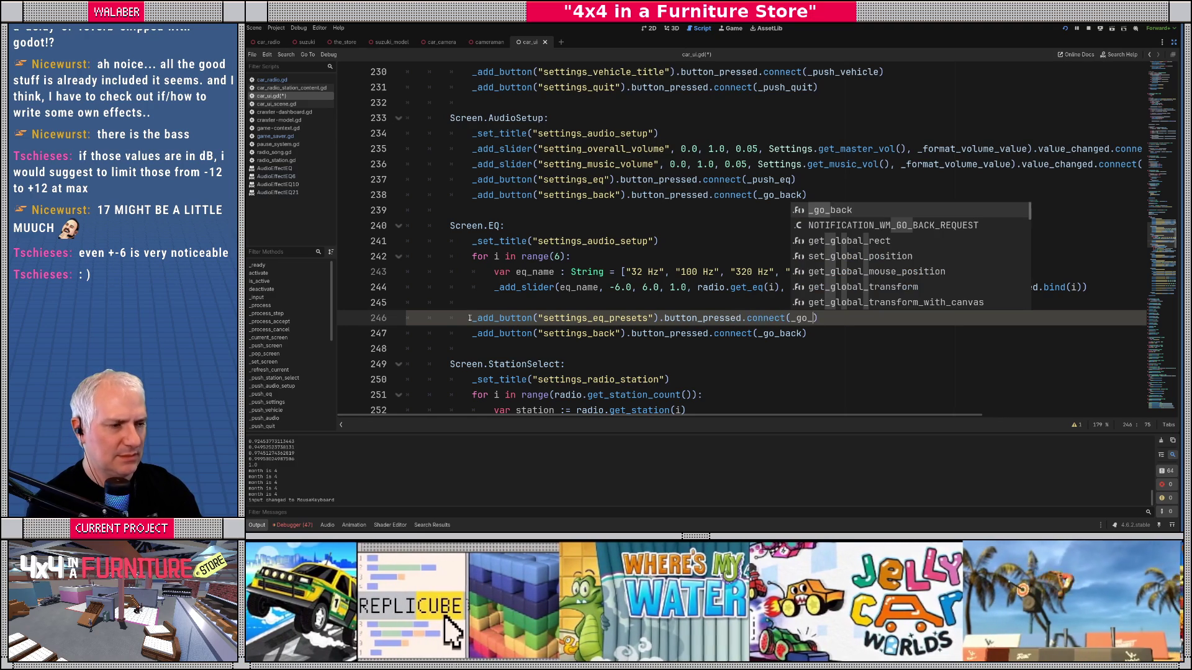
{"action": "type", "text": "eq_presets"}
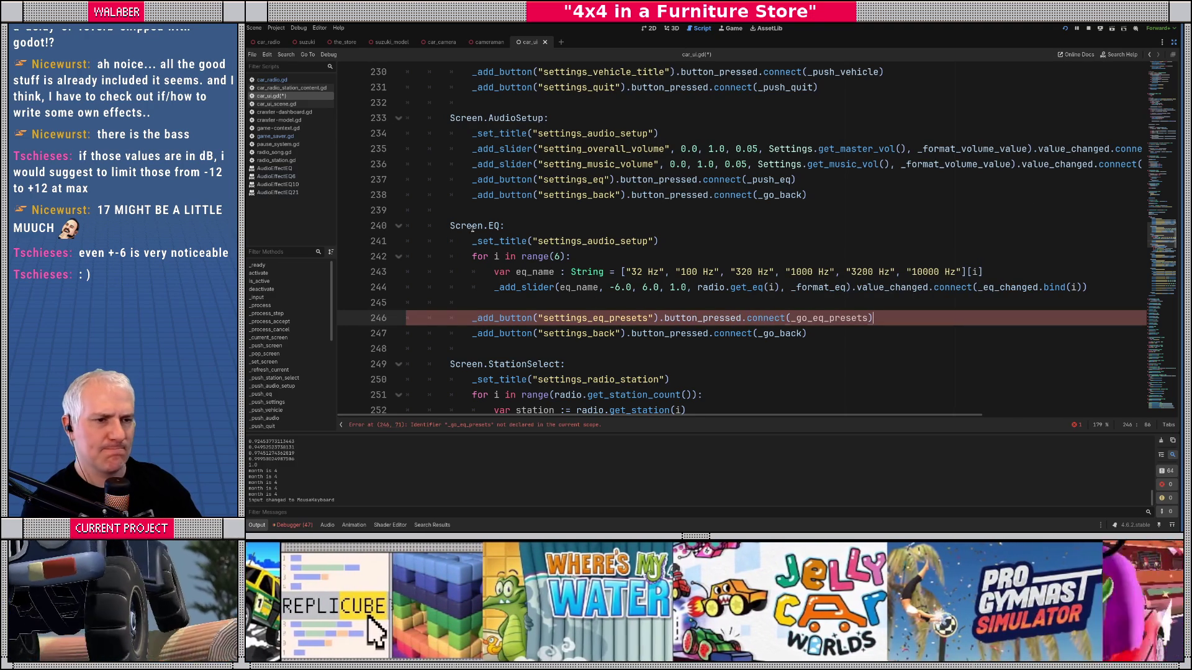
{"action": "left_click", "coordinate": [497, 227], "text": "ctrl"}
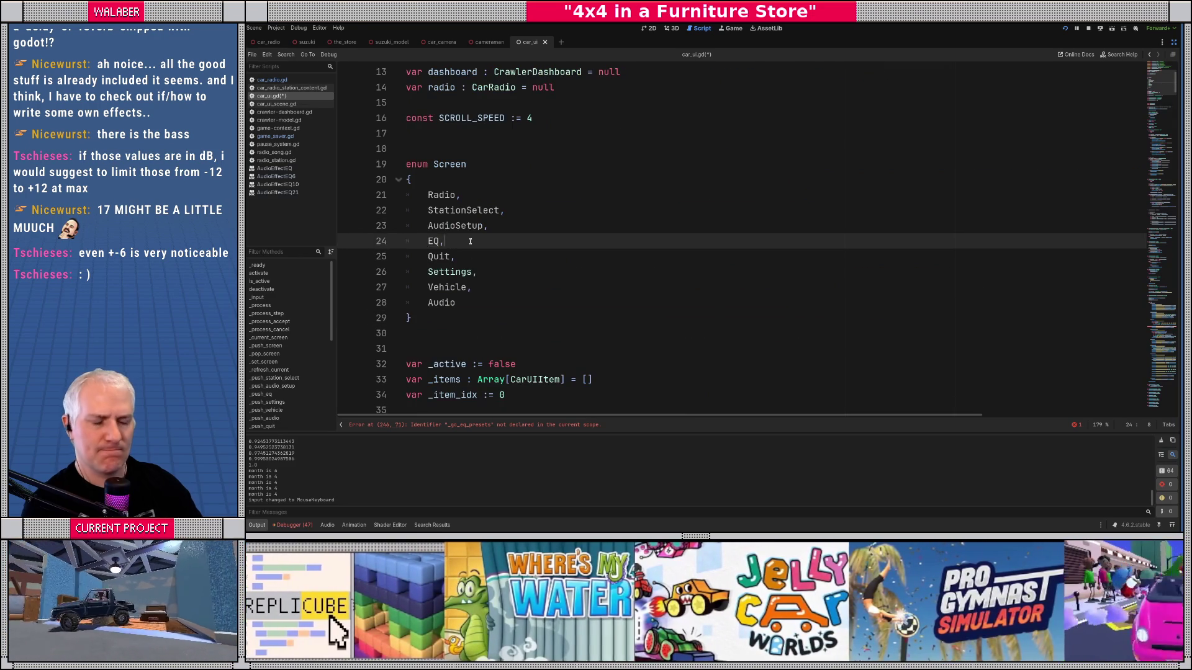
Step: Add an EQPresets entry after EQ in the Screen enum
{"action": "key", "text": "Return"}
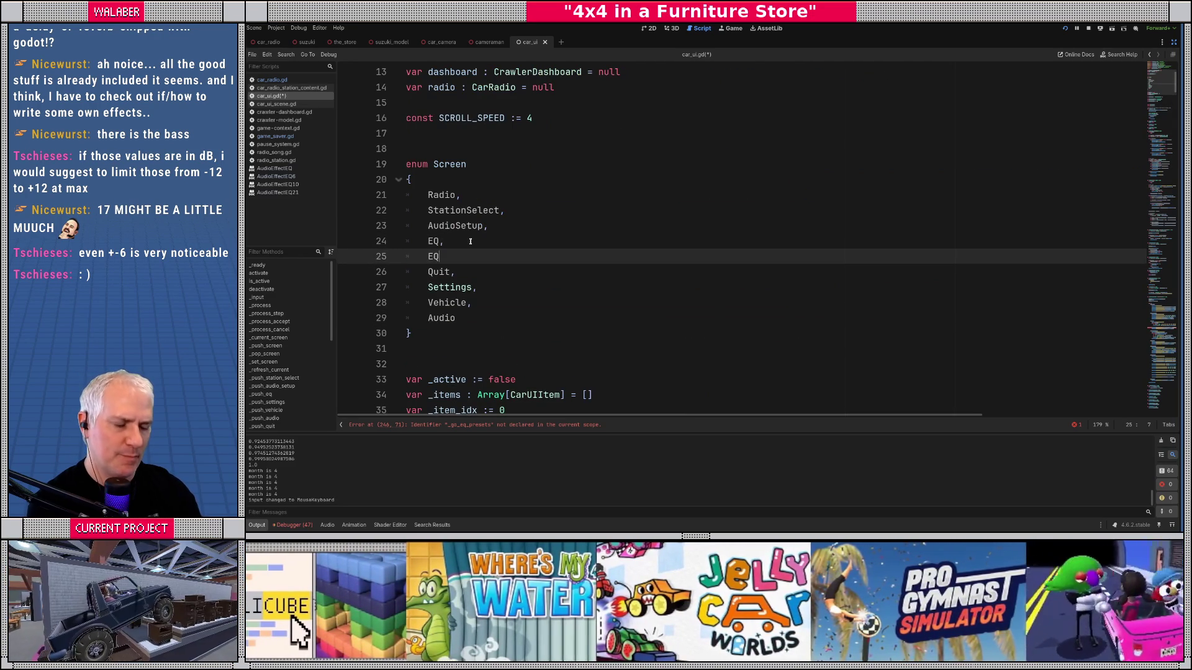
{"action": "type", "text": "P"}
{"action": "key", "text": "BackSpace"}
{"action": "key", "text": "BackSpace"}
{"action": "type", "text": "Presets,"}
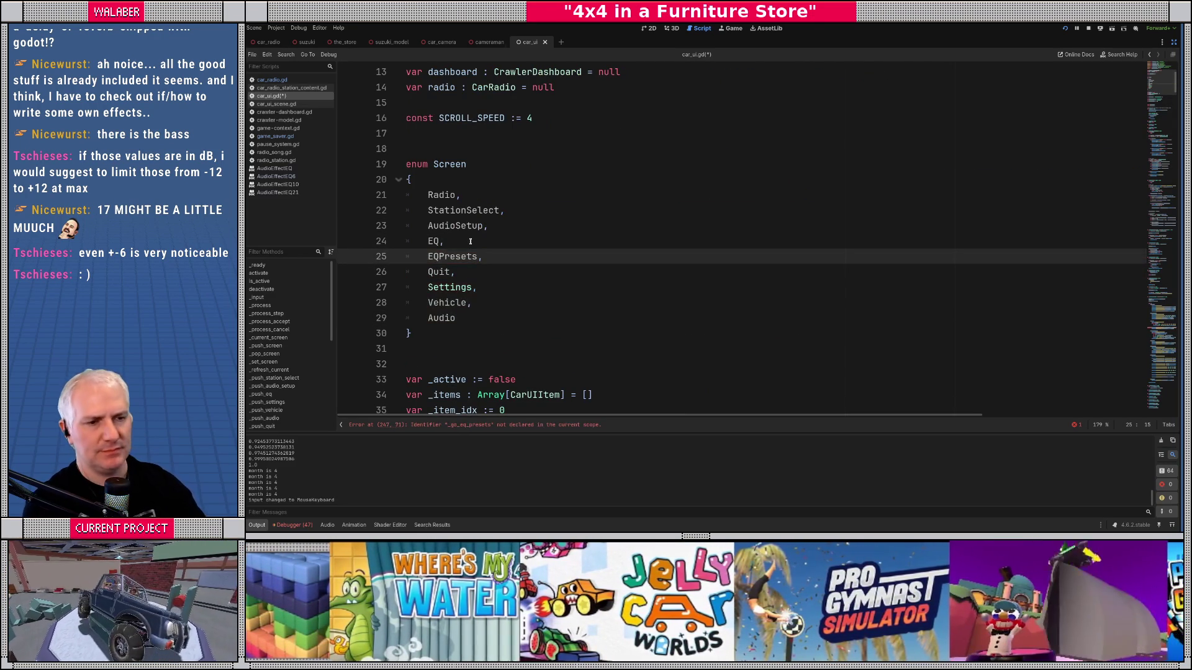
{"action": "double_click", "coordinate": [459, 255]}
Step: Insert a new blank line after the Screen.EQ settings block
{"action": "scroll", "coordinate": [614, 268], "scroll_direction": "down", "scroll_amount": 10}
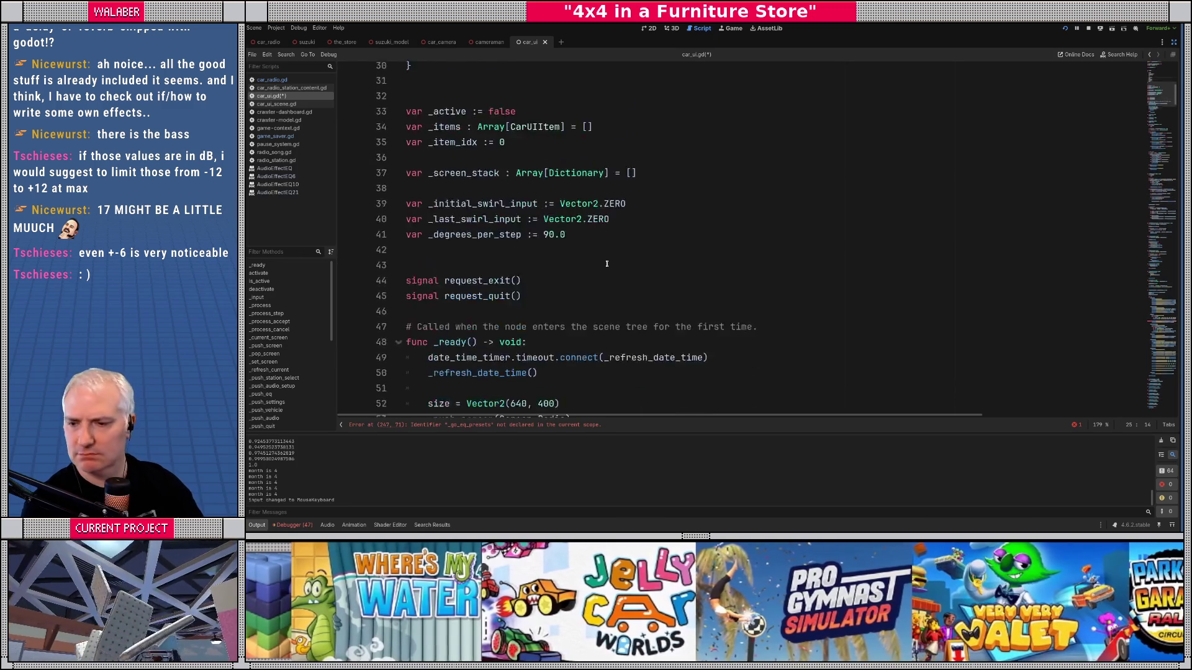
{"action": "scroll", "coordinate": [615, 268], "scroll_direction": "down", "scroll_amount": 20}
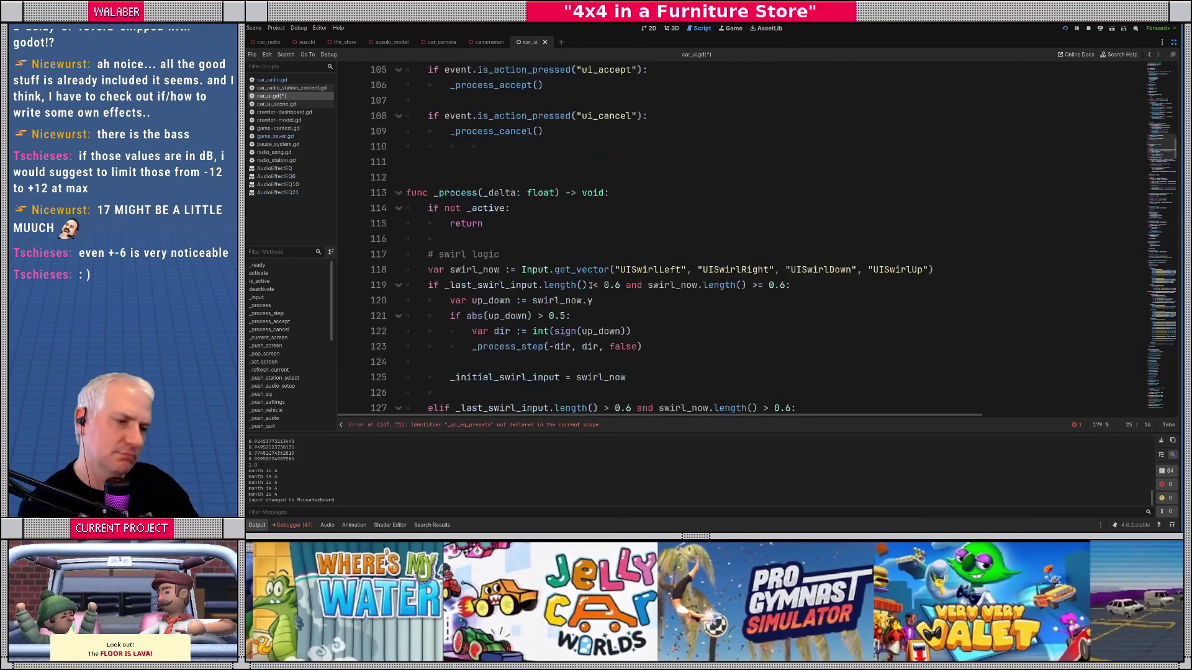
{"action": "scroll", "coordinate": [581, 280], "scroll_direction": "down", "scroll_amount": 20}
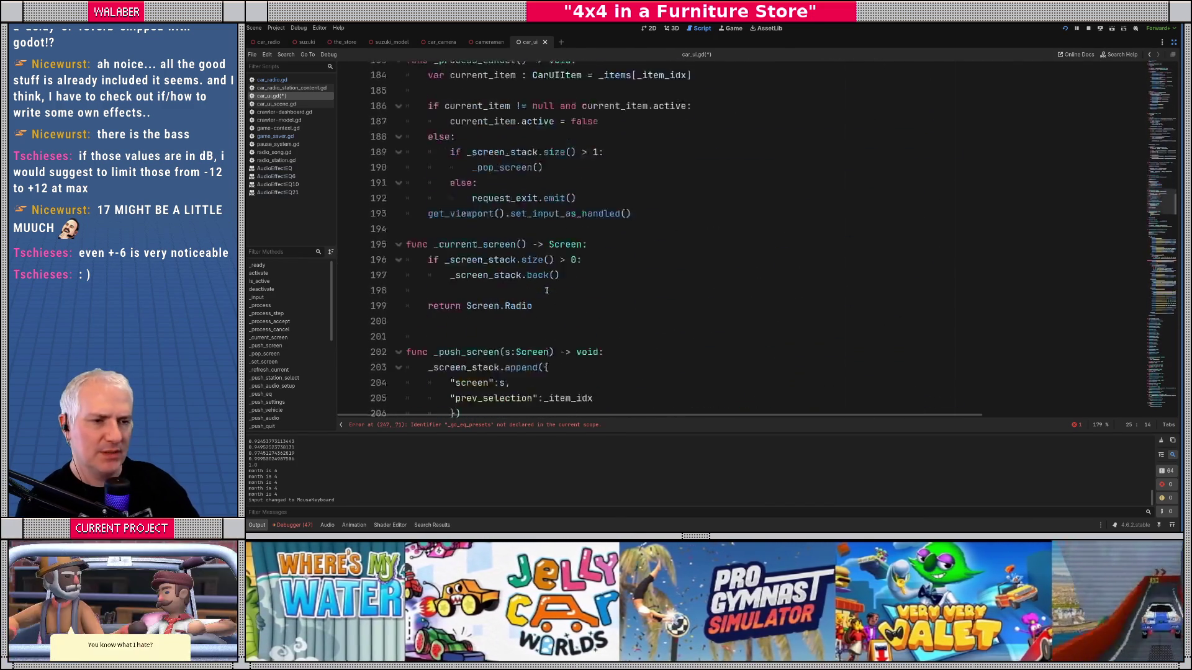
{"action": "scroll", "coordinate": [545, 292], "scroll_direction": "down", "scroll_amount": 7}
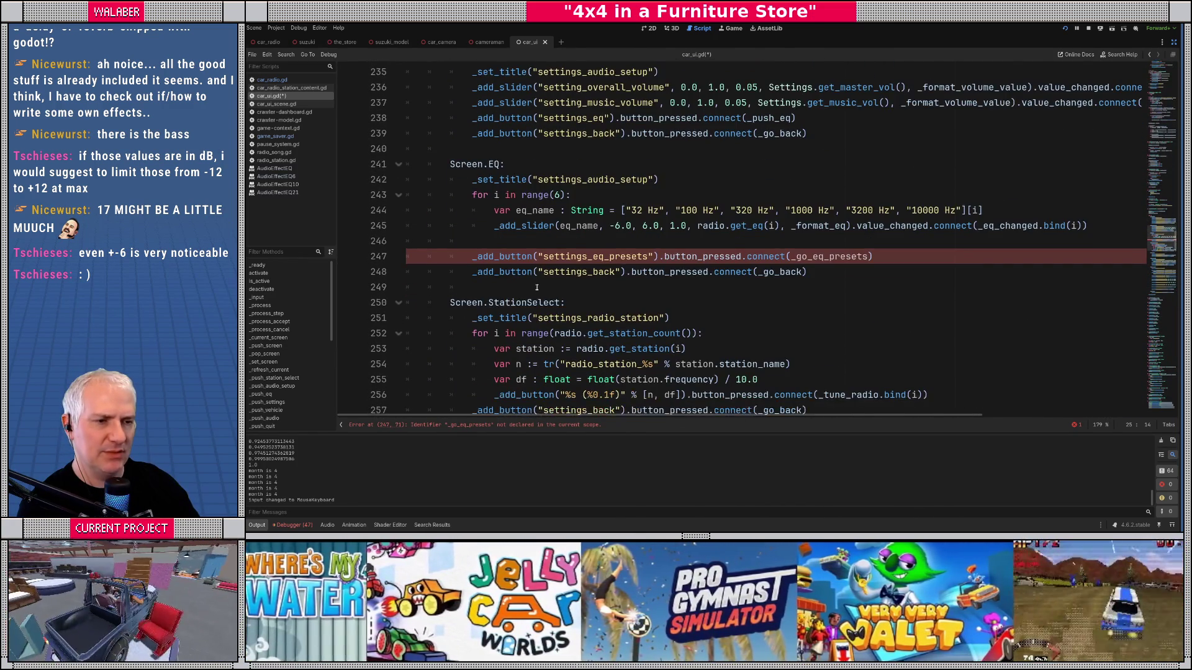
{"action": "left_click", "coordinate": [536, 287]}
{"action": "key", "text": "Return"}
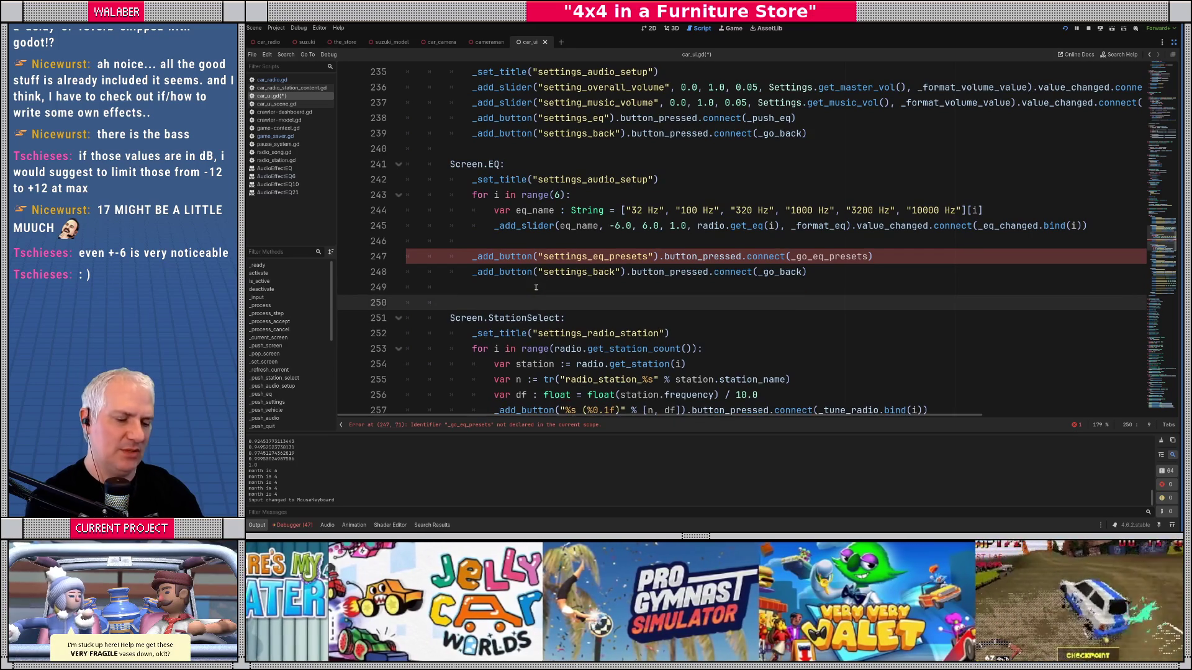
Step: Add a Screen.EQPresets case whose title is set to 'settings_eq_presets'
{"action": "type", "text": "Screen.eq"}
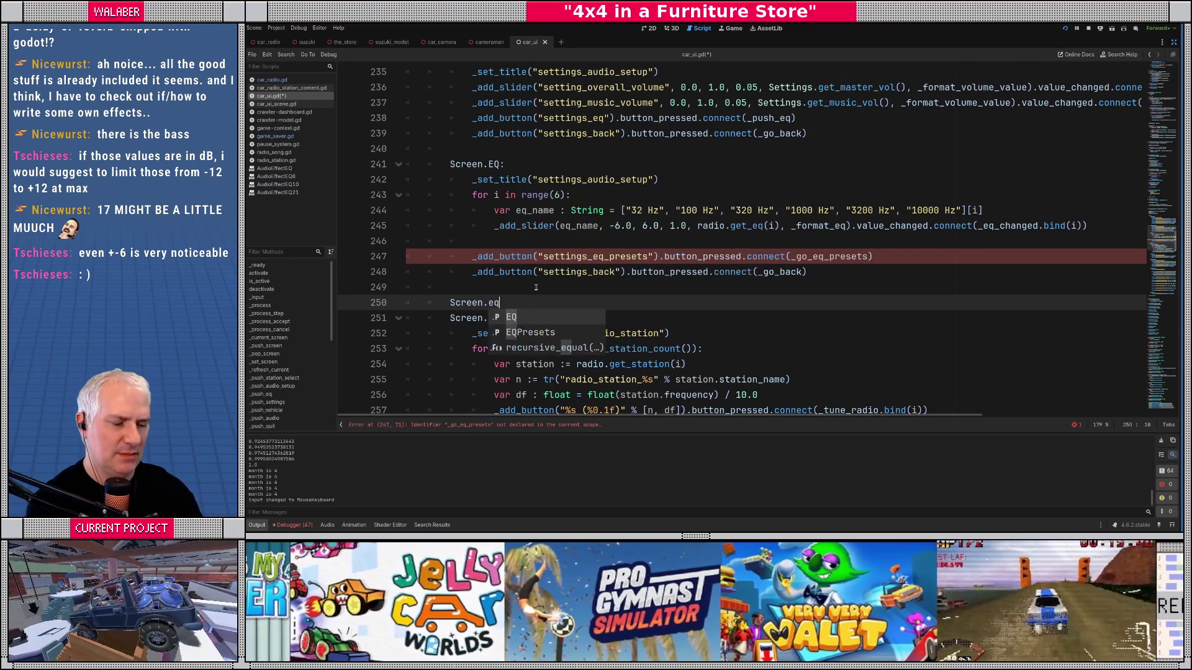
{"action": "key", "text": "Down"}
{"action": "key", "text": "Return"}
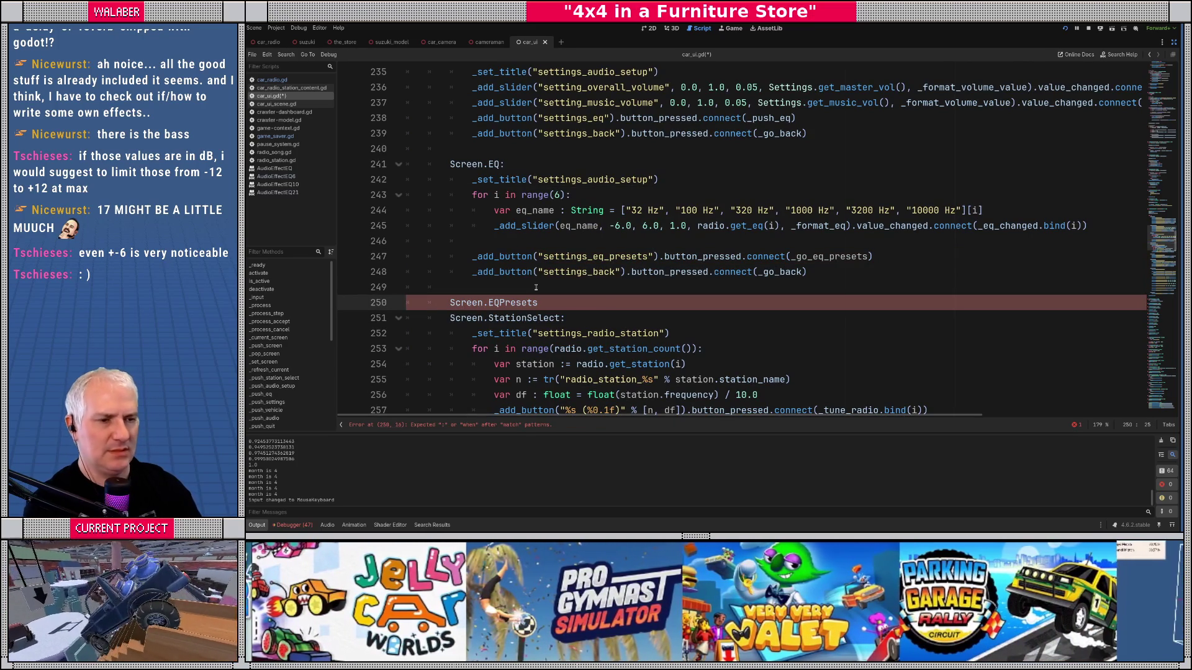
{"action": "type", "text": ":"}
{"action": "key", "text": "Return"}
{"action": "type", "text": "_set_title("}
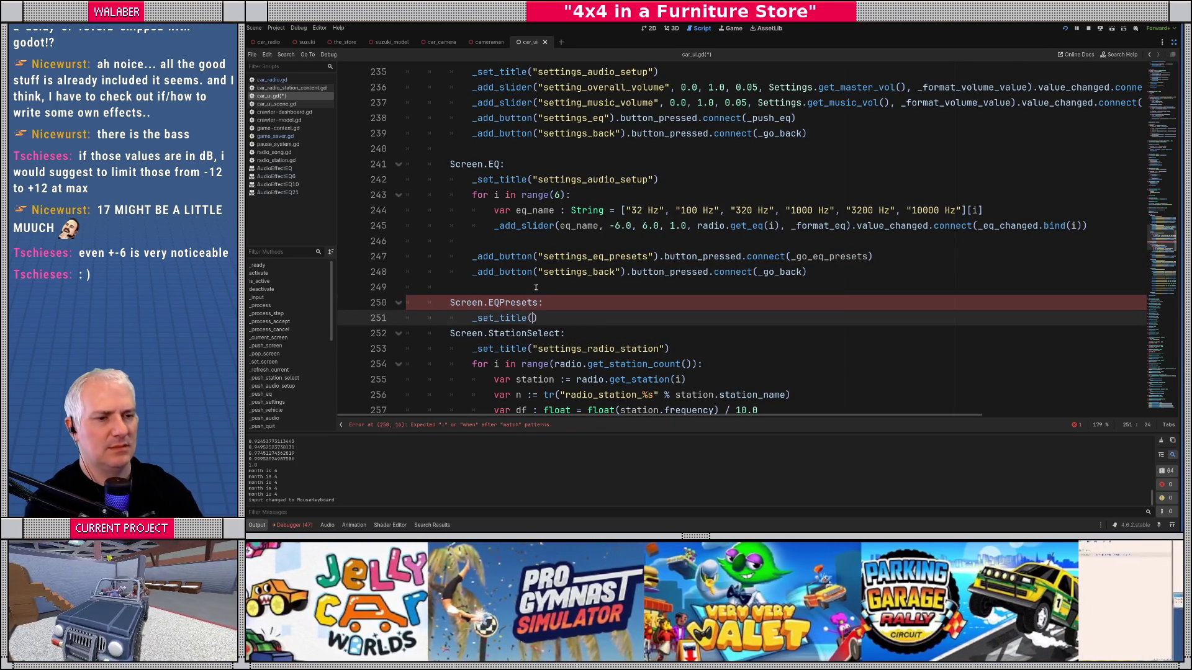
{"action": "left_click", "coordinate": [555, 256]}
{"action": "double_click", "coordinate": [555, 257]}
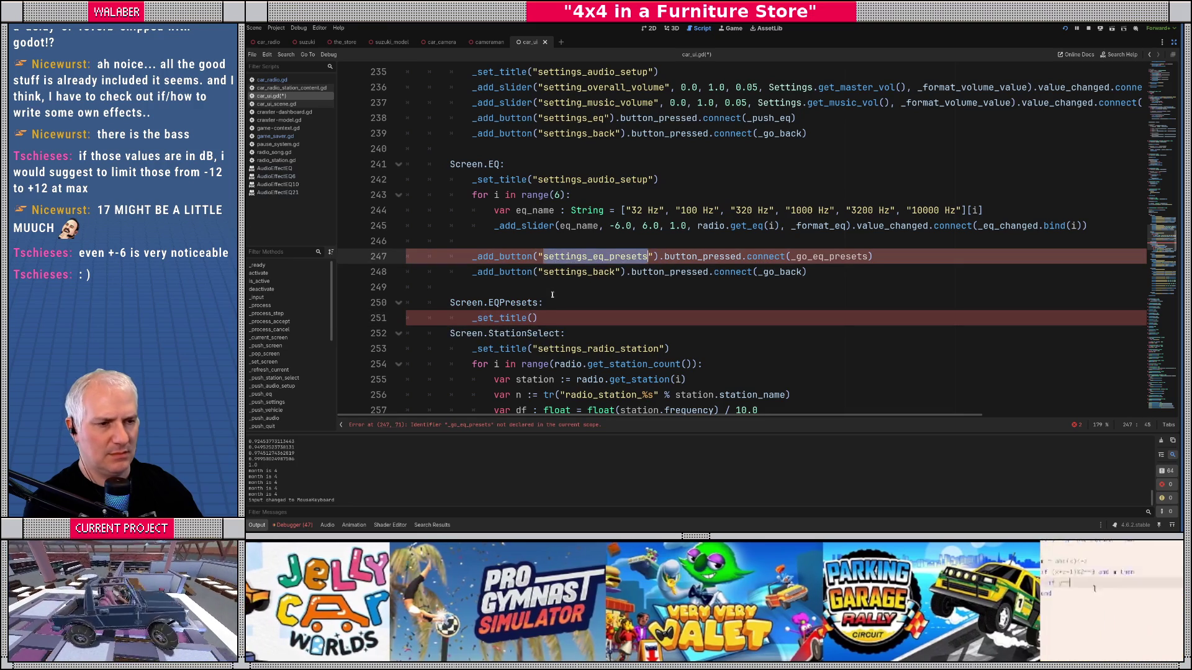
{"action": "left_click", "coordinate": [532, 318]}
{"action": "key", "text": "ctrl+v"}
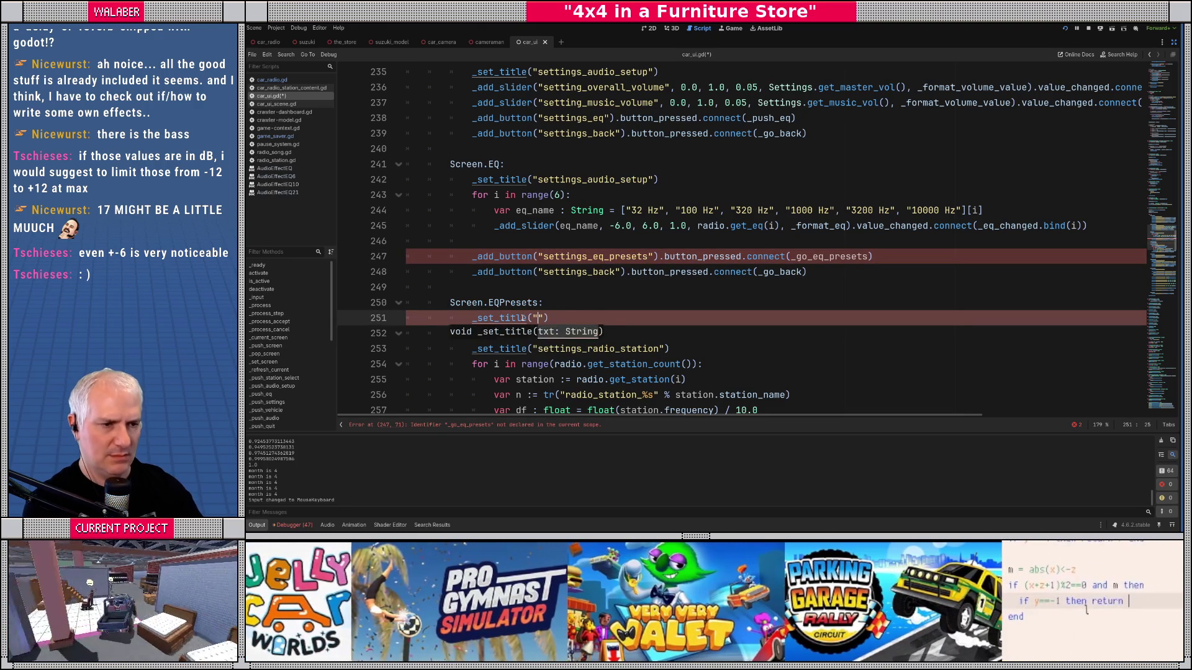
{"action": "key", "text": "End"}
{"action": "key", "text": "Return"}
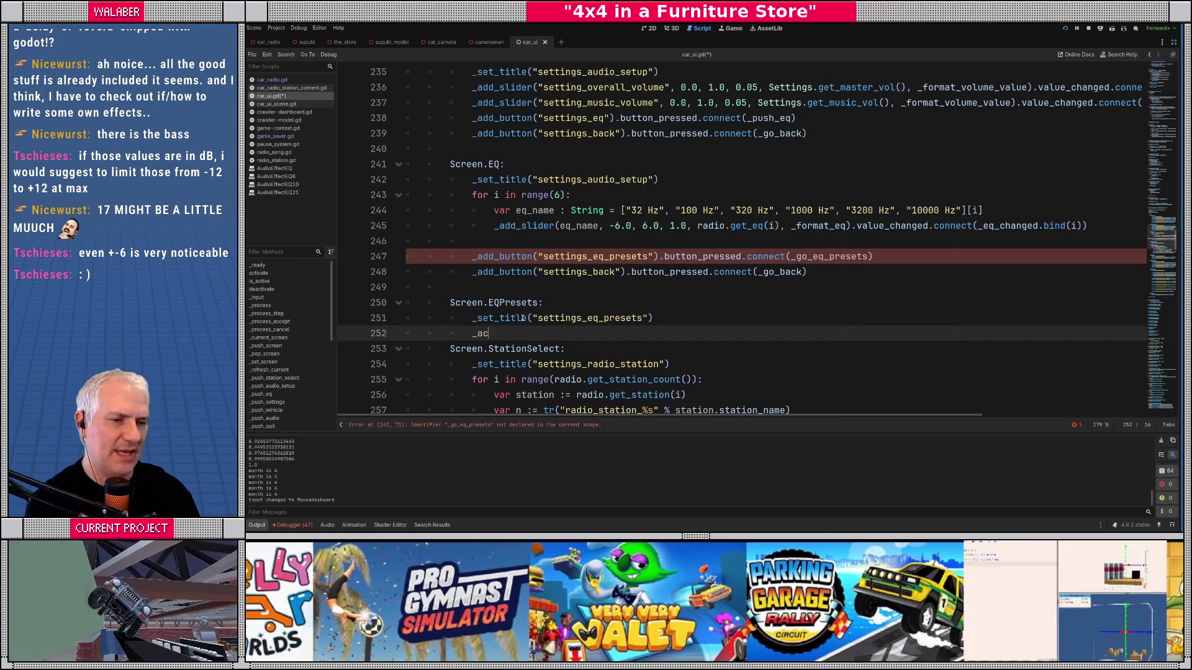
Step: Add a "settings_eq_default" button connected to _set_eq_preset(0), then duplicate that line twice
{"action": "type", "text": "d_bu"}
{"action": "key", "text": "Return"}
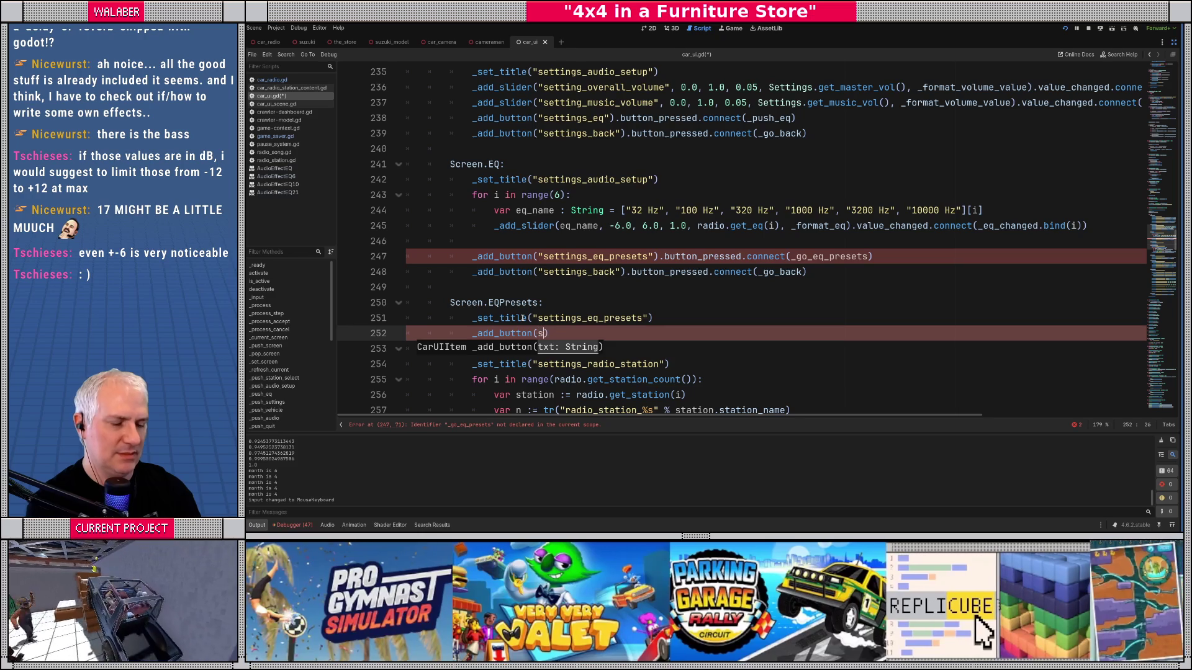
{"action": "type", "text": "settings_eq_defaul"}
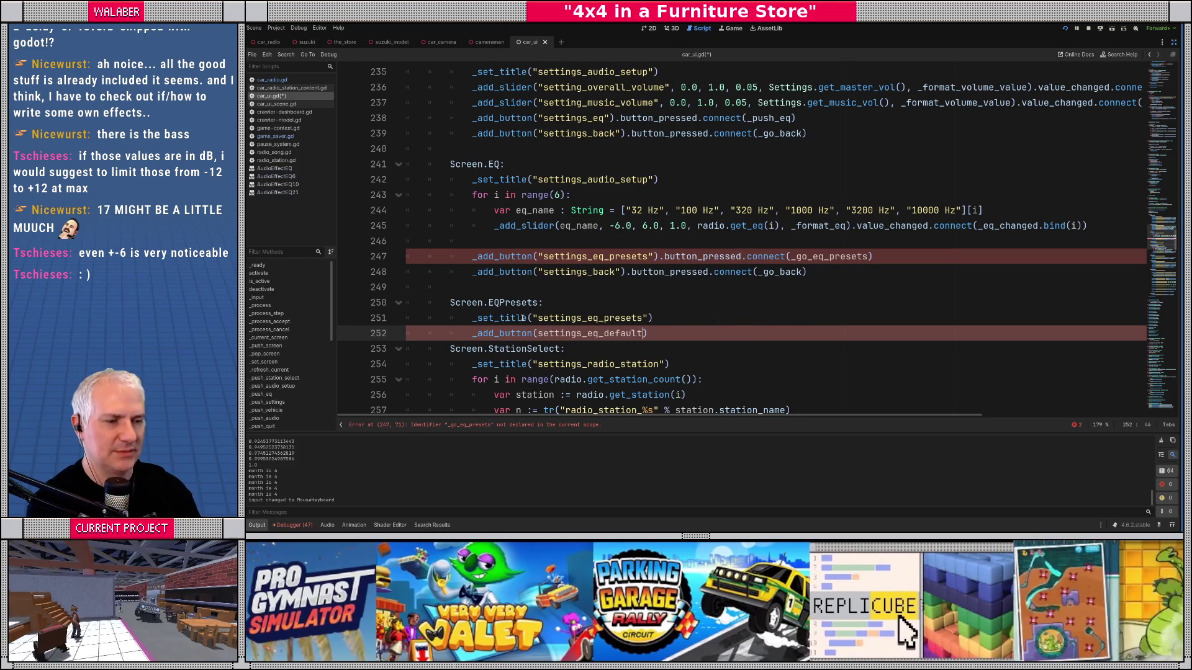
{"action": "type", "text": "t"}
{"action": "key", "text": "ctrl+Left"}
{"action": "type", "text": "\""}
{"action": "key", "text": "ctrl+Right"}
{"action": "type", "text": "\""}
{"action": "key", "text": "Right"}
{"action": "type", "text": ".button_"}
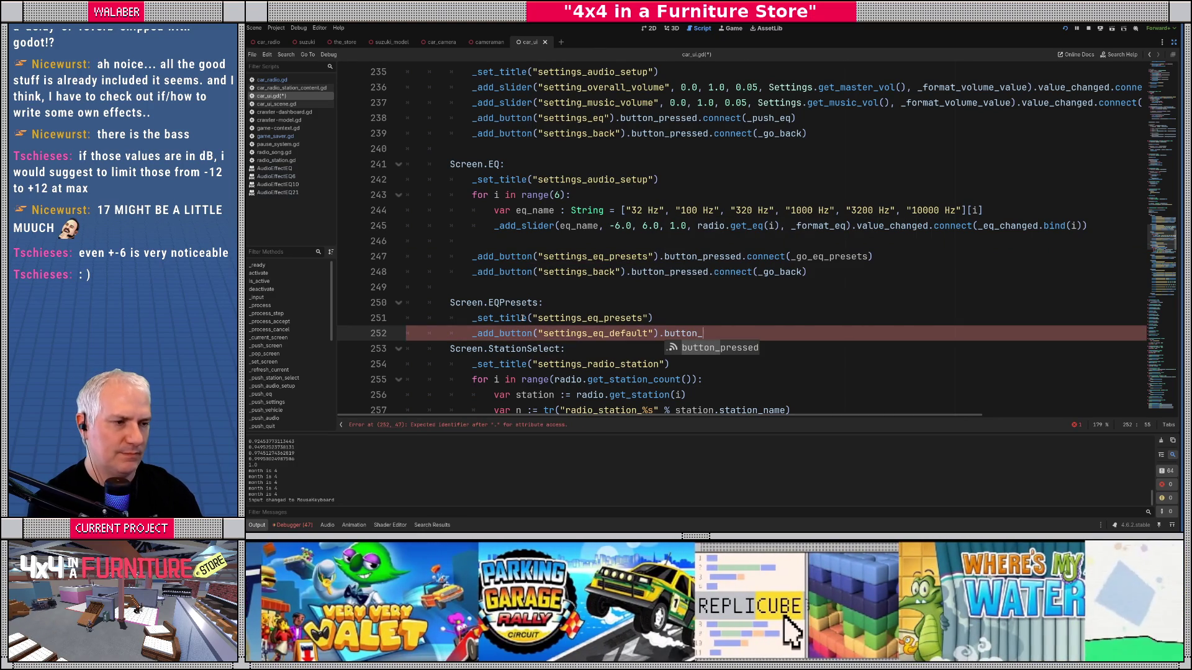
{"action": "key", "text": "Return"}
{"action": "type", "text": "."}
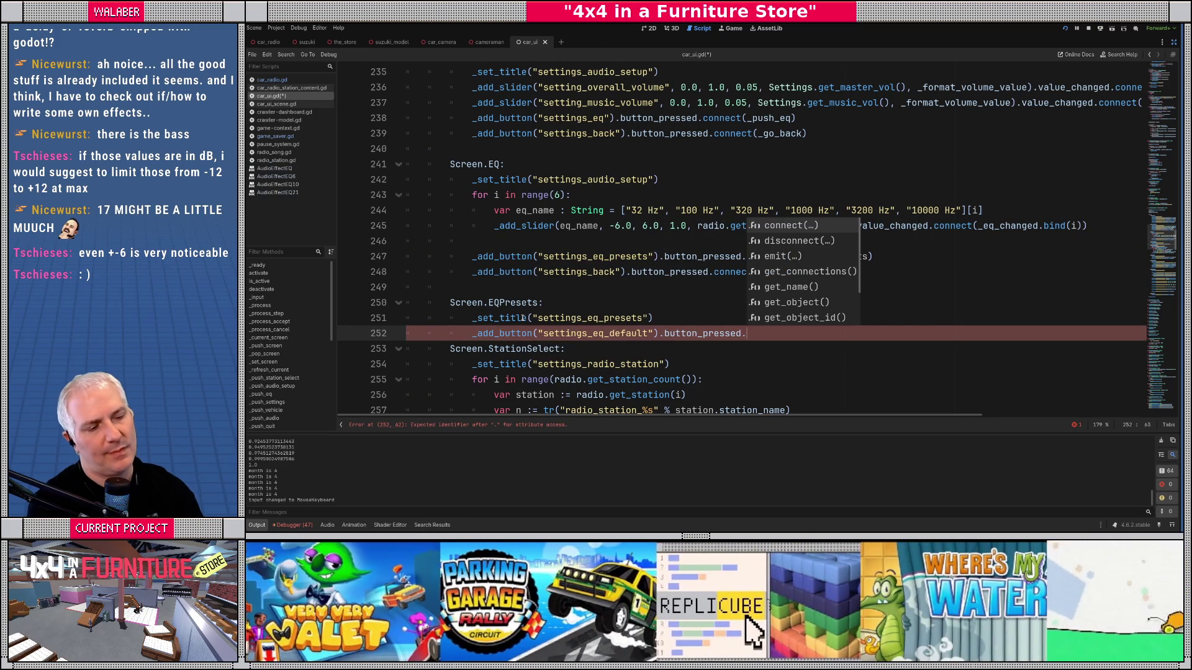
{"action": "type", "text": "conn"}
{"action": "key", "text": "Return"}
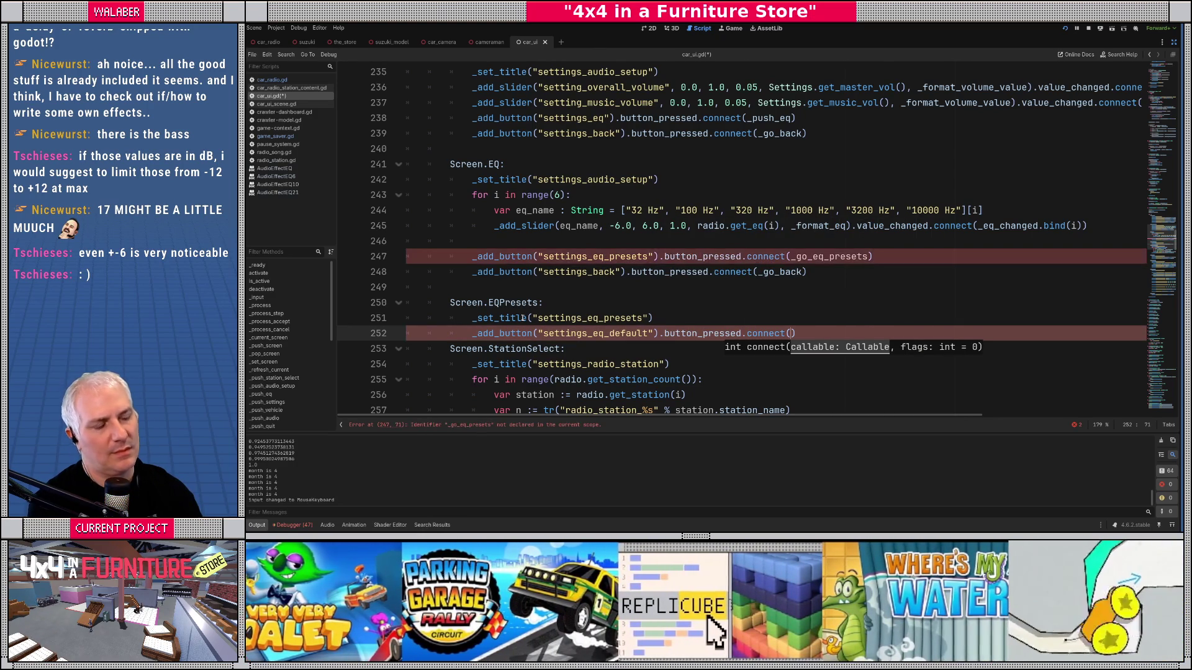
{"action": "type", "text": "_set_eq_pr"}
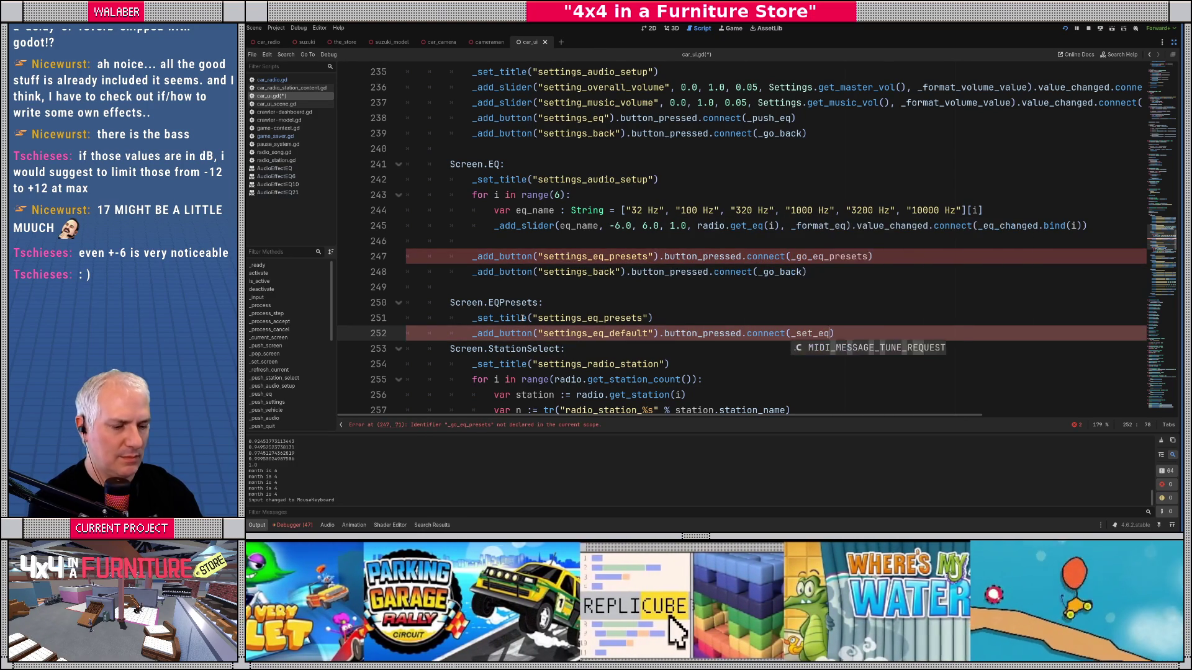
{"action": "type", "text": "eset("}
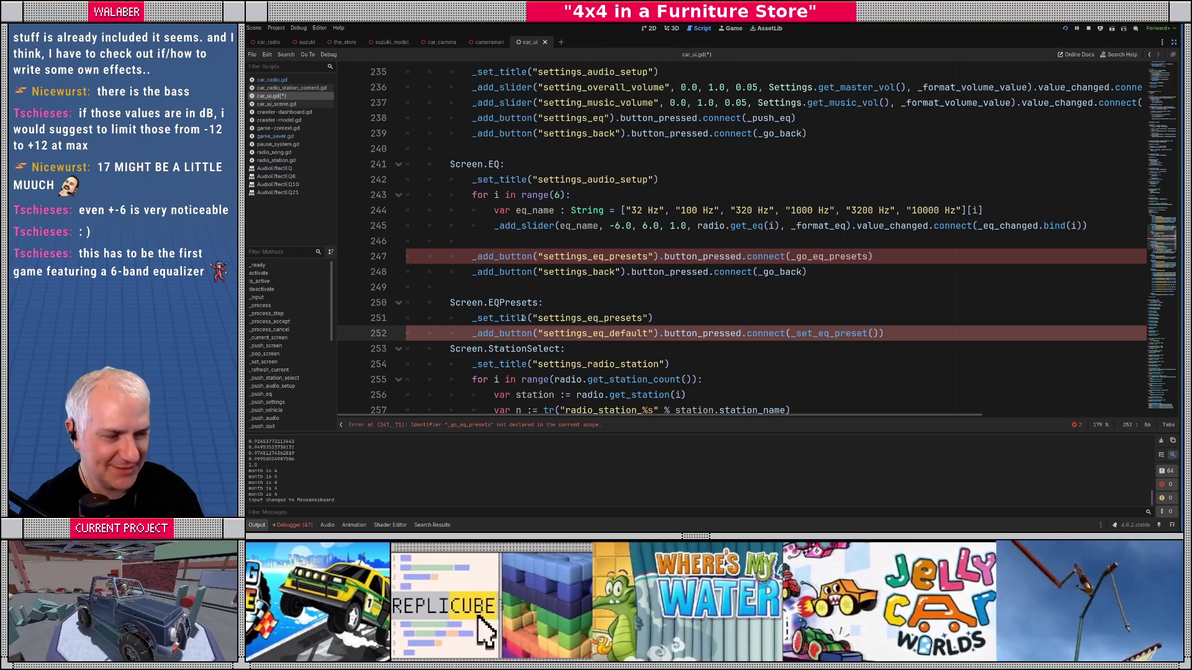
{"action": "type", "text": "0"}
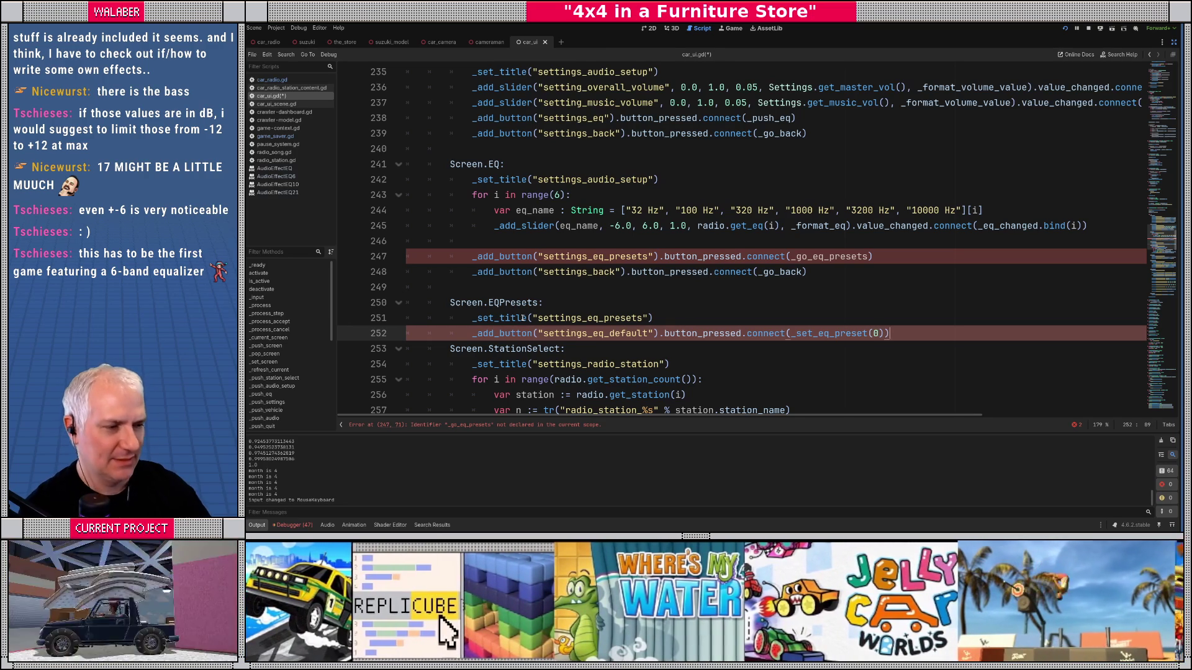
{"action": "key", "text": "ctrl+shift+d"}
{"action": "key", "text": "ctrl+shift+d"}
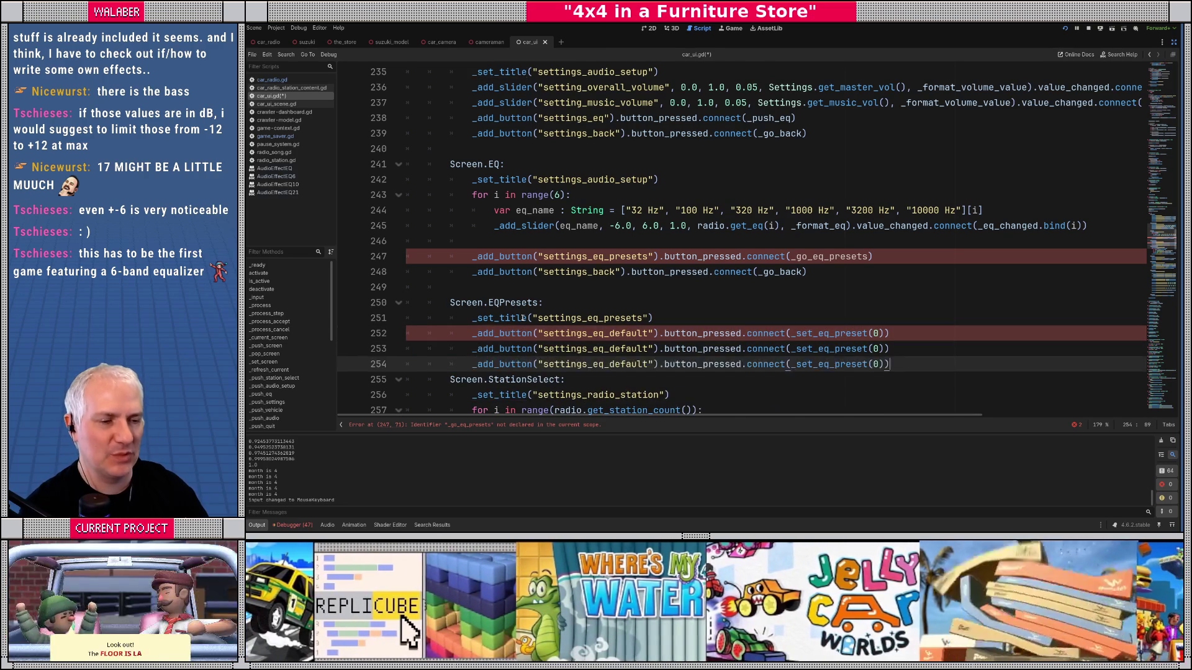
Step: Copy the back button line onto a new line below the preset buttons
{"action": "key", "text": "Return"}
{"action": "mouse_move", "coordinate": [471, 273]}
{"action": "left_mouse_down"}
{"action": "mouse_move", "coordinate": [807, 287]}
{"action": "mouse_move", "coordinate": [836, 274]}
{"action": "left_mouse_up"}
{"action": "key", "text": "ctrl+c"}
{"action": "left_click", "coordinate": [614, 380]}
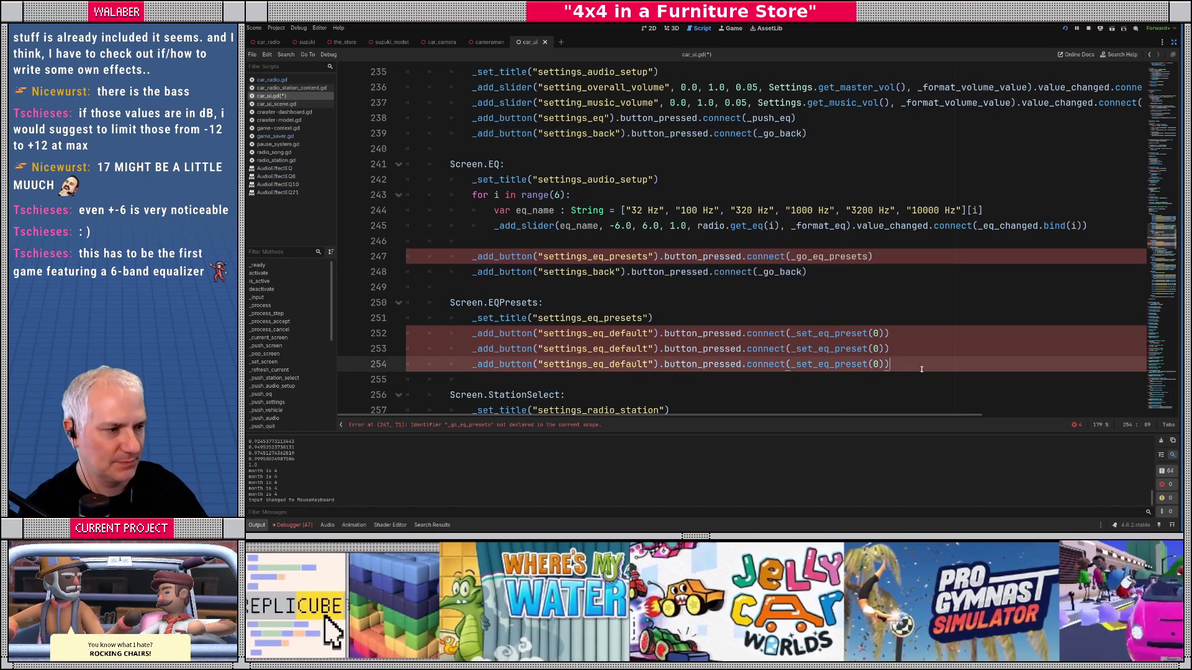
{"action": "key", "text": "ctrl+v"}
{"action": "scroll", "coordinate": [617, 319], "scroll_direction": "down", "scroll_amount": 1}
Step: Rename the copied buttons to settings_eq_bass_boost and settings_eq_punchy, using presets 1 and 2
{"action": "left_click", "coordinate": [613, 302]}
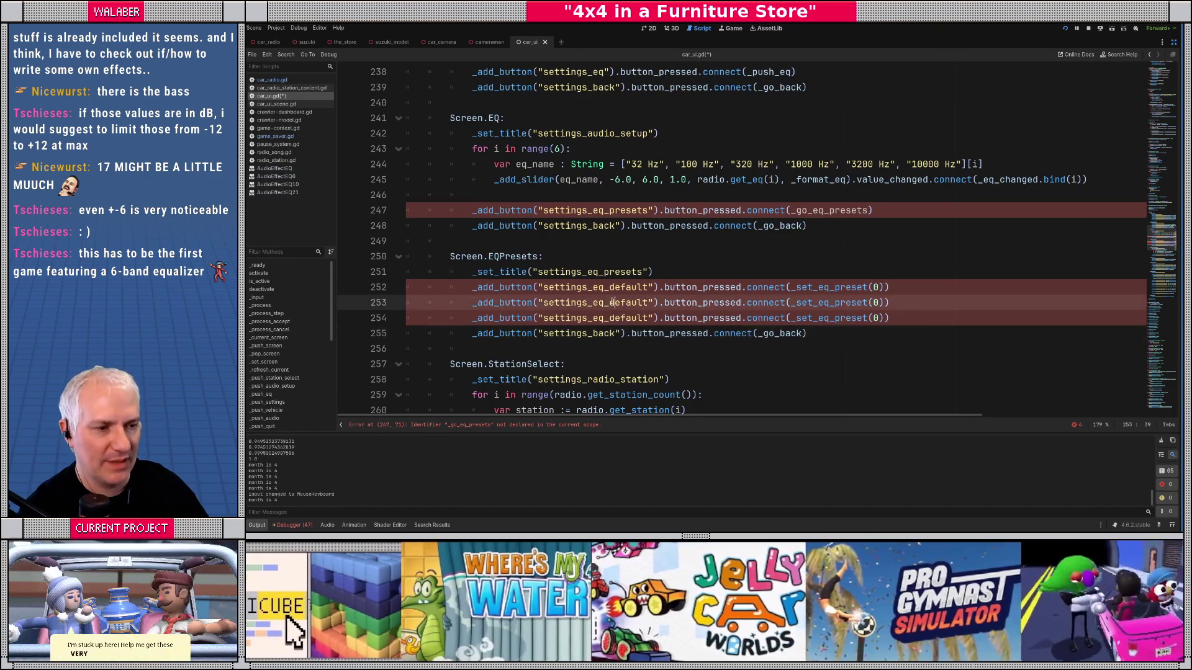
{"action": "left_click_drag", "start_coordinate": [612, 303], "coordinate": [648, 302]}
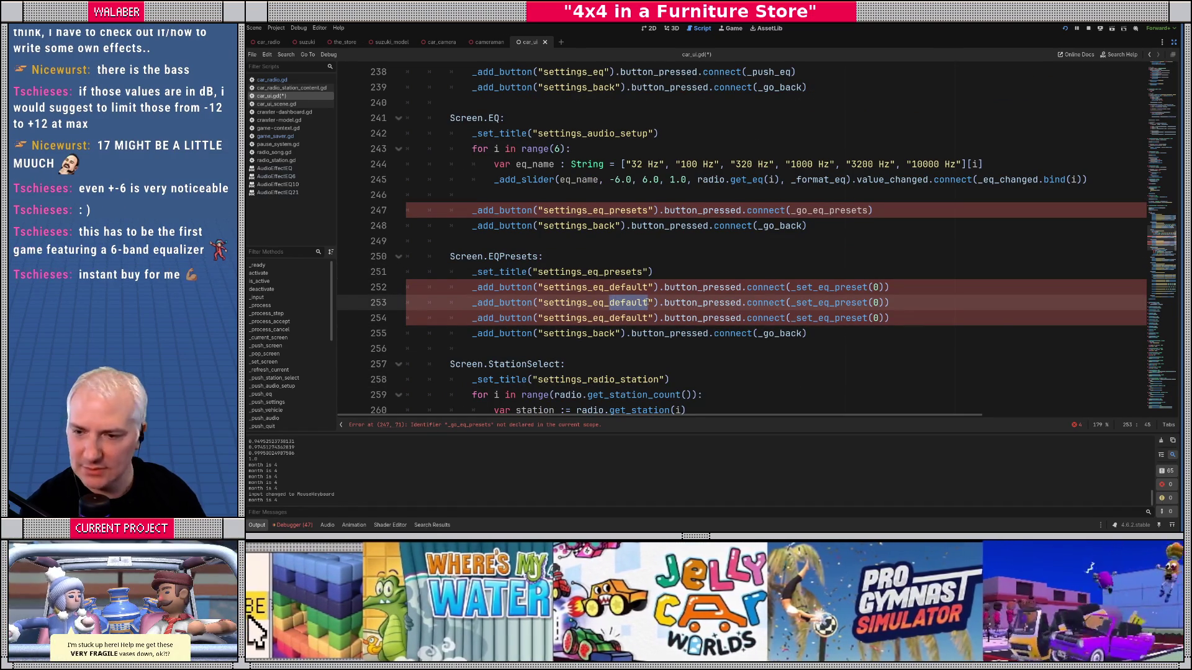
{"action": "type", "text": "bass_boost"}
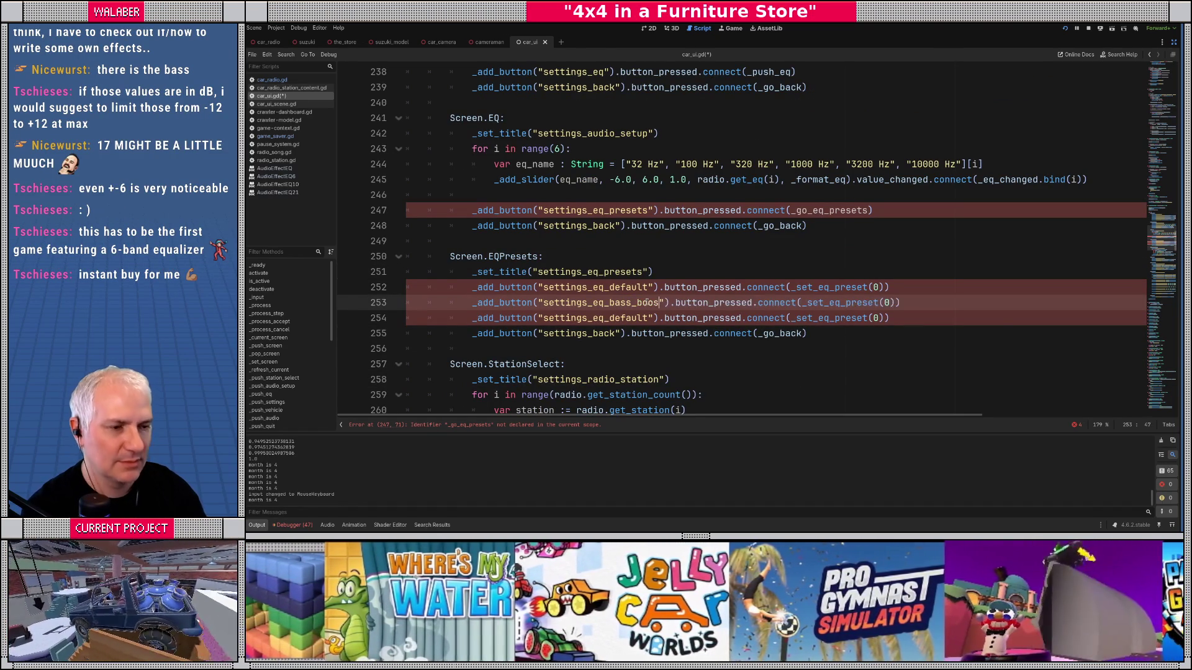
{"action": "left_click", "coordinate": [605, 303]}
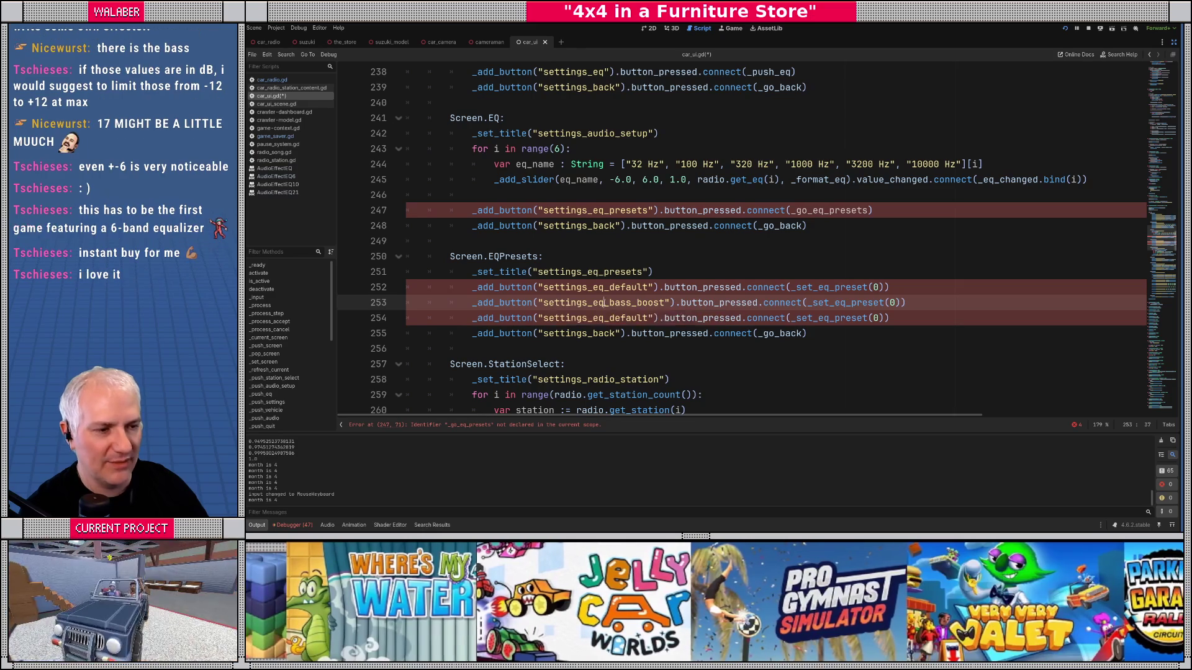
{"action": "left_click_drag", "start_coordinate": [610, 317], "coordinate": [648, 318]}
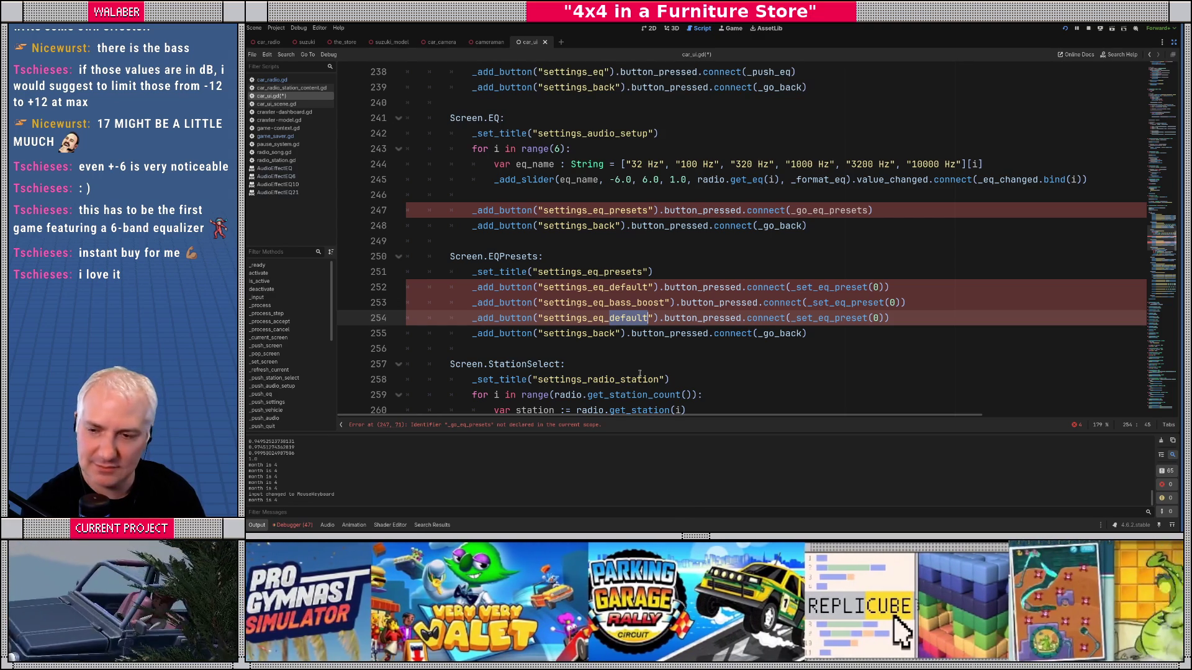
{"action": "type", "text": "punchy"}
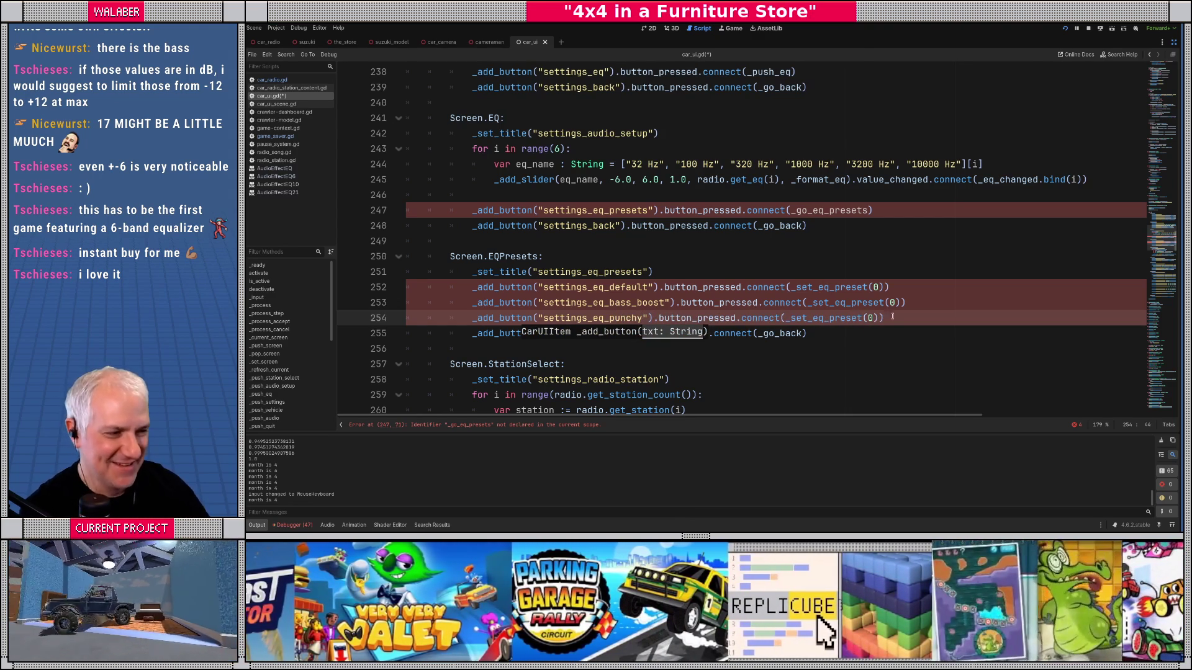
{"action": "double_click", "coordinate": [892, 302]}
{"action": "type", "text": "1"}
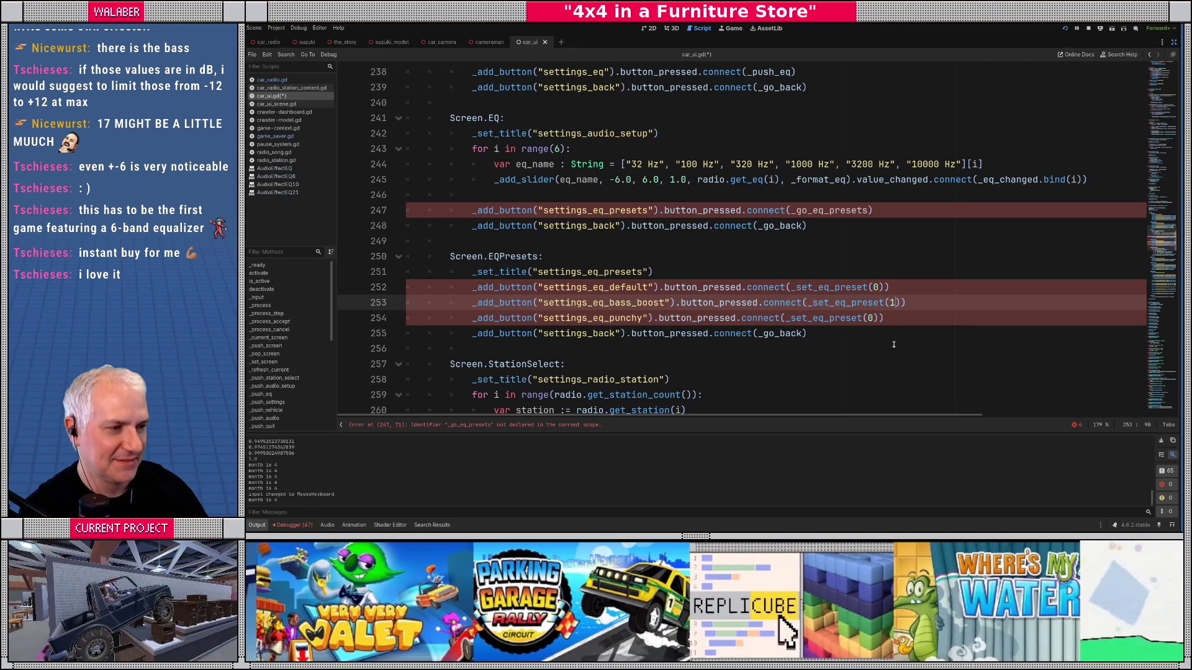
{"action": "key", "text": "Down"}
{"action": "key", "text": "BackSpace"}
{"action": "type", "text": "2"}
Step: Rename the third preset button from settings_eq_punchy to settings_eq_rock
{"action": "left_click", "coordinate": [473, 256]}
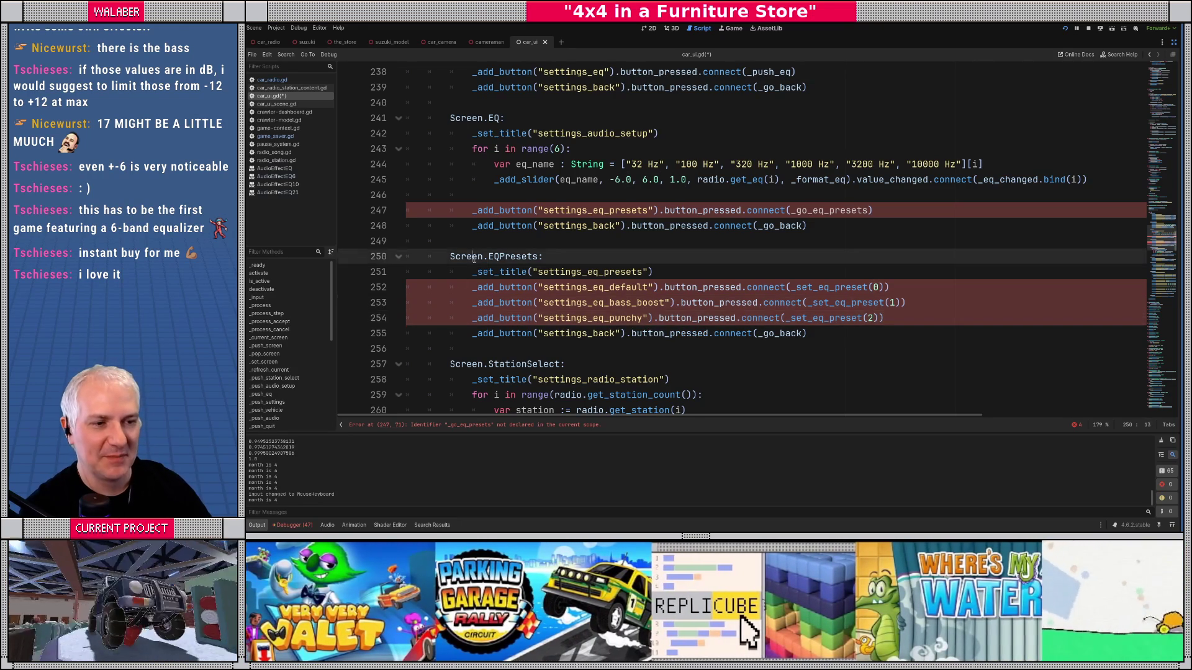
{"action": "scroll", "coordinate": [836, 153], "scroll_direction": "down", "scroll_amount": 1}
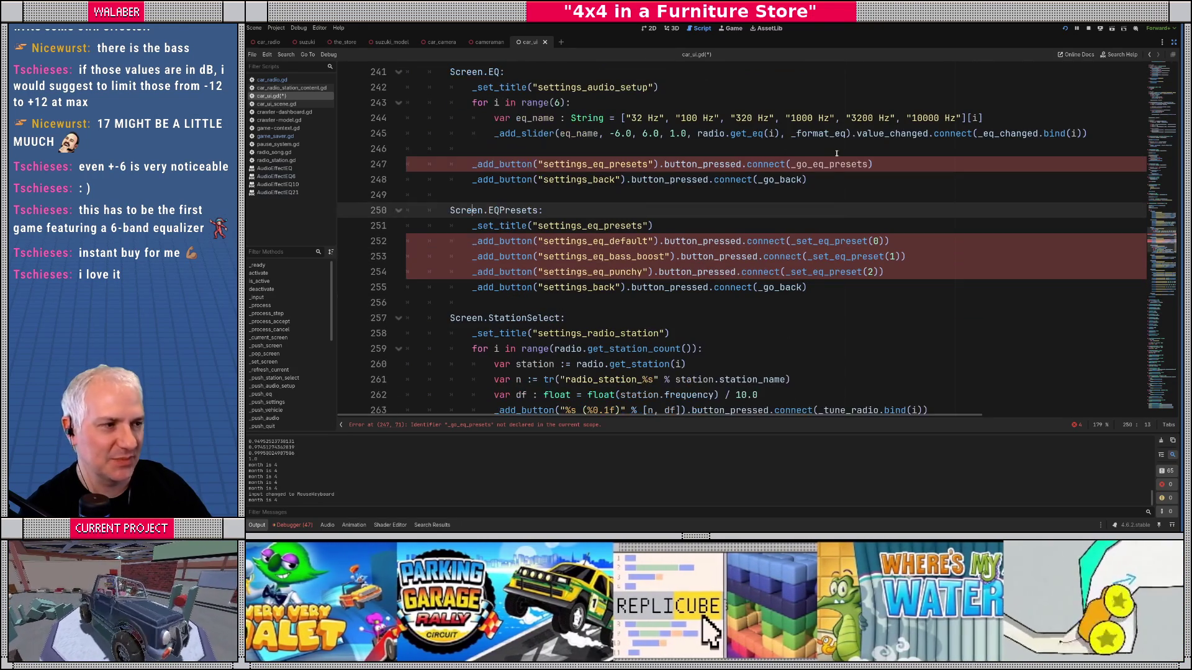
{"action": "double_click", "coordinate": [836, 164]}
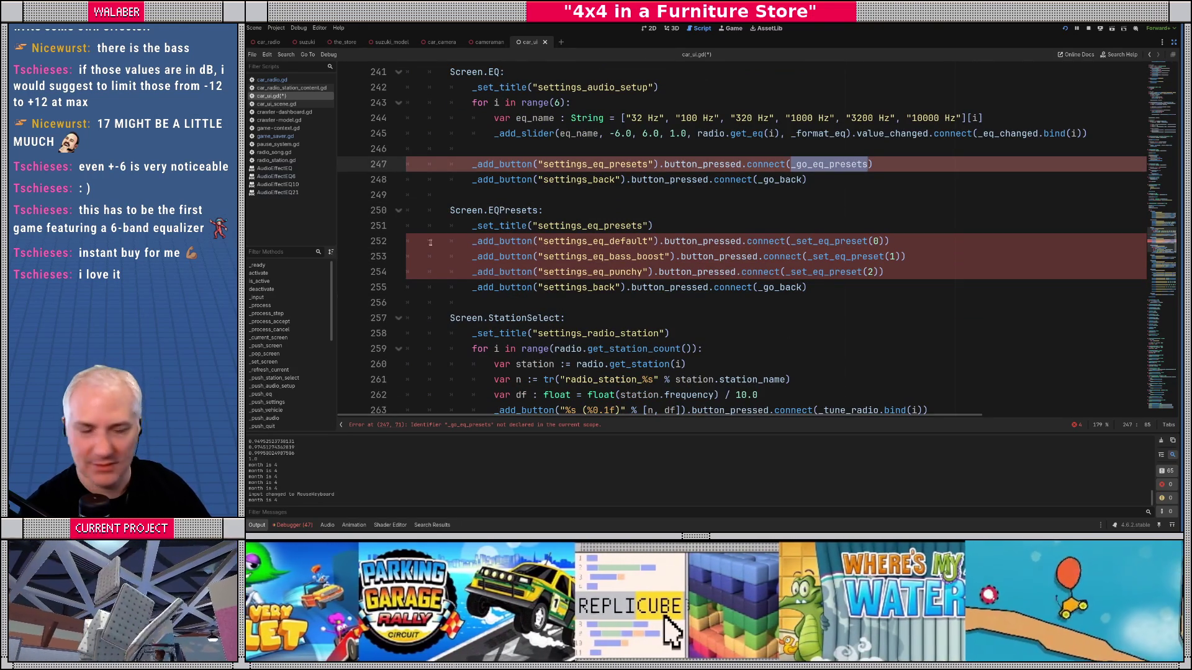
{"action": "left_click_drag", "start_coordinate": [610, 273], "coordinate": [642, 273]}
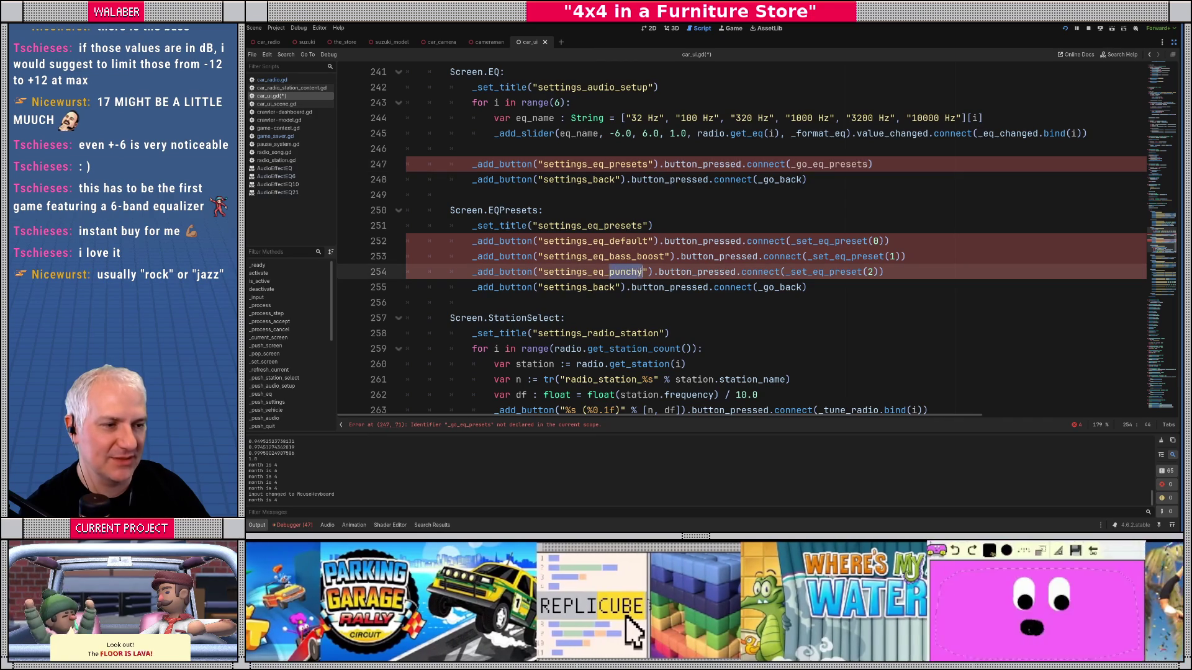
{"action": "type", "text": "rock"}
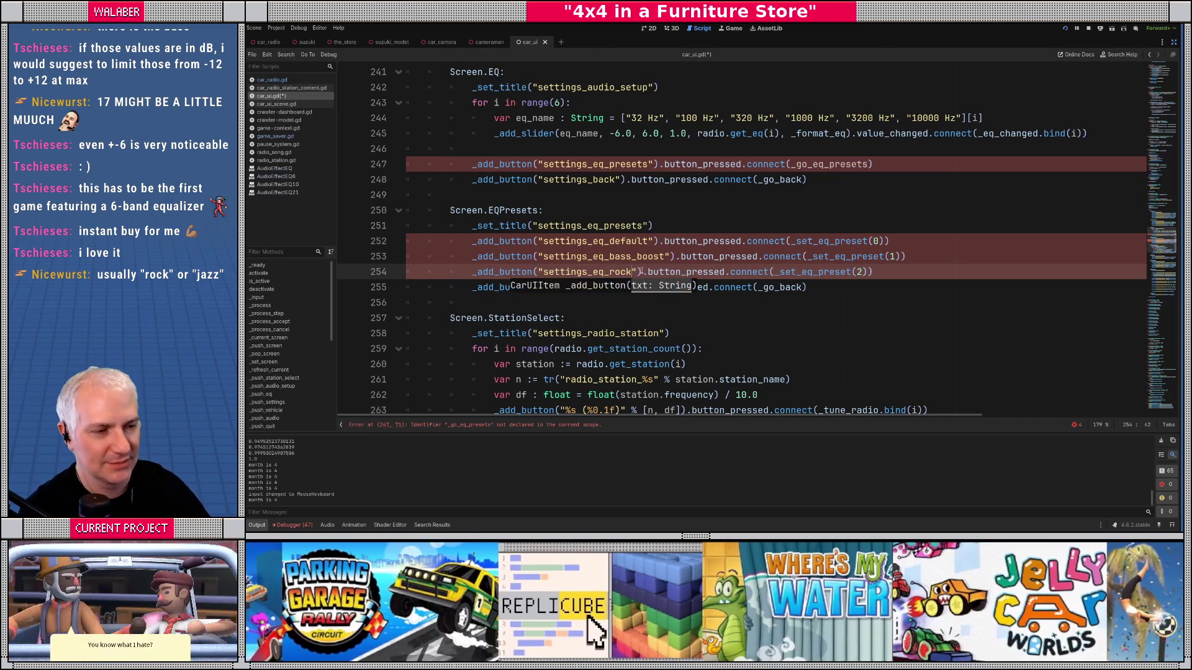
{"action": "left_click", "coordinate": [623, 165]}
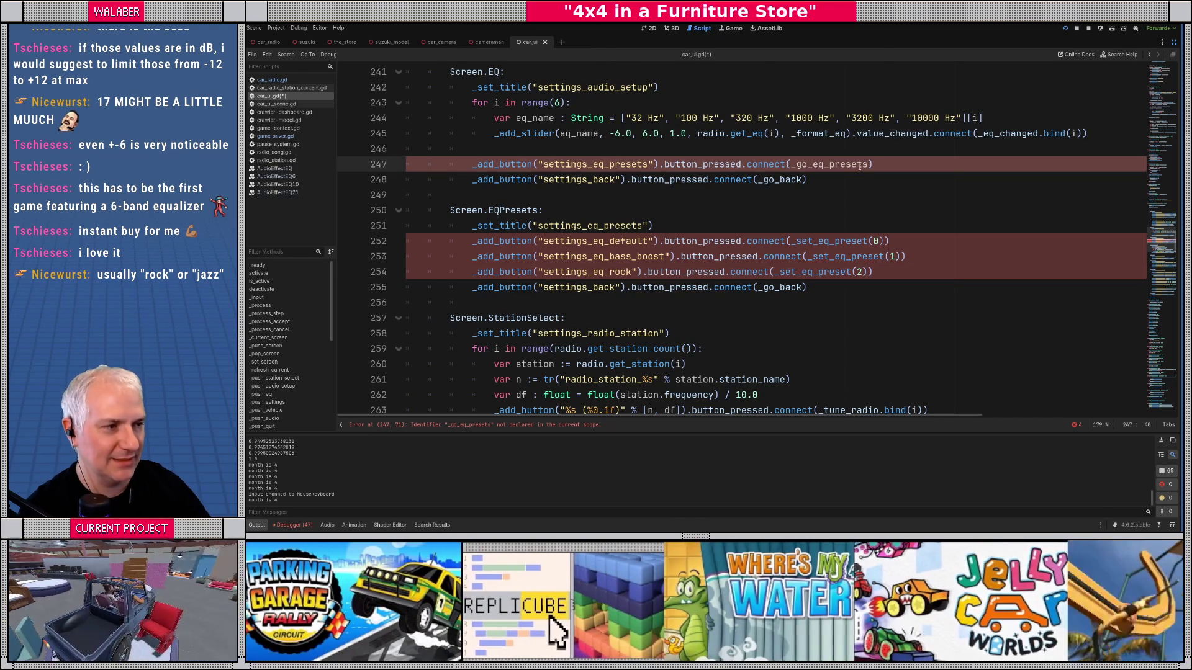
{"action": "left_click", "coordinate": [859, 165]}
Step: Below _push_eq, add func _go_eq_presets() -> void that calls _push_screen(Screen.EQPresets)
{"action": "scroll", "coordinate": [462, 298], "scroll_direction": "down", "scroll_amount": 10}
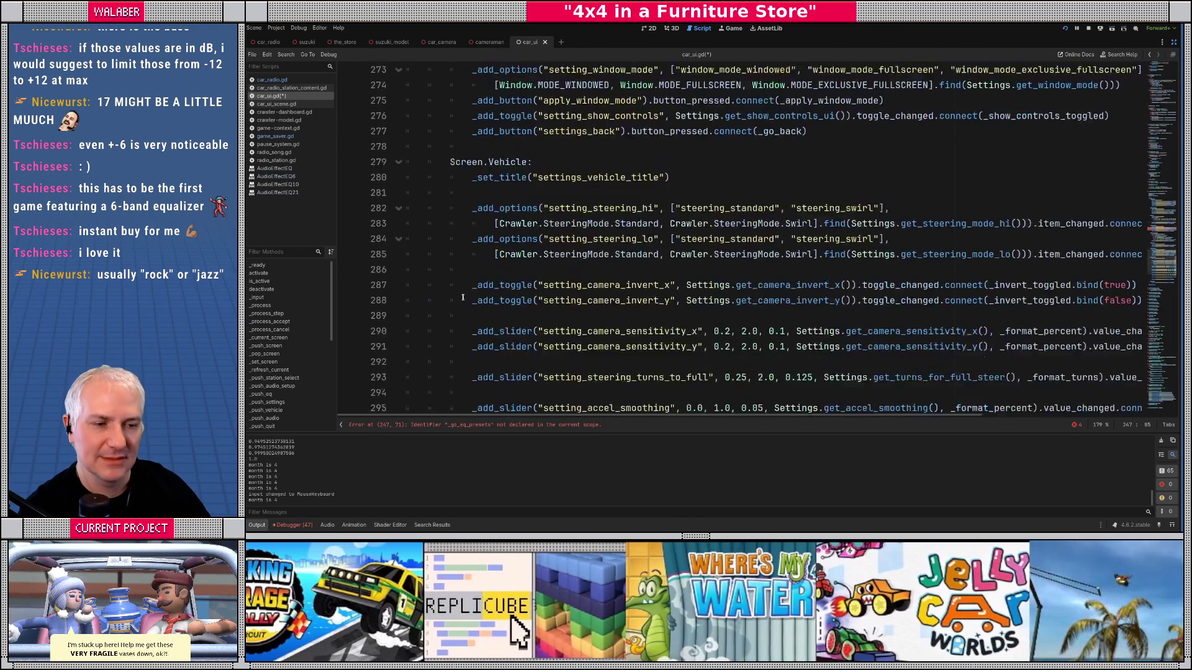
{"action": "scroll", "coordinate": [462, 298], "scroll_direction": "down", "scroll_amount": 10}
{"action": "left_click", "coordinate": [436, 301]}
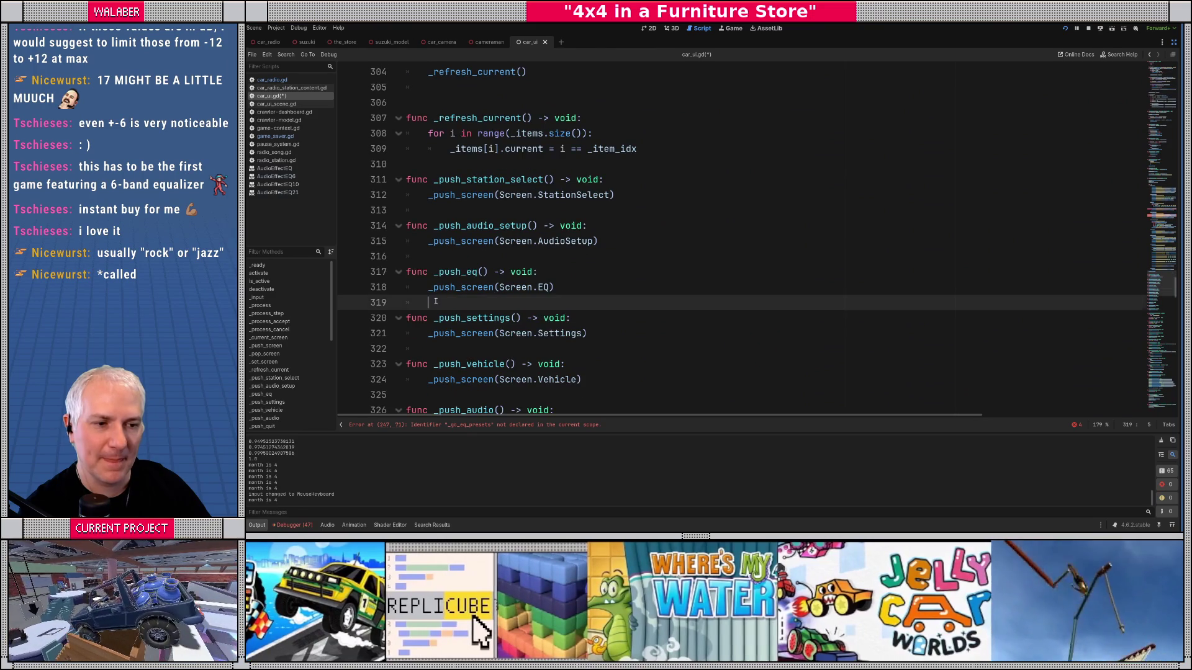
{"action": "key", "text": "BackSpace"}
{"action": "key", "text": "Return"}
{"action": "type", "text": "func _go_eq_presets("}
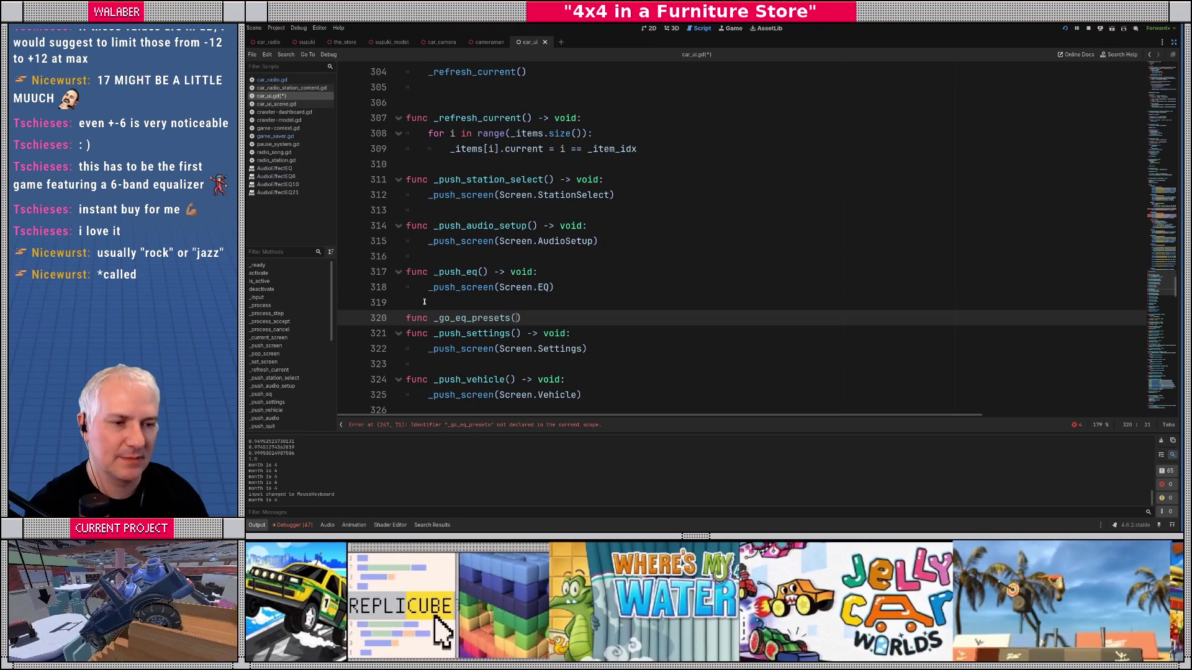
{"action": "type", "text": ") -> void"}
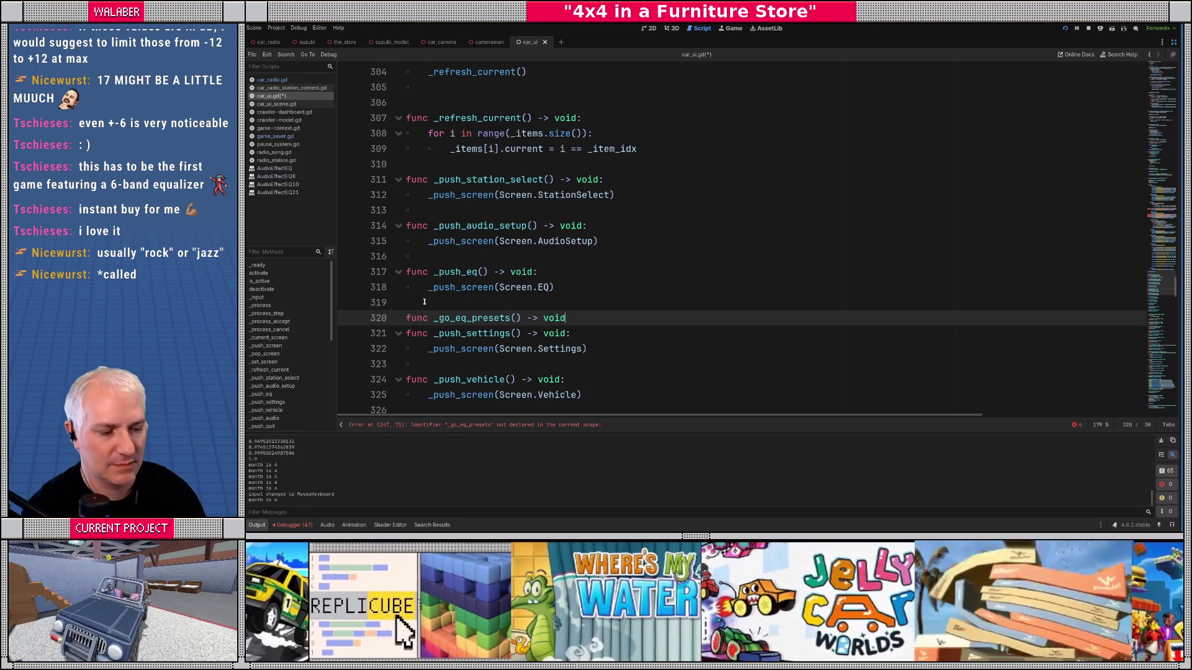
{"action": "type", "text": ":"}
{"action": "key", "text": "Return"}
{"action": "type", "text": "_push_screen"}
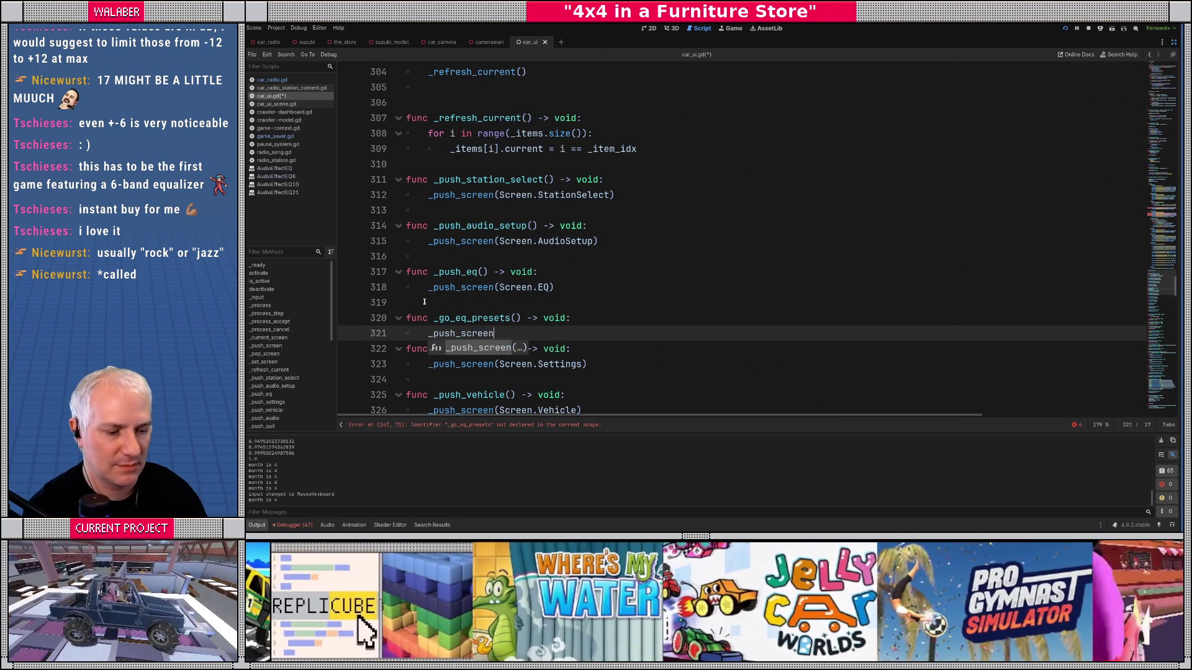
{"action": "type", "text": "(Screen.EQPresets"}
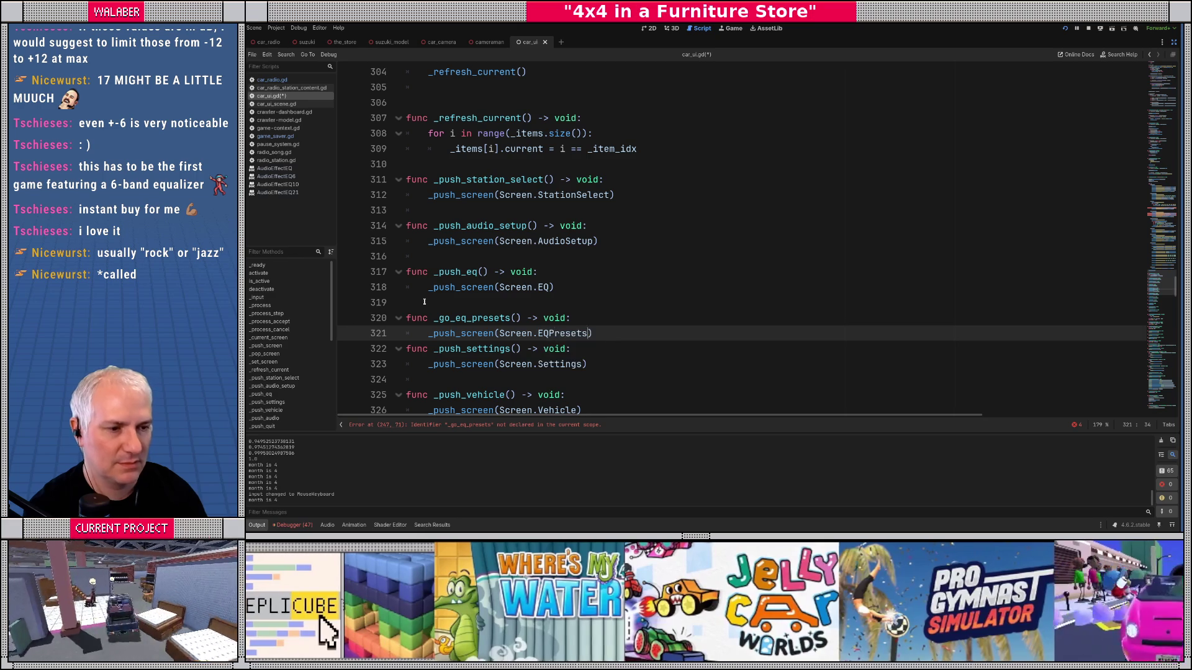
{"action": "type", "text": ")"}
{"action": "key", "text": "Return"}
Step: After _eq_changed, declare an empty func _set_eq_preset(idx:int) -> void
{"action": "scroll", "coordinate": [714, 292], "scroll_direction": "up", "scroll_amount": 20}
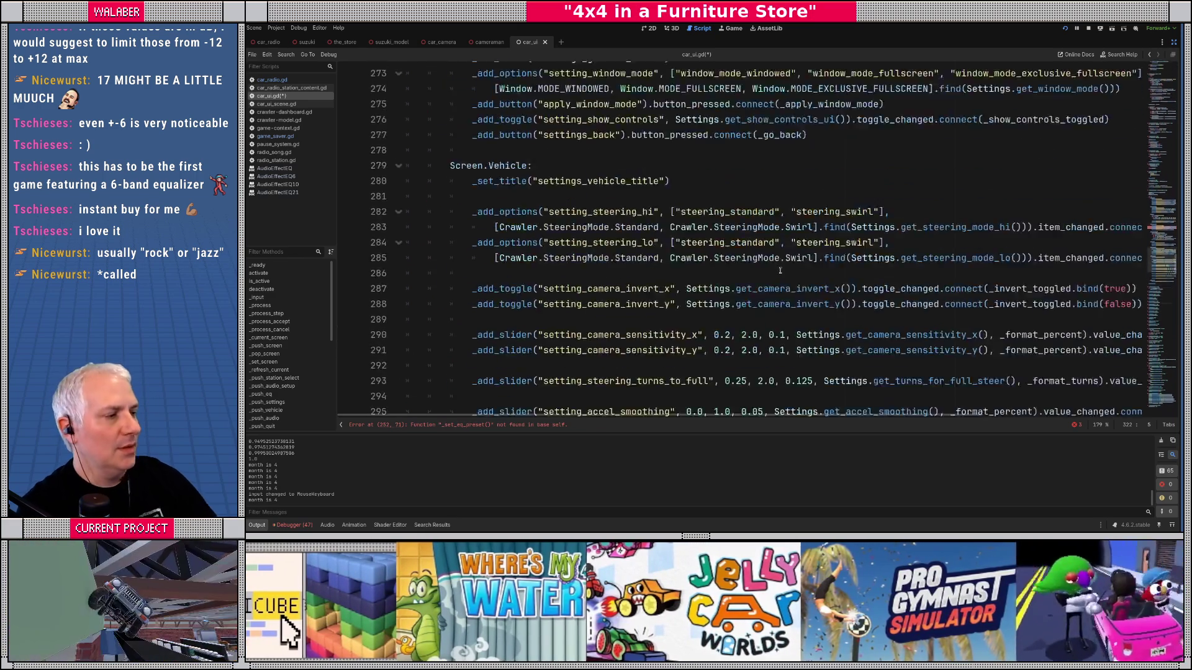
{"action": "scroll", "coordinate": [780, 271], "scroll_direction": "down", "scroll_amount": 5}
{"action": "double_click", "coordinate": [825, 149]}
{"action": "key", "text": "ctrl+c"}
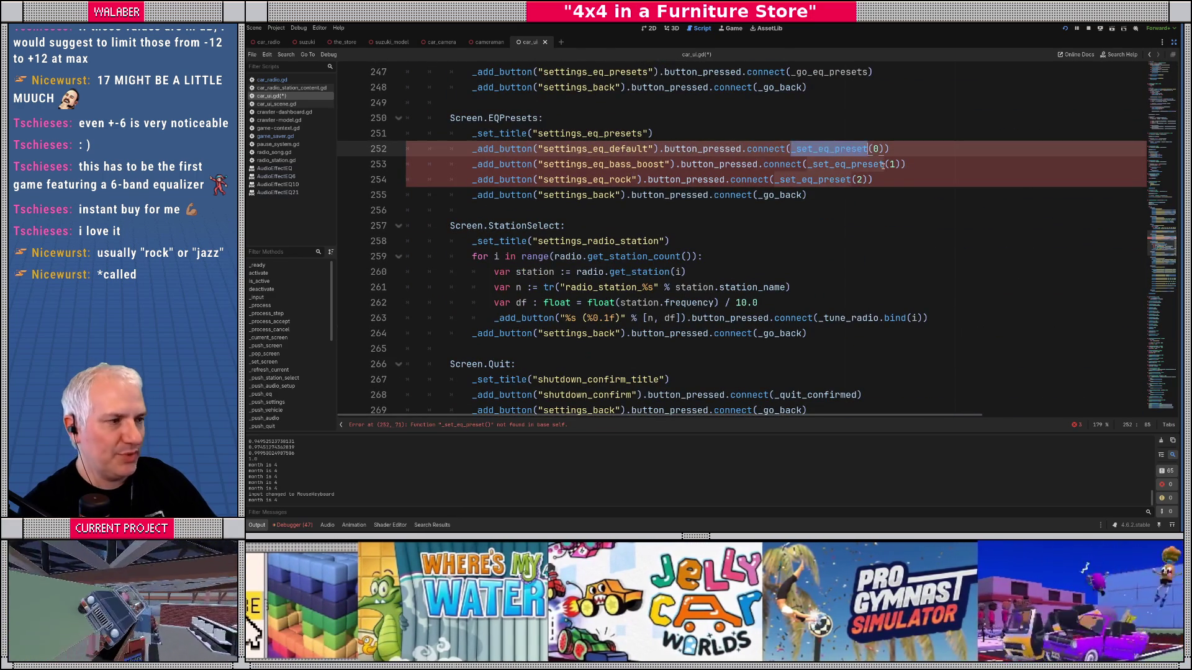
{"action": "left_click", "coordinate": [1167, 330]}
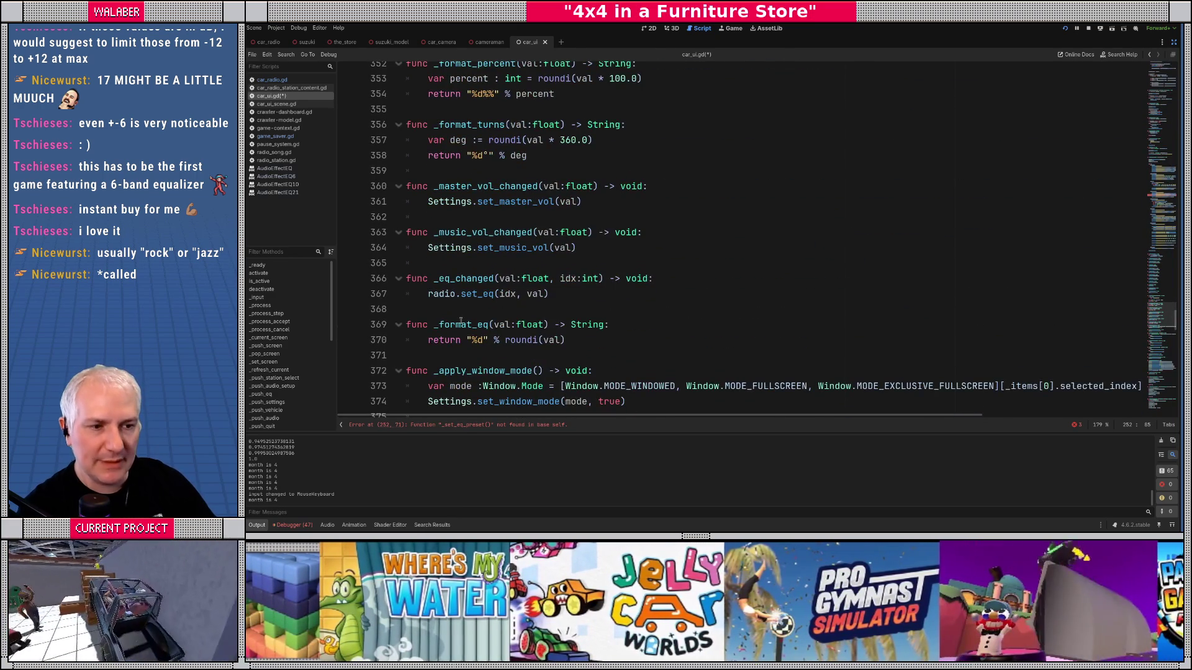
{"action": "scroll", "coordinate": [461, 321], "scroll_direction": "down", "scroll_amount": 1}
{"action": "left_click", "coordinate": [456, 260]}
{"action": "key", "text": "Return"}
{"action": "type", "text": "func"}
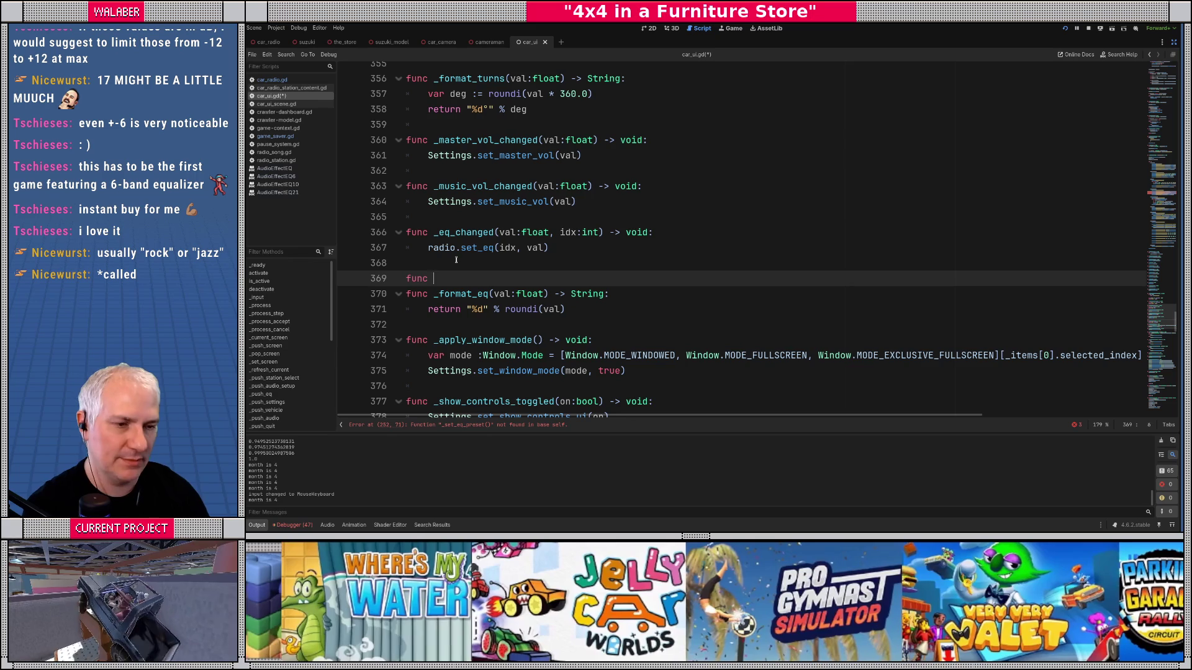
{"action": "key", "text": "ctrl+v"}
{"action": "type", "text": "("}
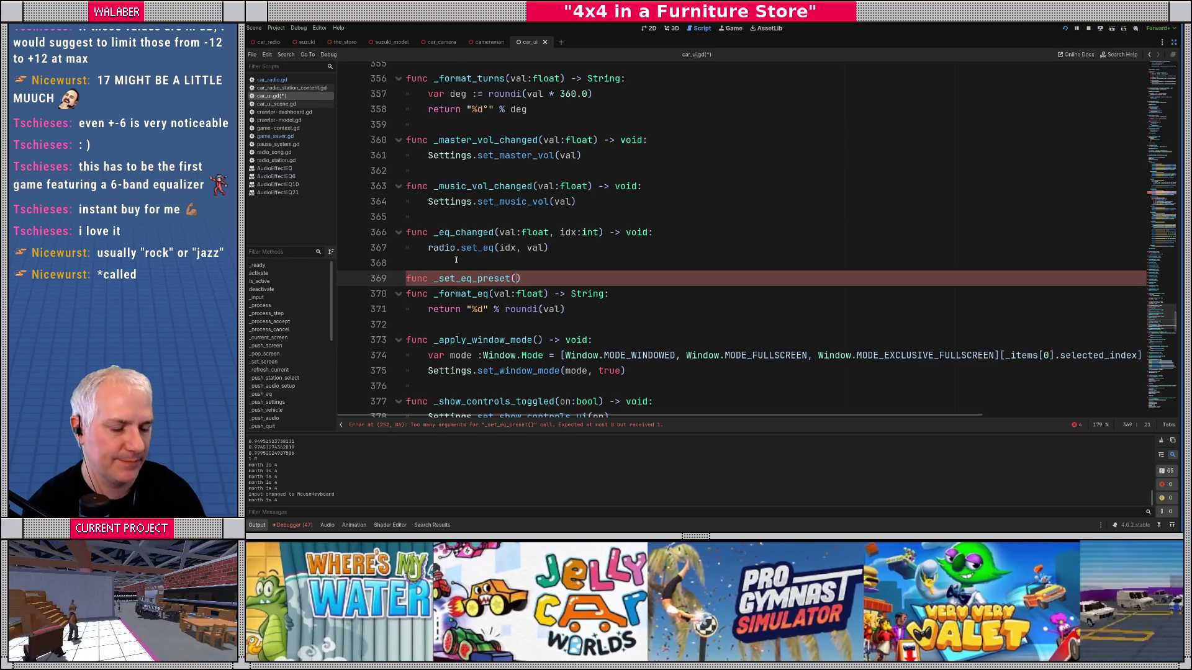
{"action": "type", "text": "idx:int) -> void"}
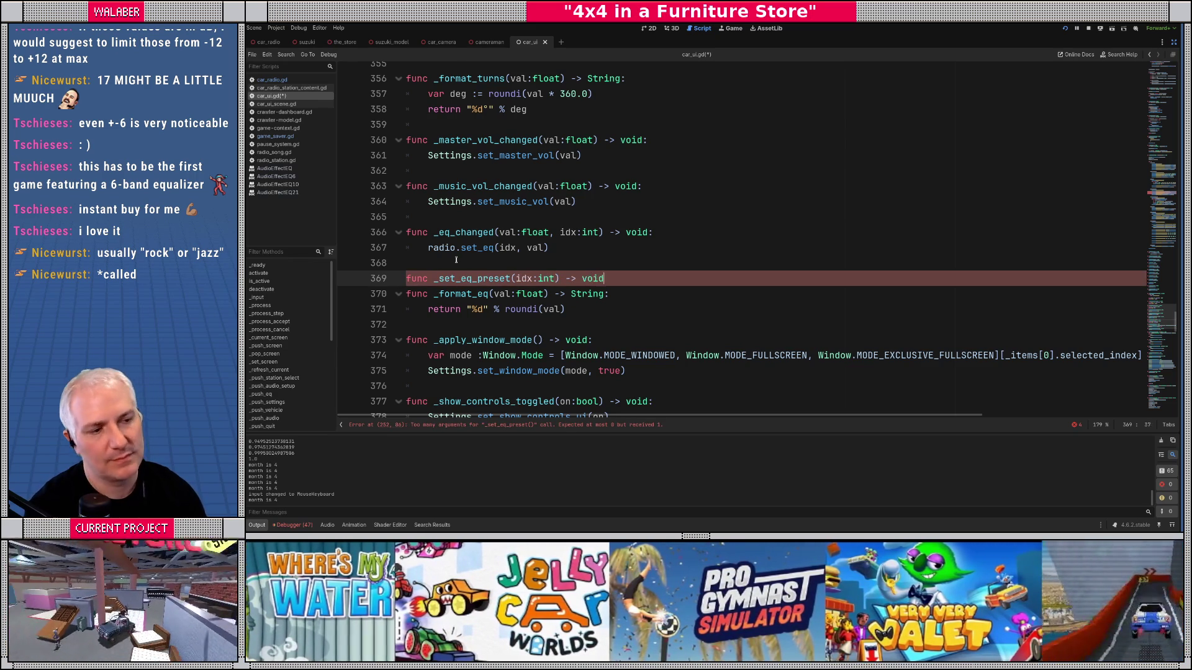
{"action": "type", "text": ":"}
{"action": "key", "text": "Return"}
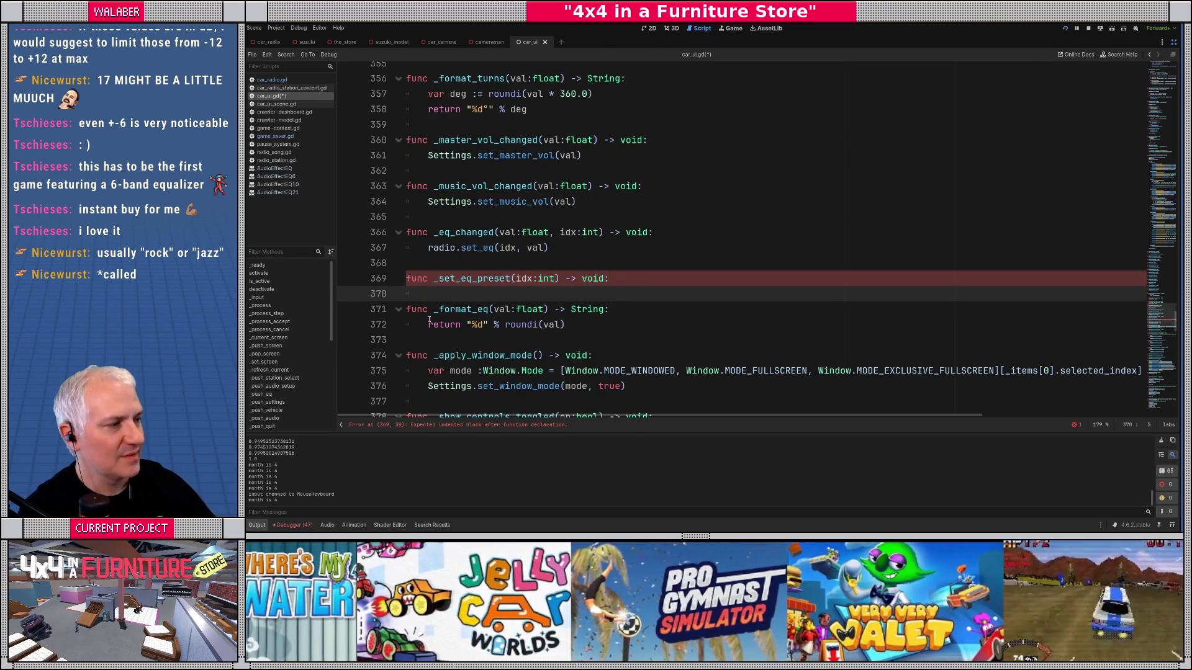
{"action": "mouse_move", "coordinate": [1161, 317]}
{"action": "left_mouse_down"}
{"action": "mouse_move", "coordinate": [1156, 111]}
{"action": "mouse_move", "coordinate": [1130, 49]}
{"action": "left_mouse_up"}
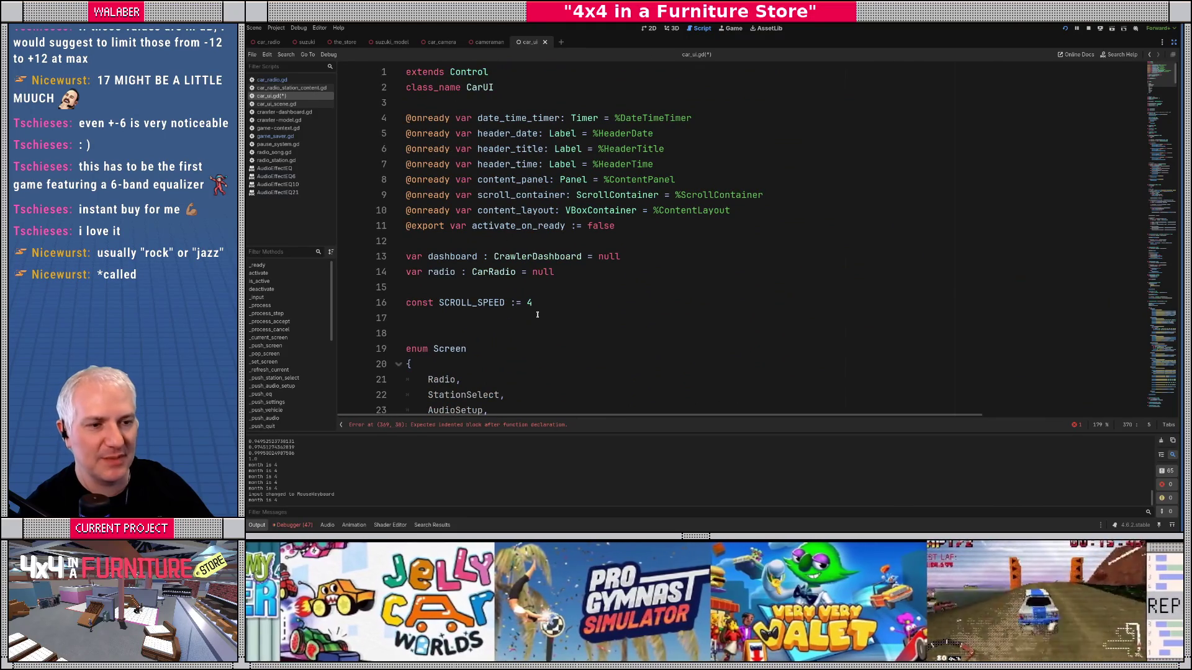
Step: Below SCROLL_SPEED, start const EQ_PRESETS with a "default" entry of six 0.0 gains
{"action": "left_click", "coordinate": [557, 308]}
{"action": "key", "text": "Down"}
{"action": "key", "text": "Return"}
{"action": "type", "text": "const "}
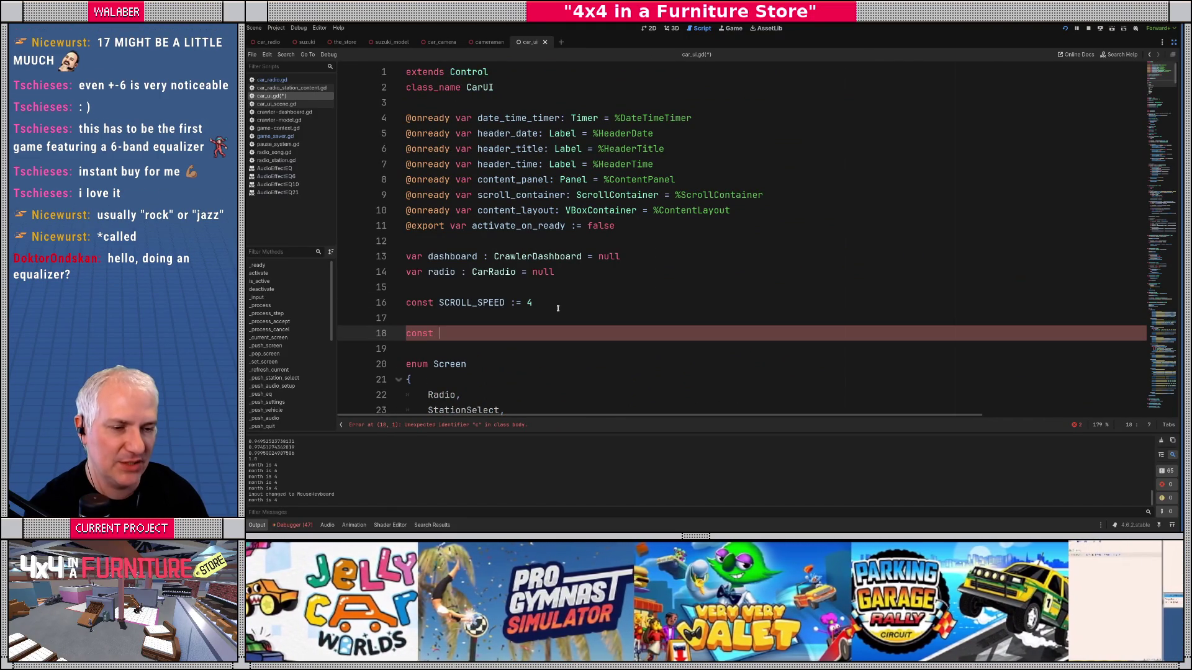
{"action": "type", "text": "EQ_PRESETS"}
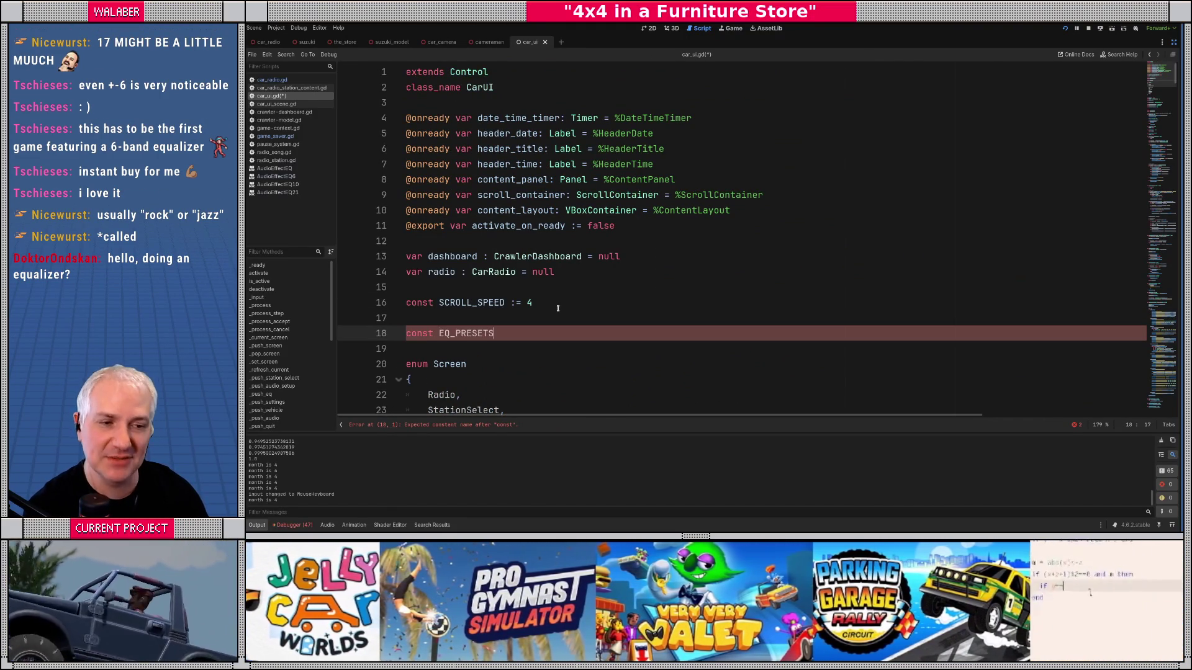
{"action": "type", "text": " := {"}
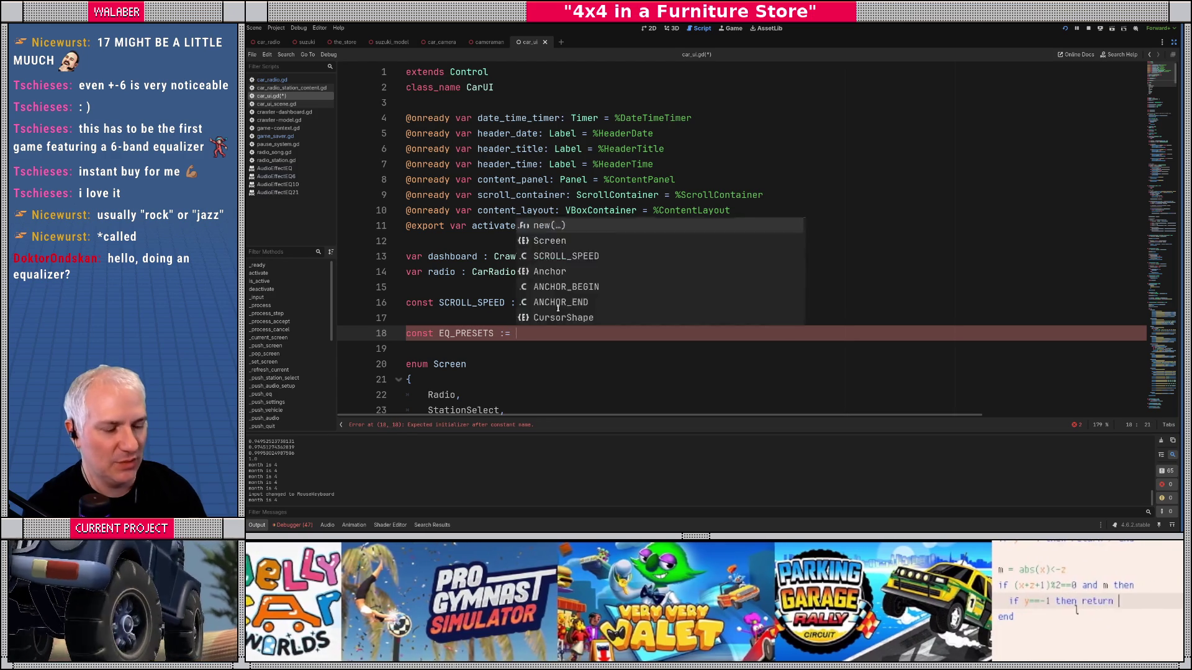
{"action": "key", "text": "Return"}
{"action": "scroll", "coordinate": [553, 313], "scroll_direction": "down", "scroll_amount": 1}
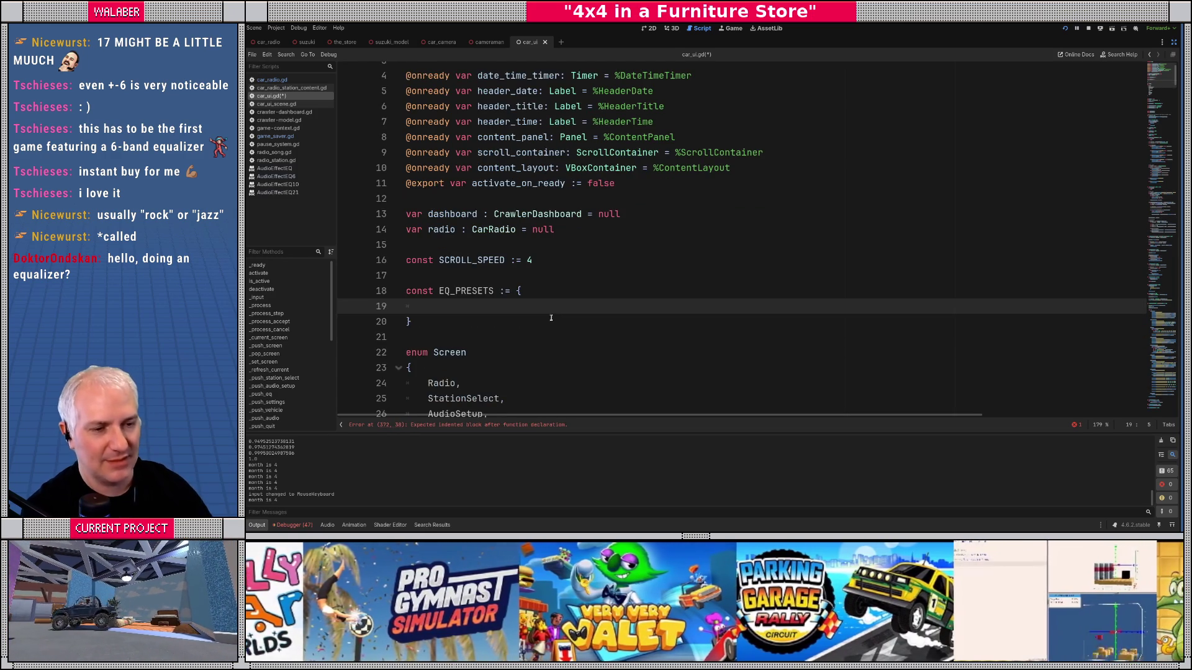
{"action": "type", "text": "\""}
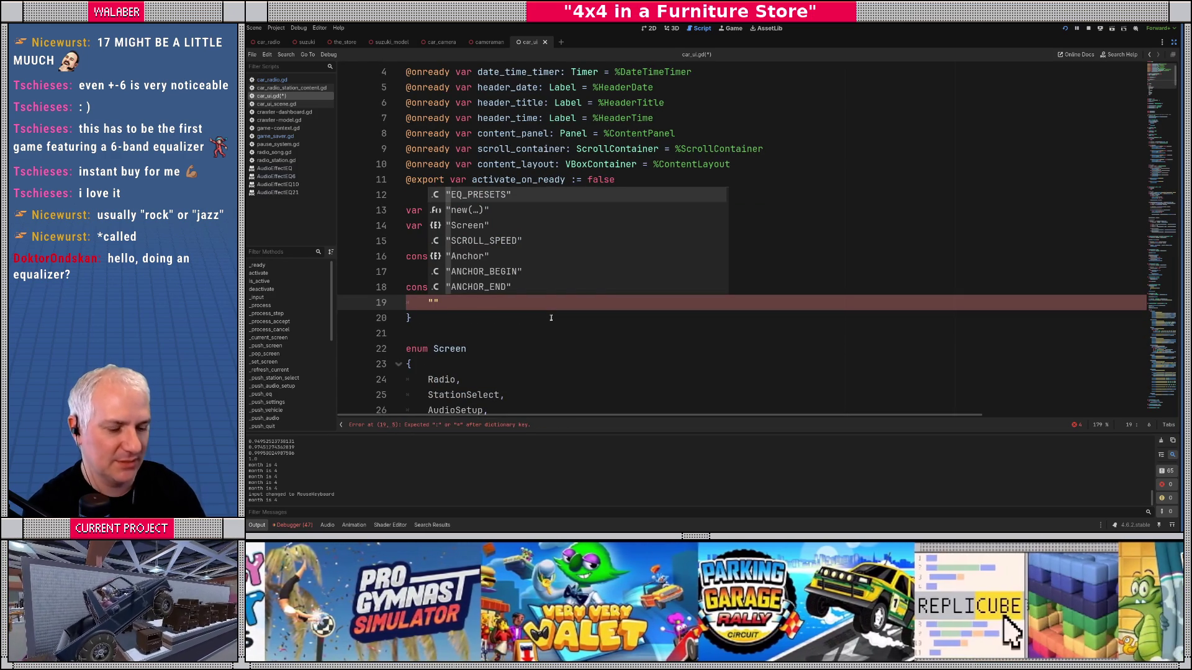
{"action": "type", "text": "default\""}
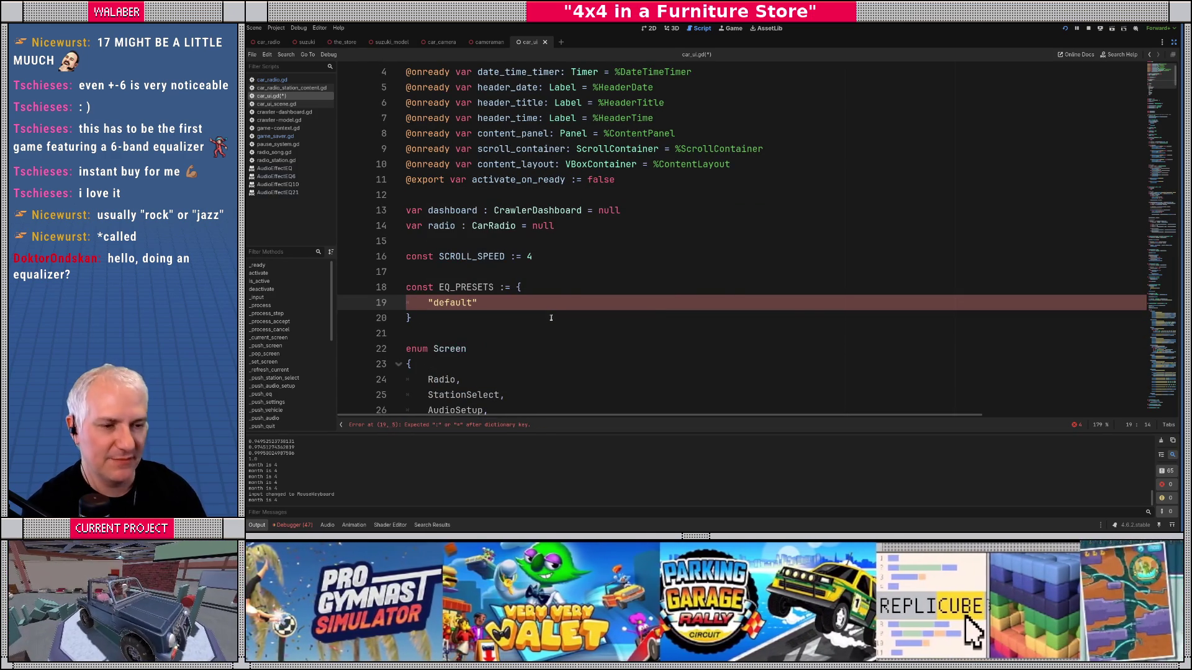
{"action": "type", "text": ":[0.0, 0."}
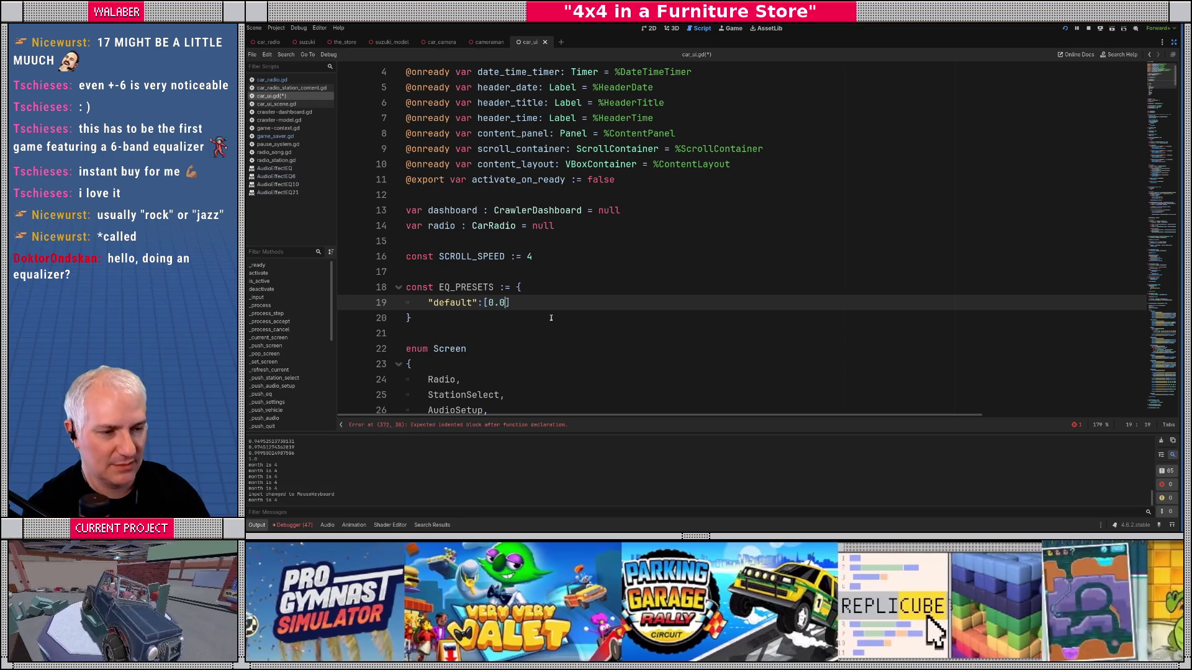
{"action": "type", "text": "0, 0.0, 0.0, 0.0,"}
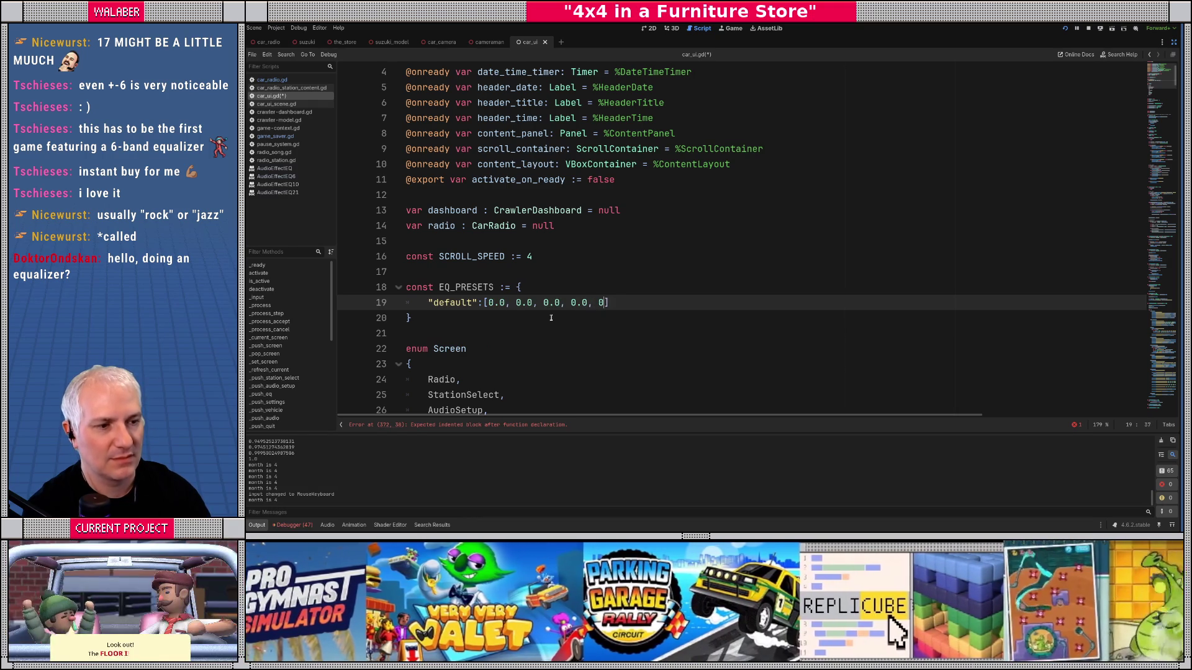
{"action": "type", "text": " 0."}
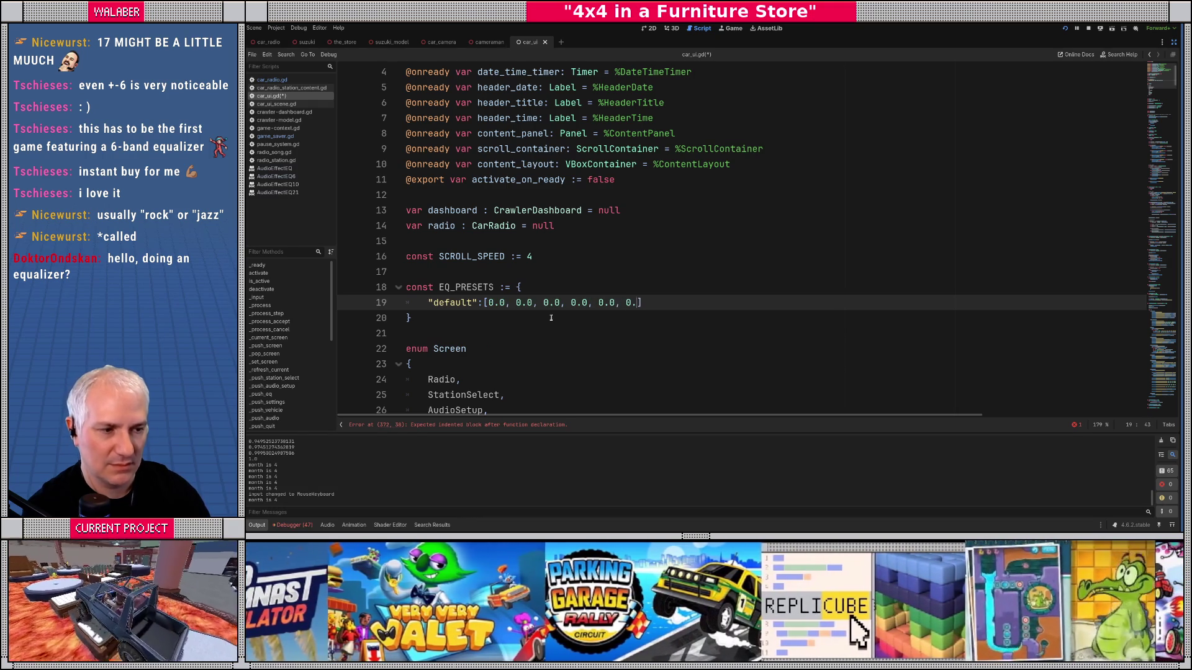
{"action": "type", "text": "0],"}
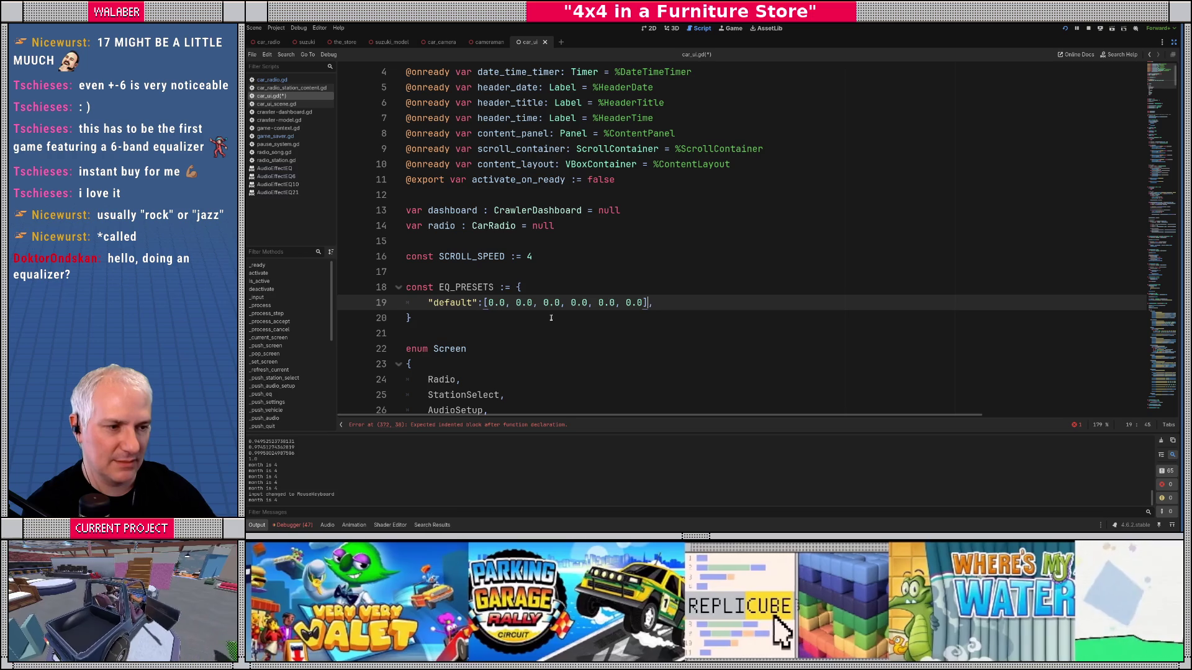
Step: Duplicate the default entry twice and rename the copies "bass" and "rock"
{"action": "key", "text": "shift+Home"}
{"action": "key", "text": "ctrl+c"}
{"action": "key", "text": "End"}
{"action": "key", "text": "Return"}
{"action": "key", "text": "ctrl+v"}
{"action": "key", "text": "Return"}
{"action": "key", "text": "ctrl+v"}
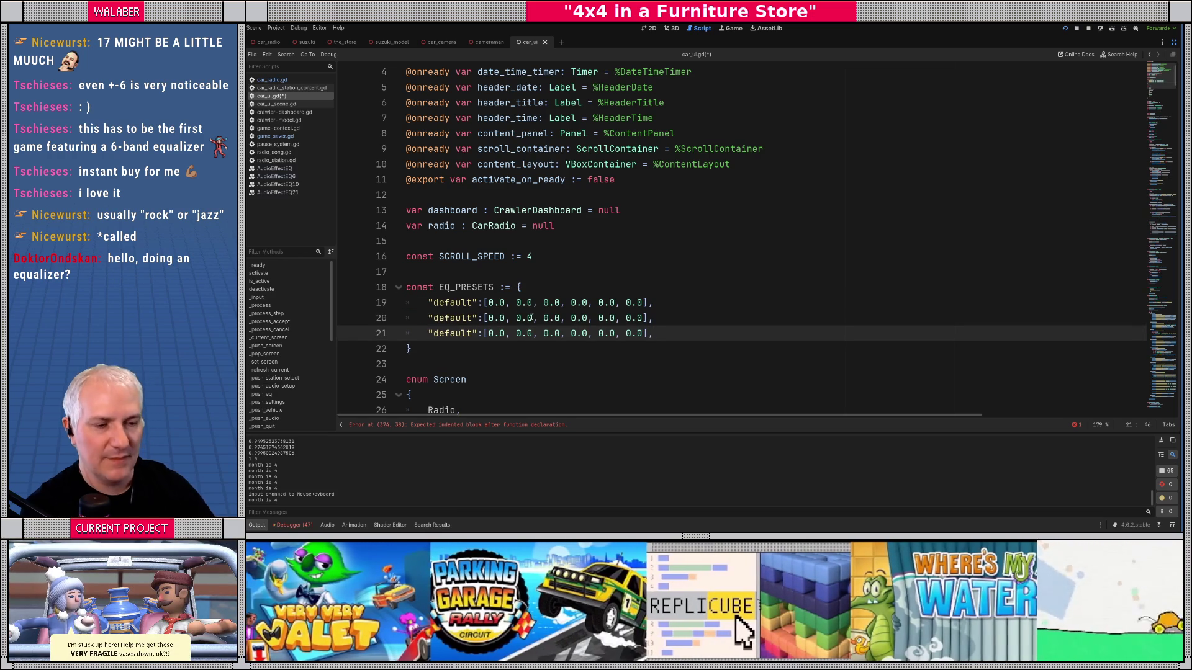
{"action": "double_click", "coordinate": [445, 318]}
{"action": "type", "text": "bass"}
{"action": "double_click", "coordinate": [445, 333]}
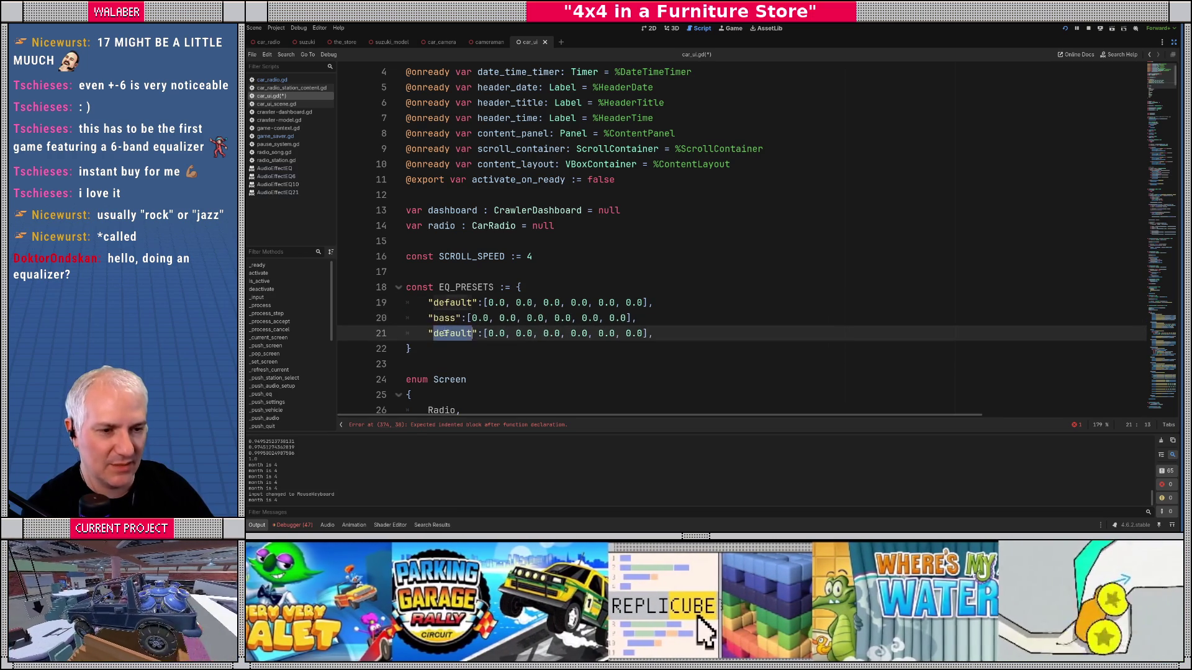
{"action": "type", "text": "rock"}
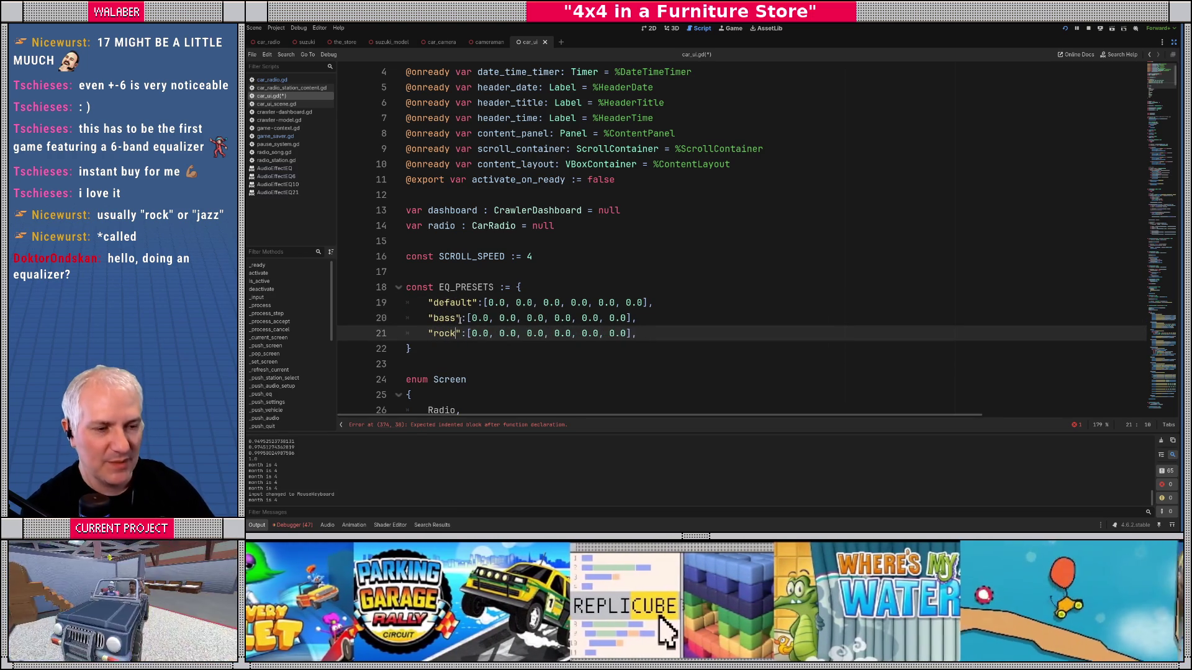
Step: Set the bass gains to 4.0, 5.0, 4.0, -1.0, -1.0, -1.0
{"action": "left_click", "coordinate": [473, 317]}
{"action": "key", "text": "Delete"}
{"action": "type", "text": "4"}
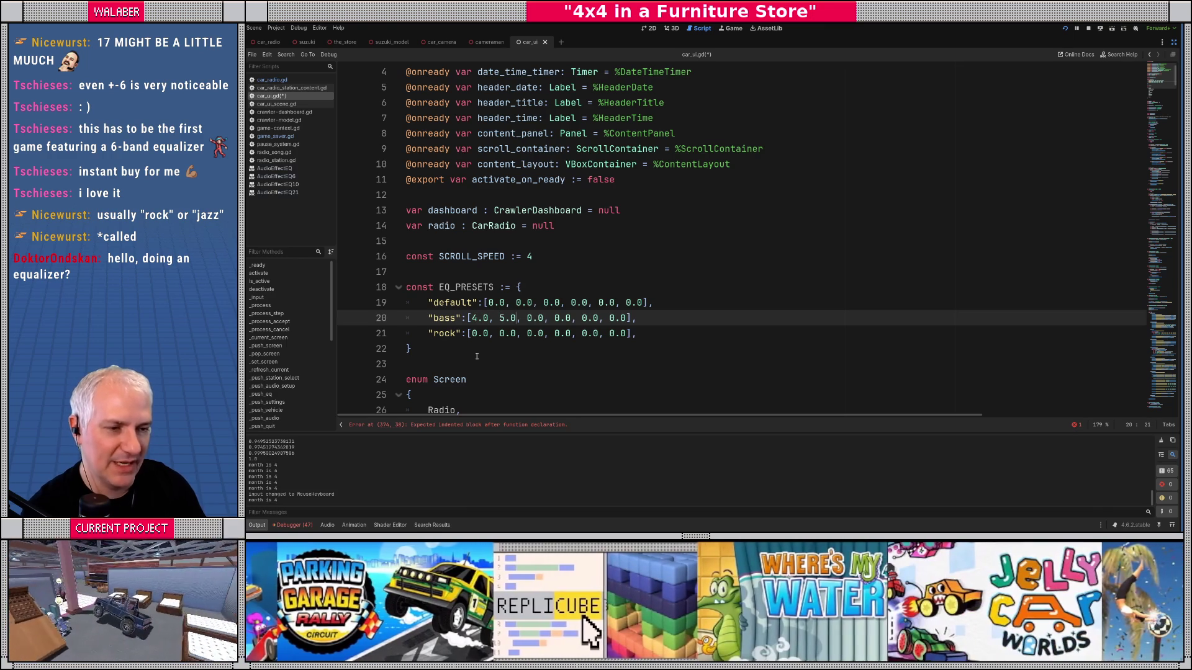
{"action": "key", "text": "Delete"}
{"action": "type", "text": "4"}
{"action": "key", "text": "Right"}
{"action": "key", "text": "Right"}
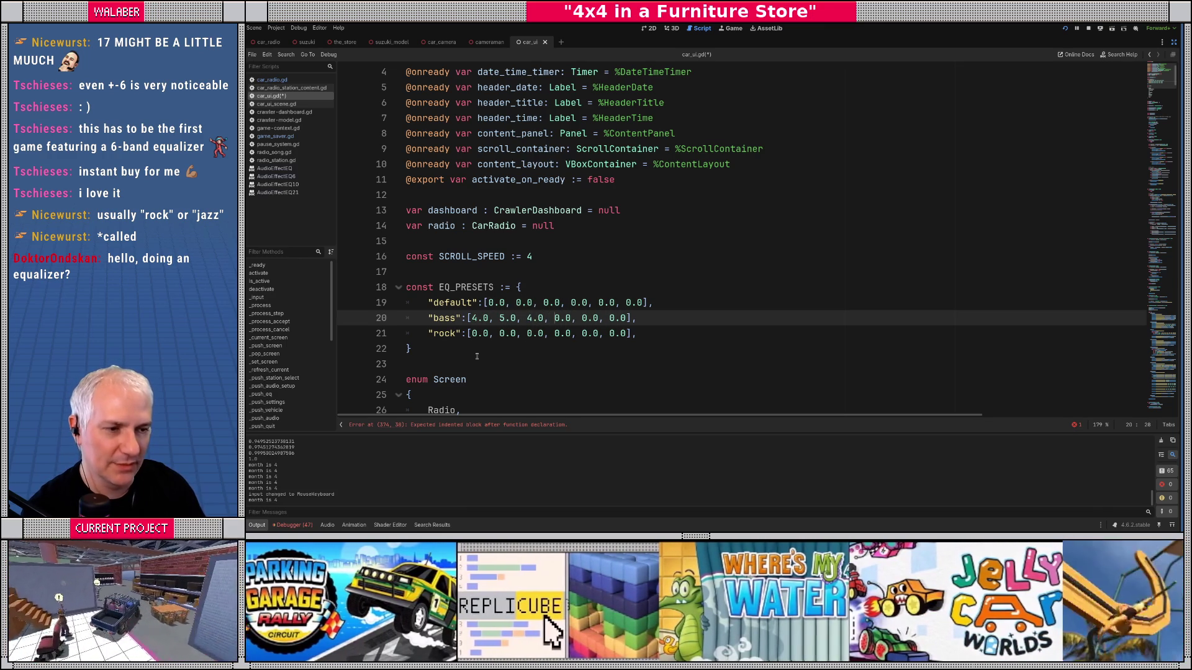
{"action": "key", "text": "Delete"}
{"action": "type", "text": "-1"}
{"action": "key", "text": "Right"}
{"action": "key", "text": "Right"}
{"action": "key", "text": "Right"}
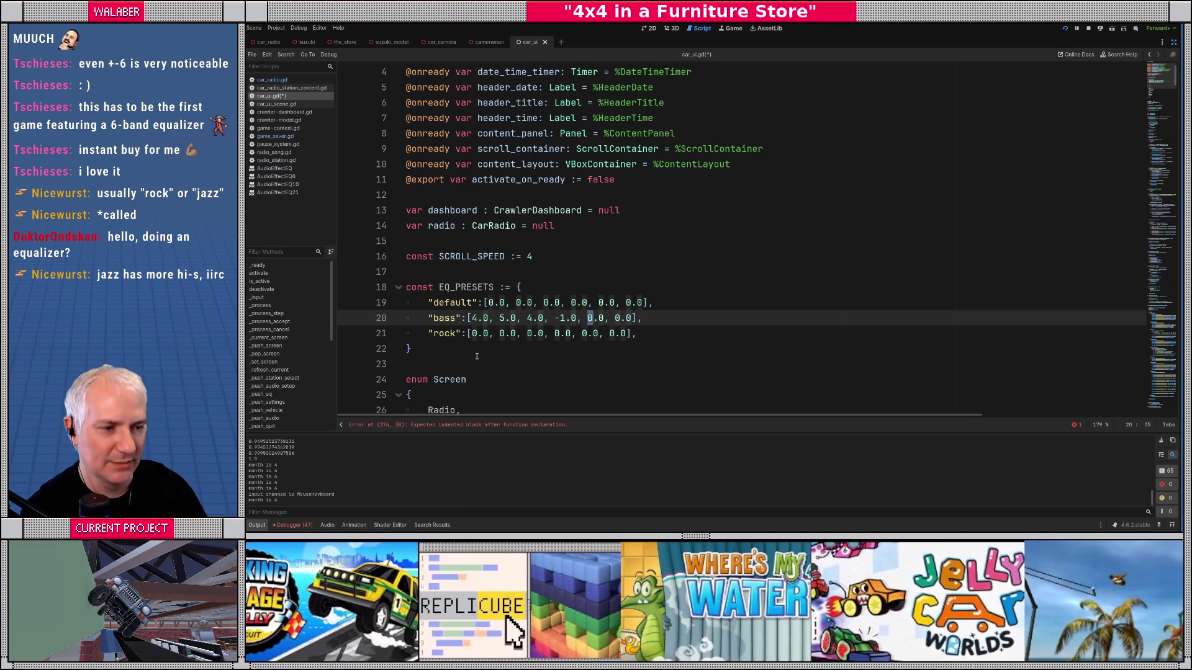
{"action": "key", "text": "Delete"}
{"action": "type", "text": "-1"}
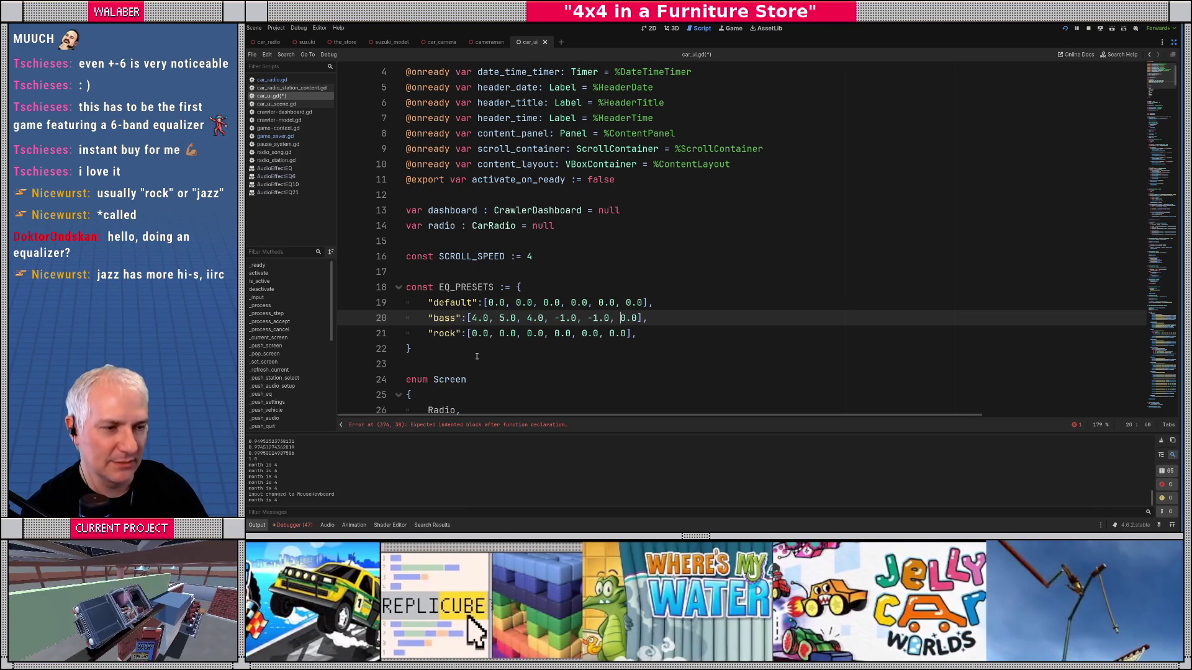
{"action": "key", "text": "Delete"}
{"action": "type", "text": "-1"}
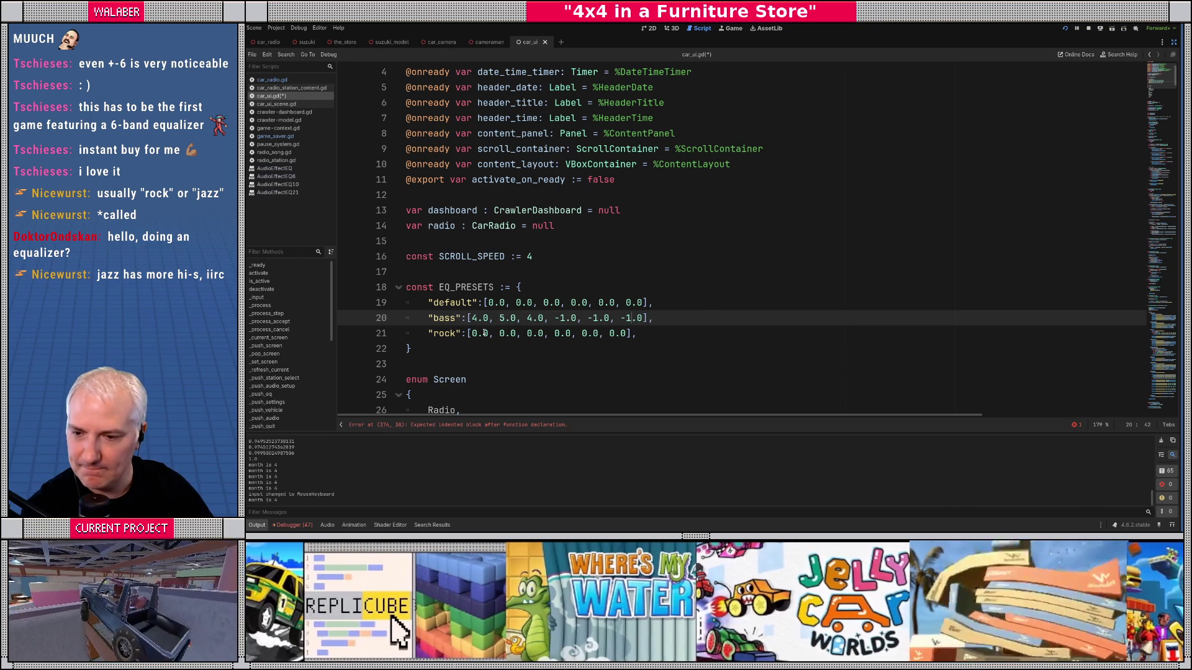
{"action": "scroll", "coordinate": [481, 333], "scroll_direction": "down", "scroll_amount": 1}
{"action": "left_click_drag", "start_coordinate": [428, 288], "coordinate": [708, 287]}
Step: Duplicate the rock preset entry onto a new line
{"action": "key", "text": "ctrl+c"}
{"action": "left_click", "coordinate": [683, 289]}
{"action": "key", "text": "Return"}
{"action": "key", "text": "ctrl+v"}
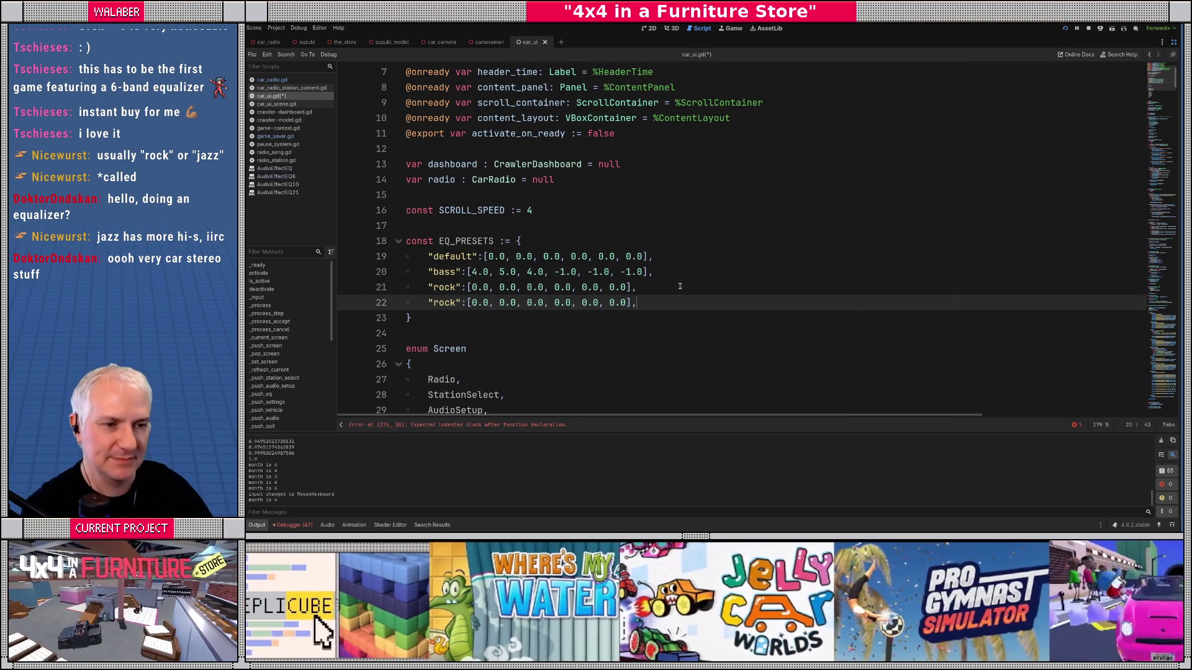
Step: Set the rock gains to 1.0, 3.0, 0.0, 1.0, 3.0, 1.0
{"action": "left_click", "coordinate": [470, 288]}
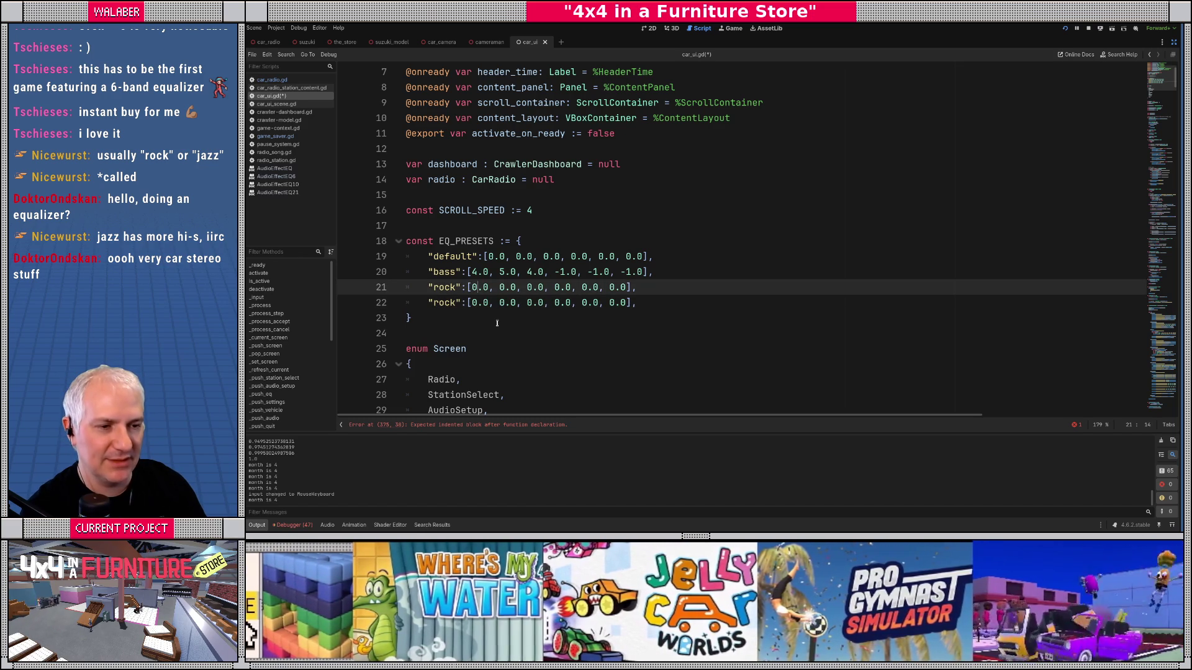
{"action": "key", "text": "shift+Right"}
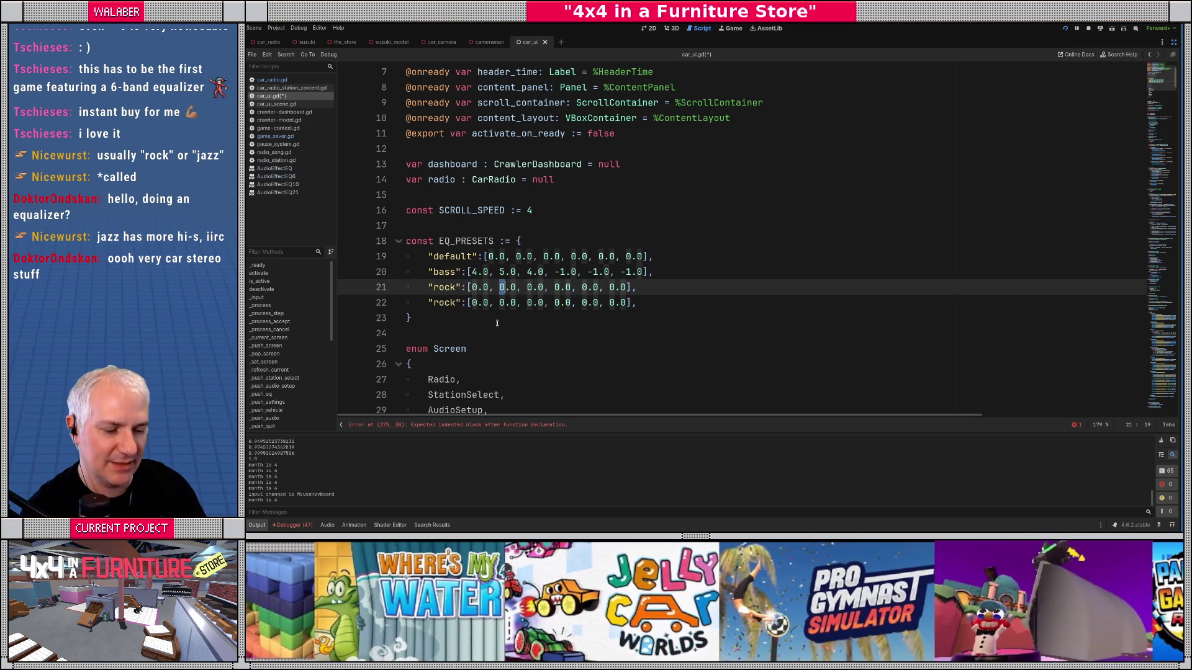
{"action": "type", "text": "3"}
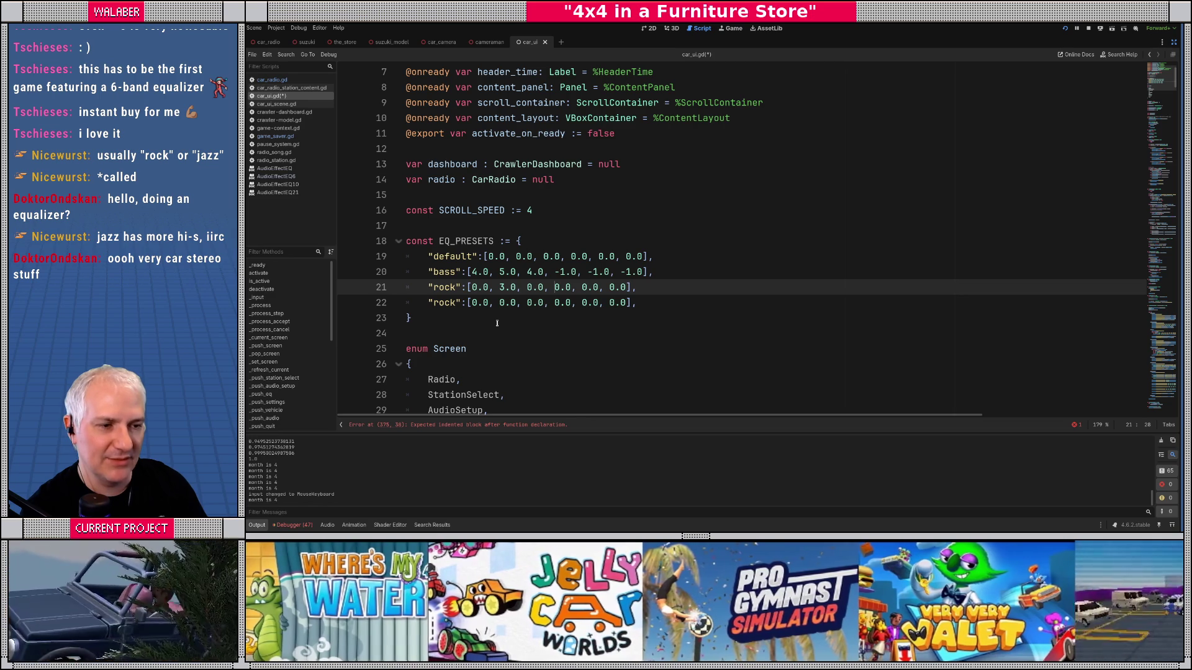
{"action": "key", "text": "Right"}
{"action": "key", "text": "shift+Right"}
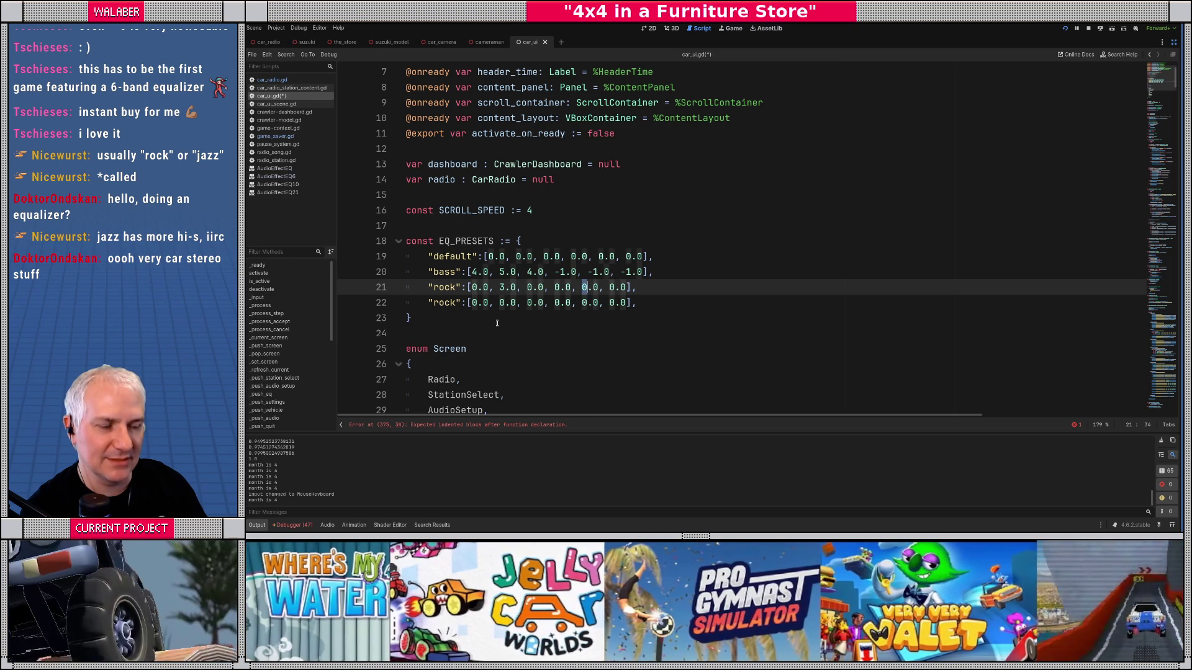
{"action": "type", "text": "3"}
{"action": "key", "text": "Left"}
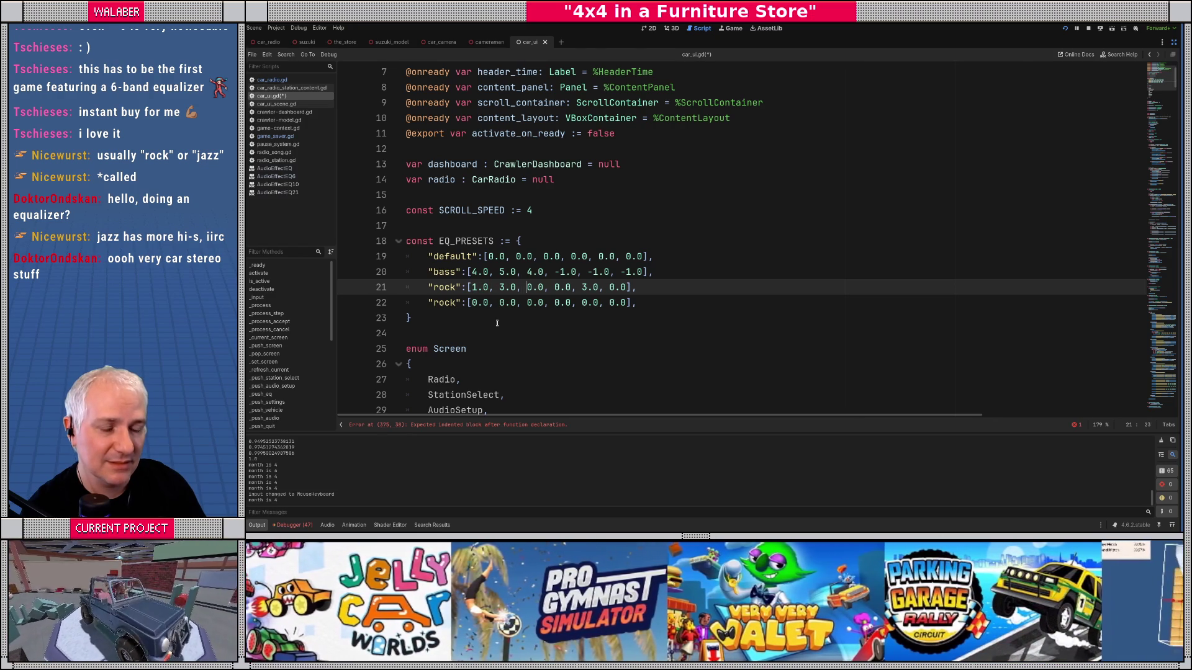
{"action": "key", "text": "Right"}
{"action": "key", "text": "shift+Right"}
{"action": "type", "text": "1"}
{"action": "key", "text": "Right"}
{"action": "key", "text": "Right"}
{"action": "key", "text": "shift+Right"}
{"action": "type", "text": "1"}
Step: Rename the copy to "jazz" with gains -2.0, -1.0, 0.0, 3.0, 3.0, 1.0
{"action": "left_click", "coordinate": [433, 304]}
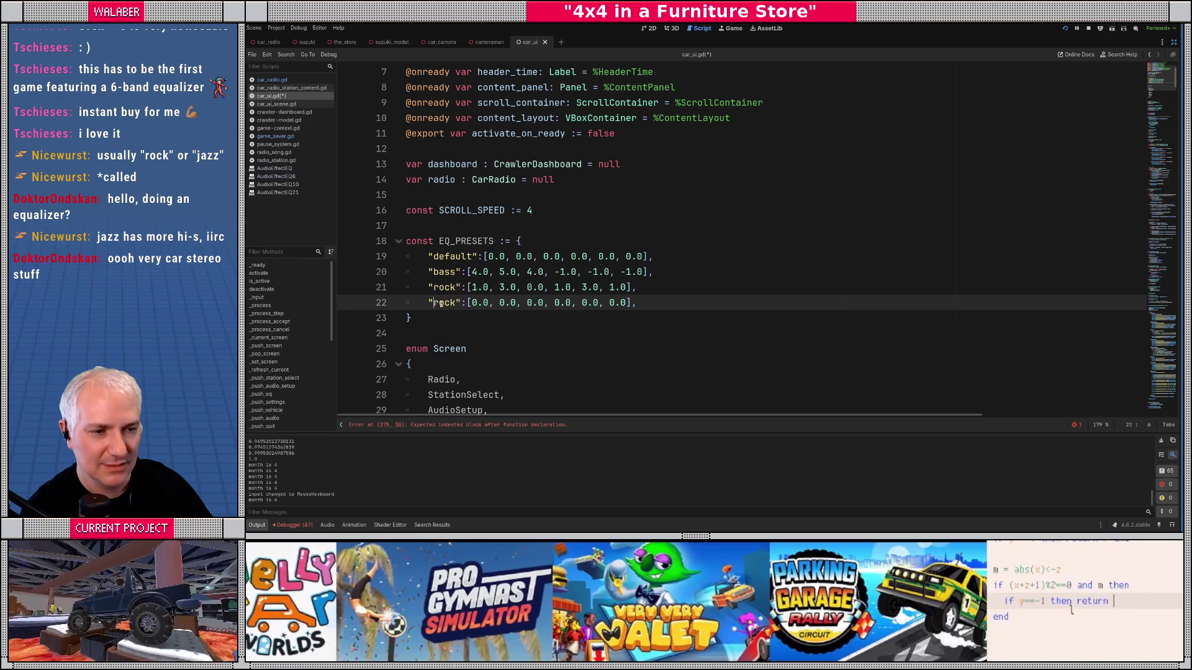
{"action": "double_click", "coordinate": [441, 303]}
{"action": "type", "text": "ja"}
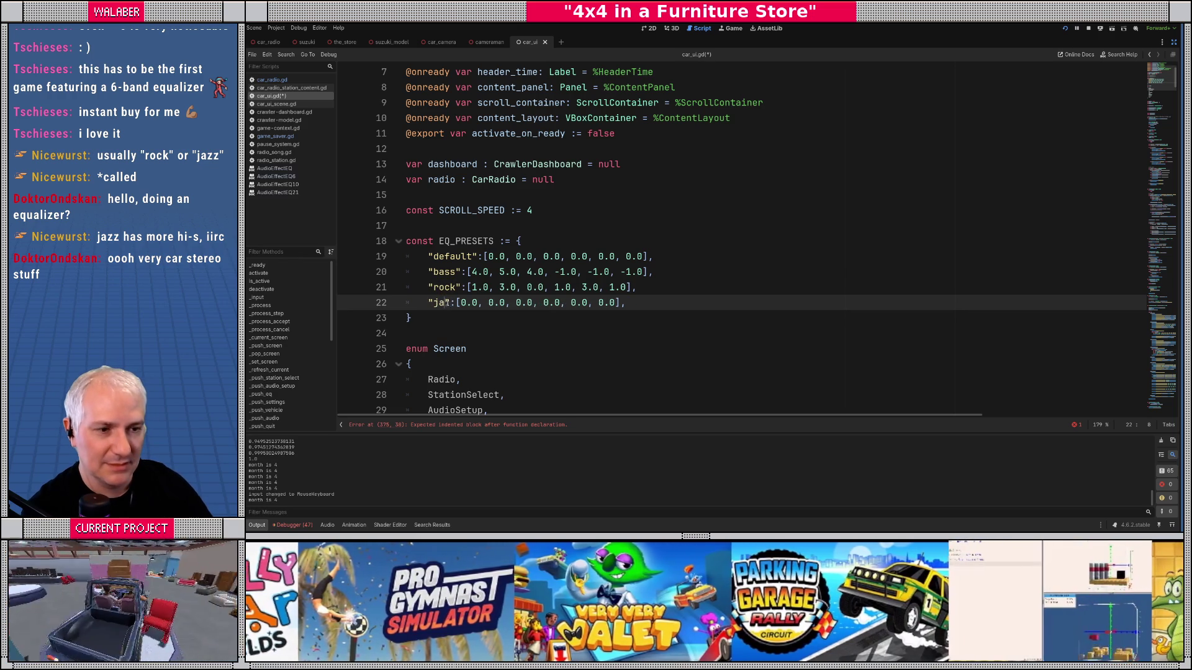
{"action": "type", "text": "zz"}
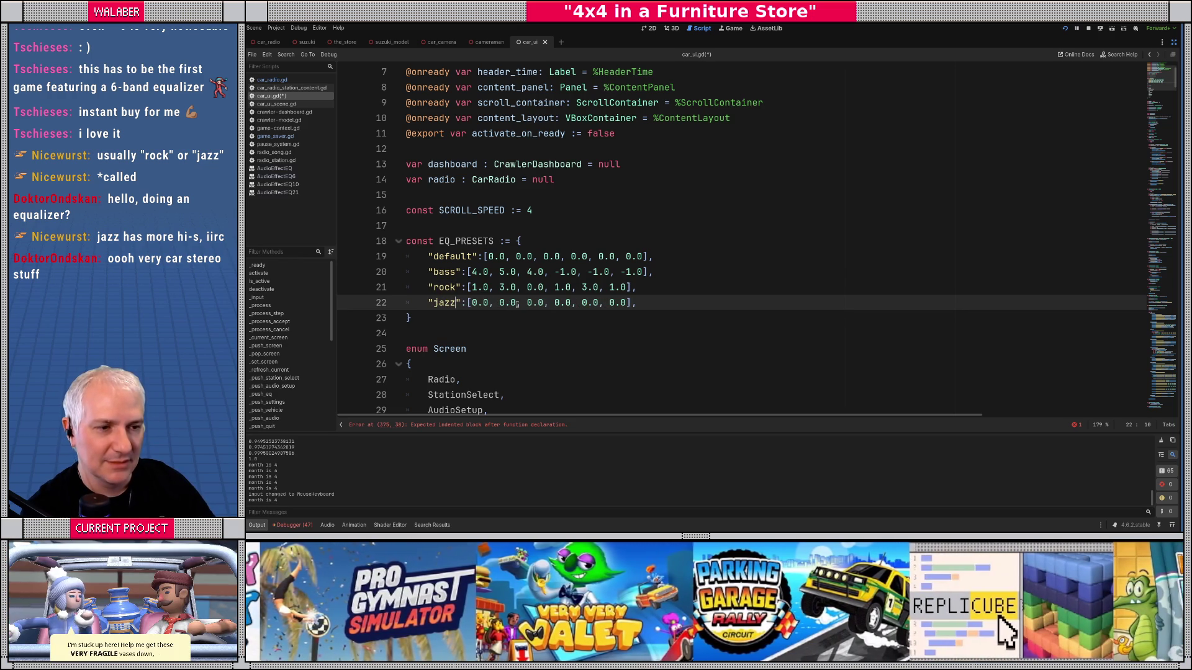
{"action": "key", "text": "shift+Right"}
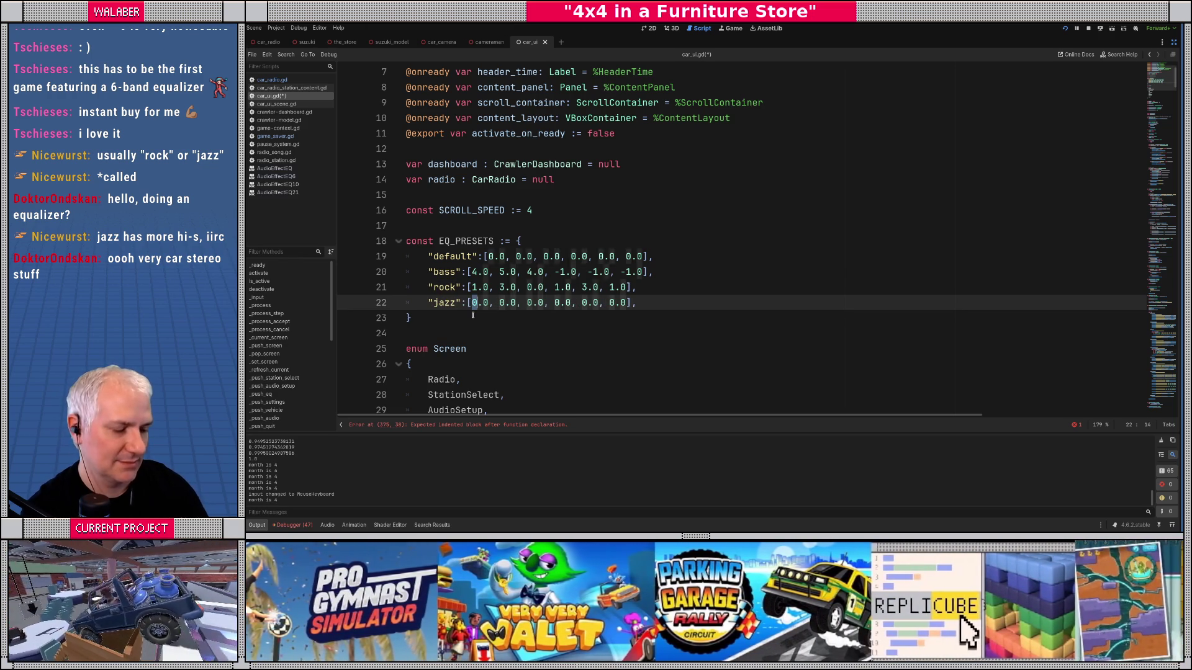
{"action": "type", "text": "-2"}
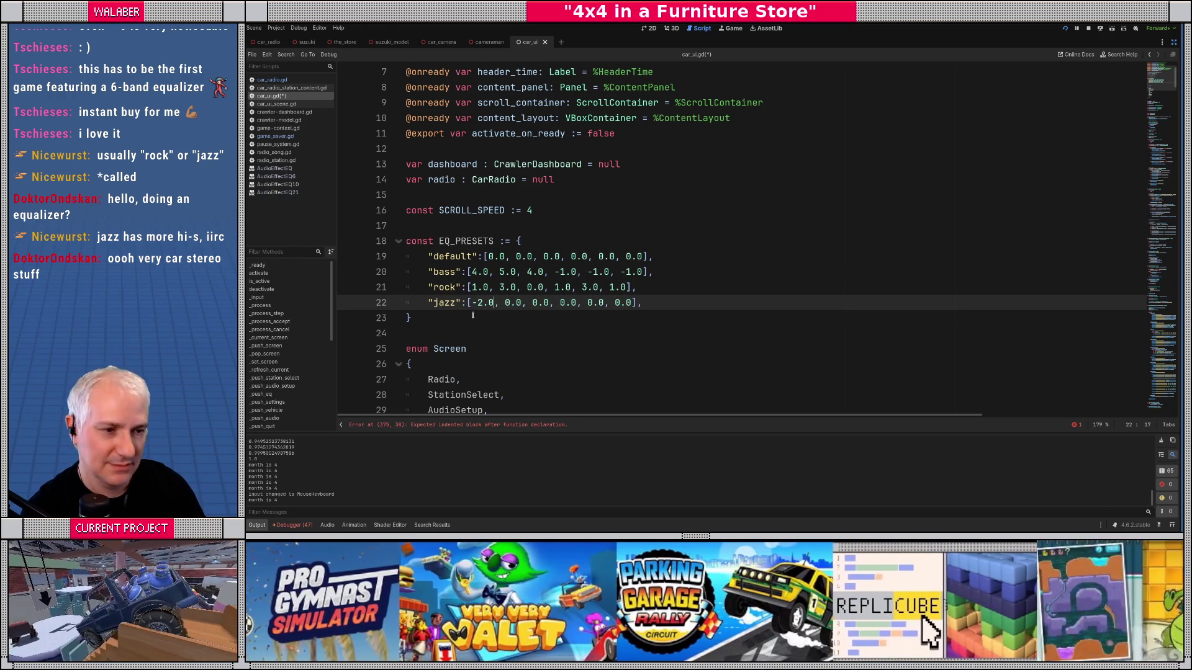
{"action": "key", "text": "shift+Right"}
{"action": "key", "text": "shift+Right"}
{"action": "type", "text": "-1."}
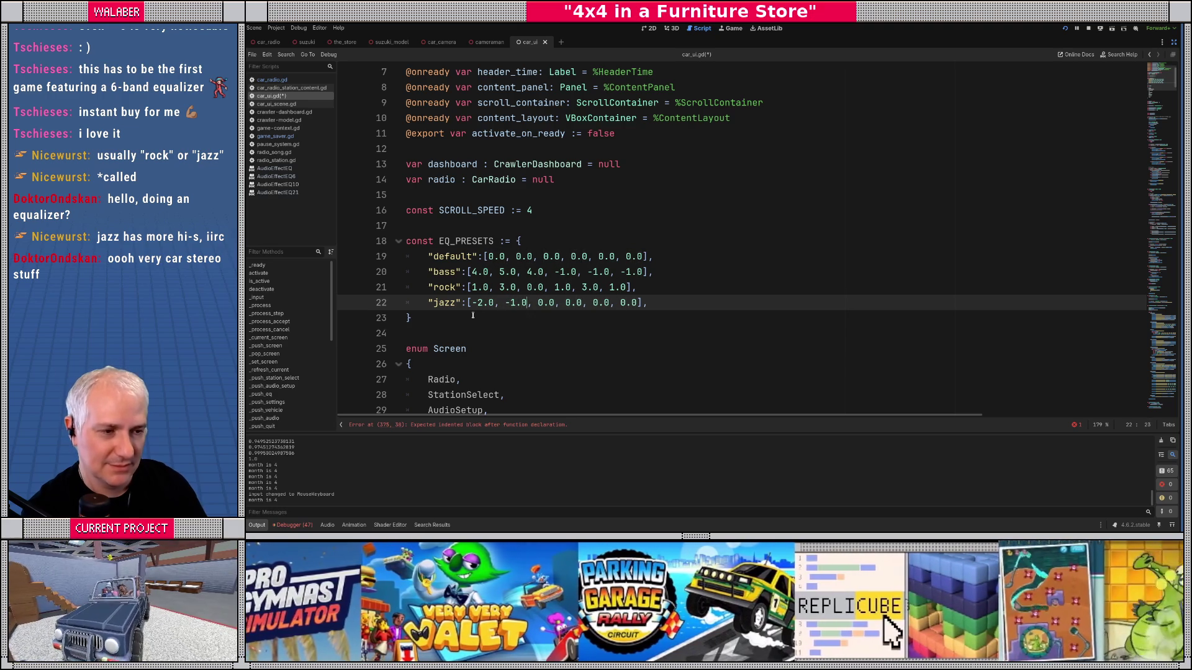
{"action": "key", "text": "shift+Left"}
{"action": "type", "text": "3"}
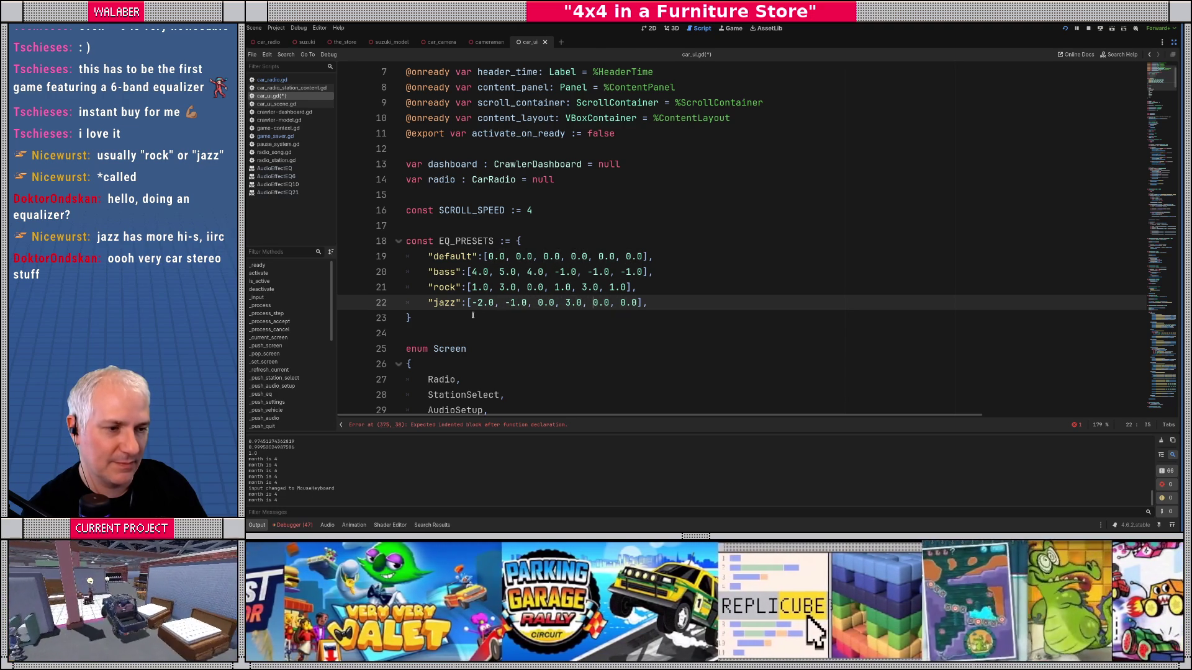
{"action": "key", "text": "shift+Right"}
{"action": "type", "text": "1"}
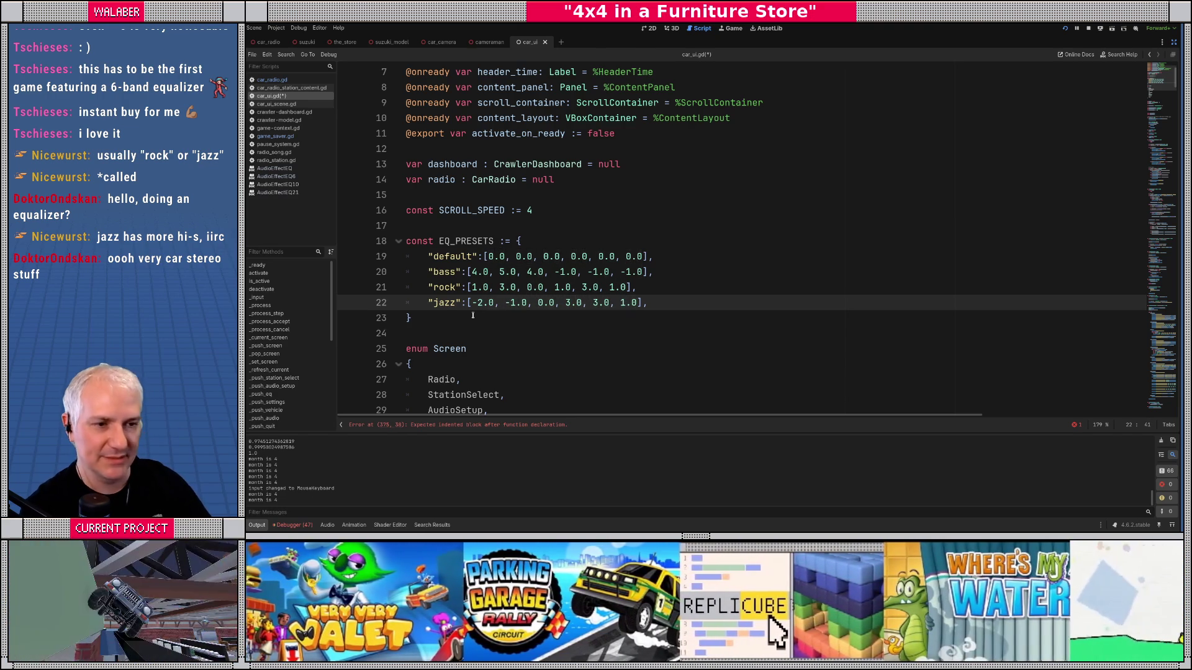
{"action": "double_click", "coordinate": [451, 242]}
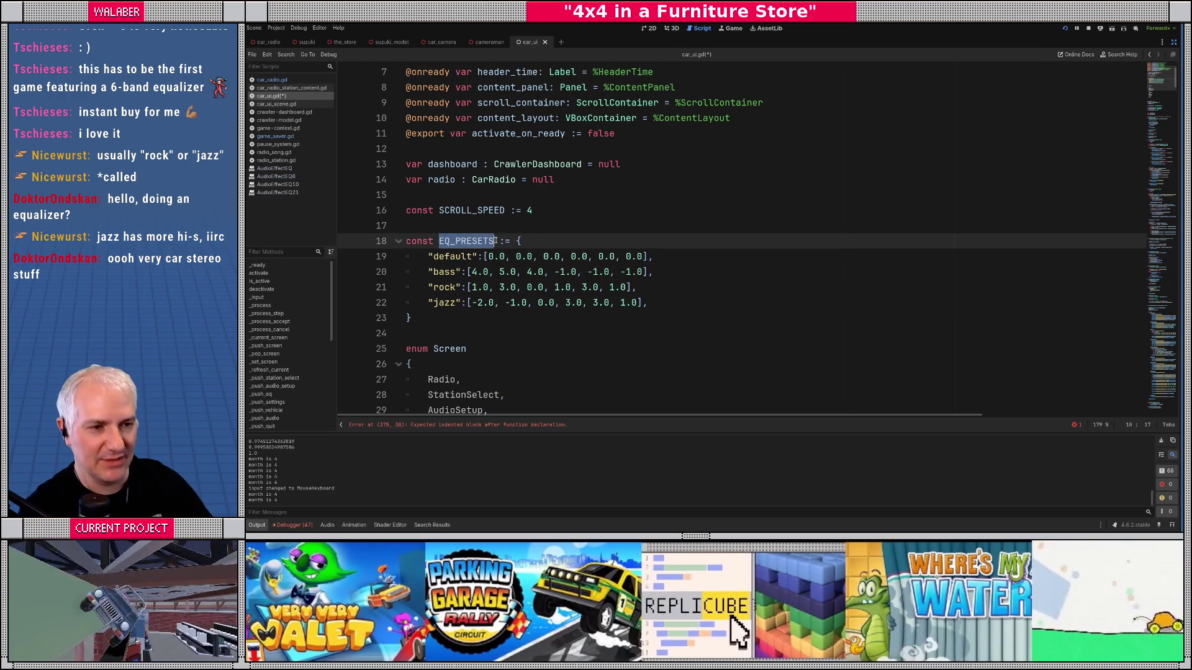
Step: Add a 'for preset_name in EQ_PRESETS' loop below the EQ presets title line
{"action": "mouse_move", "coordinate": [1162, 78]}
{"action": "left_mouse_down"}
{"action": "mouse_move", "coordinate": [1164, 212]}
{"action": "mouse_move", "coordinate": [1164, 155]}
{"action": "mouse_move", "coordinate": [1144, 252]}
{"action": "left_mouse_up"}
{"action": "scroll", "coordinate": [499, 272], "scroll_direction": "up", "scroll_amount": 3}
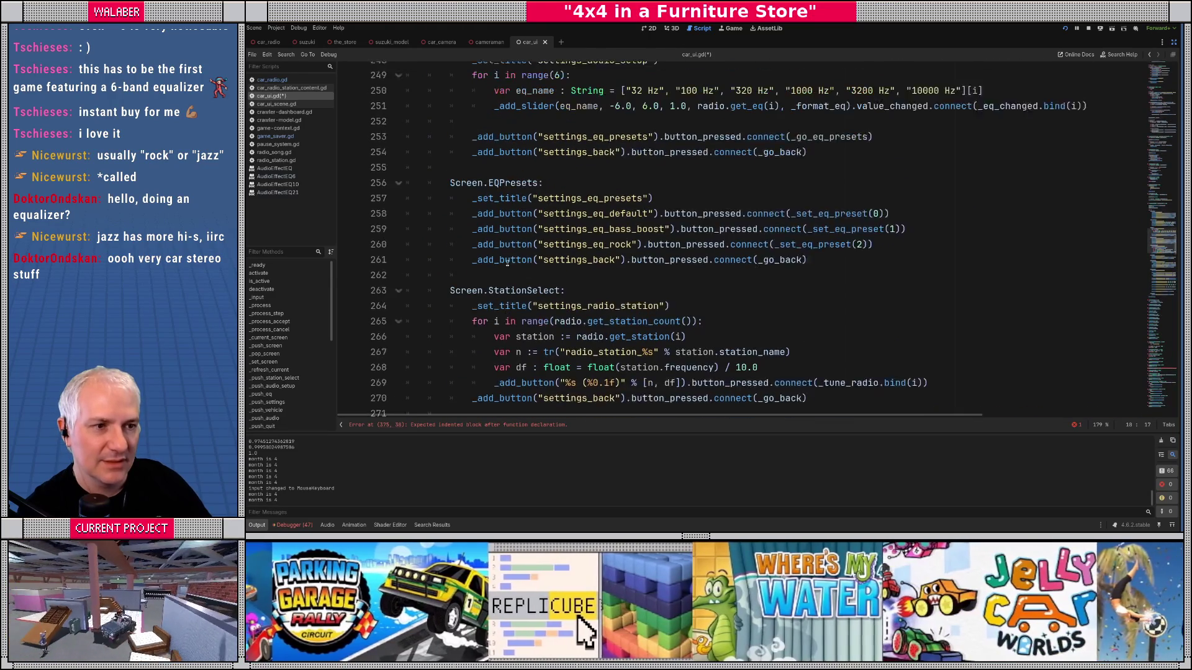
{"action": "left_click", "coordinate": [709, 209]}
{"action": "key", "text": "Return"}
{"action": "type", "text": "for preset_name in "}
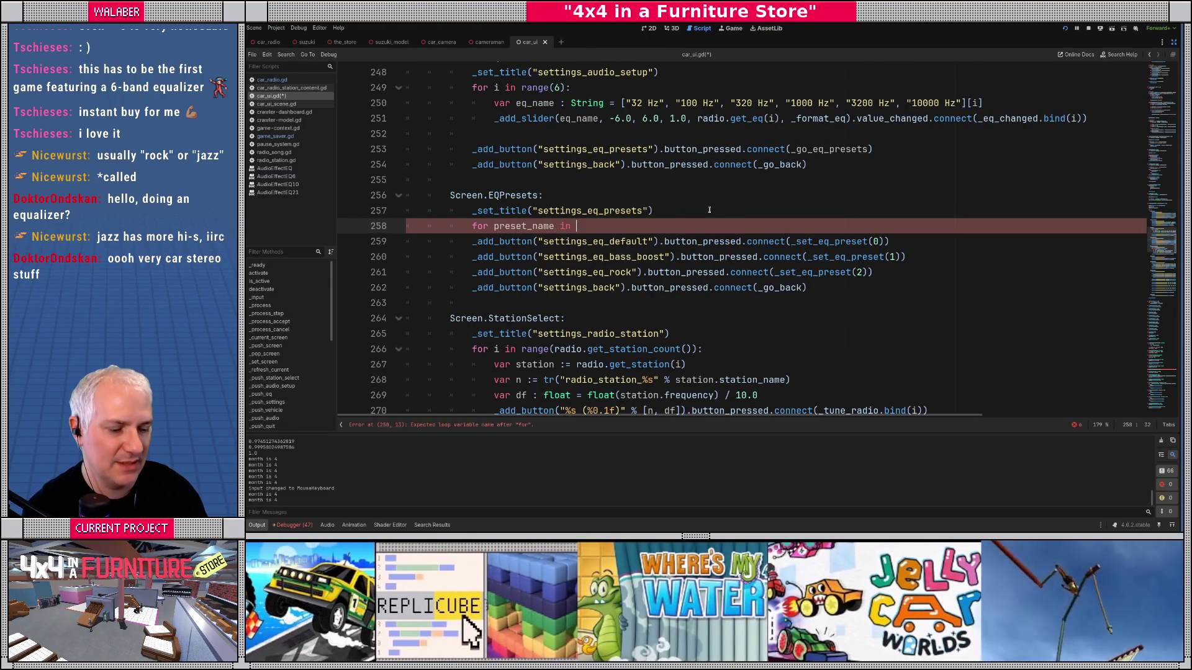
{"action": "type", "text": "PRE"}
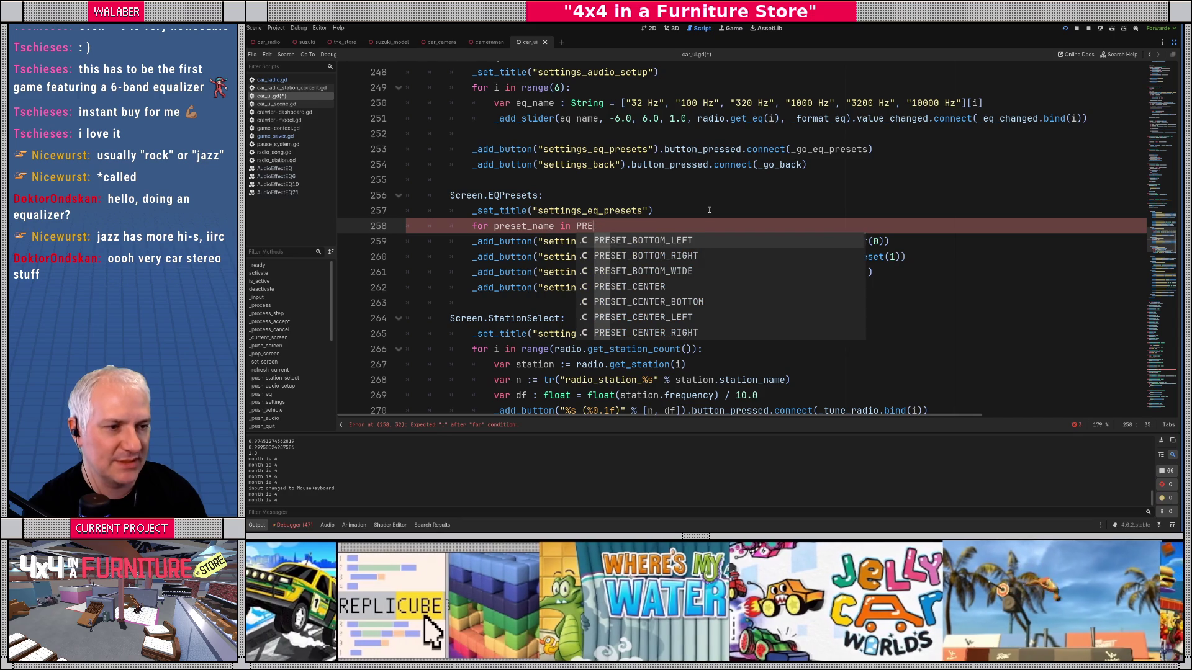
{"action": "key", "text": "BackSpace"}
{"action": "key", "text": "BackSpace"}
{"action": "key", "text": "BackSpace"}
{"action": "type", "text": "EQ"}
{"action": "key", "text": "Return"}
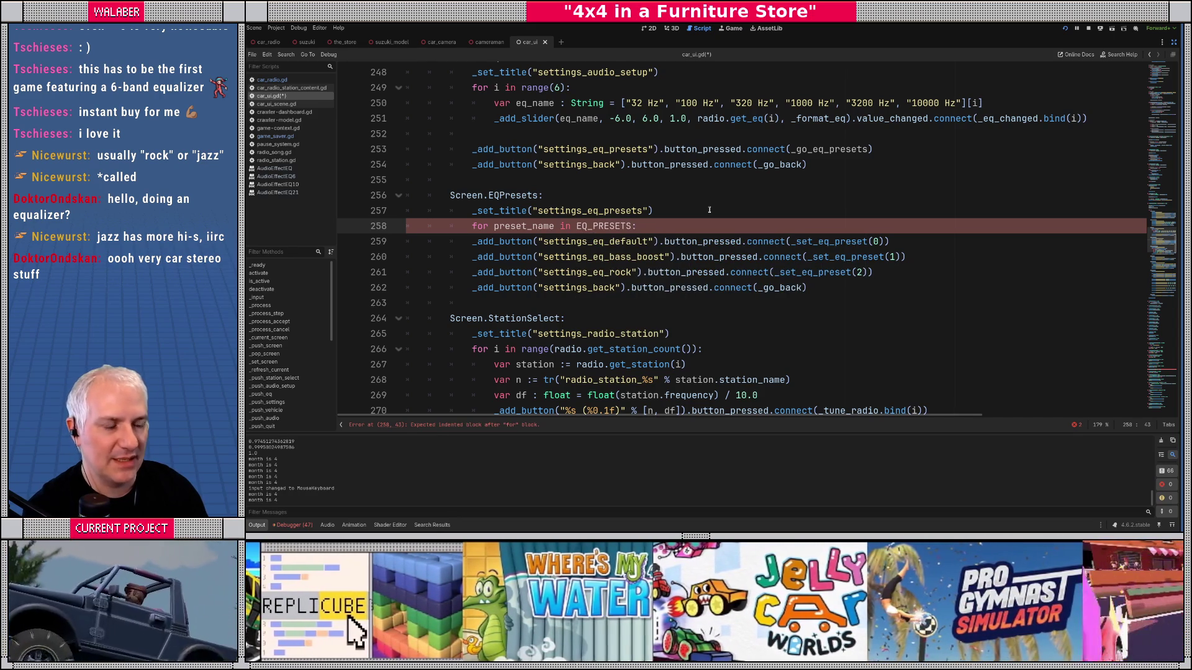
{"action": "key", "text": "Return"}
Step: In the loop body, add a settings_eq_%s button per preset connected to _set_eq_preset.bind(preset_name)
{"action": "type", "text": "add_cutton"}
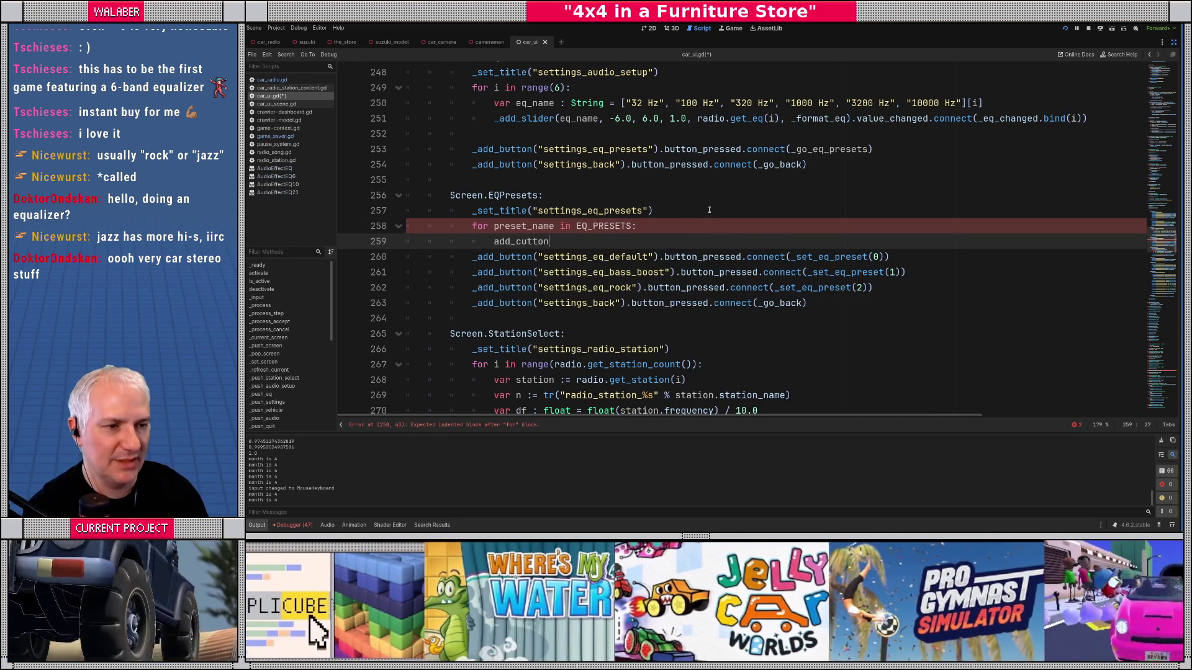
{"action": "key", "text": "BackSpace"}
{"action": "key", "text": "BackSpace"}
{"action": "key", "text": "BackSpace"}
{"action": "key", "text": "BackSpace"}
{"action": "key", "text": "BackSpace"}
{"action": "type", "text": "button"}
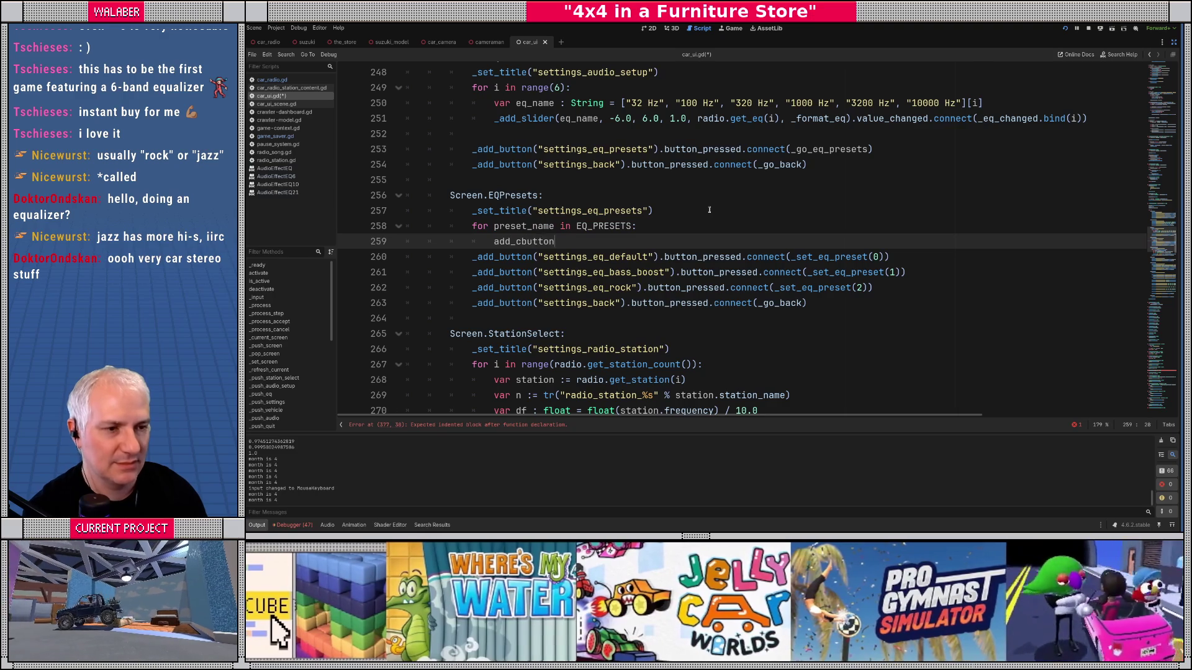
{"action": "key", "text": "BackSpace"}
{"action": "key", "text": "BackSpace"}
{"action": "key", "text": "BackSpace"}
{"action": "key", "text": "BackSpace"}
{"action": "key", "text": "BackSpace"}
{"action": "key", "text": "BackSpace"}
{"action": "key", "text": "BackSpace"}
{"action": "type", "text": "butto"}
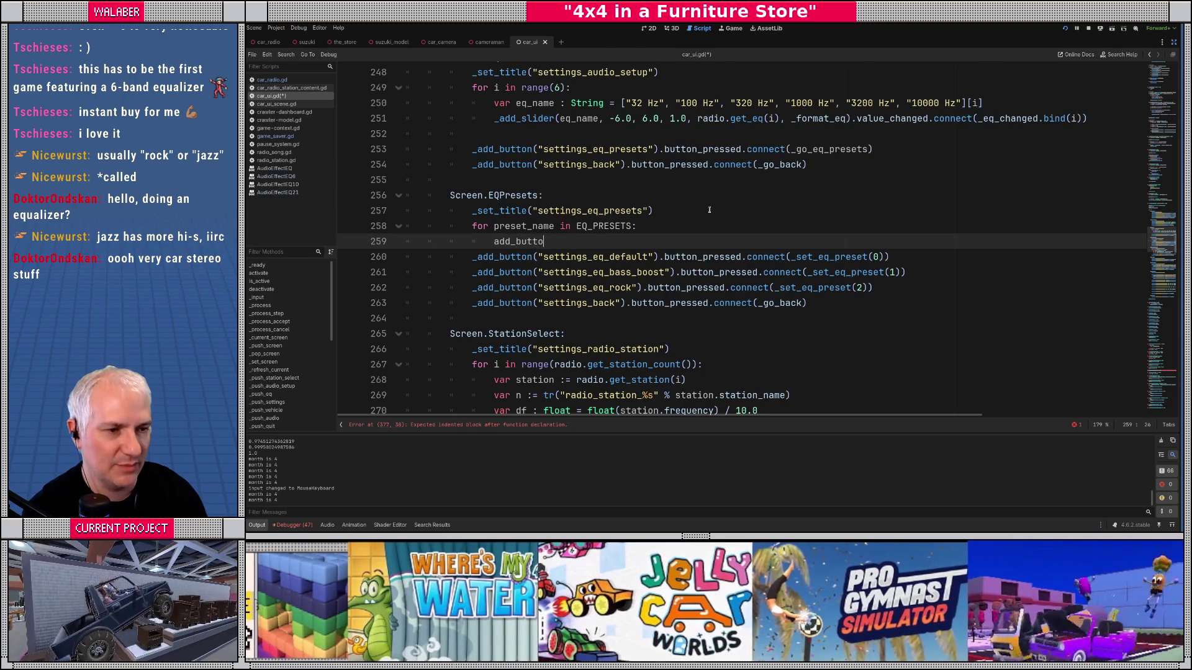
{"action": "type", "text": "n(\"seqq"}
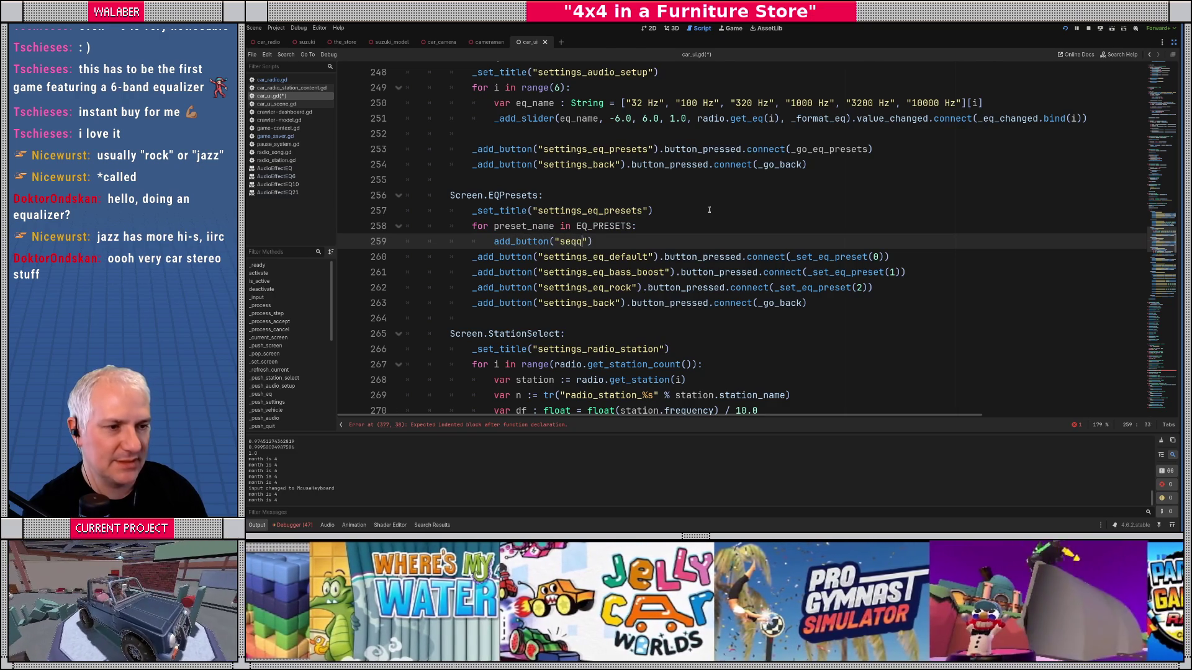
{"action": "key", "text": "BackSpace"}
{"action": "key", "text": "BackSpace"}
{"action": "type", "text": "ttings"}
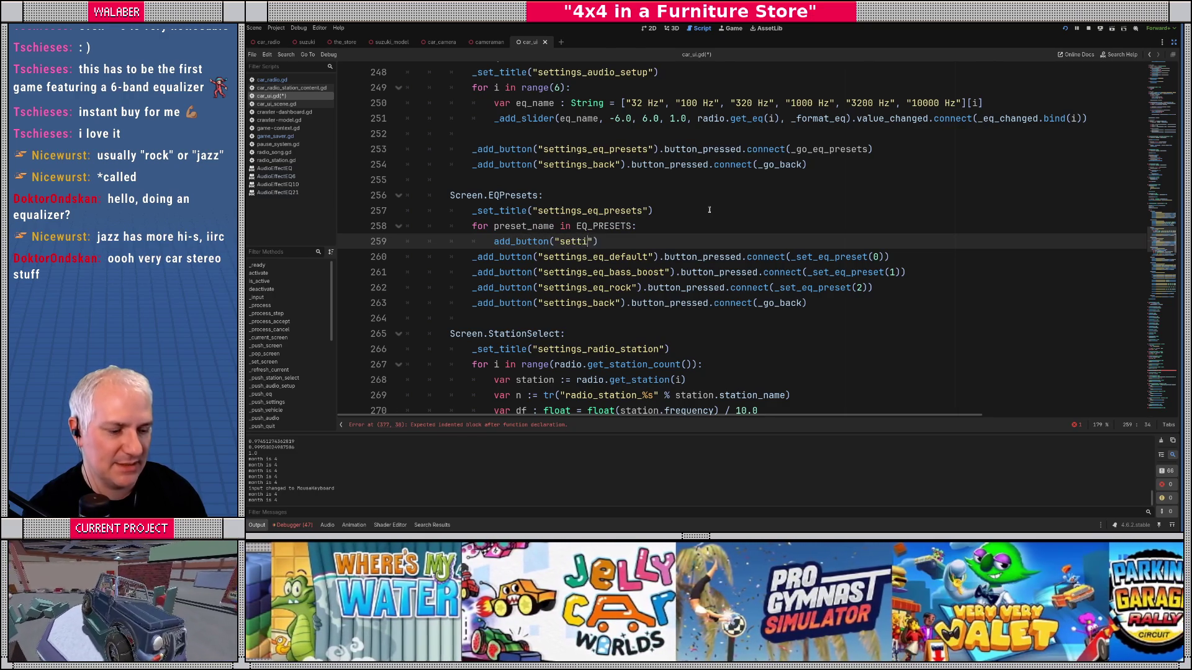
{"action": "type", "text": "_eq_"}
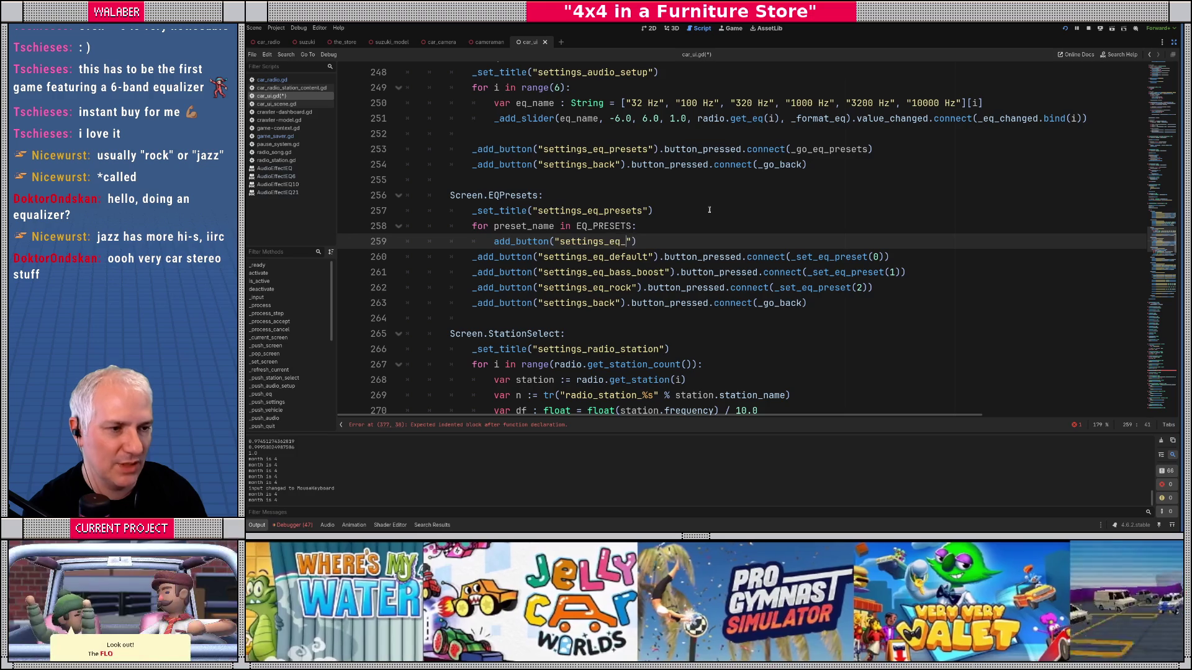
{"action": "type", "text": "%s\" % "}
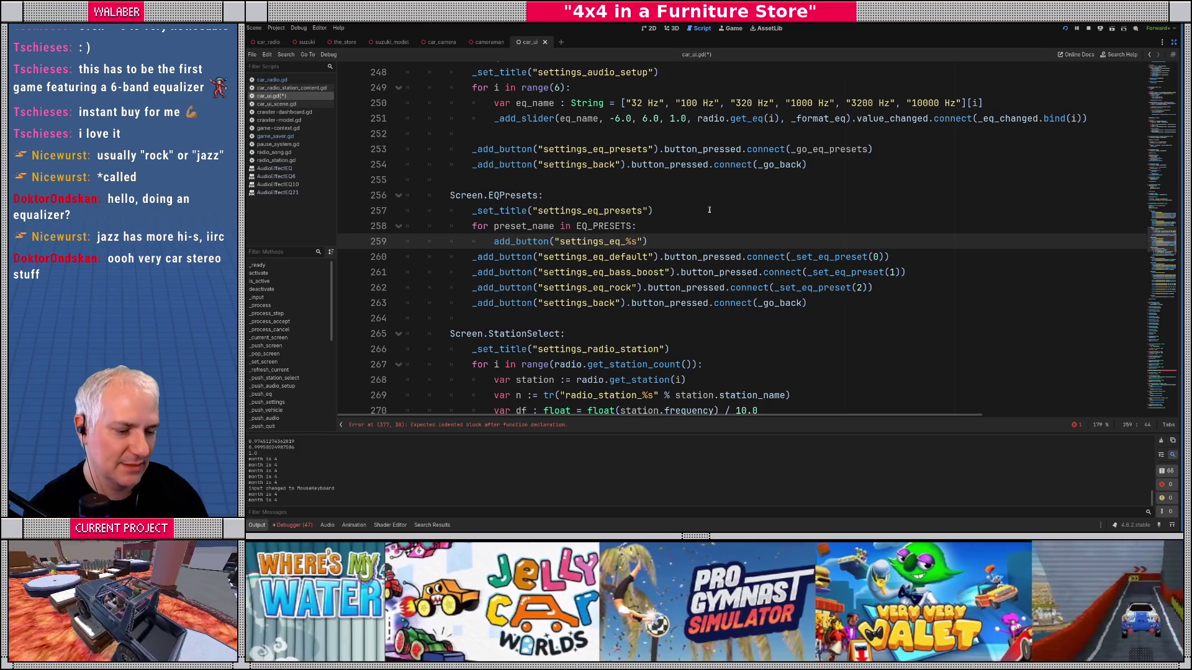
{"action": "type", "text": "preset_name)"}
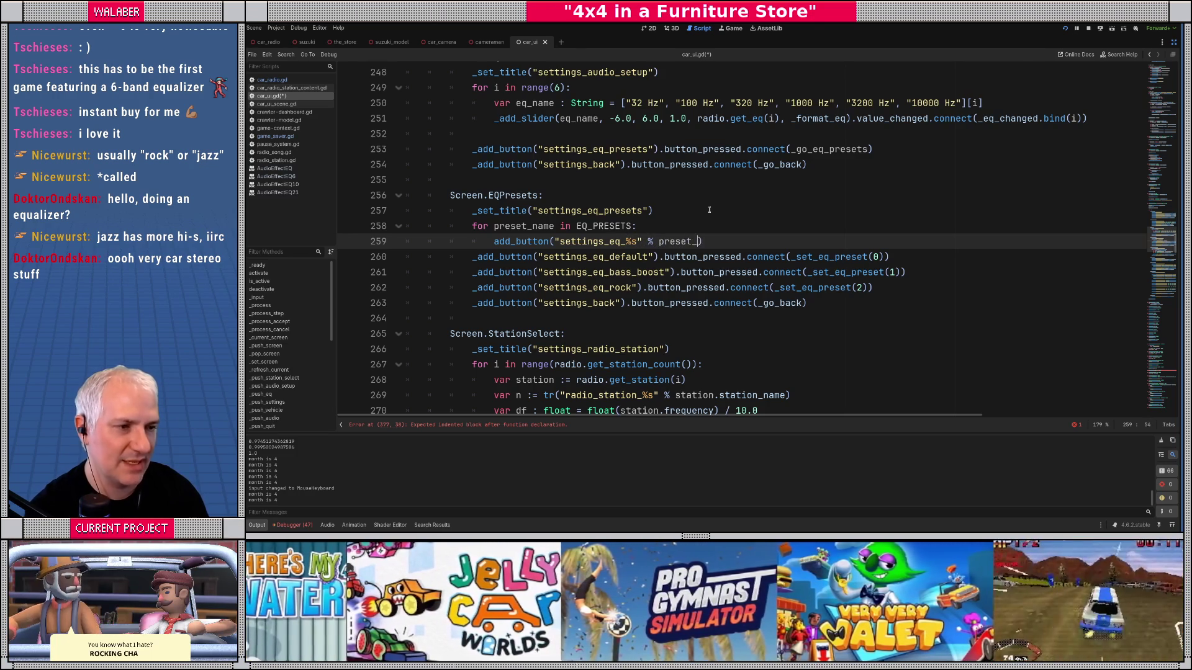
{"action": "type", "text": ".button"}
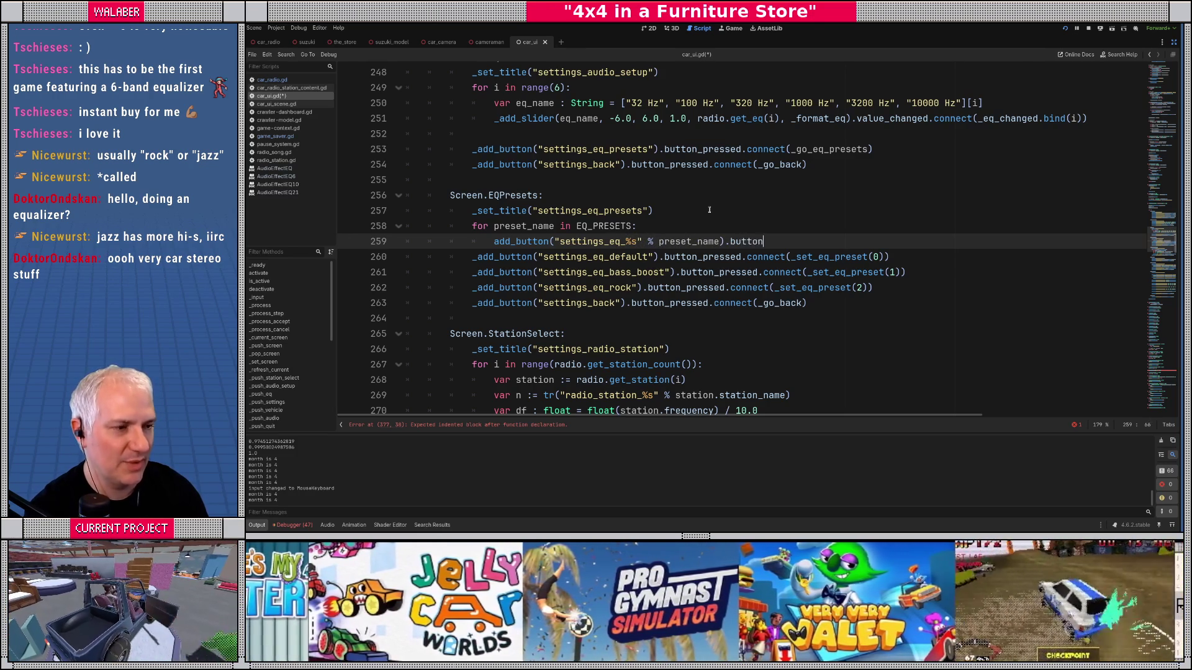
{"action": "type", "text": "_press"}
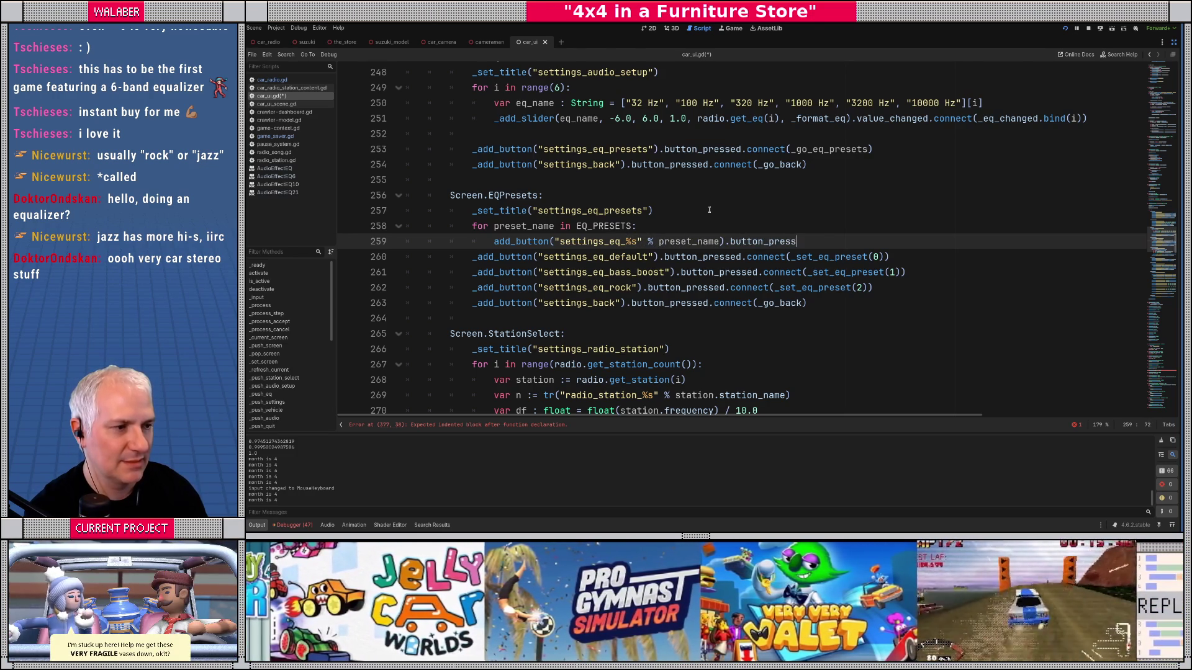
{"action": "type", "text": "ed.connect("}
{"action": "type", "text": "_set_eq"}
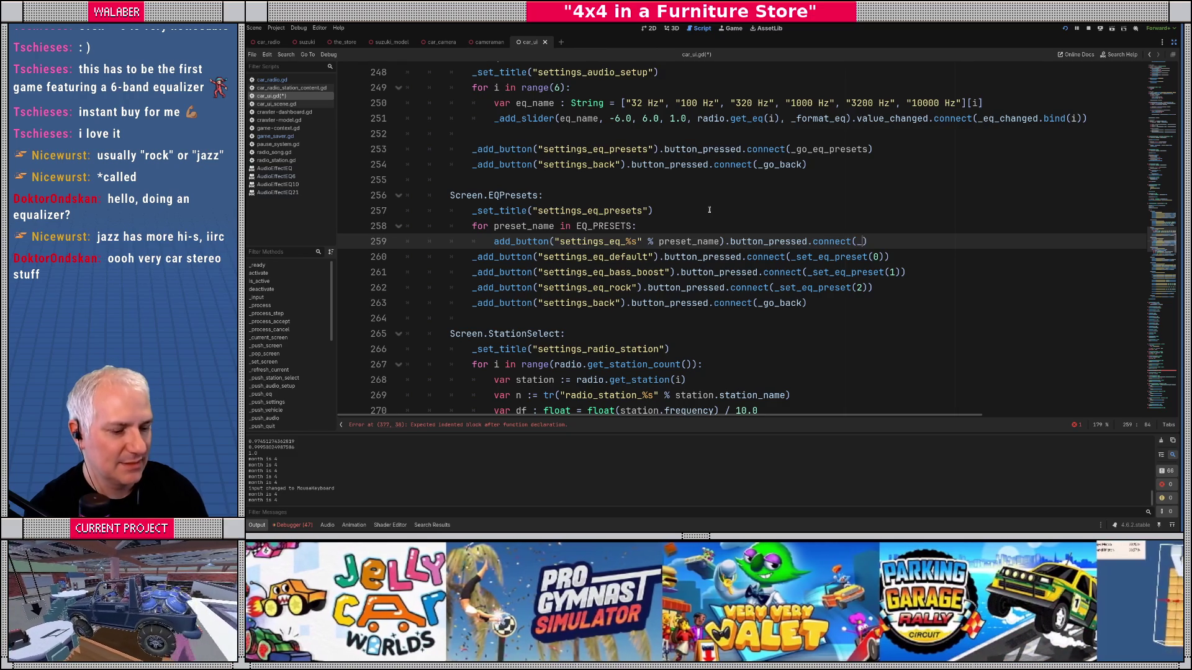
{"action": "type", "text": "_preset"}
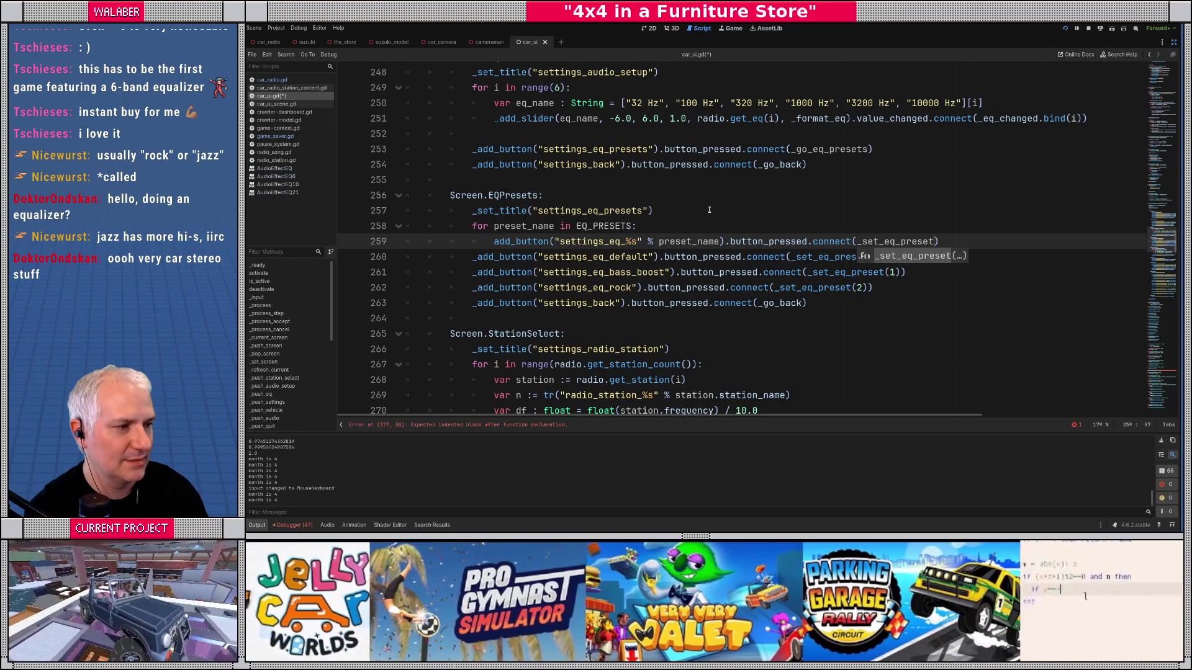
{"action": "type", "text": ".bind"}
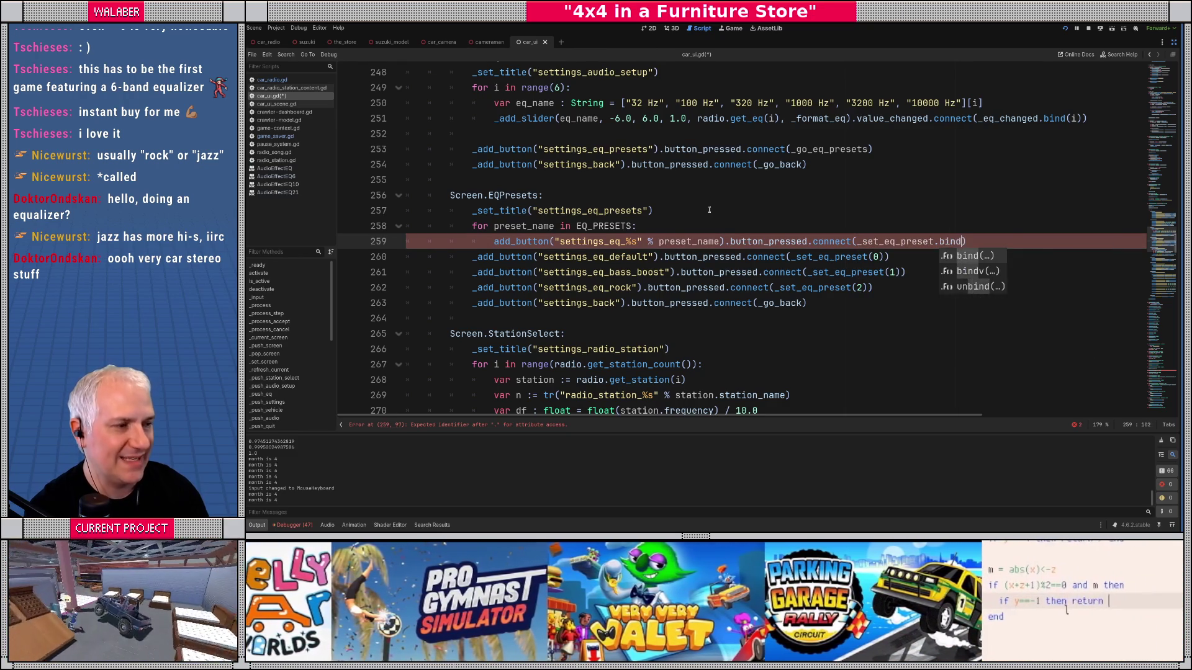
{"action": "key", "text": "Return"}
{"action": "type", "text": "preset_na"}
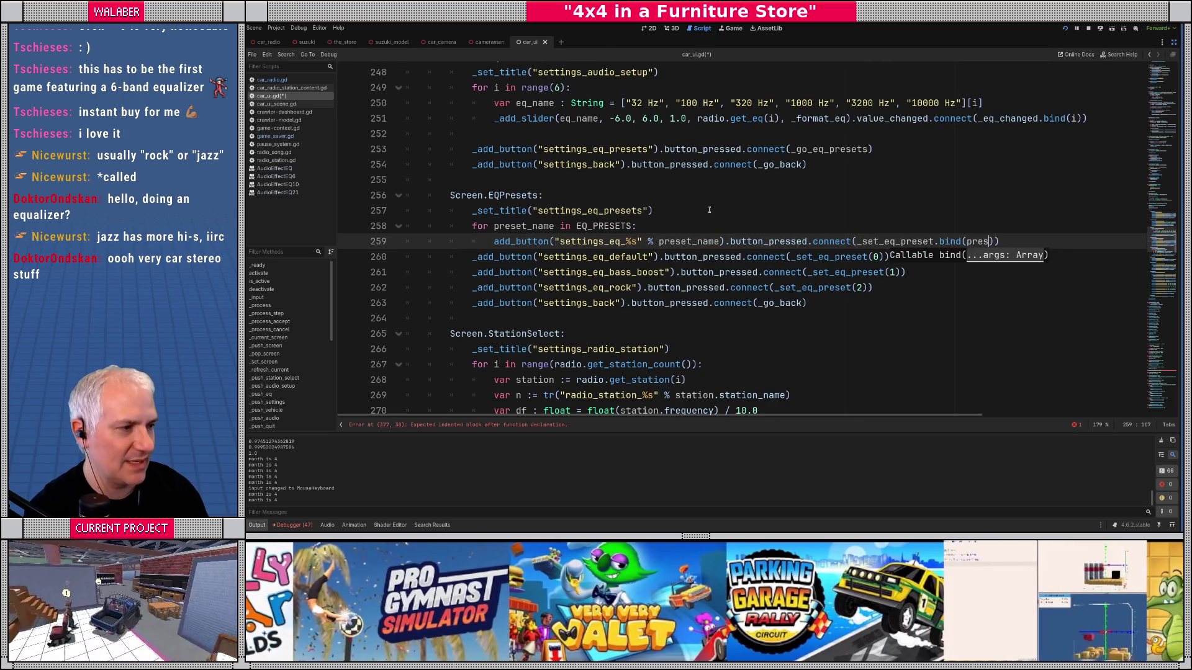
{"action": "key", "text": "Return"}
Step: Delete the three hard-coded preset button lines below the new loop
{"action": "key", "text": "Down"}
{"action": "key", "text": "Home"}
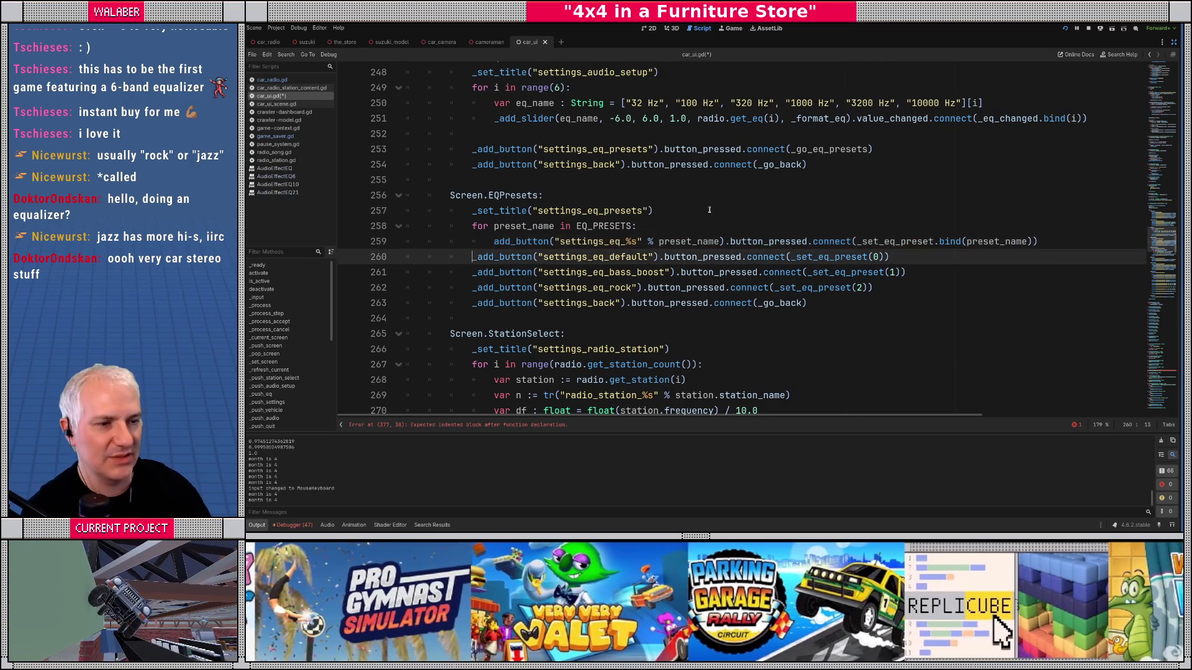
{"action": "key", "text": "shift+Down"}
{"action": "key", "text": "shift+Down"}
{"action": "key", "text": "shift+Down"}
{"action": "key", "text": "Delete"}
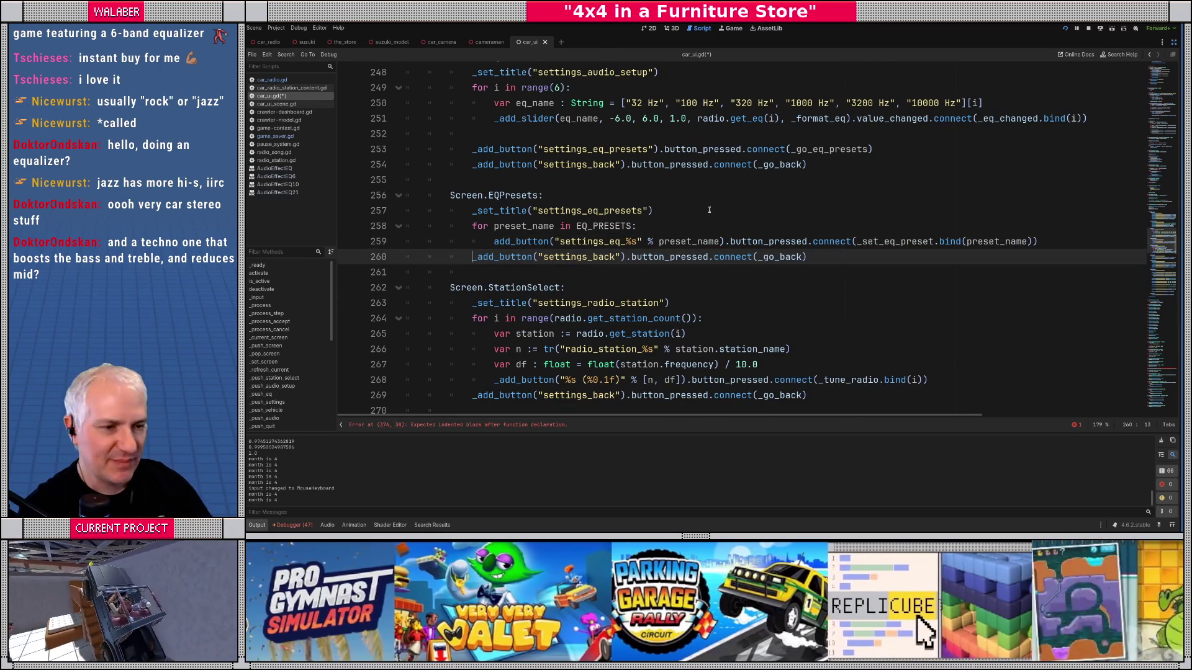
{"action": "left_click", "coordinate": [540, 227]}
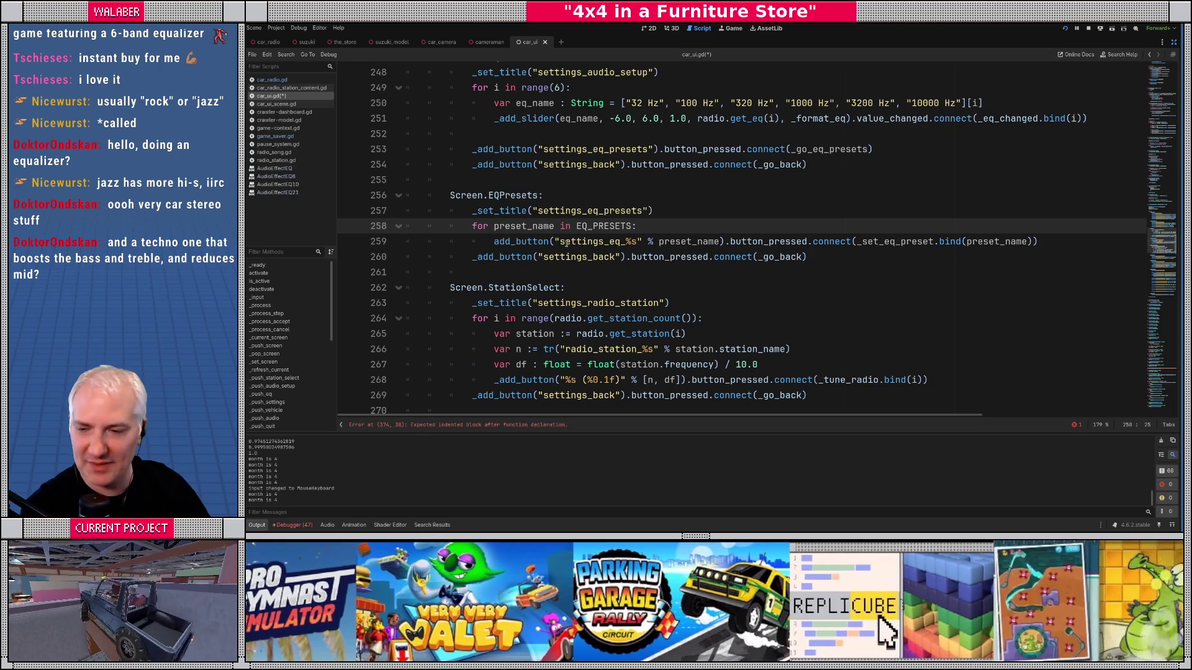
{"action": "mouse_move", "coordinate": [1168, 268]}
{"action": "left_mouse_down"}
{"action": "mouse_move", "coordinate": [1139, 91]}
{"action": "mouse_move", "coordinate": [1159, 317]}
{"action": "left_mouse_up"}
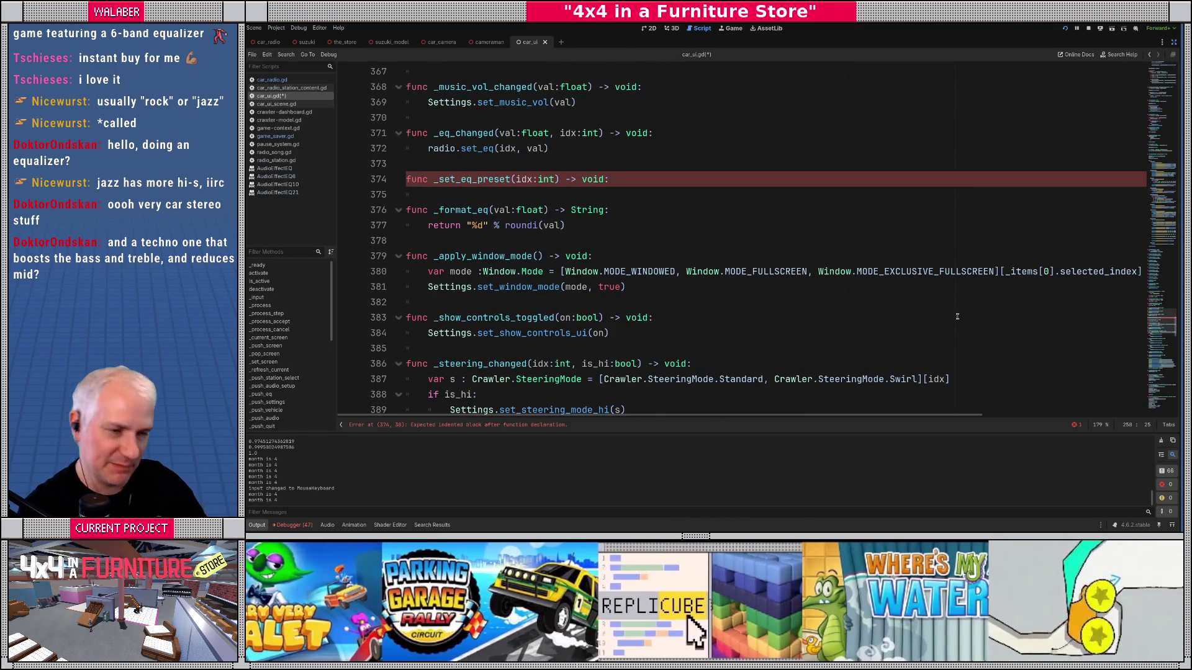
Step: Change the _set_eq_preset parameter from idx:int to preset_name:String
{"action": "left_click_drag", "start_coordinate": [518, 179], "coordinate": [557, 180]}
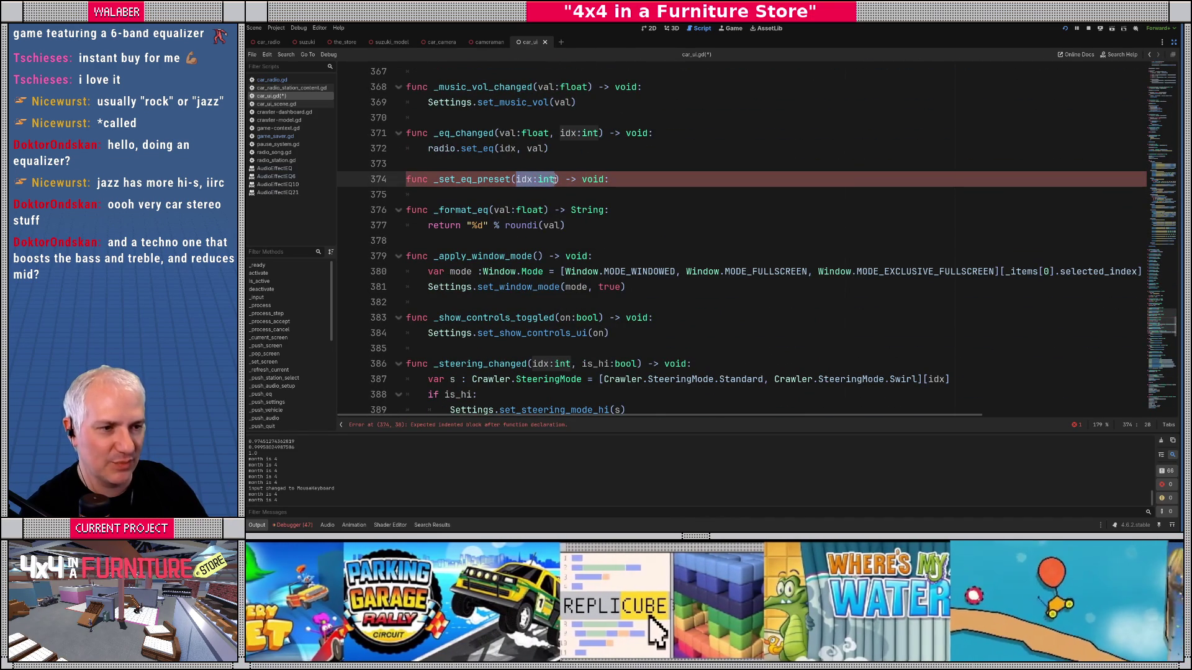
{"action": "type", "text": "prs"}
{"action": "key", "text": "BackSpace"}
{"action": "type", "text": "eset_na"}
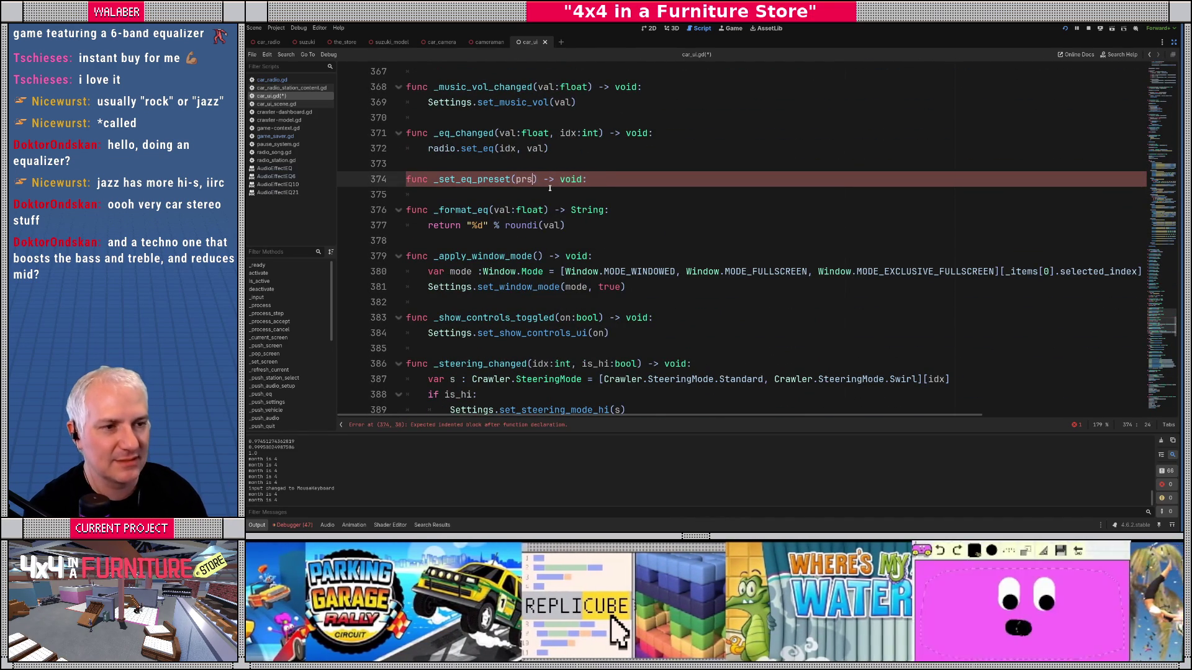
{"action": "type", "text": "me:String"}
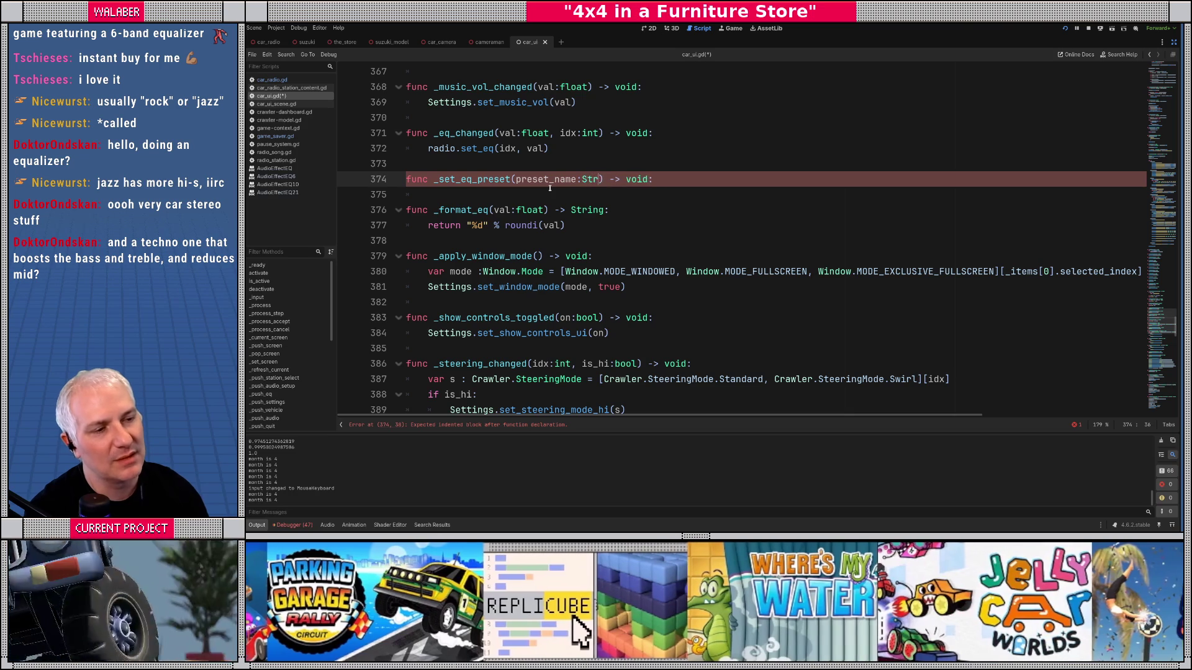
Step: Declare 'var preset_val : Array' as the first line of _set_eq_preset
{"action": "key", "text": "End"}
{"action": "key", "text": "Return"}
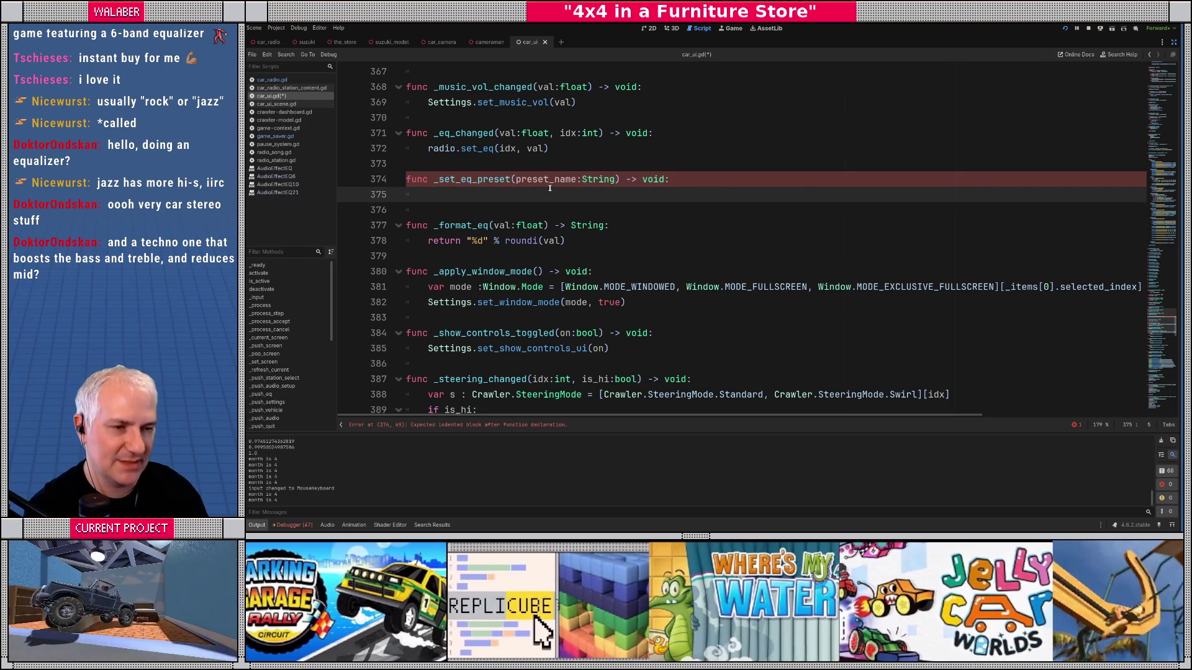
{"action": "type", "text": "var preset_val : A"}
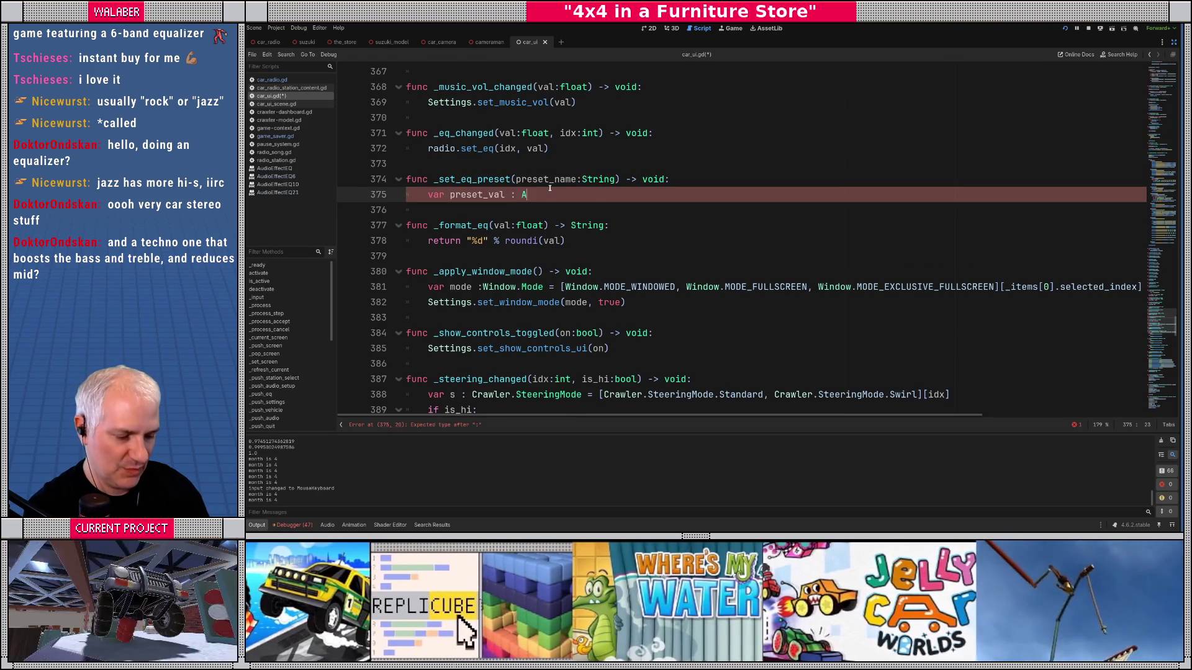
{"action": "type", "text": "rray["}
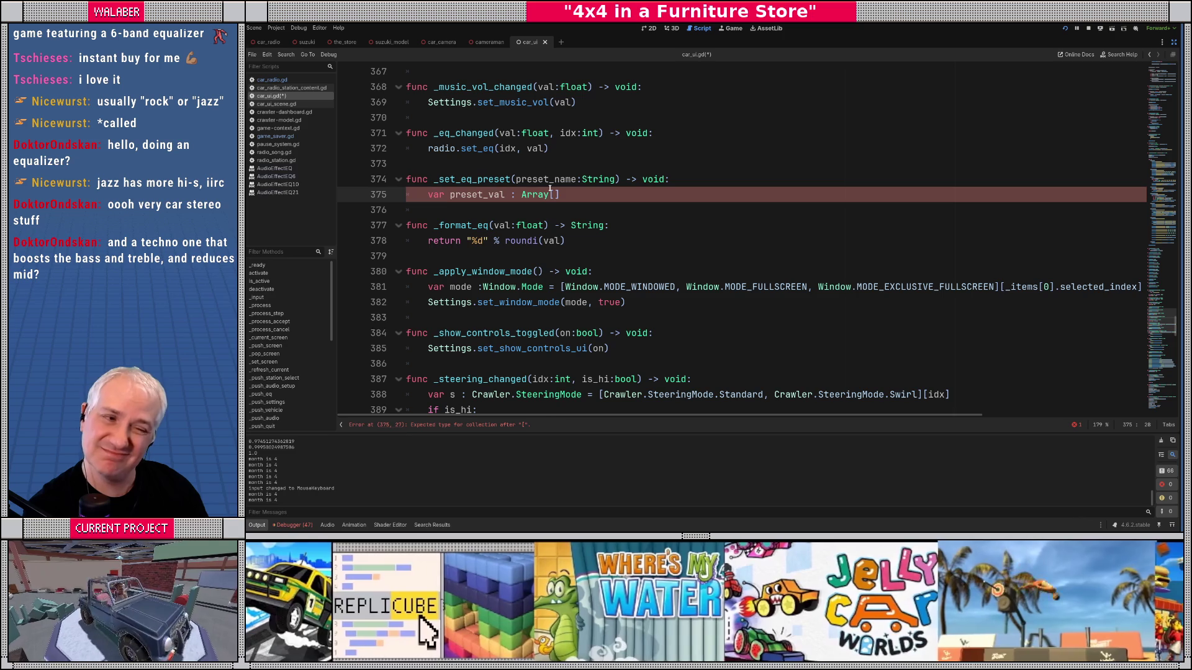
{"action": "key", "text": "BackSpace"}
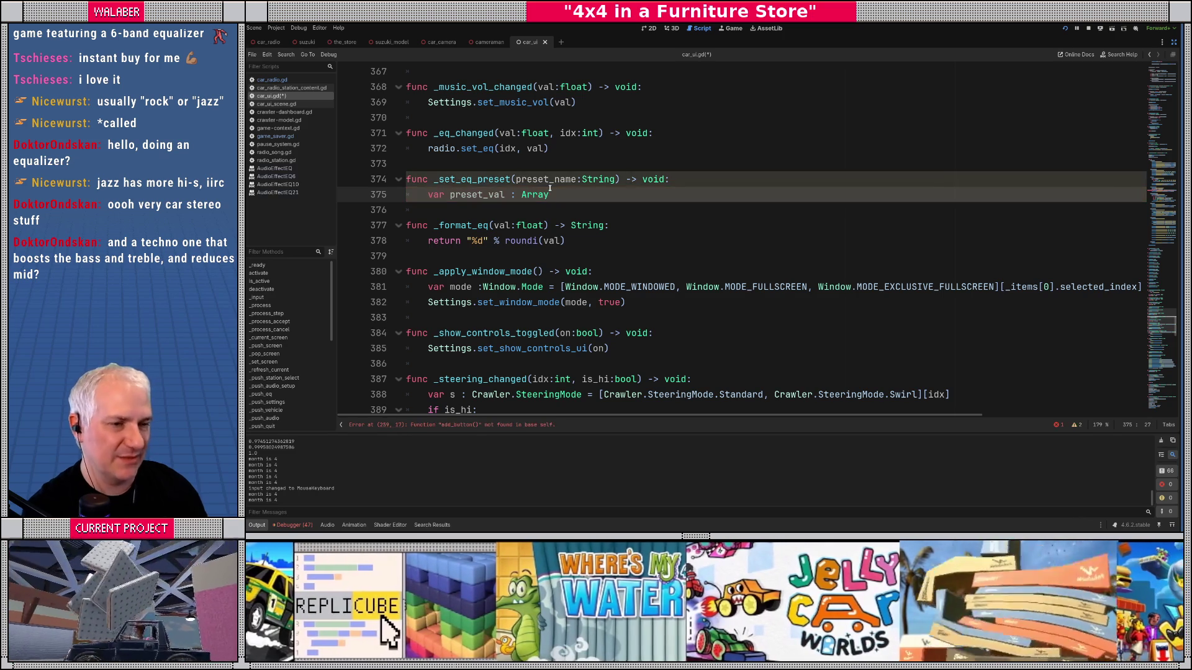
Step: Scroll up to review the default preset's six gain values in EQ_PRESETS
{"action": "left_click_drag", "start_coordinate": [1179, 323], "coordinate": [1157, 96]}
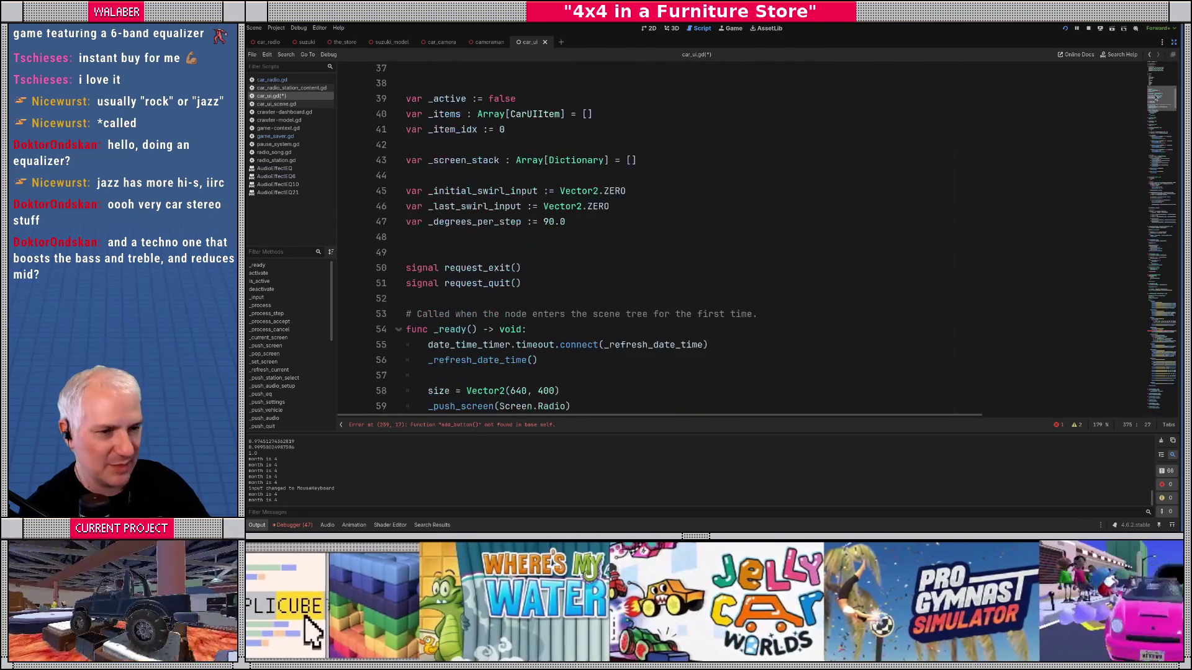
{"action": "scroll", "coordinate": [509, 175], "scroll_direction": "up", "scroll_amount": 9}
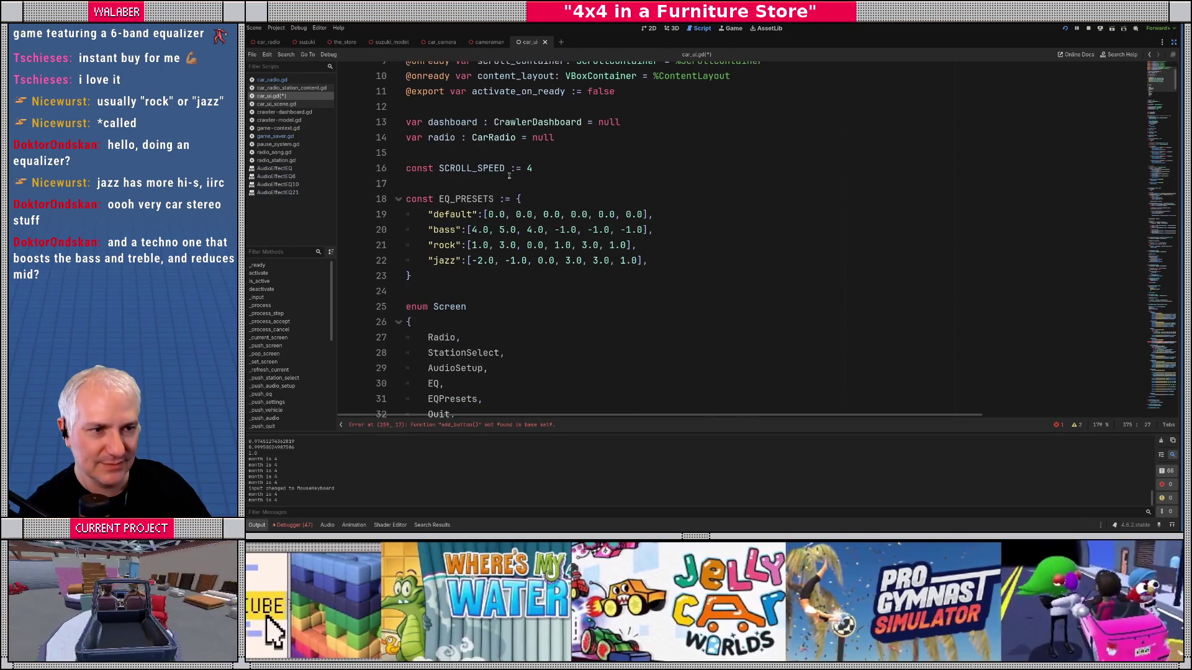
{"action": "left_click_drag", "start_coordinate": [484, 215], "coordinate": [647, 214]}
{"action": "left_click_drag", "start_coordinate": [1165, 83], "coordinate": [1160, 247]}
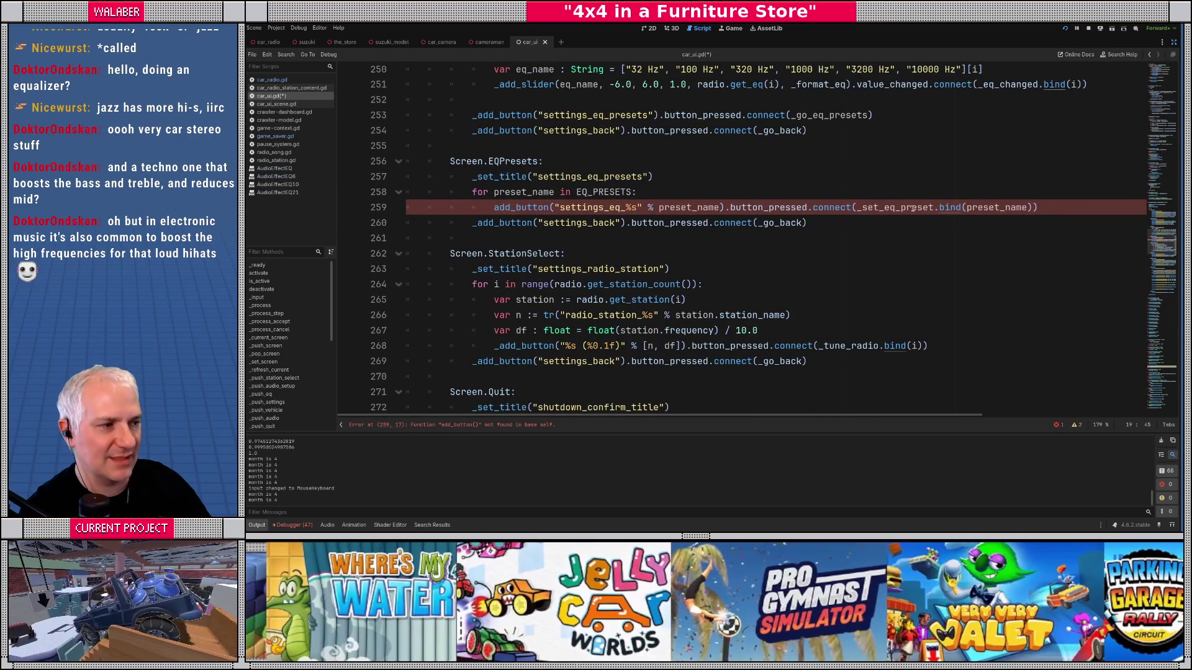
Step: Make preset_val an Array[Float] = [] and add 'var const_val : Array = EQ_PRESETS[preset_name]'
{"action": "left_click", "coordinate": [900, 207], "text": "ctrl"}
{"action": "left_click", "coordinate": [551, 257]}
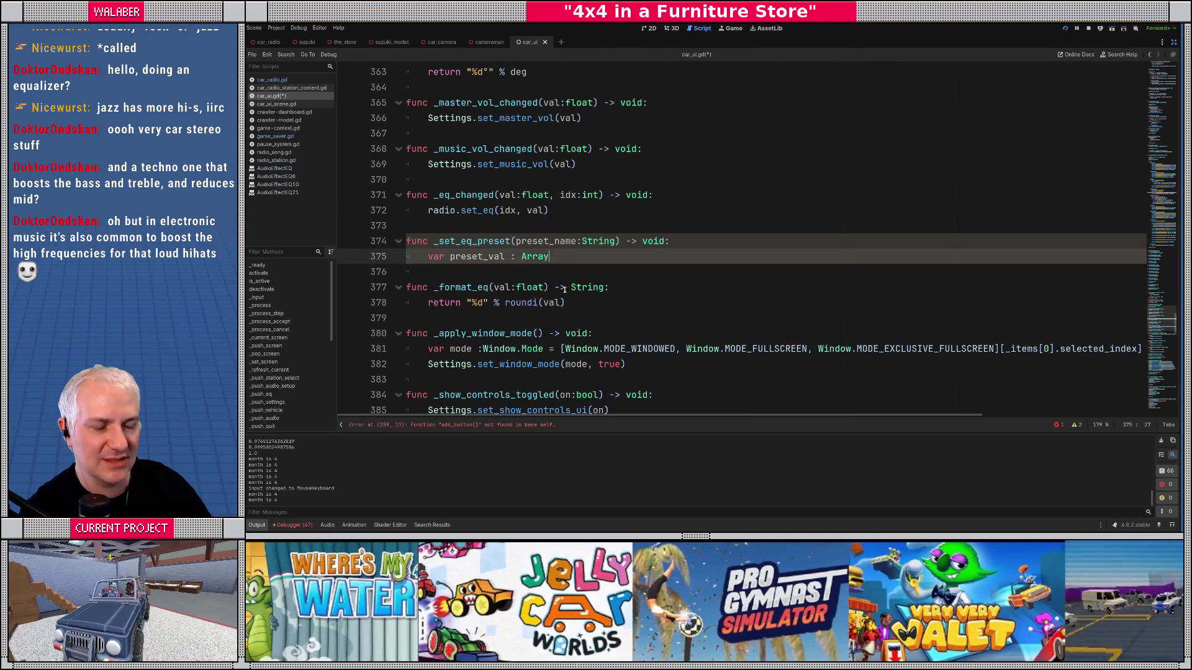
{"action": "type", "text": "["}
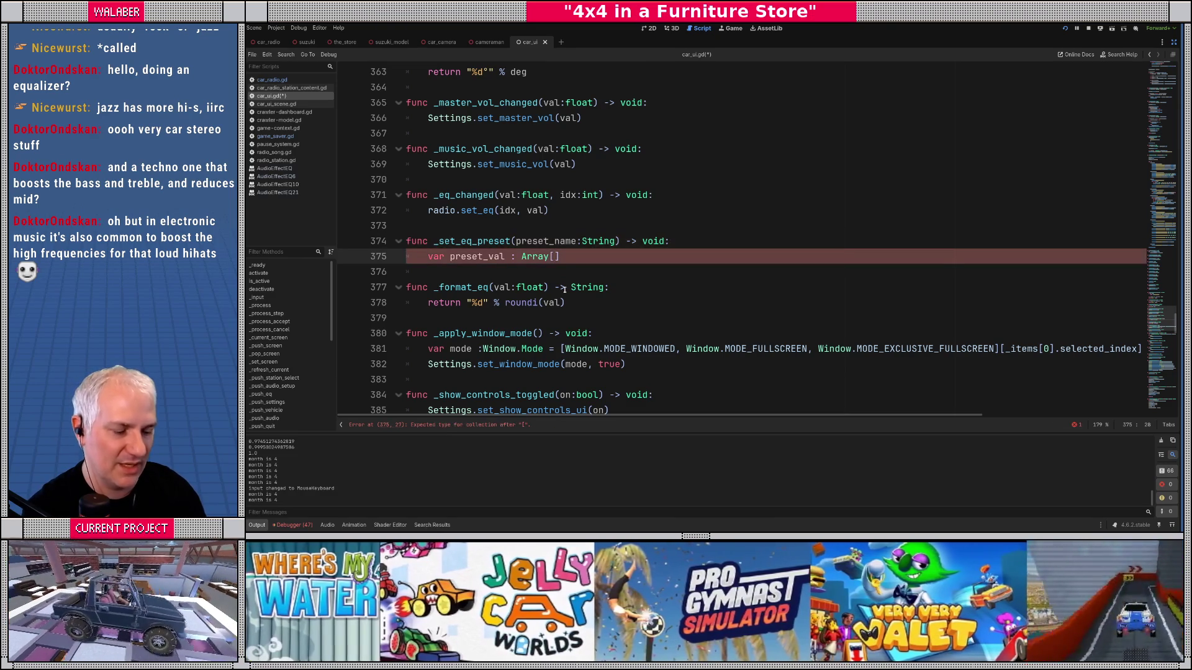
{"action": "type", "text": "Float] = []"}
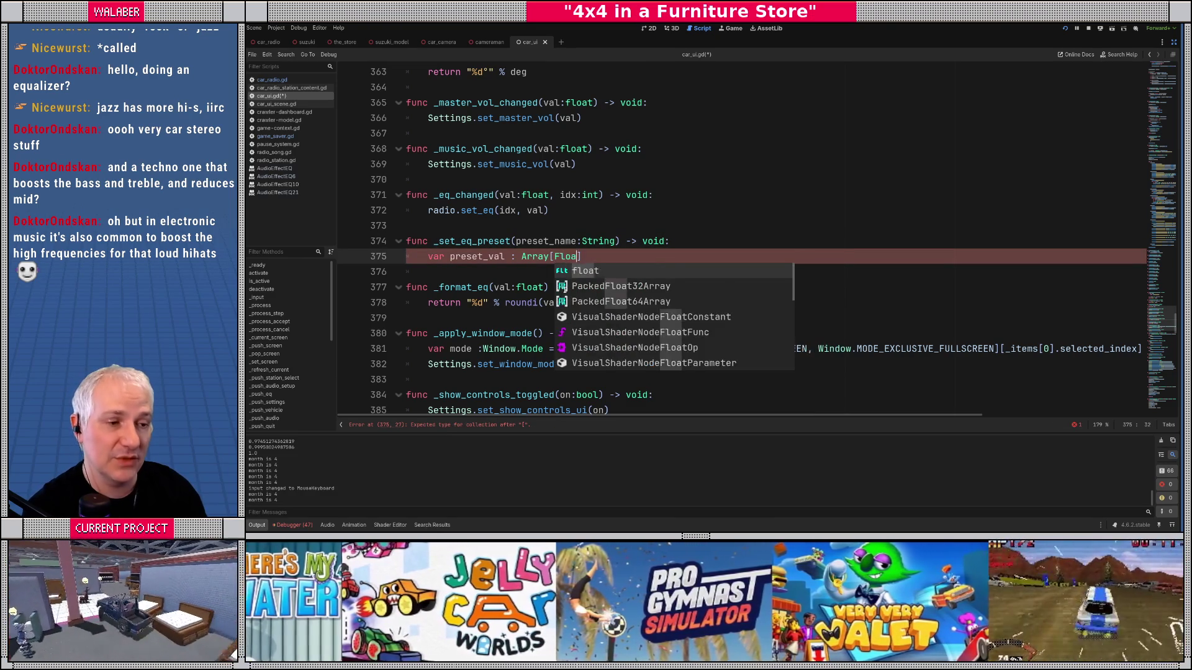
{"action": "key", "text": "Return"}
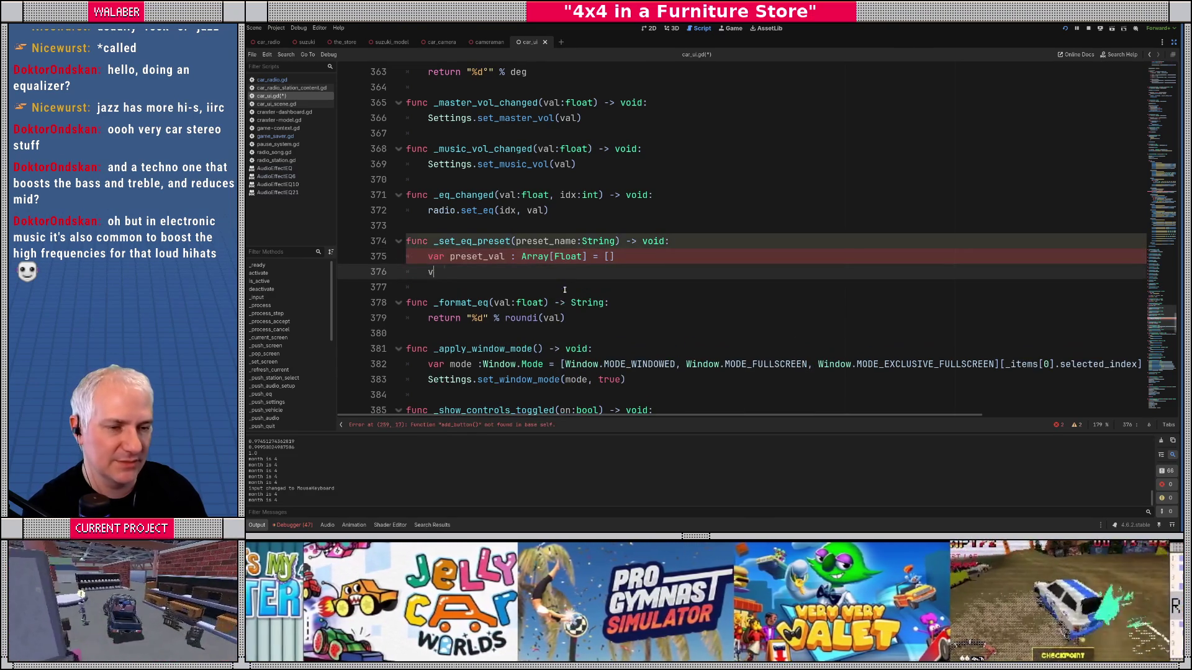
{"action": "type", "text": "var const_val : A"}
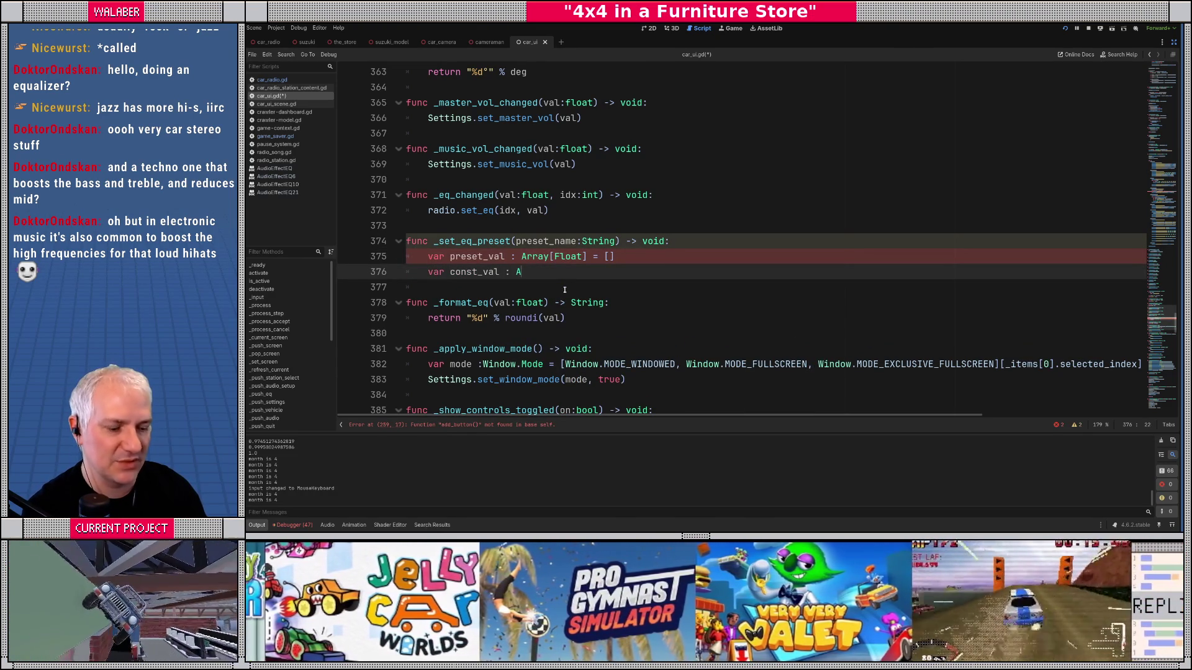
{"action": "type", "text": "rray = E"}
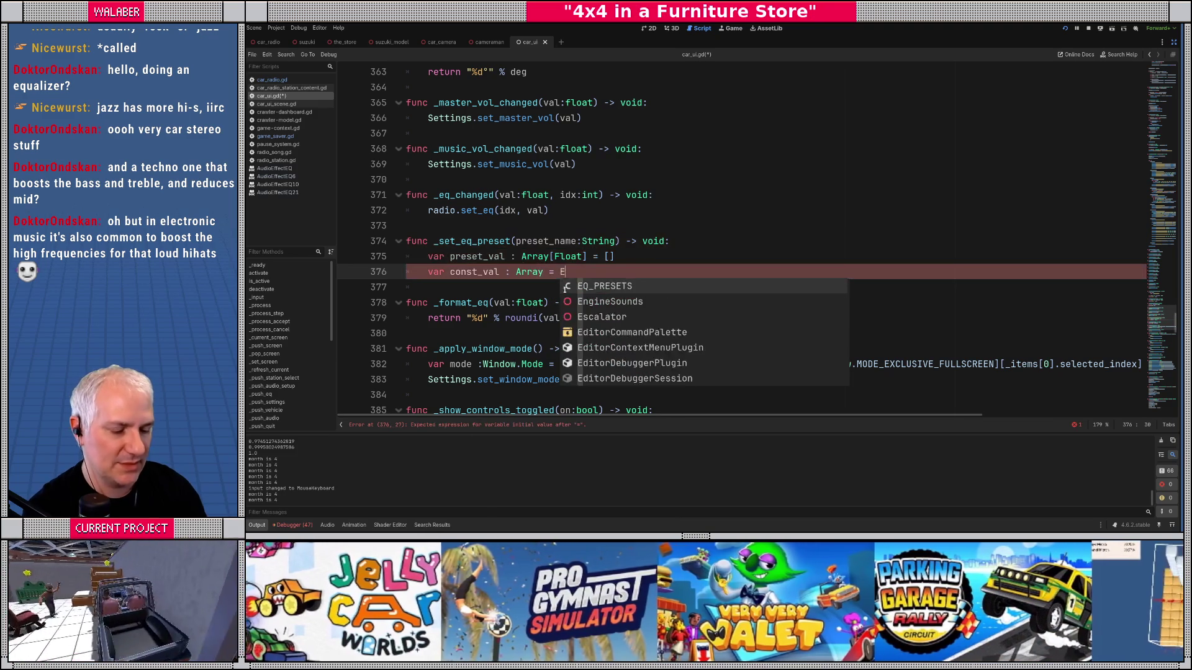
{"action": "type", "text": "Q_"}
{"action": "key", "text": "Return"}
{"action": "type", "text": "[pre"}
{"action": "key", "text": "Return"}
{"action": "key", "text": "End"}
Step: Add a 'for v in const_val' loop appending v to preset_val, then start radio.set_eq(
{"action": "key", "text": "Return"}
{"action": "type", "text": "for i in range"}
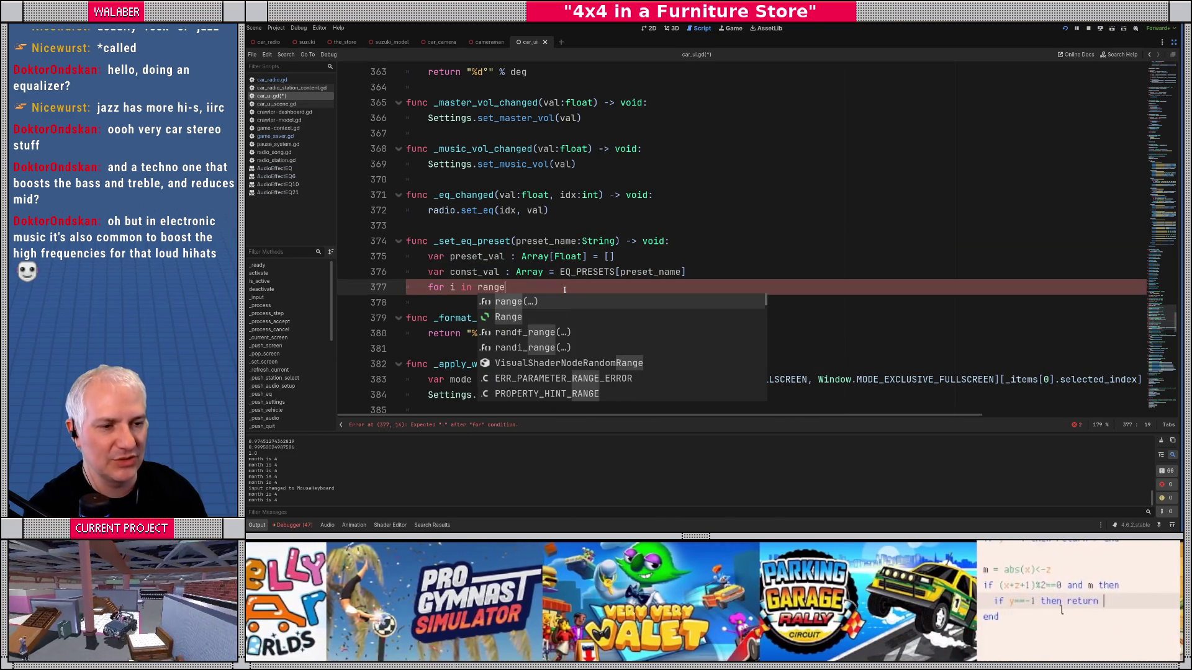
{"action": "key", "text": "BackSpace"}
{"action": "key", "text": "BackSpace"}
{"action": "key", "text": "BackSpace"}
{"action": "type", "text": "v in const_val:"}
{"action": "key", "text": "Return"}
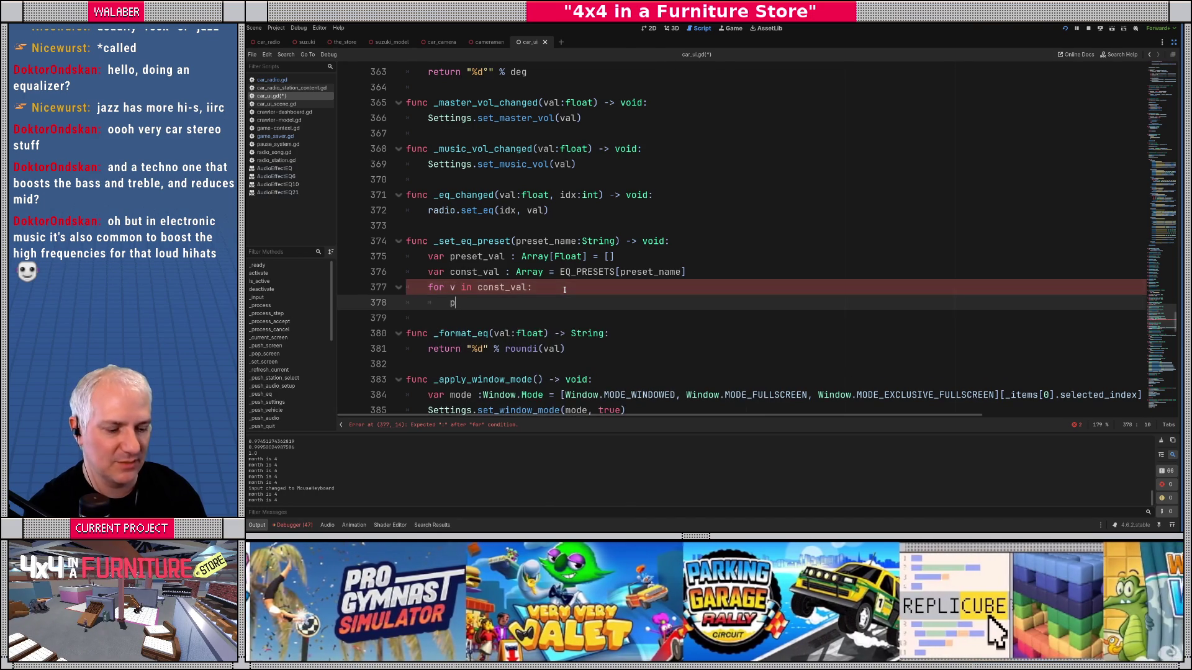
{"action": "type", "text": "pre"}
{"action": "type", "text": "set_val.appen"}
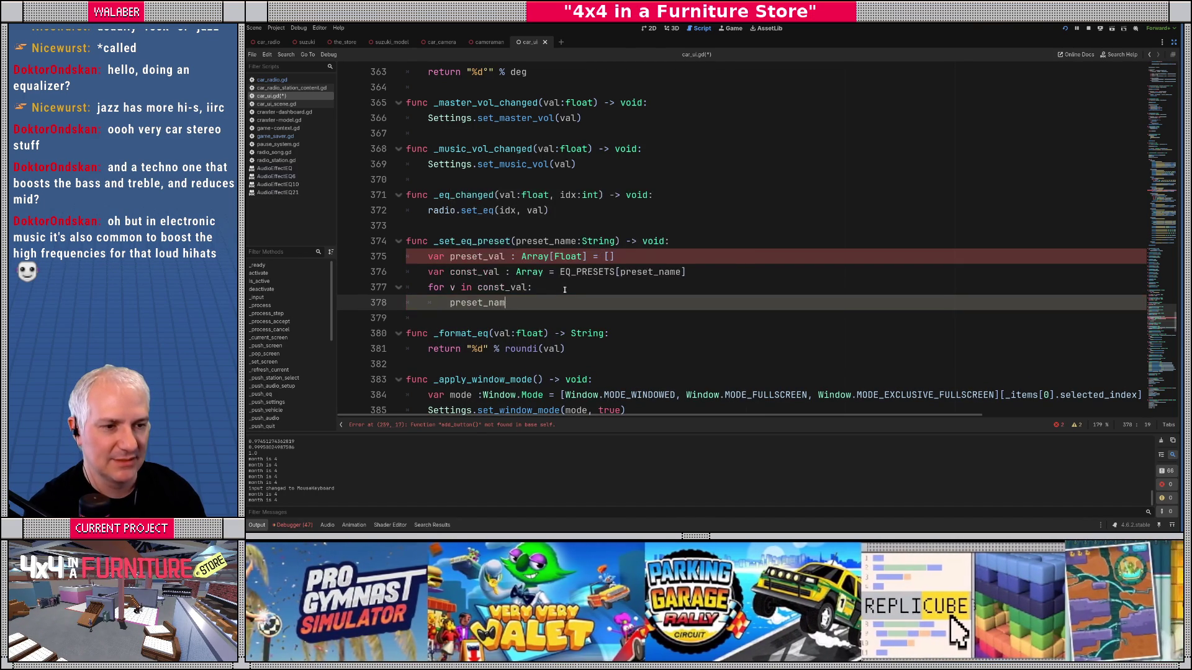
{"action": "type", "text": "d(v)"}
{"action": "key", "text": "Return"}
{"action": "key", "text": "Return"}
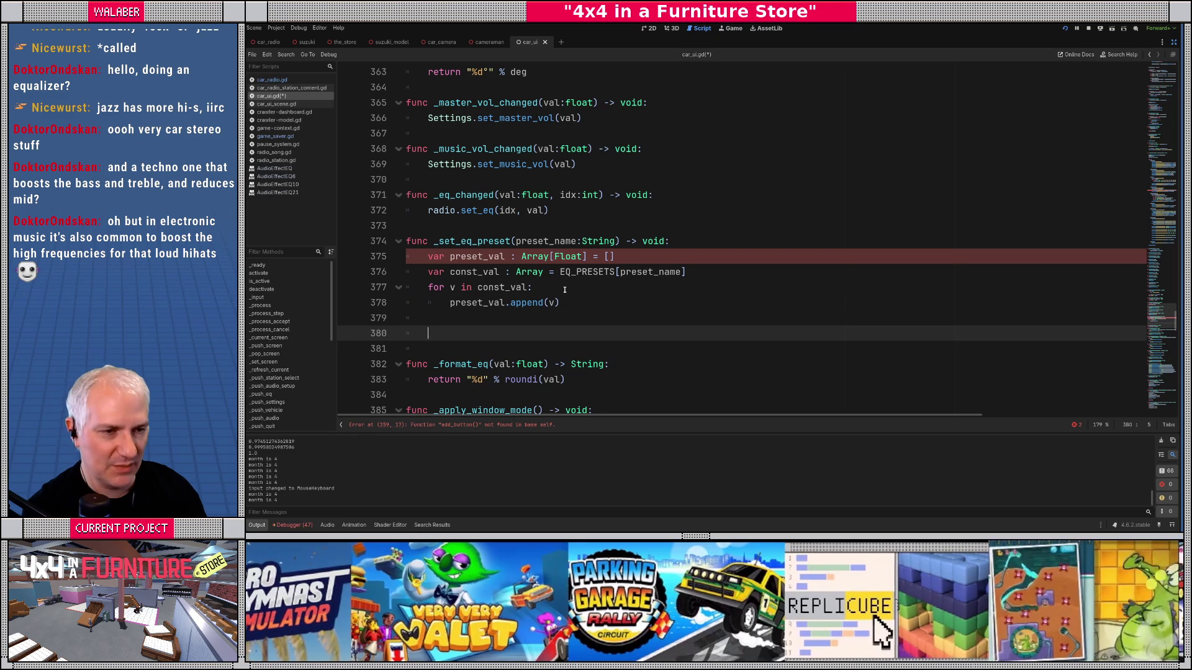
{"action": "type", "text": "radio.se"}
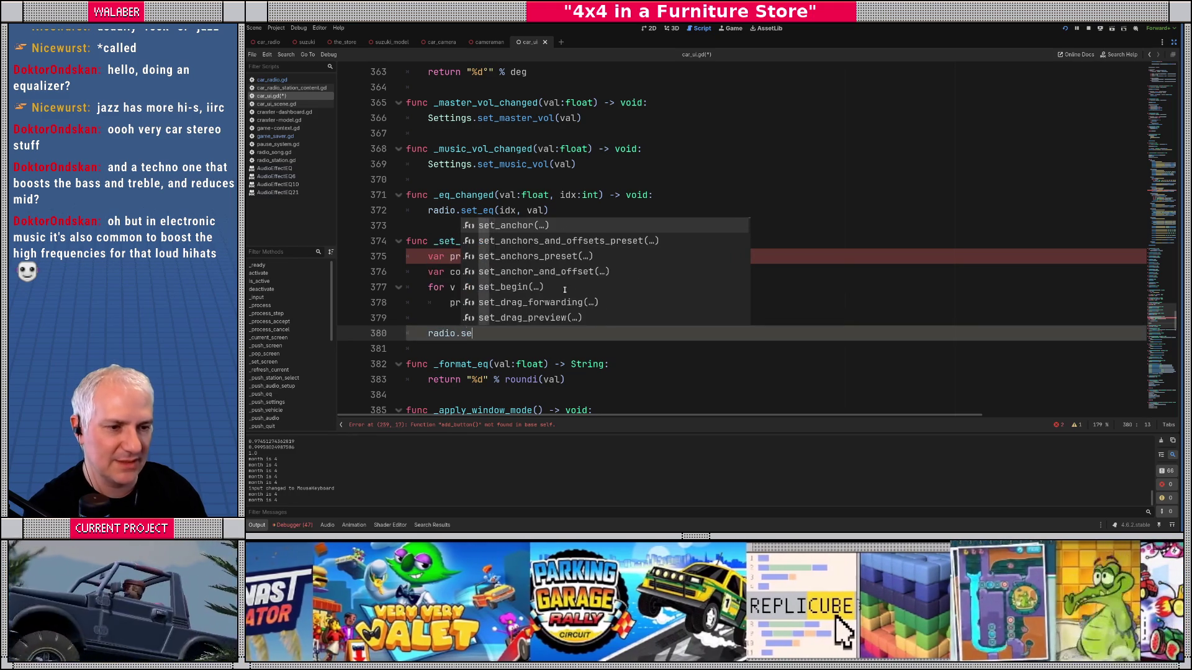
{"action": "type", "text": "t_eq("}
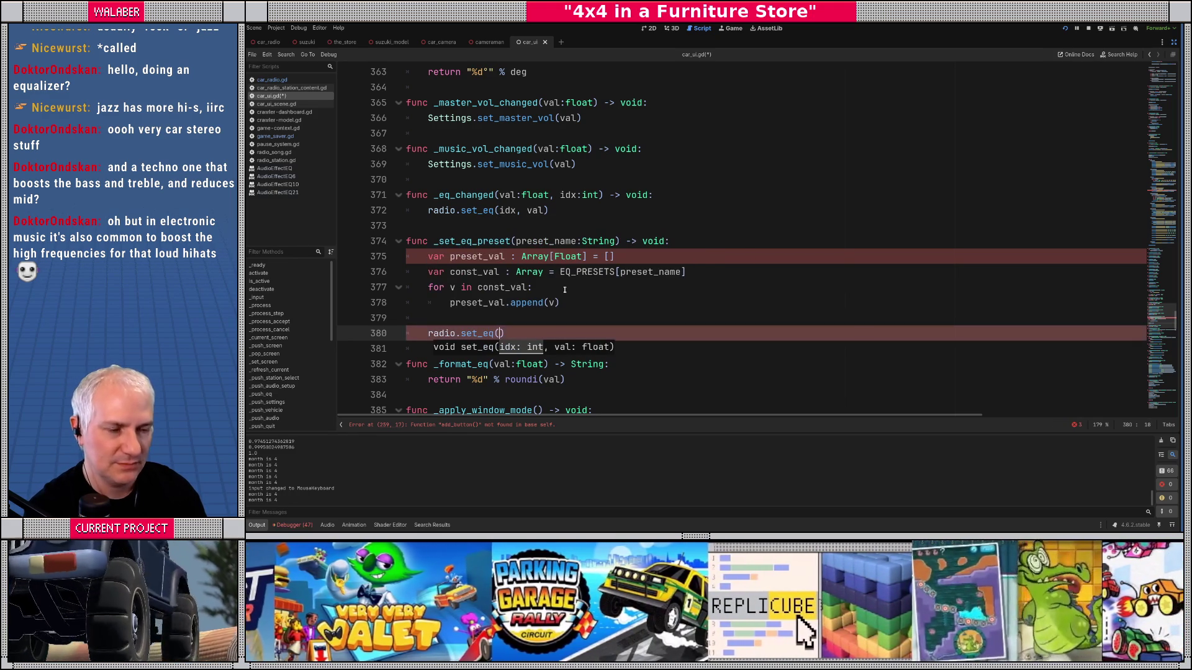
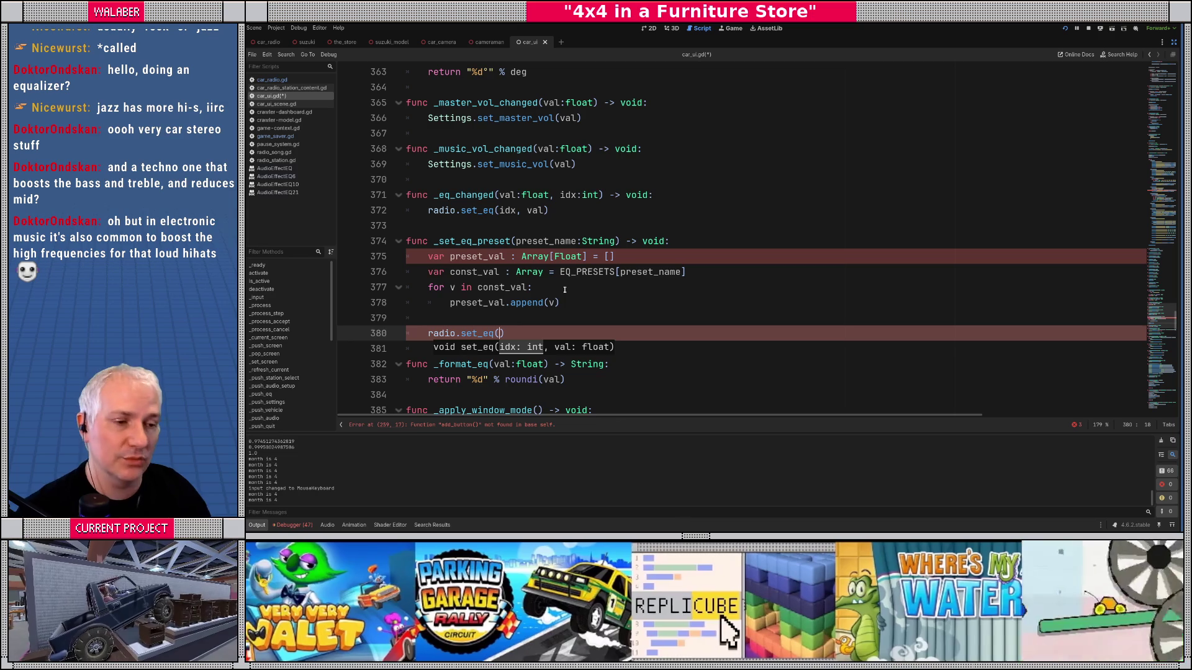
Step: Drop the const_val copy line and set untyped preset_val to EQ_PRESETS[preset_name]
{"action": "scroll", "coordinate": [452, 286], "scroll_direction": "down", "scroll_amount": 2}
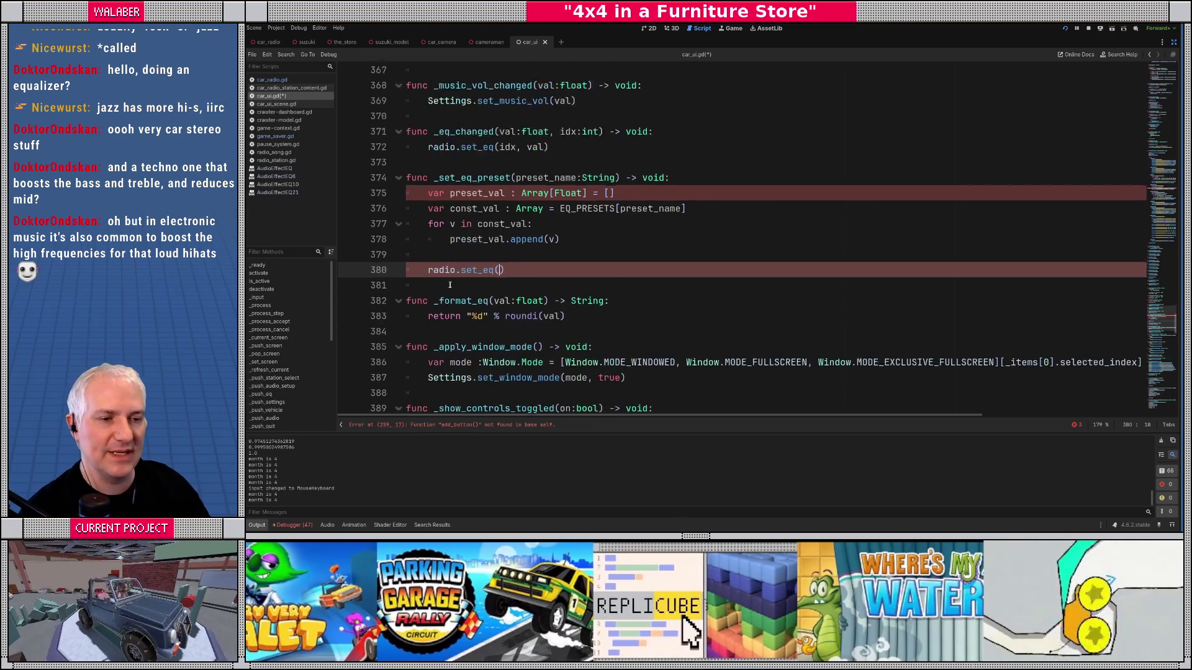
{"action": "left_click", "coordinate": [415, 180]}
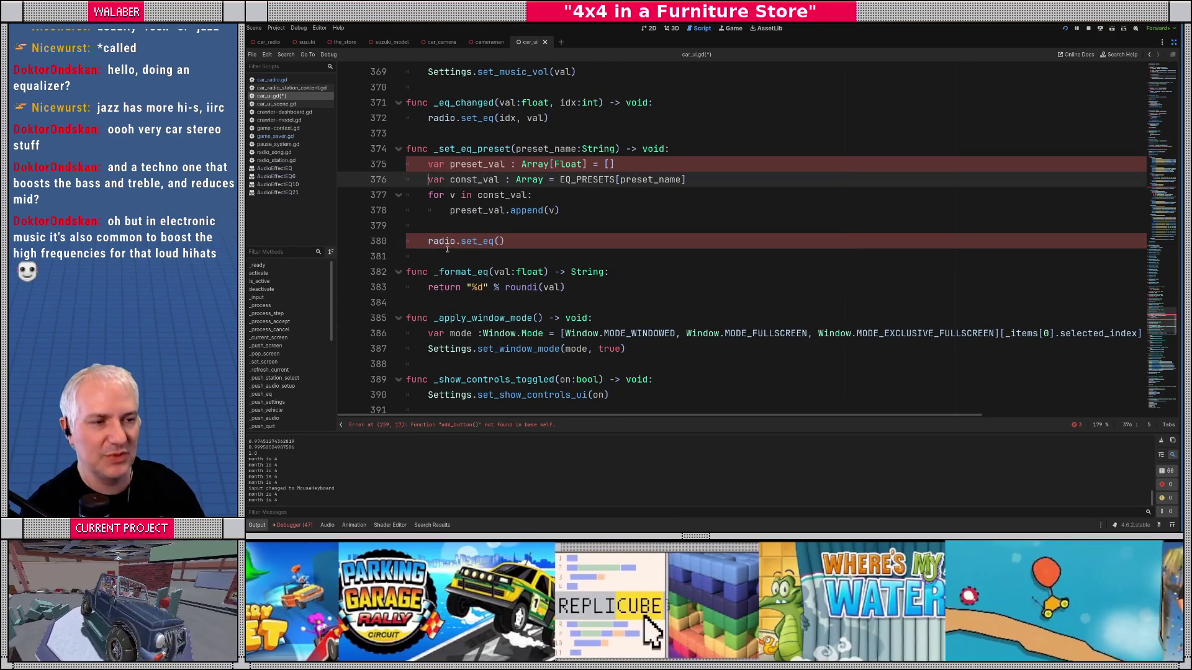
{"action": "key", "text": "shift+Down"}
{"action": "key", "text": "ctrl+x"}
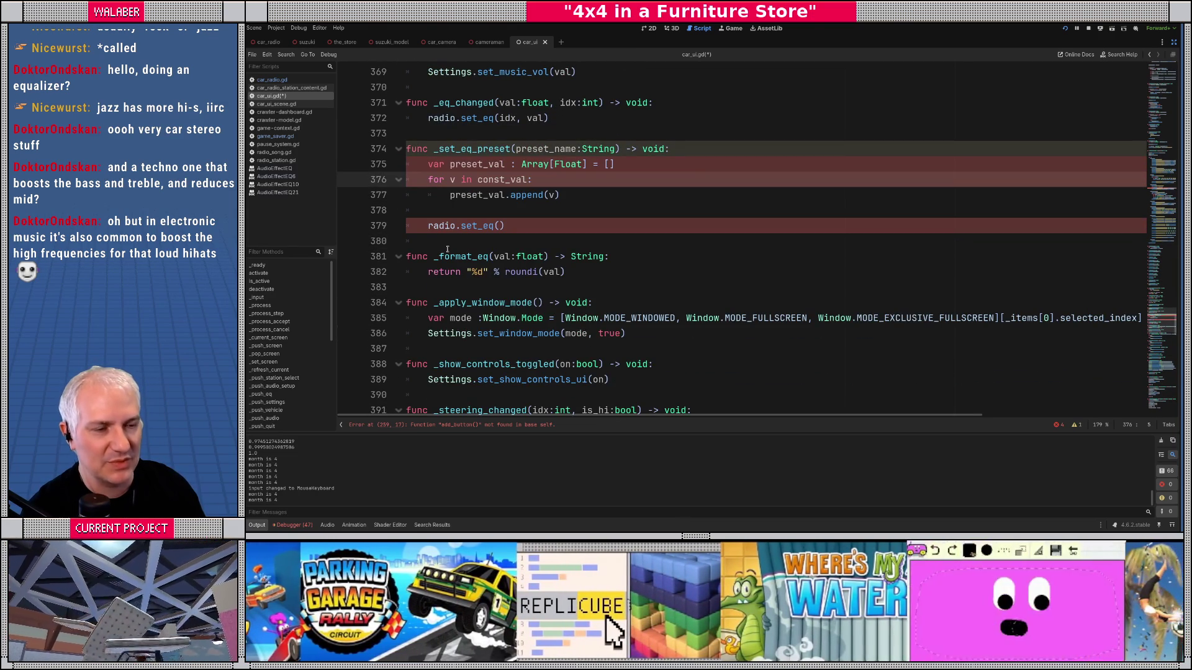
{"action": "key", "text": "shift+End"}
{"action": "type", "text": "io"}
{"action": "key", "text": "BackSpace"}
{"action": "type", "text": "in"}
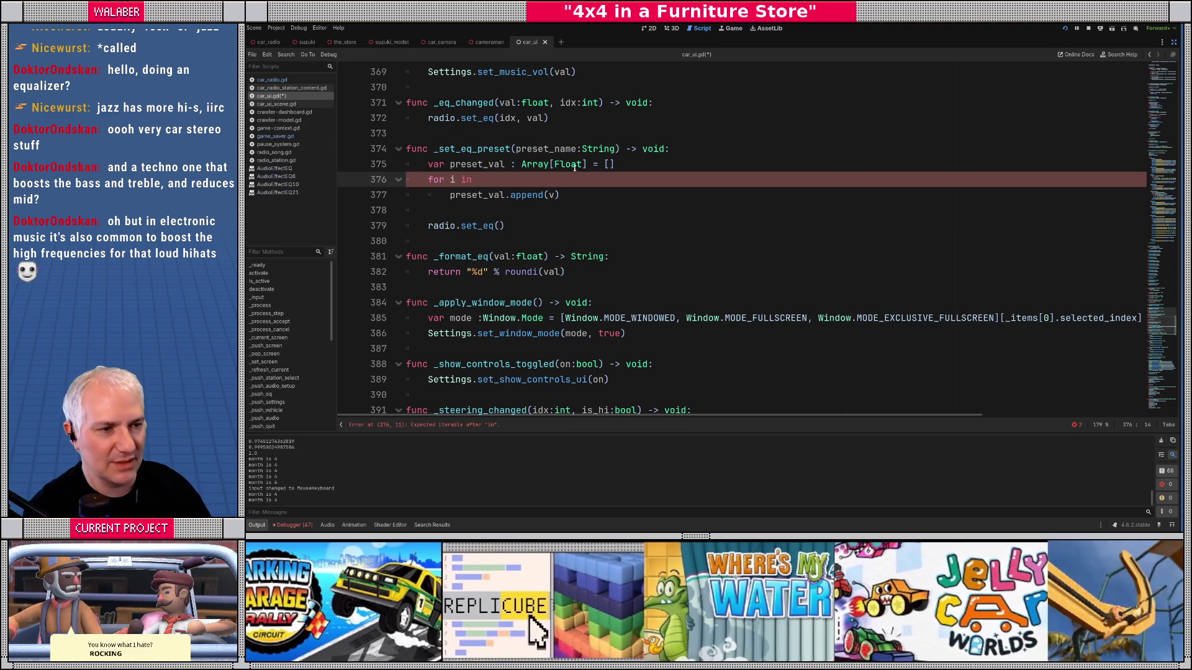
{"action": "double_click", "coordinate": [574, 168]}
{"action": "key", "text": "BackSpace"}
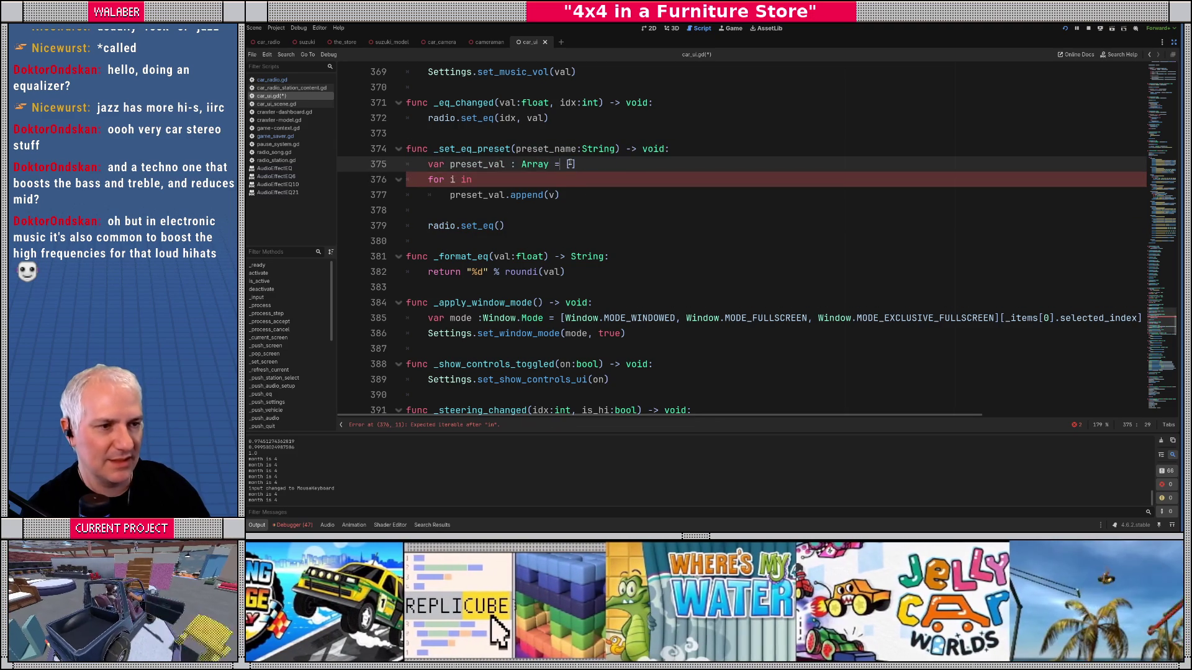
{"action": "type", "text": "EQ"}
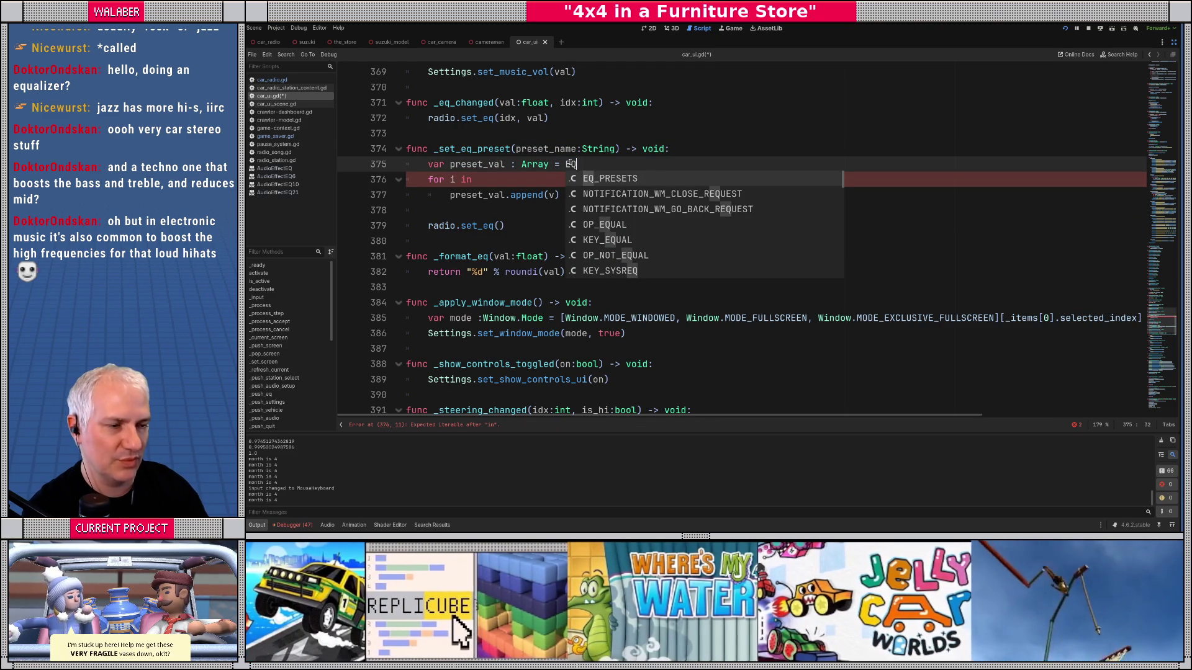
{"action": "key", "text": "Return"}
{"action": "type", "text": "[preset_name"}
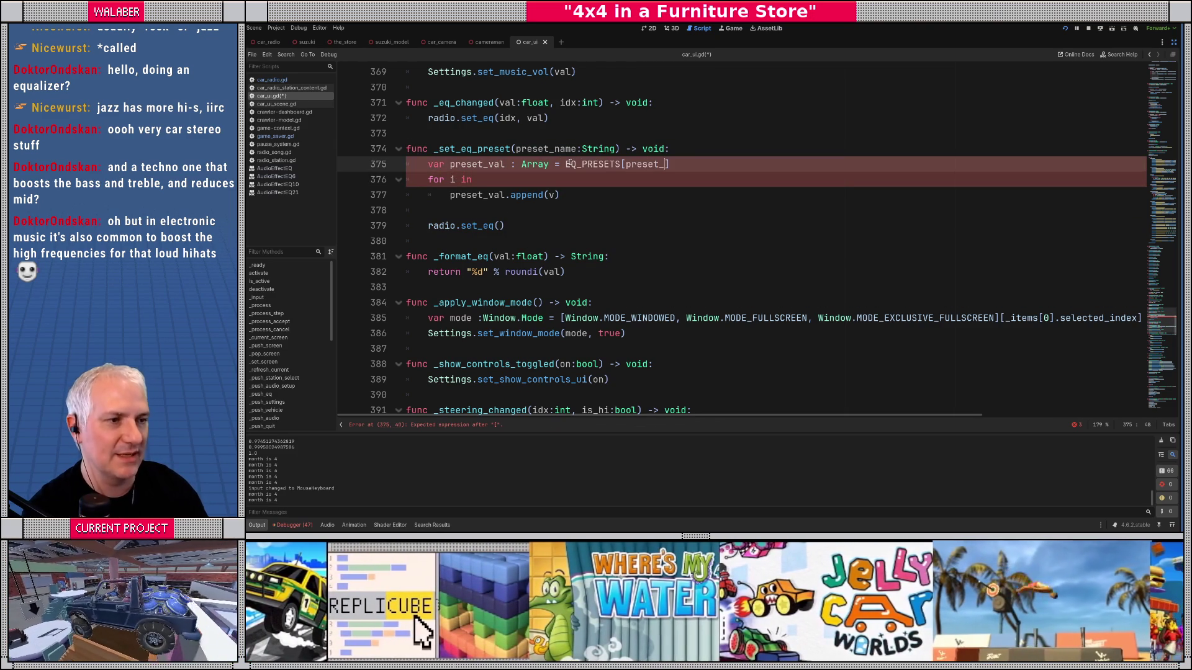
Step: Loop for i in range(preset_val.size()) calling radio.set_eq(i, preset_val[i])
{"action": "key", "text": "Down"}
{"action": "type", "text": "range"}
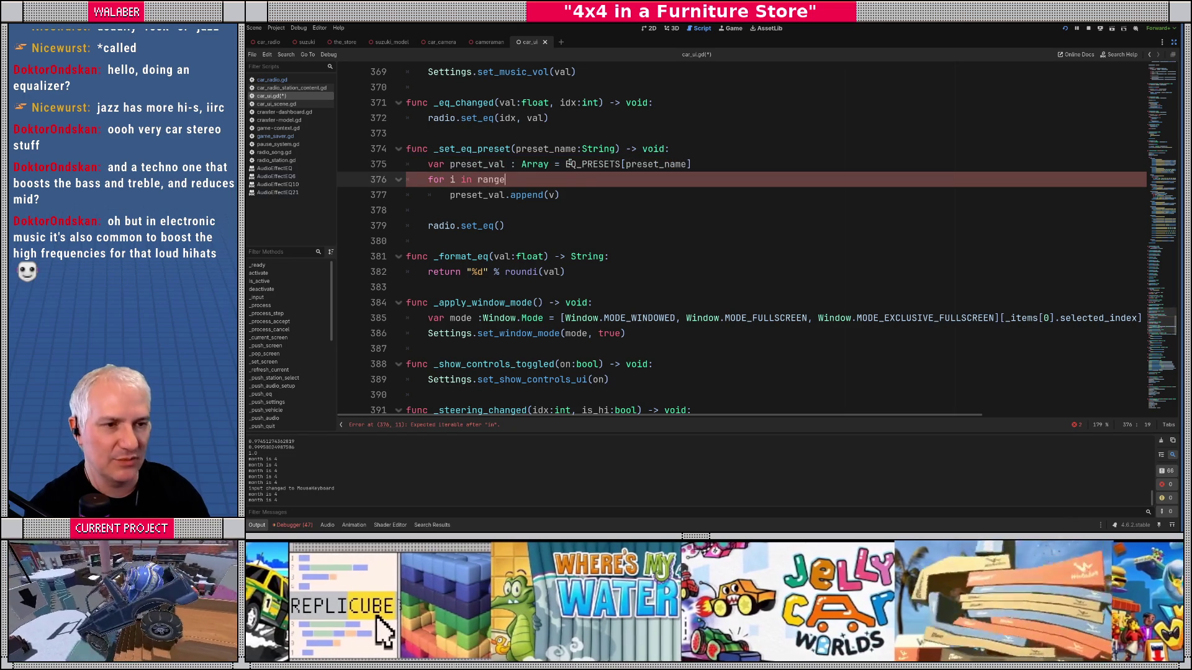
{"action": "type", "text": "(preset_val.size())"}
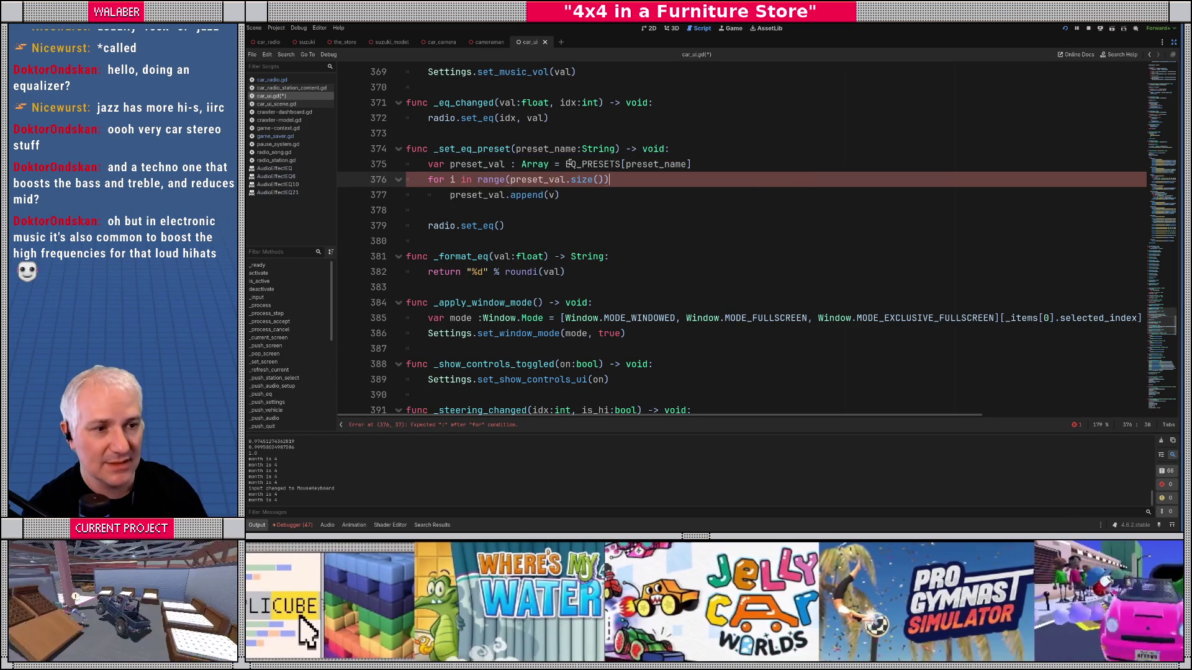
{"action": "type", "text": ":"}
{"action": "key", "text": "Down"}
{"action": "key", "text": "ctrl+shift+k"}
{"action": "key", "text": "ctrl+shift+k"}
{"action": "key", "text": "Tab"}
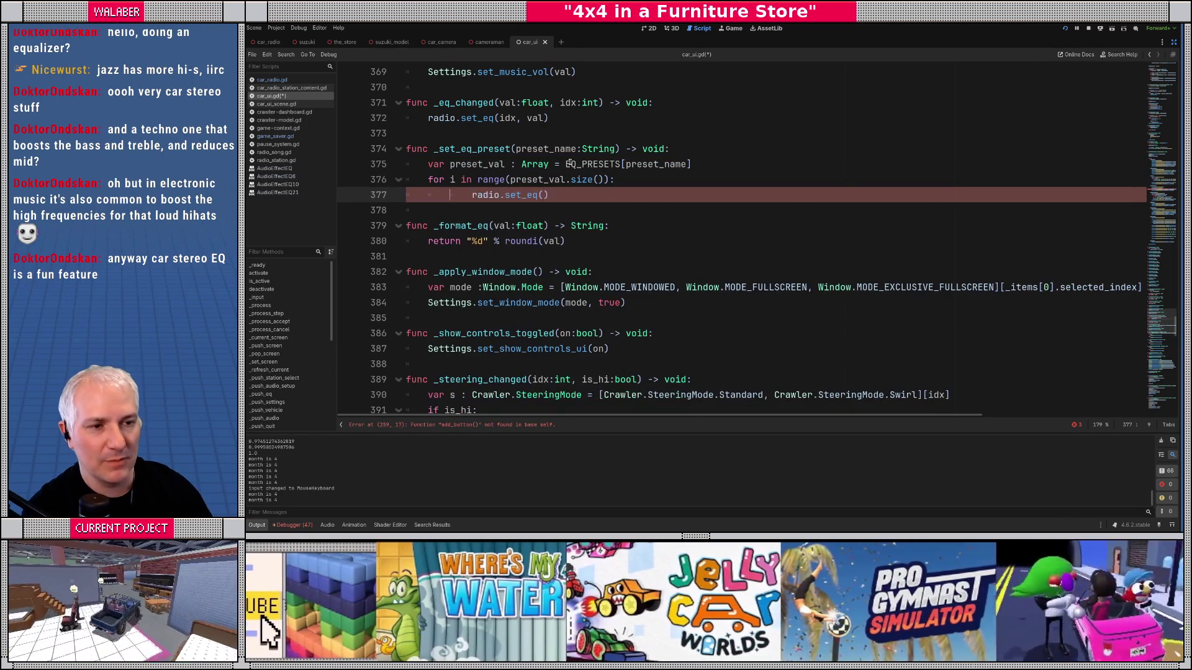
{"action": "key", "text": "BackSpace"}
{"action": "type", "text": ", pres"}
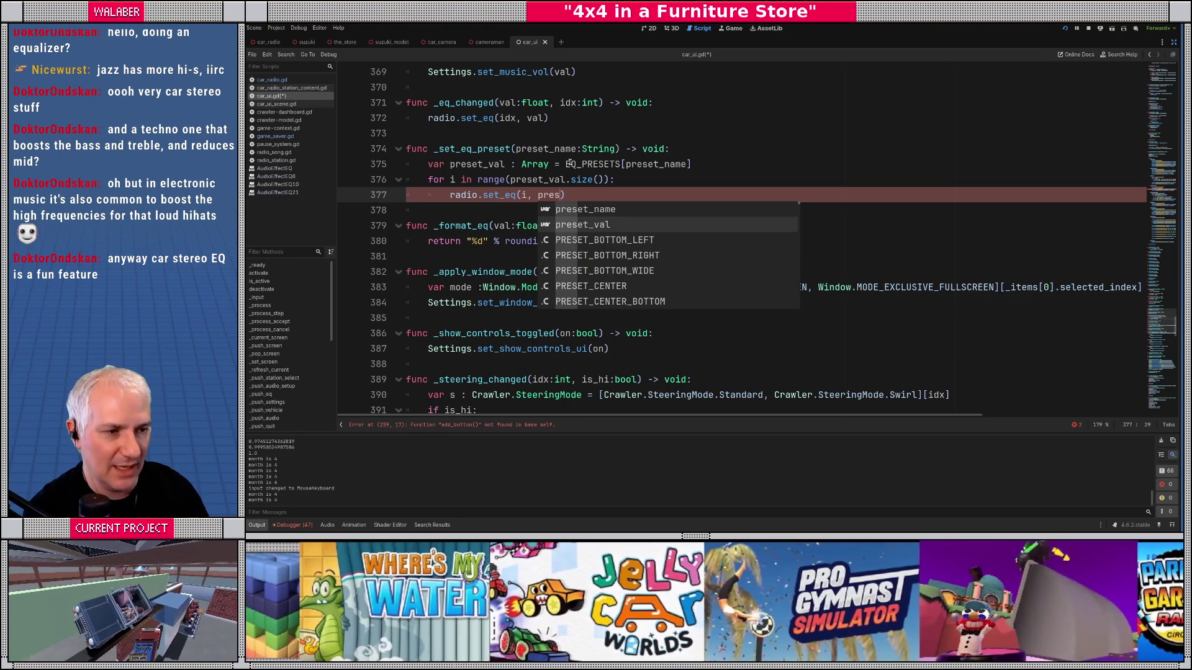
{"action": "key", "text": "Return"}
{"action": "type", "text": "[i"}
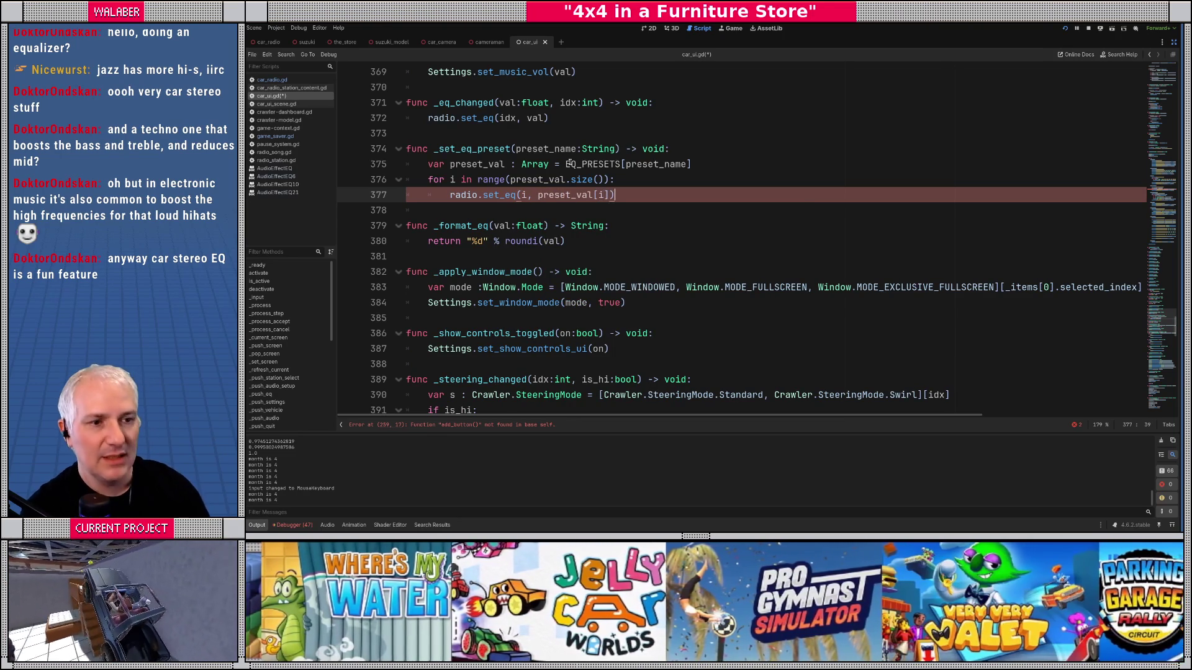
Step: Add a _go_back() call after the loop in _set_eq_preset
{"action": "key", "text": "Return"}
{"action": "key", "text": "BackSpace"}
{"action": "key", "text": "Return"}
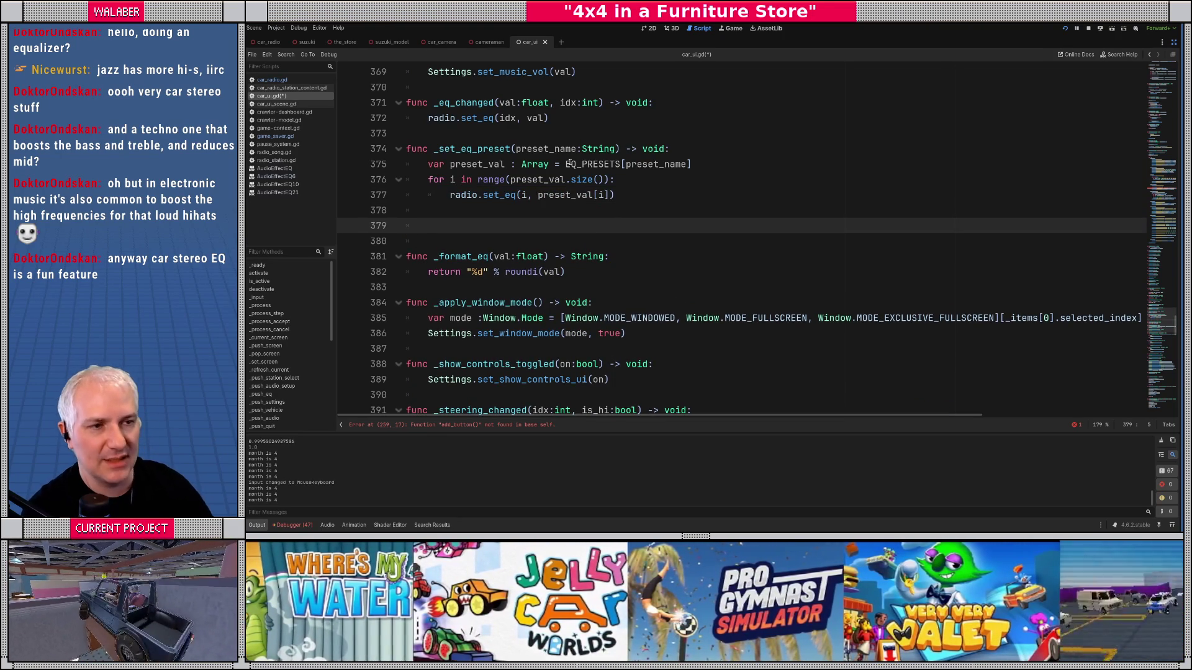
{"action": "scroll", "coordinate": [569, 163], "scroll_direction": "up", "scroll_amount": 5}
{"action": "scroll", "coordinate": [569, 164], "scroll_direction": "up", "scroll_amount": 4}
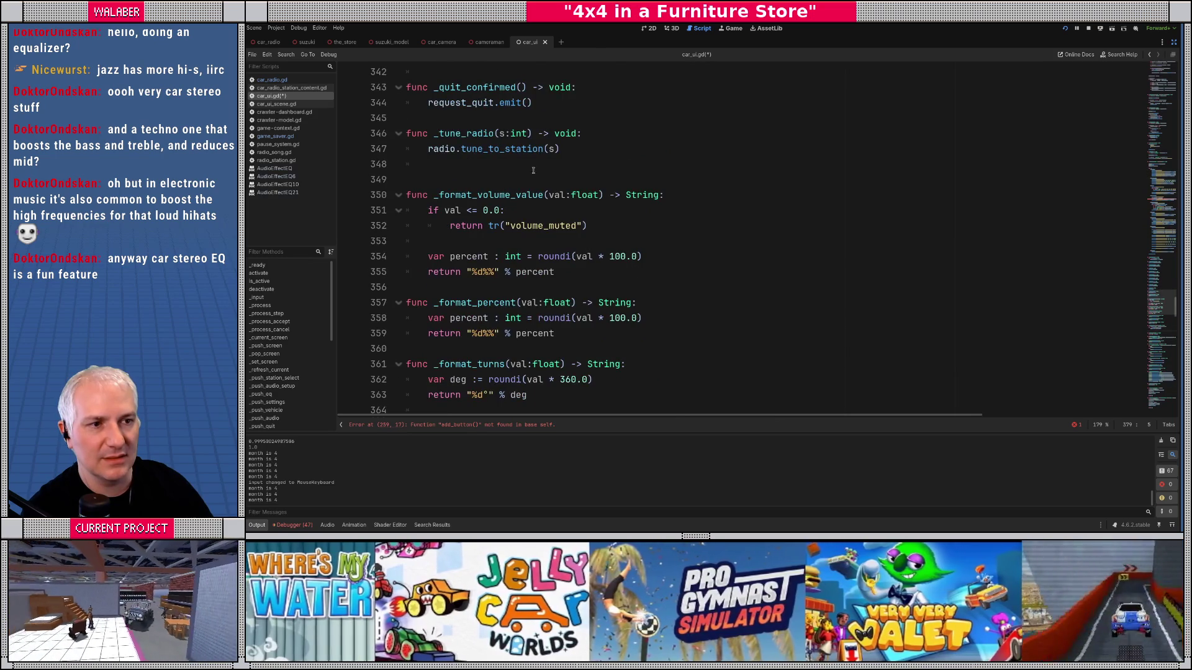
{"action": "scroll", "coordinate": [532, 170], "scroll_direction": "up", "scroll_amount": 3}
{"action": "type", "text": "_go"}
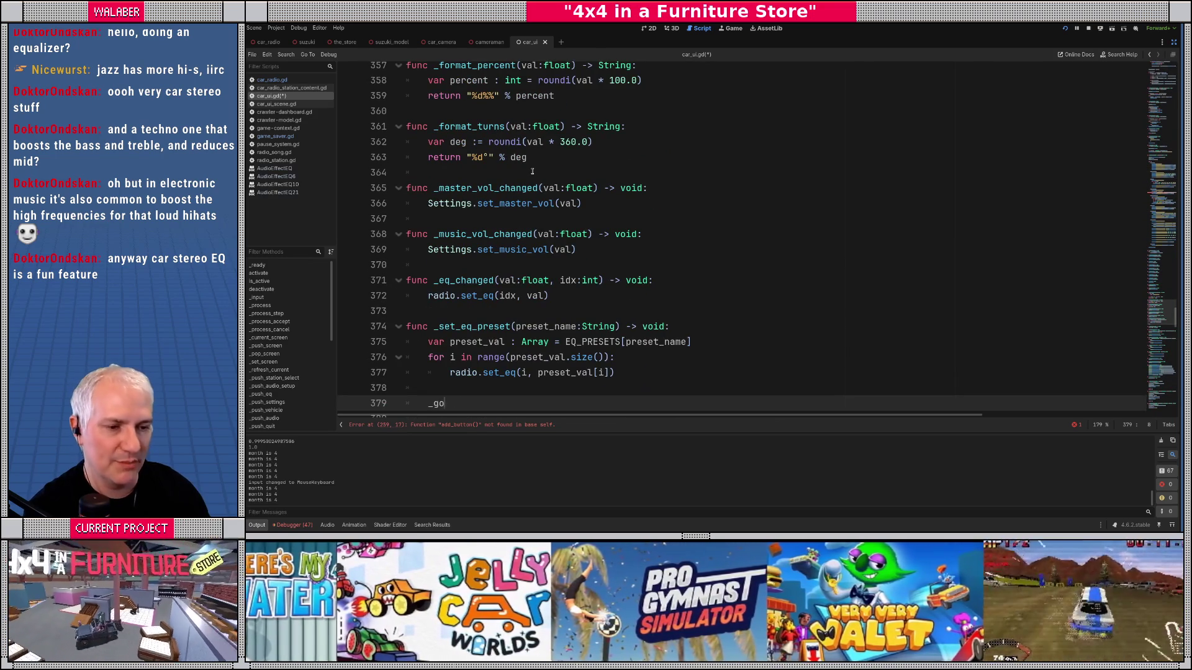
{"action": "type", "text": "_b"}
{"action": "key", "text": "Return"}
Step: Save car_ui.gd and switch to the running game
{"action": "scroll", "coordinate": [535, 173], "scroll_direction": "down", "scroll_amount": 2}
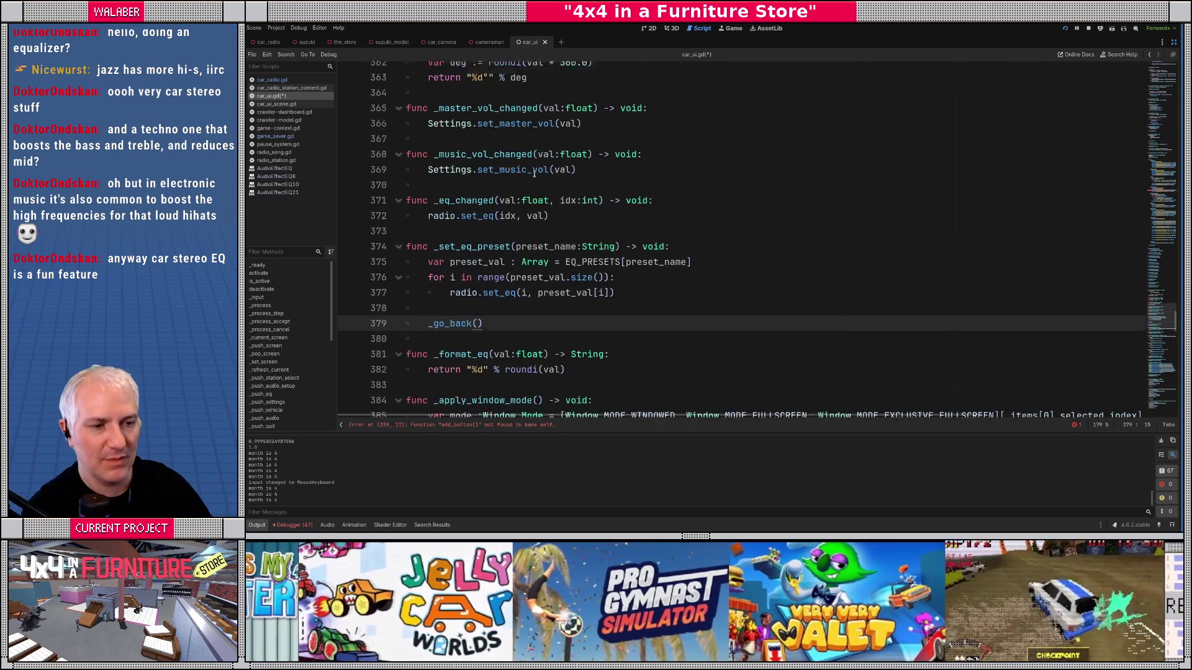
{"action": "key", "text": "Up"}
{"action": "key", "text": "Up"}
{"action": "key", "text": "Up"}
{"action": "key", "text": "ctrl+s"}
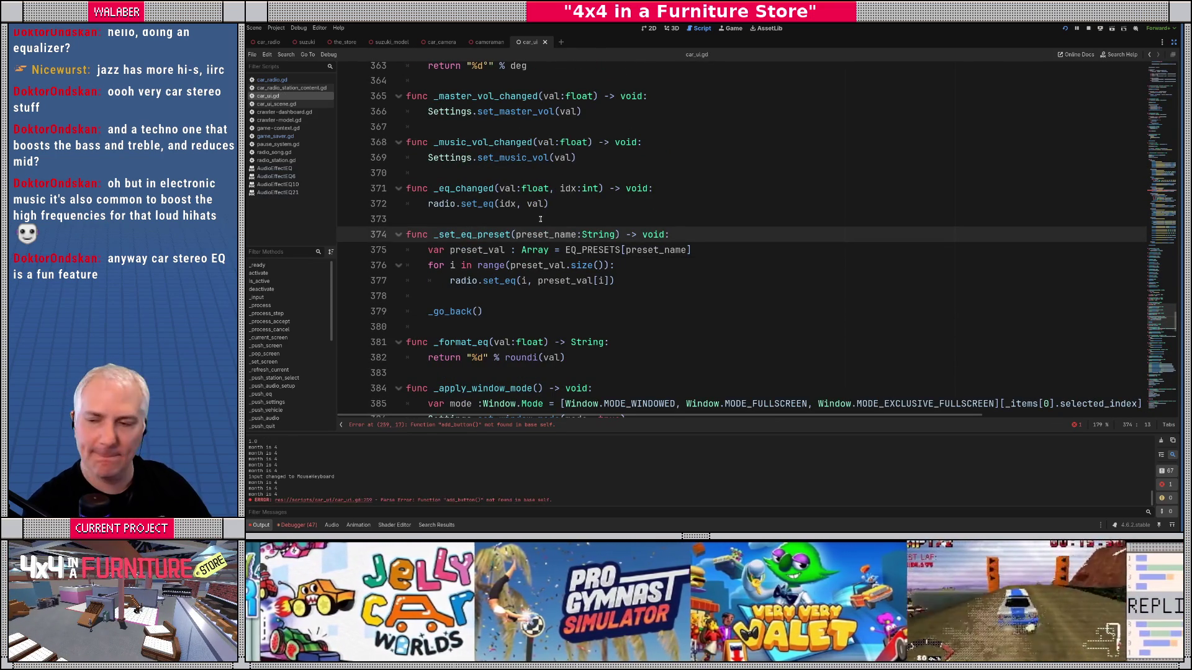
{"action": "key", "text": "alt+Tab"}
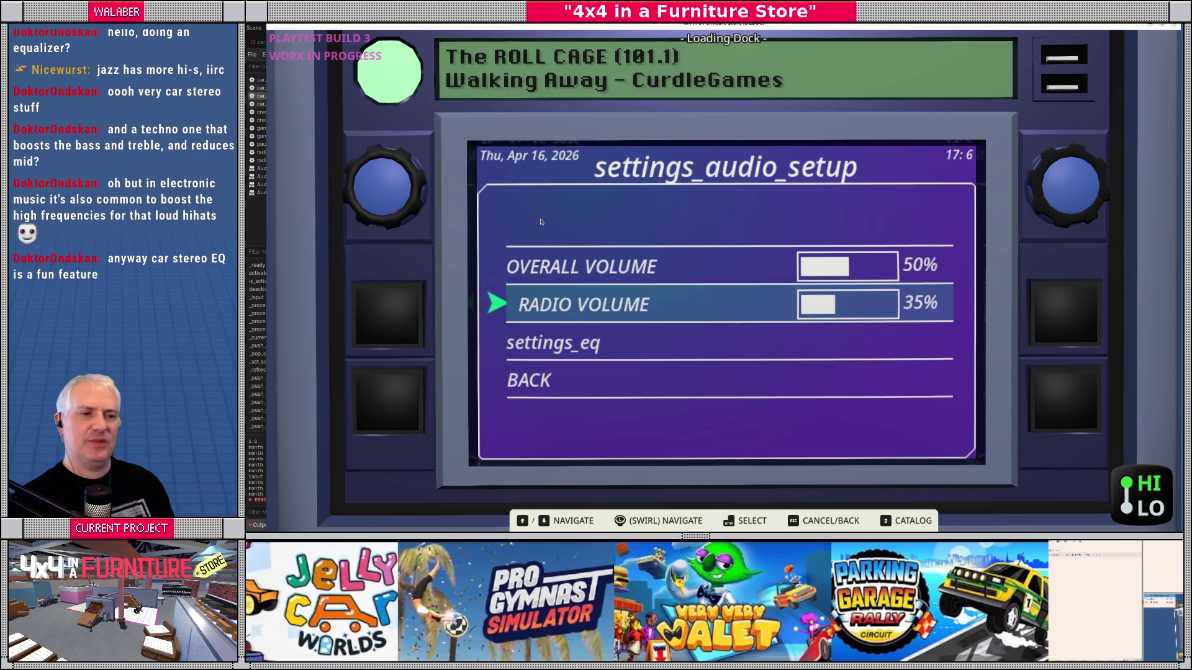
Step: Test the EQ settings in the audio setup menu, then back out and close the game
{"action": "key", "text": "Down"}
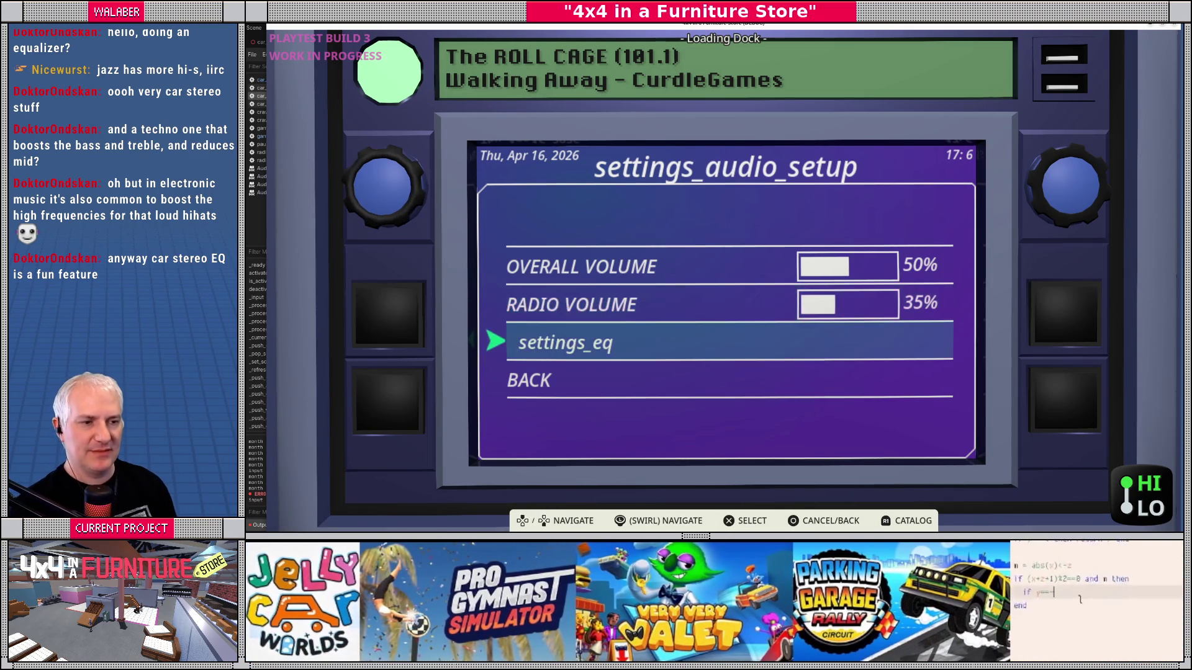
{"action": "key", "text": "Return"}
{"action": "key", "text": "Down"}
{"action": "key", "text": "Down"}
{"action": "key", "text": "Down"}
{"action": "key", "text": "Escape"}
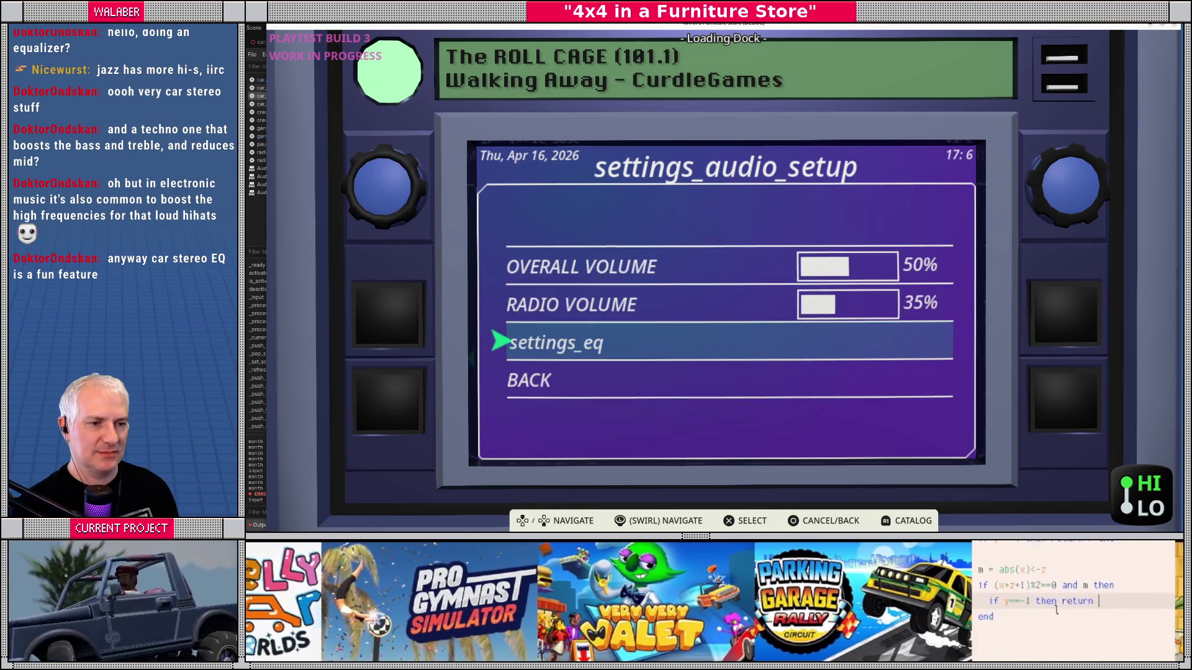
{"action": "key", "text": "Up"}
{"action": "key", "text": "Down"}
{"action": "key", "text": "Return"}
{"action": "key", "text": "Down"}
{"action": "key", "text": "Down"}
{"action": "key", "text": "Down"}
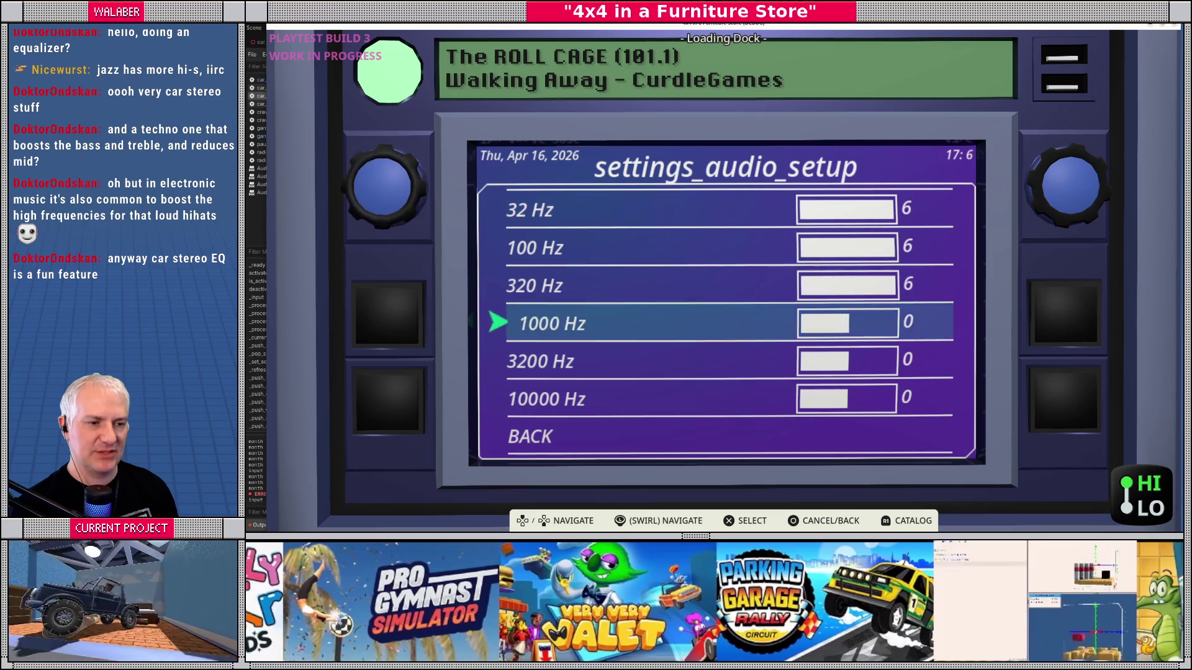
{"action": "key", "text": "Up"}
{"action": "key", "text": "Up"}
{"action": "key", "text": "Up"}
{"action": "key", "text": "Escape"}
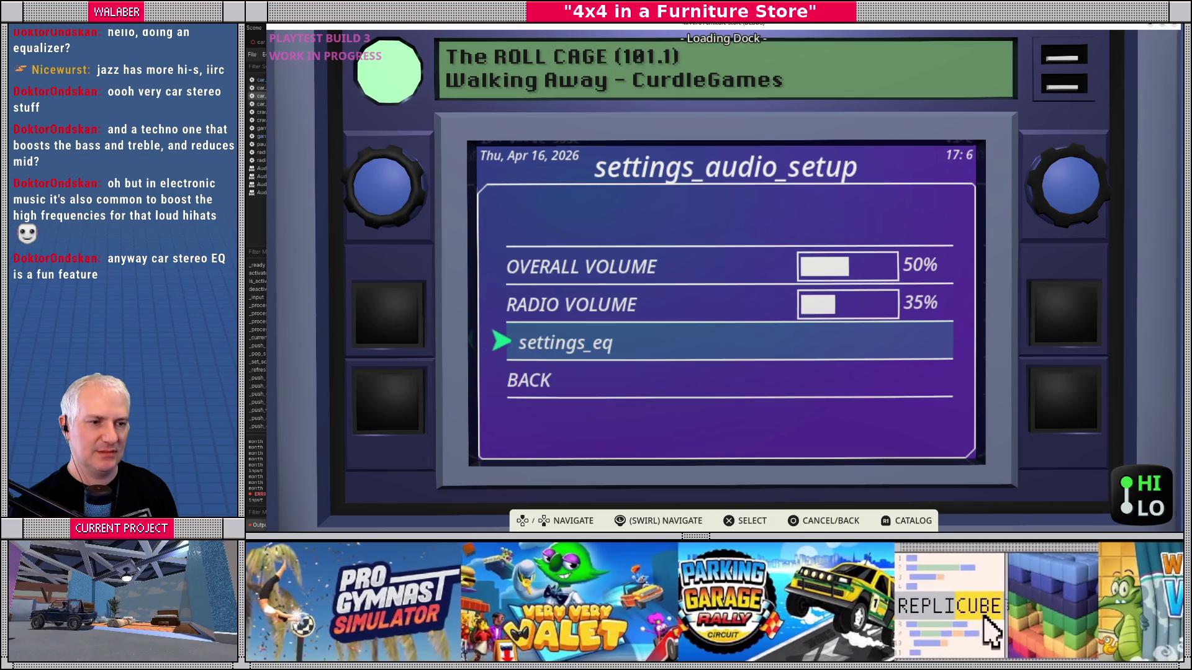
{"action": "key", "text": "Escape"}
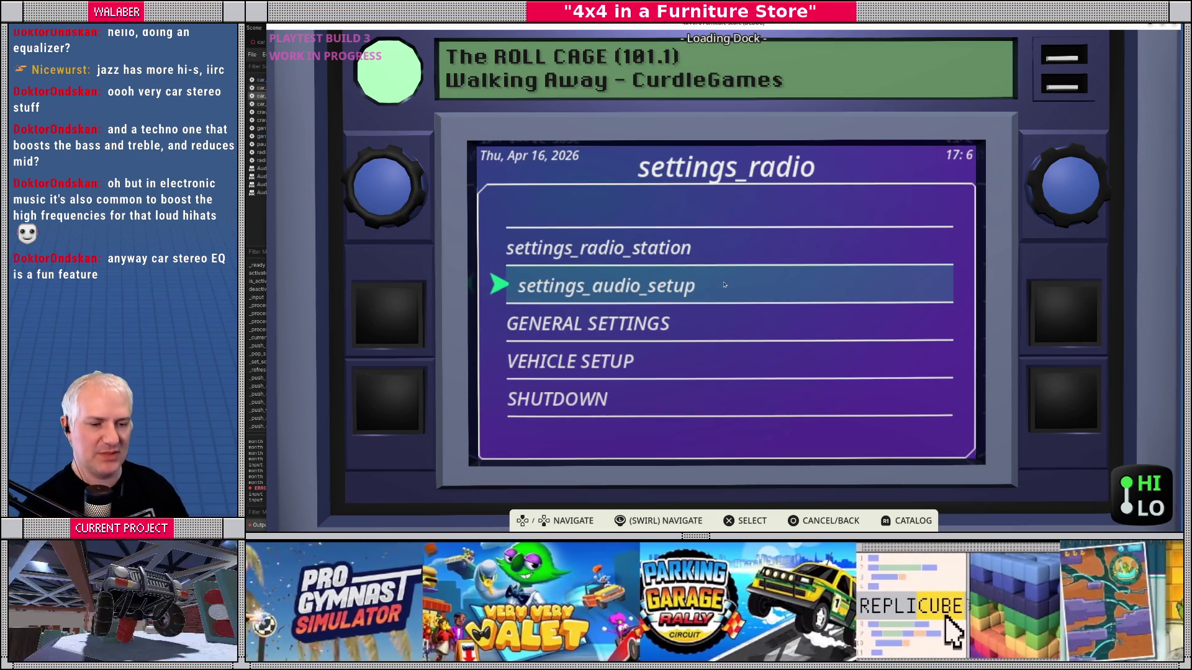
{"action": "key", "text": "F8"}
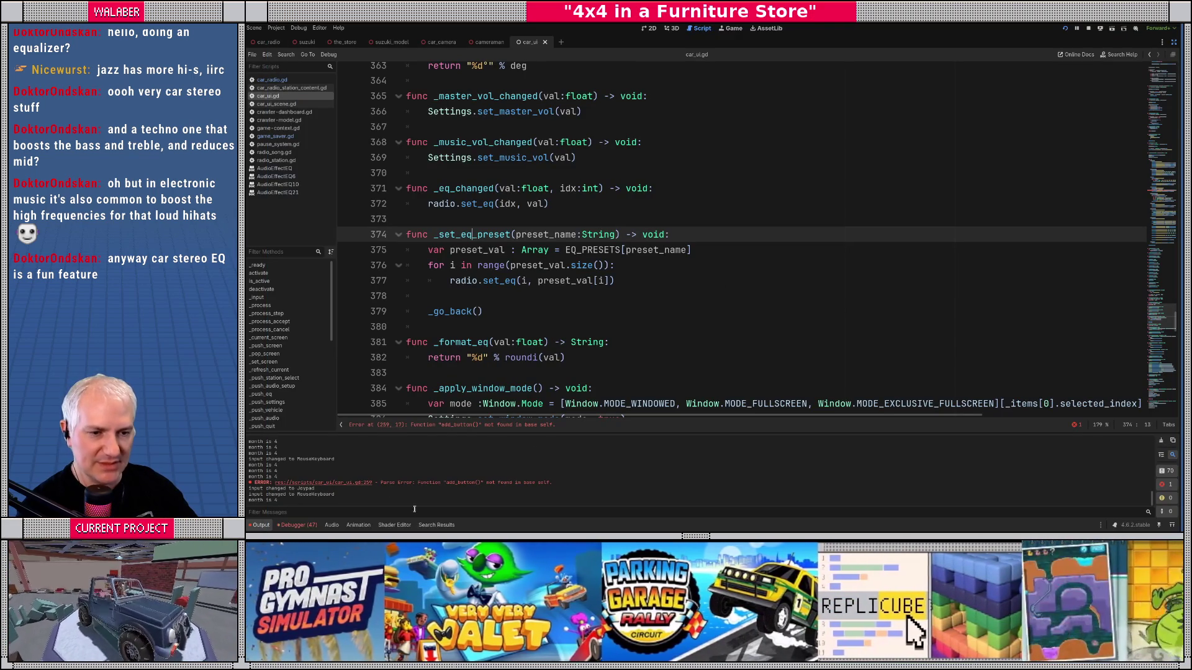
Step: Fix the line 259 error by renaming add_button to _add_button and relaunch the game
{"action": "left_click", "coordinate": [447, 425]}
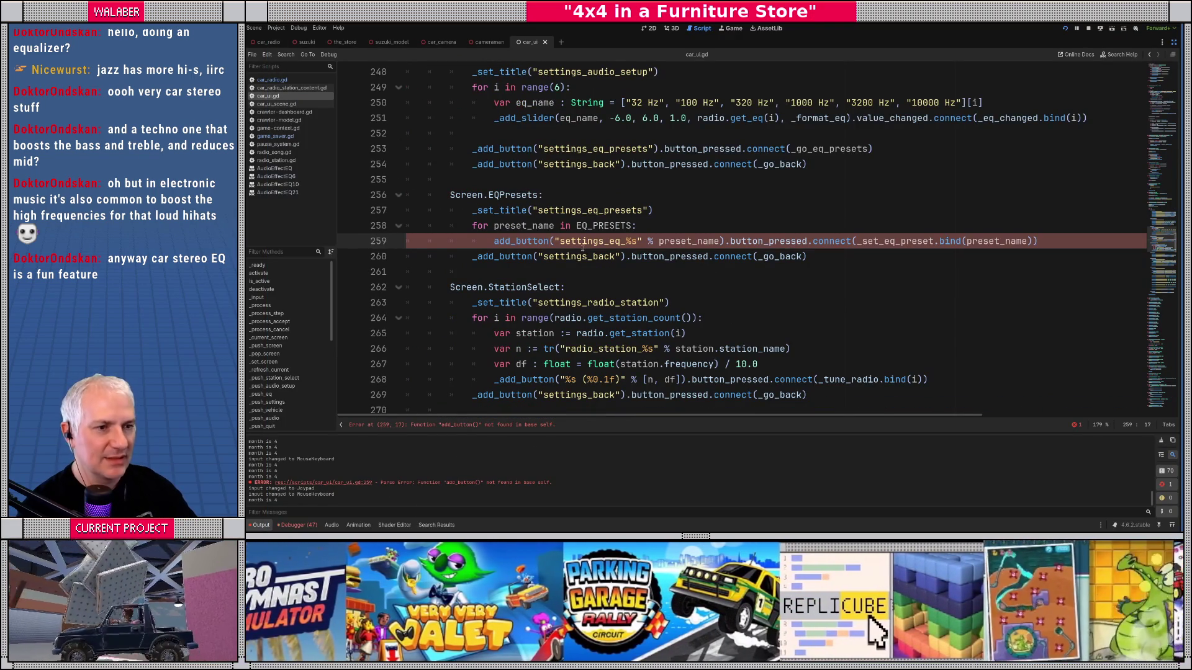
{"action": "type", "text": "_"}
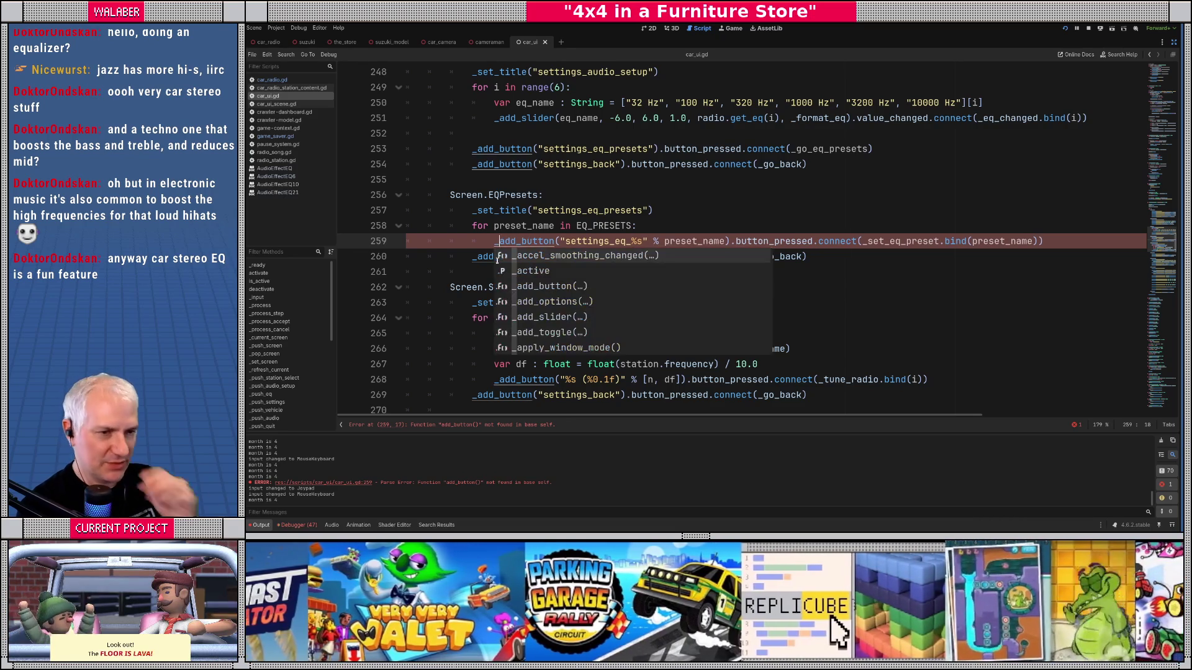
{"action": "key", "text": "alt+Tab"}
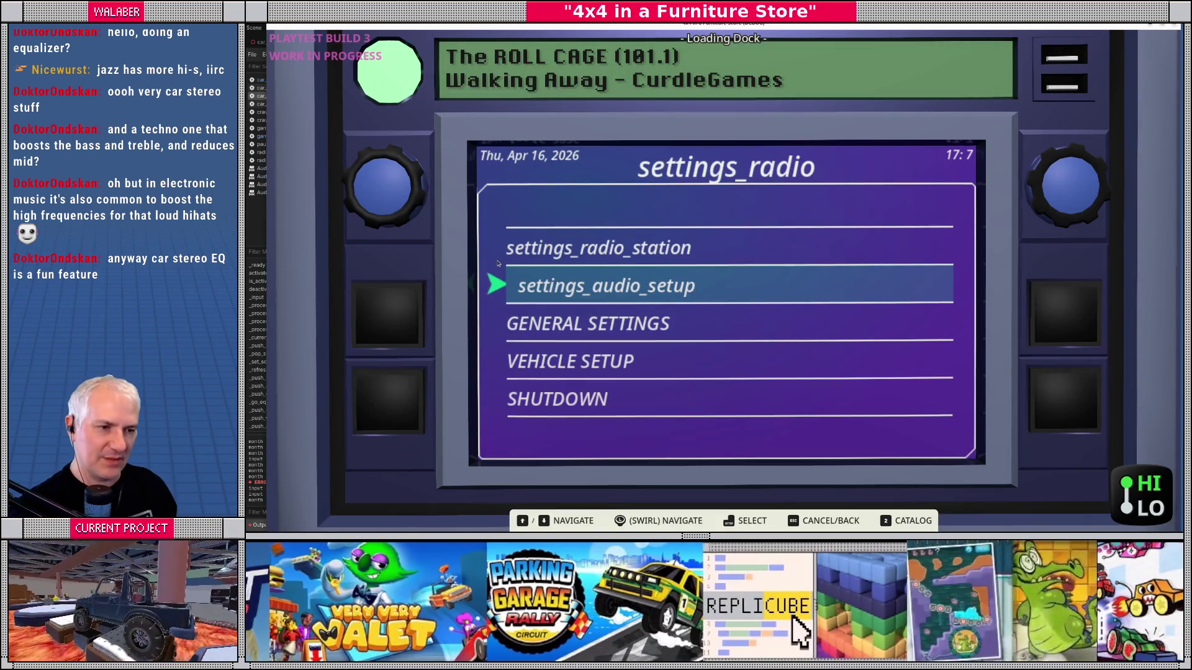
Step: Open the EQ presets from audio setup and apply the default, then the bass preset
{"action": "key", "text": "Return"}
{"action": "key", "text": "Down"}
{"action": "key", "text": "Down"}
{"action": "key", "text": "Return"}
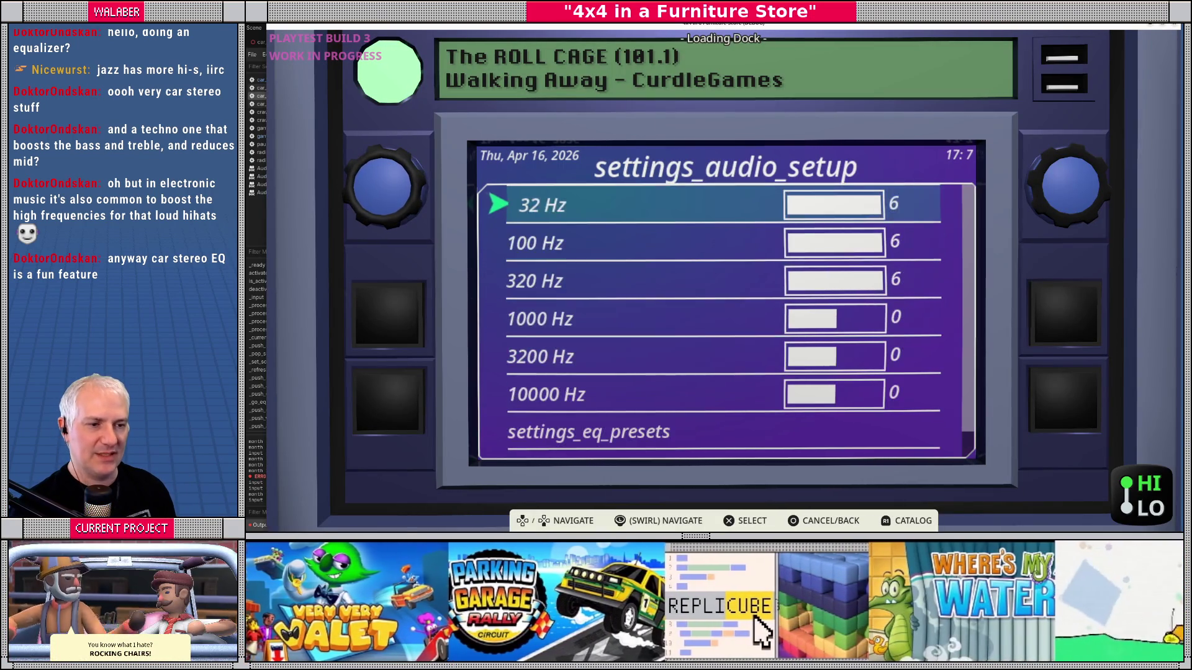
{"action": "key", "text": "Down"}
{"action": "key", "text": "Down"}
{"action": "key", "text": "Down"}
{"action": "key", "text": "Down"}
{"action": "key", "text": "Down"}
{"action": "key", "text": "Return"}
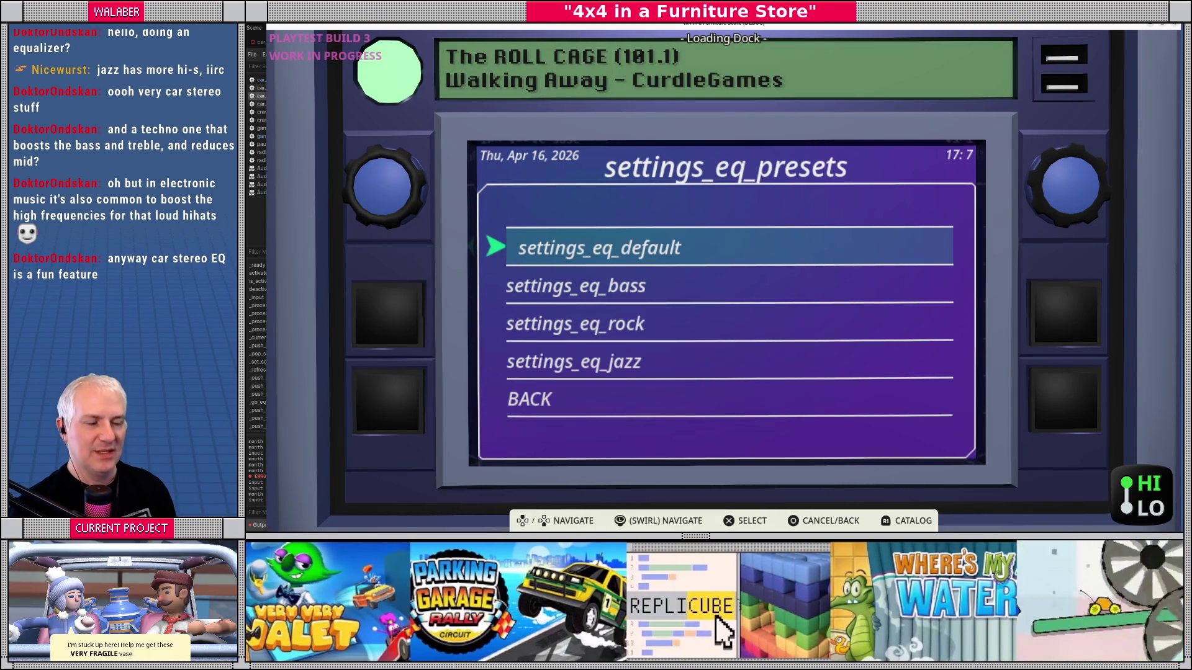
{"action": "key", "text": "Return"}
{"action": "key", "text": "Up"}
{"action": "key", "text": "Up"}
{"action": "key", "text": "Up"}
{"action": "key", "text": "Down"}
{"action": "key", "text": "Down"}
{"action": "key", "text": "Down"}
{"action": "key", "text": "Return"}
{"action": "key", "text": "Down"}
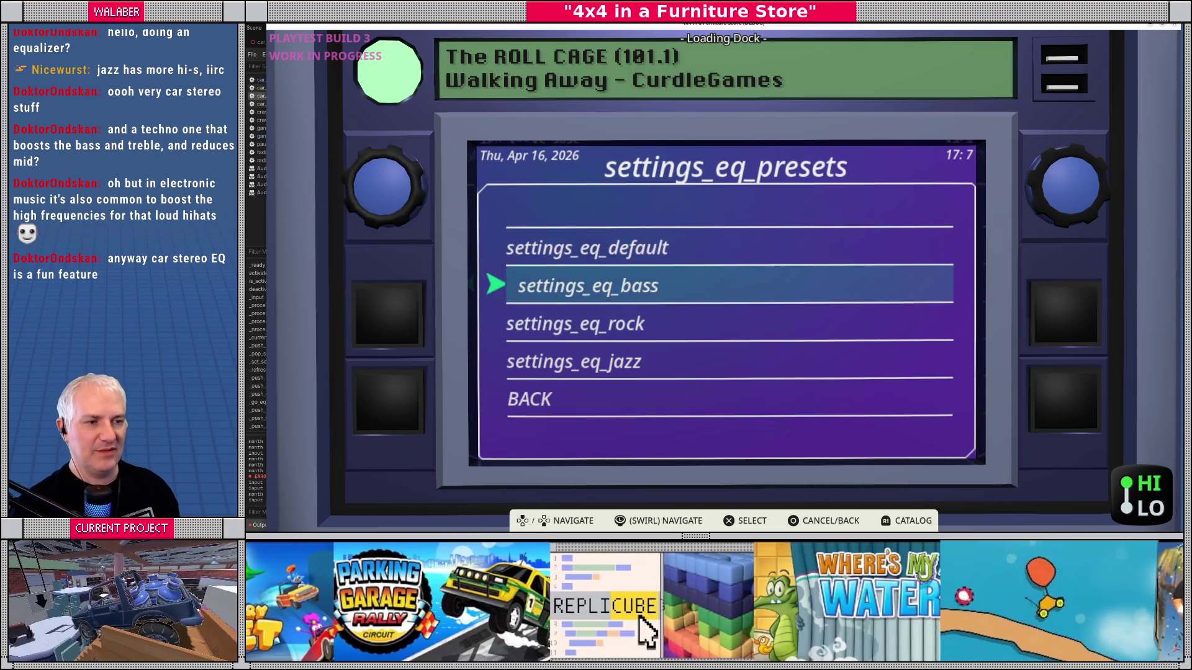
{"action": "key", "text": "Return"}
Step: Apply the rock preset and step through the equalizer bands
{"action": "key", "text": "Up"}
{"action": "key", "text": "Up"}
{"action": "key", "text": "Up"}
{"action": "key", "text": "Up"}
{"action": "key", "text": "Up"}
{"action": "key", "text": "Up"}
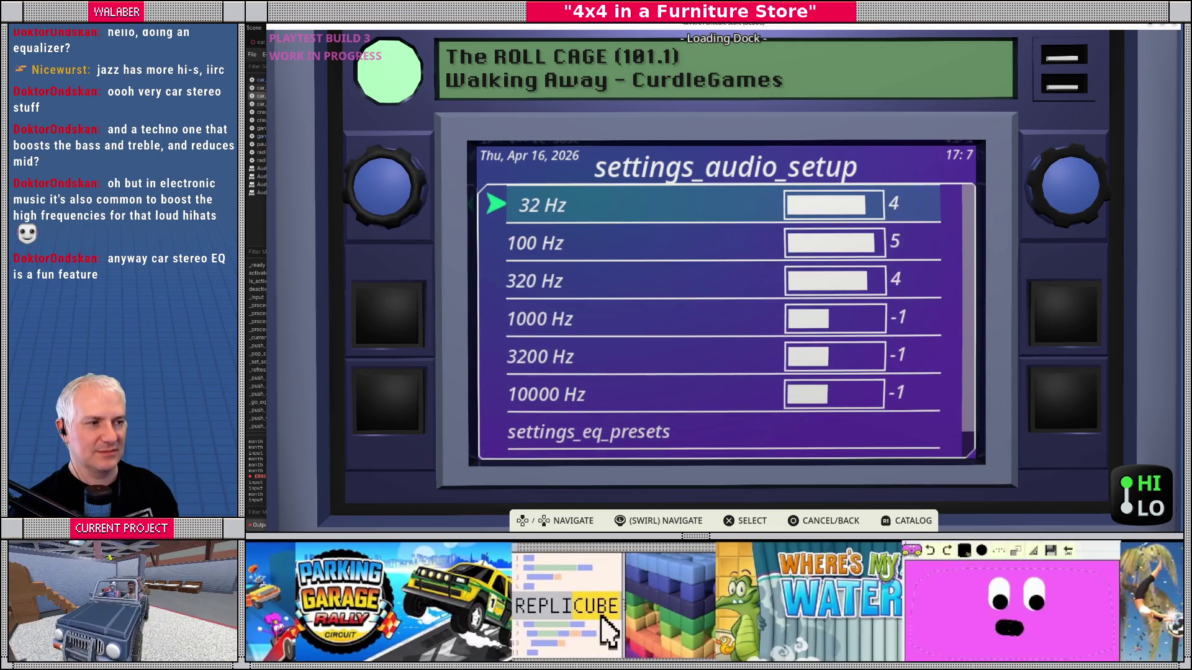
{"action": "key", "text": "Down"}
{"action": "key", "text": "Down"}
{"action": "key", "text": "Down"}
{"action": "key", "text": "Down"}
{"action": "key", "text": "Down"}
{"action": "key", "text": "Down"}
{"action": "key", "text": "Return"}
{"action": "key", "text": "Down"}
{"action": "key", "text": "Down"}
{"action": "key", "text": "Return"}
{"action": "key", "text": "Up"}
{"action": "key", "text": "Up"}
{"action": "key", "text": "Up"}
{"action": "key", "text": "Up"}
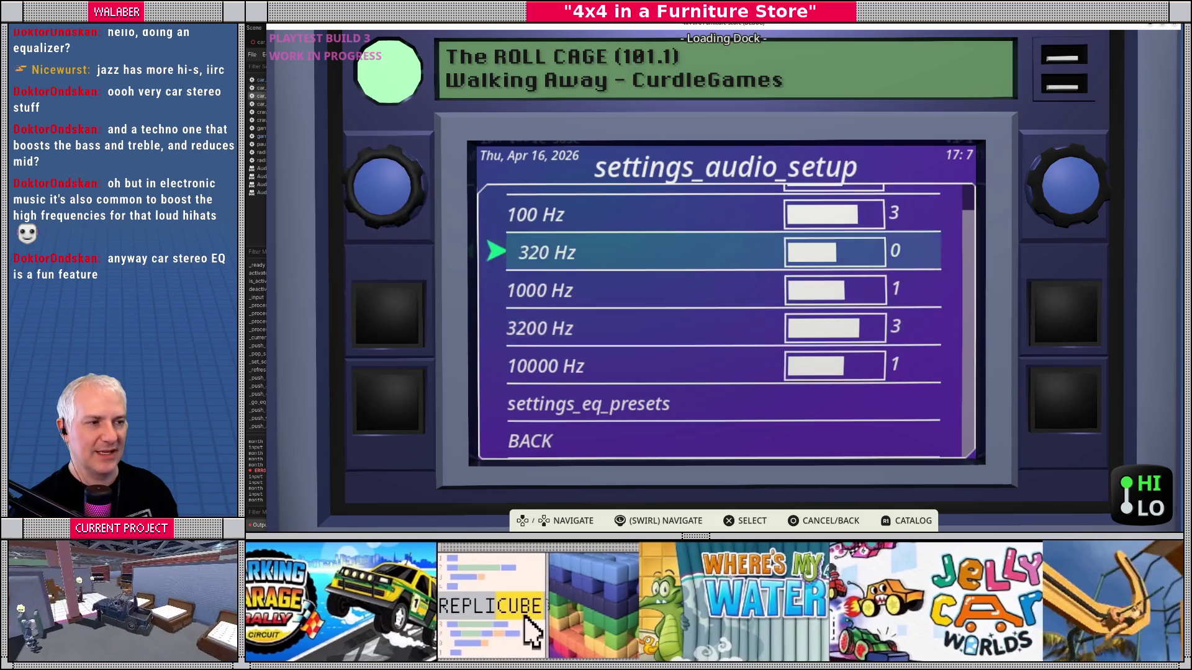
{"action": "key", "text": "Up"}
{"action": "key", "text": "Up"}
{"action": "key", "text": "Down"}
{"action": "key", "text": "Down"}
{"action": "key", "text": "Down"}
{"action": "key", "text": "Down"}
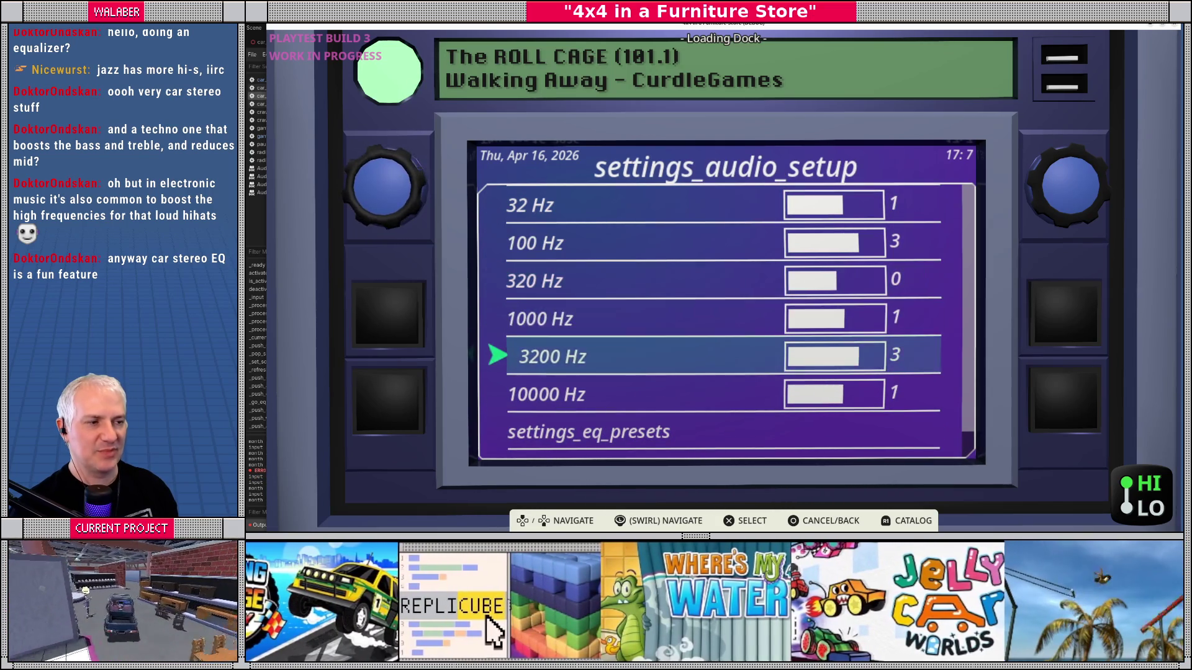
{"action": "key", "text": "Up"}
{"action": "key", "text": "Down"}
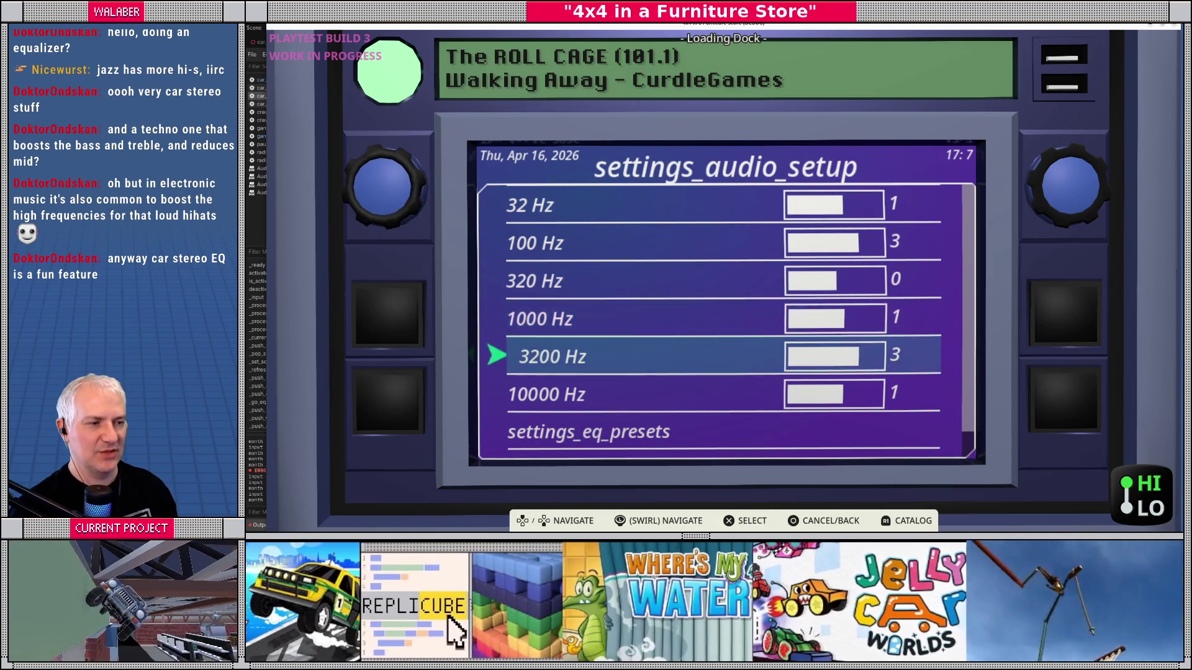
{"action": "key", "text": "Up"}
Step: Apply the jazz preset, then the flat default preset
{"action": "key", "text": "Down"}
{"action": "key", "text": "Down"}
{"action": "key", "text": "Down"}
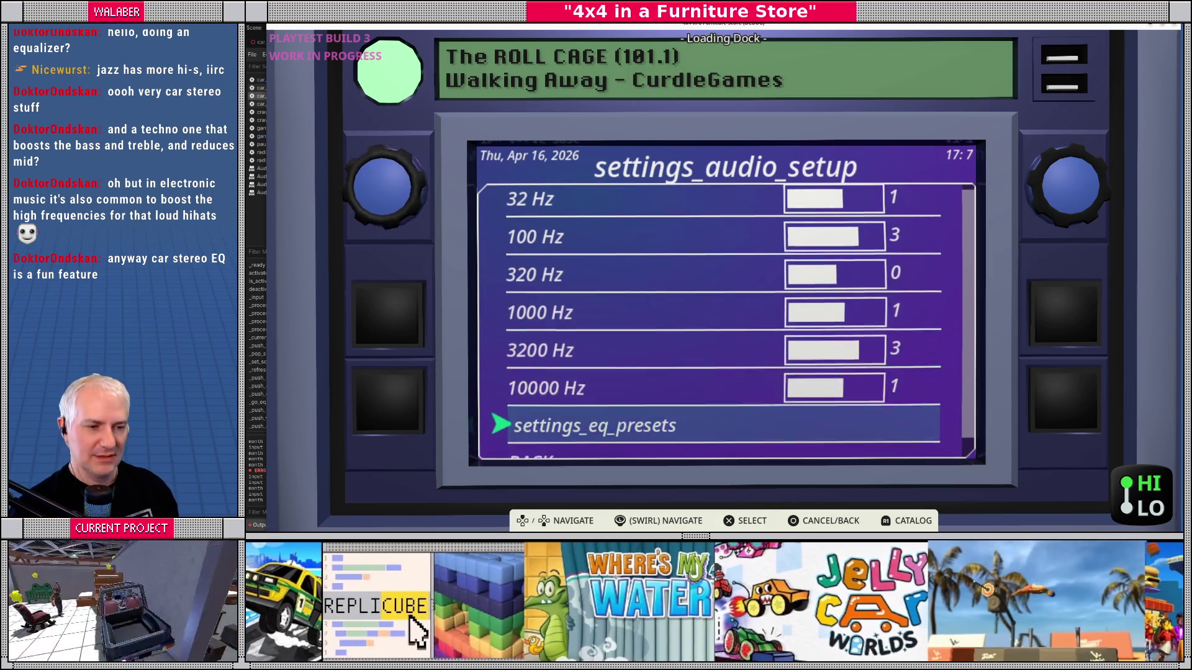
{"action": "key", "text": "Return"}
{"action": "key", "text": "Down"}
{"action": "key", "text": "Down"}
{"action": "key", "text": "Down"}
{"action": "key", "text": "Return"}
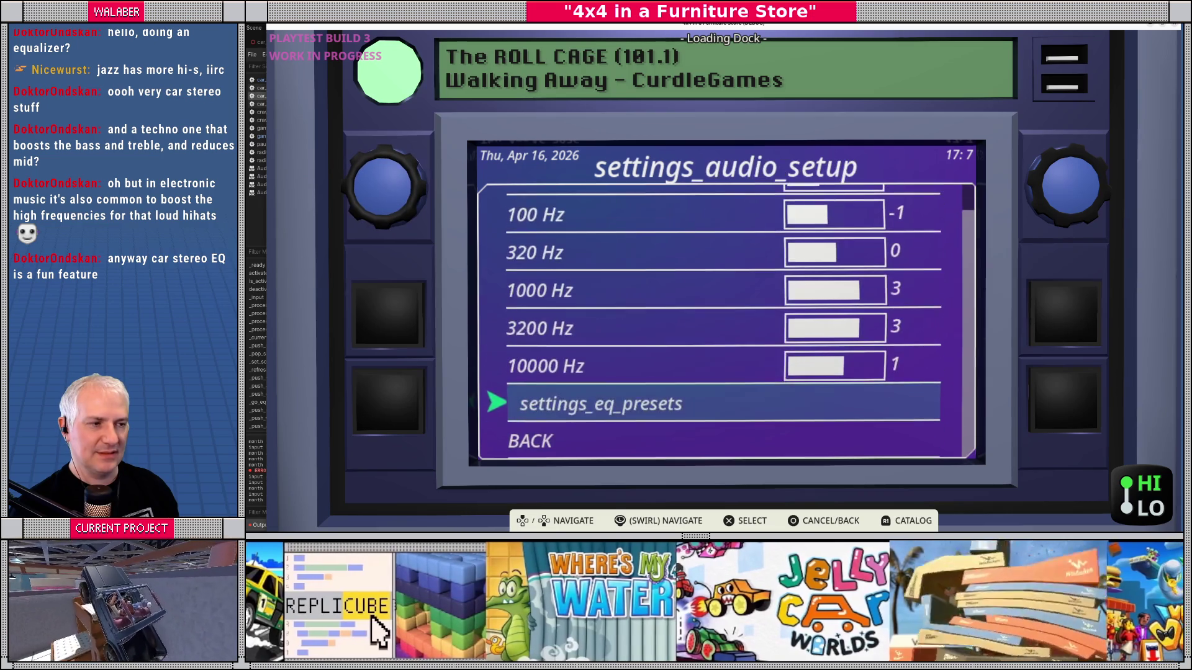
{"action": "key", "text": "Up"}
{"action": "key", "text": "Up"}
{"action": "key", "text": "Up"}
{"action": "key", "text": "Up"}
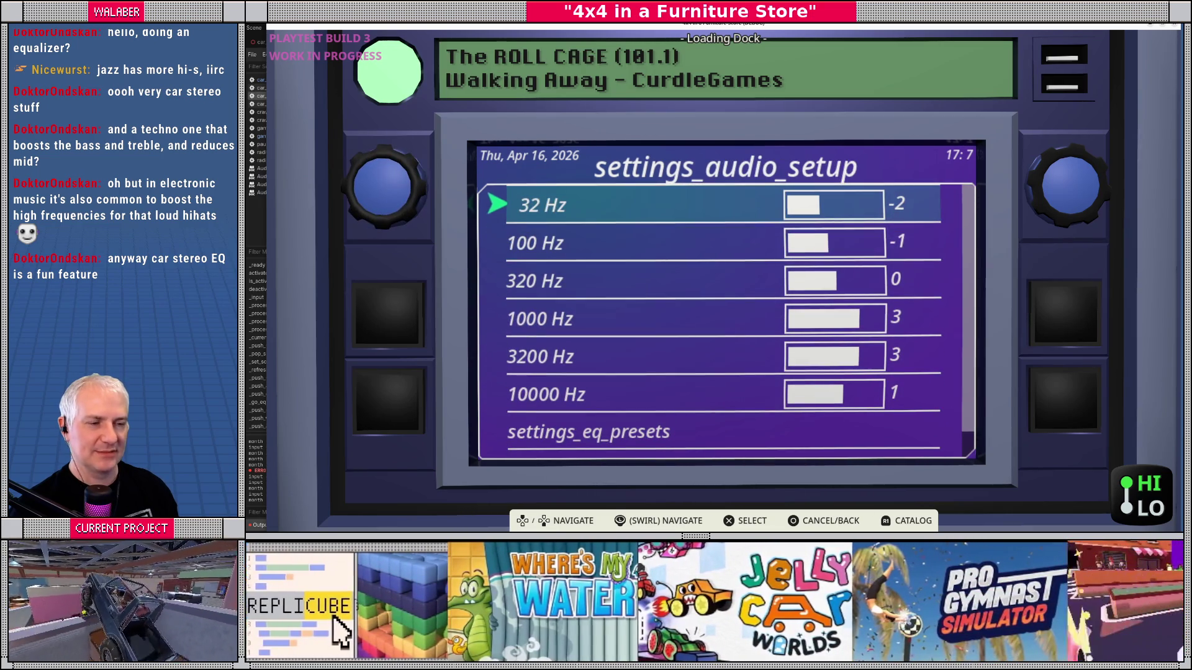
{"action": "key", "text": "Down"}
{"action": "key", "text": "Down"}
{"action": "key", "text": "Down"}
{"action": "key", "text": "Down"}
{"action": "key", "text": "Down"}
{"action": "key", "text": "Down"}
{"action": "key", "text": "Return"}
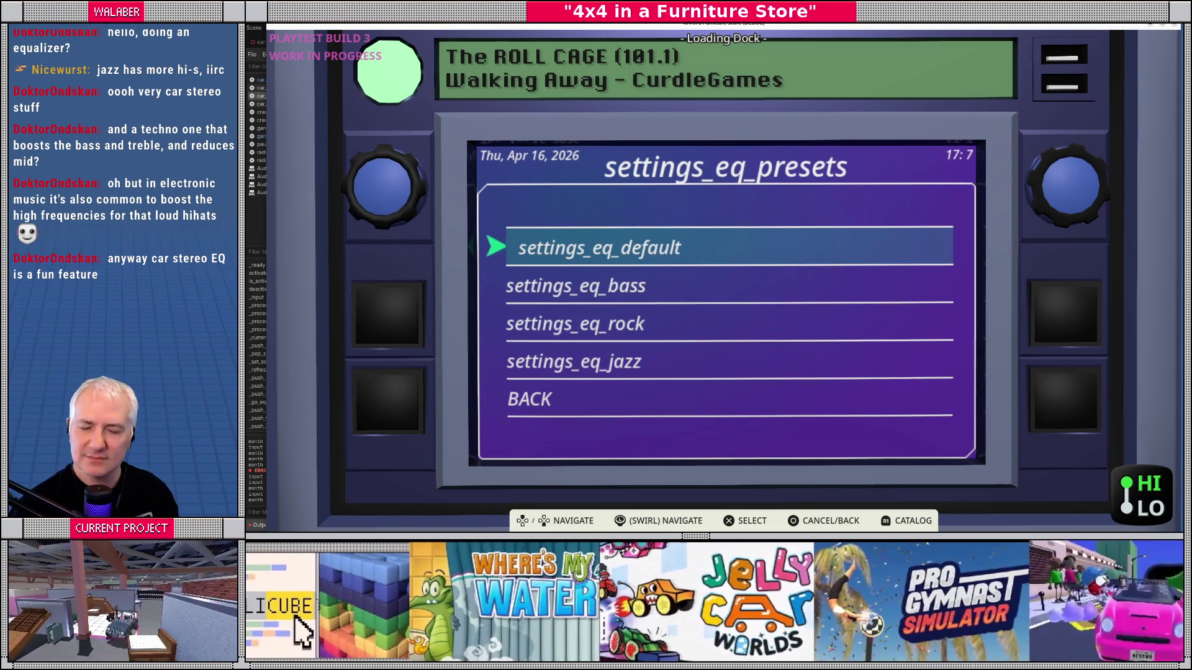
{"action": "key", "text": "Return"}
Step: Reapply the bass and rock presets and browse the band list
{"action": "key", "text": "Return"}
{"action": "key", "text": "Down"}
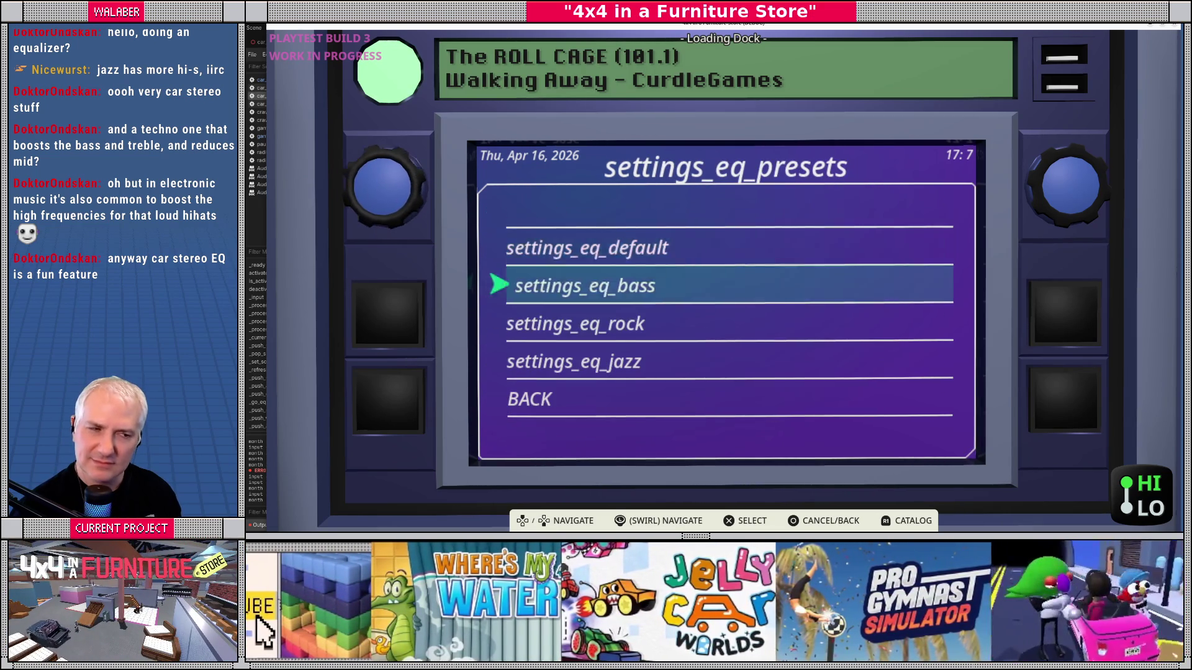
{"action": "key", "text": "Return"}
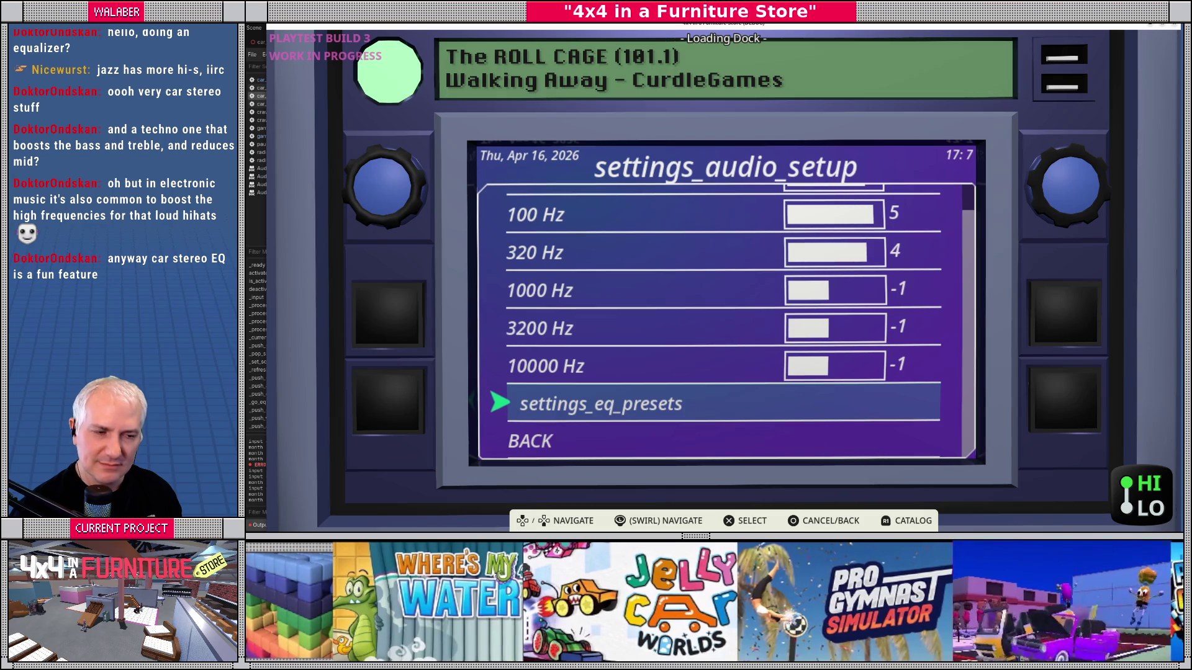
{"action": "key", "text": "Return"}
{"action": "key", "text": "Down"}
{"action": "key", "text": "Down"}
{"action": "key", "text": "Return"}
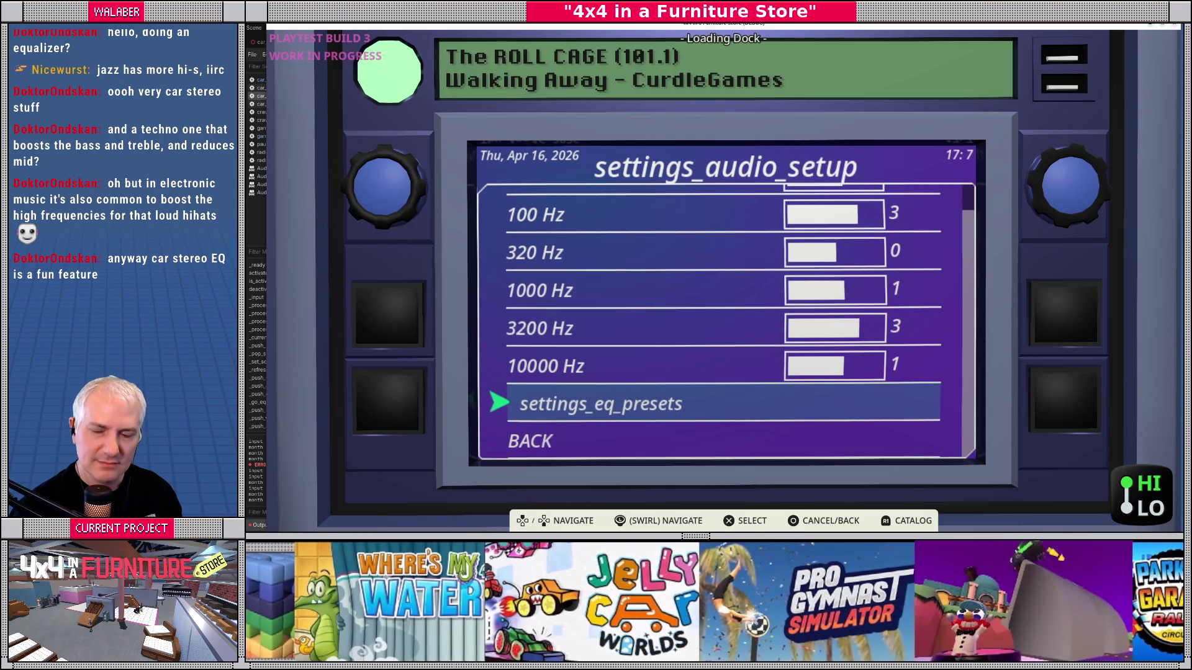
{"action": "key", "text": "Return"}
{"action": "key", "text": "Down"}
{"action": "key", "text": "Down"}
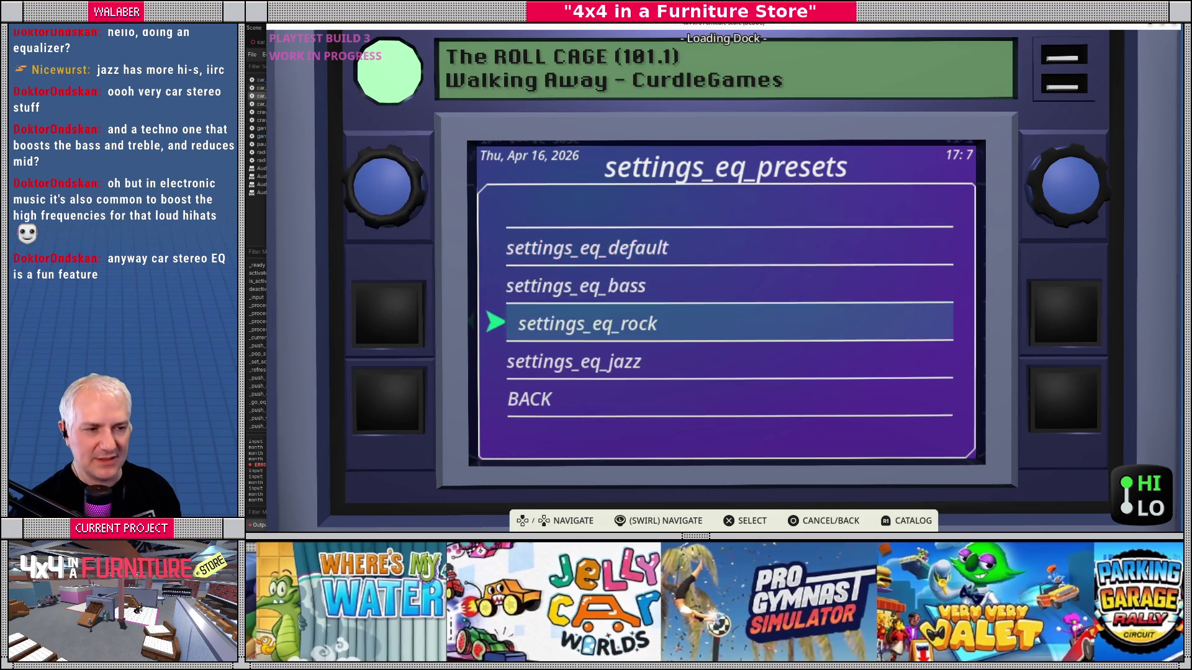
{"action": "key", "text": "Return"}
{"action": "key", "text": "Up"}
{"action": "key", "text": "Up"}
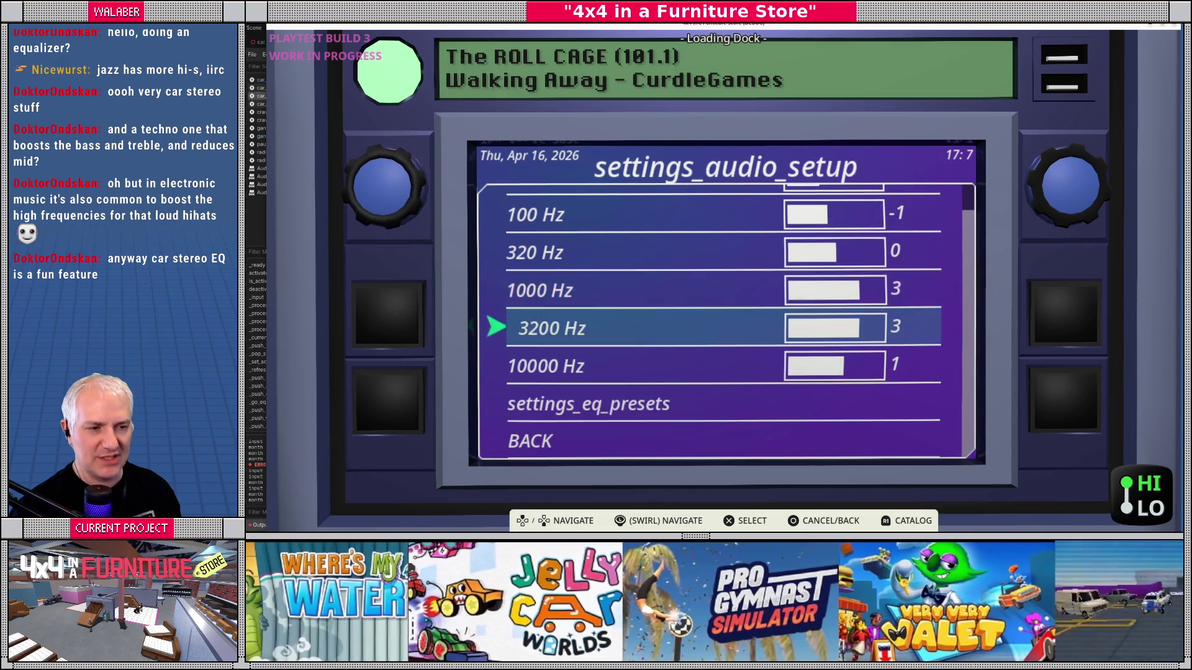
{"action": "key", "text": "Up"}
{"action": "key", "text": "Up"}
{"action": "key", "text": "Up"}
{"action": "key", "text": "Up"}
{"action": "key", "text": "Down"}
{"action": "key", "text": "Down"}
{"action": "key", "text": "Down"}
{"action": "key", "text": "Down"}
{"action": "key", "text": "Down"}
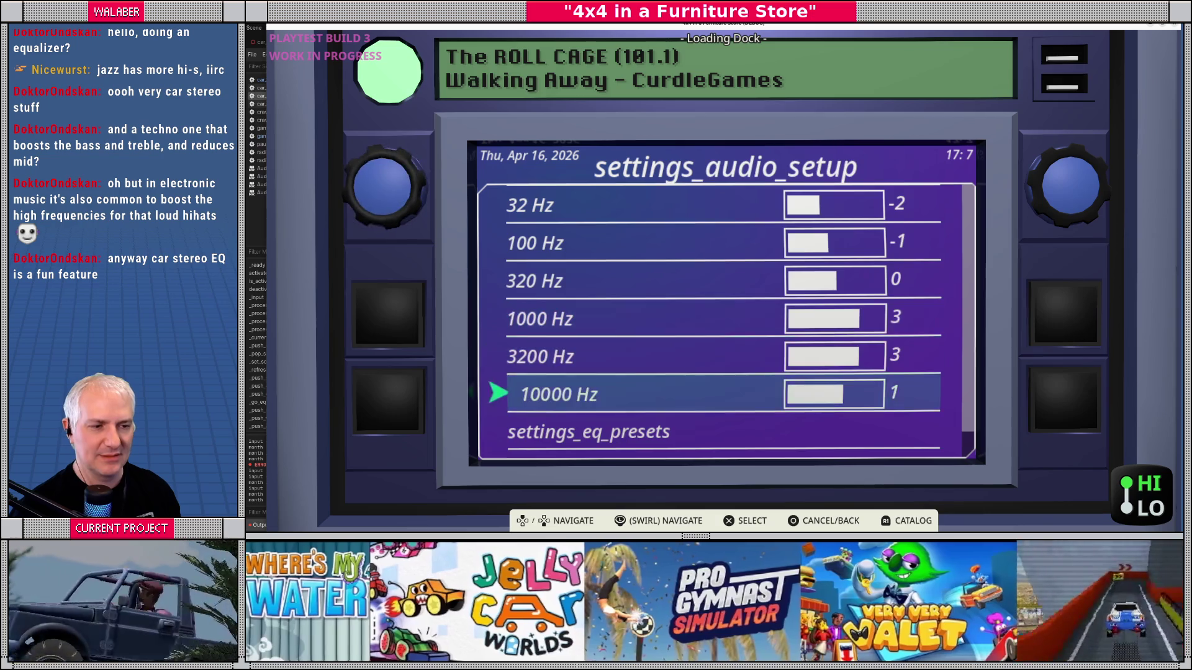
{"action": "key", "text": "Return"}
{"action": "key", "text": "Up"}
{"action": "key", "text": "Return"}
{"action": "key", "text": "Up"}
{"action": "key", "text": "Up"}
{"action": "key", "text": "Up"}
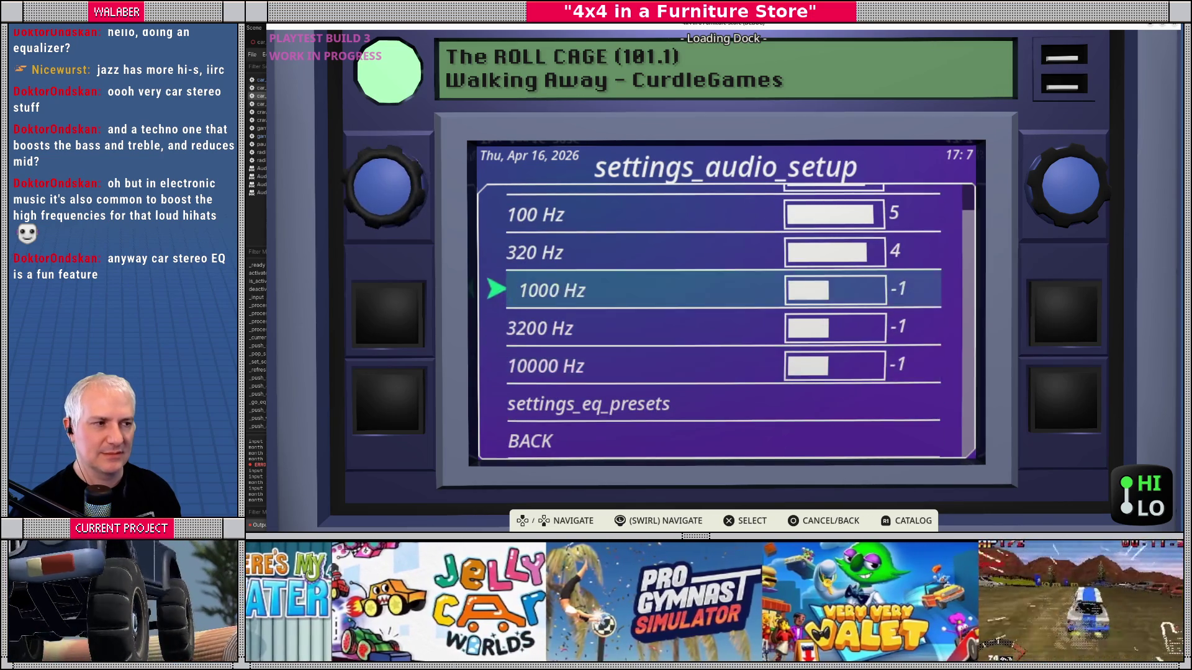
{"action": "key", "text": "Up"}
{"action": "key", "text": "Up"}
{"action": "key", "text": "Up"}
{"action": "key", "text": "Down"}
Step: Lower the 1000 Hz band to -2, 3200 Hz to -3, and reduce 10000 Hz
{"action": "key", "text": "Down"}
{"action": "key", "text": "Down"}
{"action": "key", "text": "Return"}
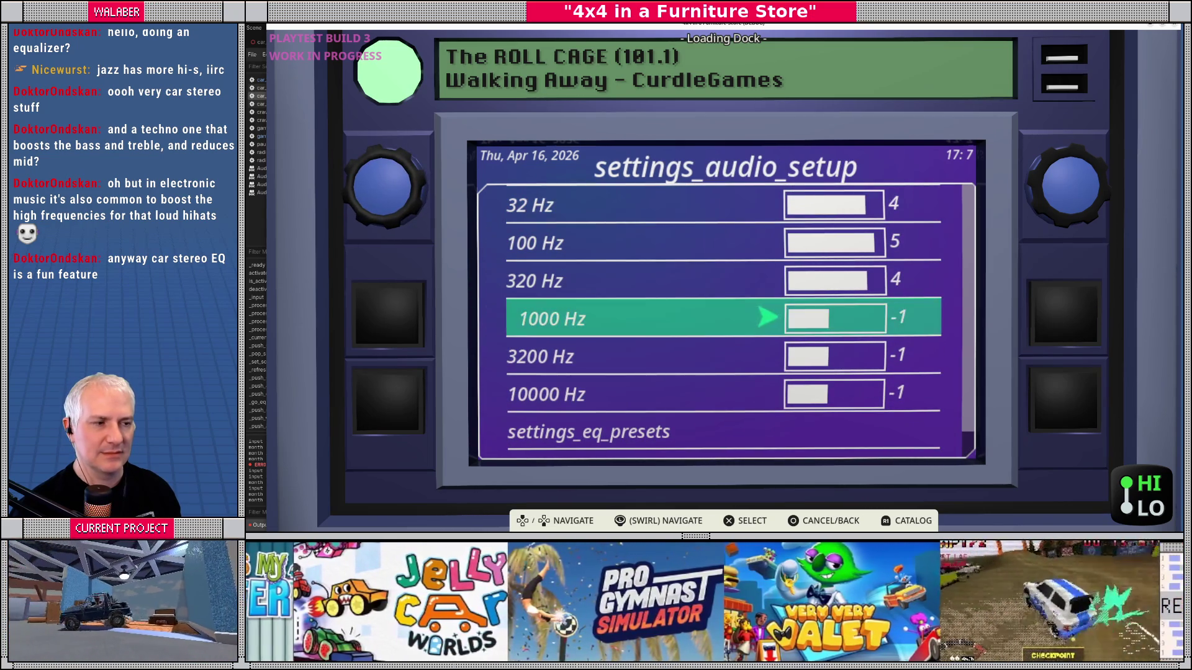
{"action": "key", "text": "Left"}
{"action": "key", "text": "Return"}
{"action": "key", "text": "Down"}
{"action": "key", "text": "Return"}
{"action": "key", "text": "Left"}
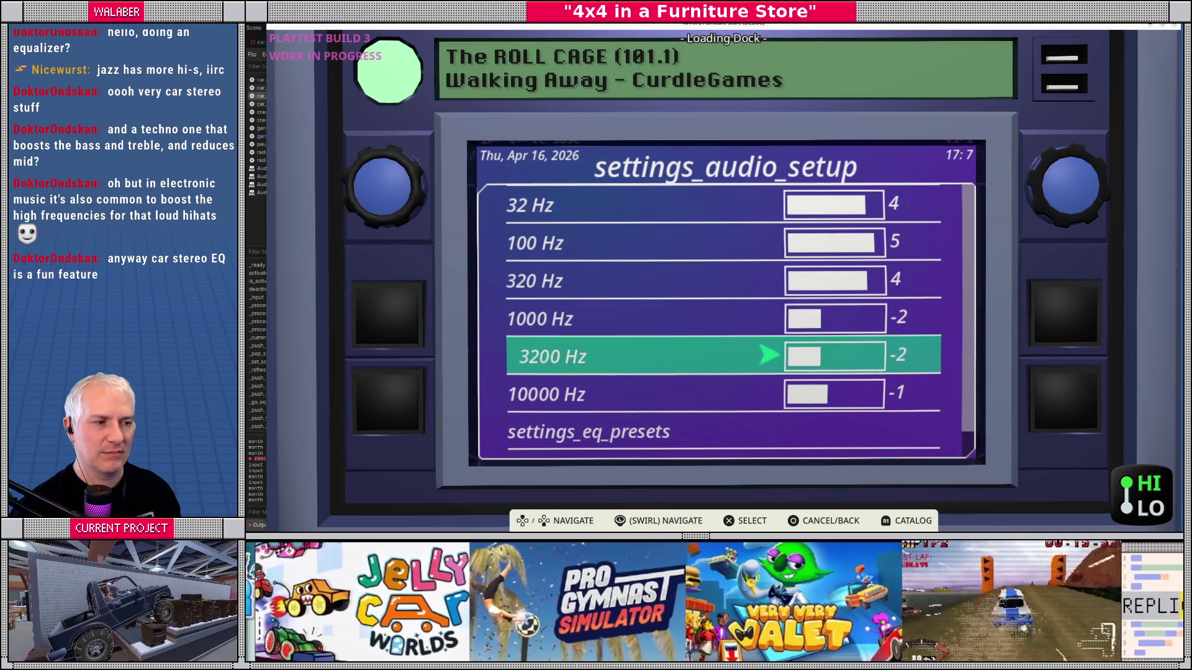
{"action": "key", "text": "Left"}
{"action": "key", "text": "Return"}
{"action": "key", "text": "Down"}
{"action": "key", "text": "Return"}
{"action": "key", "text": "Left"}
Step: Settle 1000 Hz and 3200 Hz at -3 and 10000 Hz at -5, then stop the game
{"action": "key", "text": "Left"}
{"action": "key", "text": "Left"}
{"action": "key", "text": "Left"}
{"action": "key", "text": "Return"}
{"action": "key", "text": "Up"}
{"action": "key", "text": "Return"}
{"action": "key", "text": "Right"}
{"action": "key", "text": "Left"}
{"action": "key", "text": "Return"}
{"action": "key", "text": "Up"}
{"action": "key", "text": "Return"}
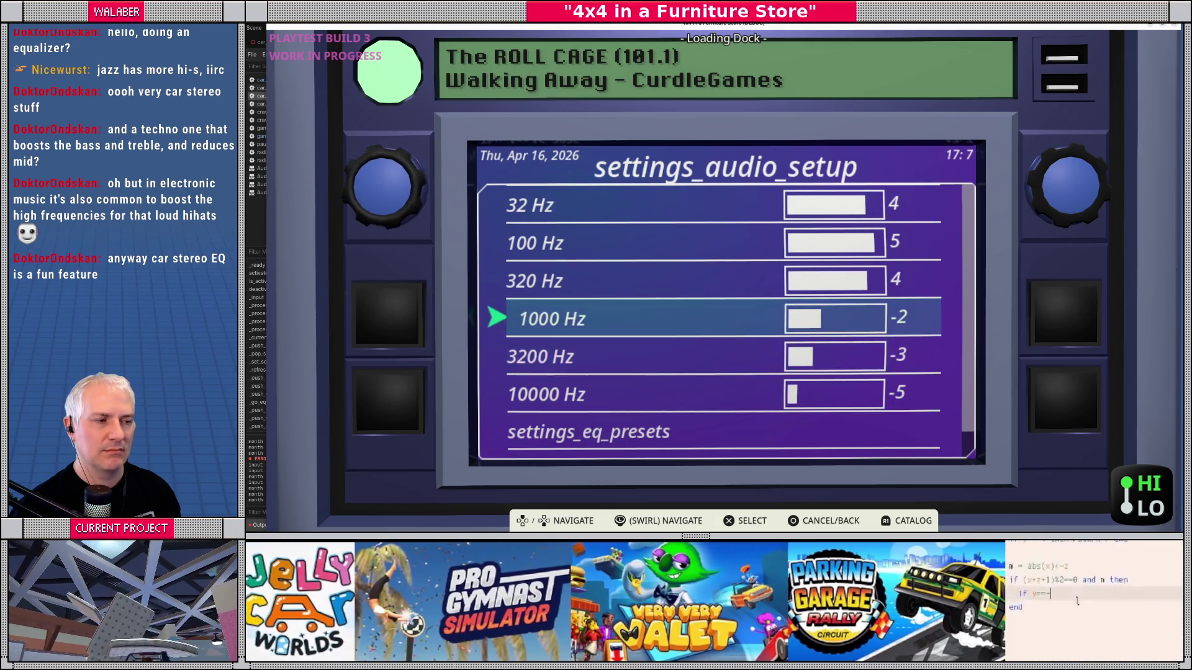
{"action": "key", "text": "Left"}
{"action": "key", "text": "Return"}
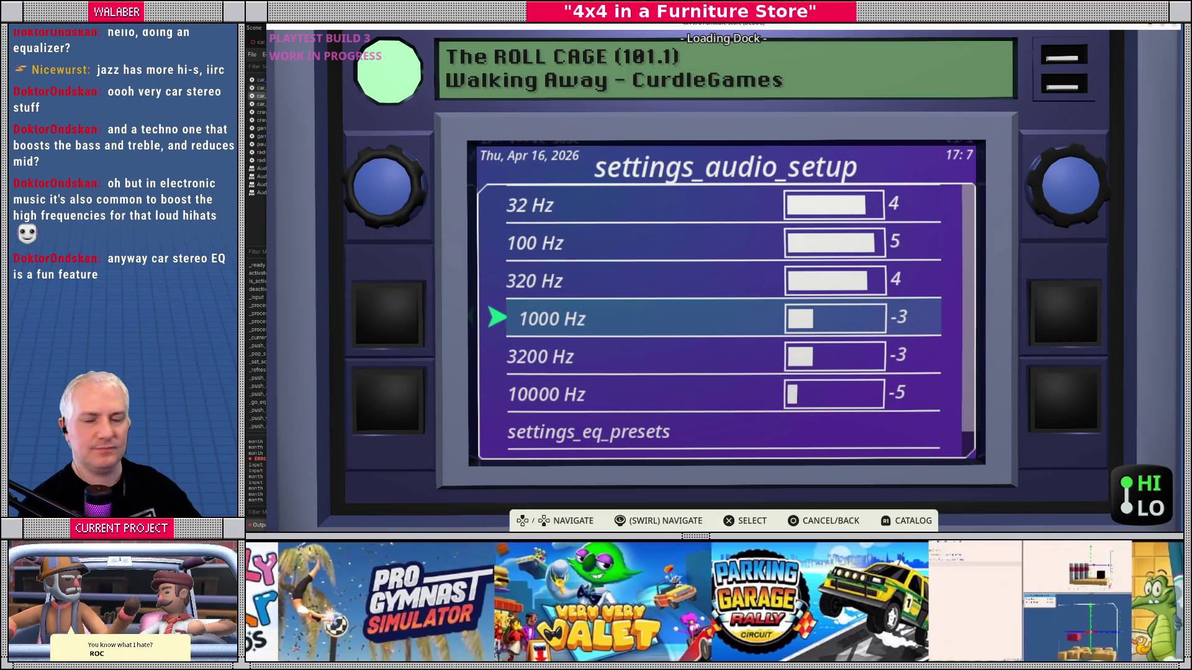
{"action": "key", "text": "F8"}
{"action": "scroll", "coordinate": [926, 125], "scroll_direction": "up", "scroll_amount": 20}
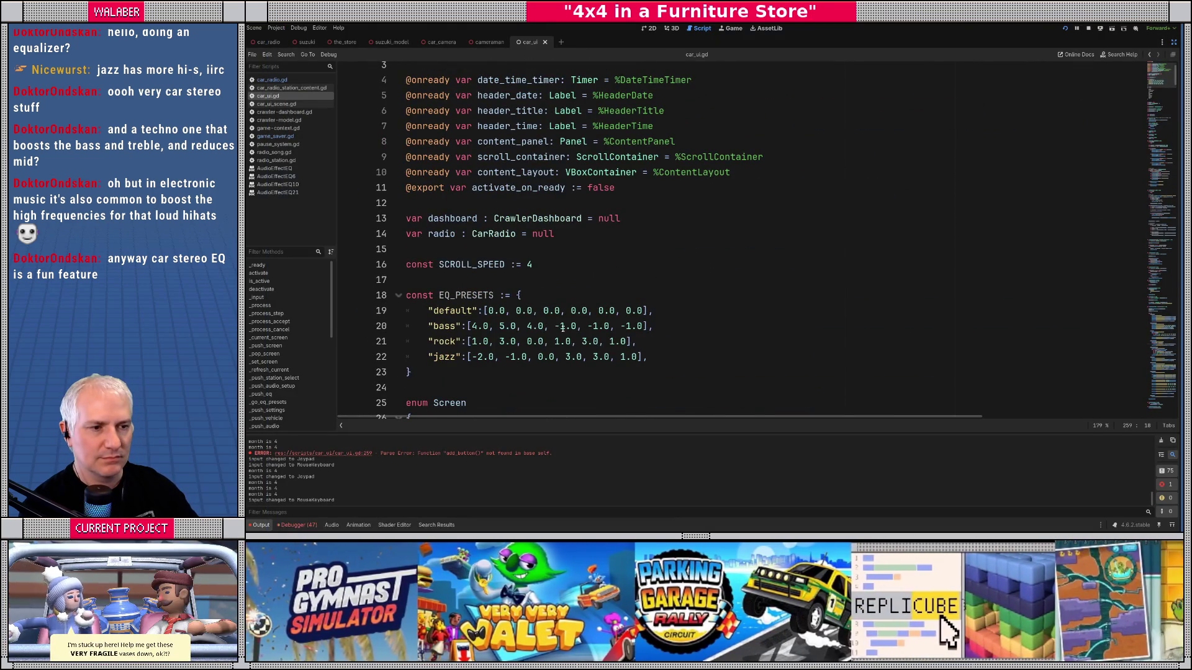
Step: Change the bass preset's last value to -4
{"action": "left_click", "coordinate": [562, 327]}
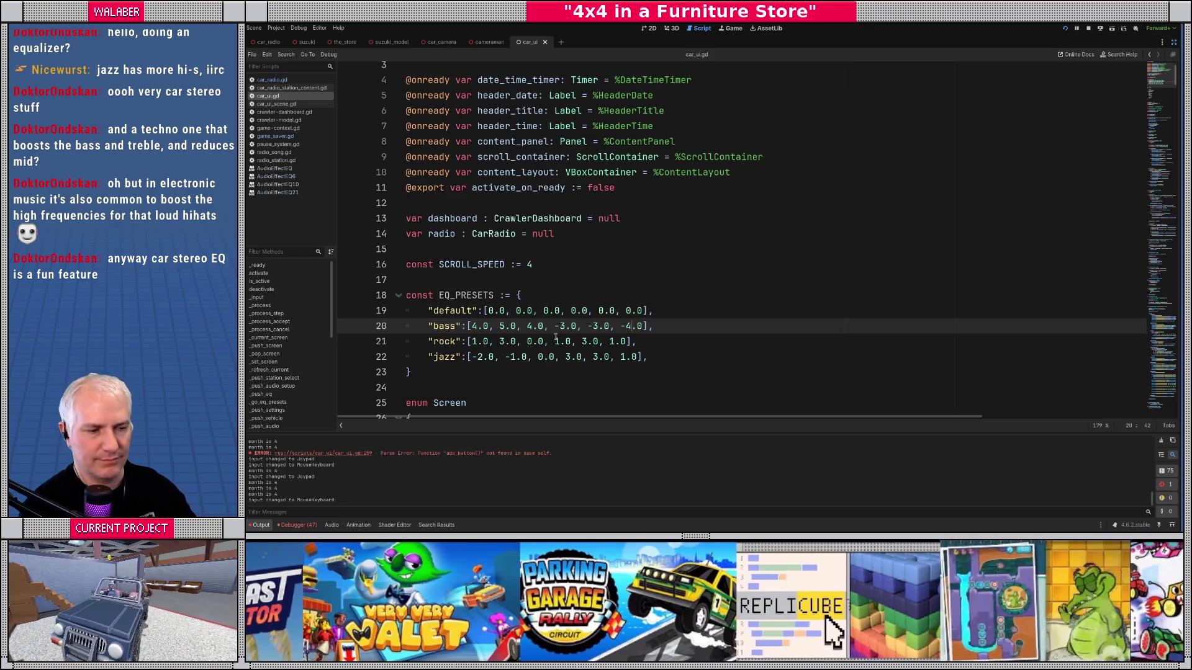
{"action": "key", "text": "BackSpace"}
{"action": "type", "text": "4"}
Step: Rework the rock preset to 3.0, 5.0, -2.0, 0.0, 4.0 and run the game
{"action": "left_click", "coordinate": [470, 342]}
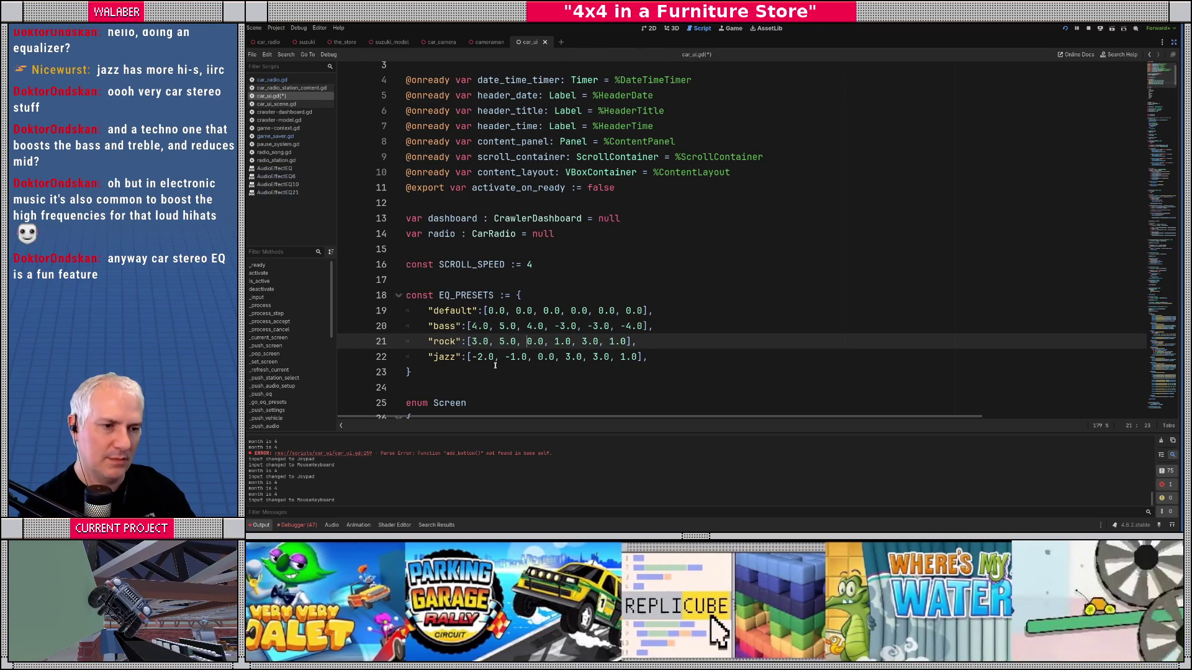
{"action": "type", "text": "-2"}
{"action": "key", "text": "Delete"}
{"action": "key", "text": "Right"}
{"action": "key", "text": "shift+Right"}
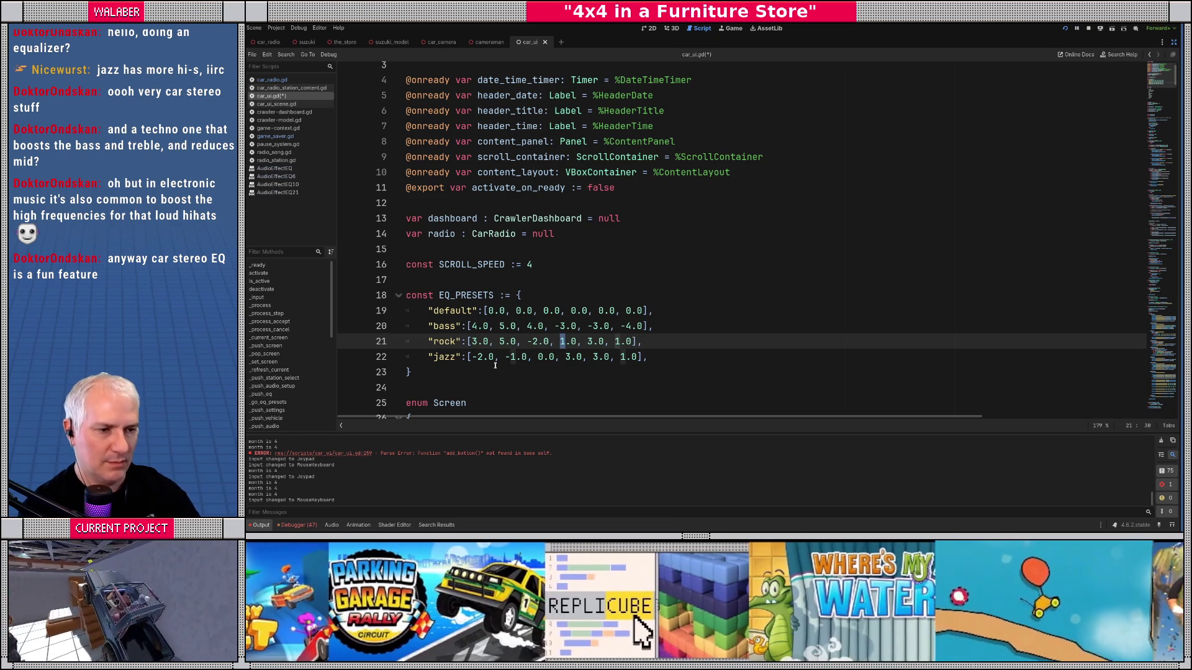
{"action": "type", "text": "0"}
{"action": "key", "text": "shift+Right"}
{"action": "type", "text": "4"}
{"action": "key", "text": "F5"}
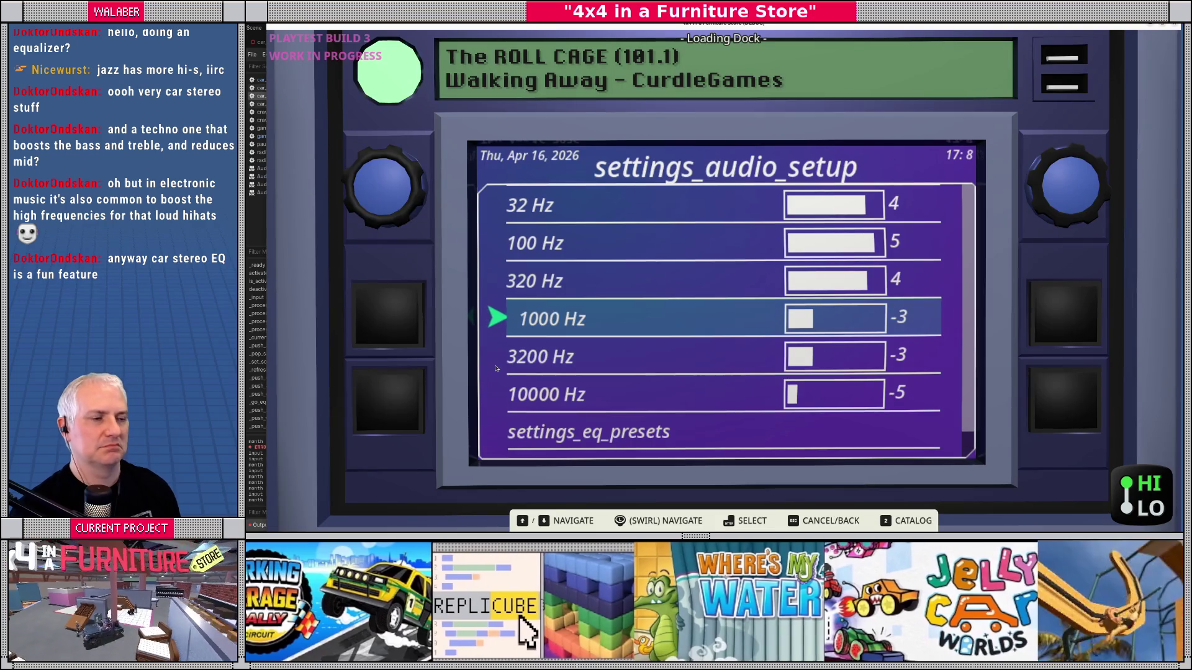
Step: Apply the revised rock preset, then jazz, and stop the game with F8
{"action": "key", "text": "Down"}
{"action": "key", "text": "Down"}
{"action": "key", "text": "Down"}
{"action": "key", "text": "Return"}
{"action": "key", "text": "Down"}
{"action": "key", "text": "Return"}
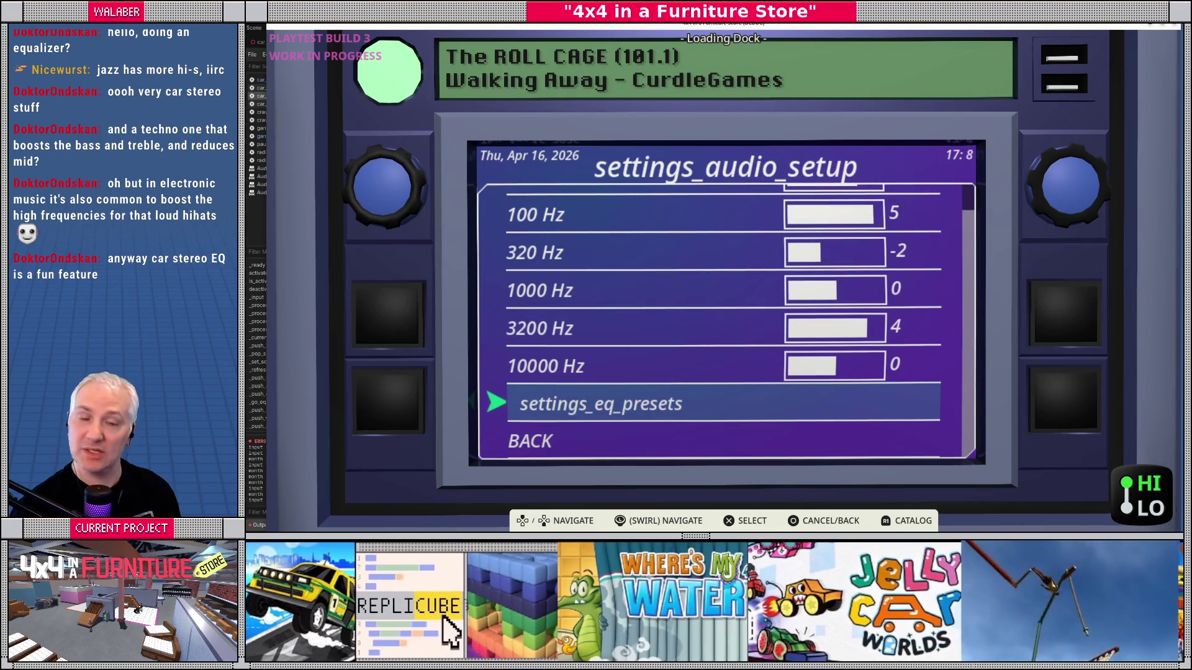
{"action": "key", "text": "Return"}
{"action": "key", "text": "Down"}
{"action": "key", "text": "Return"}
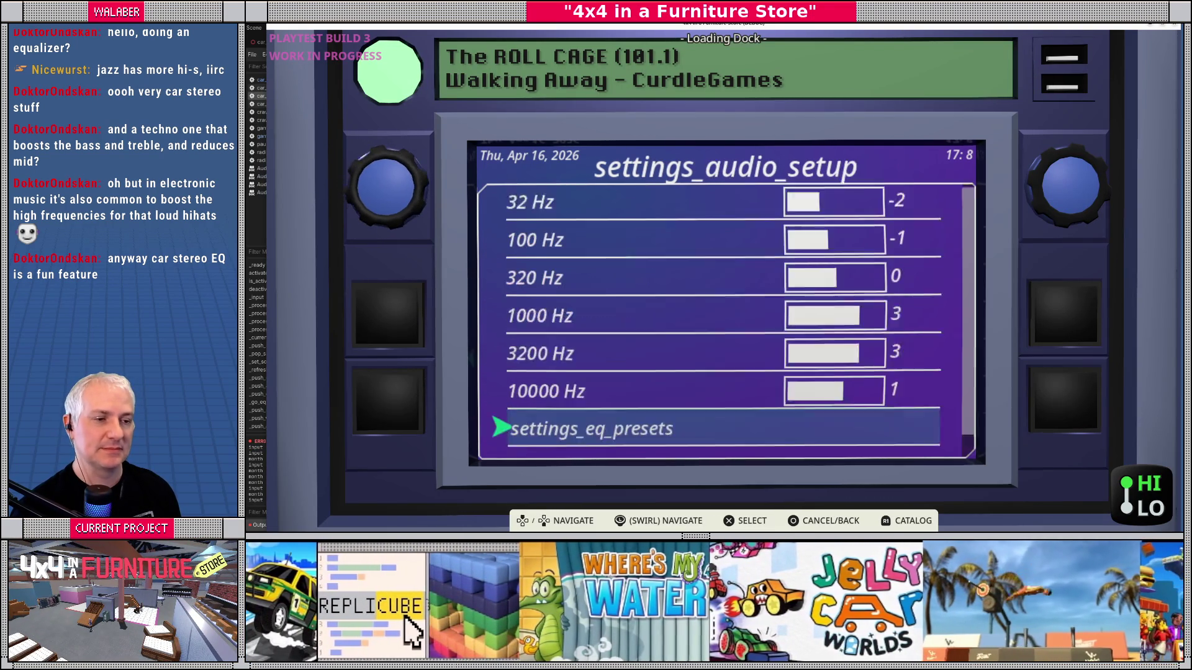
{"action": "key", "text": "F8"}
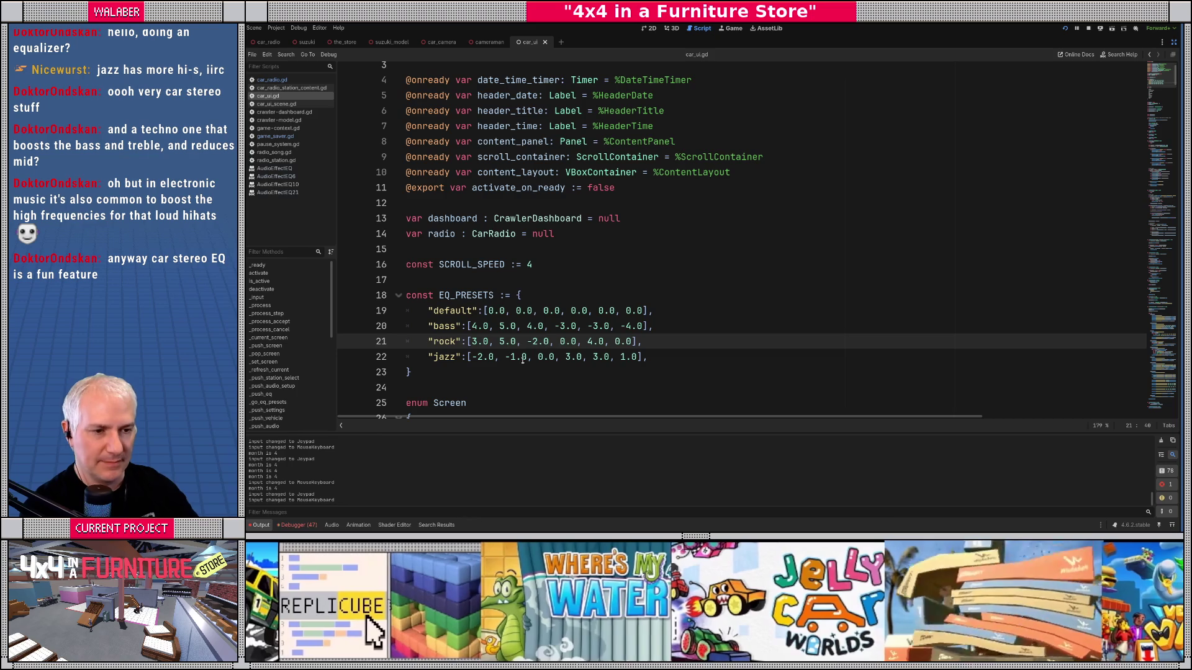
Step: Change the jazz preset values to -4.0, -3.0, 0.0, 5.0, 5.0, 1.0 and run the game with F5
{"action": "left_click", "coordinate": [477, 357]}
{"action": "key", "text": "Delete"}
{"action": "key", "text": "Delete"}
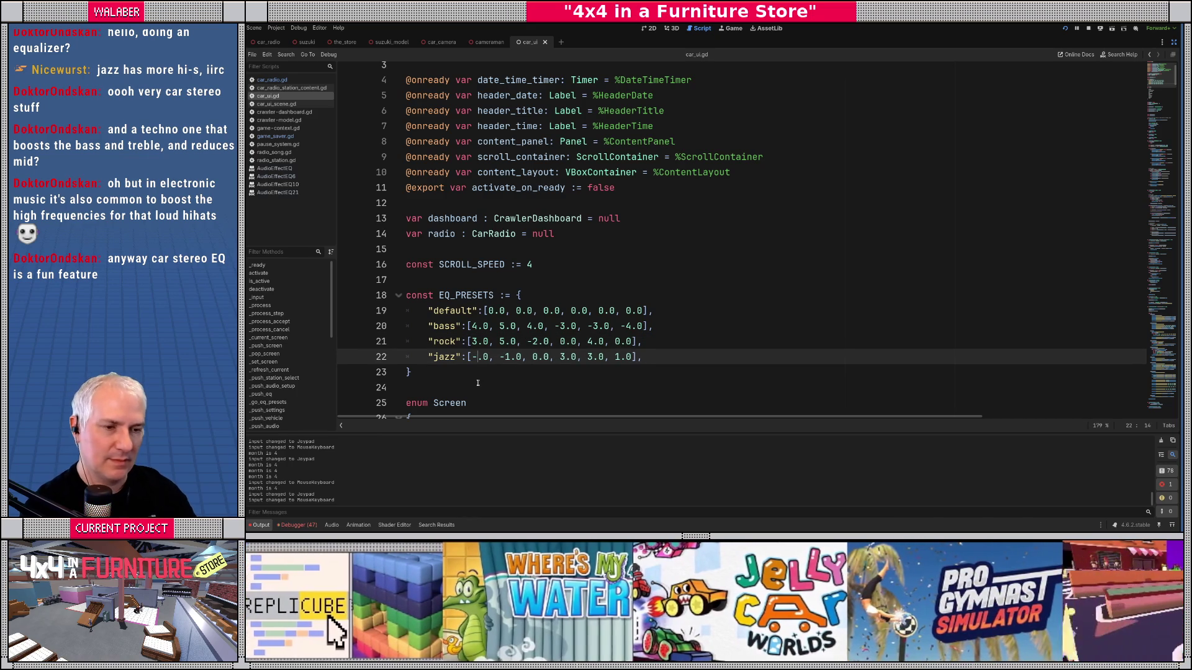
{"action": "type", "text": "4.0,"}
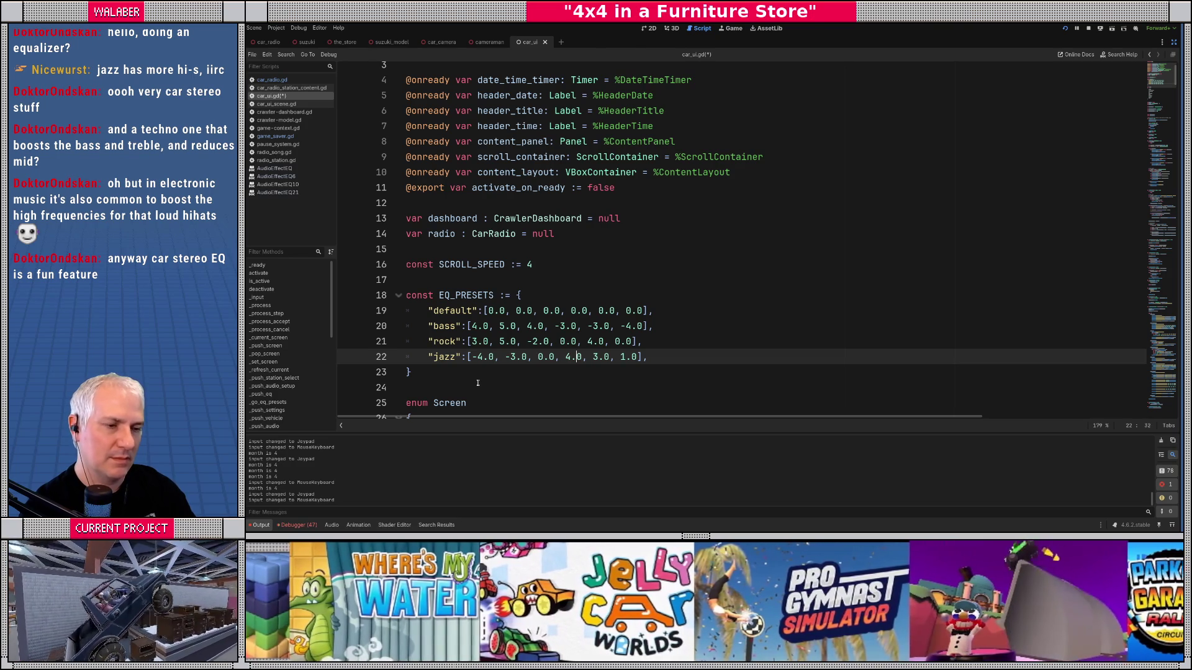
{"action": "key", "text": "Right"}
{"action": "key", "text": "Delete"}
{"action": "type", "text": "5"}
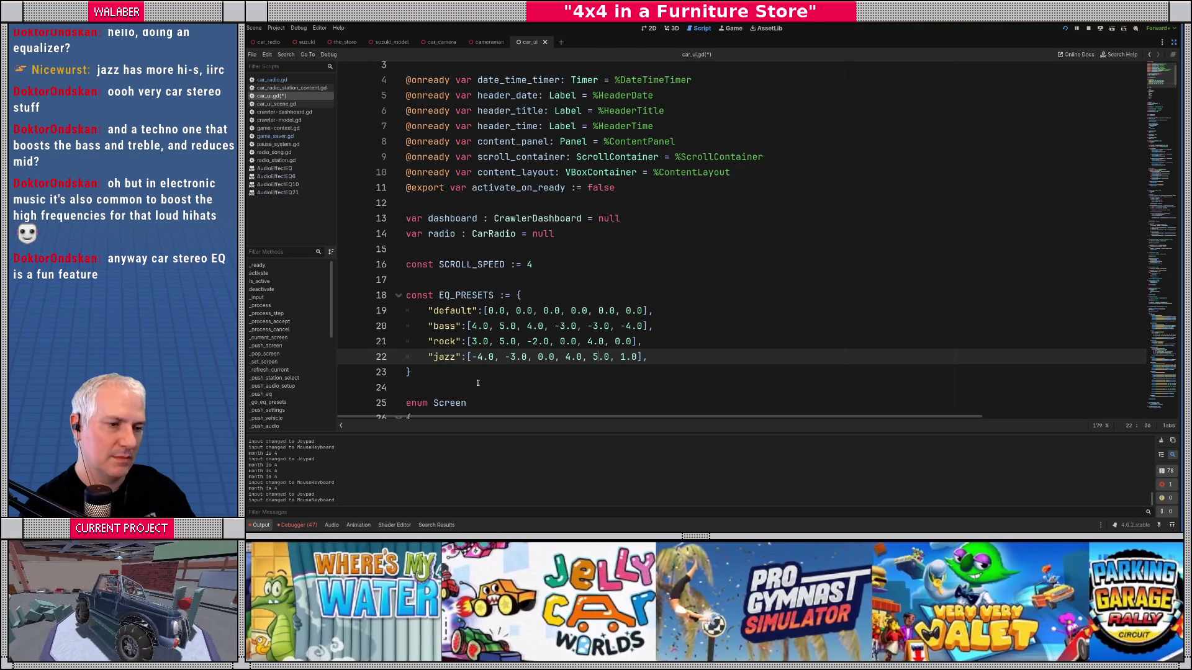
{"action": "key", "text": "shift+Right"}
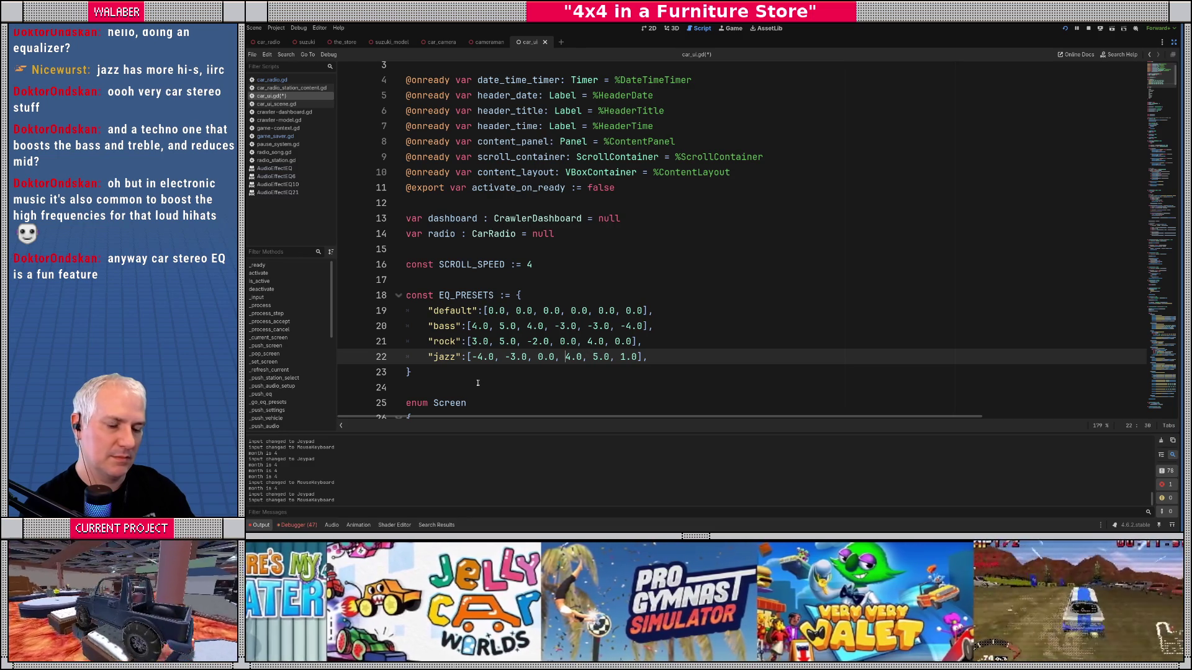
{"action": "key", "text": "Delete"}
{"action": "type", "text": "5"}
{"action": "key", "text": "Right"}
{"action": "key", "text": "Right"}
{"action": "key", "text": "Right"}
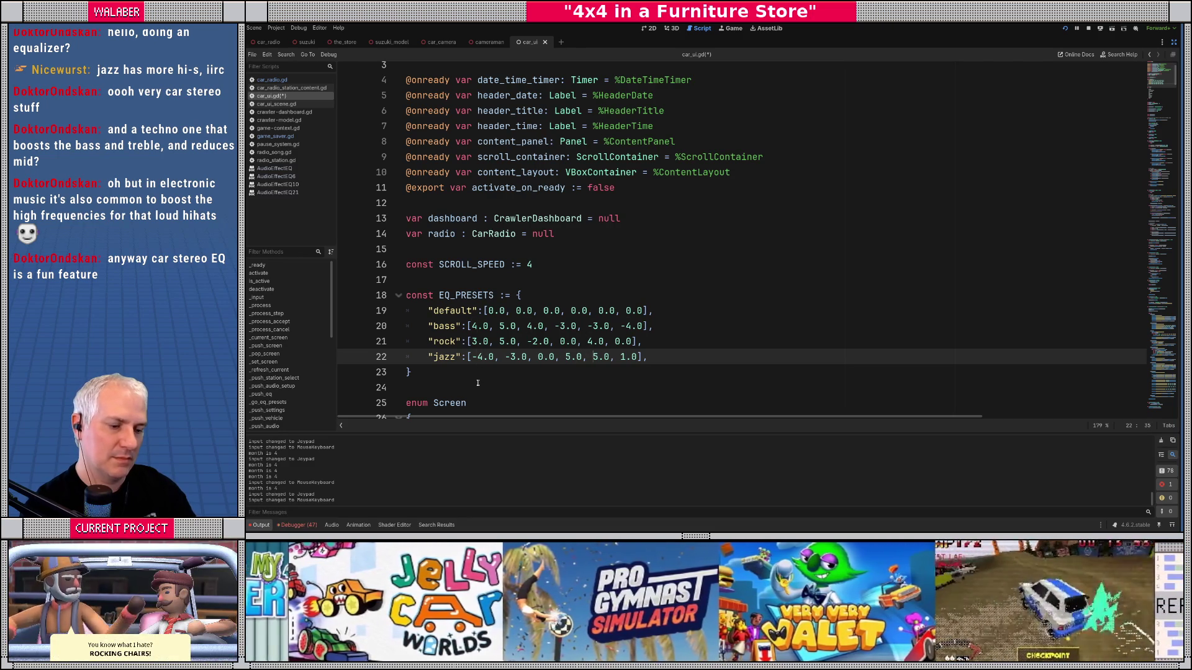
{"action": "key", "text": "F5"}
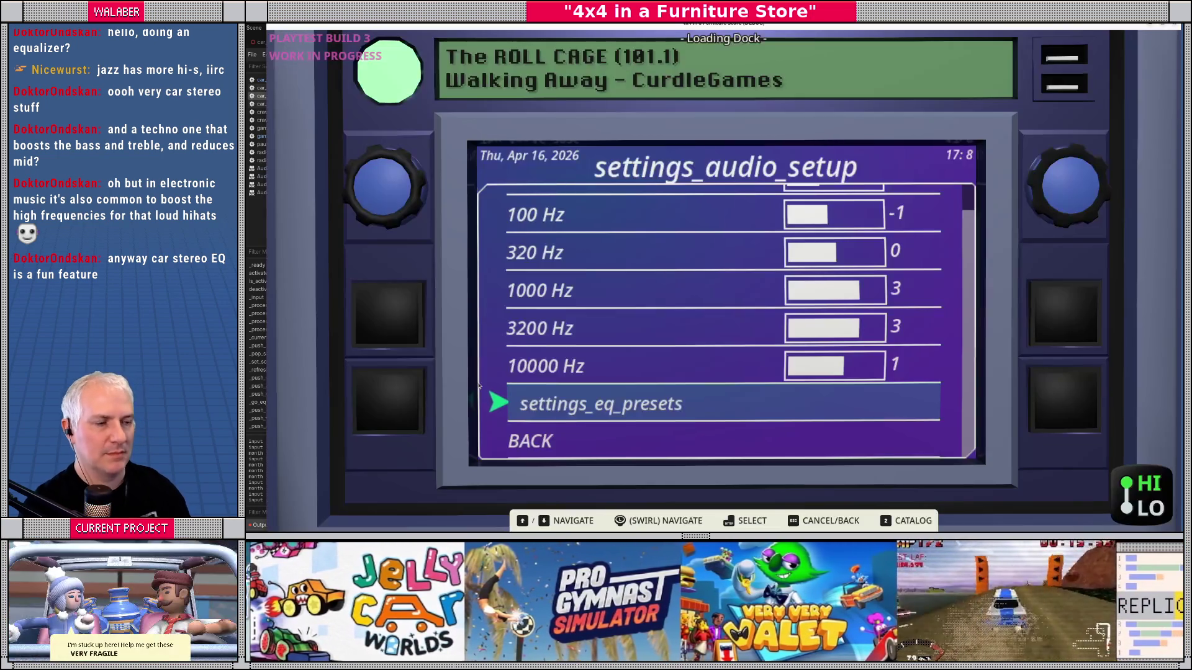
Step: Apply the bass EQ preset, then the default preset, leaving every band at 0
{"action": "key", "text": "Down"}
{"action": "key", "text": "Return"}
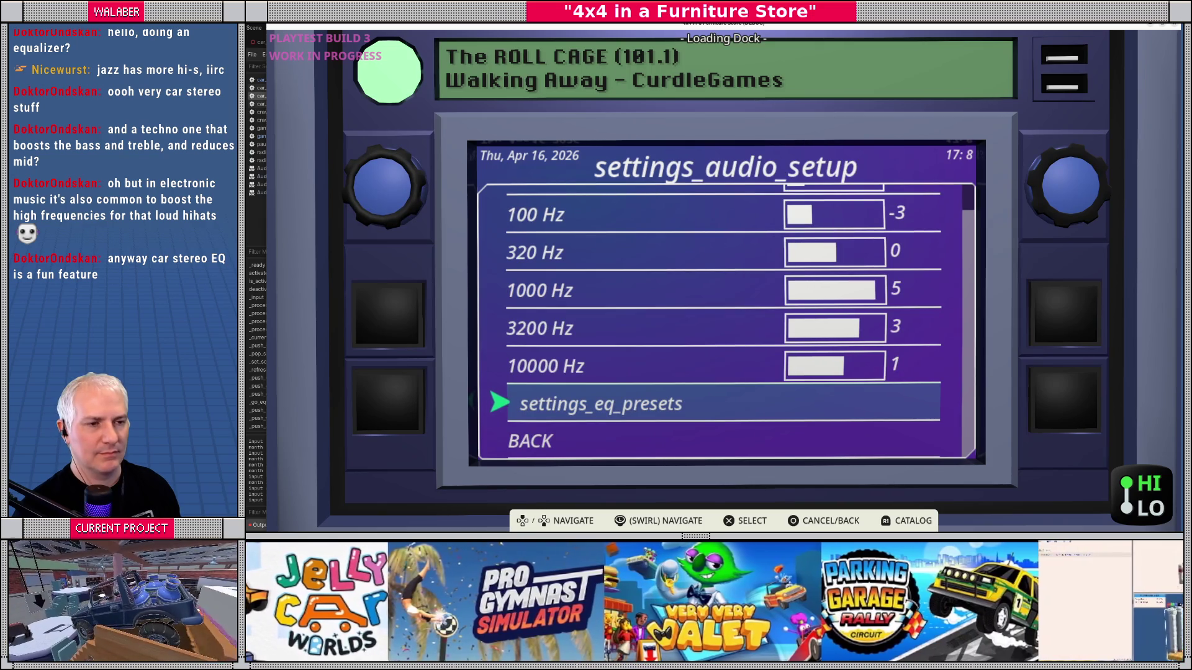
{"action": "key", "text": "Return"}
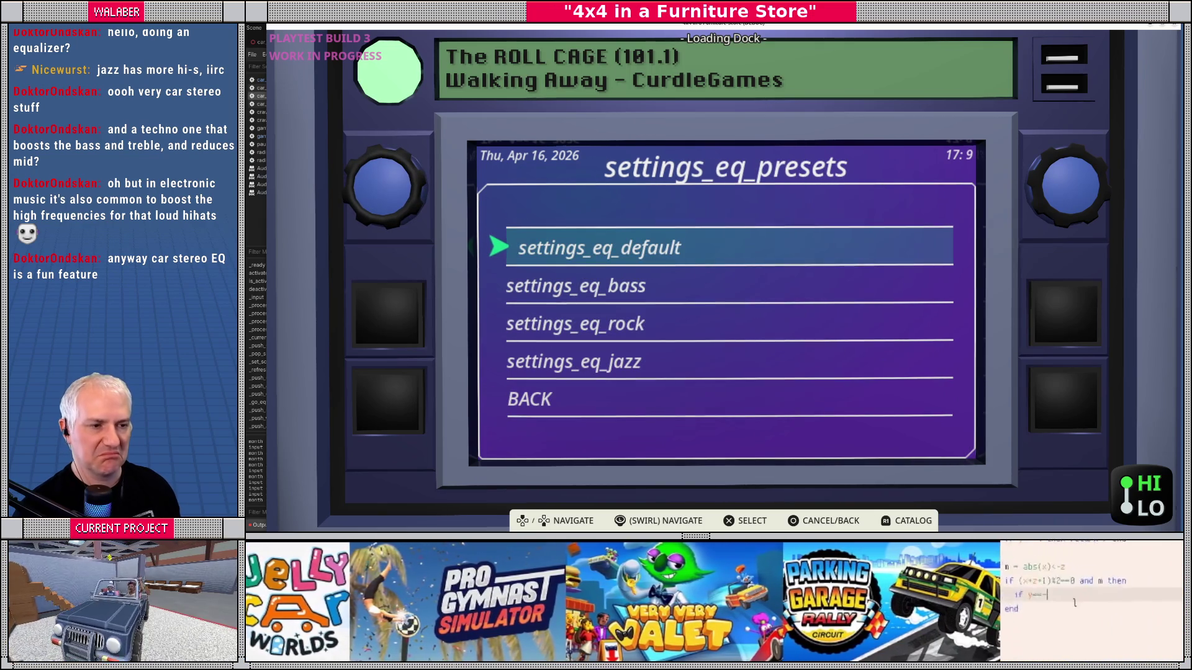
{"action": "key", "text": "Return"}
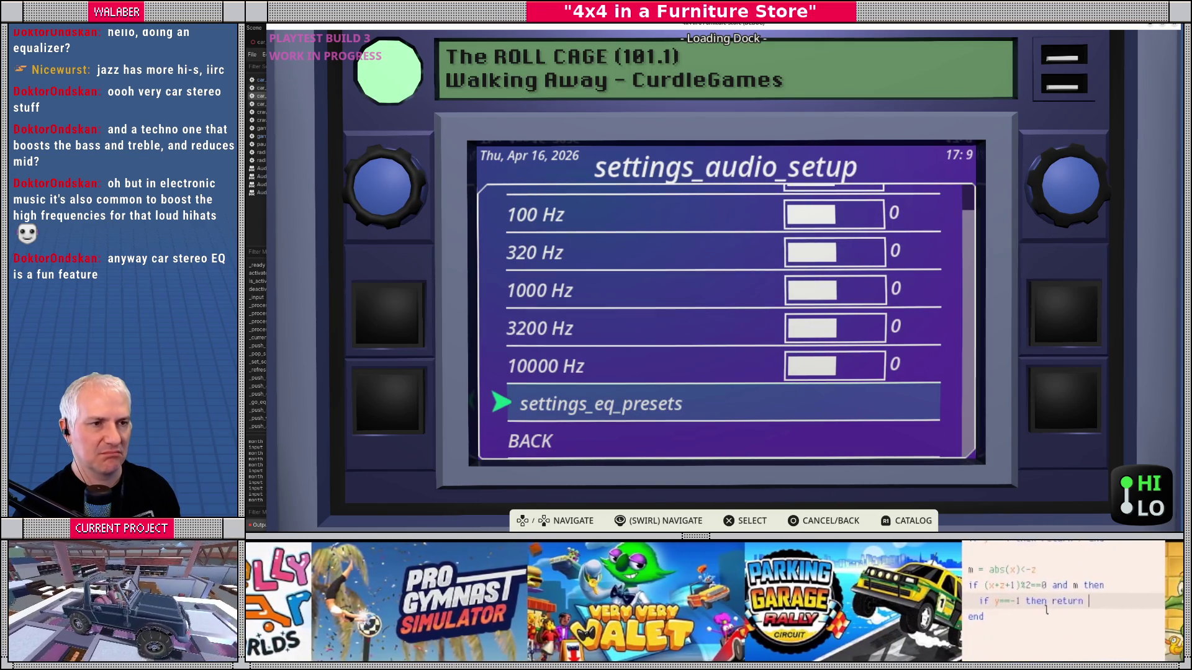
{"action": "key", "text": "Escape"}
Step: Back out to the radio settings menu and browse the station list from The Dusty Piano
{"action": "key", "text": "Up"}
{"action": "key", "text": "Escape"}
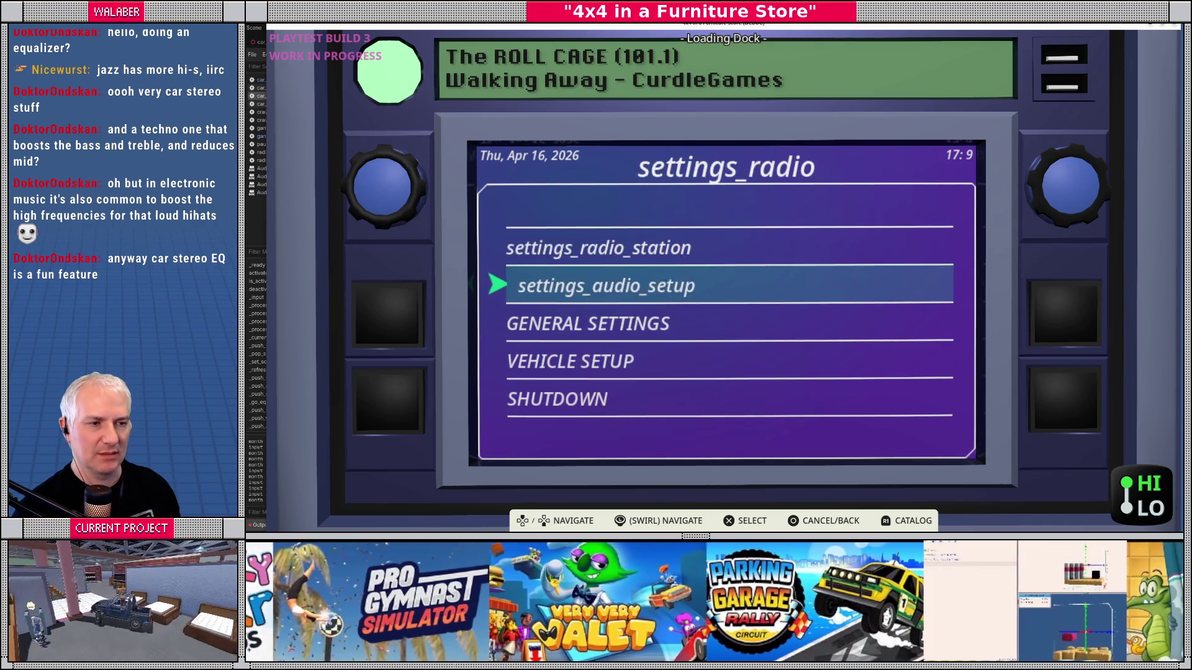
{"action": "key", "text": "Up"}
{"action": "key", "text": "Return"}
{"action": "key", "text": "Down"}
{"action": "key", "text": "Down"}
{"action": "key", "text": "Down"}
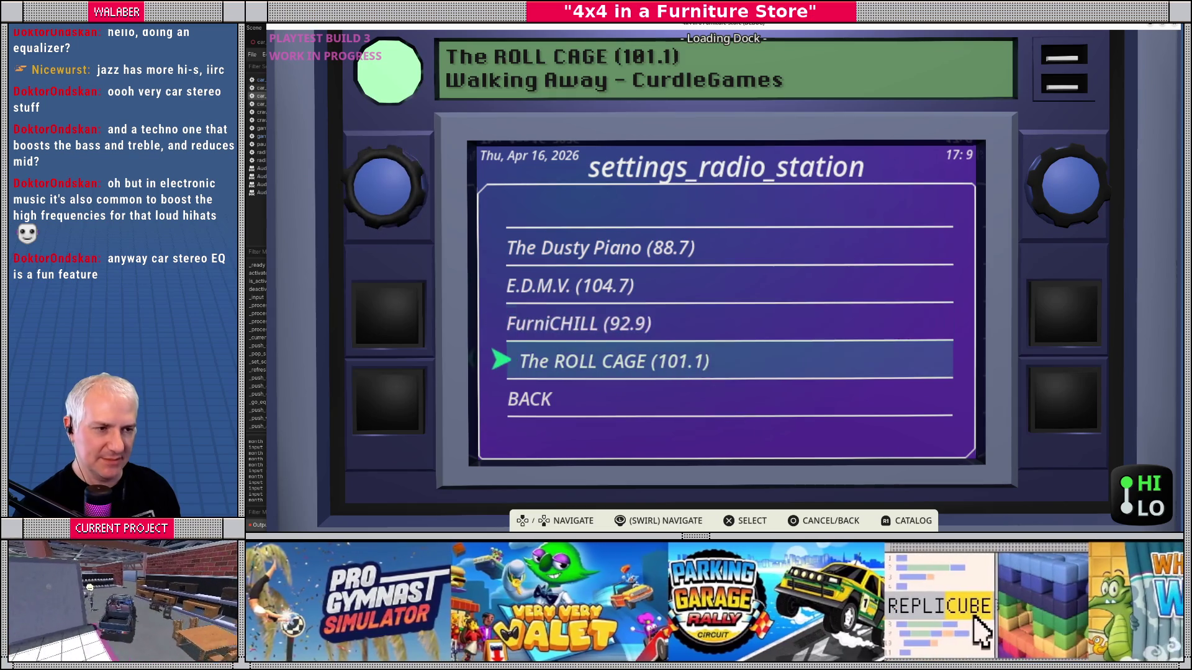
{"action": "key", "text": "Up"}
{"action": "key", "text": "Up"}
{"action": "key", "text": "Up"}
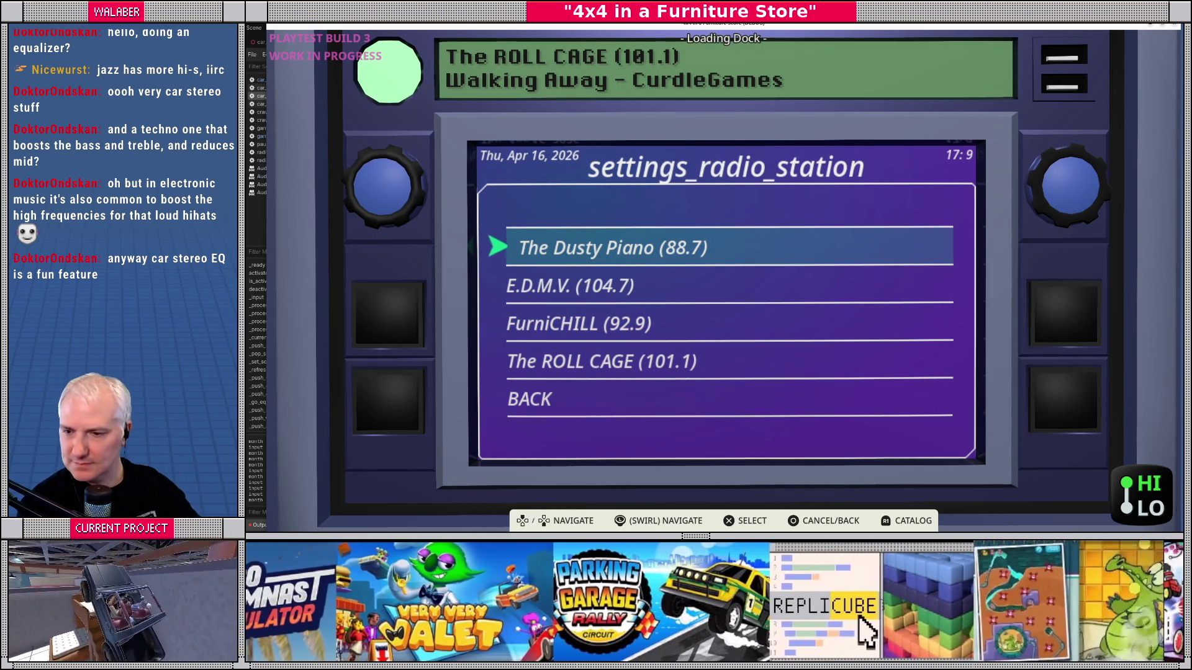
{"action": "key", "text": "Escape"}
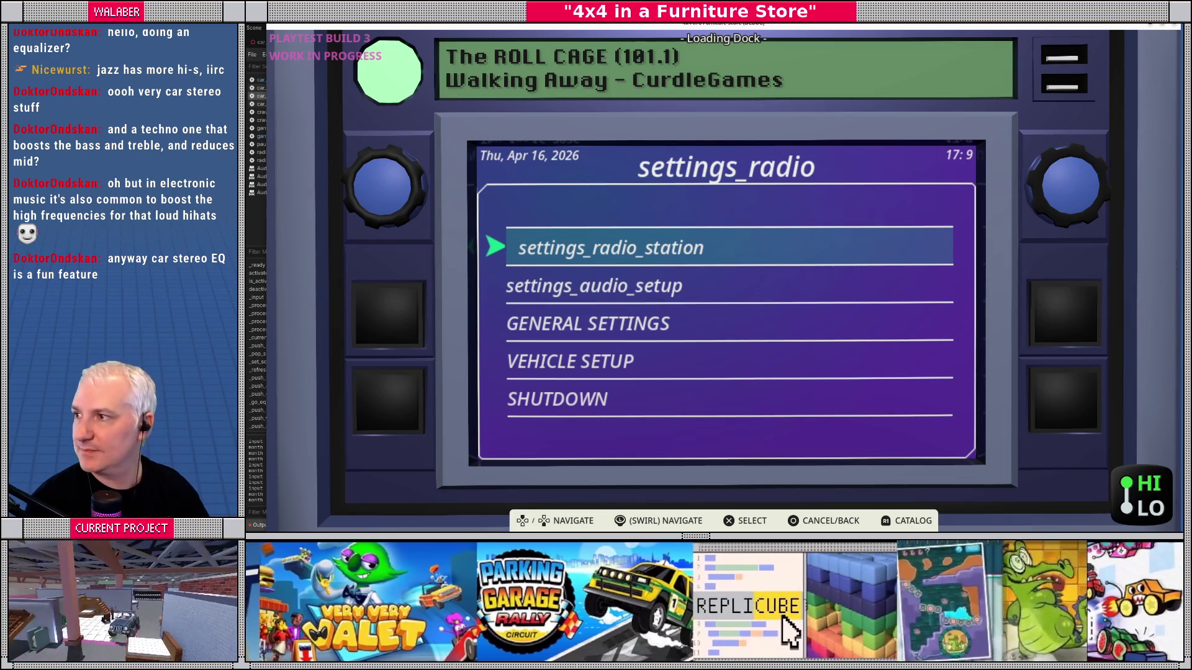
{"action": "key", "text": "Return"}
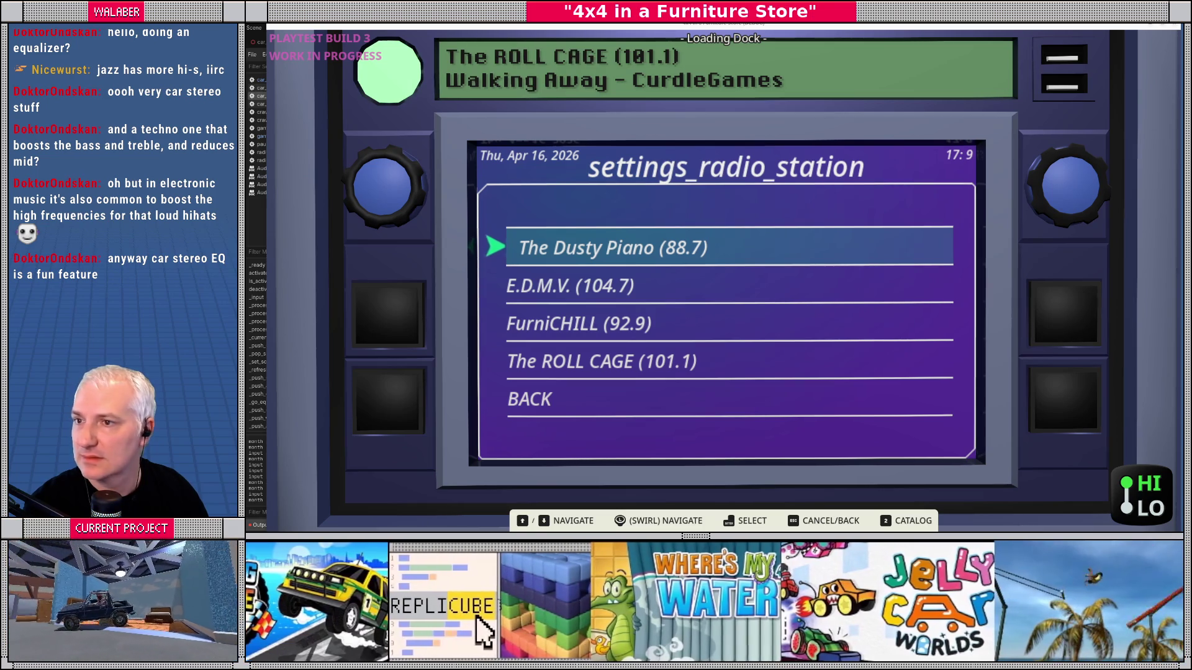
{"action": "key", "text": "alt+Tab"}
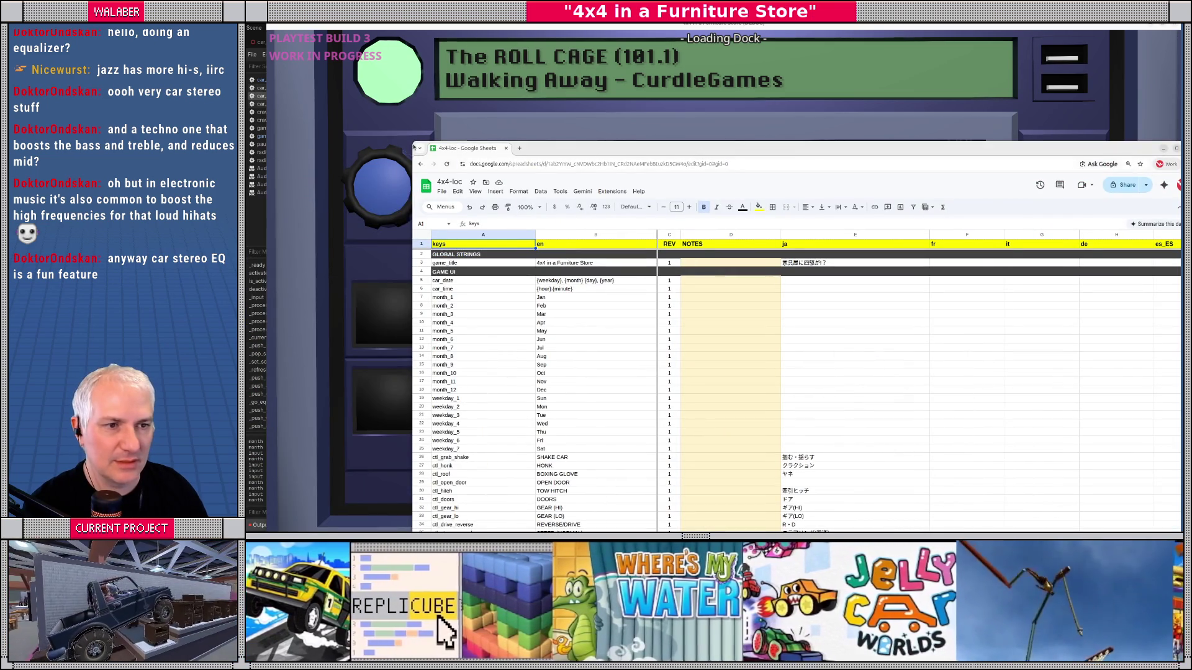
Step: Shrink the sheet window beside the game and scroll down to row 107
{"action": "left_click_drag", "start_coordinate": [409, 141], "coordinate": [825, 271]}
{"action": "mouse_move", "coordinate": [995, 277]}
{"action": "left_mouse_down"}
{"action": "mouse_move", "coordinate": [942, 59]}
{"action": "mouse_move", "coordinate": [945, 73]}
{"action": "left_mouse_up"}
{"action": "scroll", "coordinate": [862, 299], "scroll_direction": "down", "scroll_amount": 8}
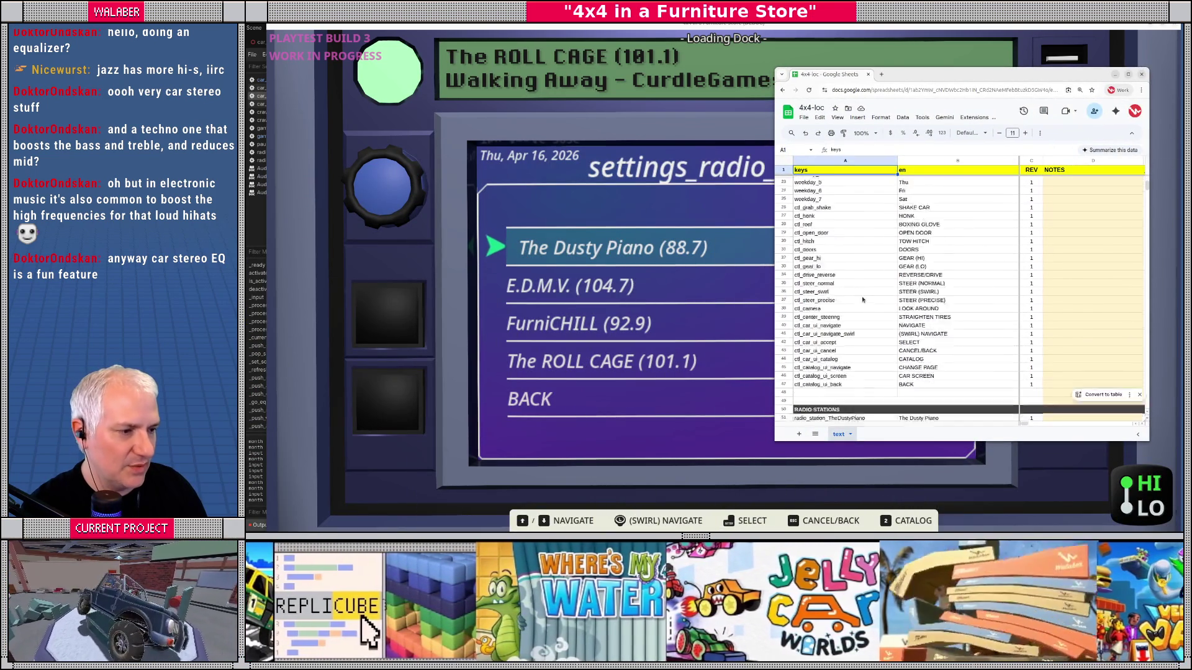
{"action": "scroll", "coordinate": [862, 300], "scroll_direction": "down", "scroll_amount": 5}
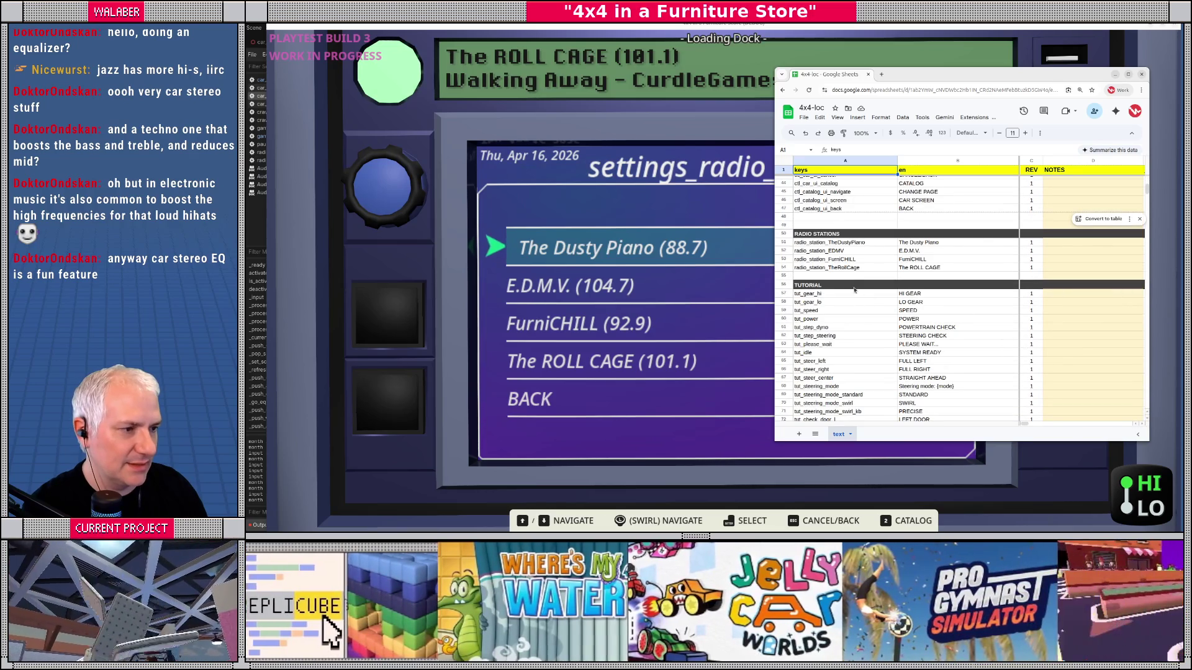
{"action": "scroll", "coordinate": [843, 288], "scroll_direction": "down", "scroll_amount": 12}
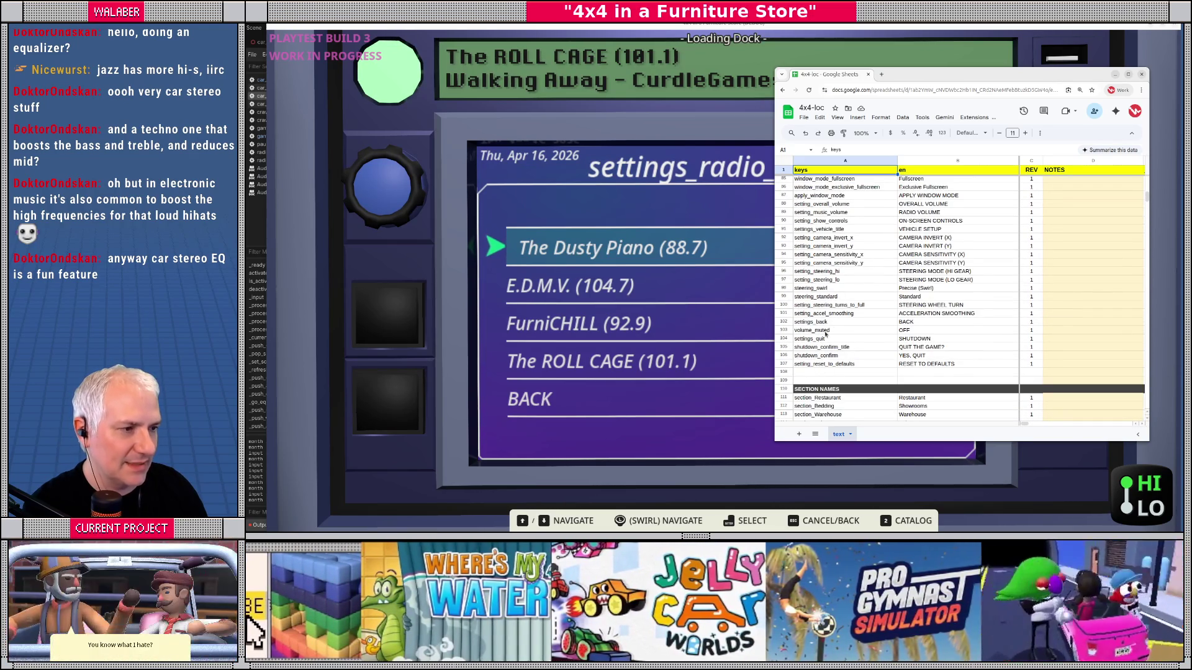
Step: Insert a block of empty rows after row 107
{"action": "left_click_drag", "start_coordinate": [784, 372], "coordinate": [783, 379]}
{"action": "right_click", "coordinate": [784, 380]}
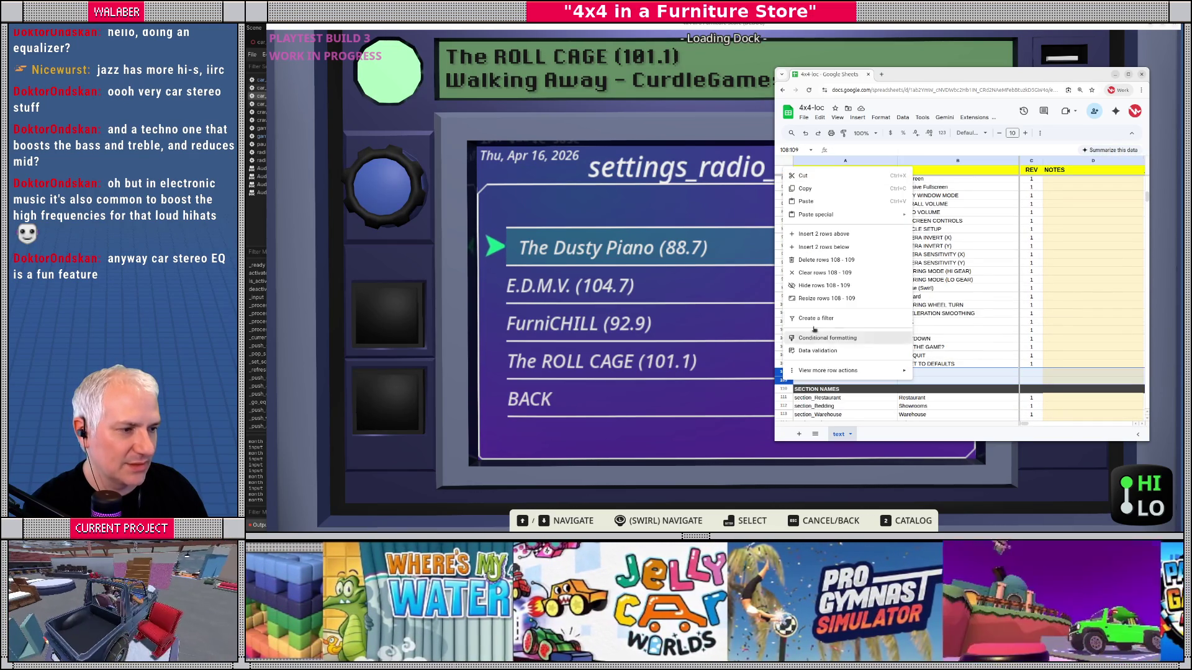
{"action": "left_click", "coordinate": [819, 247]}
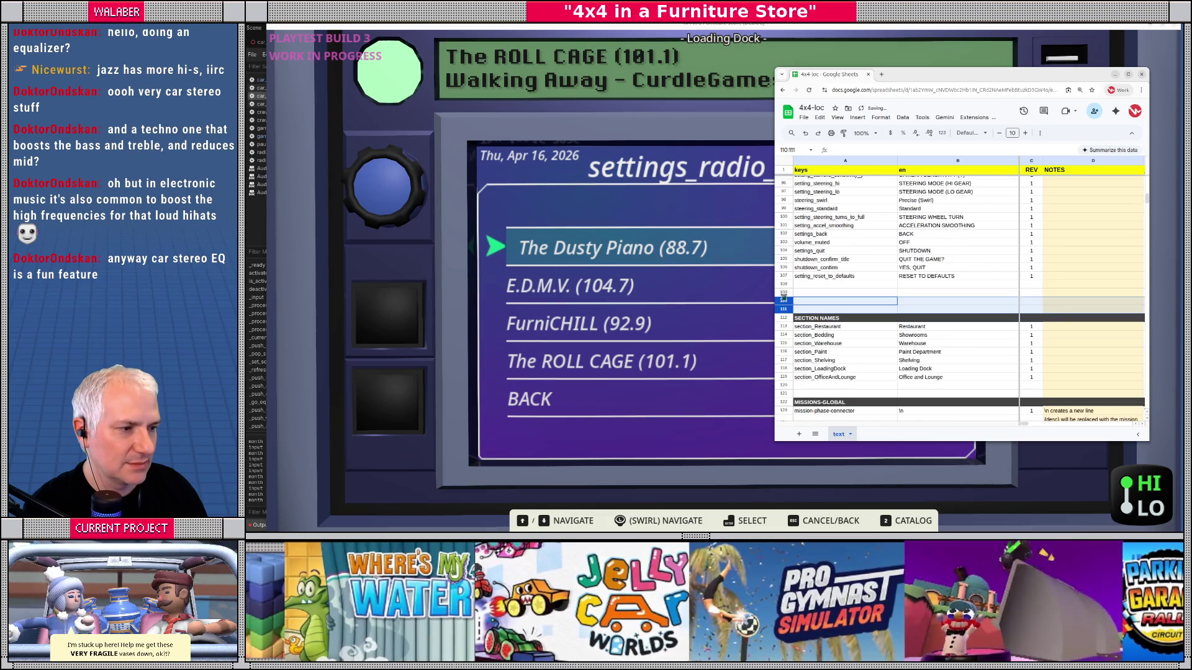
{"action": "left_click_drag", "start_coordinate": [784, 284], "coordinate": [784, 309]}
{"action": "right_click", "coordinate": [783, 308]}
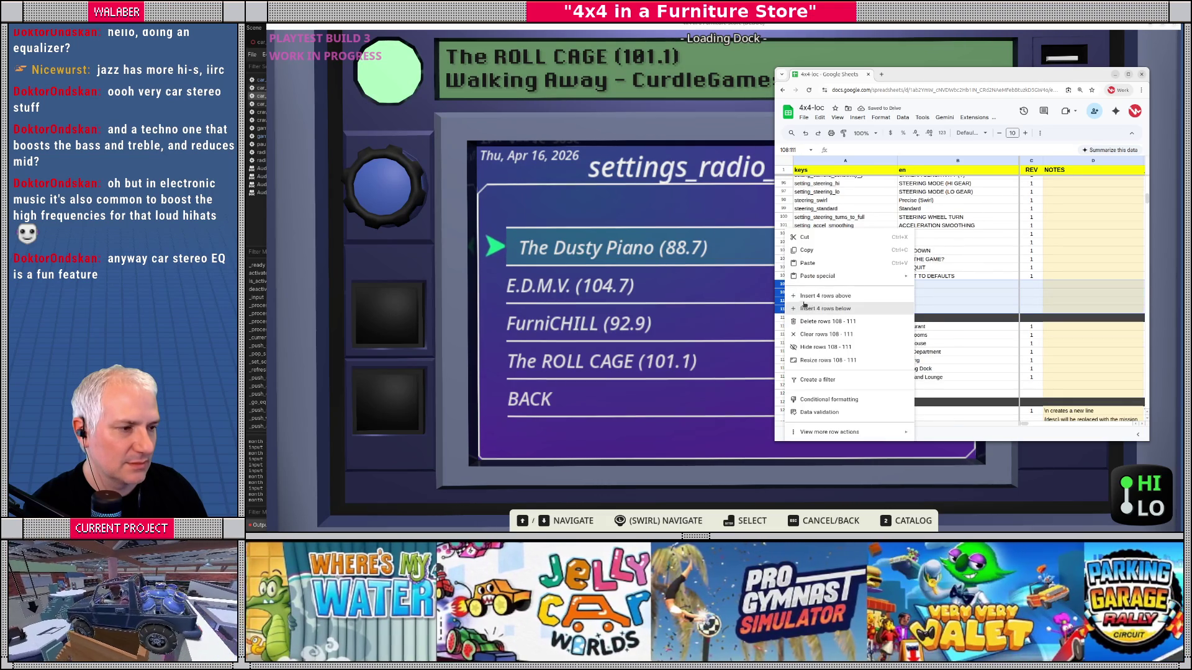
{"action": "left_click", "coordinate": [810, 300]}
{"action": "right_click", "coordinate": [783, 301]}
{"action": "left_click", "coordinate": [810, 292]}
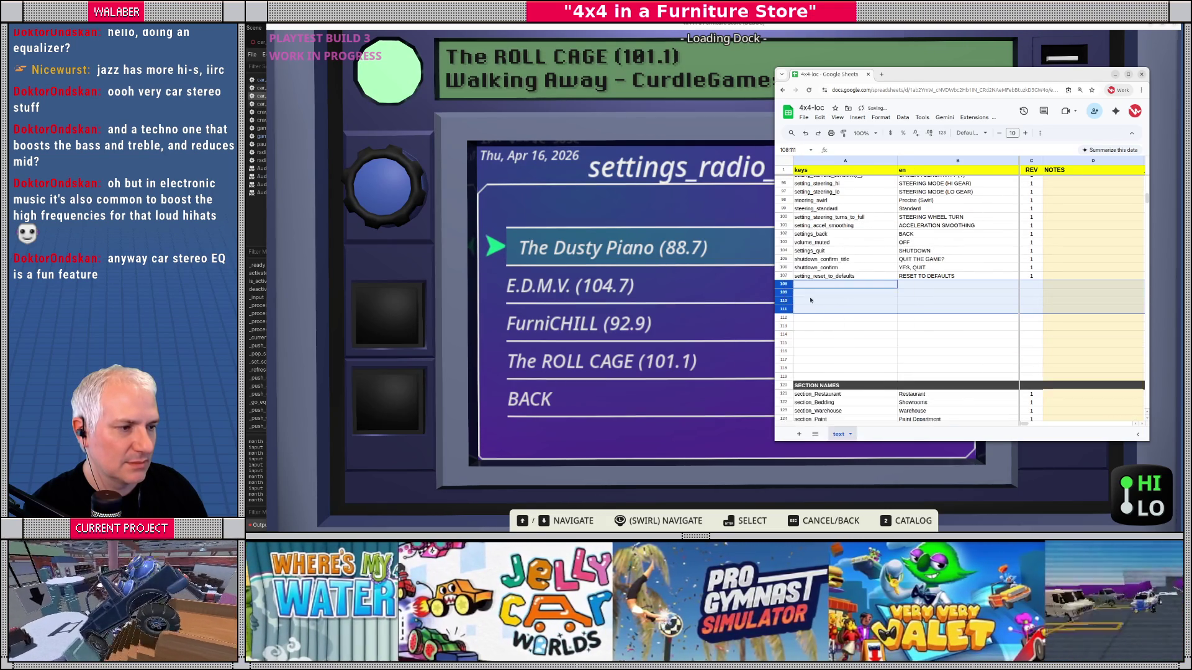
Step: Enter settings_radio with English text HOME MENU and revision 1 in row 108
{"action": "left_click", "coordinate": [808, 287]}
{"action": "type", "text": "settings_"}
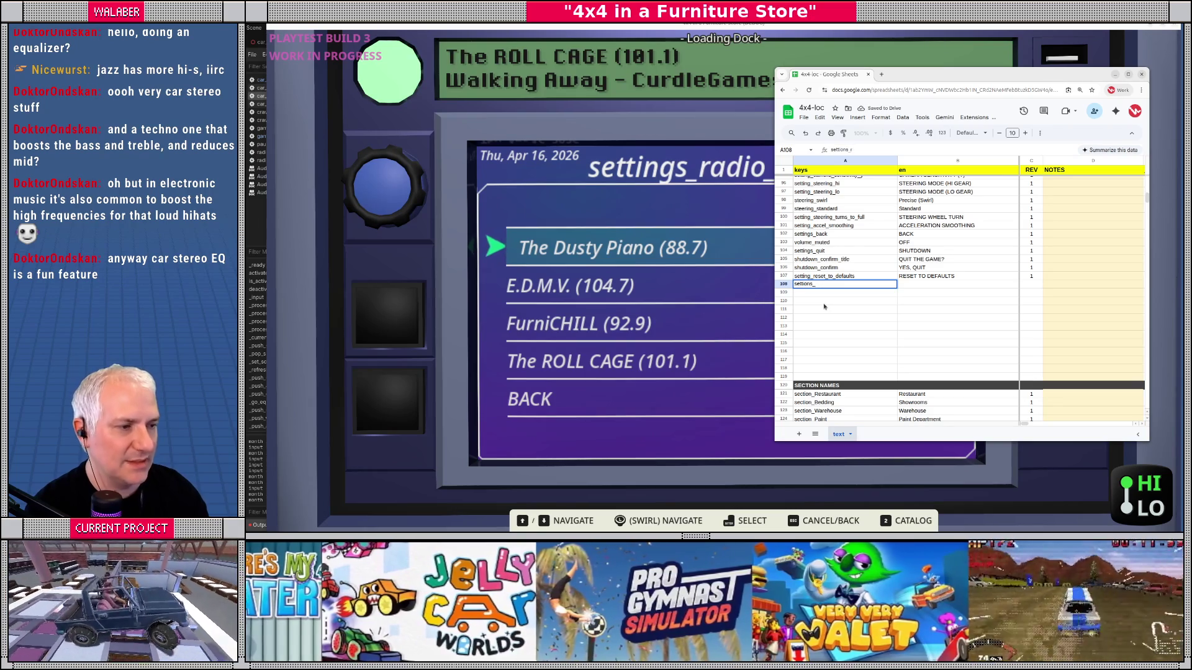
{"action": "type", "text": "radio"}
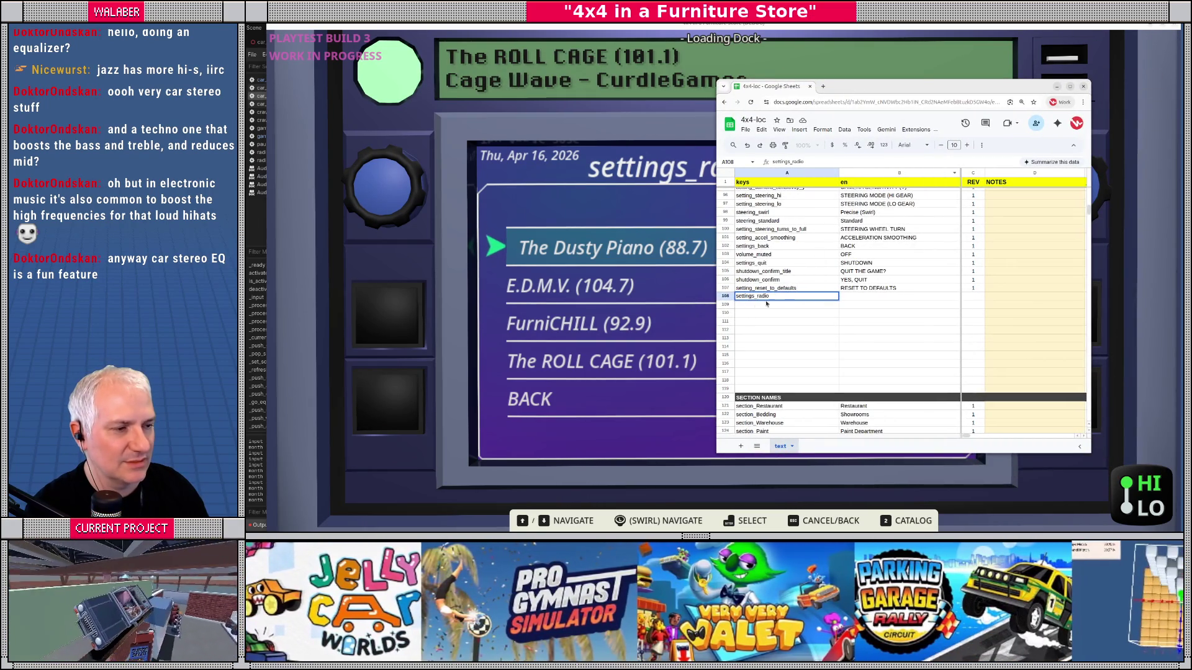
{"action": "key", "text": "alt+Tab"}
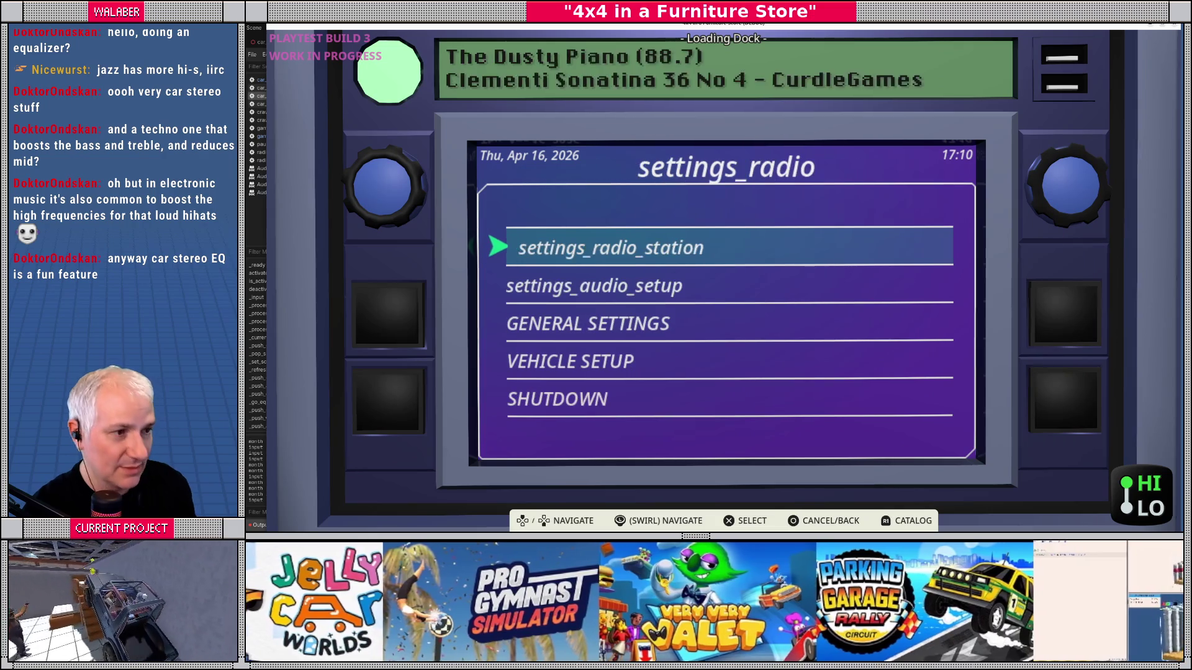
{"action": "key", "text": "alt+Tab"}
{"action": "key", "text": "Tab"}
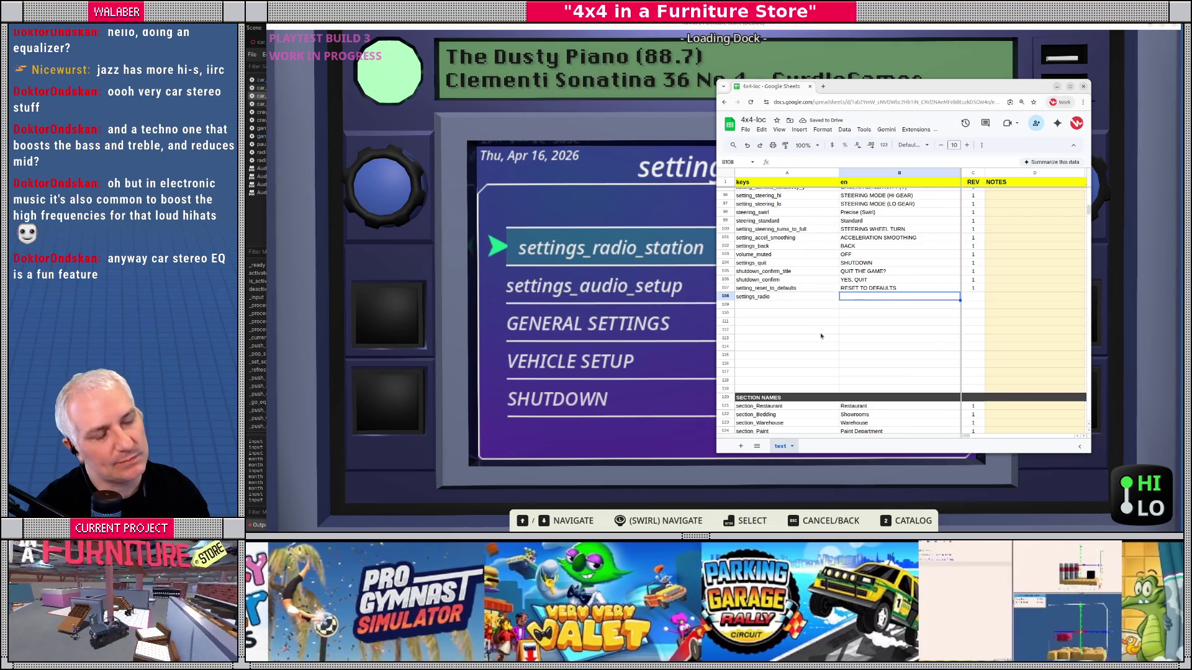
{"action": "type", "text": "HOME MENU"}
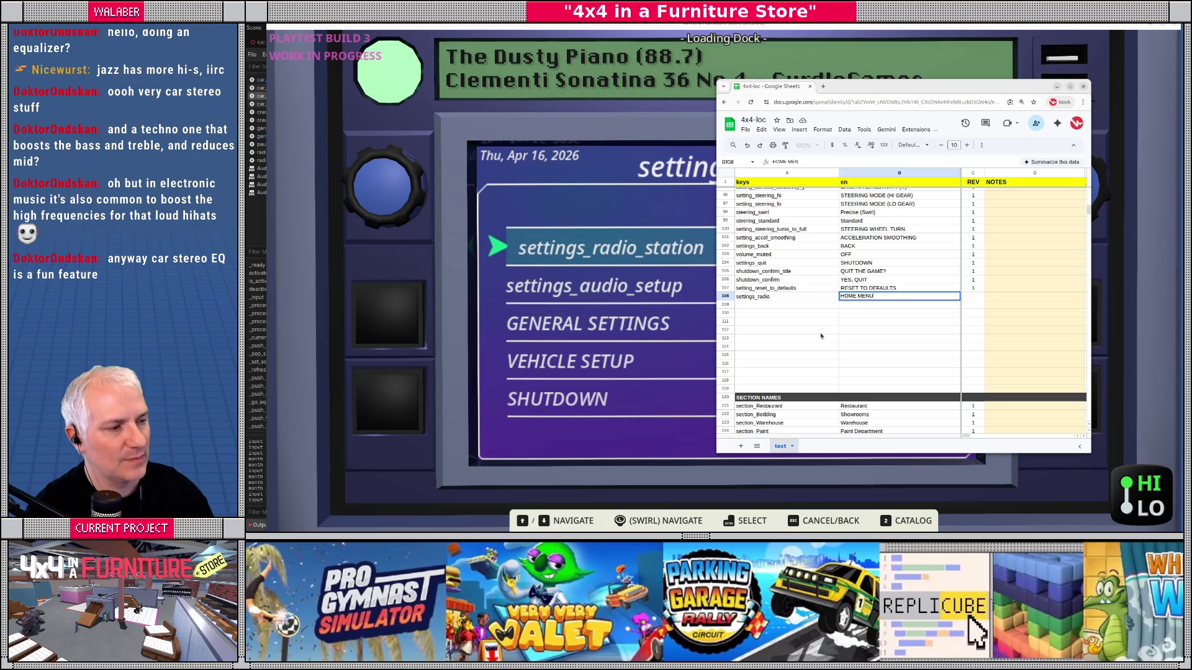
{"action": "key", "text": "Tab"}
{"action": "type", "text": "1"}
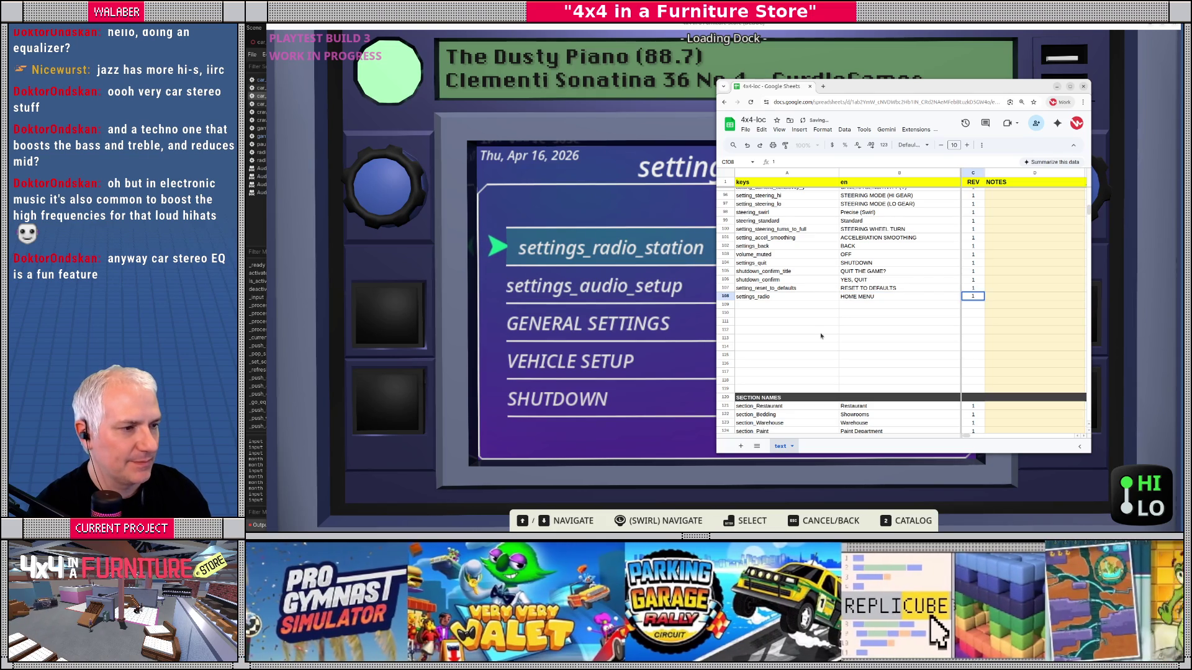
{"action": "key", "text": "Return"}
Step: Delete the old settings_main row 81
{"action": "scroll", "coordinate": [826, 306], "scroll_direction": "up", "scroll_amount": 5}
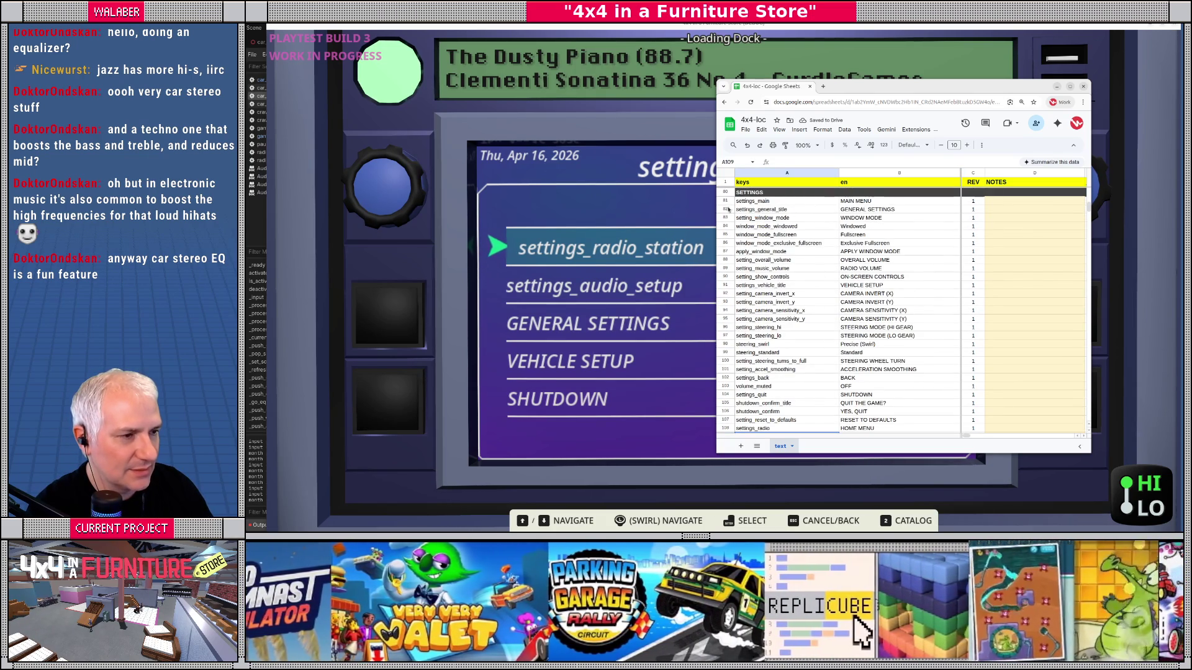
{"action": "left_click", "coordinate": [726, 202]}
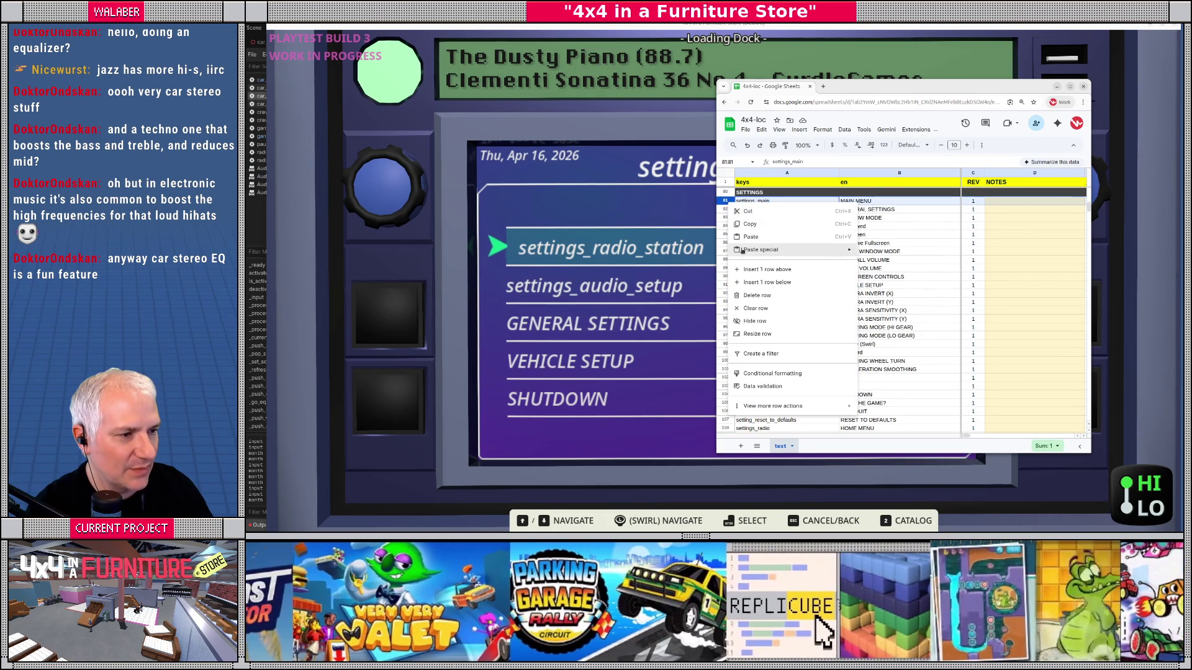
{"action": "left_click", "coordinate": [760, 296]}
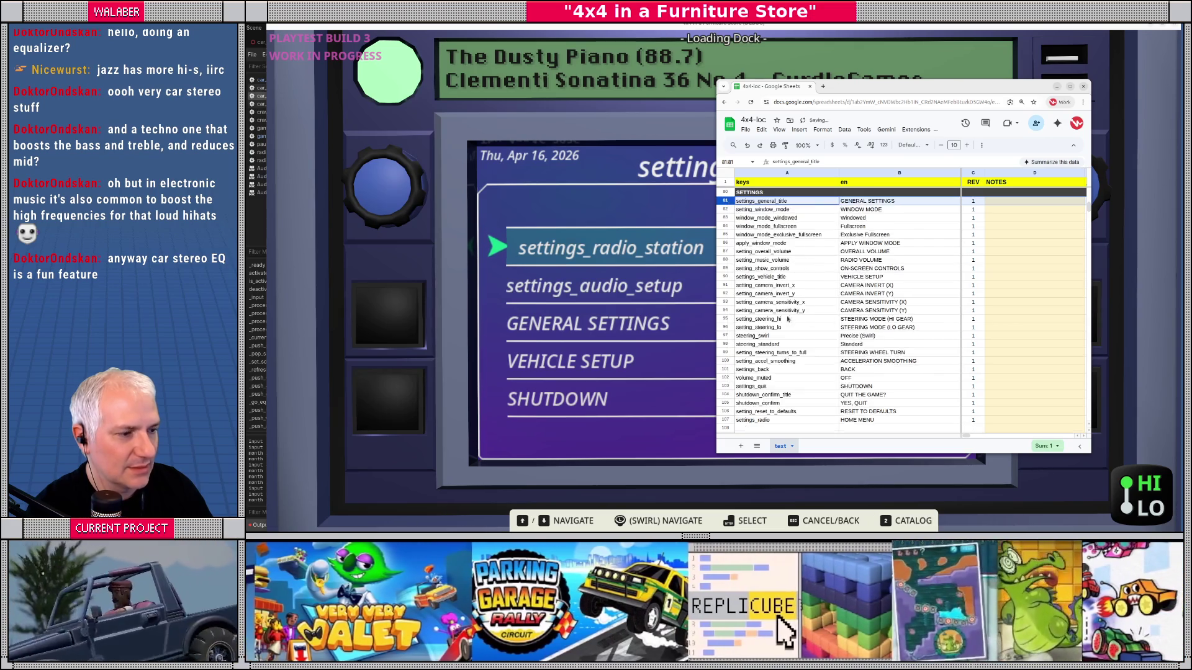
Step: Add the settings_radio_station key in A108, then return to the game's station list
{"action": "scroll", "coordinate": [769, 343], "scroll_direction": "down", "scroll_amount": 3}
{"action": "left_click", "coordinate": [768, 341]}
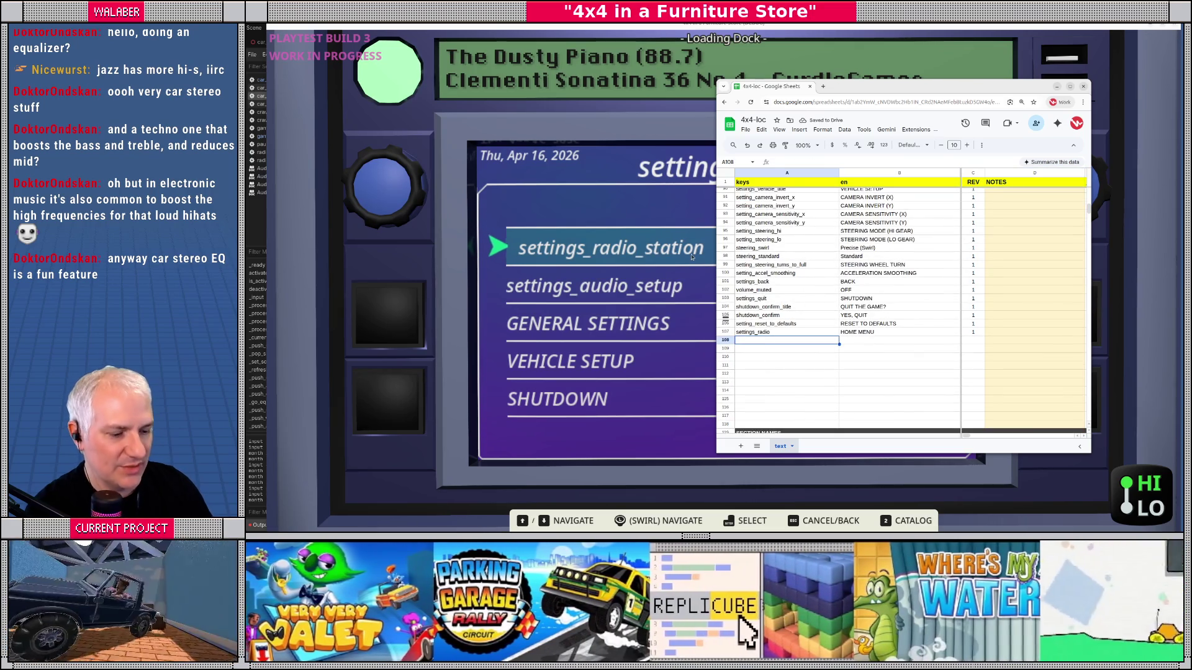
{"action": "type", "text": "settings_radio_station"}
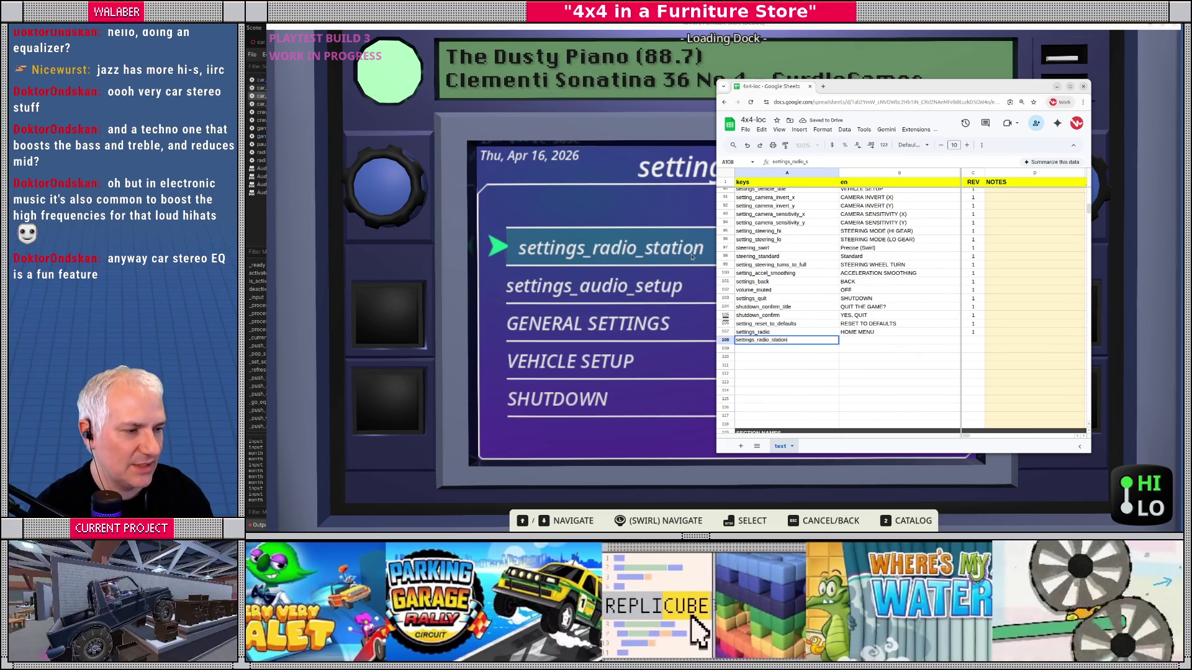
{"action": "key", "text": "Tab"}
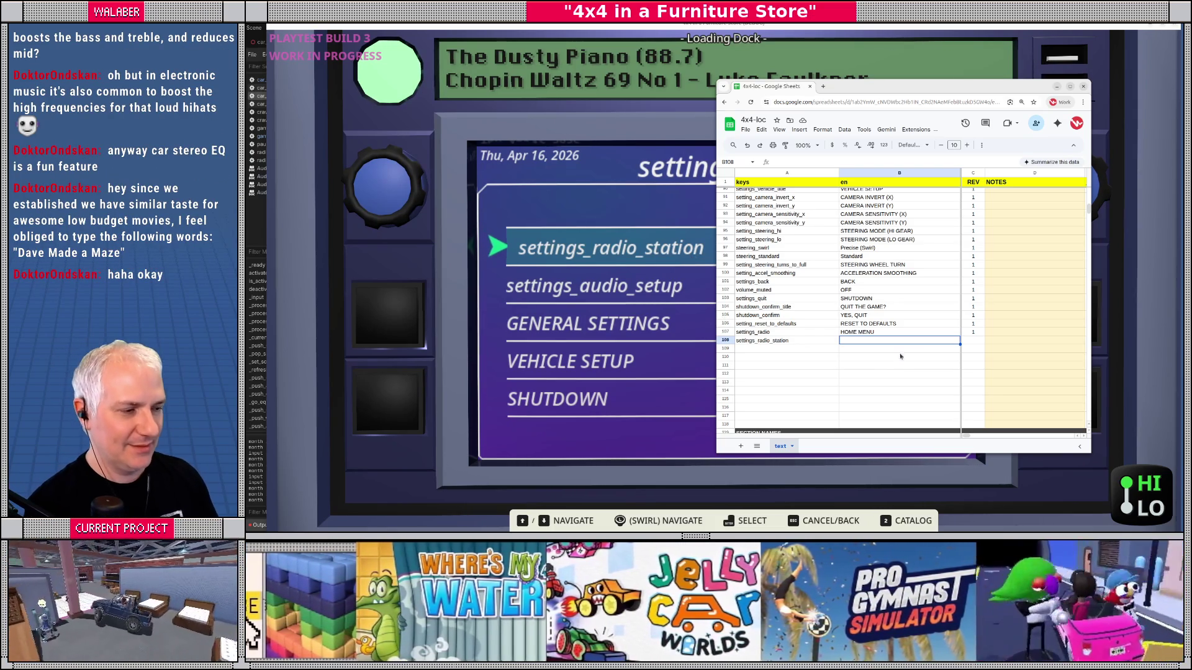
{"action": "left_click_drag", "start_coordinate": [858, 116], "coordinate": [869, 111]}
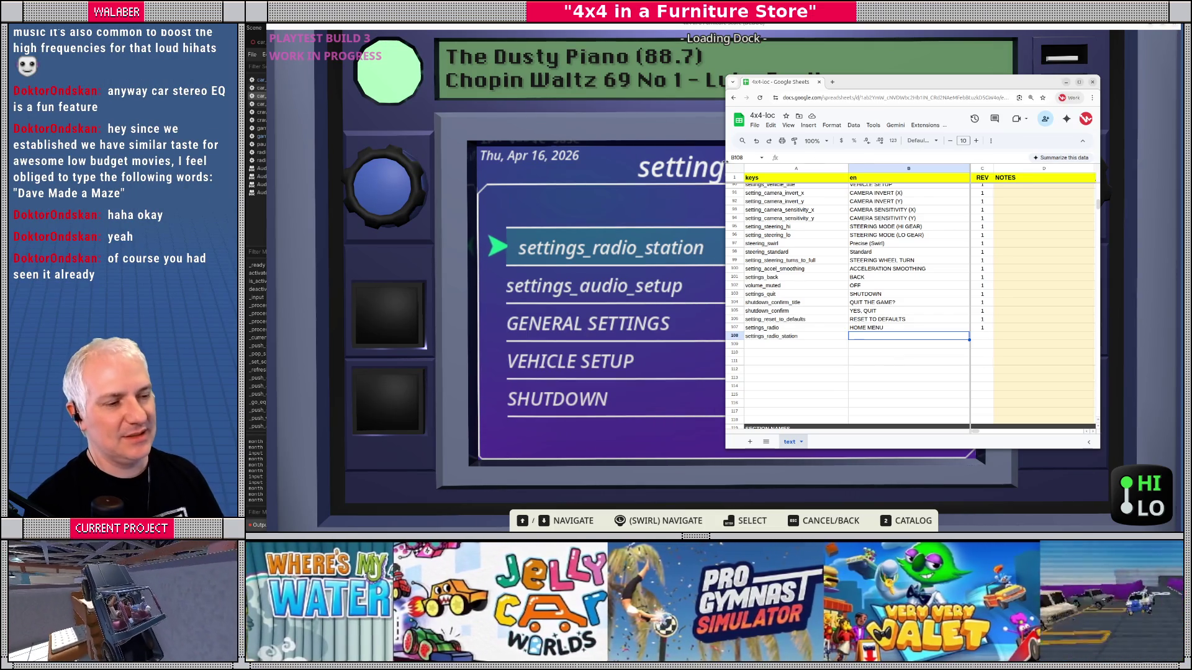
{"action": "left_click", "coordinate": [561, 247]}
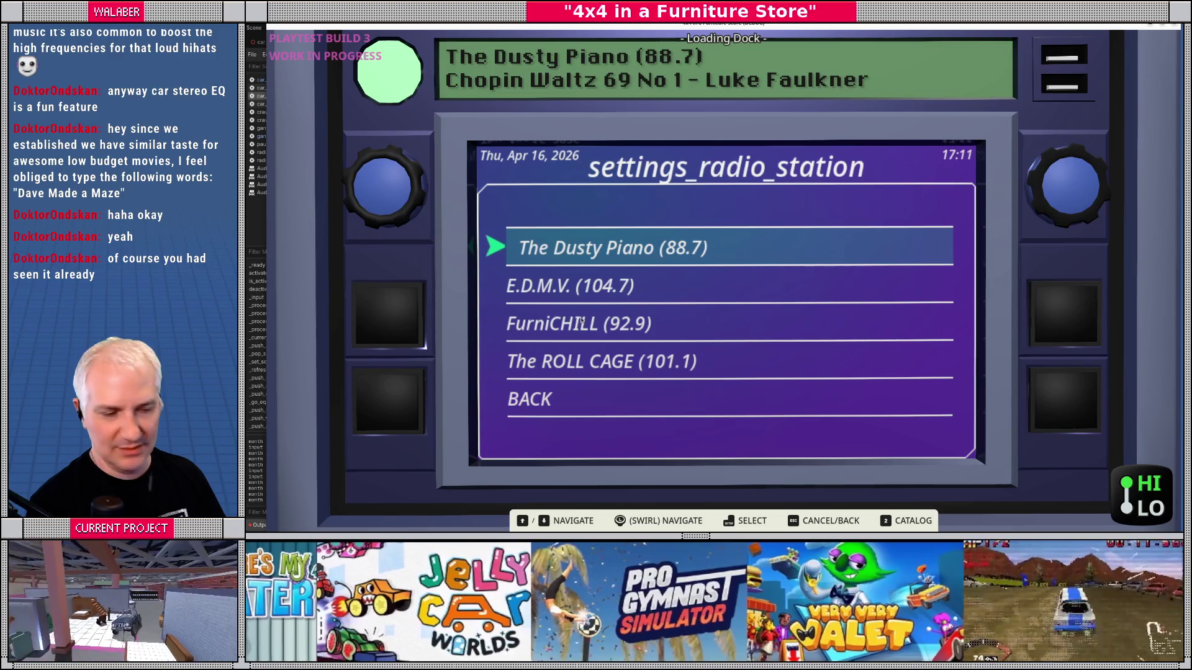
Step: Leave the game's station list and label settings_radio_station as RADIO STATIONS in the sheet
{"action": "key", "text": "Escape"}
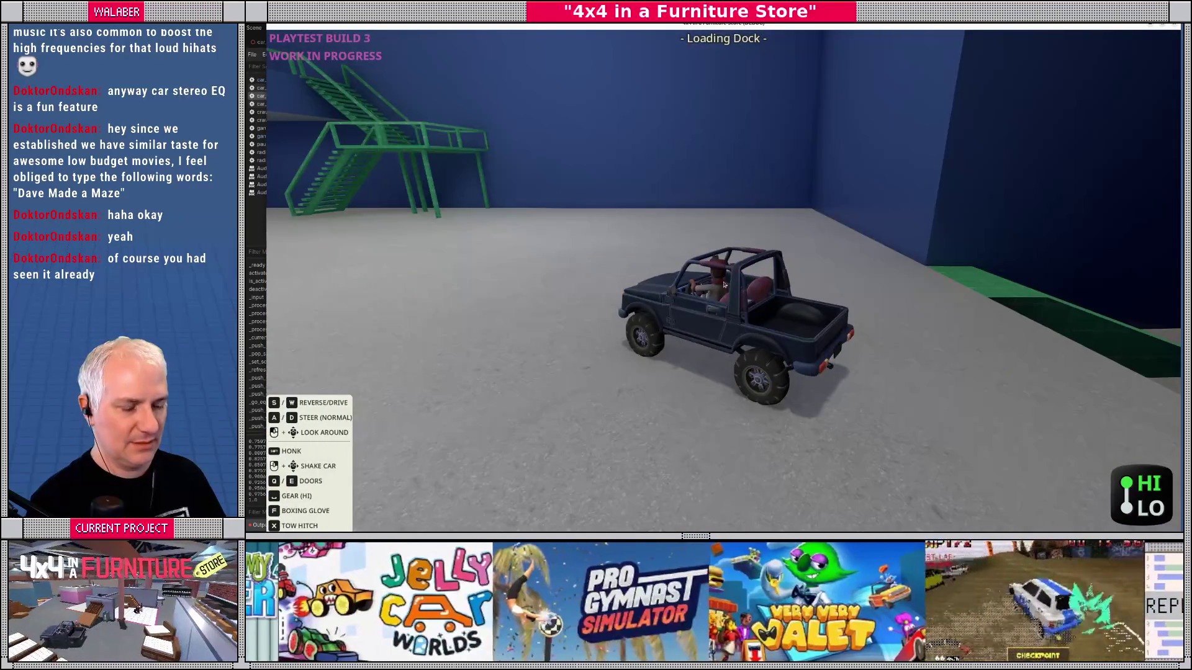
{"action": "key", "text": "e"}
{"action": "key", "text": "alt+Tab"}
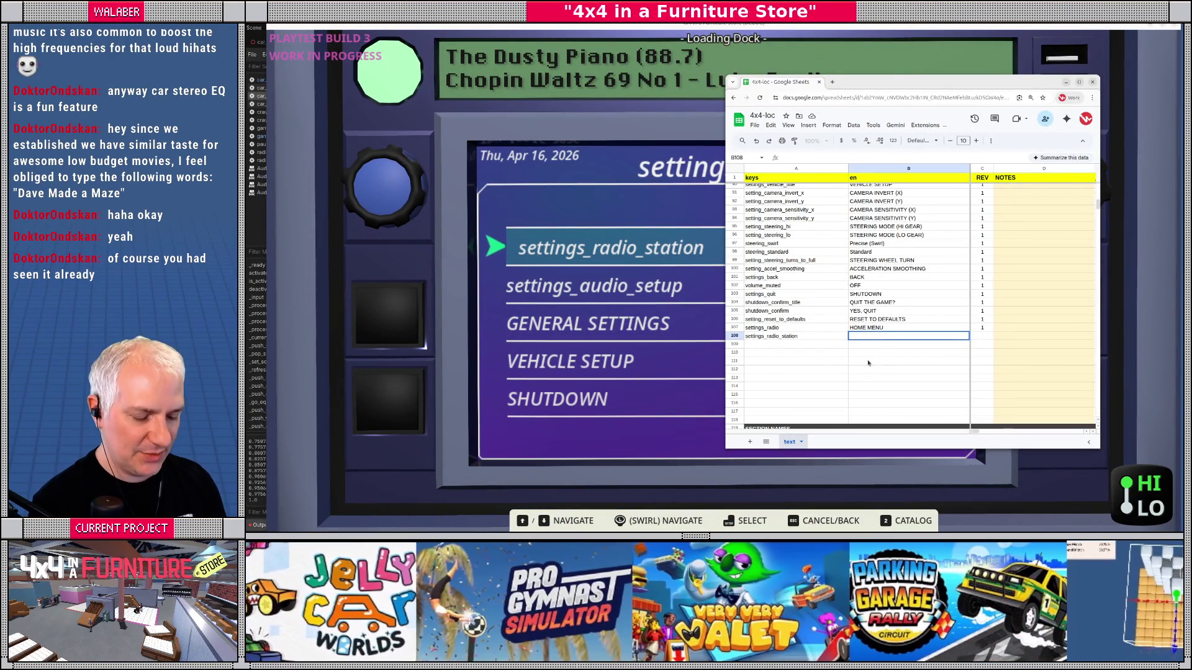
{"action": "type", "text": "MY FAVOR"}
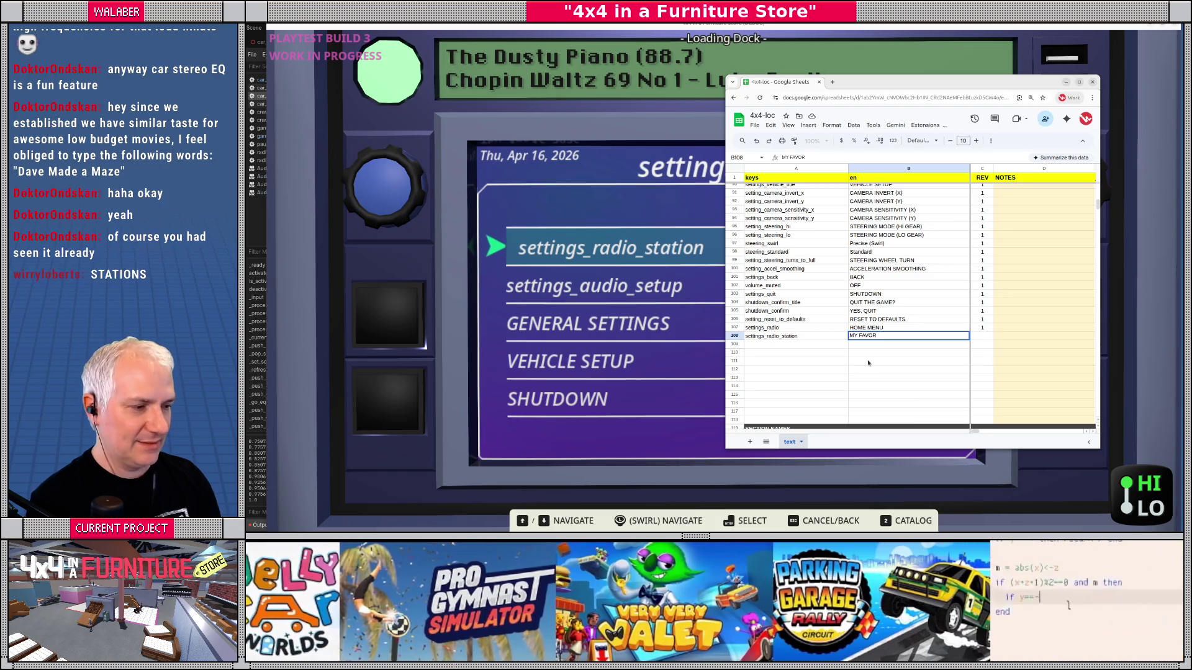
{"action": "key", "text": "BackSpace"}
{"action": "key", "text": "BackSpace"}
{"action": "key", "text": "BackSpace"}
{"action": "type", "text": "RADIO VOLUME"}
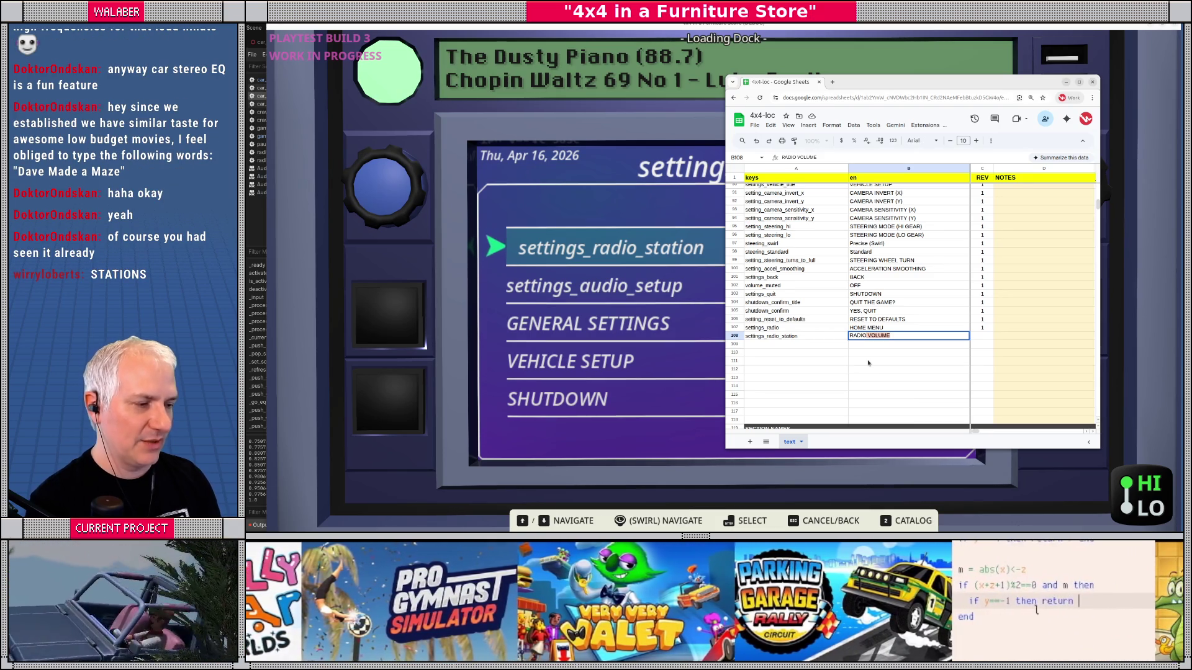
{"action": "type", "text": "STATIONS"}
{"action": "key", "text": "Return"}
Step: Add a settings_audio_setup row reading AUDIO SETUP, then reopen the game's station list
{"action": "type", "text": "settings_a"}
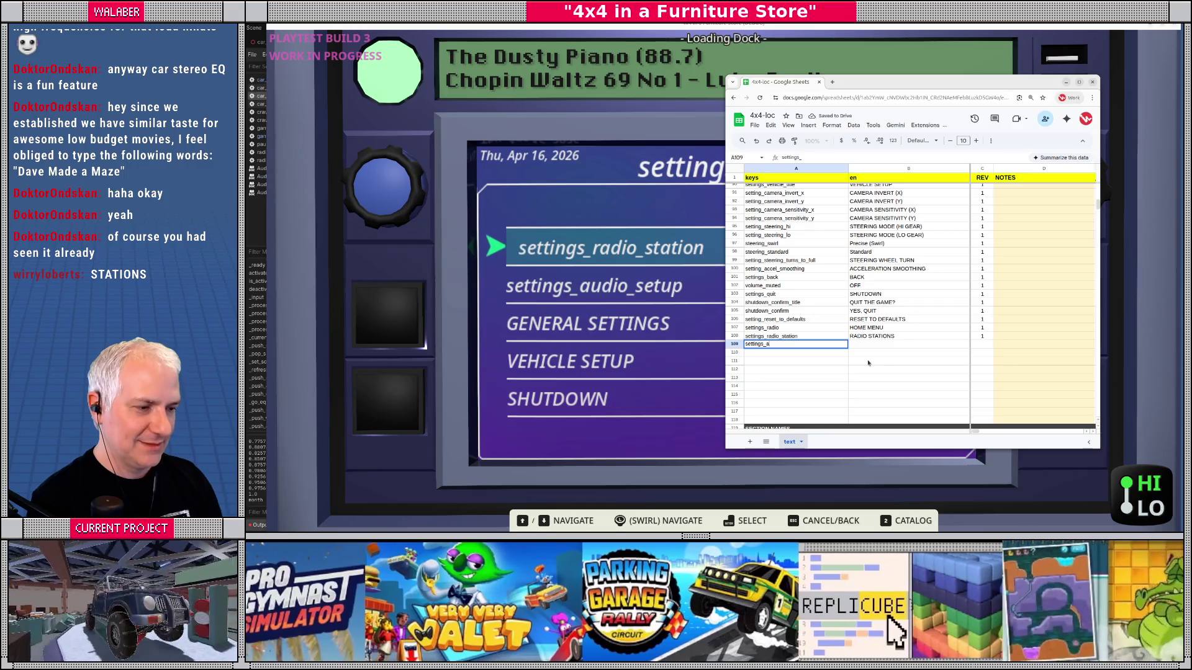
{"action": "type", "text": "udio_setup"}
{"action": "key", "text": "Tab"}
{"action": "type", "text": "AD"}
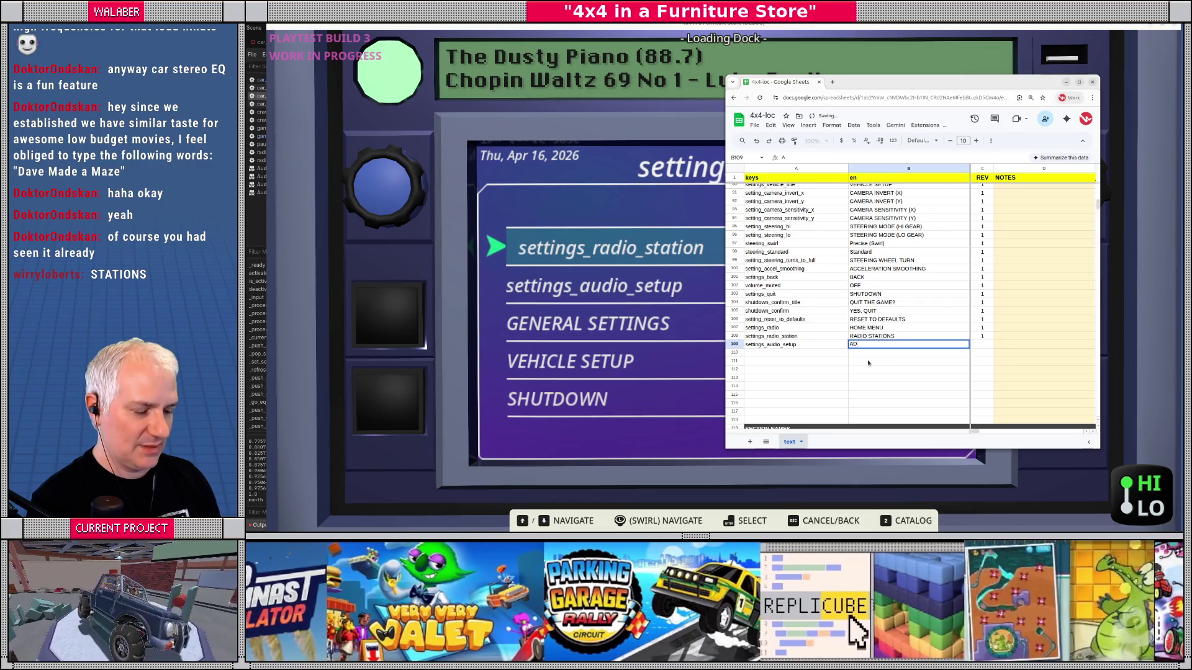
{"action": "key", "text": "BackSpace"}
{"action": "type", "text": "UDIO SETUP"}
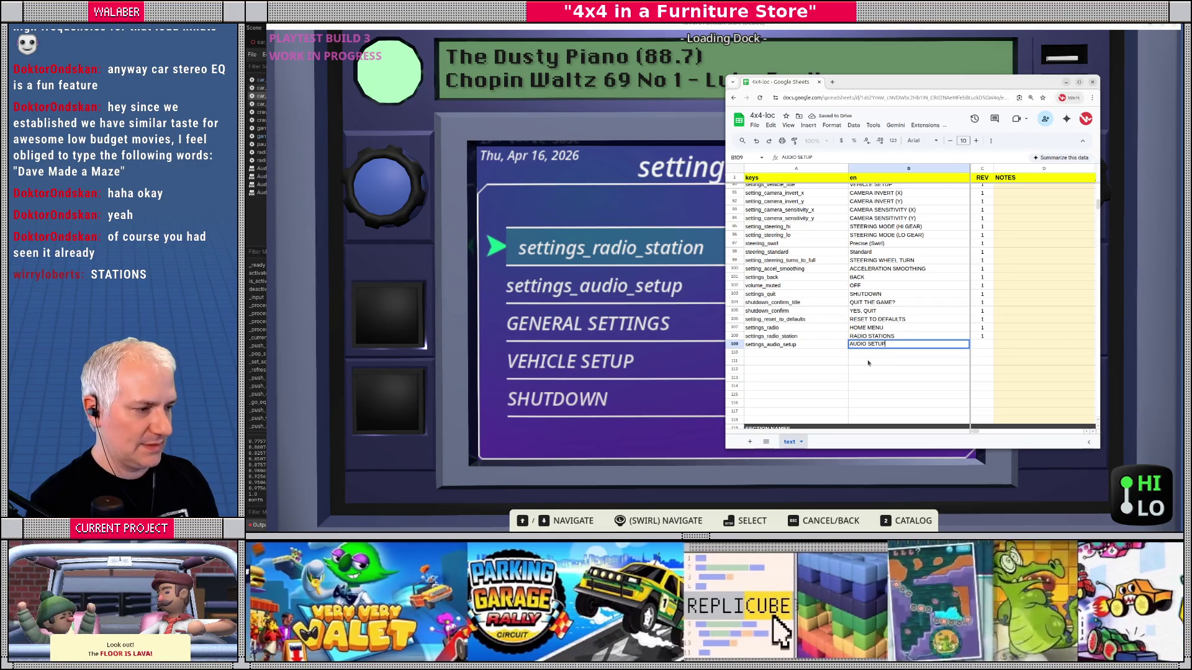
{"action": "key", "text": "Return"}
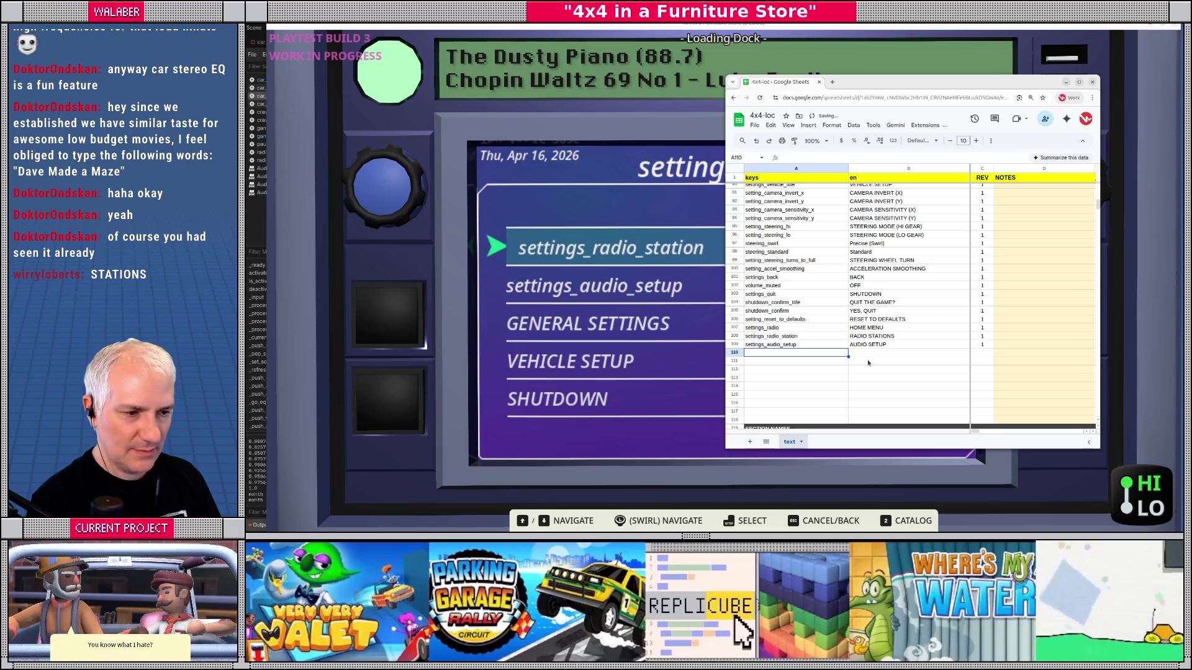
{"action": "left_click", "coordinate": [678, 284]}
{"action": "key", "text": "Return"}
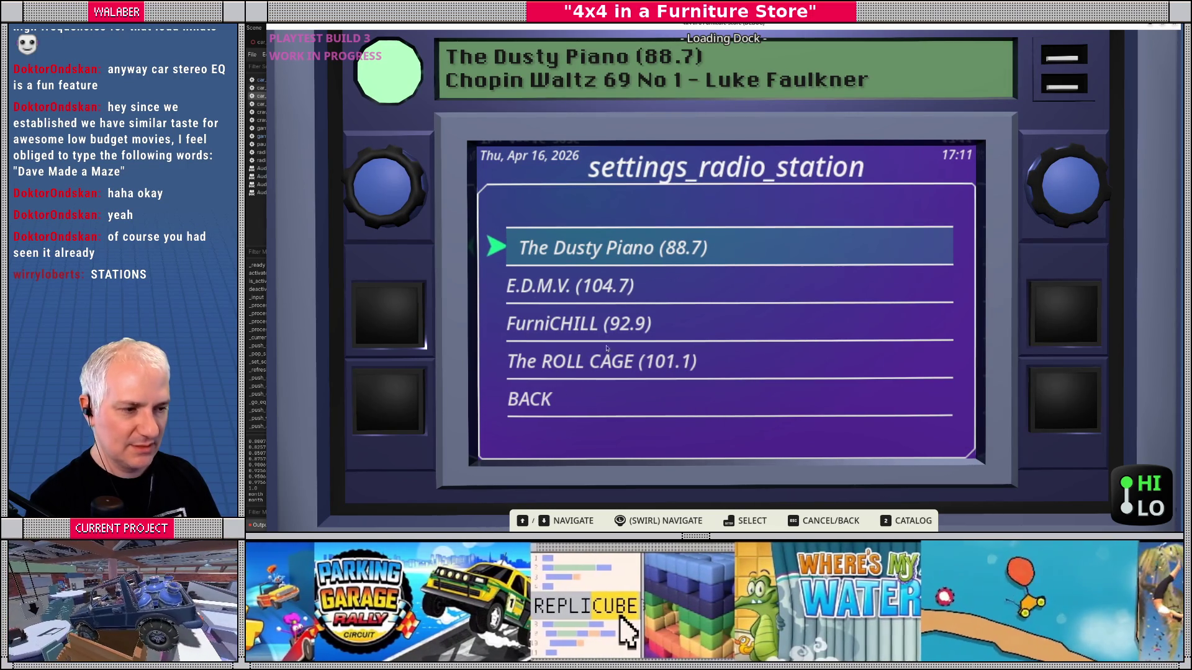
Step: In the game, select BACK and open the audio setup menu
{"action": "key", "text": "Down"}
{"action": "key", "text": "Down"}
{"action": "key", "text": "Down"}
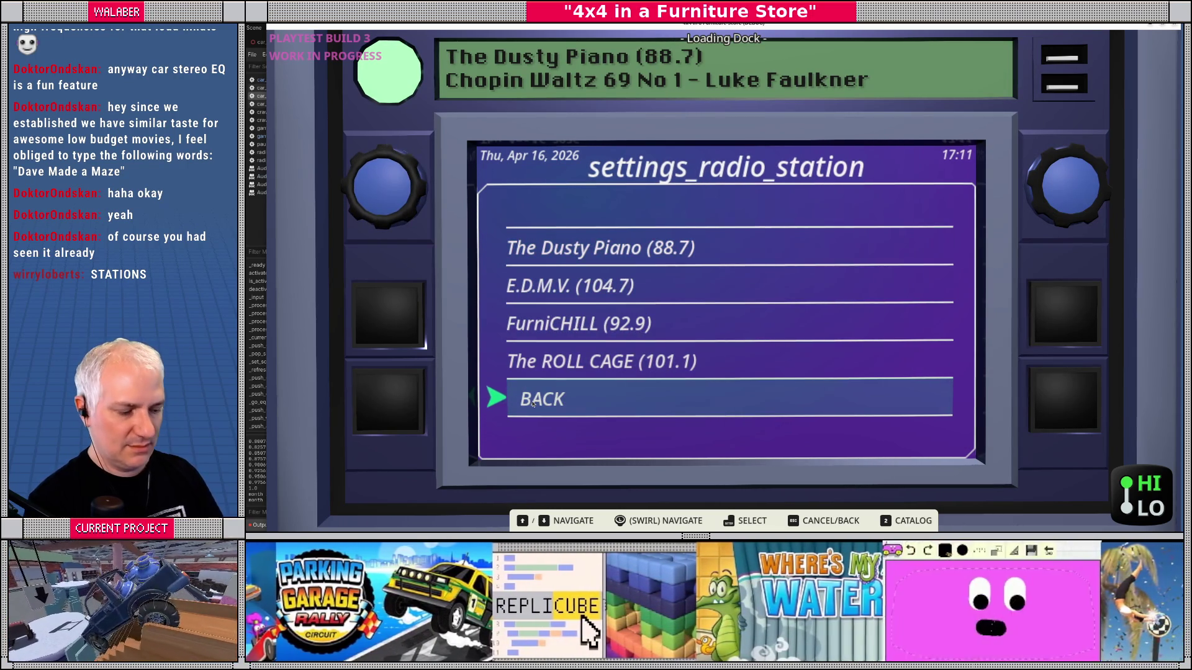
{"action": "key", "text": "Return"}
{"action": "key", "text": "Down"}
{"action": "key", "text": "Return"}
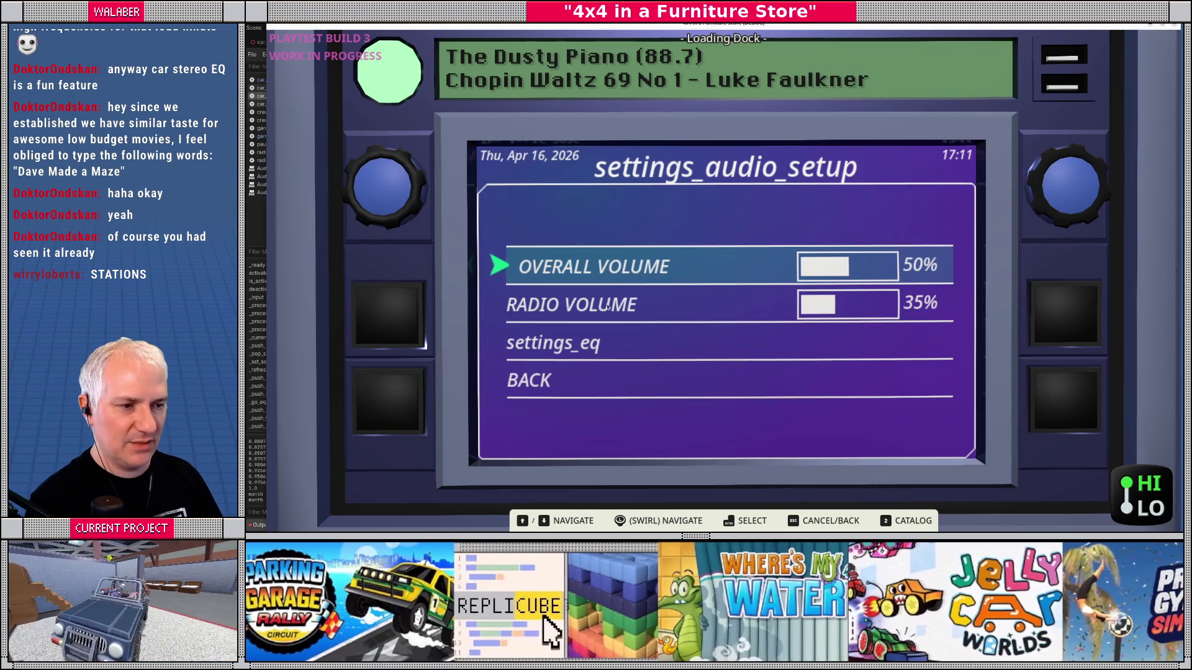
Step: Add a settings_eq row labelled GRAPHICAL EQUALIZER with revision 1 to the sheet
{"action": "key", "text": "alt+Tab"}
{"action": "type", "text": "s"}
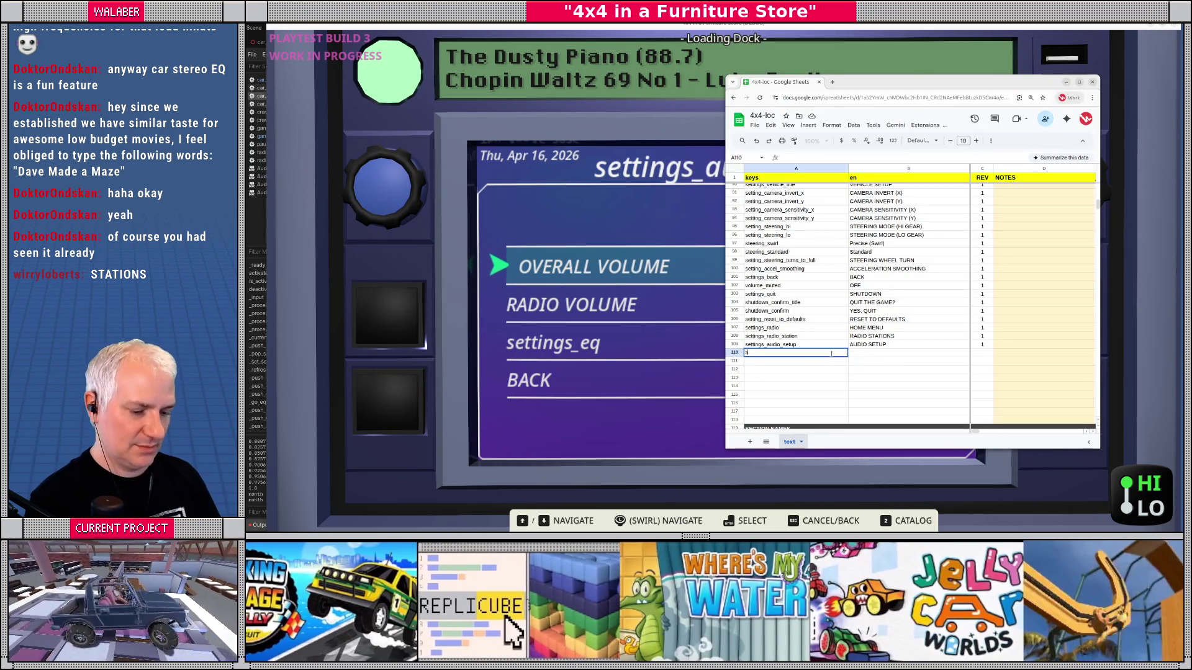
{"action": "type", "text": "ettings_eq"}
{"action": "key", "text": "Tab"}
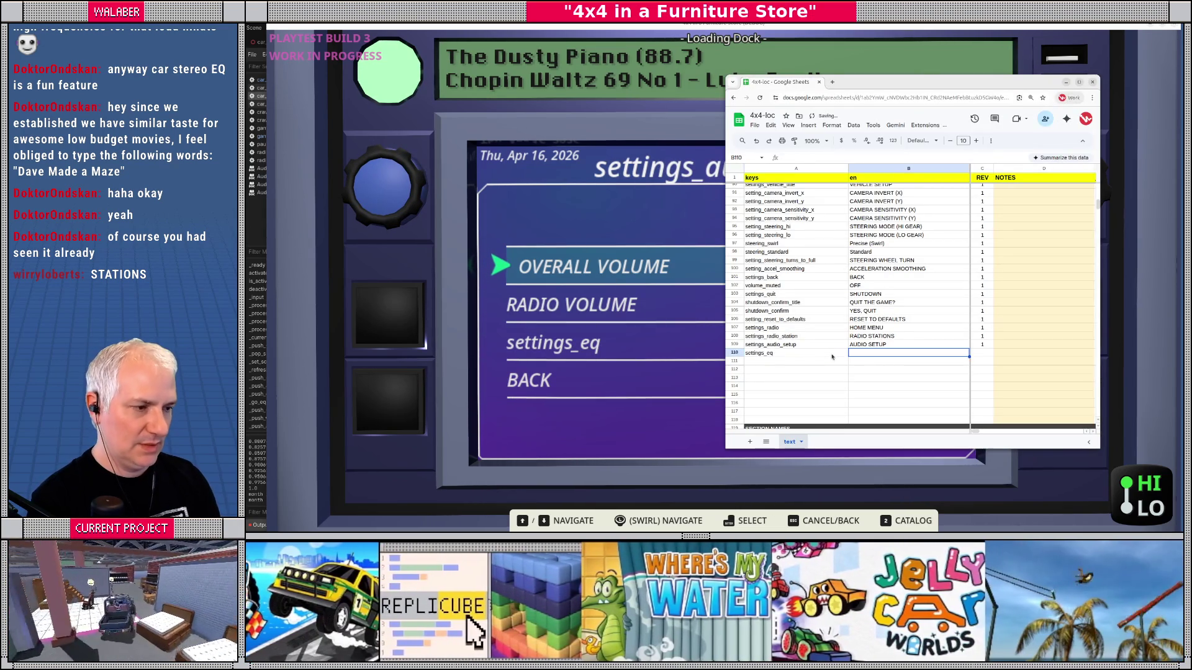
{"action": "type", "text": "GRAPHICAL"}
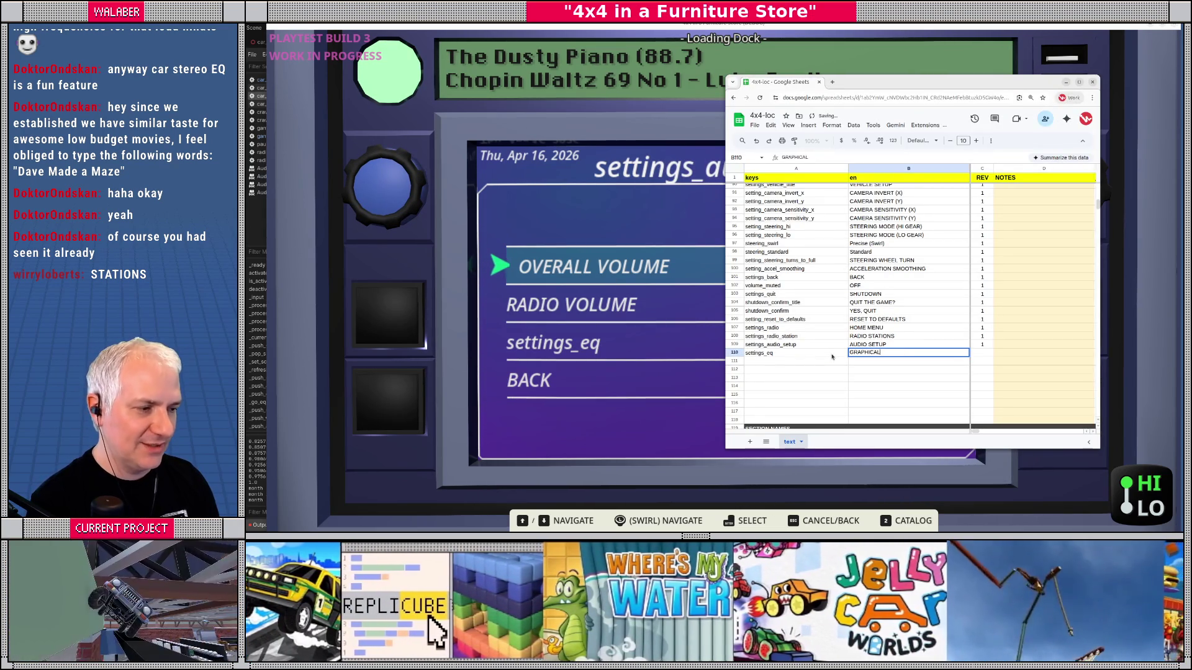
{"action": "type", "text": " EQUALIZ"}
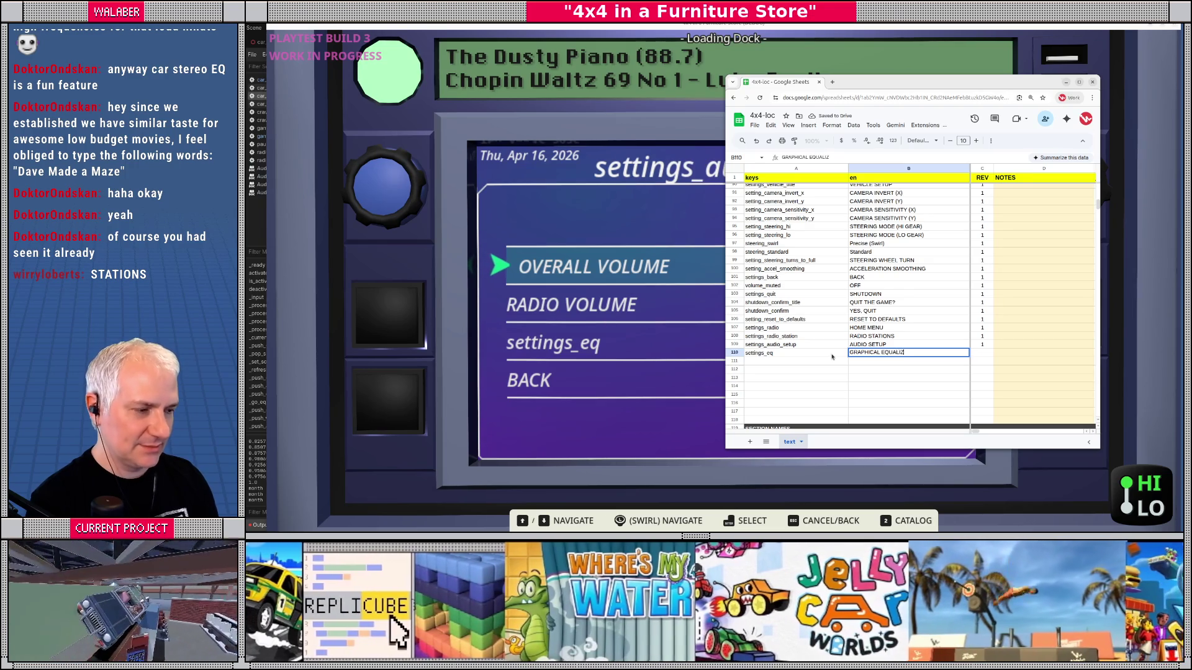
{"action": "key", "text": "Tab"}
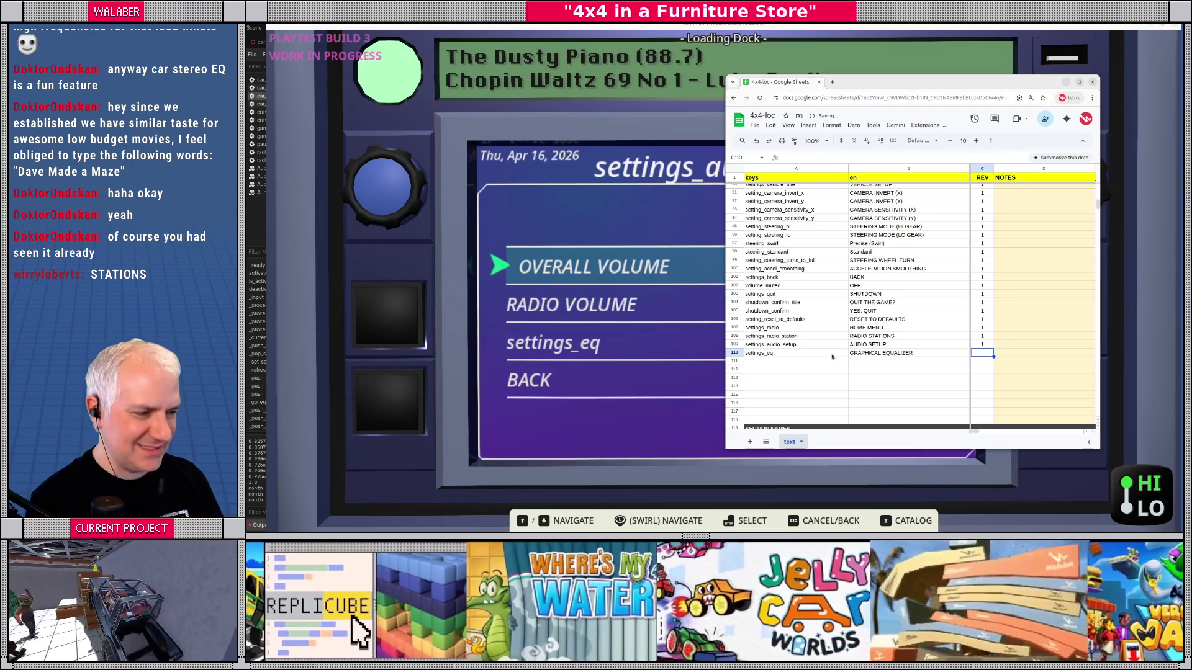
{"action": "type", "text": "1"}
{"action": "key", "text": "Return"}
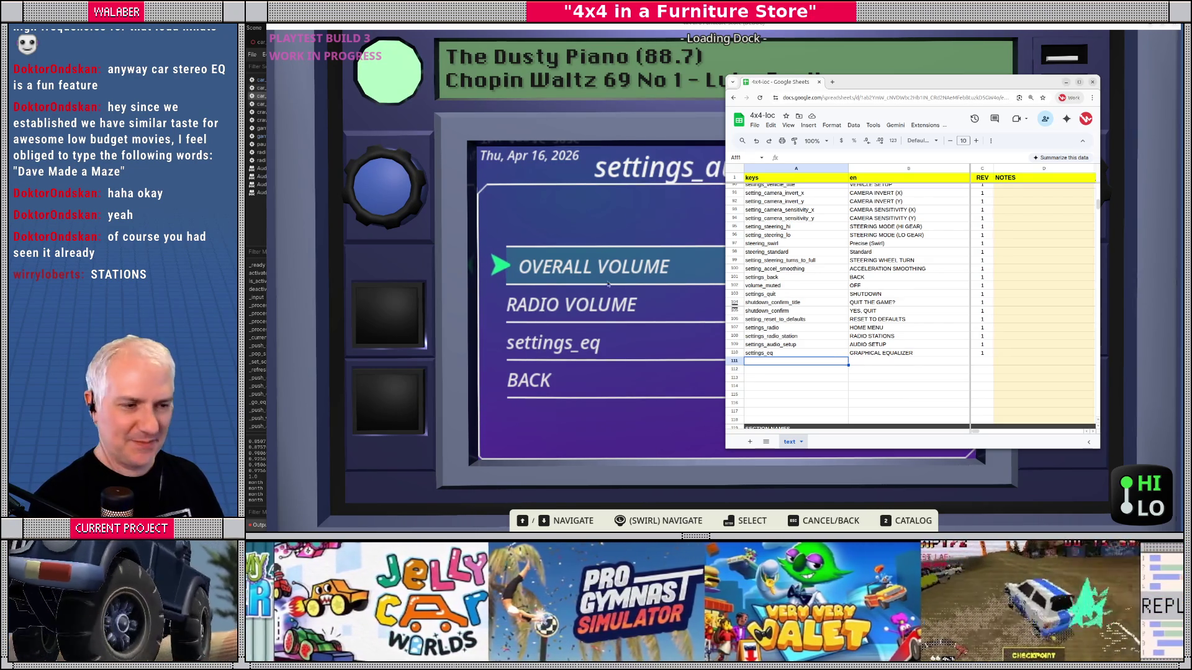
Step: Back in the game, restore the overall volume to 50%
{"action": "left_click", "coordinate": [632, 296]}
{"action": "key", "text": "Left"}
{"action": "key", "text": "Right"}
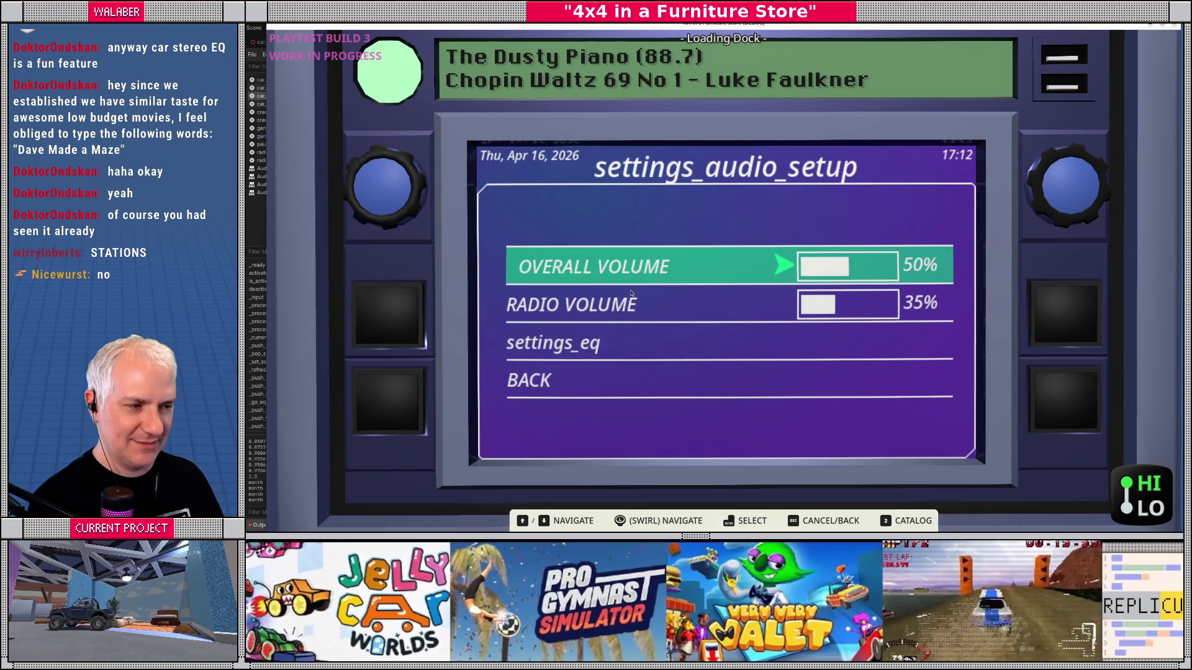
Step: Open the game's equalizer settings and move down to the EQ presets entry
{"action": "key", "text": "Return"}
{"action": "key", "text": "Down"}
{"action": "key", "text": "Down"}
{"action": "key", "text": "Return"}
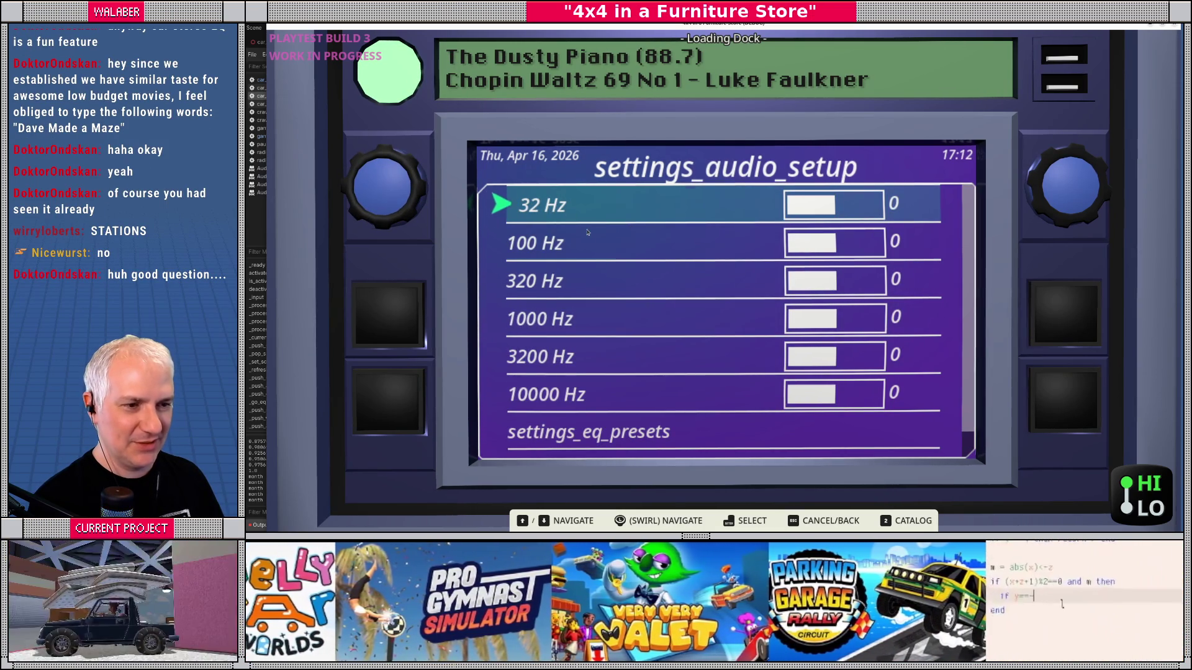
{"action": "key", "text": "Down"}
{"action": "key", "text": "Down"}
{"action": "key", "text": "Down"}
{"action": "key", "text": "Down"}
{"action": "key", "text": "Down"}
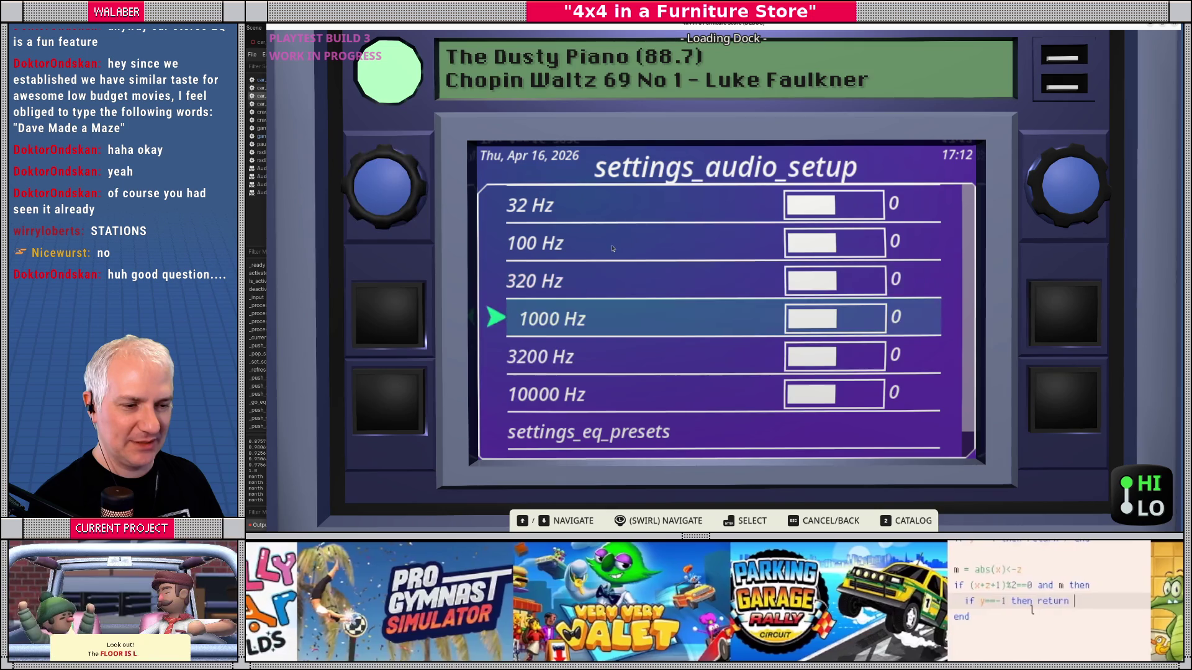
{"action": "key", "text": "Down"}
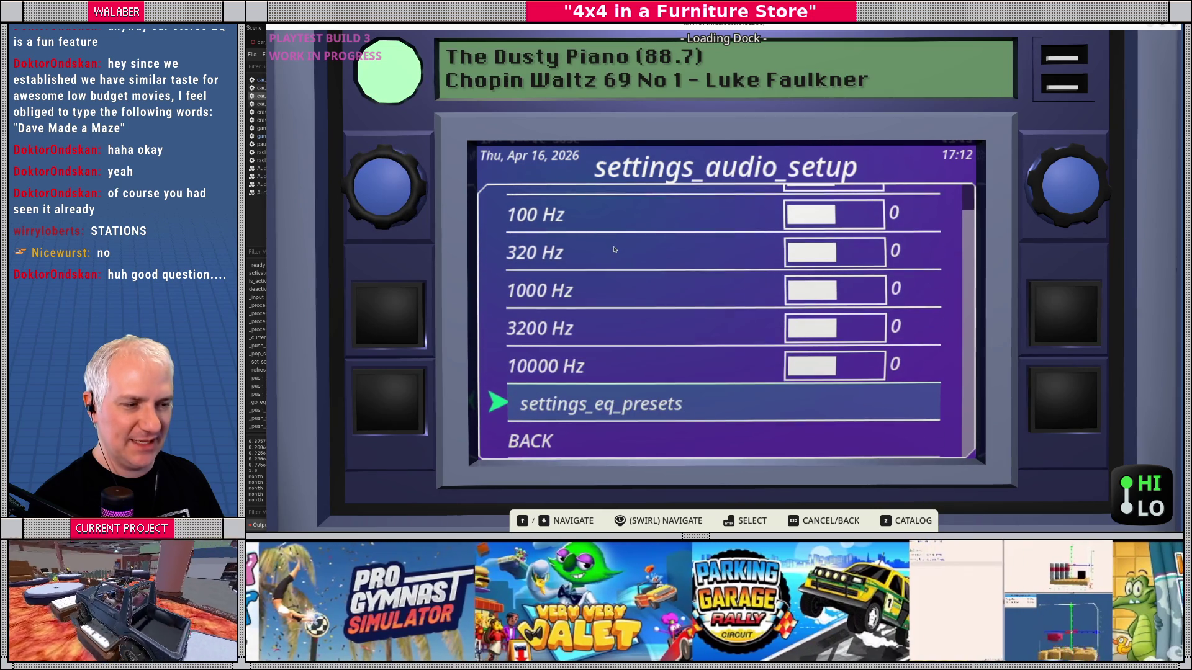
Step: Add settings_eq_presets with label PRESETS and revision 1 in sheet row 111
{"action": "key", "text": "alt+Tab"}
{"action": "left_click", "coordinate": [757, 362]}
{"action": "type", "text": "settings_eq"}
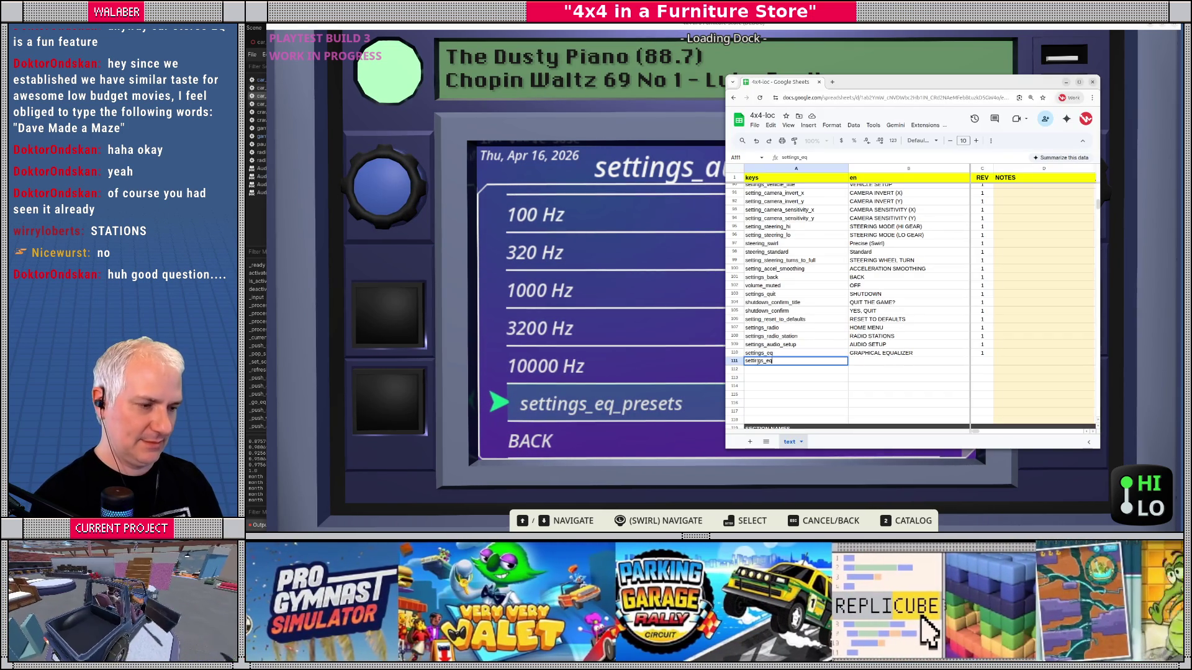
{"action": "type", "text": "_preset"}
{"action": "key", "text": "Tab"}
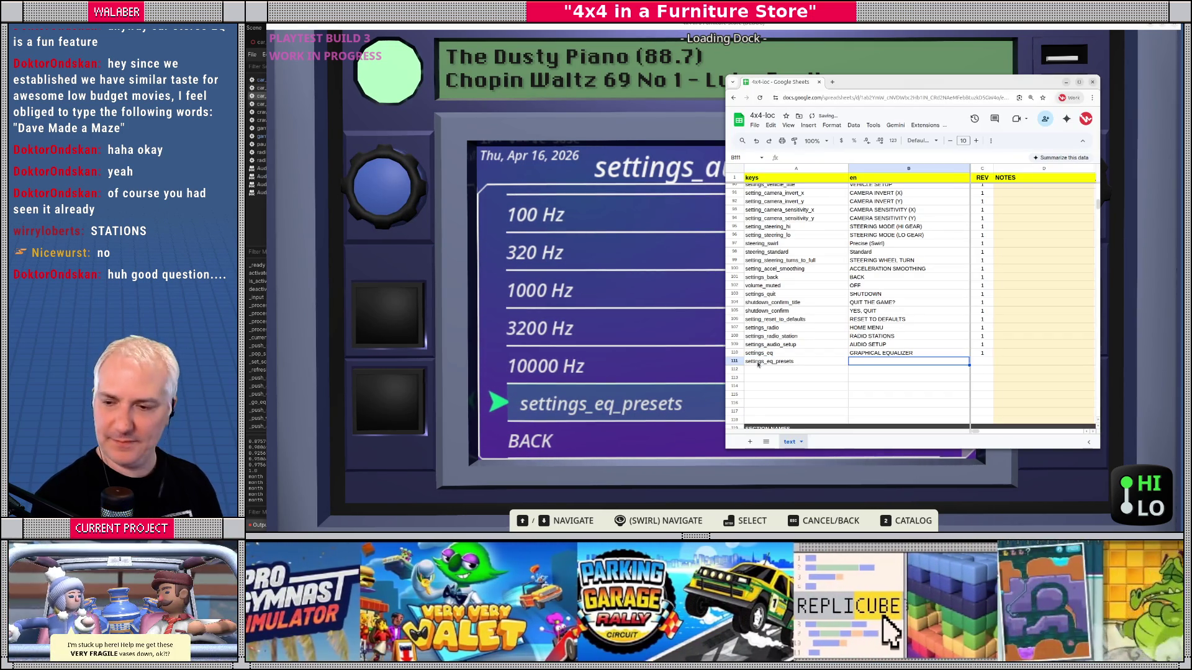
{"action": "type", "text": "PRESETS"}
{"action": "key", "text": "Tab"}
{"action": "type", "text": "1"}
{"action": "key", "text": "Return"}
Step: Select cell A112 and check the game's EQ presets menu before returning to the sheet
{"action": "left_click", "coordinate": [758, 366]}
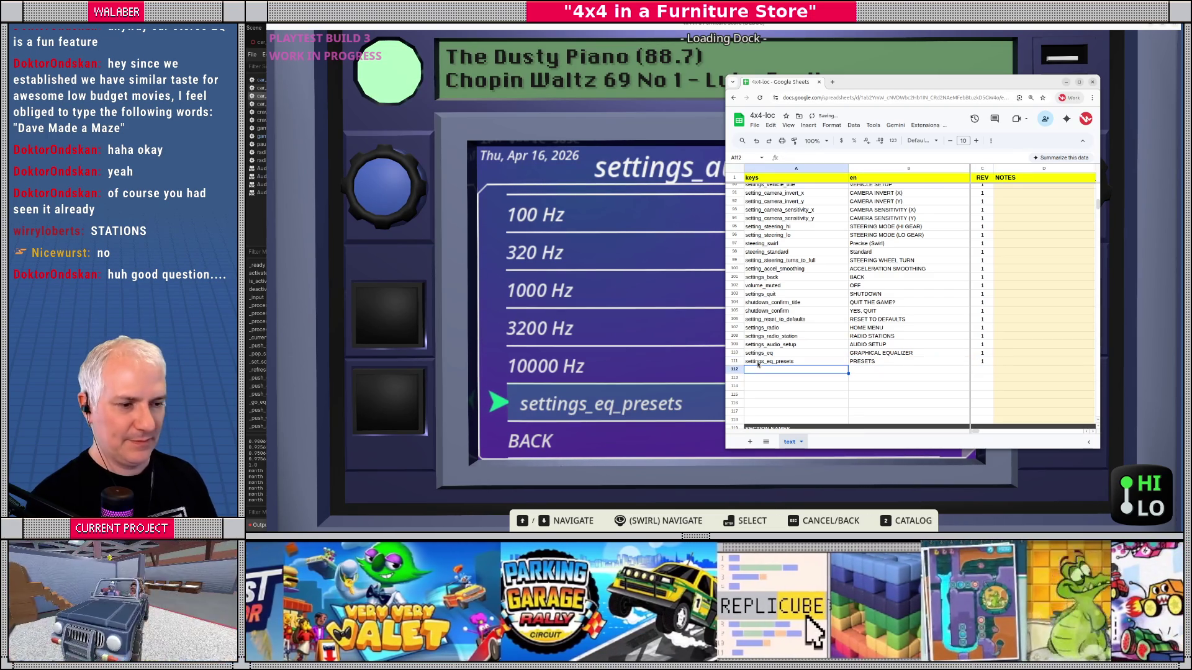
{"action": "left_click", "coordinate": [639, 406]}
{"action": "key", "text": "alt+Tab"}
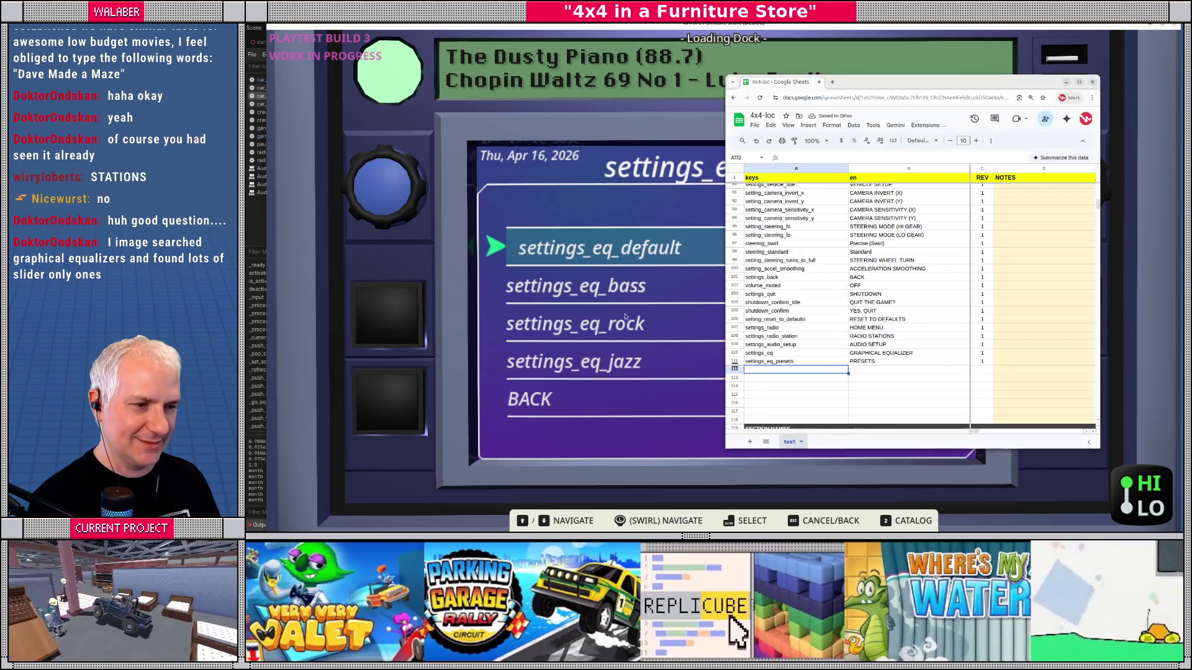
Step: Add rows settings_eq_default (DEFAULT, 1) and settings_eq_bass (BASS BOOST, 1)
{"action": "type", "text": "settings_eq_default"}
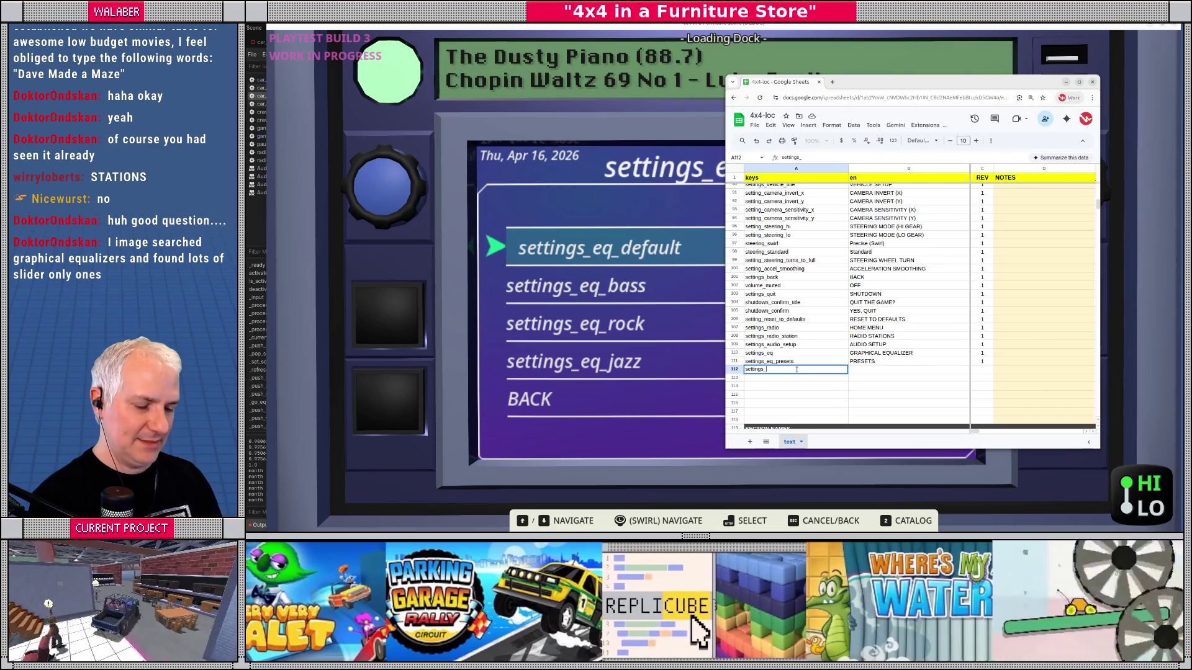
{"action": "key", "text": "Tab"}
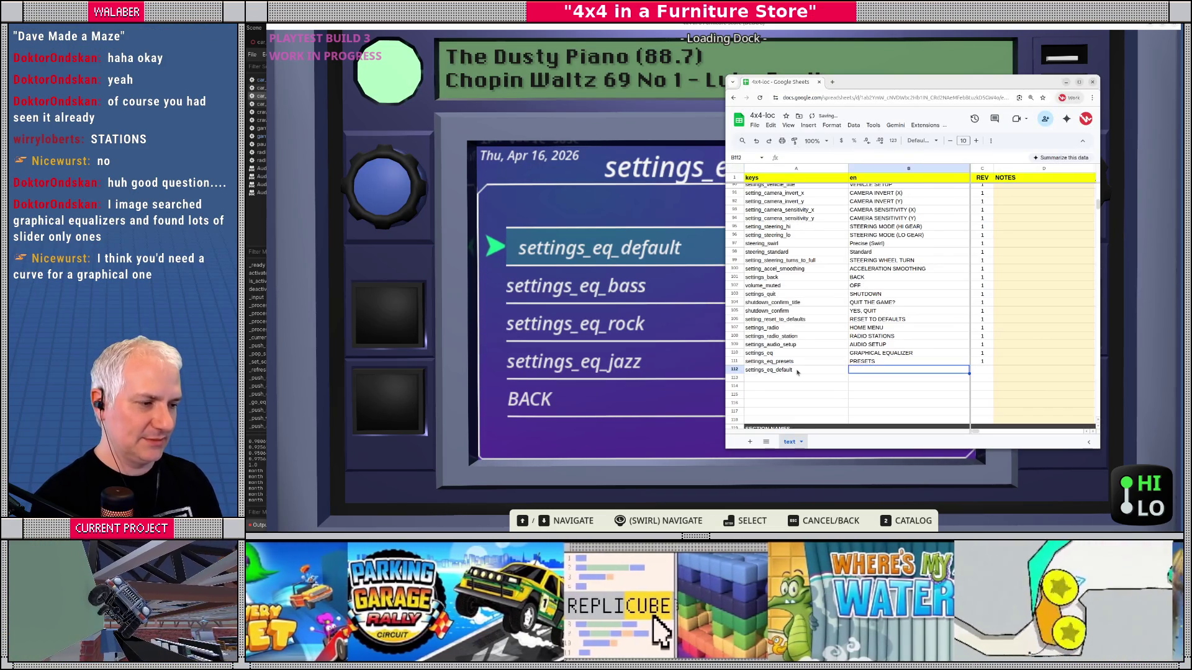
{"action": "type", "text": "DEFAULT"}
{"action": "key", "text": "Tab"}
{"action": "type", "text": "1"}
{"action": "key", "text": "Return"}
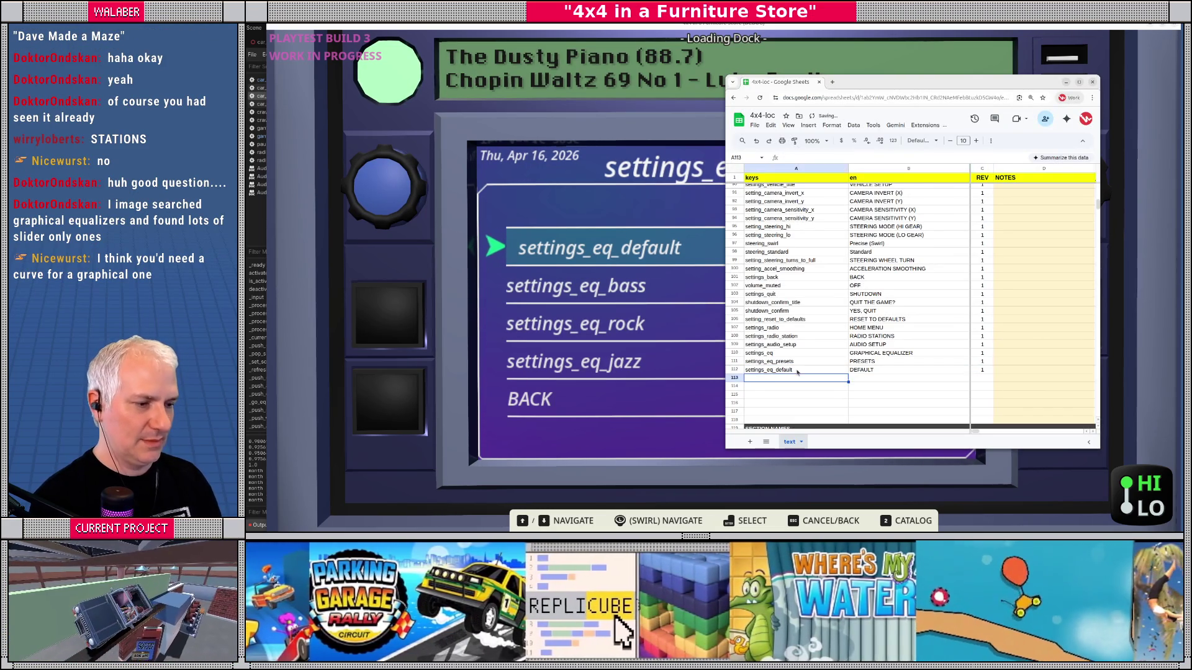
{"action": "type", "text": "settings_eq_ba"}
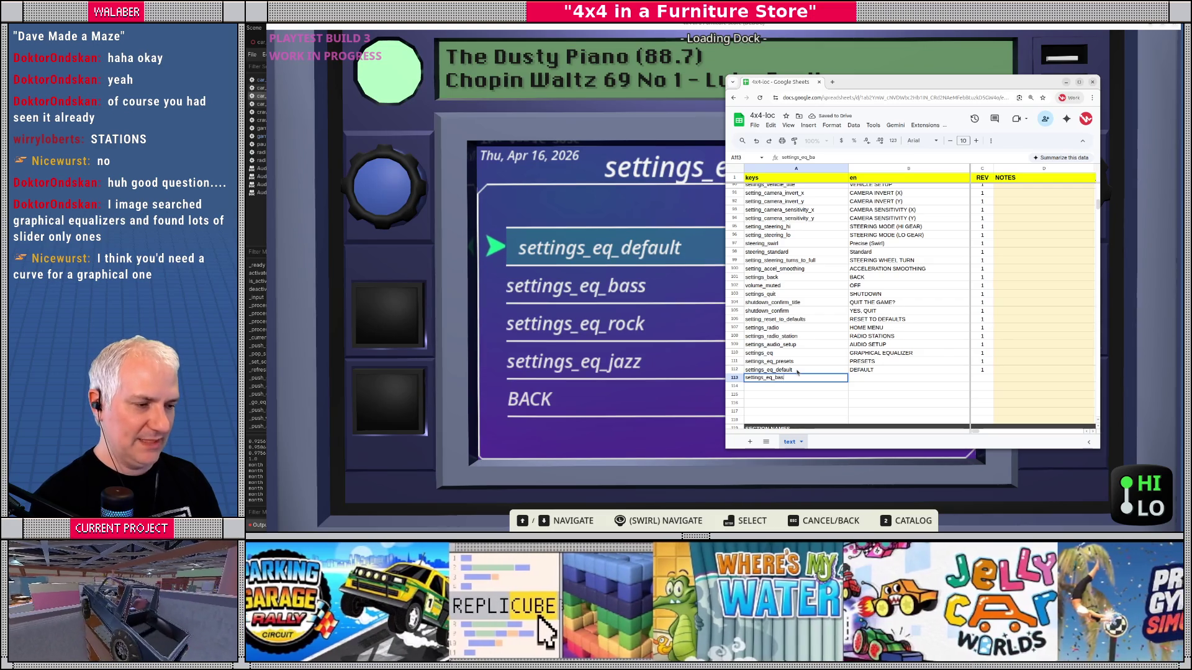
{"action": "type", "text": "s"}
{"action": "key", "text": "Tab"}
{"action": "type", "text": "BASS BOOST"}
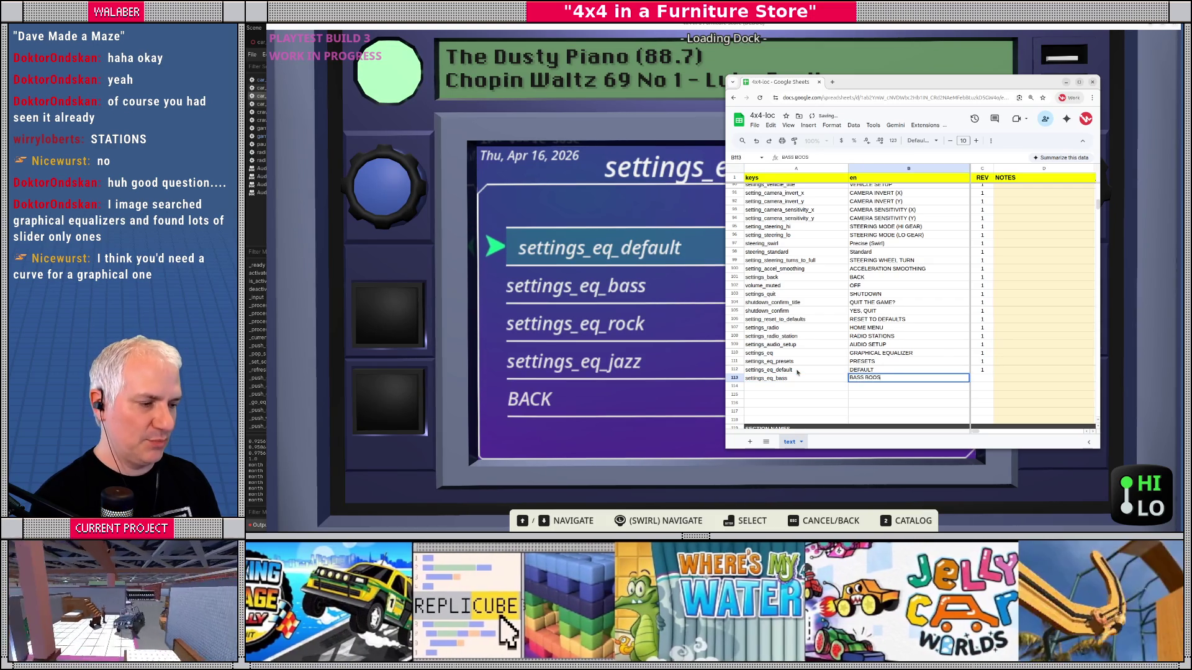
{"action": "key", "text": "Tab"}
{"action": "type", "text": "1"}
{"action": "key", "text": "Return"}
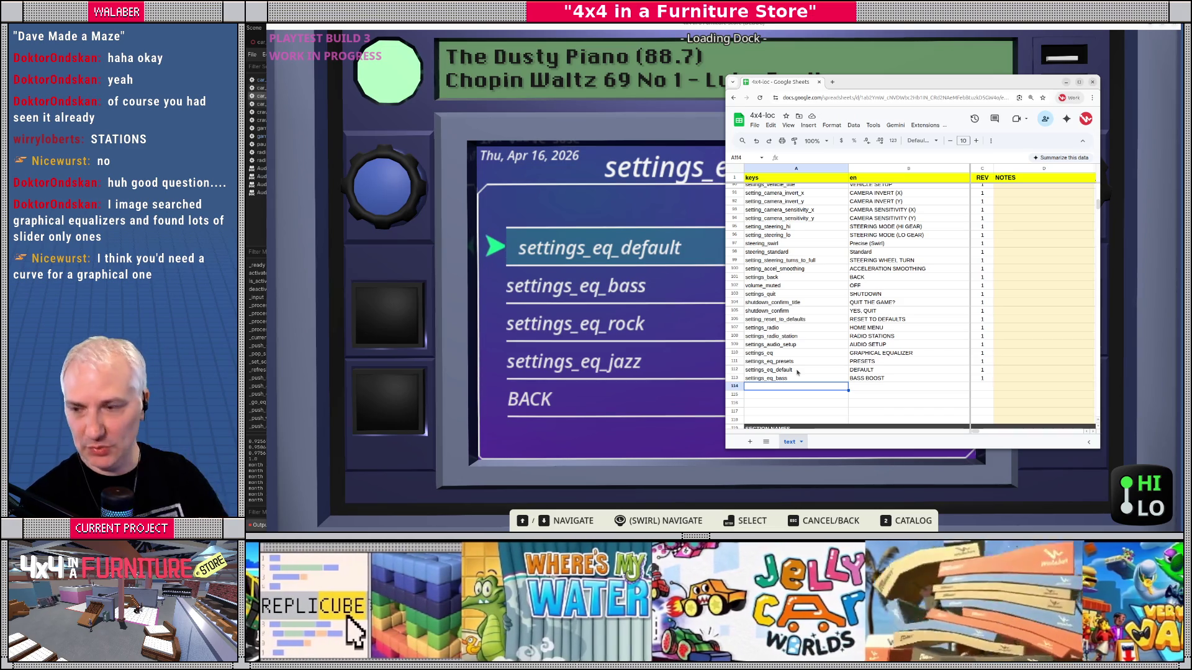
Step: Add rows settings_eq_rock (ROCK, 1) and settings_eq_jazz (JAZZ), then return to the game
{"action": "type", "text": "settings_eq_"}
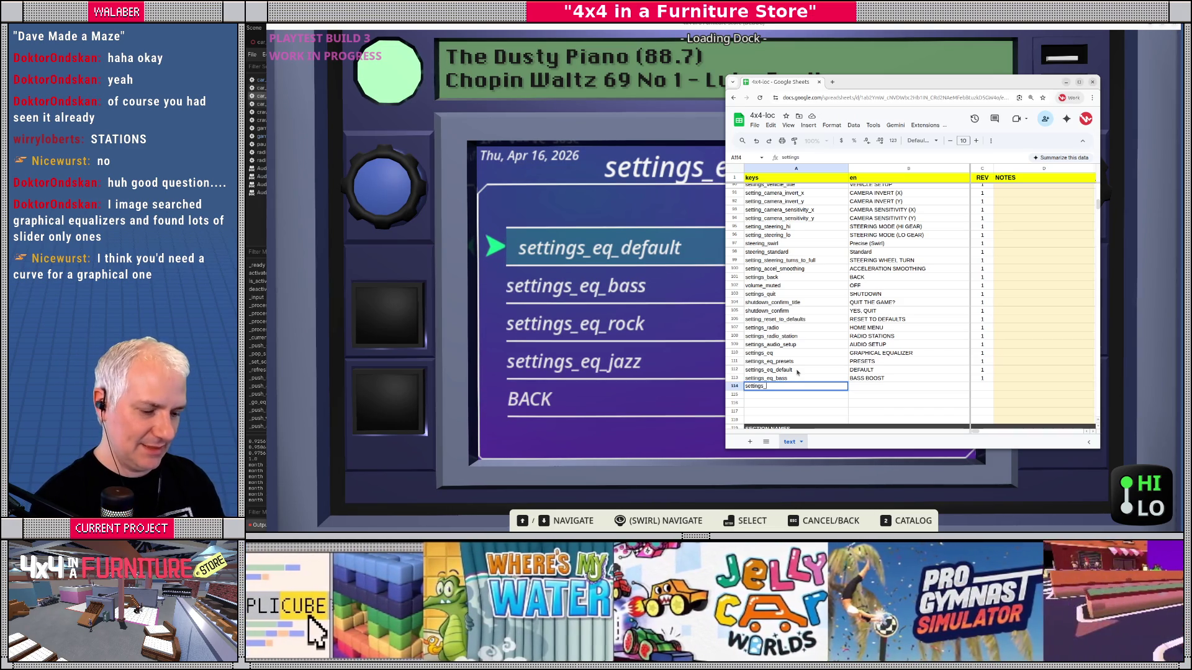
{"action": "type", "text": "rock"}
{"action": "key", "text": "Tab"}
{"action": "type", "text": "ROCK"}
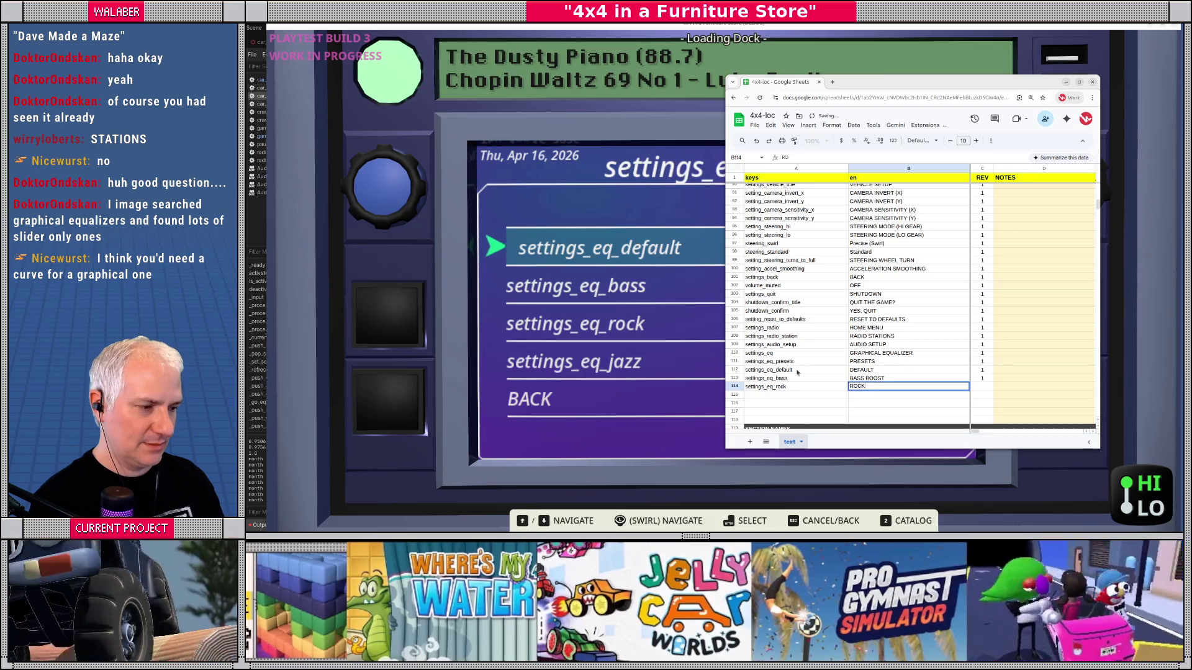
{"action": "key", "text": "Tab"}
{"action": "type", "text": "1"}
{"action": "key", "text": "Return"}
{"action": "type", "text": "sett"}
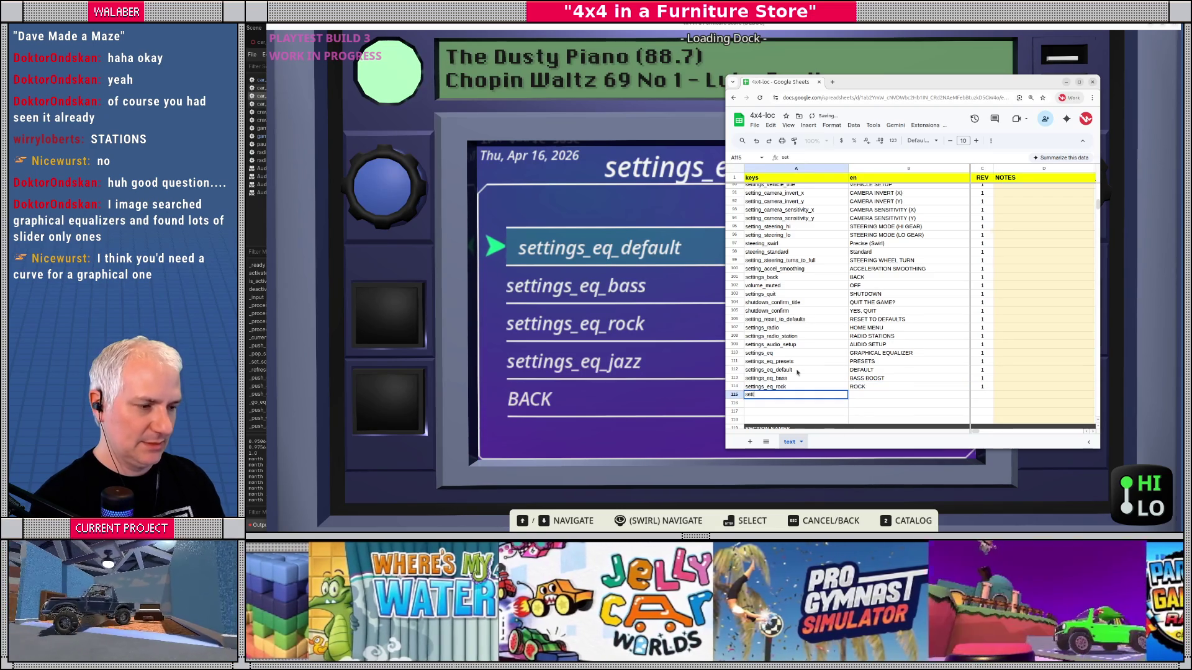
{"action": "type", "text": "ings_eq_jaz"}
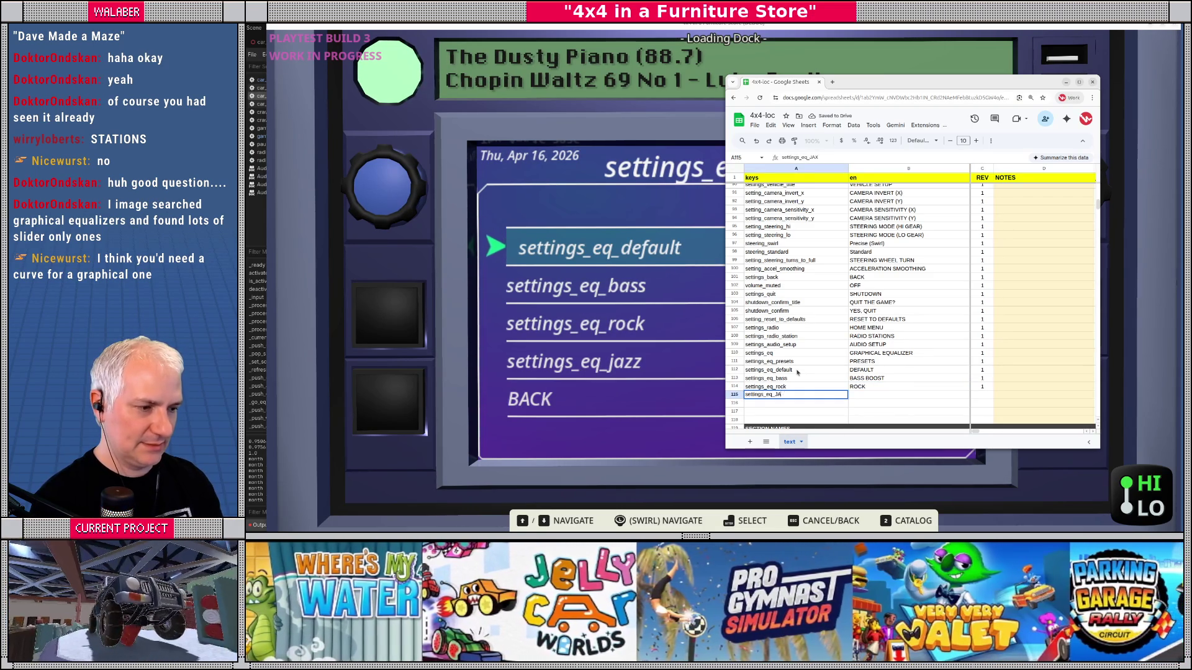
{"action": "key", "text": "BackSpace"}
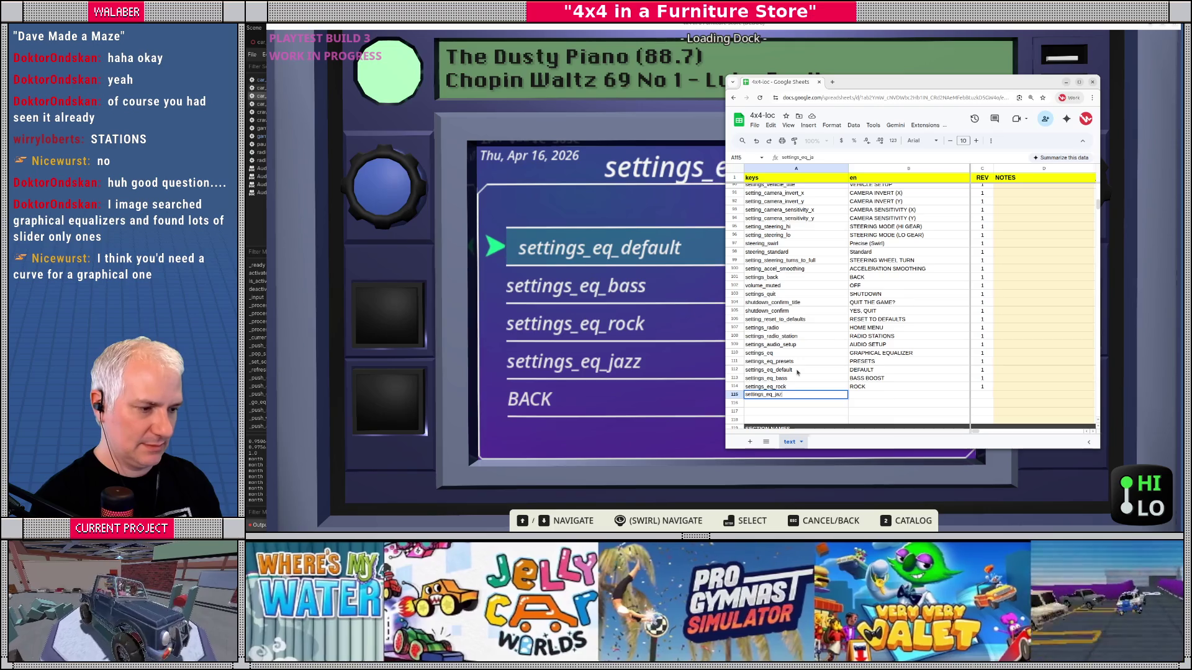
{"action": "key", "text": "Tab"}
{"action": "type", "text": "JA"}
{"action": "key", "text": "BackSpace"}
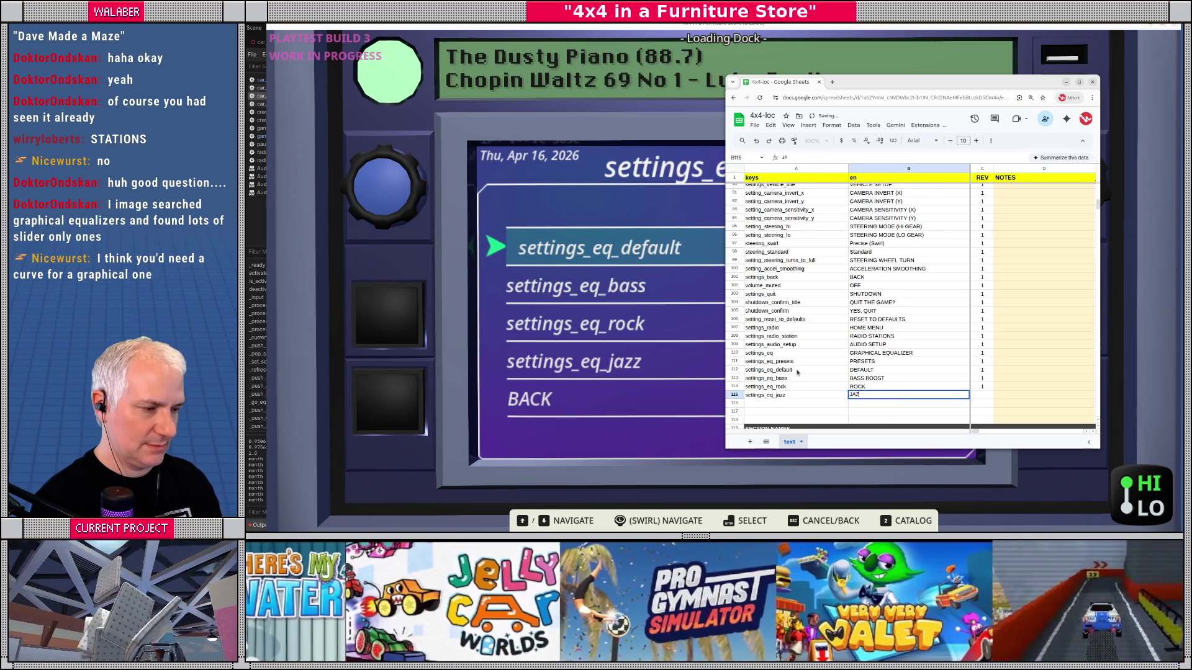
{"action": "type", "text": "ZZ"}
{"action": "key", "text": "Return"}
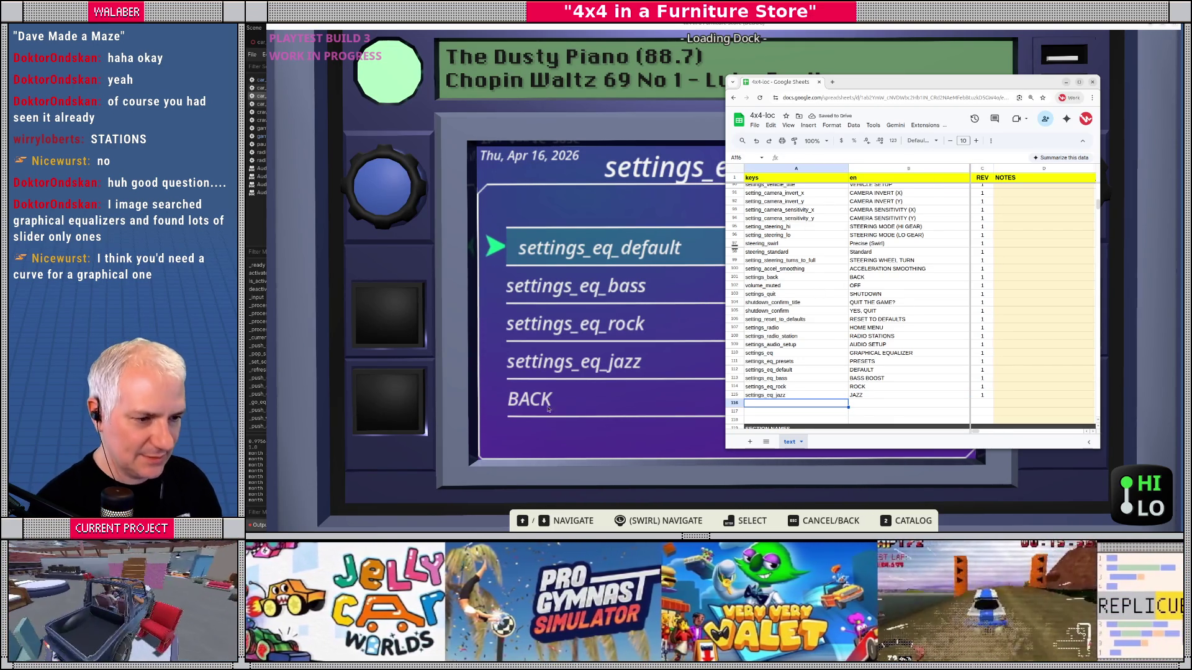
{"action": "left_click", "coordinate": [583, 382]}
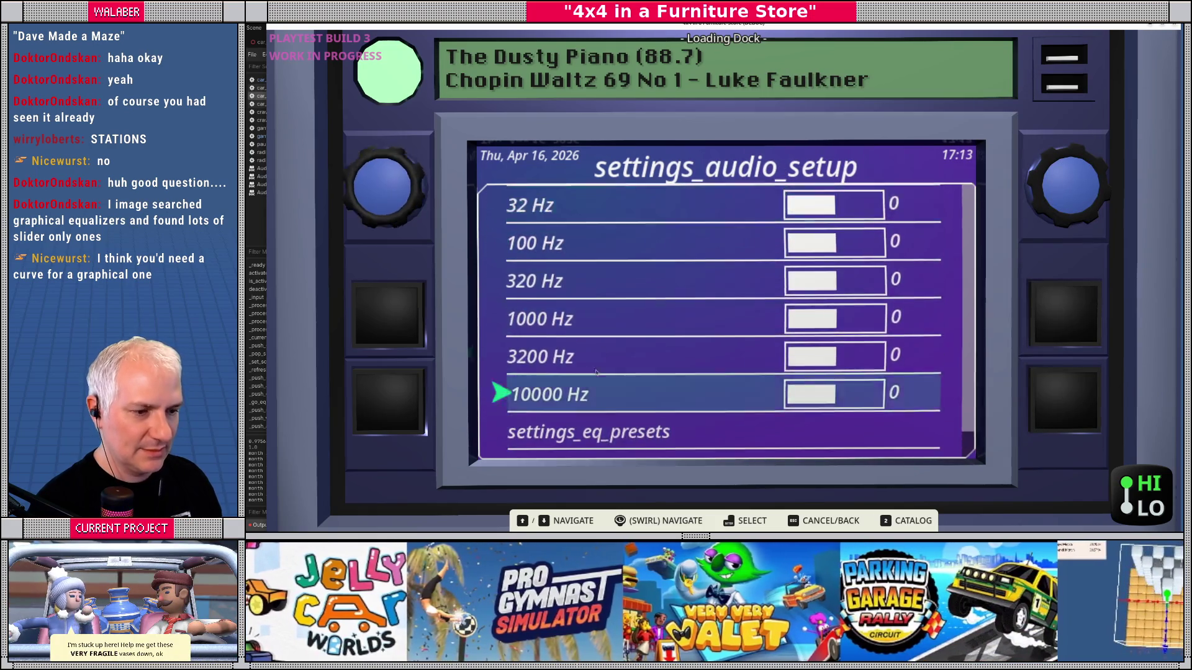
Step: Leave the EQ sliders and raise RADIO VOLUME to 50% in audio setup
{"action": "left_click", "coordinate": [578, 440]}
{"action": "key", "text": "Up"}
{"action": "key", "text": "Up"}
{"action": "key", "text": "Down"}
{"action": "key", "text": "Down"}
{"action": "key", "text": "Up"}
{"action": "key", "text": "Up"}
{"action": "key", "text": "Down"}
{"action": "key", "text": "Return"}
{"action": "key", "text": "Right"}
{"action": "key", "text": "Right"}
{"action": "key", "text": "Return"}
Step: Return to the radio settings and tune the station list to FurniCHILL (92.9)
{"action": "key", "text": "Down"}
{"action": "key", "text": "Down"}
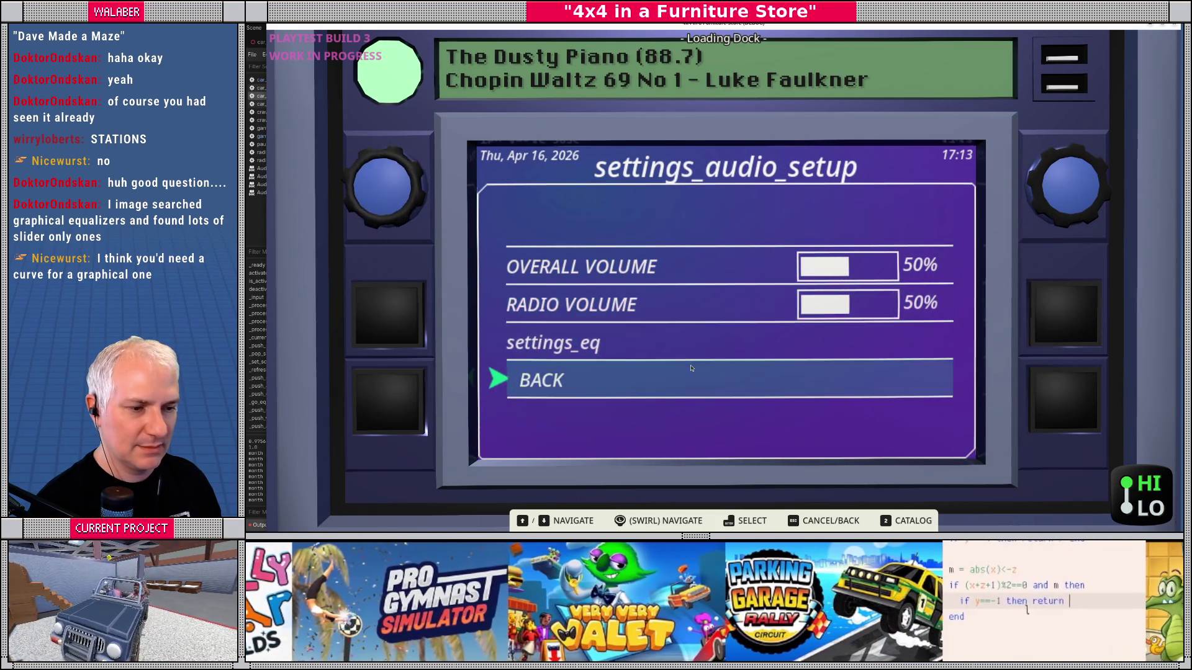
{"action": "key", "text": "Return"}
{"action": "key", "text": "Up"}
{"action": "key", "text": "Return"}
{"action": "key", "text": "Down"}
{"action": "key", "text": "Down"}
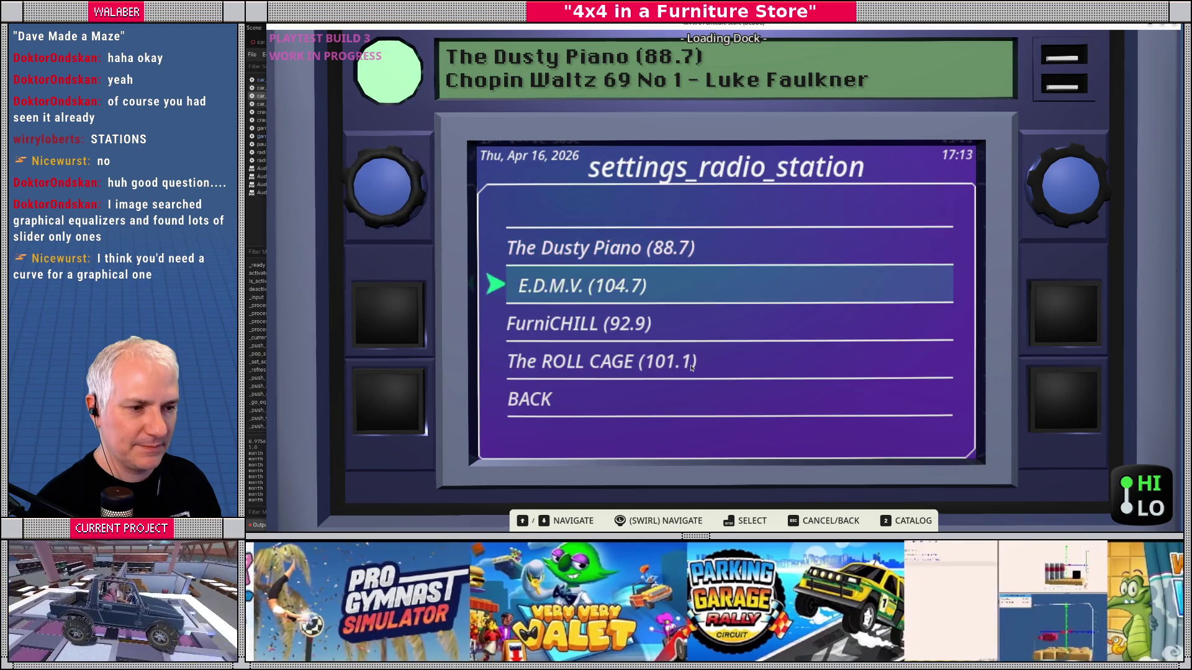
{"action": "key", "text": "Return"}
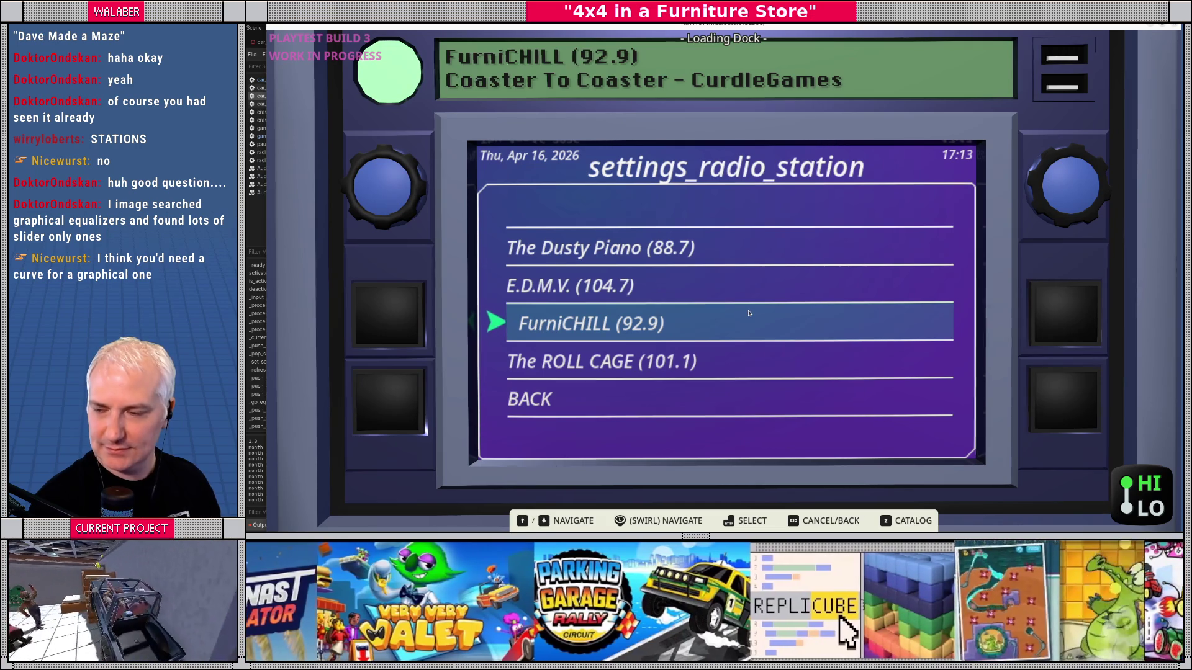
{"action": "key", "text": "alt+Tab"}
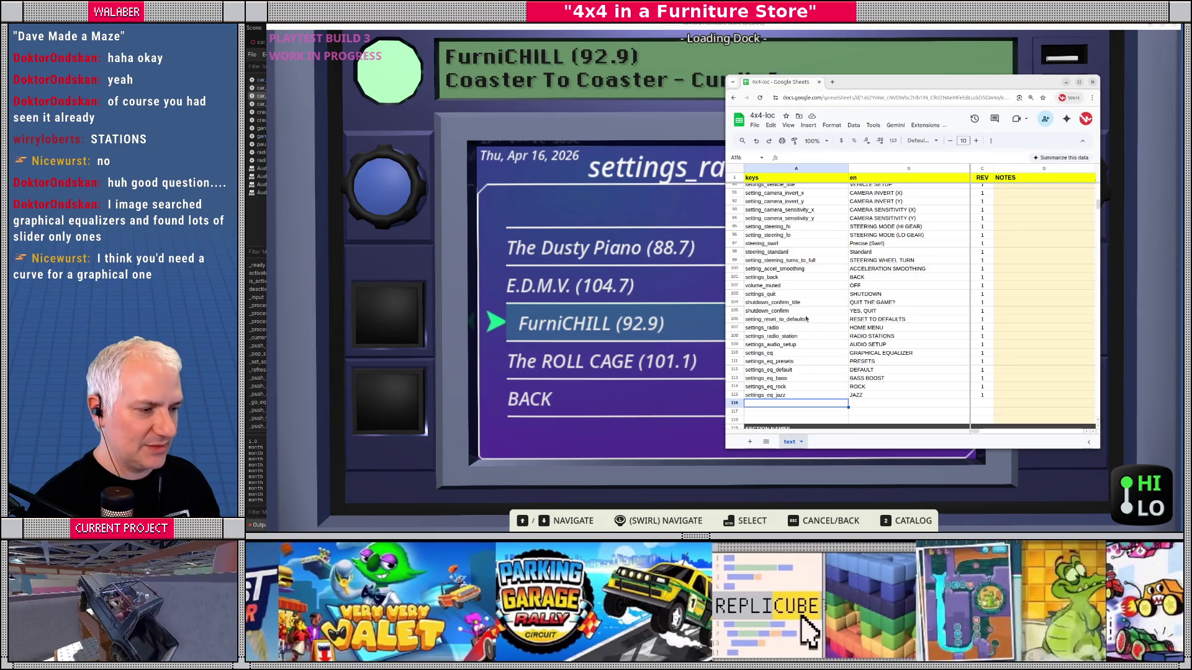
Step: Download the sheet as Comma-separated values (.csv), then move the spreadsheet aside and hide it
{"action": "left_click", "coordinate": [755, 125]}
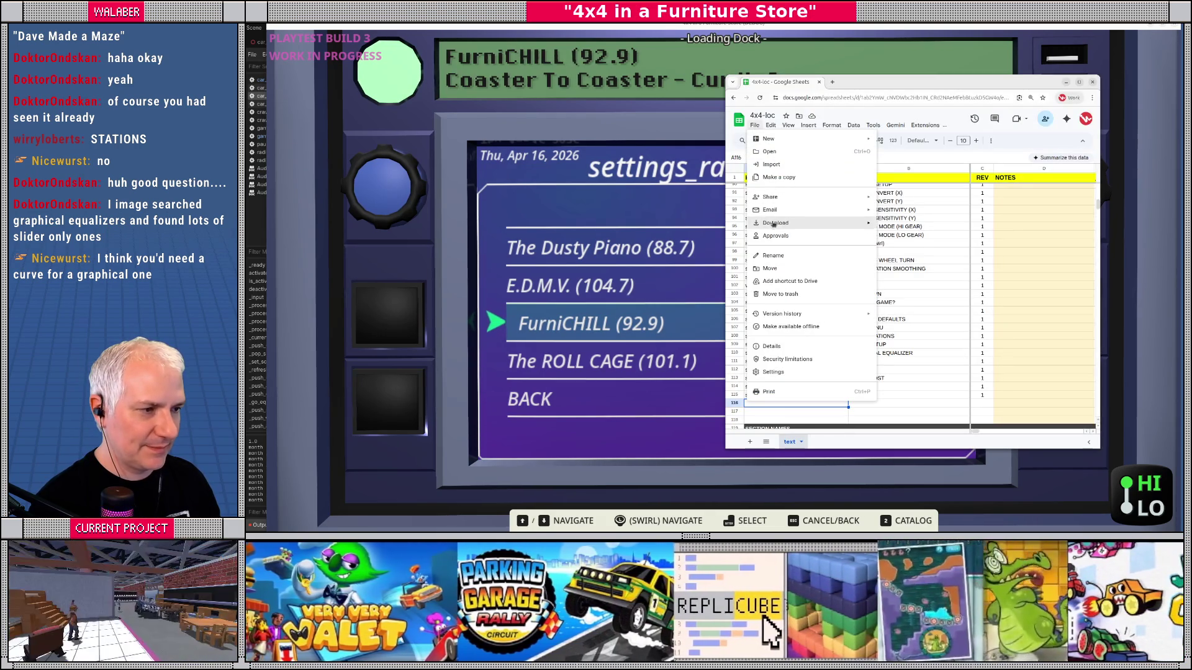
{"action": "mouse_move", "coordinate": [779, 222]}
{"action": "left_click", "coordinate": [923, 276]}
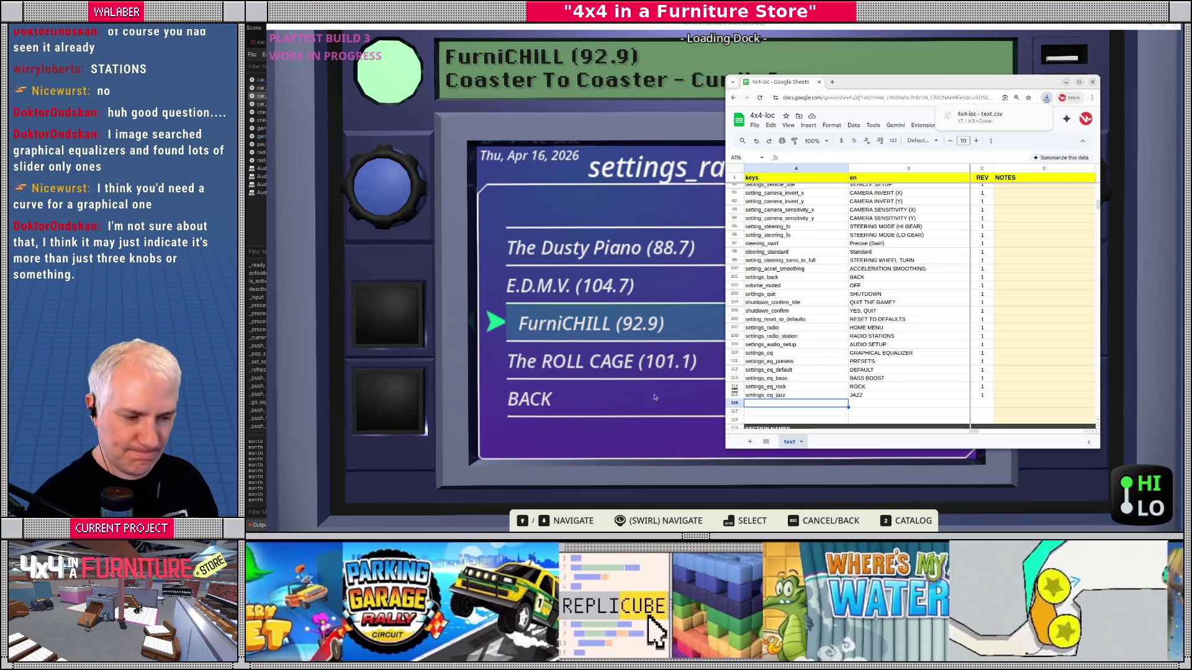
{"action": "left_click_drag", "start_coordinate": [914, 88], "coordinate": [846, 79]}
{"action": "key", "text": "alt+Tab"}
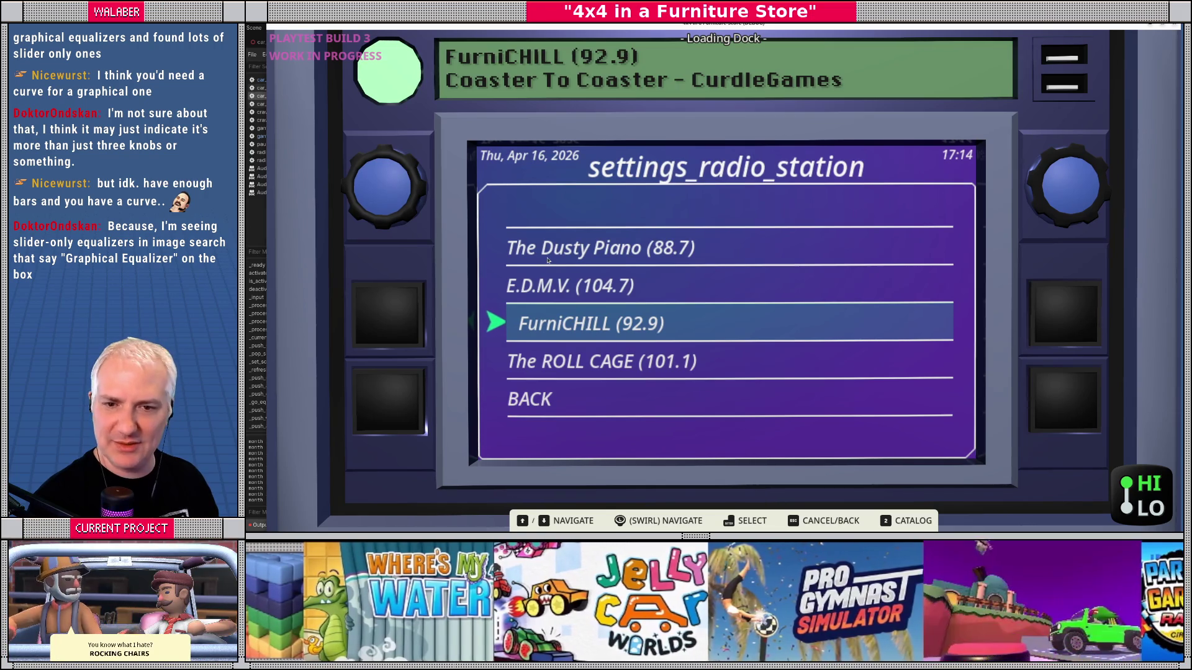
Step: Tune up to The Dusty Piano, back down to FurniCHILL (92.9), then stop the game with F8
{"action": "key", "text": "Up"}
{"action": "key", "text": "Up"}
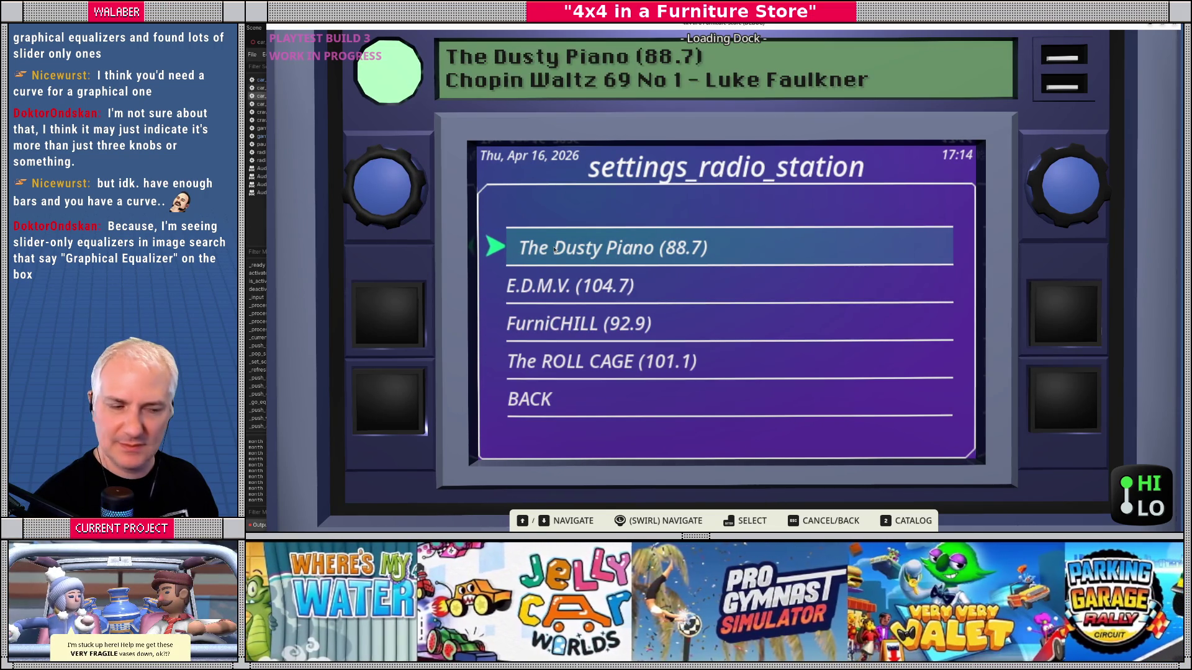
{"action": "key", "text": "Down"}
{"action": "key", "text": "Down"}
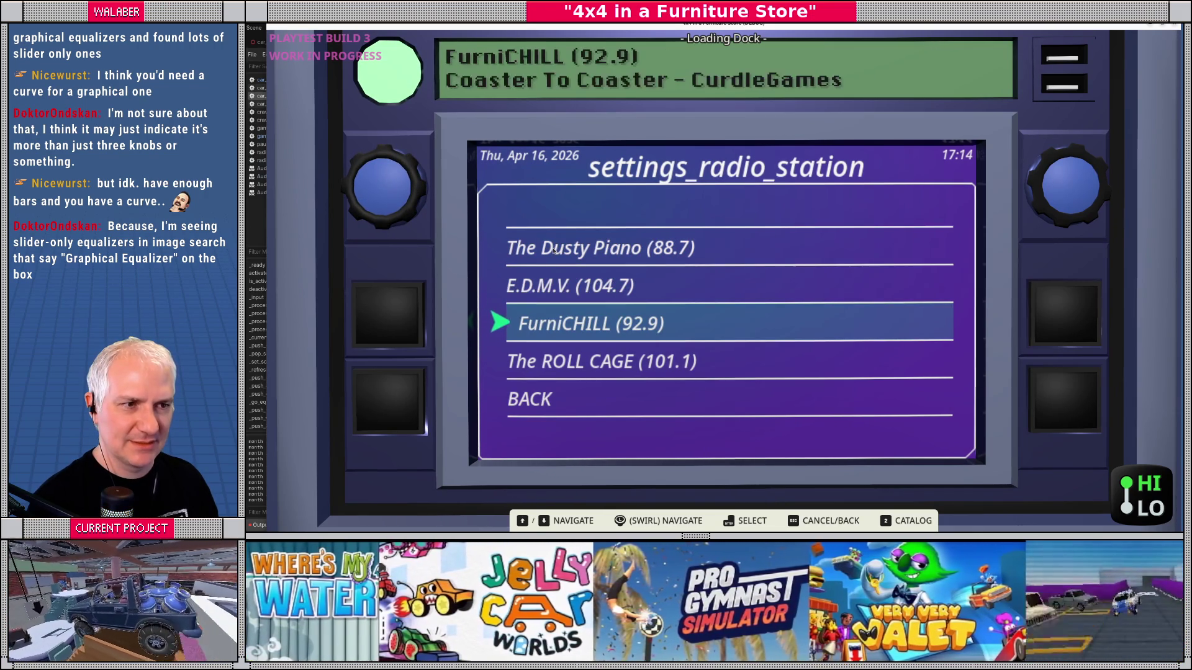
{"action": "key", "text": "F8"}
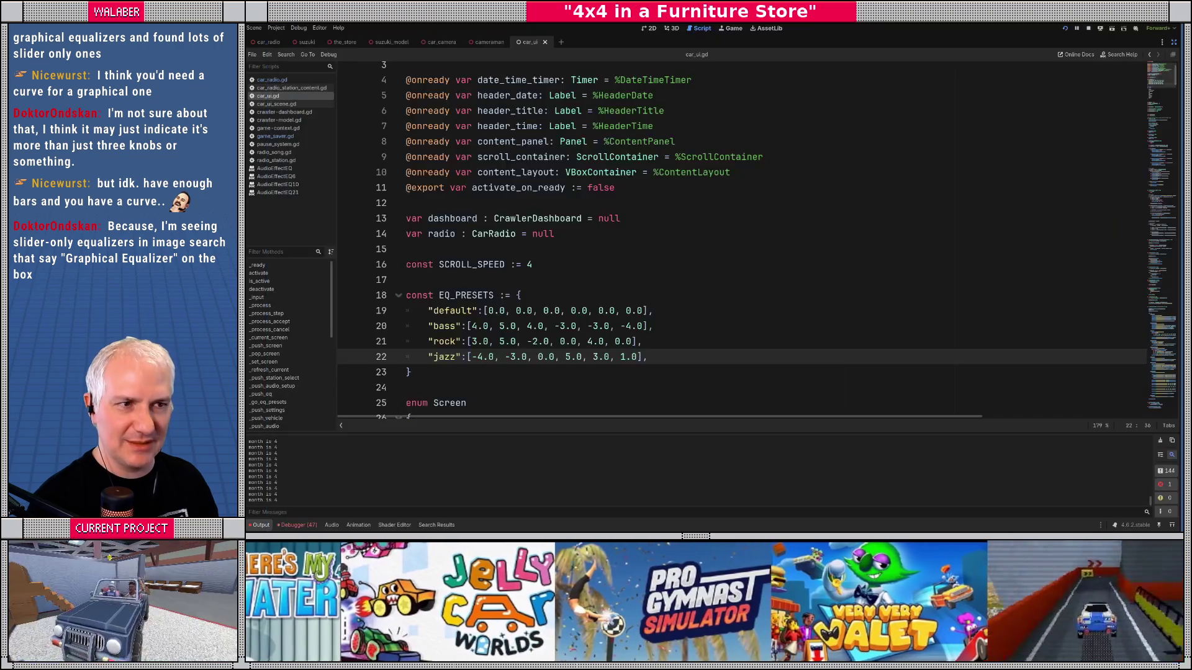
Step: Restore the docks and preview the import settings of CoasterToCoaster_FurniCHILL.ogg, then close the preview
{"action": "left_click", "coordinate": [1173, 42]}
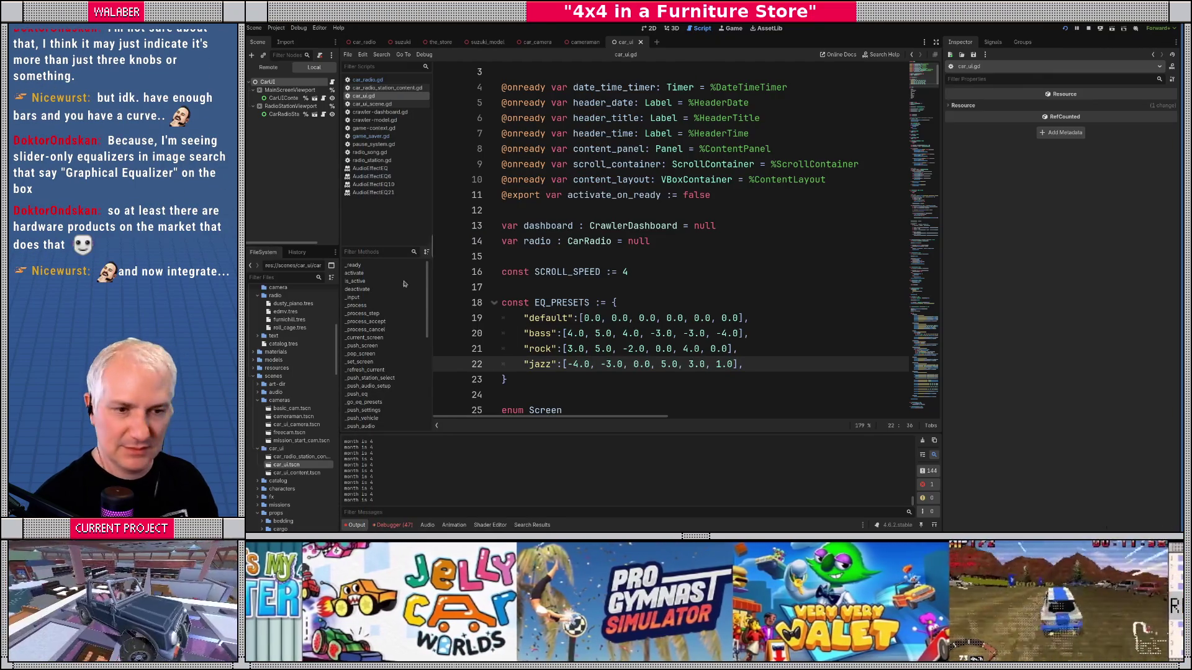
{"action": "scroll", "coordinate": [288, 363], "scroll_direction": "up", "scroll_amount": 5}
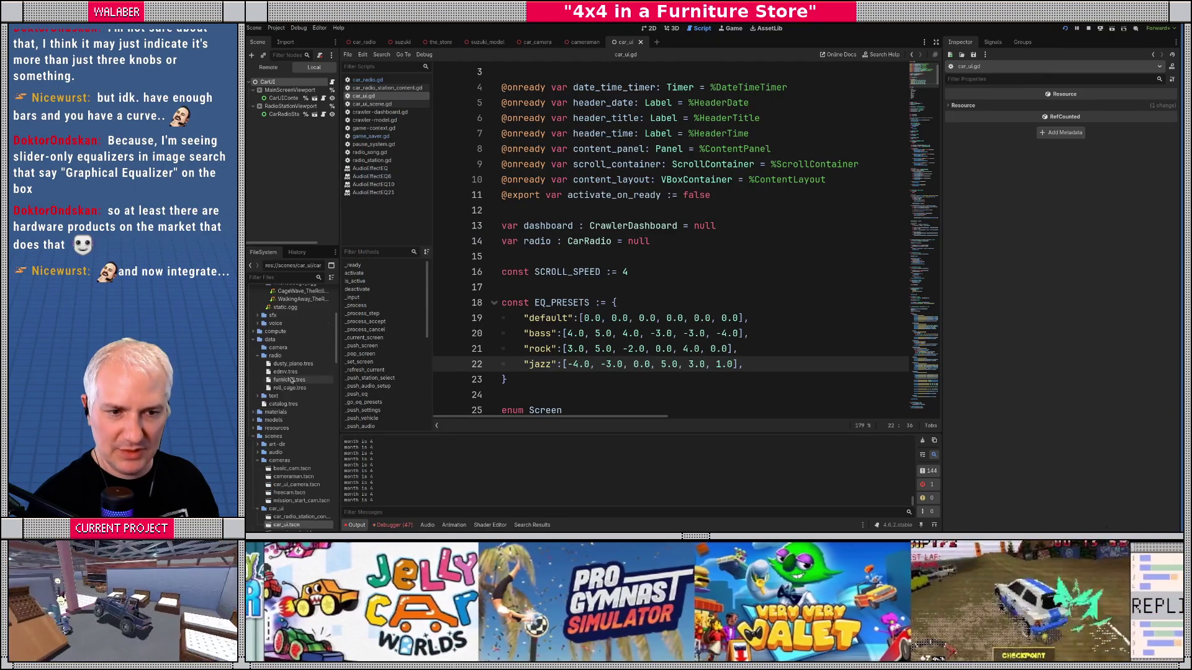
{"action": "left_click", "coordinate": [289, 339]}
{"action": "double_click", "coordinate": [290, 340]}
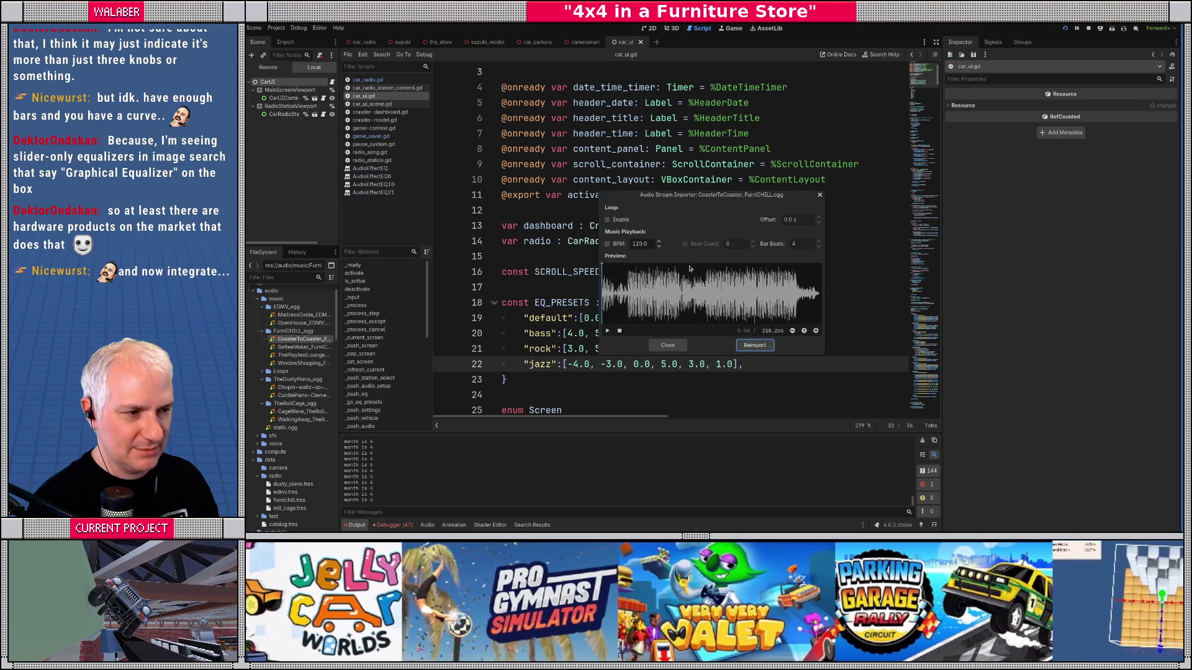
{"action": "left_click", "coordinate": [675, 346]}
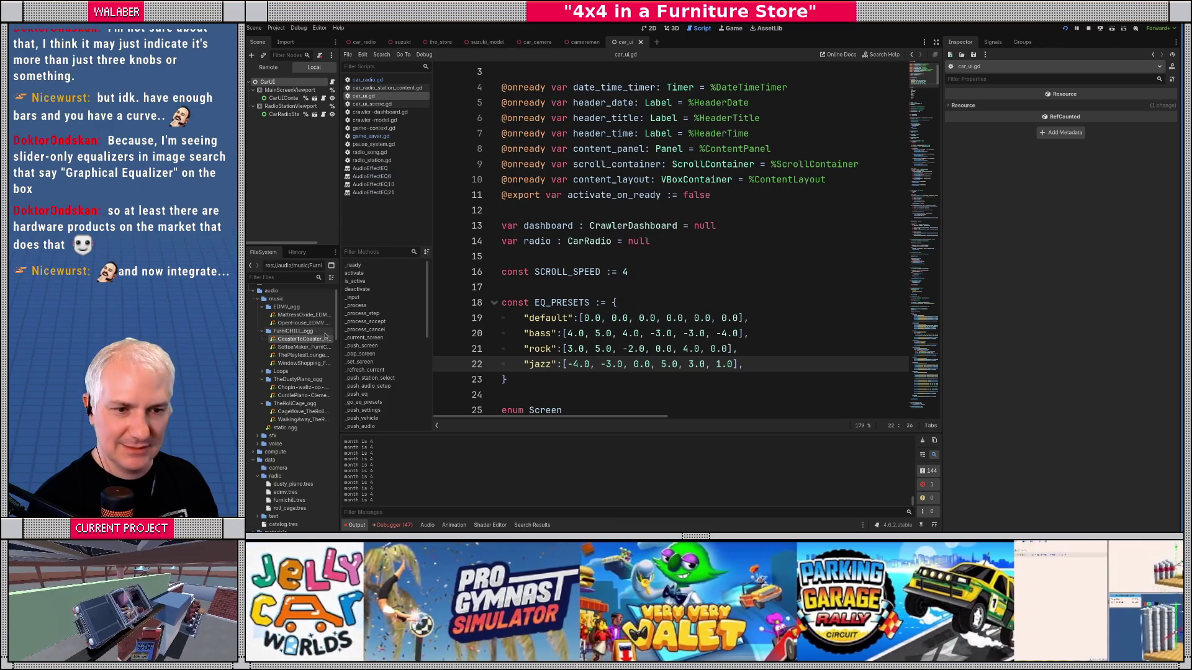
Step: Select furnichill.tres, expand its three playlist songs in the Inspector, and relaunch the game
{"action": "left_click", "coordinate": [280, 500]}
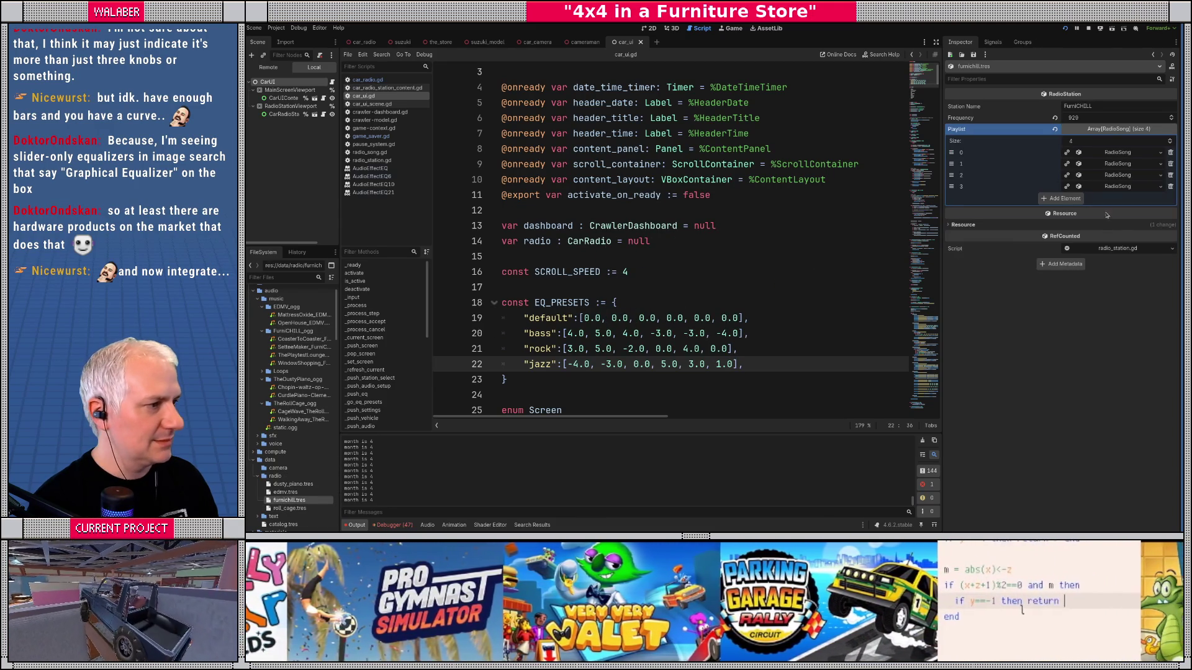
{"action": "left_click", "coordinate": [1107, 176]}
{"action": "left_click", "coordinate": [1100, 164]}
{"action": "left_click", "coordinate": [1100, 153]}
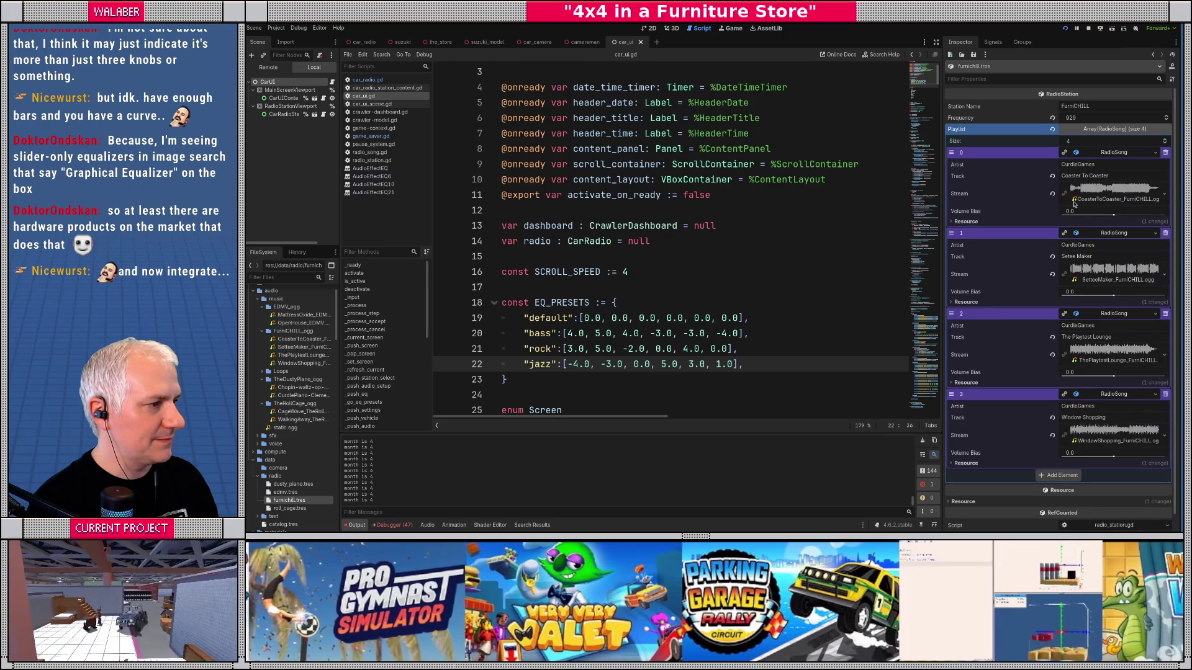
{"action": "key", "text": "F5"}
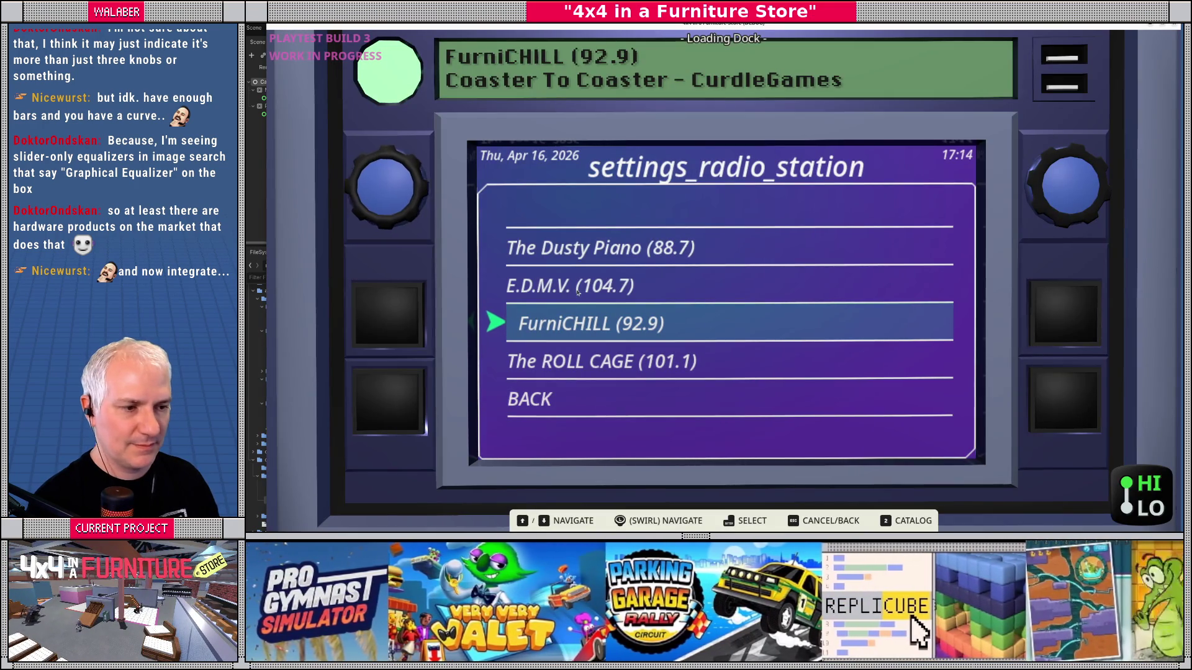
{"action": "left_click", "coordinate": [576, 292]}
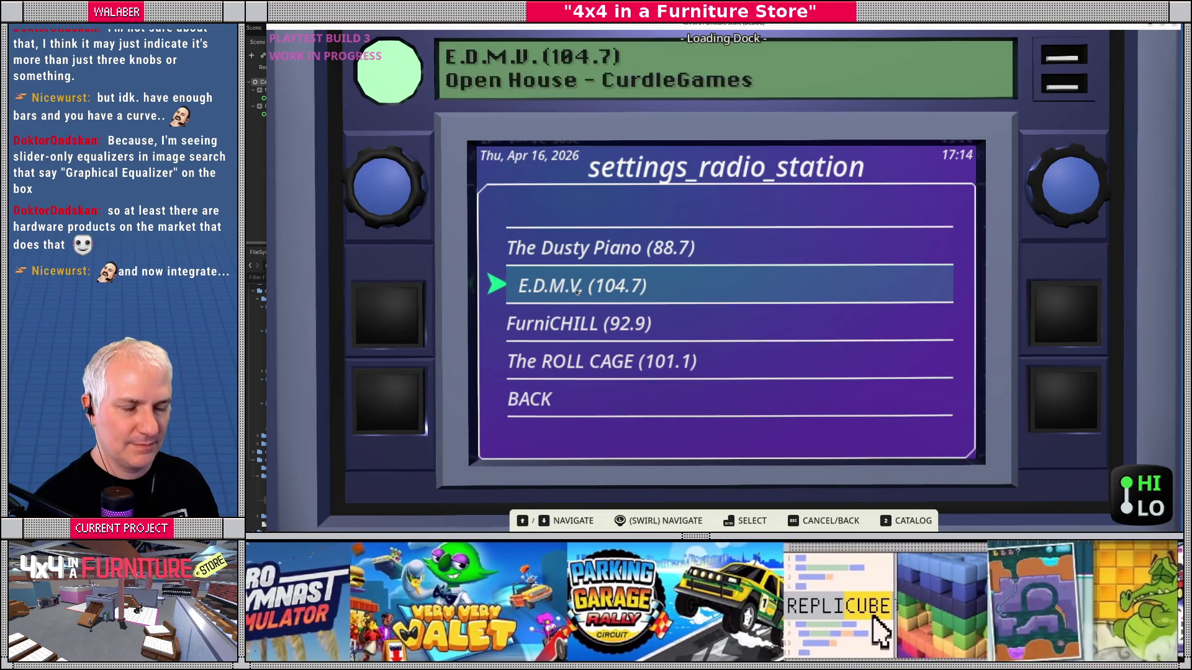
{"action": "key", "text": "Down"}
{"action": "key", "text": "Return"}
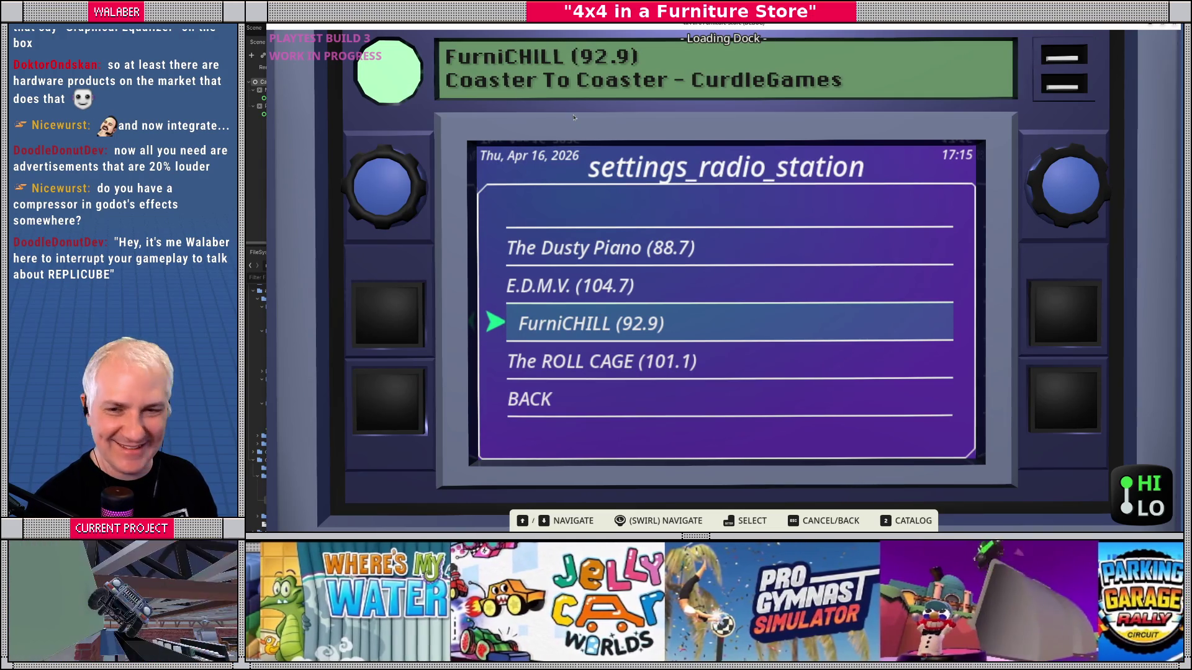
{"action": "key", "text": "F8"}
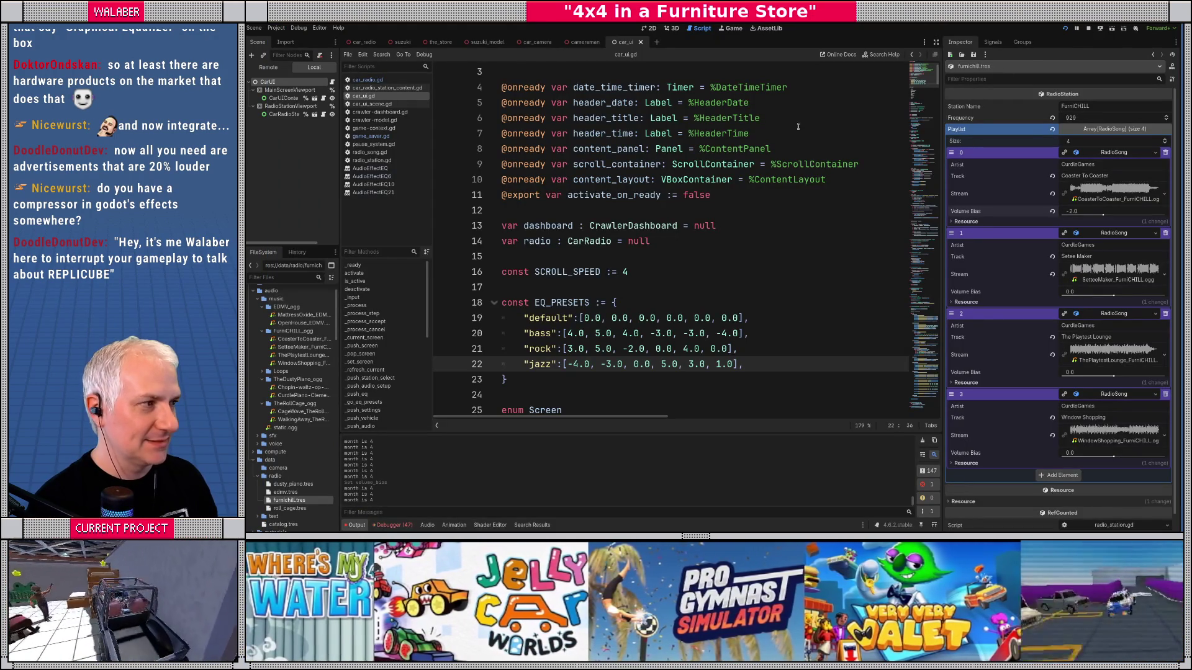
Step: Save and rerun the project, skip the intro dialog, and open the car radio's home menu
{"action": "left_click", "coordinate": [1065, 28]}
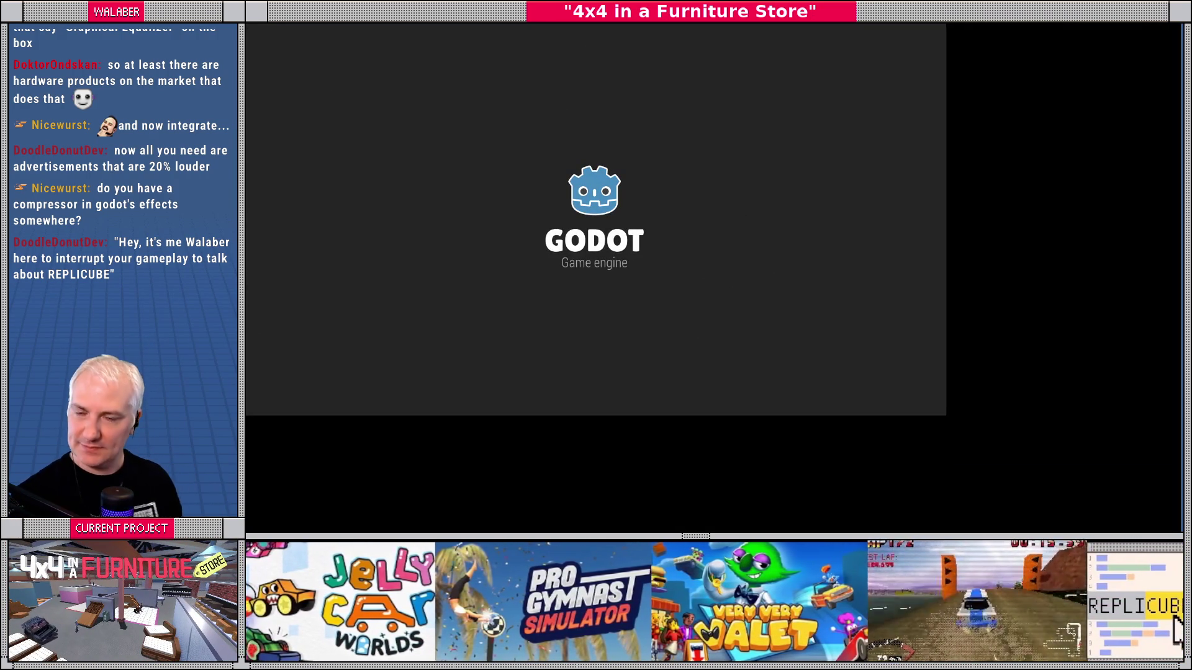
{"action": "key", "text": "Return"}
{"action": "key", "text": "Return"}
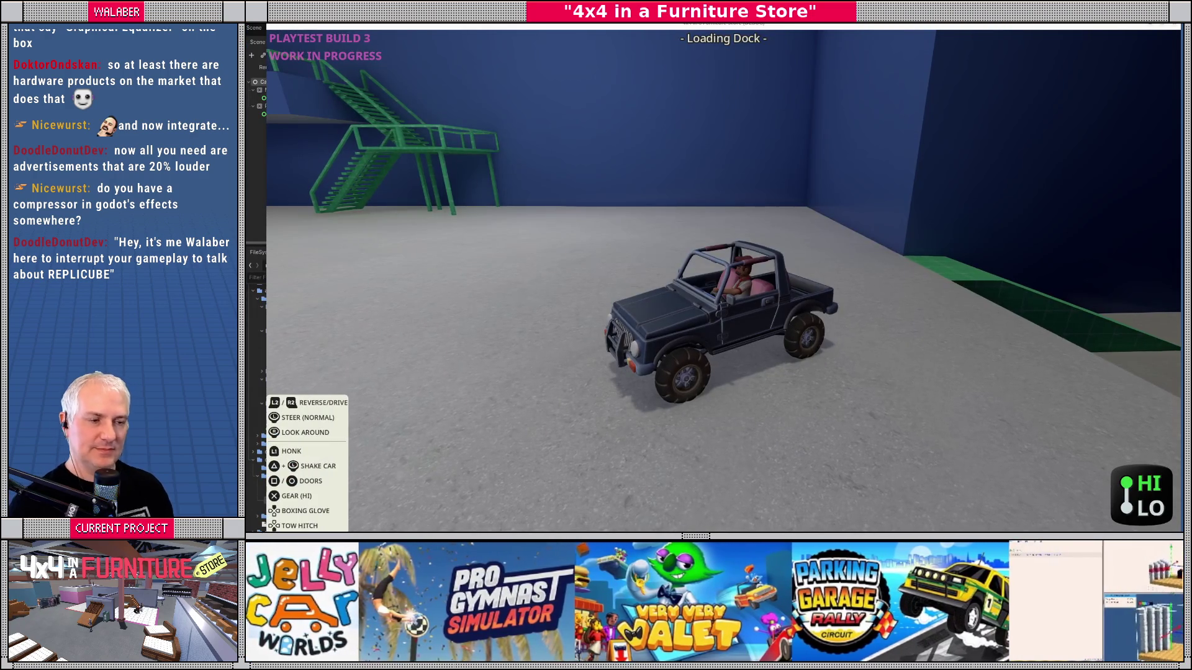
{"action": "key", "text": "r"}
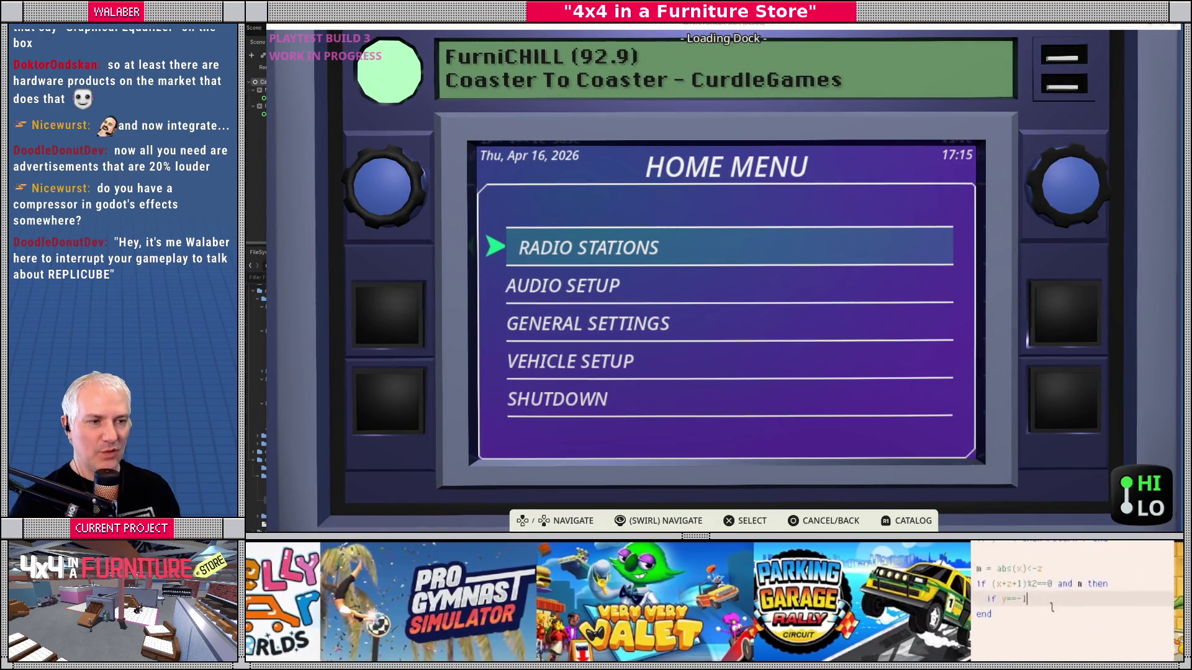
{"action": "key", "text": "Down"}
{"action": "key", "text": "Down"}
{"action": "key", "text": "Down"}
{"action": "key", "text": "Down"}
{"action": "key", "text": "Up"}
{"action": "key", "text": "Up"}
{"action": "key", "text": "Up"}
{"action": "key", "text": "Up"}
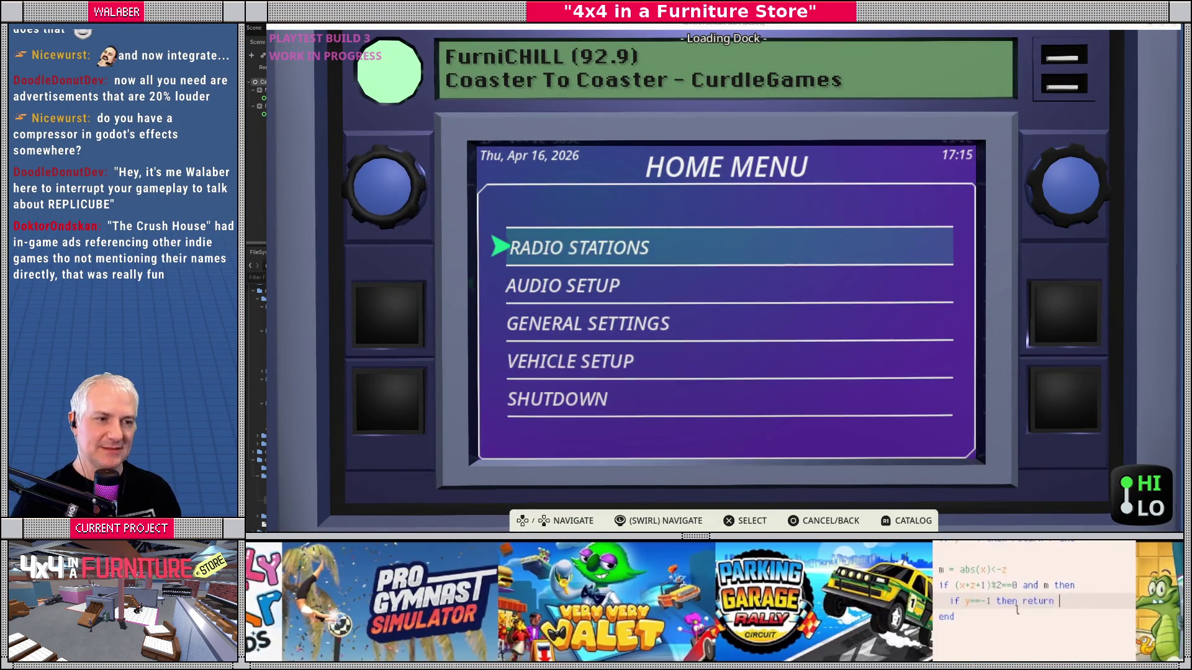
{"action": "key", "text": "Down"}
{"action": "key", "text": "Down"}
{"action": "key", "text": "Down"}
{"action": "key", "text": "Down"}
{"action": "key", "text": "Up"}
{"action": "key", "text": "Up"}
{"action": "key", "text": "Up"}
{"action": "key", "text": "Up"}
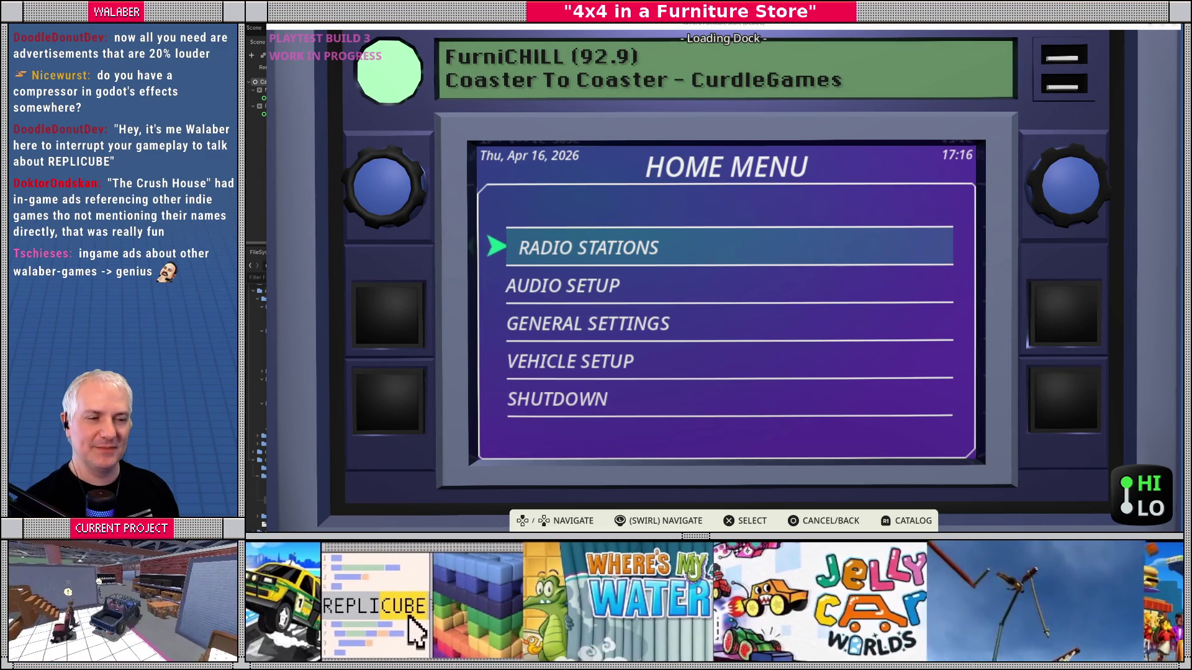
Step: Browse the radio station list and return to the radio's home menu
{"action": "key", "text": "Return"}
{"action": "key", "text": "Down"}
{"action": "key", "text": "Down"}
{"action": "key", "text": "Down"}
{"action": "key", "text": "Down"}
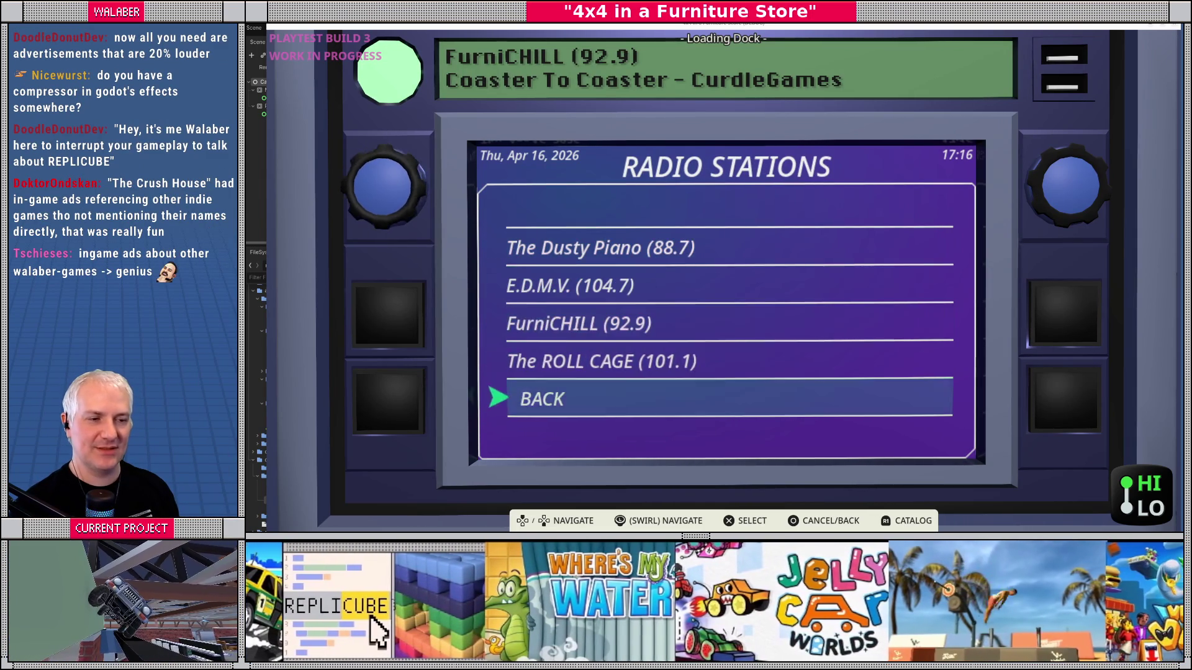
{"action": "key", "text": "Return"}
Step: Tour Audio Setup's graphical equalizer and its presets, past ROCK and JAZZ, then return home
{"action": "key", "text": "Down"}
{"action": "key", "text": "Return"}
{"action": "key", "text": "Down"}
{"action": "key", "text": "Down"}
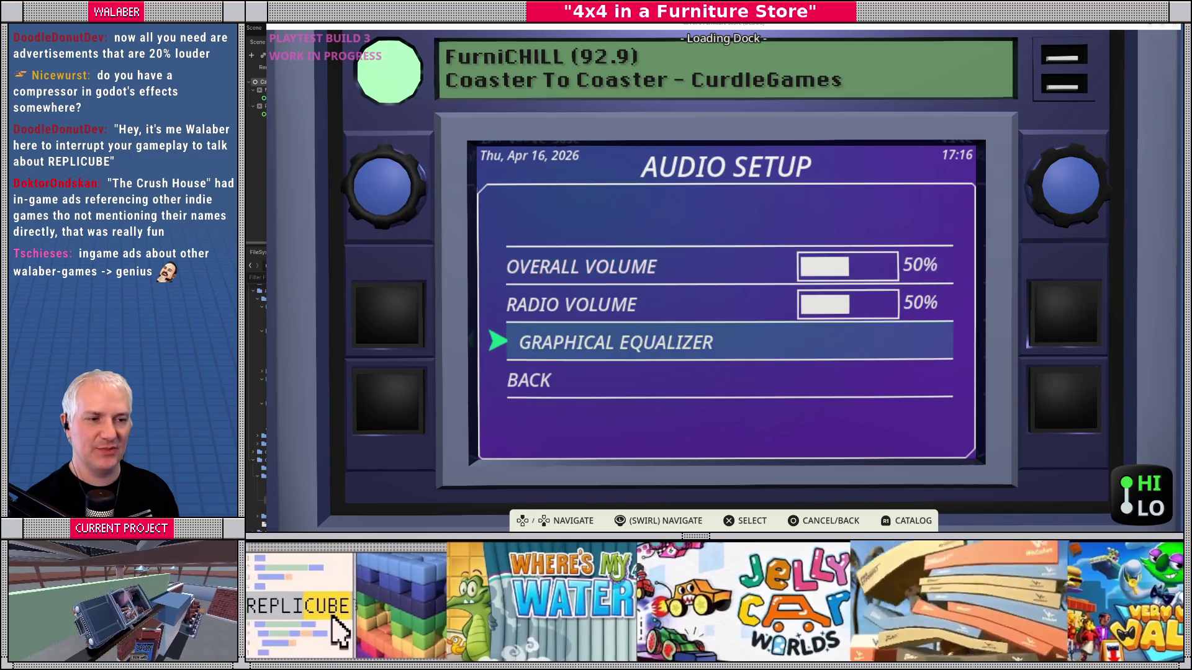
{"action": "key", "text": "Return"}
{"action": "key", "text": "Down"}
{"action": "key", "text": "Down"}
{"action": "key", "text": "Down"}
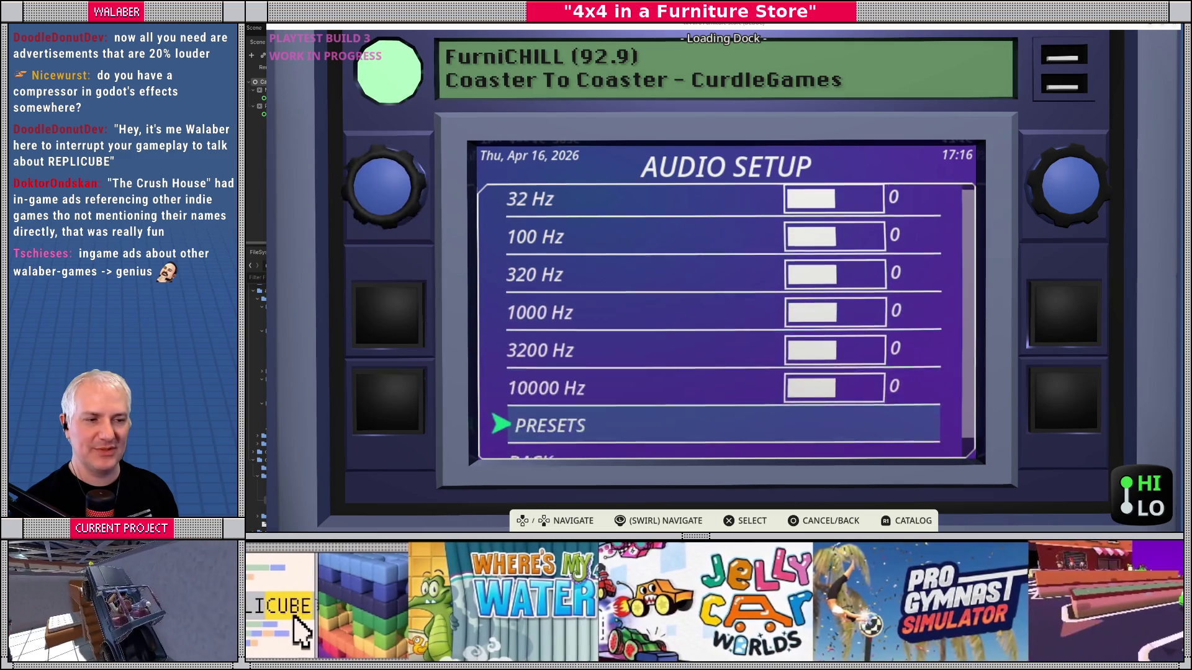
{"action": "key", "text": "Return"}
{"action": "key", "text": "Down"}
{"action": "key", "text": "Down"}
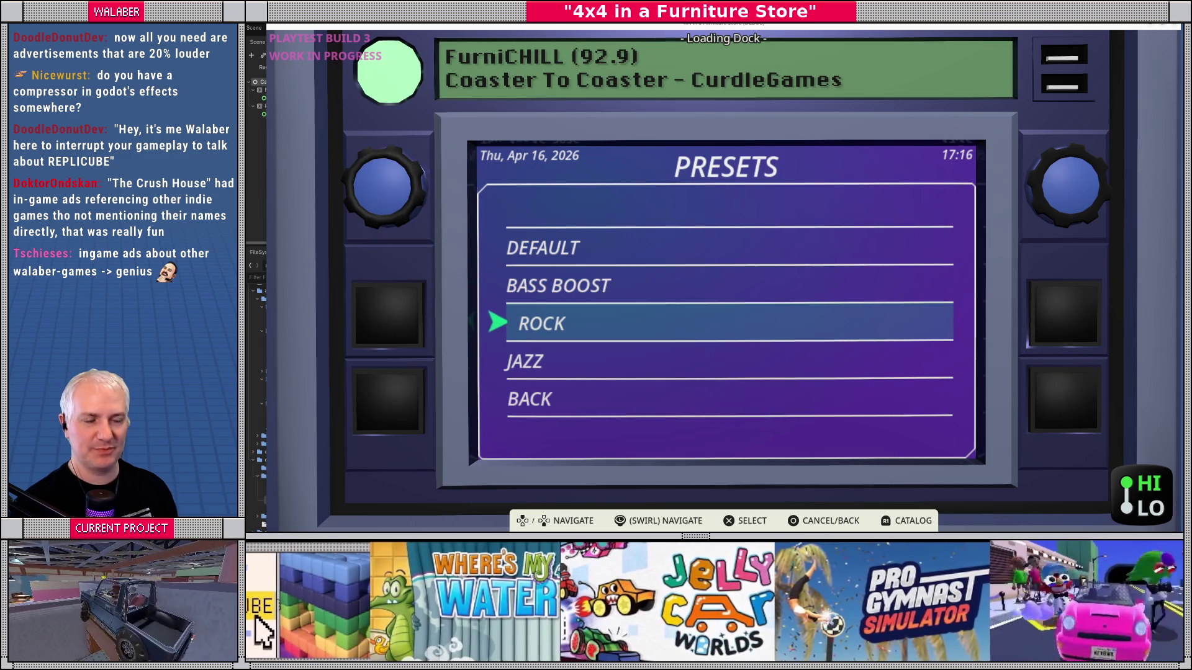
{"action": "key", "text": "Down"}
{"action": "key", "text": "Down"}
{"action": "key", "text": "Return"}
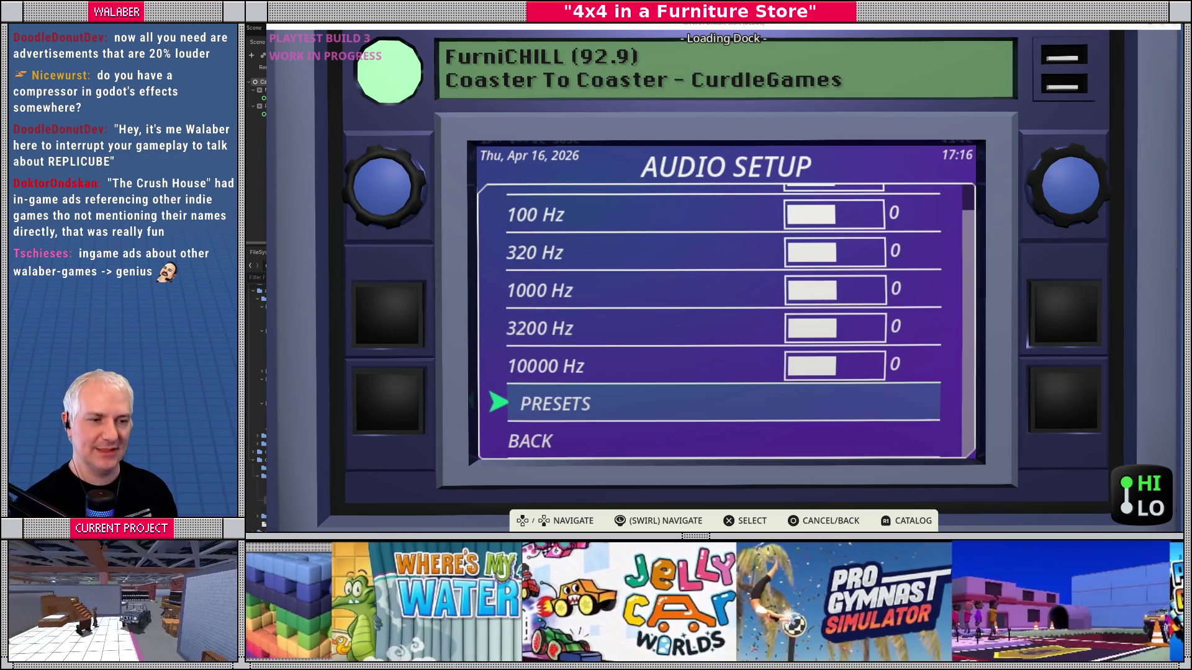
{"action": "key", "text": "Down"}
{"action": "key", "text": "Return"}
{"action": "key", "text": "Down"}
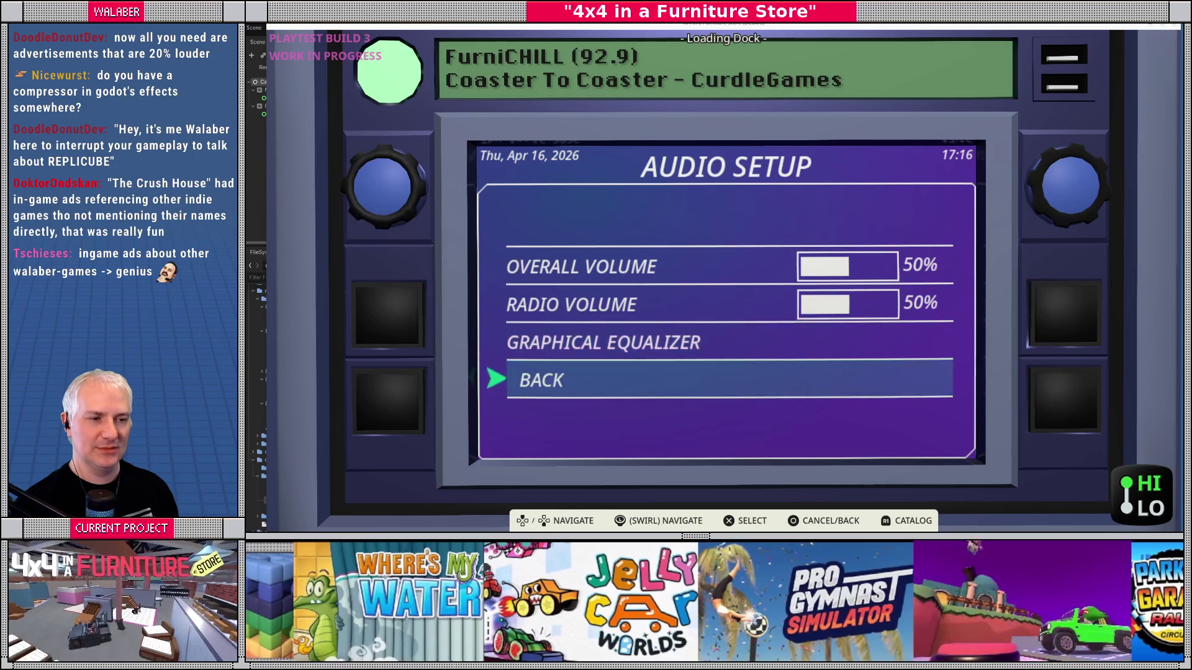
{"action": "key", "text": "Return"}
{"action": "key", "text": "Down"}
Step: Step through the General Settings options, then all the Vehicle Setup options
{"action": "key", "text": "Return"}
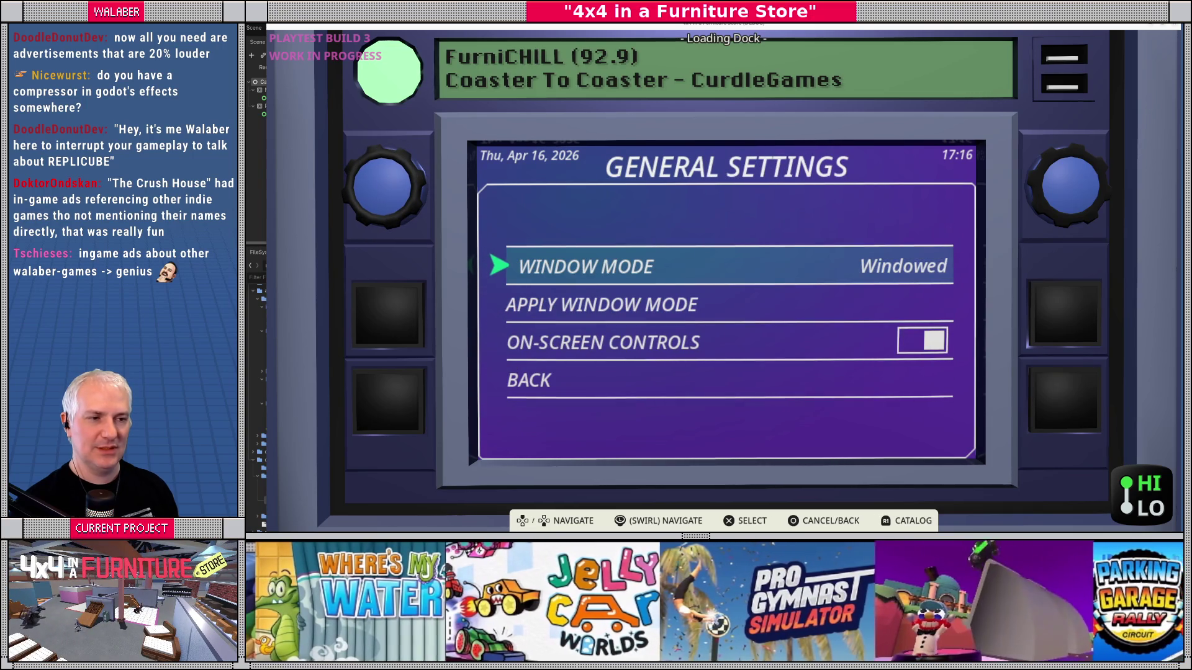
{"action": "key", "text": "Down"}
{"action": "key", "text": "Down"}
{"action": "key", "text": "Up"}
{"action": "key", "text": "Up"}
{"action": "key", "text": "Down"}
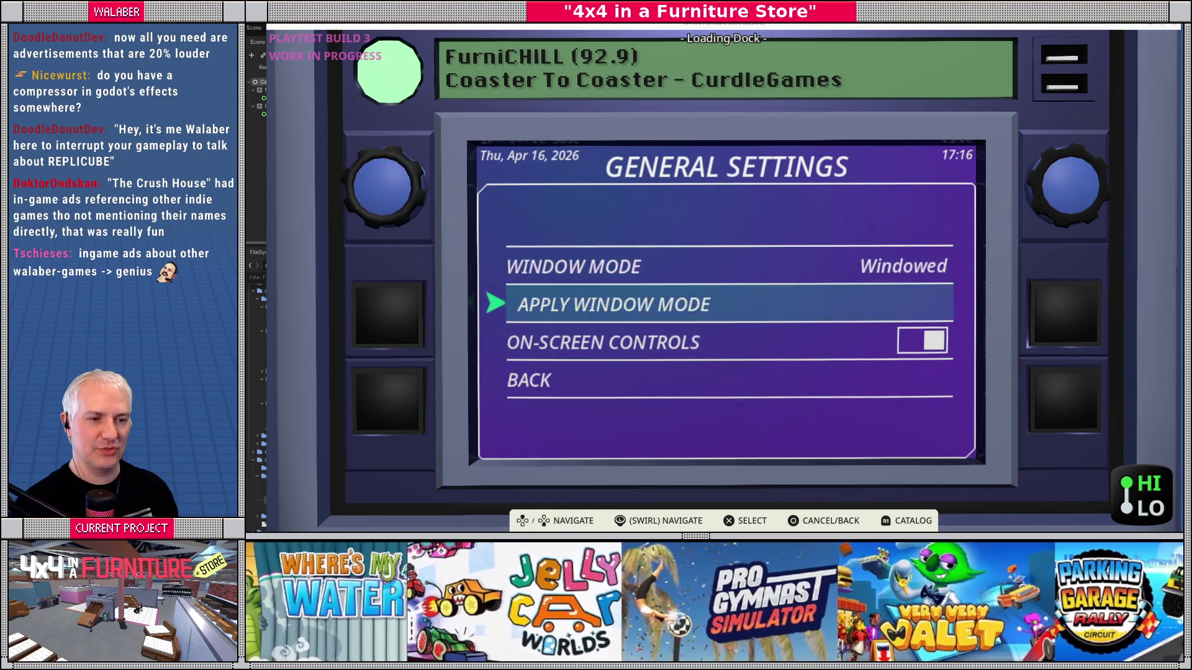
{"action": "key", "text": "Down"}
{"action": "key", "text": "Escape"}
{"action": "key", "text": "Down"}
{"action": "key", "text": "Return"}
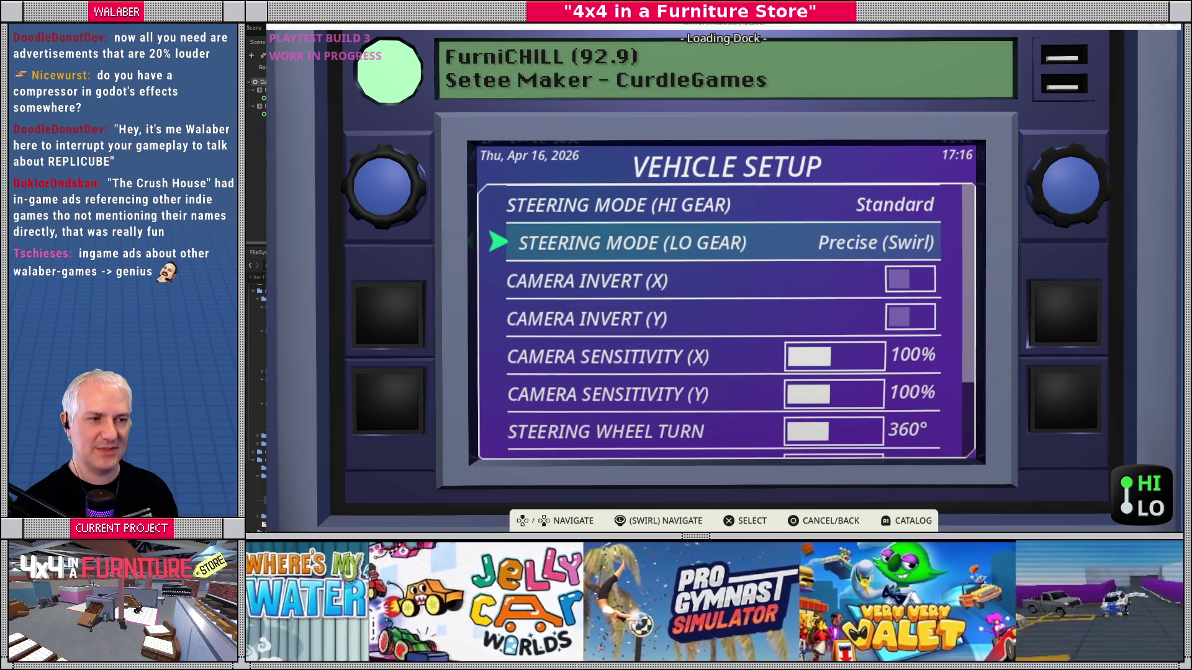
{"action": "key", "text": "Down"}
{"action": "key", "text": "Down"}
{"action": "key", "text": "Down"}
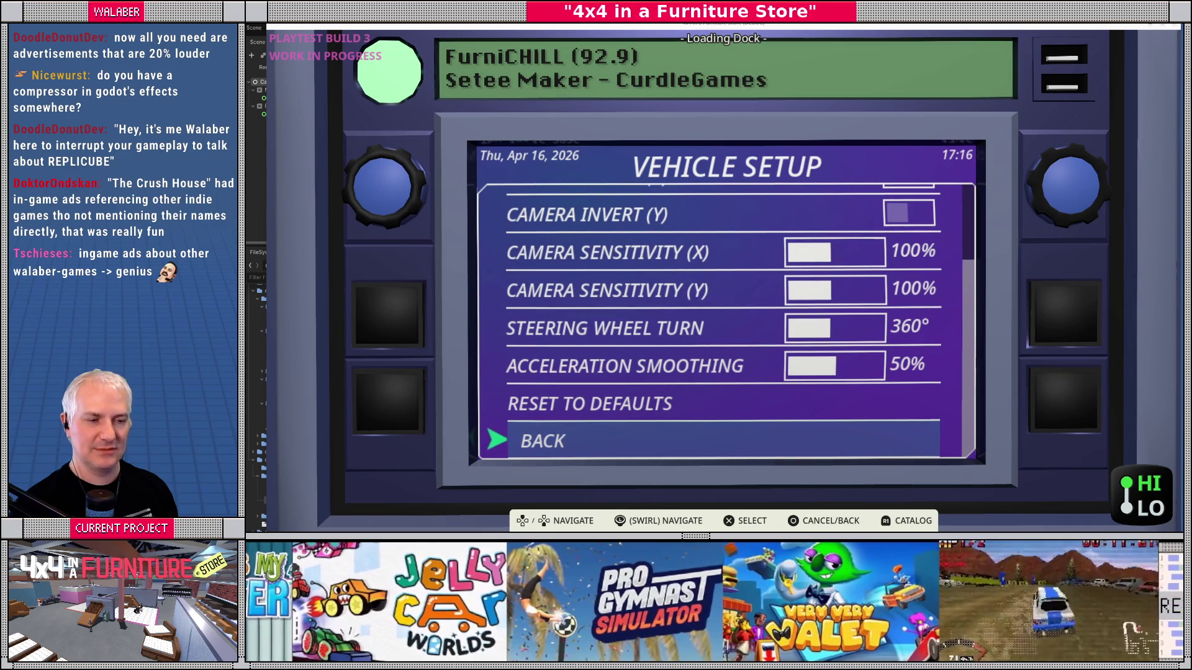
{"action": "key", "text": "Return"}
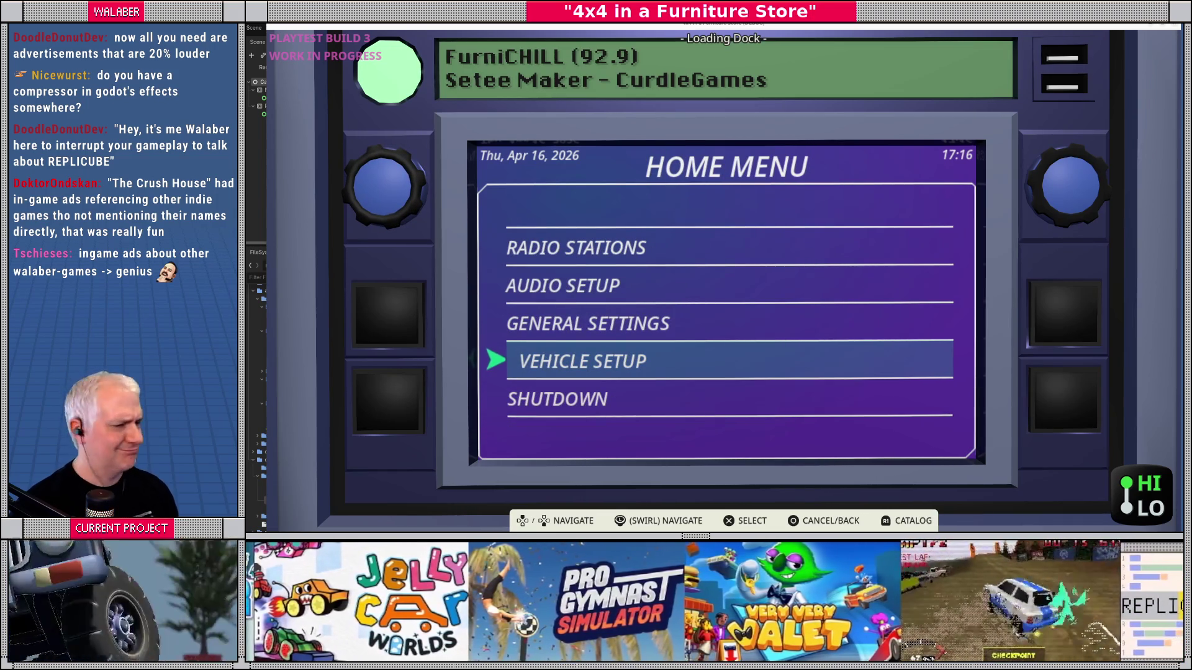
Step: Toggle the outside camera views, revisit Vehicle Setup, then stop the running game
{"action": "key", "text": "c"}
{"action": "key", "text": "c"}
{"action": "key", "text": "c"}
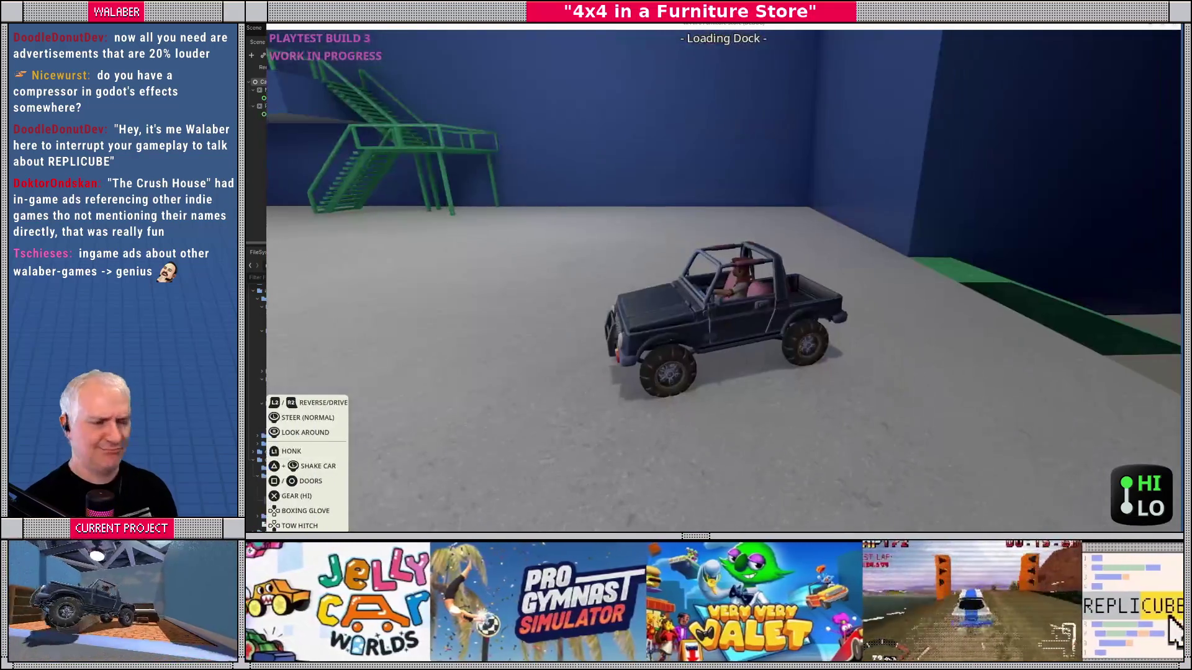
{"action": "key", "text": "c"}
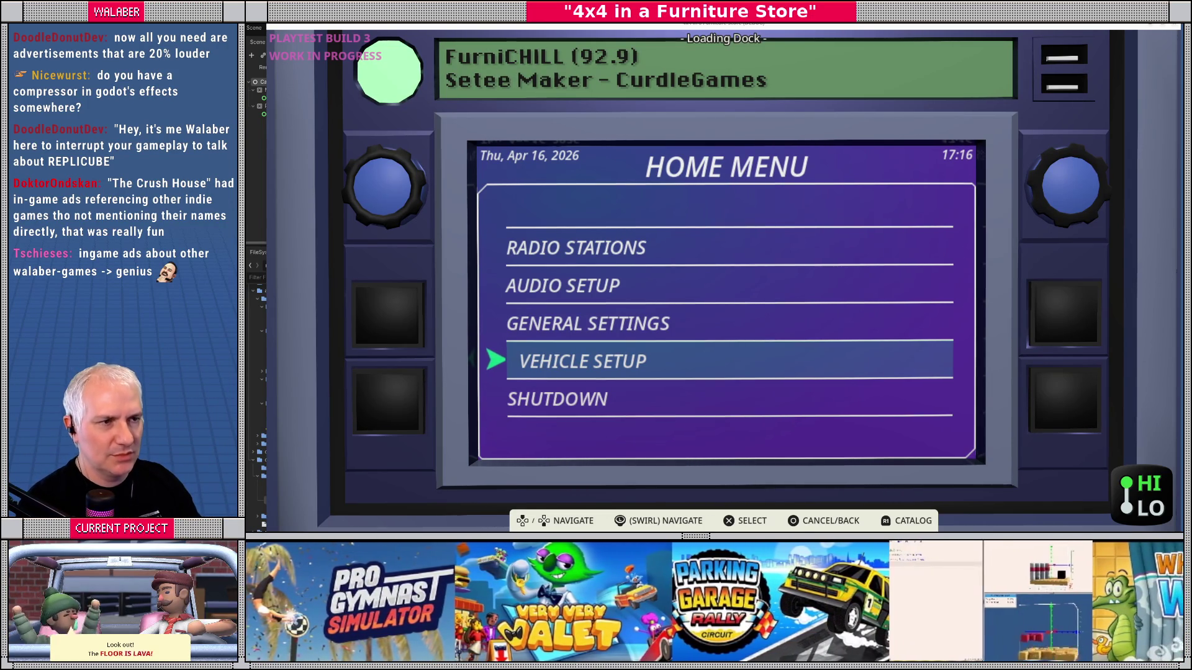
{"action": "key", "text": "Return"}
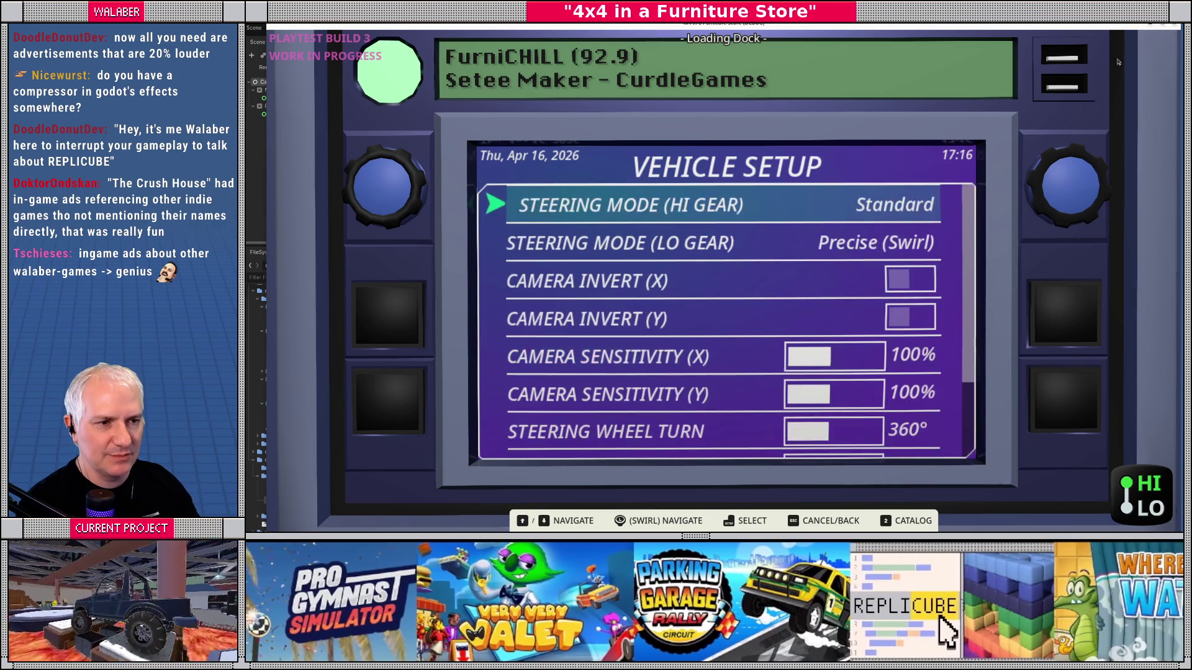
{"action": "key", "text": "Escape"}
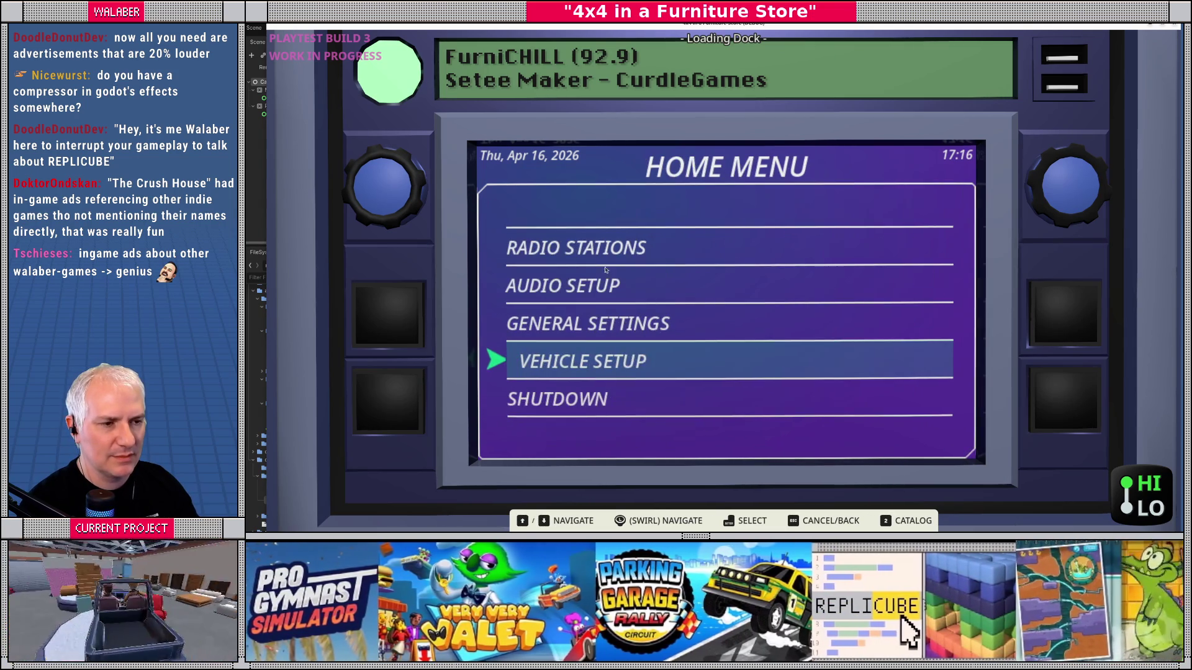
{"action": "key", "text": "F8"}
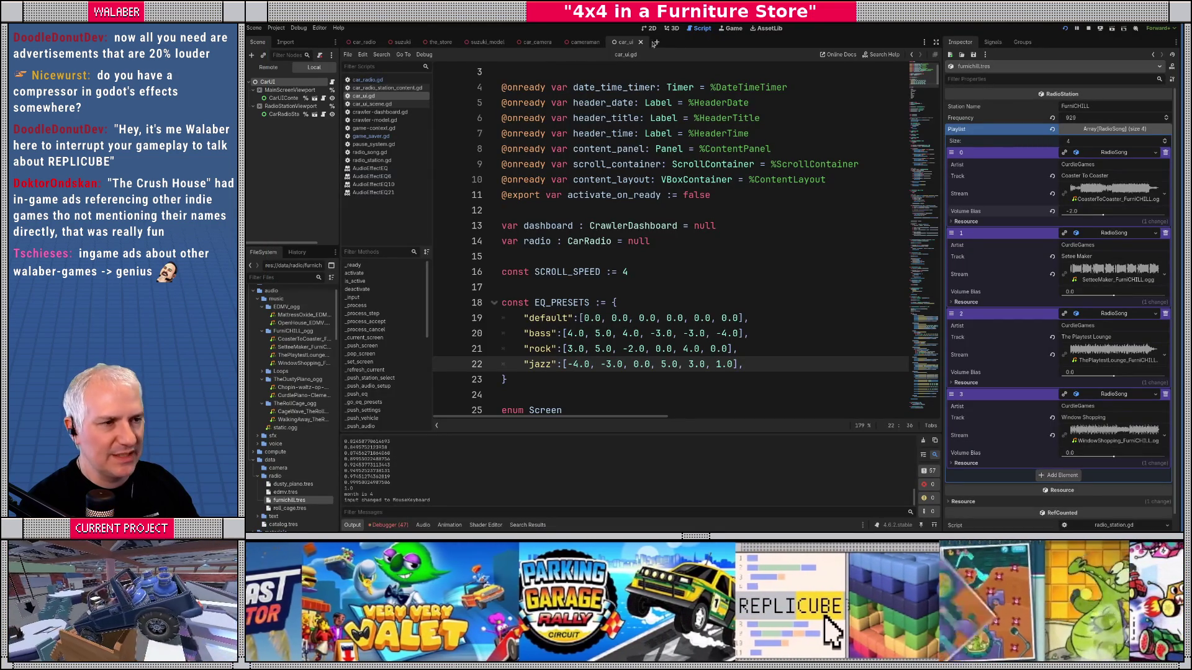
Step: Close the car_ui, cameraman, car_camera, suzuki_model, the_store and suzuki tabs, leaving car_radio
{"action": "left_click", "coordinate": [640, 42]}
{"action": "left_click", "coordinate": [607, 42]}
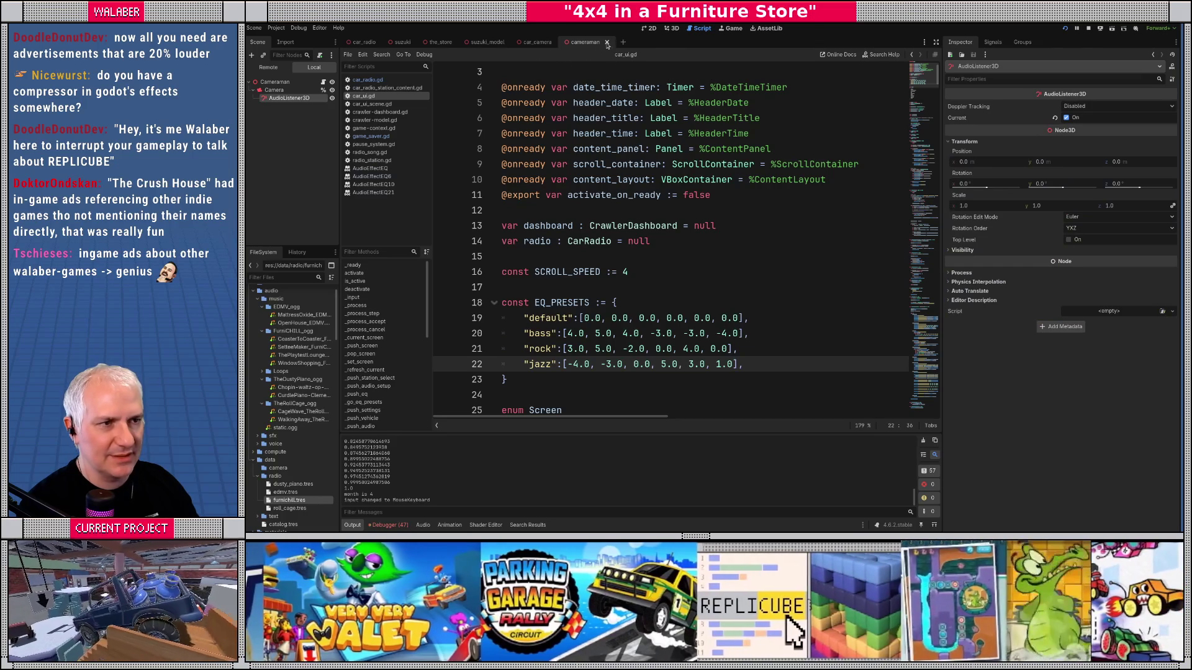
{"action": "left_click", "coordinate": [559, 43]}
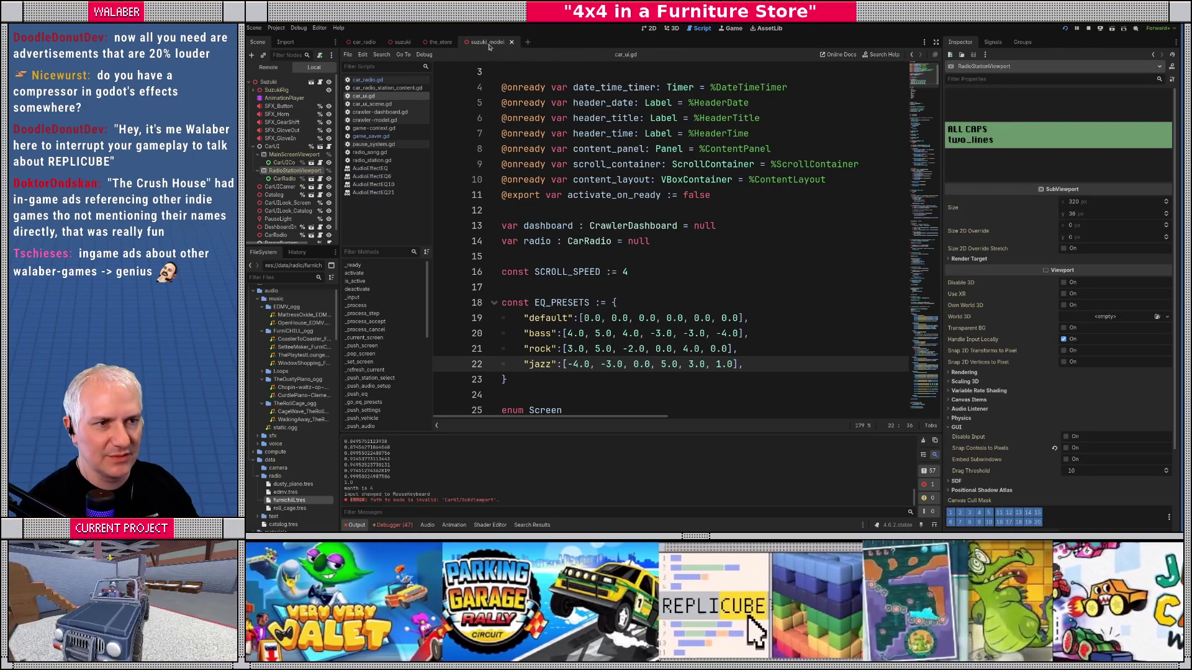
{"action": "left_click", "coordinate": [511, 42]}
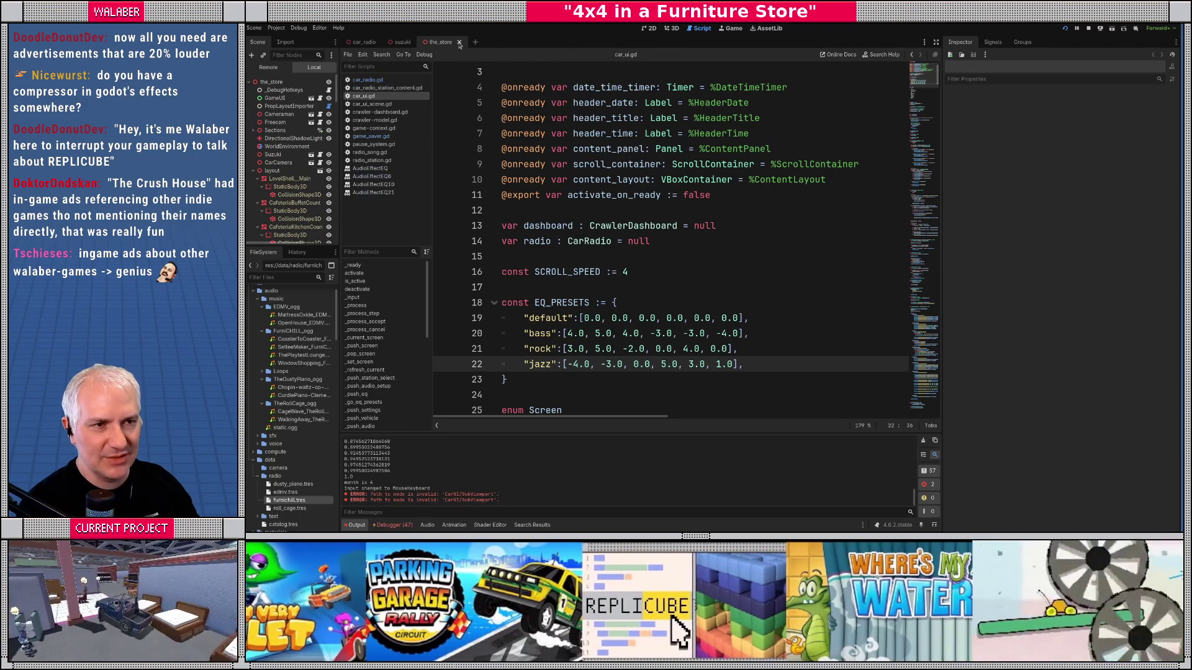
{"action": "middle_click", "coordinate": [435, 49]}
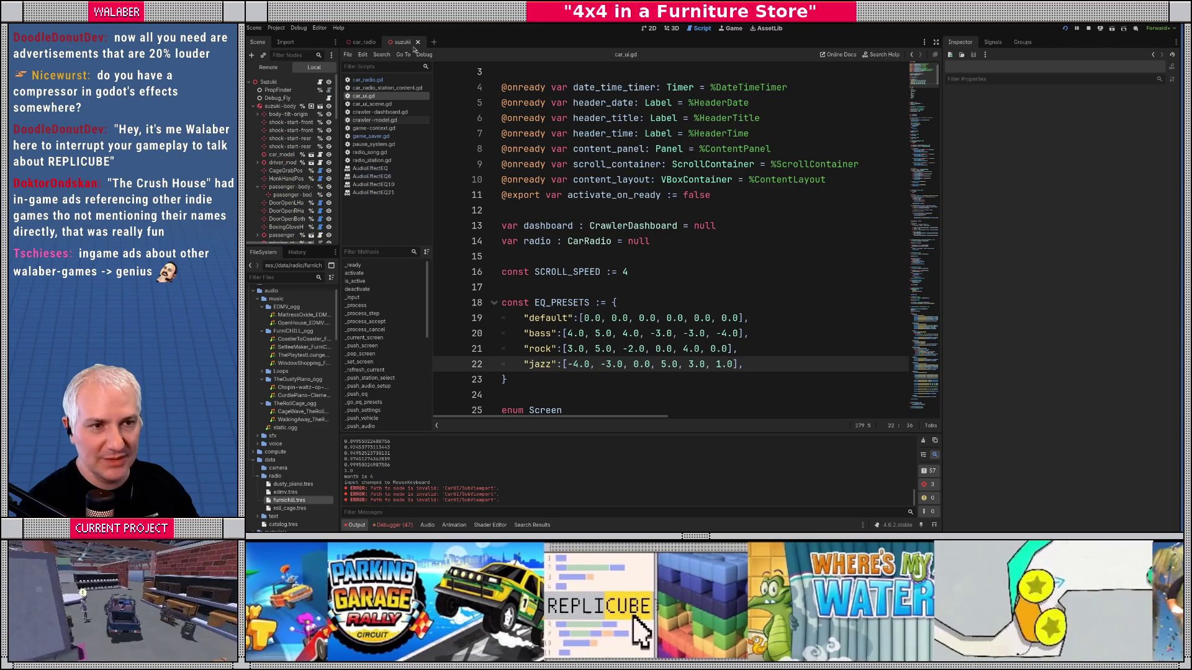
{"action": "left_click", "coordinate": [416, 42]}
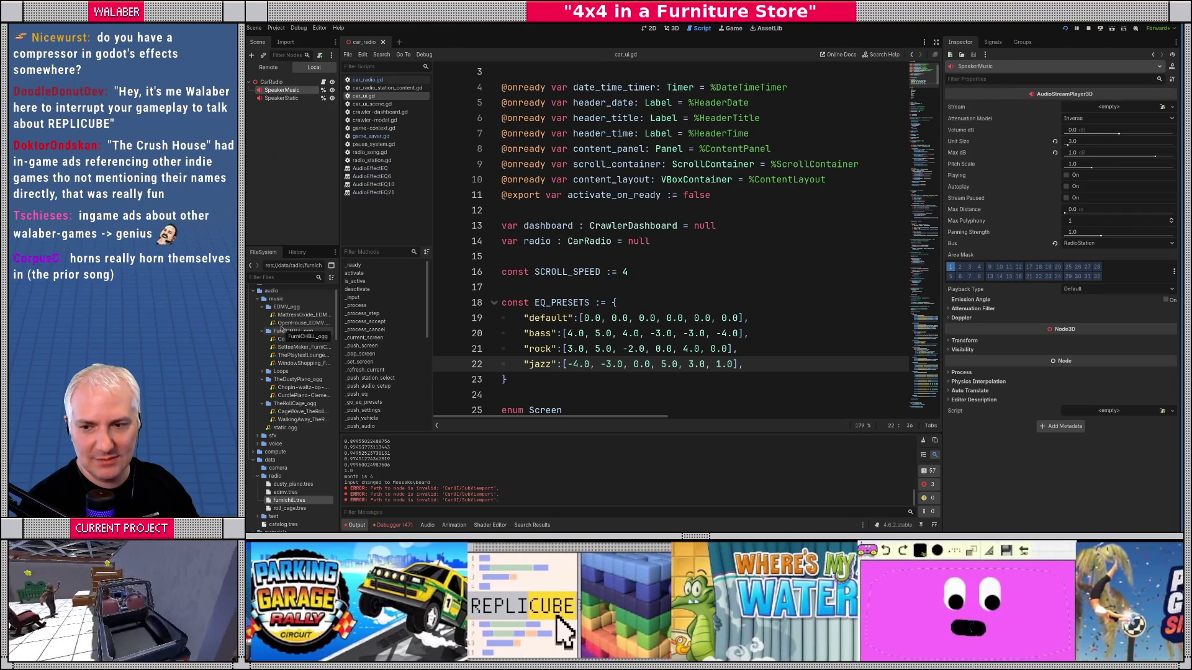
Step: Widen the FileSystem dock and browse the clips in the FurniCHILL_ogg music folder
{"action": "left_click_drag", "start_coordinate": [340, 264], "coordinate": [401, 255]}
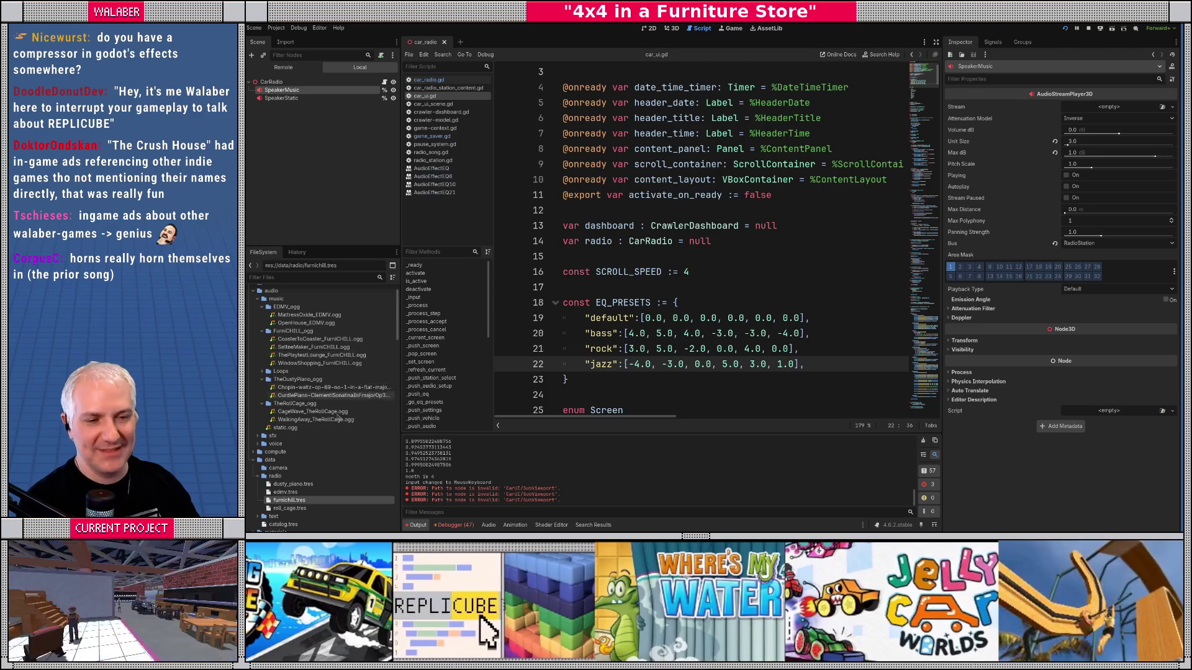
{"action": "left_click_drag", "start_coordinate": [400, 366], "coordinate": [412, 363]}
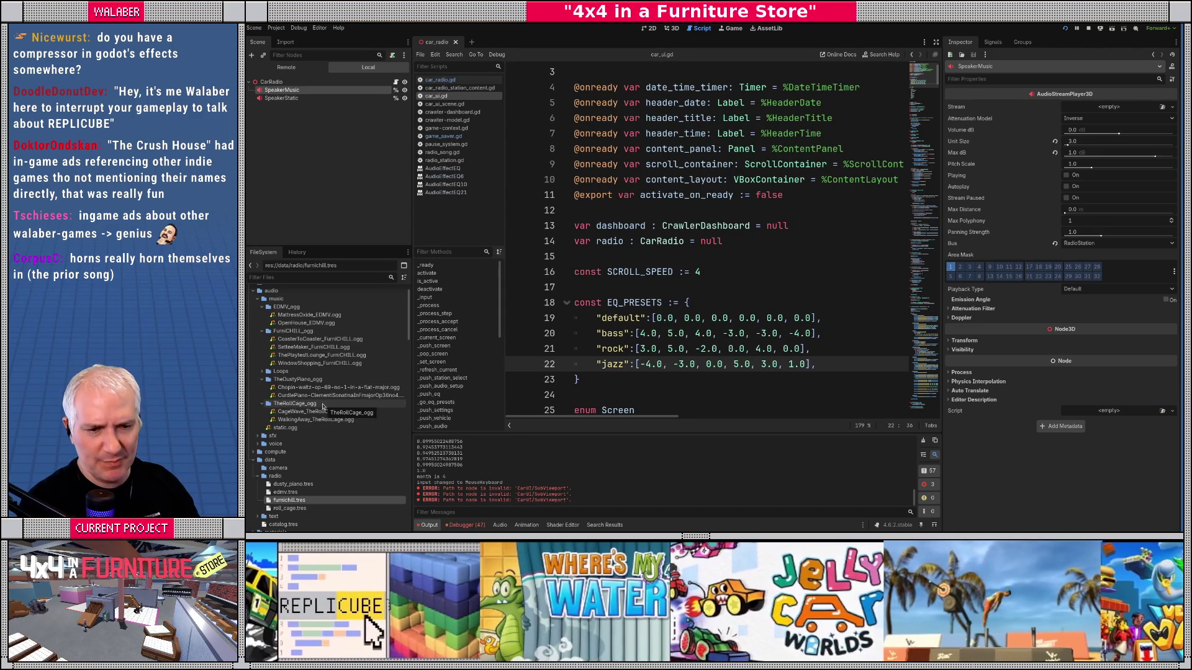
{"action": "left_click", "coordinate": [292, 331]}
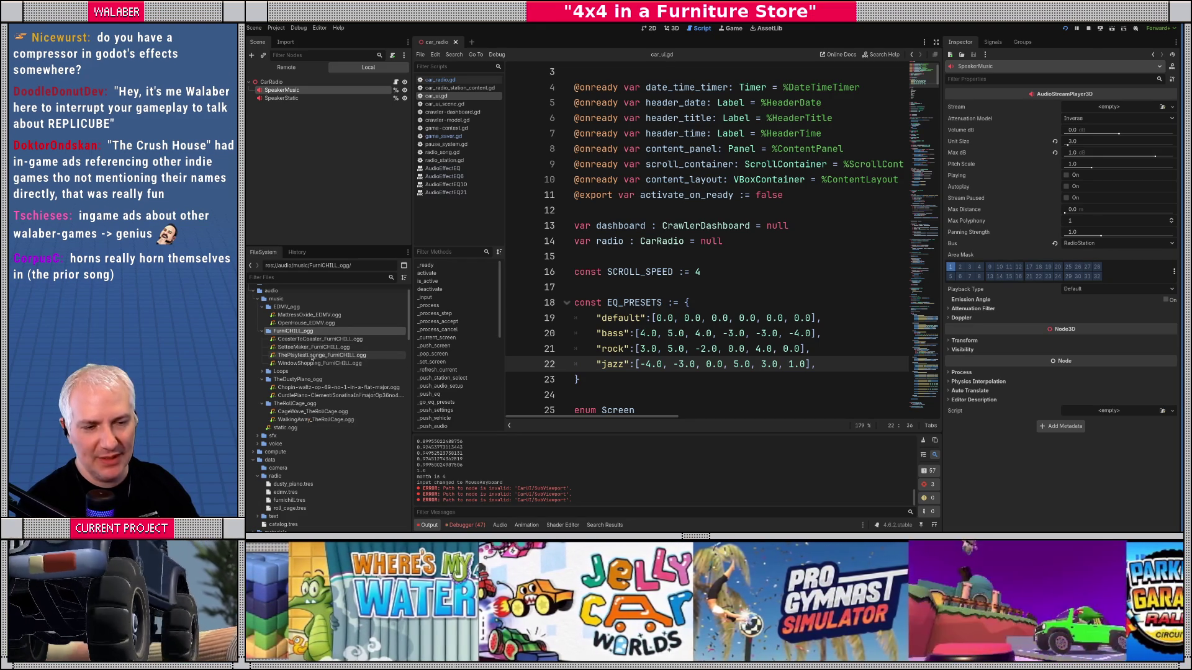
{"action": "mouse_move", "coordinate": [320, 345]}
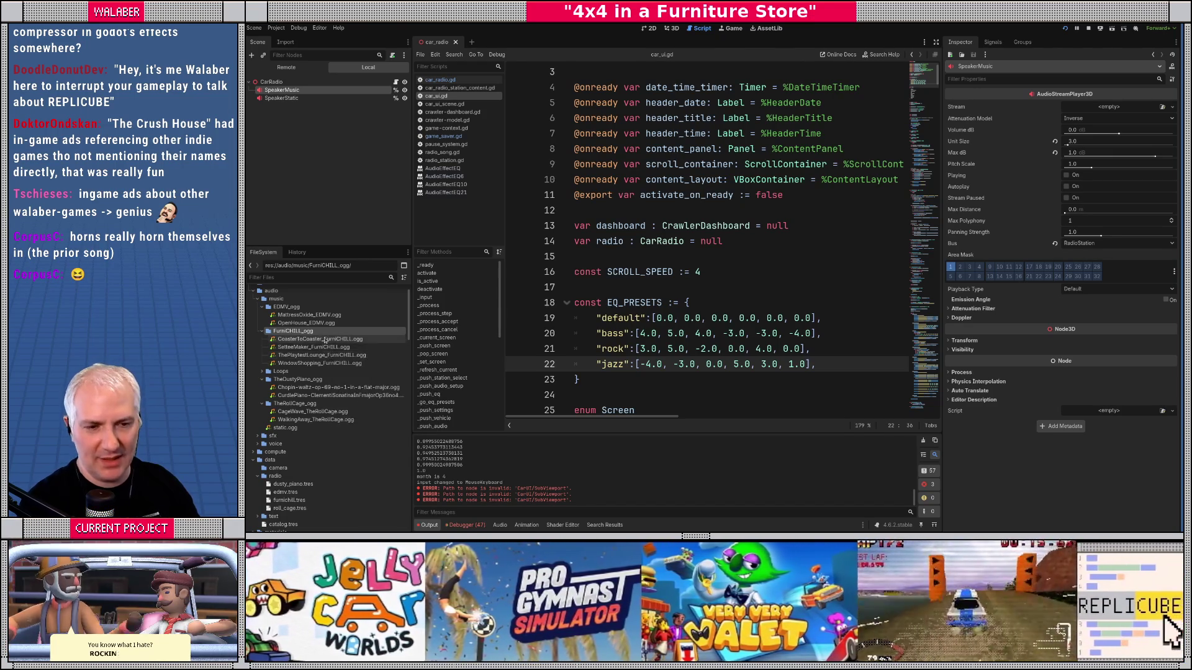
{"action": "key", "text": "Down"}
{"action": "key", "text": "Down"}
{"action": "key", "text": "Down"}
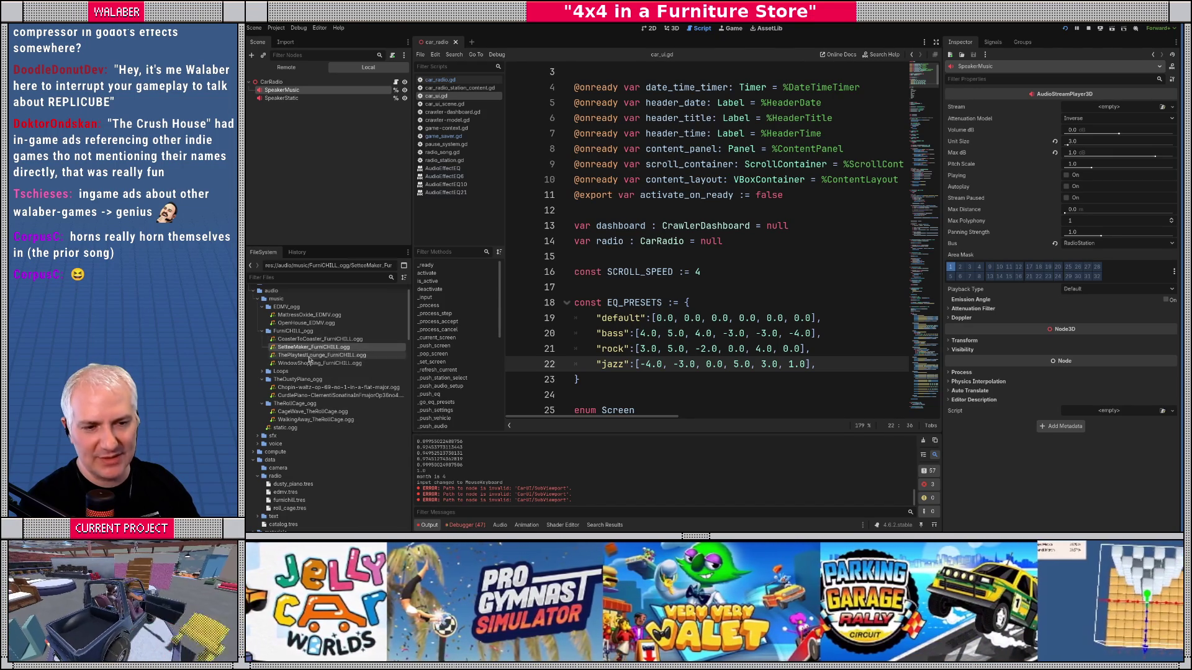
{"action": "key", "text": "Up"}
{"action": "key", "text": "Up"}
{"action": "key", "text": "Up"}
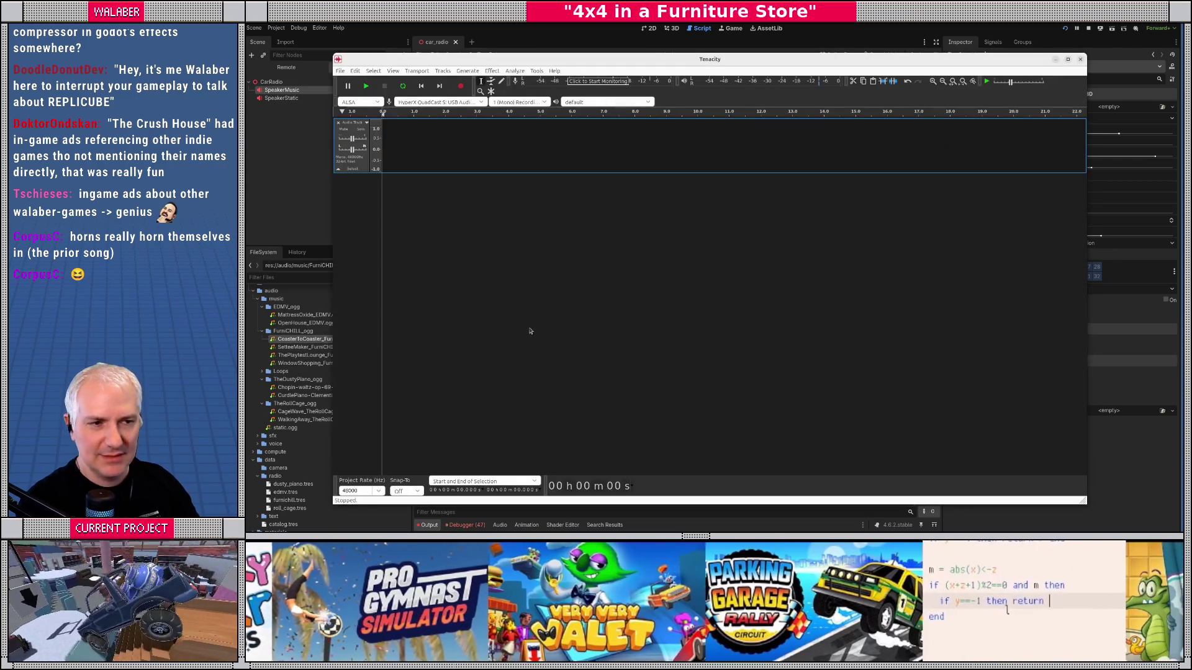
Step: Move the Tenacity window, wait once at the not-responding prompt, then Force Quit it
{"action": "mouse_move", "coordinate": [545, 60]}
{"action": "left_mouse_down"}
{"action": "mouse_move", "coordinate": [542, 45]}
{"action": "mouse_move", "coordinate": [552, 50]}
{"action": "left_mouse_up"}
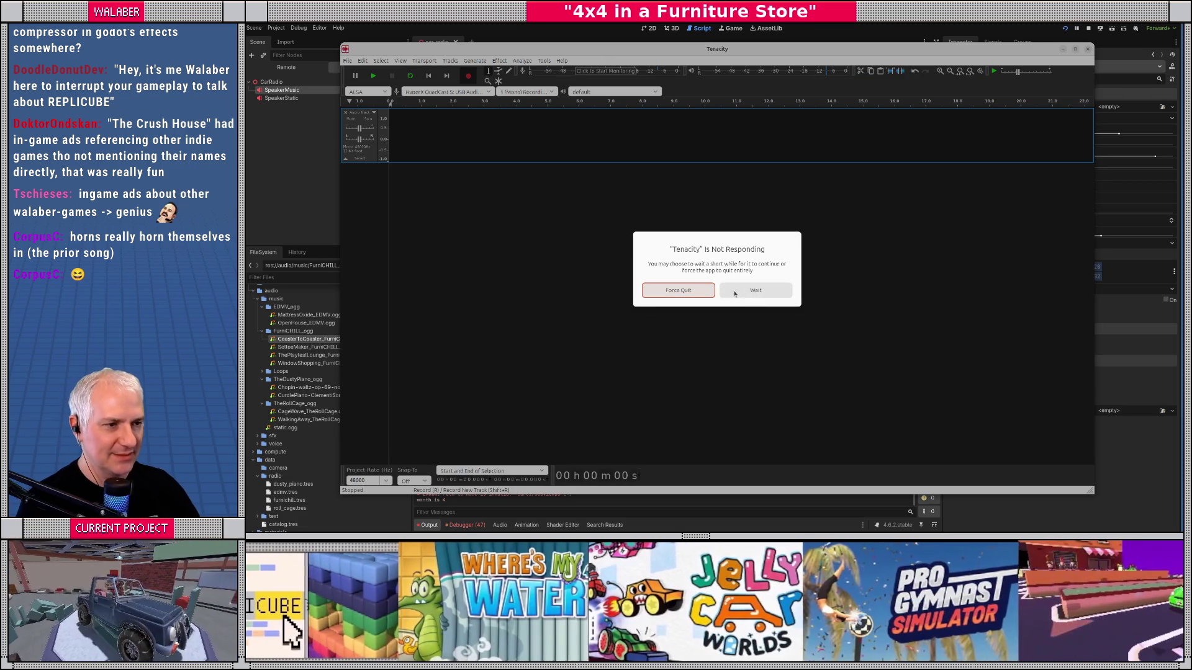
{"action": "left_click", "coordinate": [756, 291]}
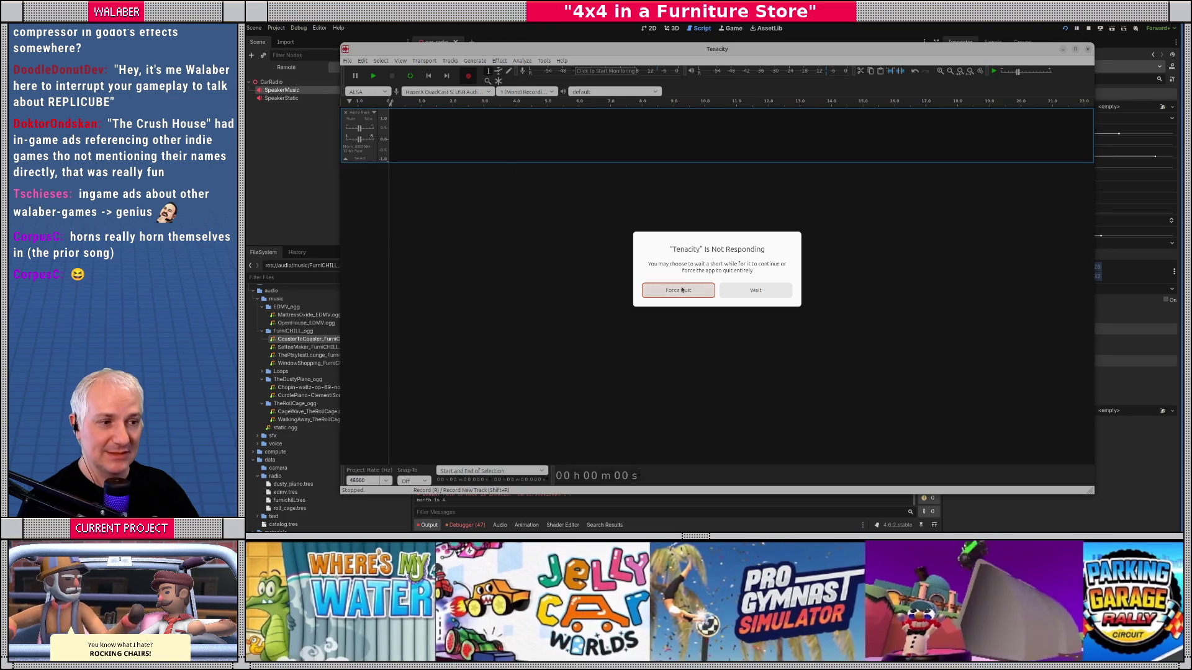
{"action": "left_click", "coordinate": [681, 289]}
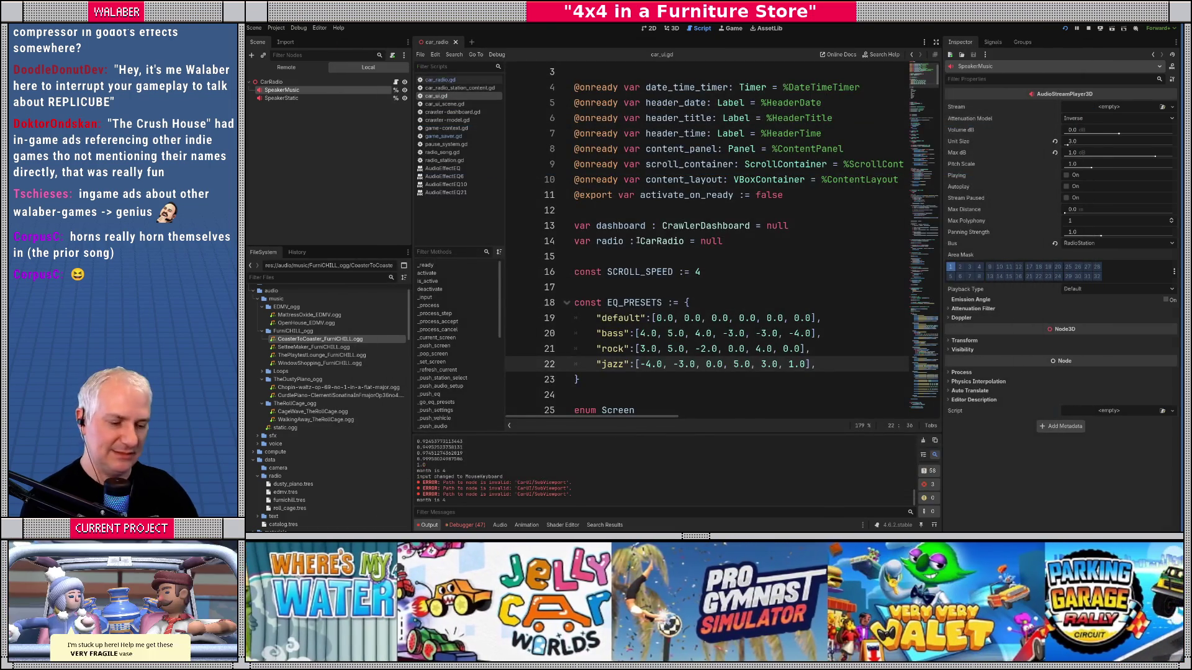
Step: Use the Super-key window overview to pick a window, bringing up the empty Audacity project
{"action": "key", "text": "super"}
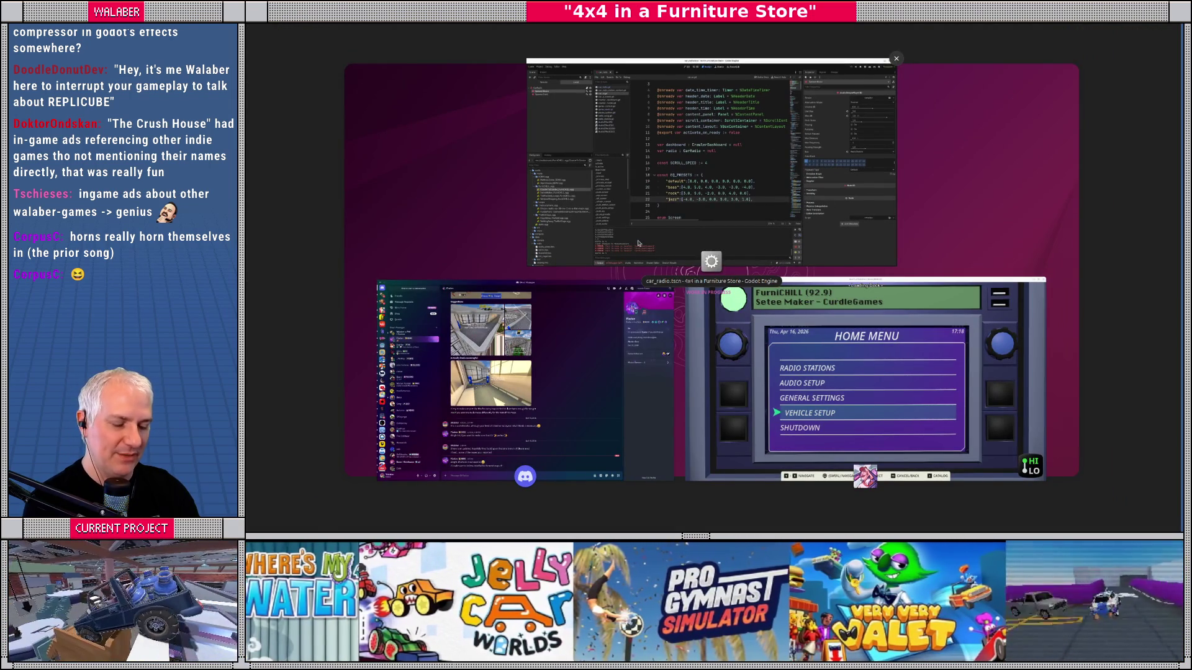
{"action": "left_click", "coordinate": [638, 243]}
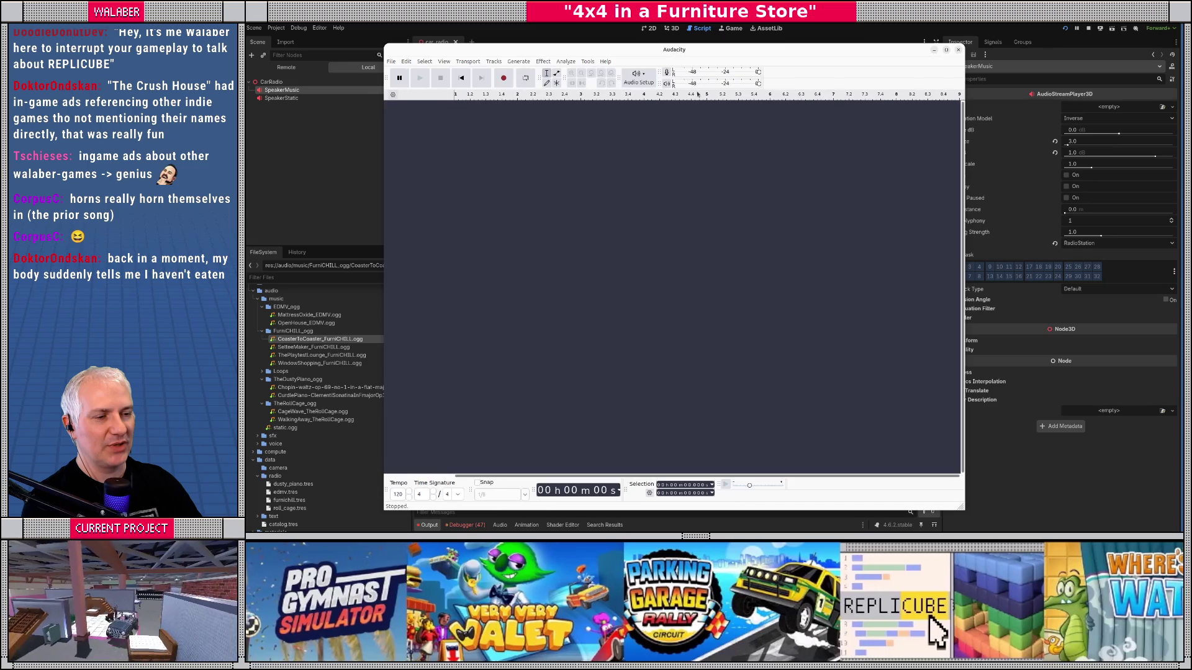
Step: Check the audio device settings, then record a short test clip and play it back
{"action": "left_click", "coordinate": [638, 78]}
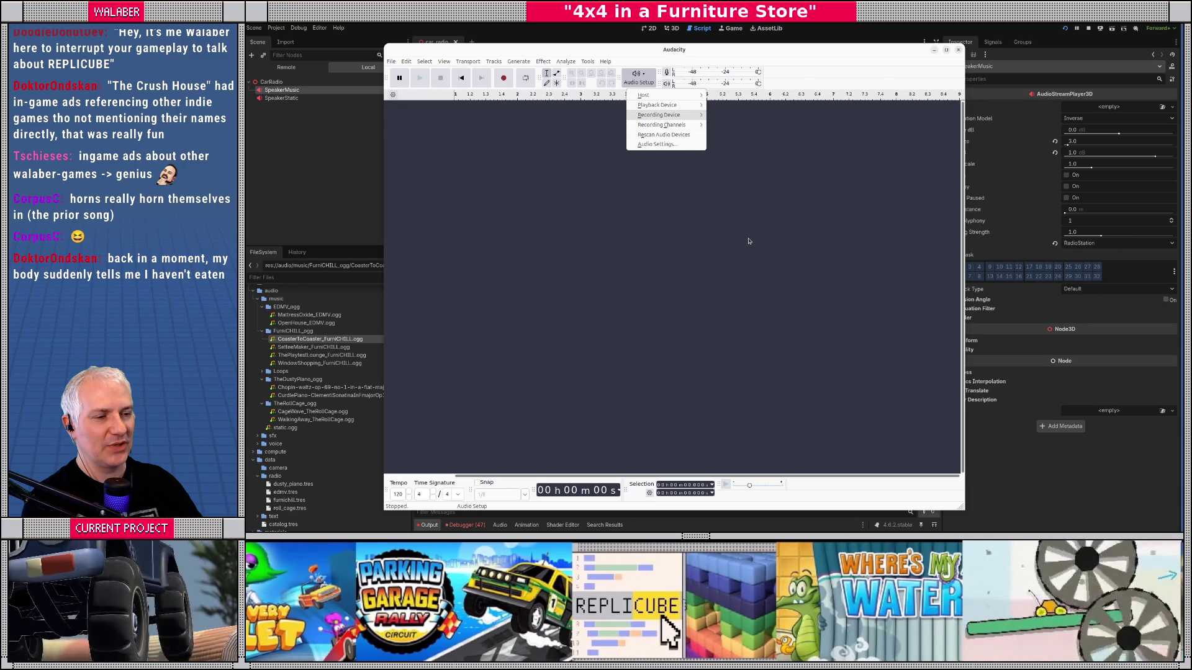
{"action": "left_click", "coordinate": [748, 240]}
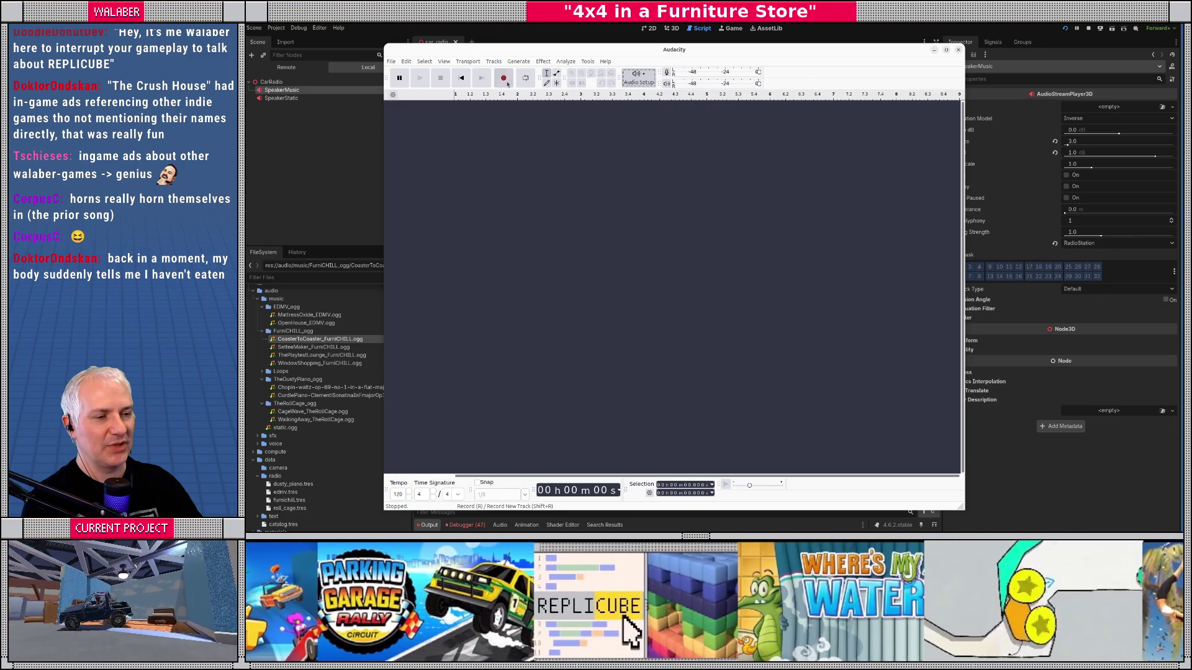
{"action": "left_click", "coordinate": [506, 83]}
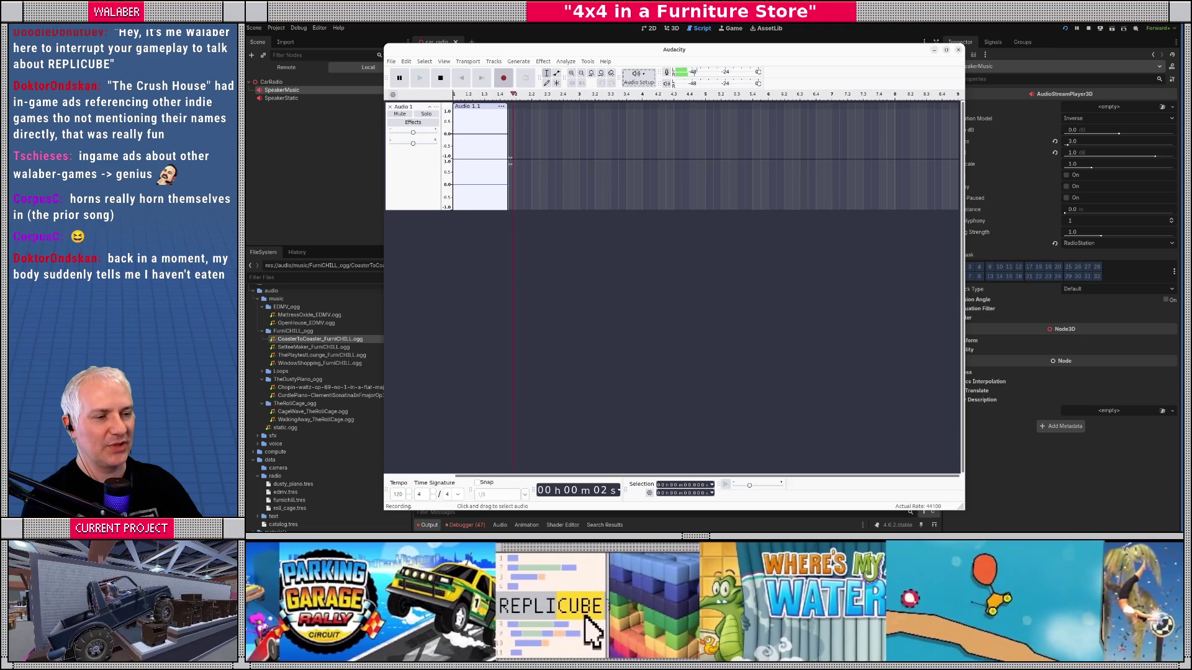
{"action": "key", "text": "space"}
{"action": "left_click", "coordinate": [475, 120]}
{"action": "key", "text": "space"}
{"action": "key", "text": "space"}
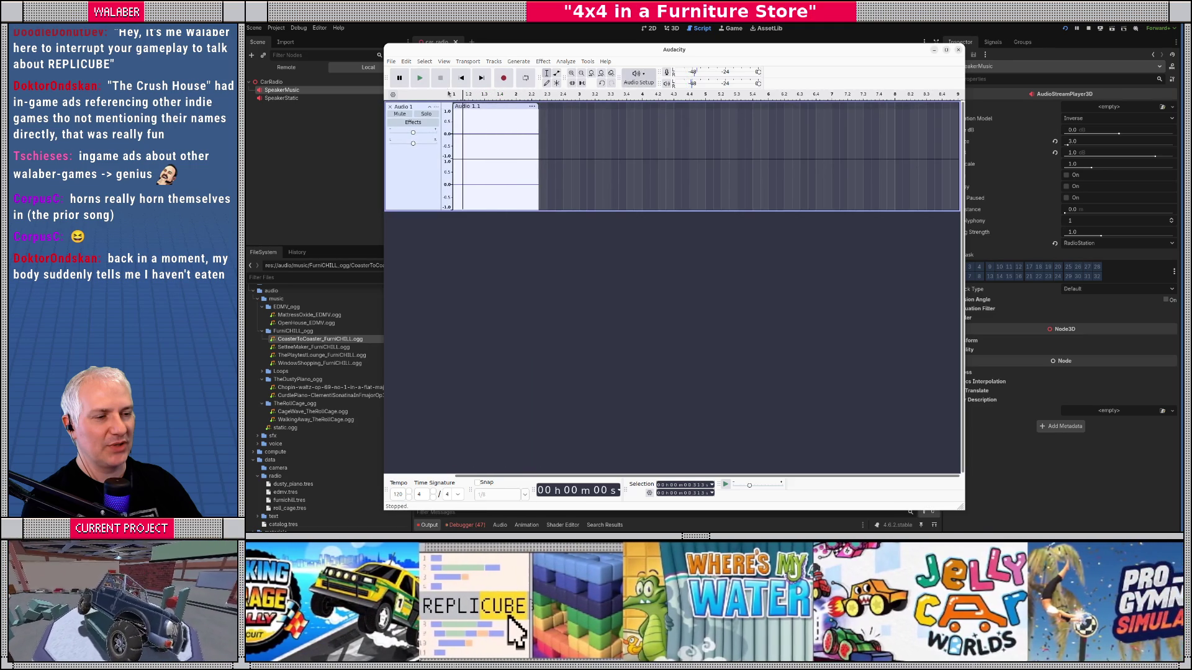
Step: Switch the recording device to default and start recording a new voice take
{"action": "left_click", "coordinate": [639, 78]}
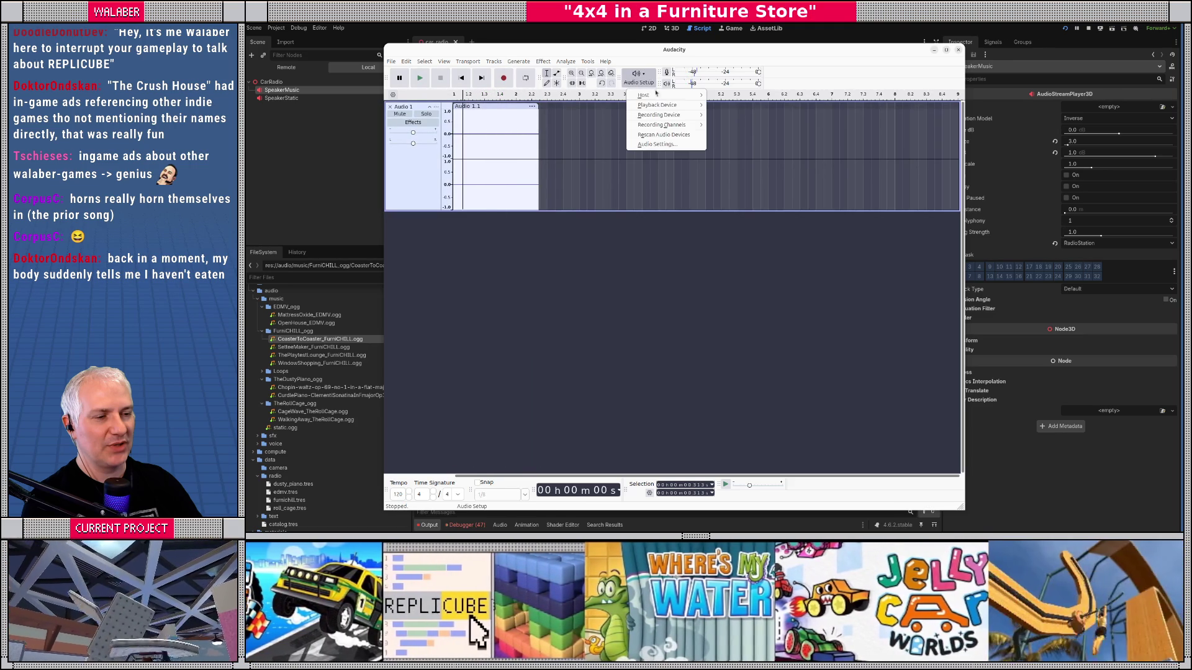
{"action": "mouse_move", "coordinate": [665, 116]}
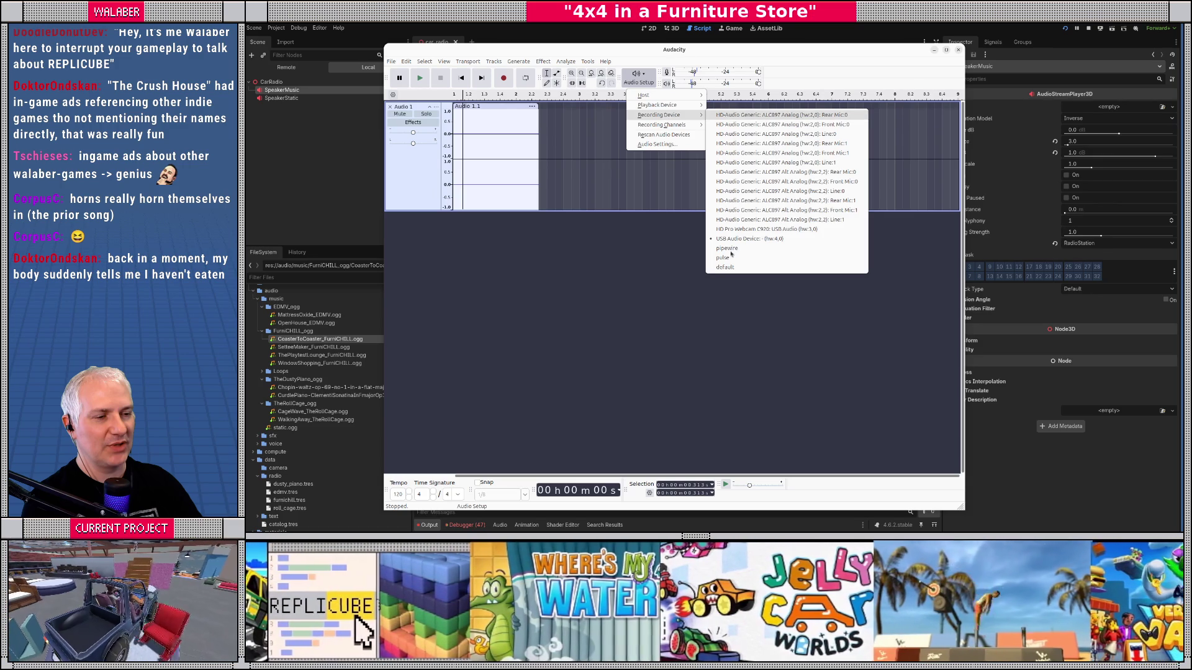
{"action": "left_click", "coordinate": [724, 268]}
{"action": "left_click", "coordinate": [504, 77]}
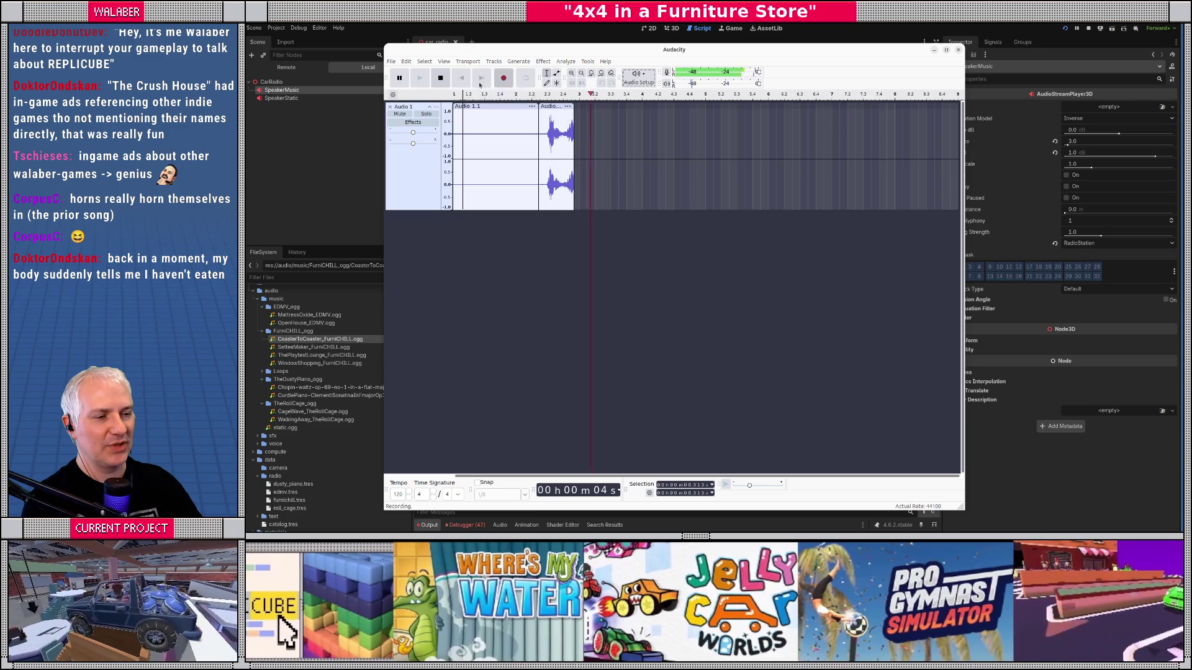
Step: Stop and play back the new take, then delete the old clips Audio 1.1 and Audio 1.2
{"action": "key", "text": "space"}
{"action": "left_click", "coordinate": [541, 117]}
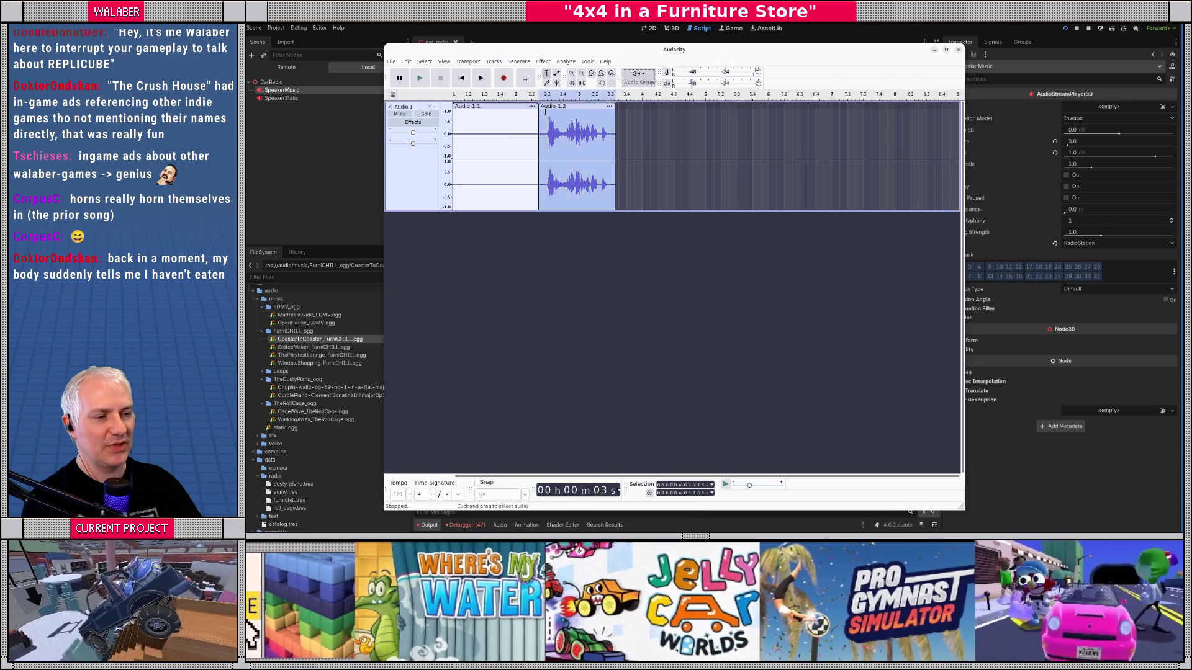
{"action": "key", "text": "space"}
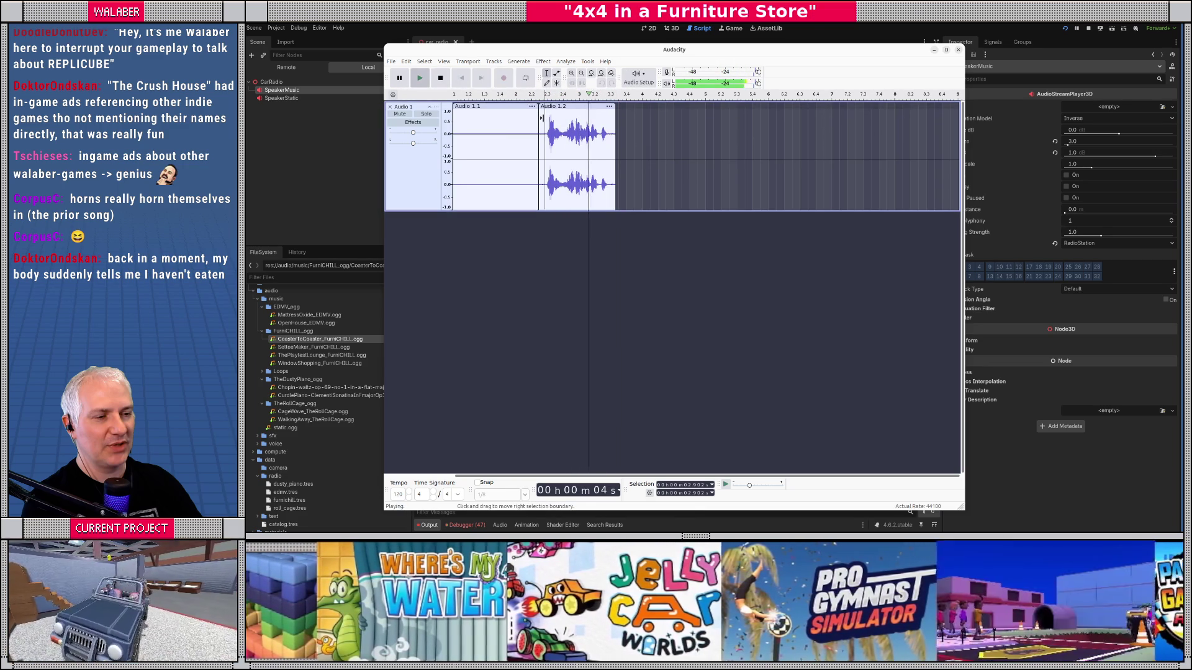
{"action": "left_click", "coordinate": [523, 109]}
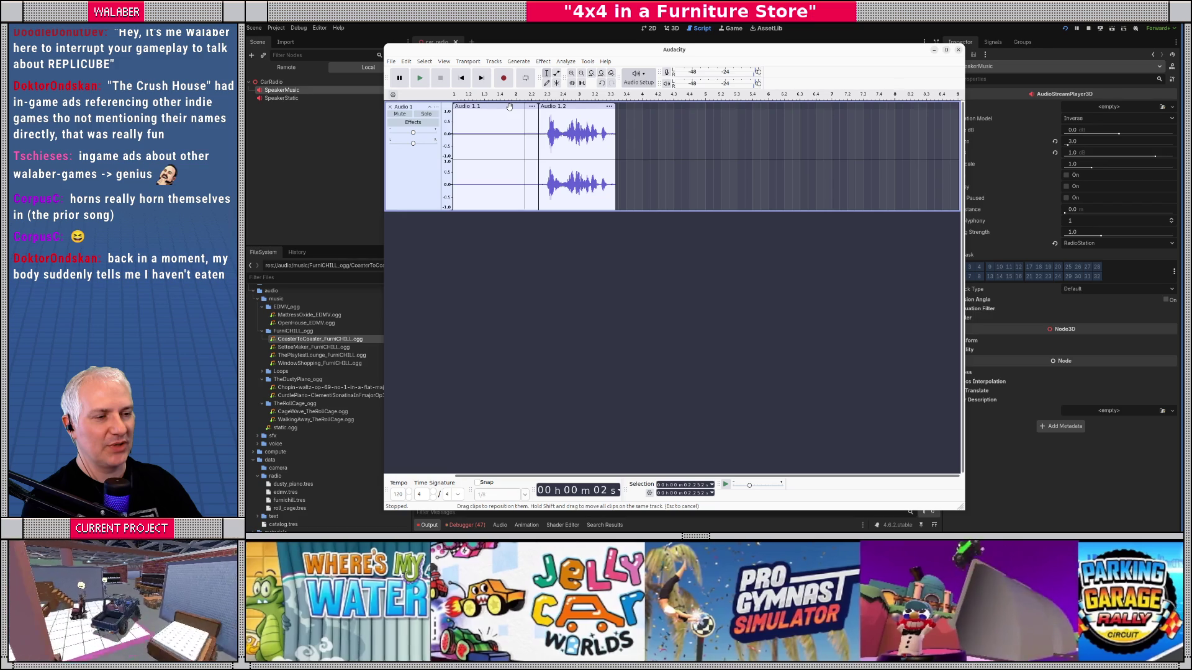
{"action": "left_click", "coordinate": [509, 107]}
{"action": "key", "text": "Delete"}
{"action": "left_click", "coordinate": [582, 109]}
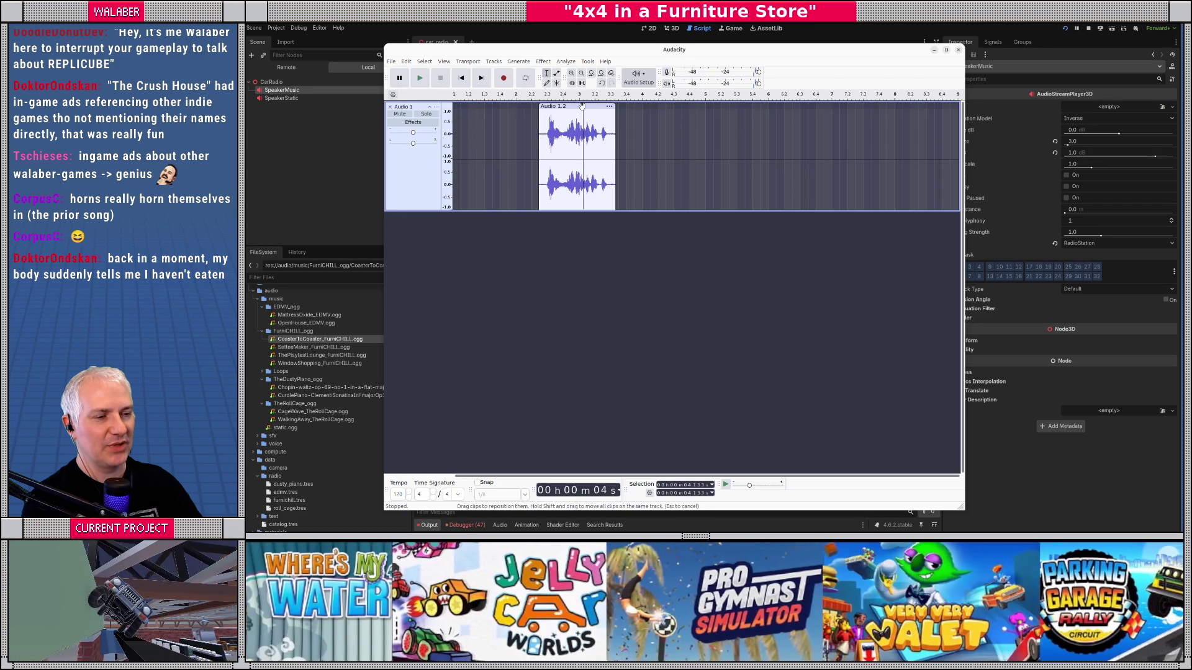
{"action": "left_click", "coordinate": [582, 106]}
{"action": "key", "text": "Delete"}
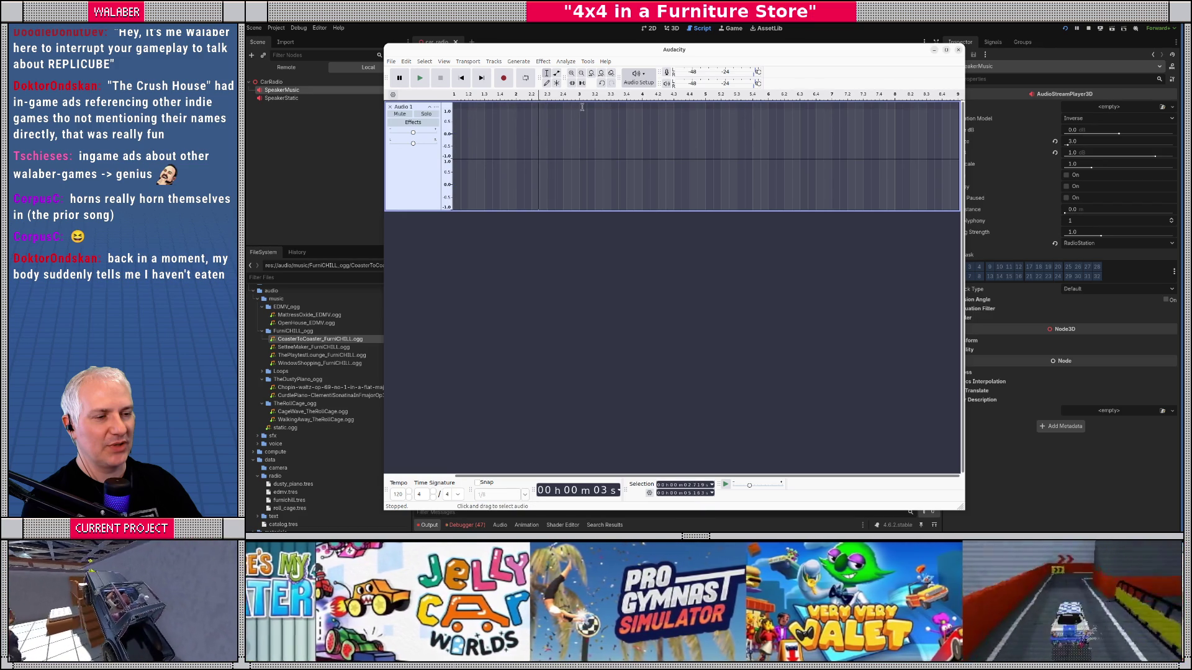
{"action": "key", "text": "Left"}
Step: Record two fresh voice takes, playing each one back
{"action": "left_click", "coordinate": [503, 82]}
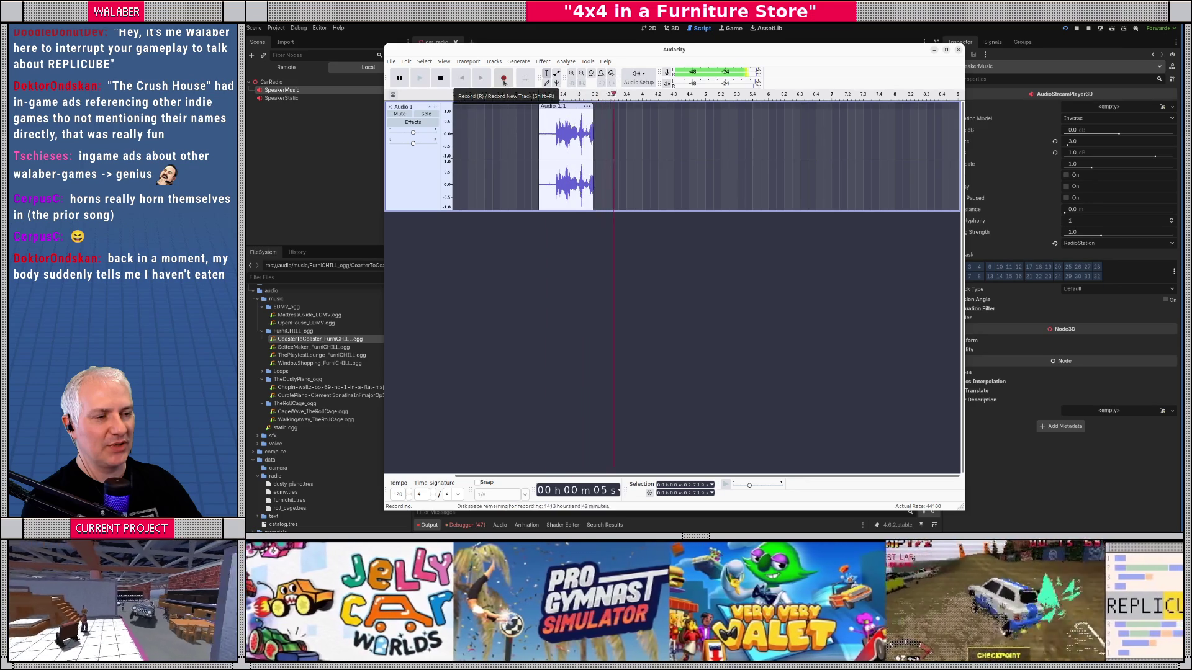
{"action": "left_click", "coordinate": [441, 77]}
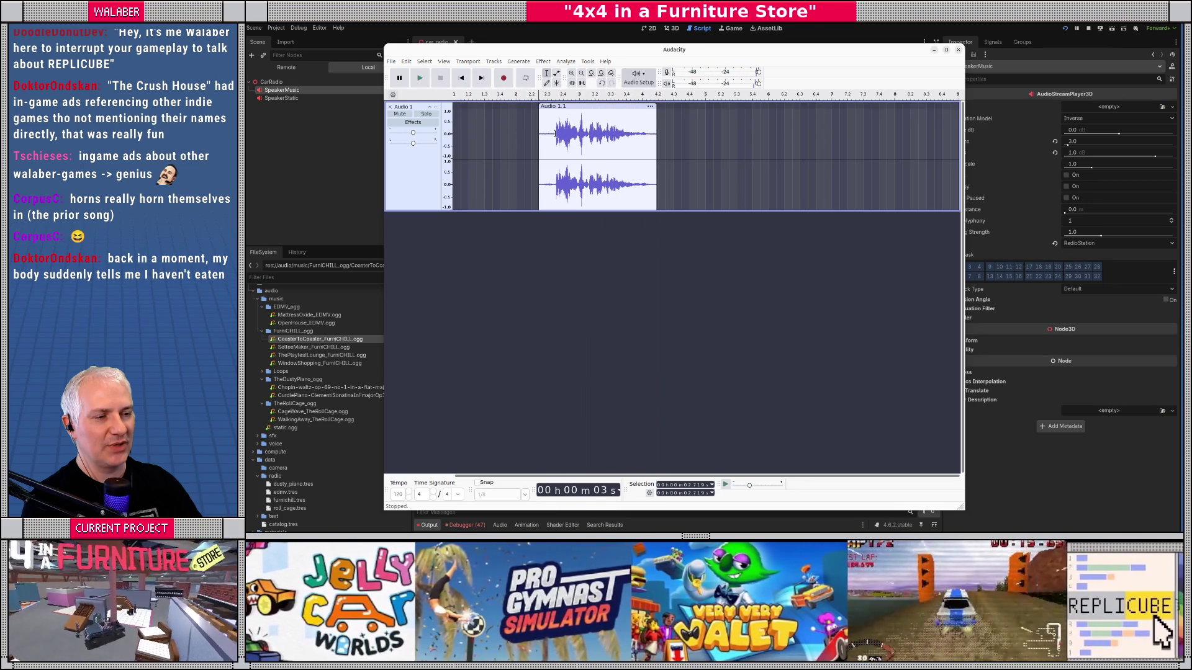
{"action": "left_click", "coordinate": [552, 156]}
{"action": "key", "text": "space"}
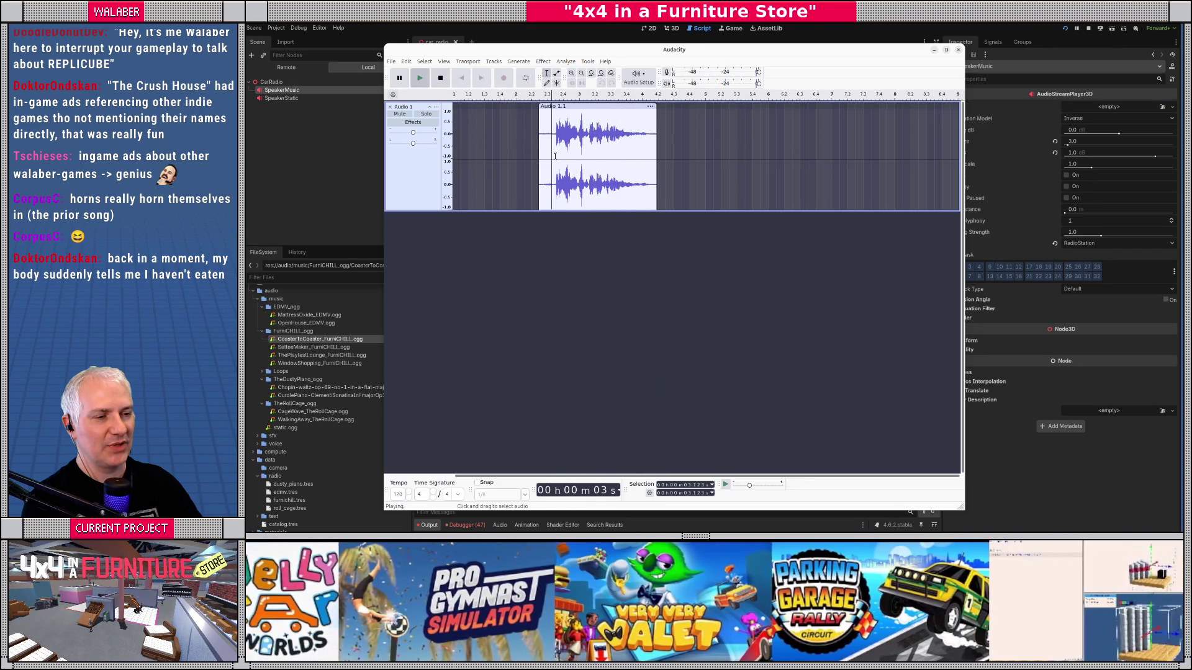
{"action": "left_click", "coordinate": [503, 77]}
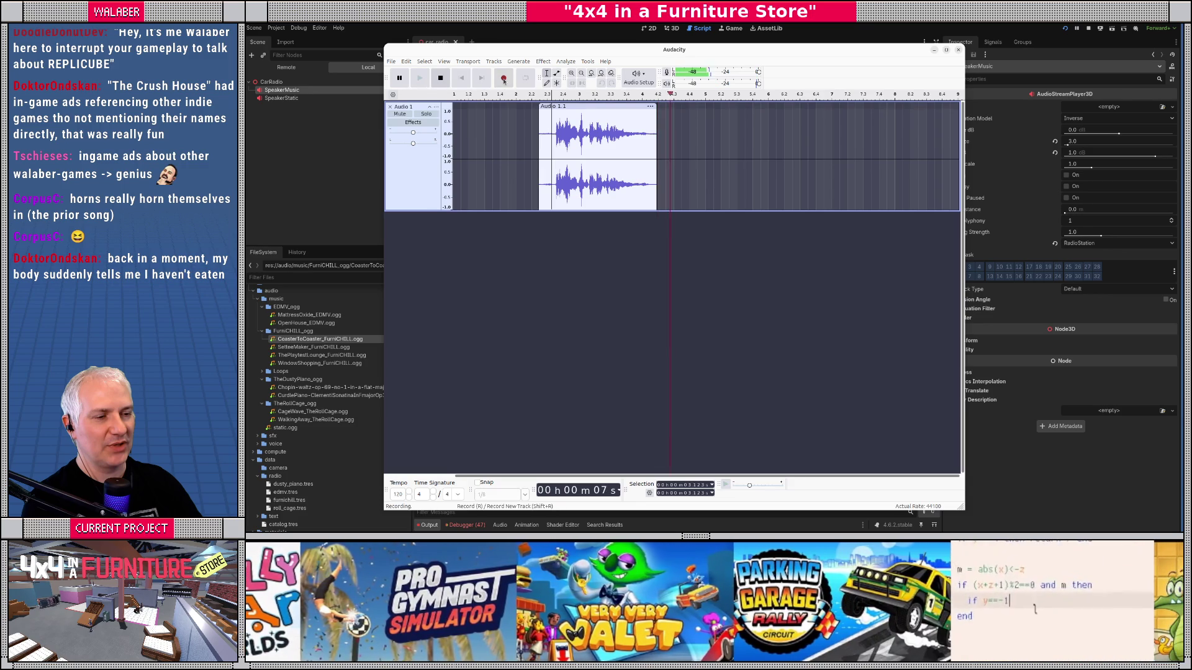
{"action": "left_click", "coordinate": [440, 77]}
{"action": "left_click", "coordinate": [672, 139]}
{"action": "key", "text": "space"}
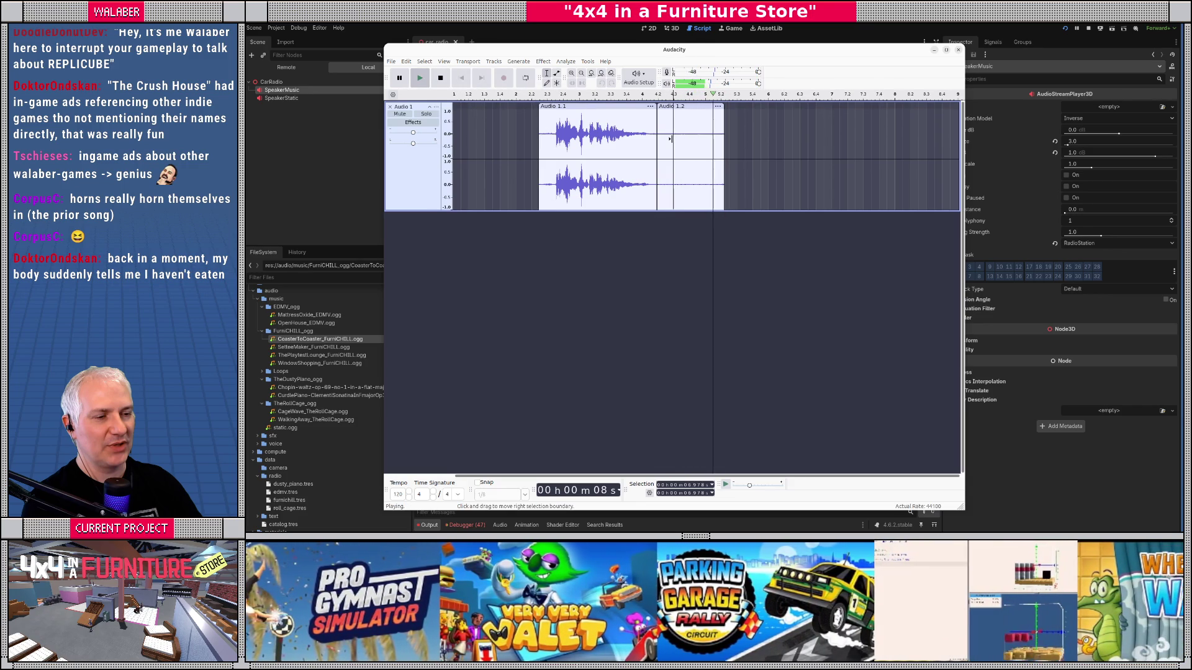
{"action": "key", "text": "space"}
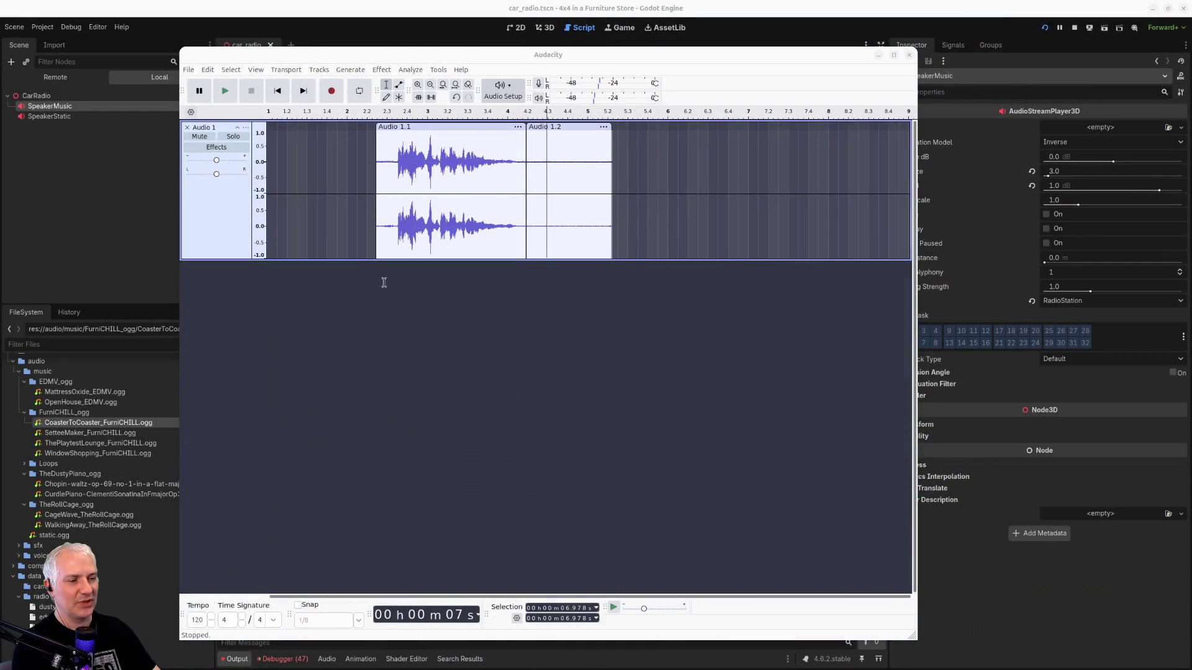
Step: Check Audacity's recording device options and leave them unchanged
{"action": "left_click", "coordinate": [384, 283]}
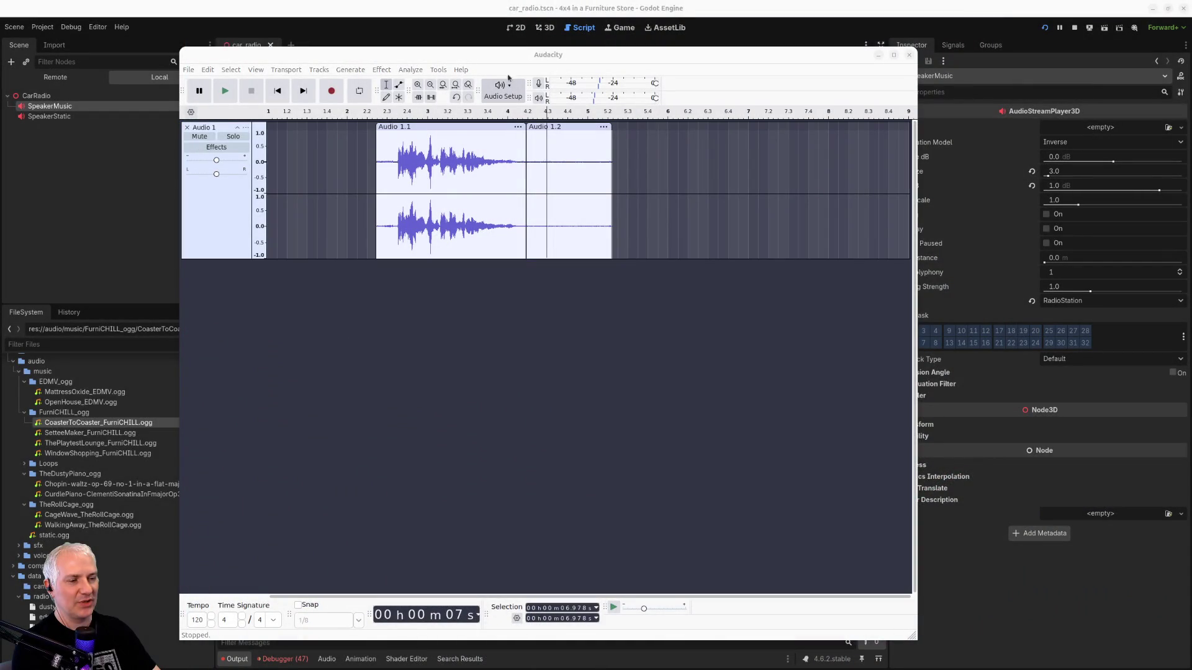
{"action": "left_click", "coordinate": [509, 92]}
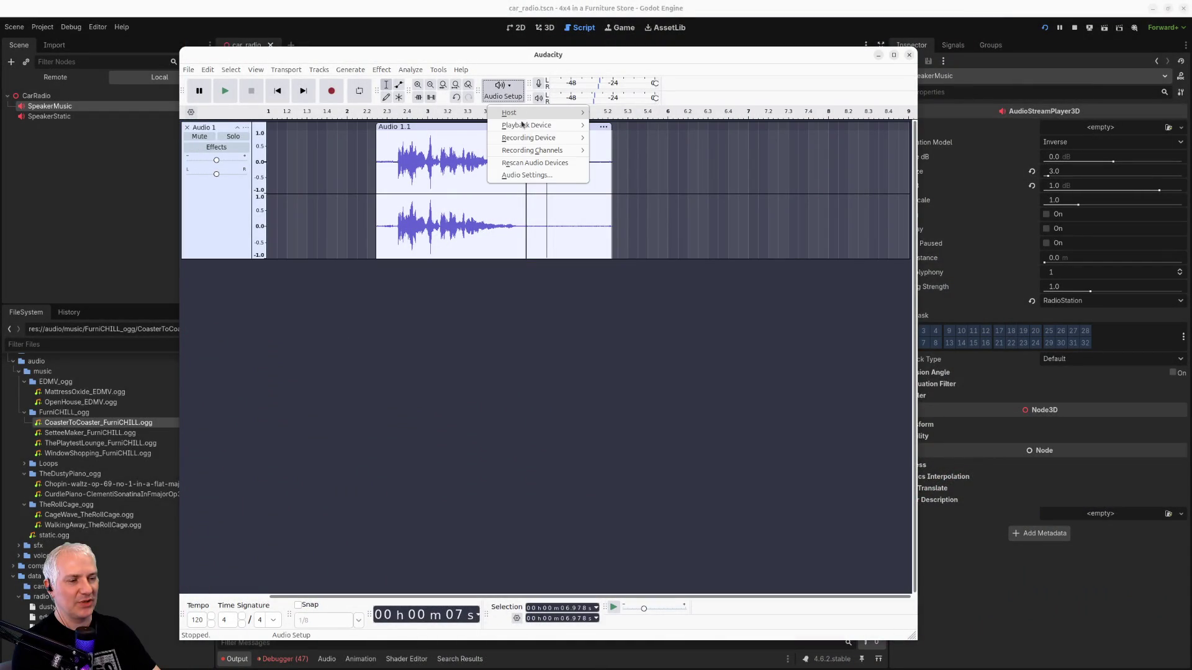
{"action": "mouse_move", "coordinate": [524, 139]}
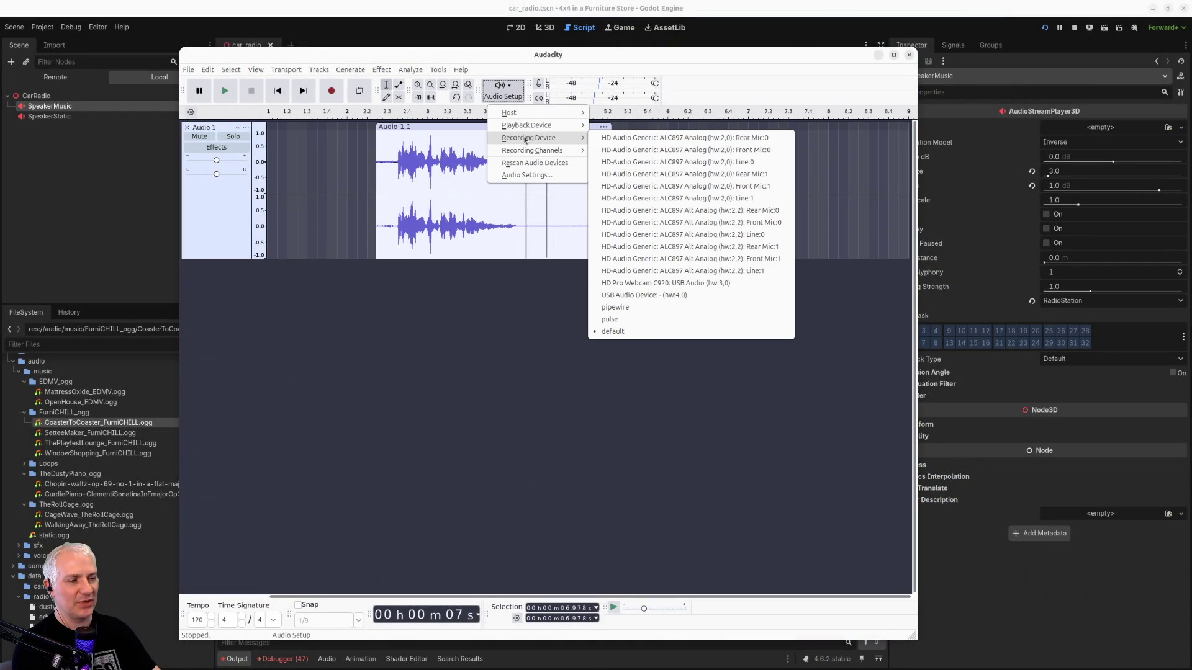
{"action": "left_click", "coordinate": [438, 412]}
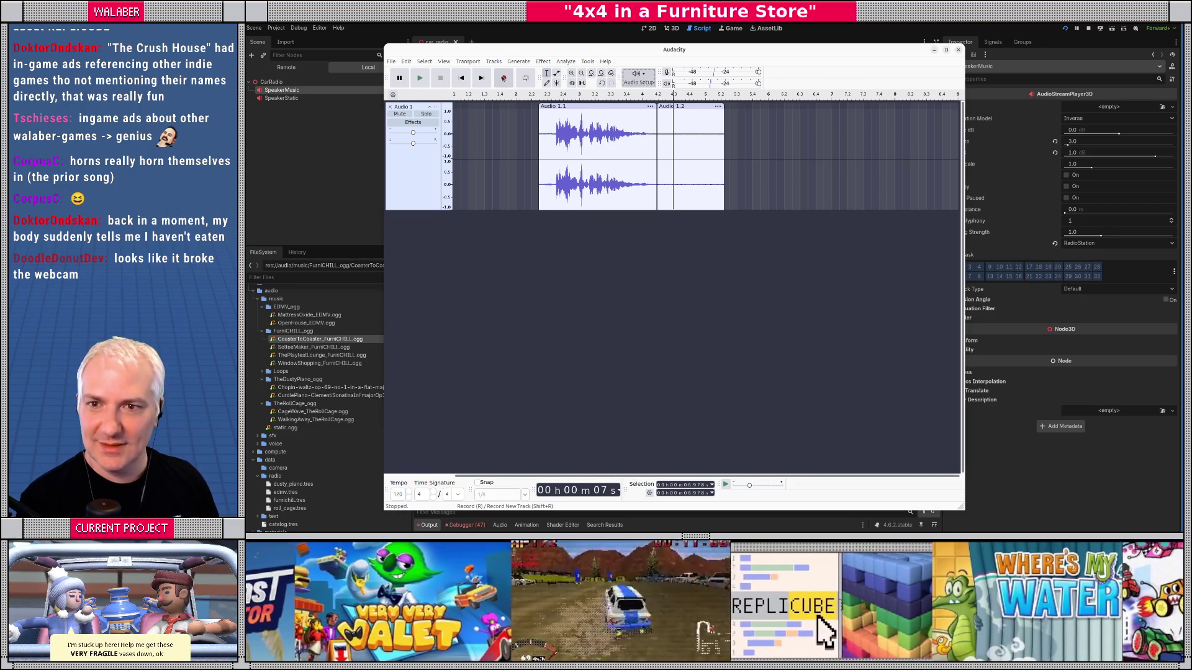
Step: Record and play back a third take, then delete clip Audio 1.1
{"action": "left_click", "coordinate": [503, 78]}
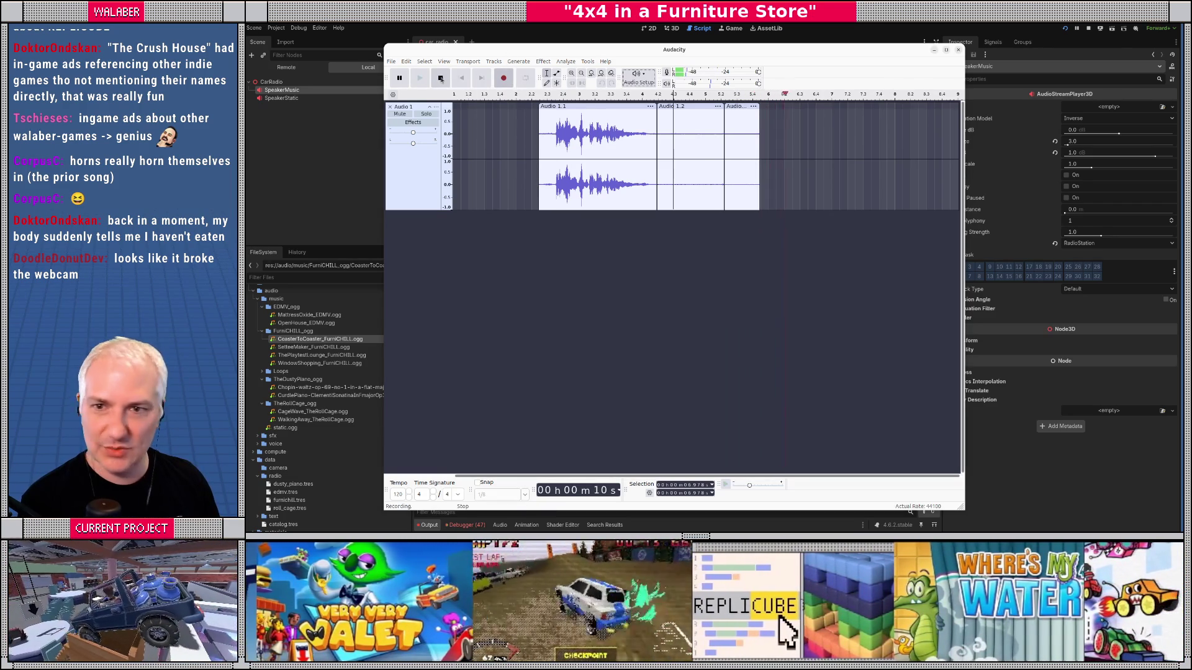
{"action": "left_click", "coordinate": [441, 78]}
{"action": "key", "text": "space"}
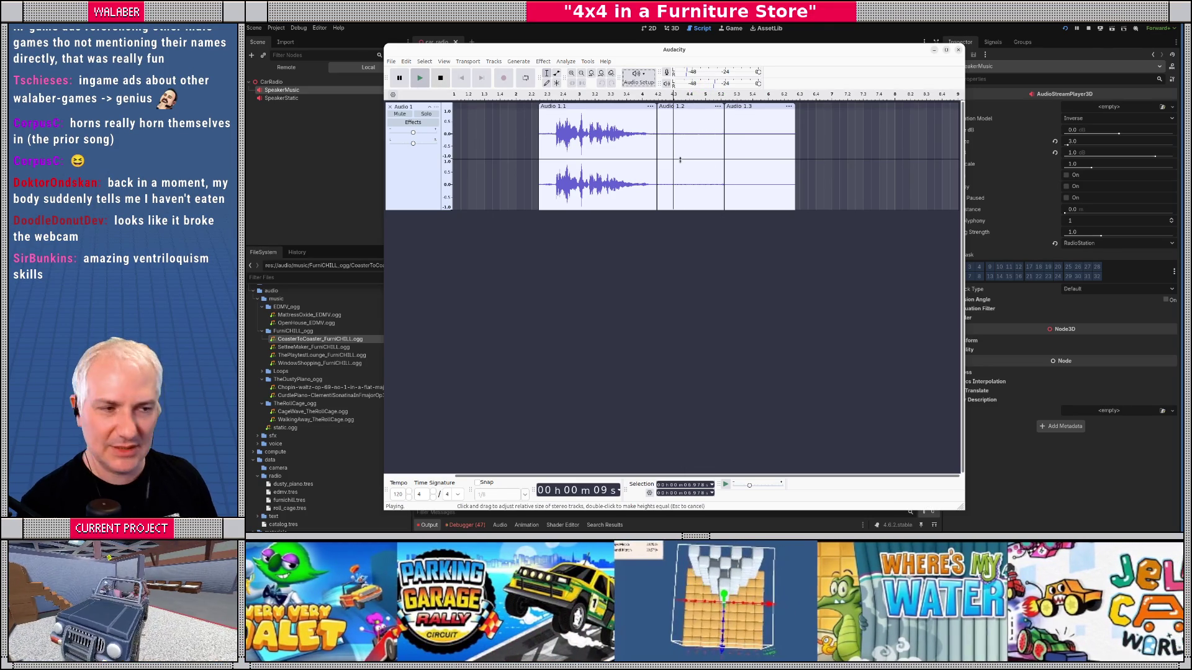
{"action": "key", "text": "space"}
{"action": "left_click", "coordinate": [610, 108]}
{"action": "key", "text": "Delete"}
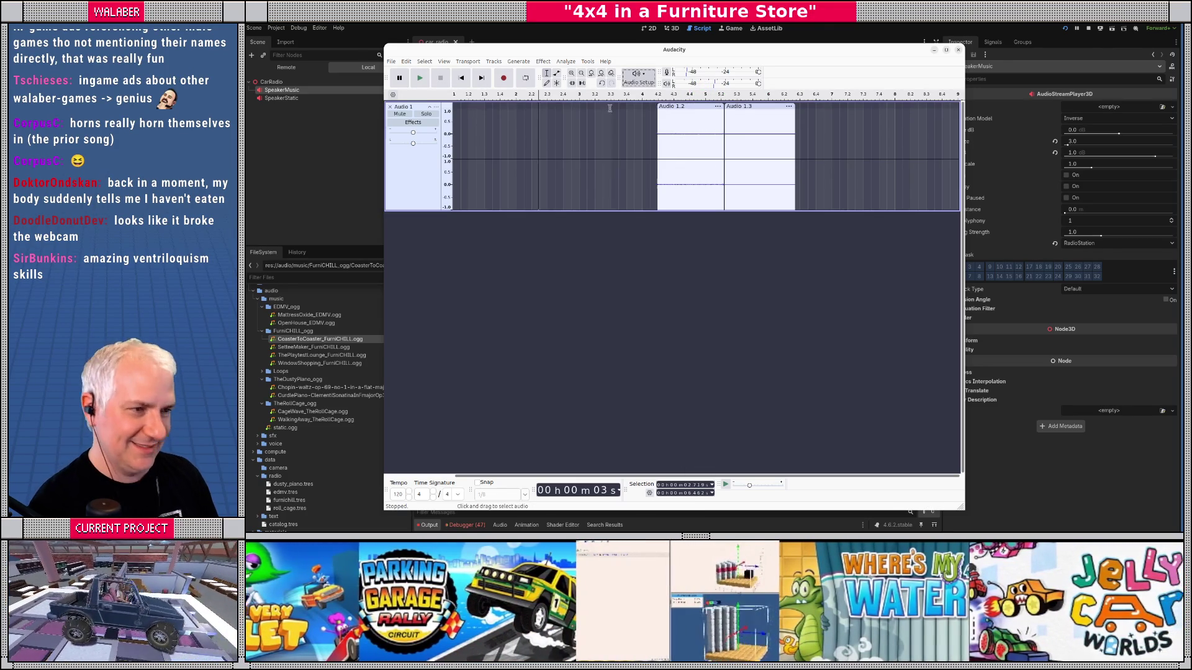
{"action": "left_click", "coordinate": [705, 111]}
{"action": "key", "text": "Delete"}
{"action": "left_click", "coordinate": [747, 107]}
{"action": "key", "text": "Delete"}
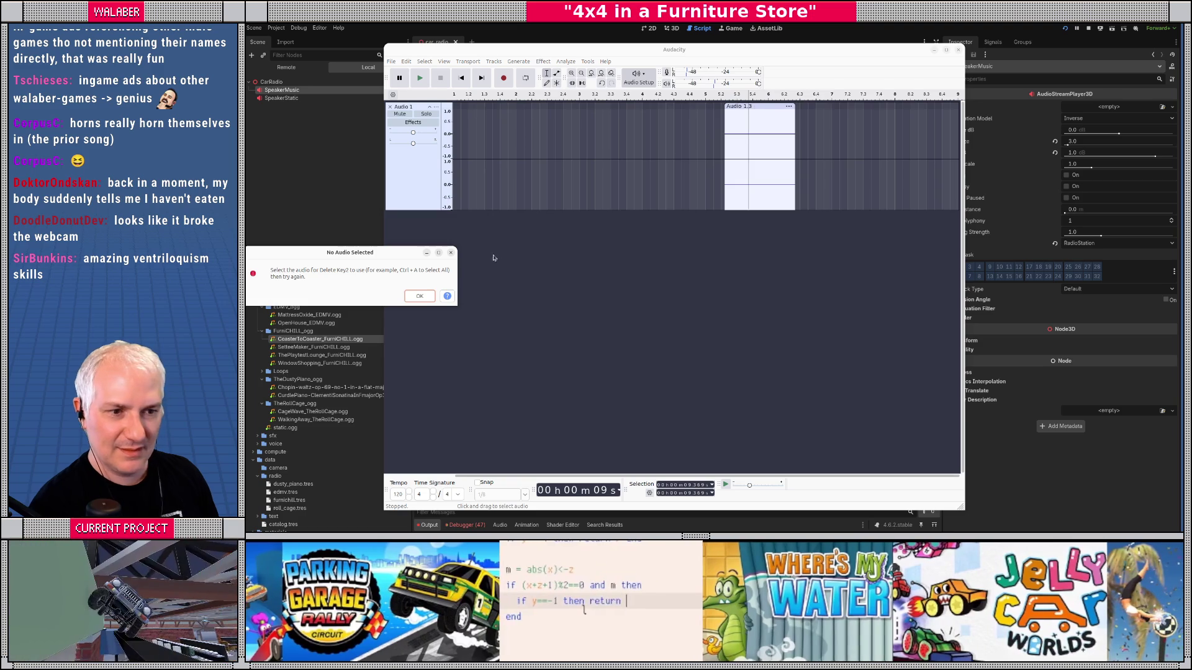
{"action": "left_click", "coordinate": [419, 297]}
{"action": "left_click", "coordinate": [749, 107]}
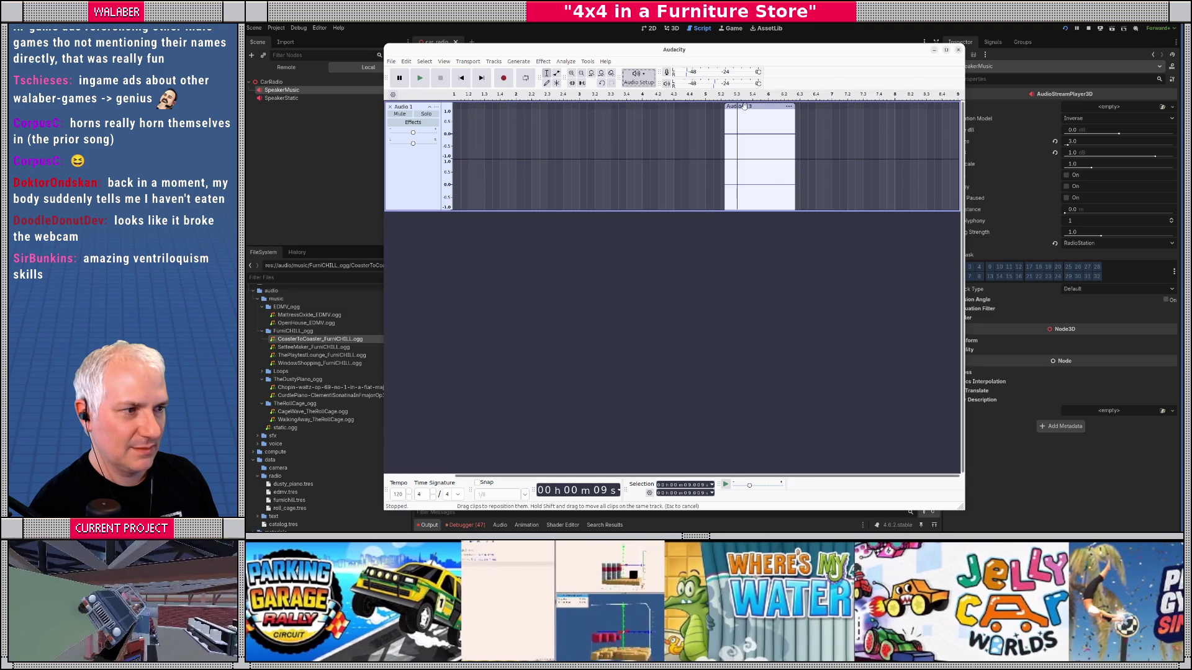
{"action": "key", "text": "Delete"}
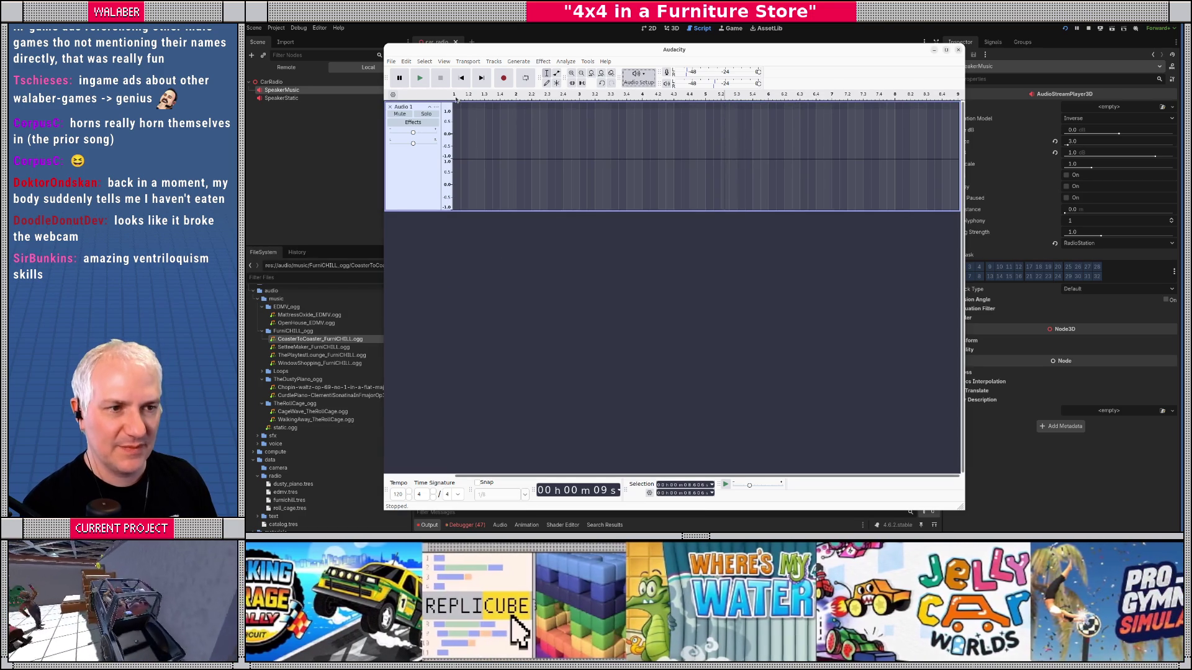
{"action": "left_click", "coordinate": [477, 127]}
{"action": "left_click", "coordinate": [459, 130]}
{"action": "key", "text": "ctrl+v"}
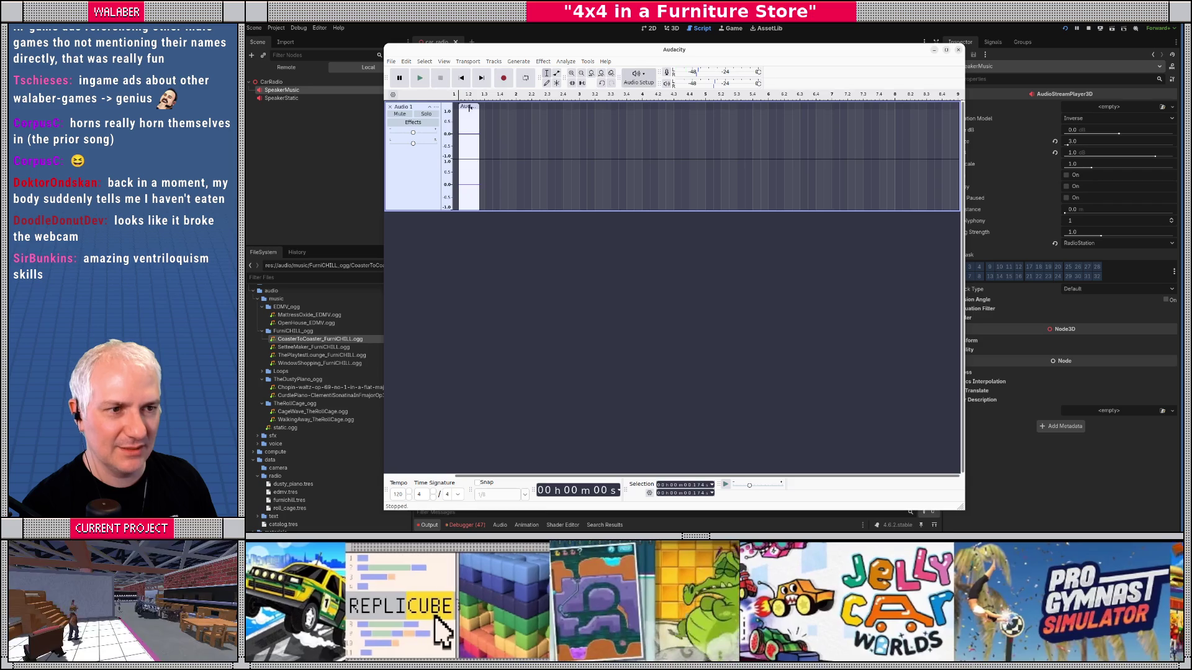
{"action": "left_click", "coordinate": [466, 105]}
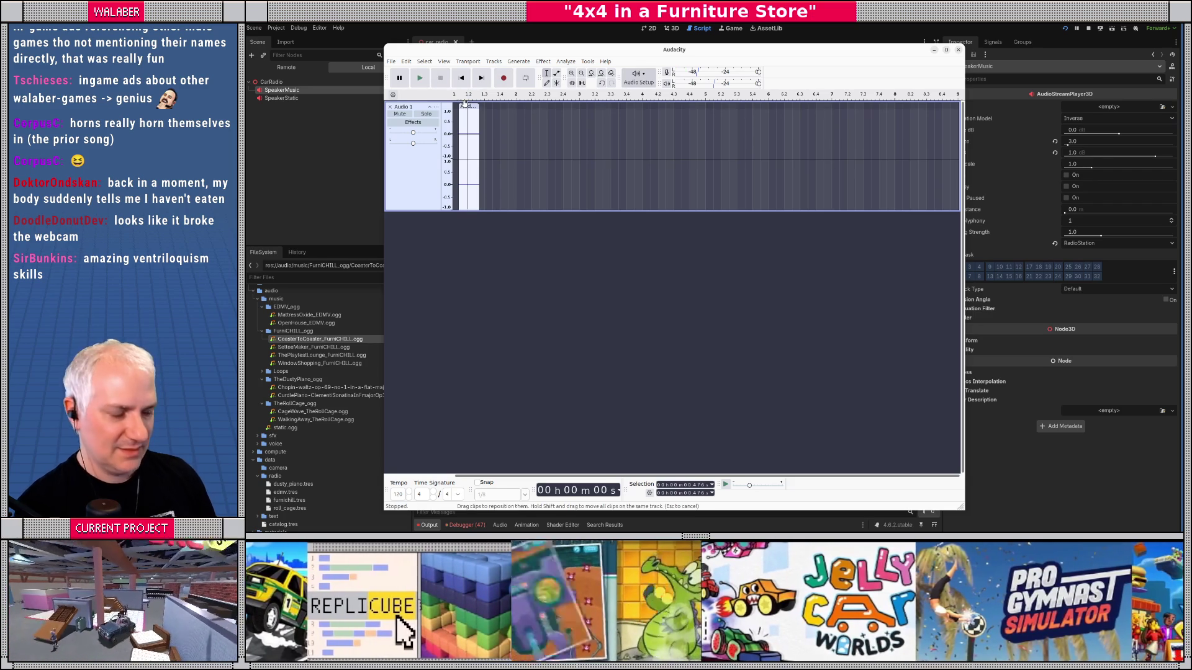
{"action": "key", "text": "ctrl+z"}
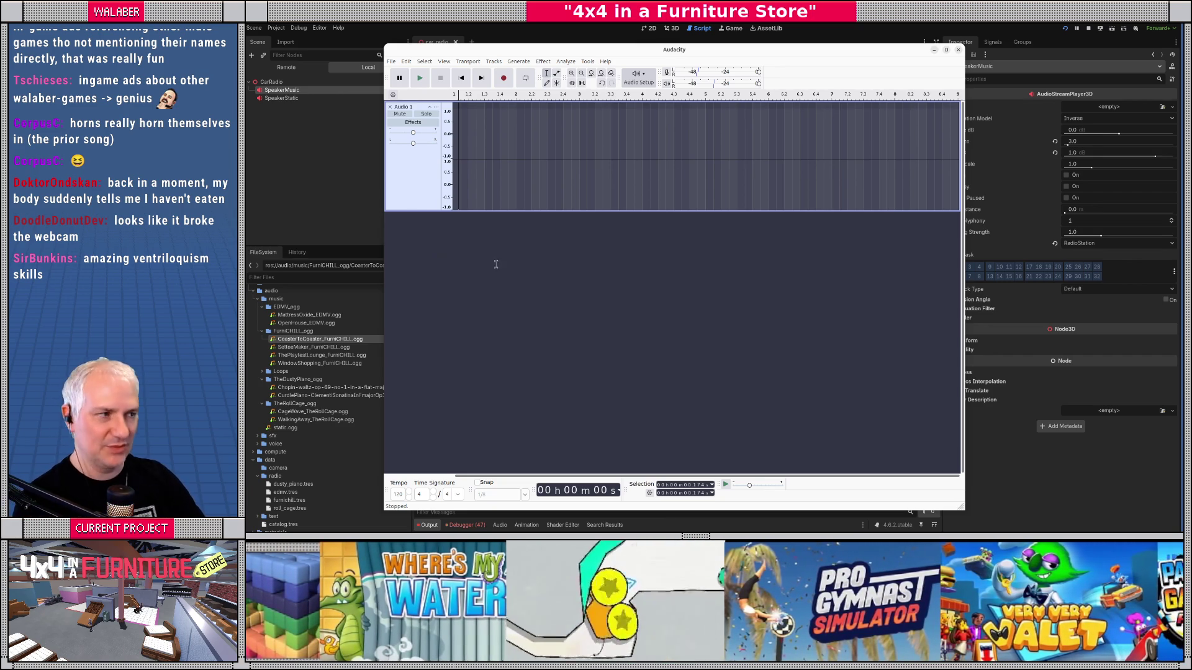
{"action": "left_click", "coordinate": [1088, 34]}
Step: Stop the running game, then record a short test take in Audacity and play it back
{"action": "left_click", "coordinate": [1088, 29]}
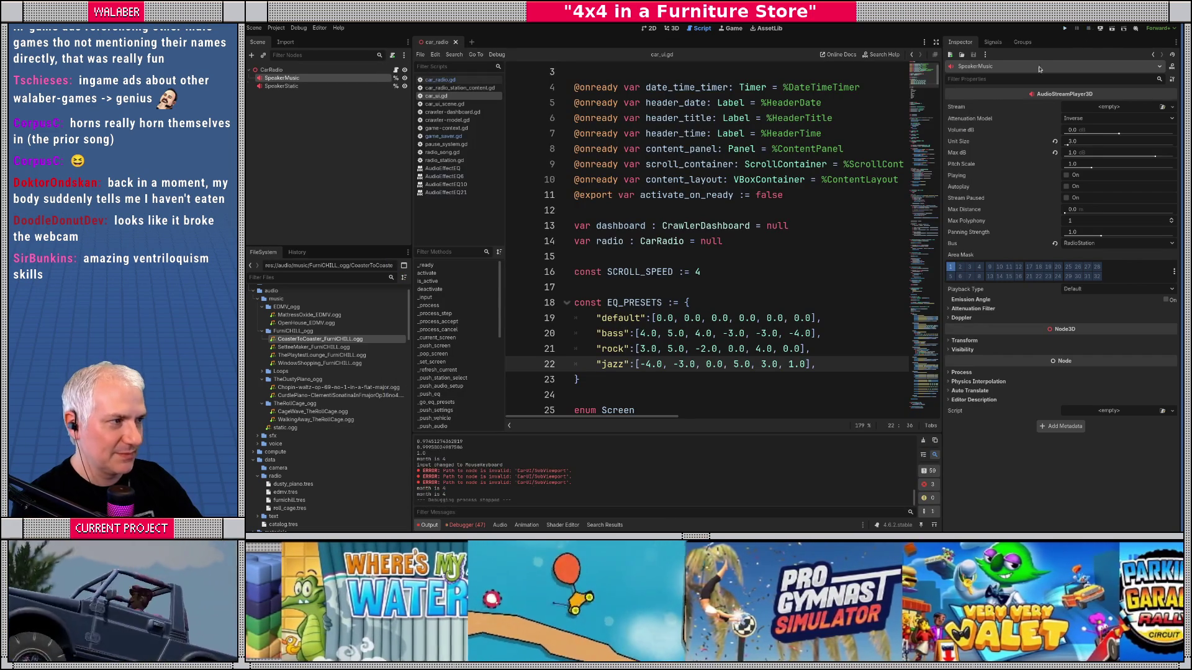
{"action": "key", "text": "alt+Tab"}
{"action": "left_click_drag", "start_coordinate": [587, 47], "coordinate": [531, 51]}
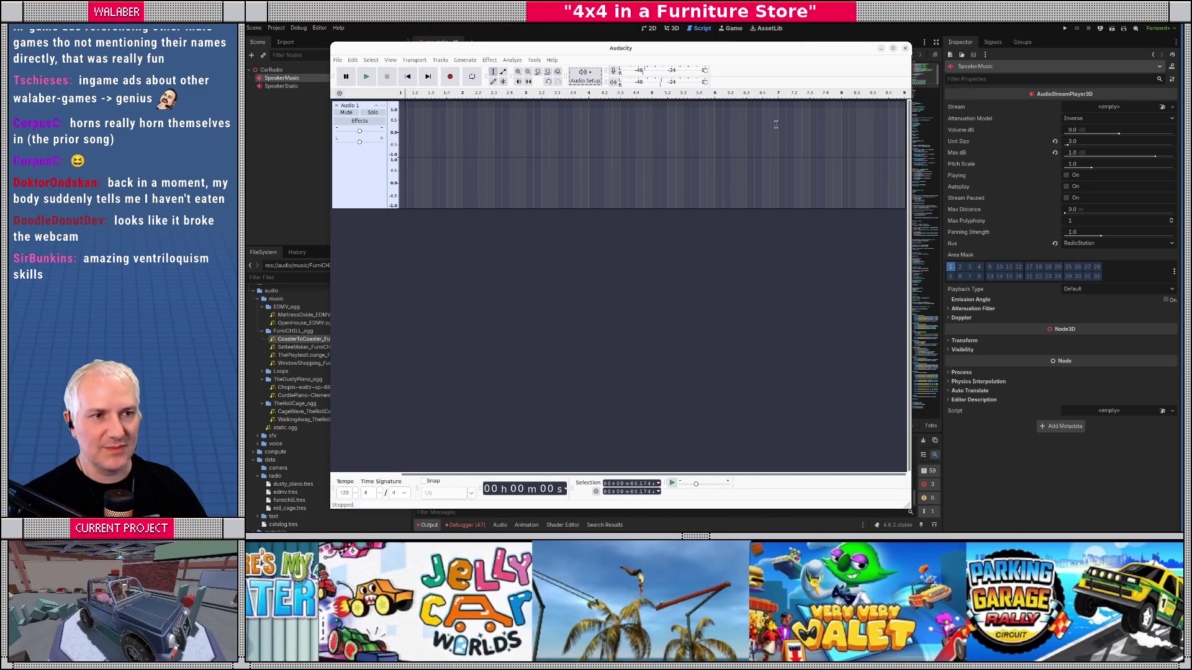
{"action": "left_click", "coordinate": [450, 75]}
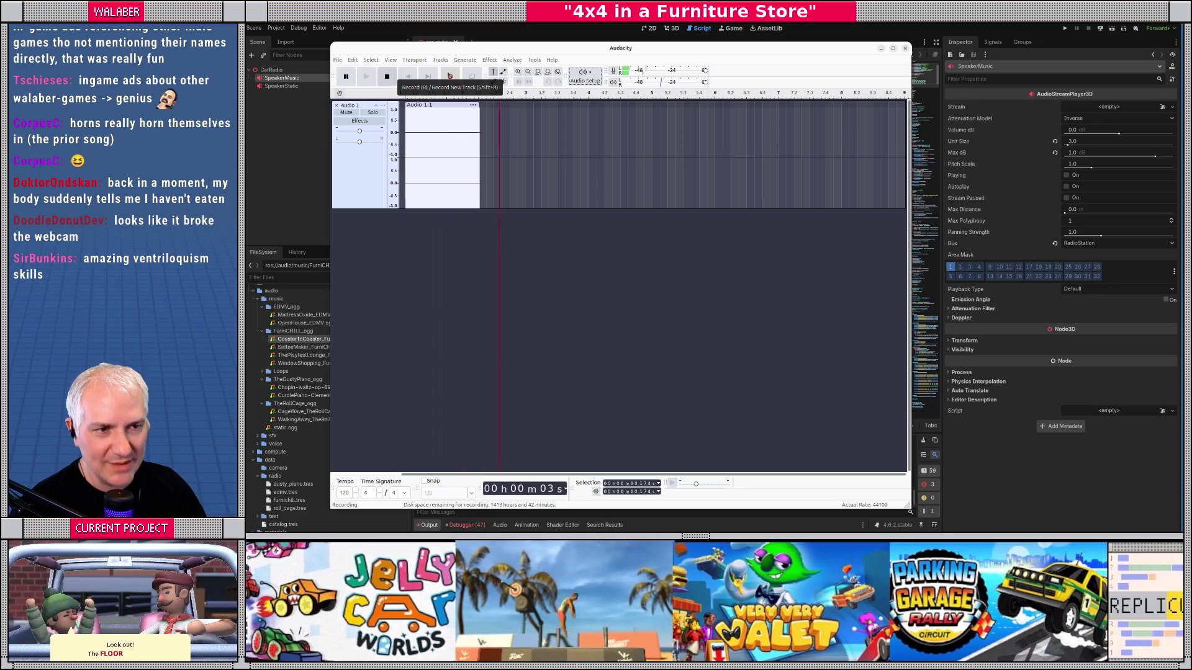
{"action": "left_click", "coordinate": [387, 76]}
{"action": "left_click", "coordinate": [420, 127]}
{"action": "key", "text": "space"}
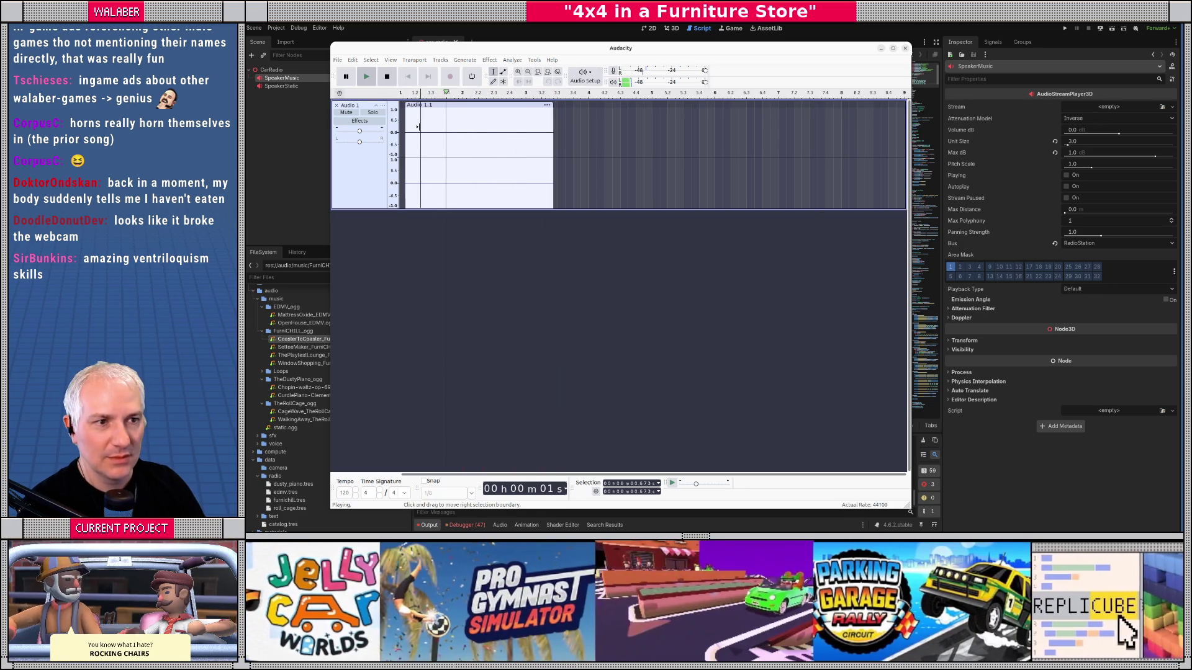
{"action": "key", "text": "space"}
Step: Check the Audio Setup recording device list without changing anything
{"action": "left_click", "coordinate": [587, 76]}
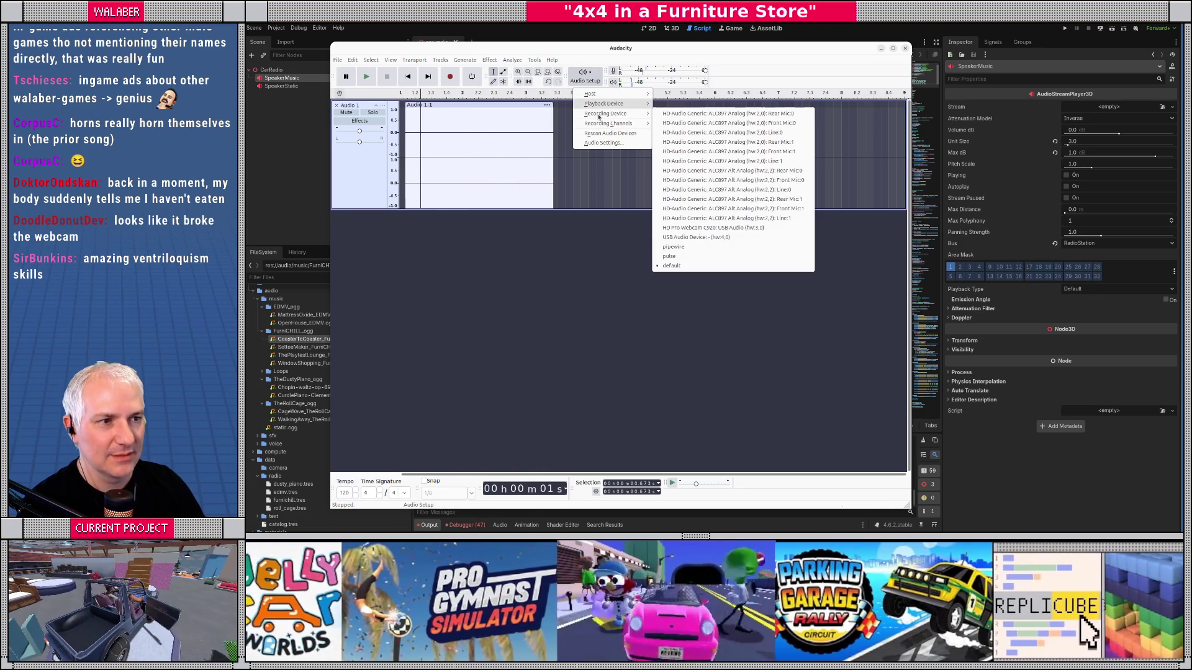
{"action": "left_click", "coordinate": [592, 116]}
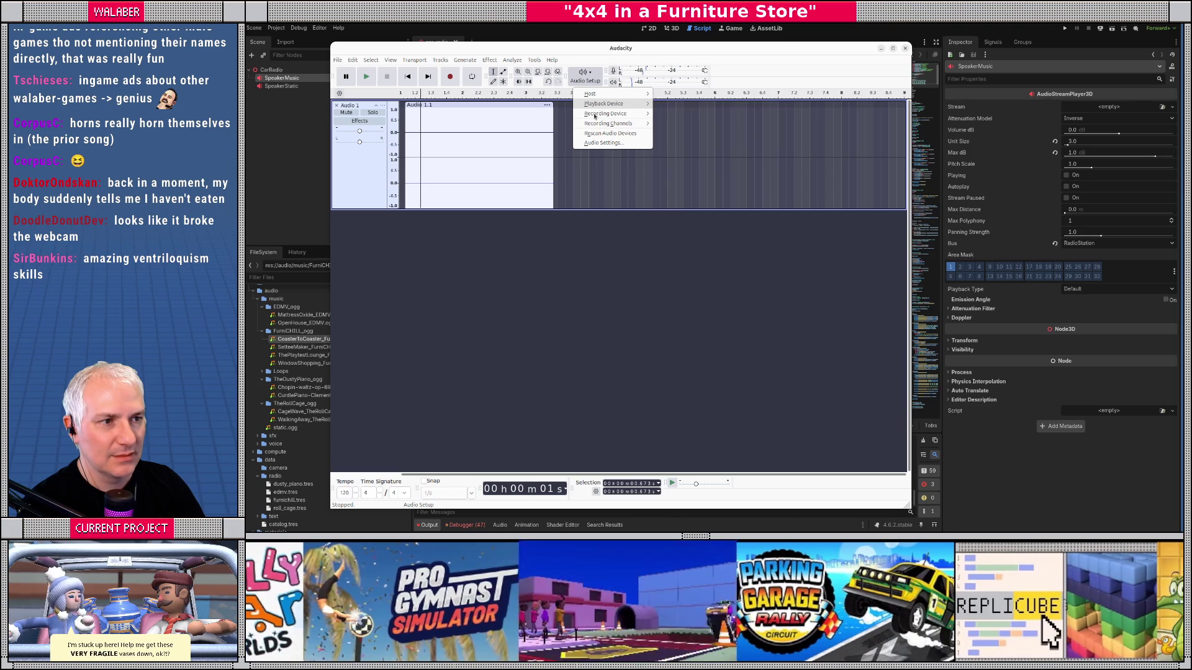
{"action": "left_click", "coordinate": [546, 255]}
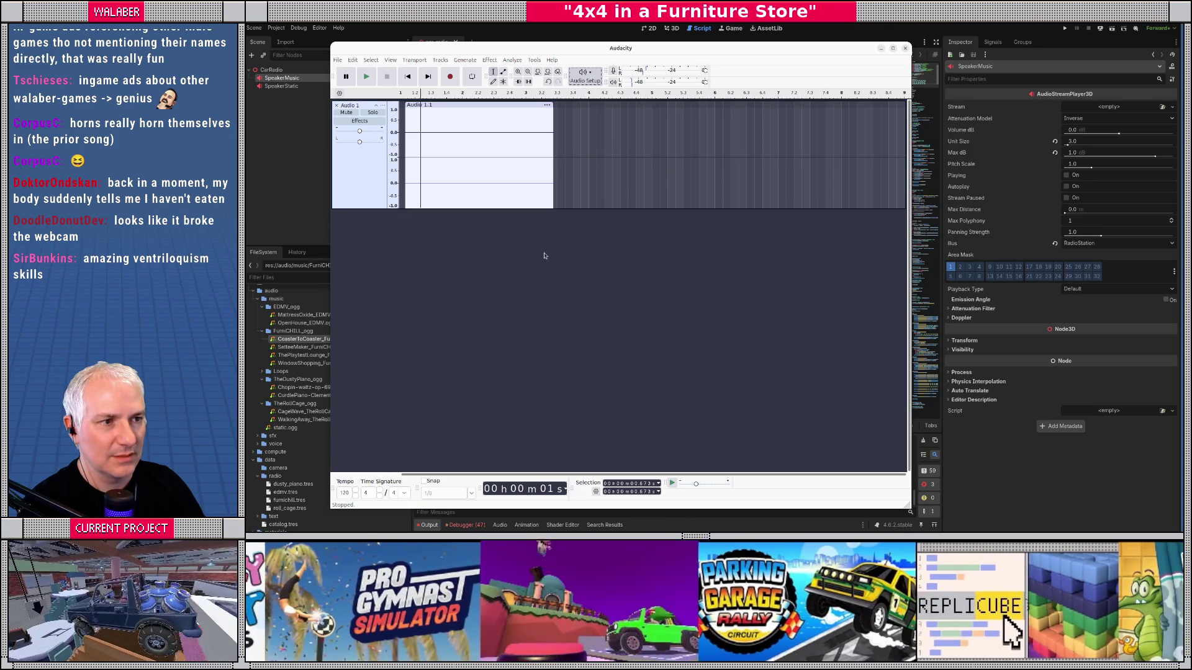
{"action": "left_click", "coordinate": [585, 76]}
{"action": "mouse_move", "coordinate": [608, 116]}
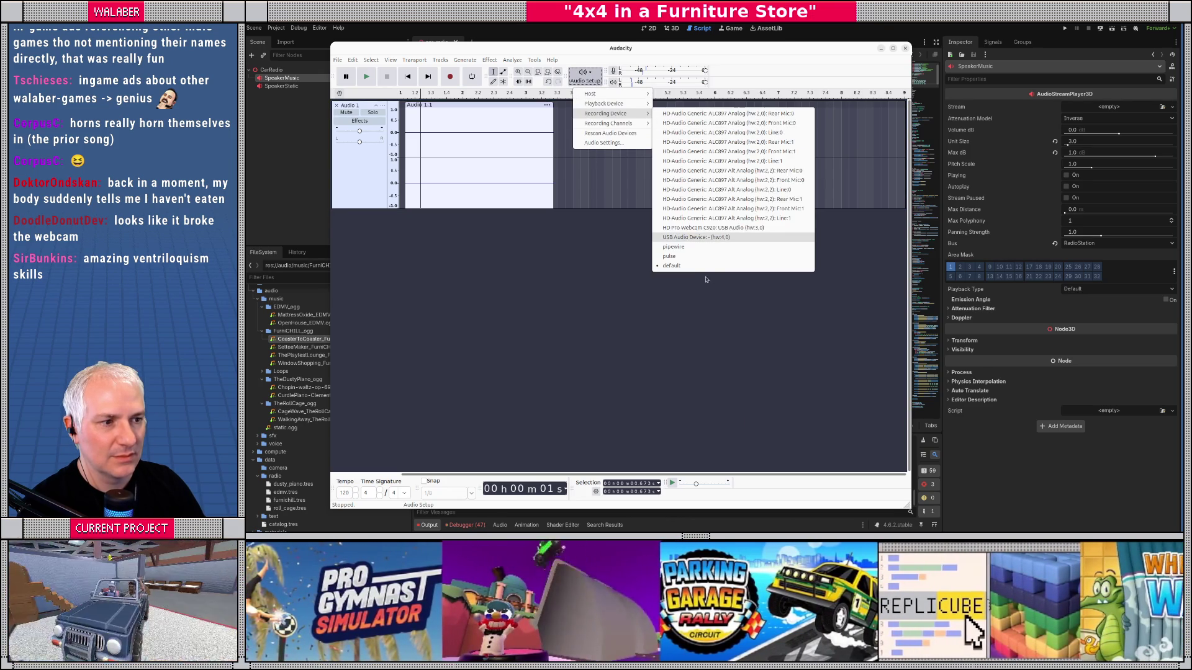
{"action": "left_click", "coordinate": [532, 303]}
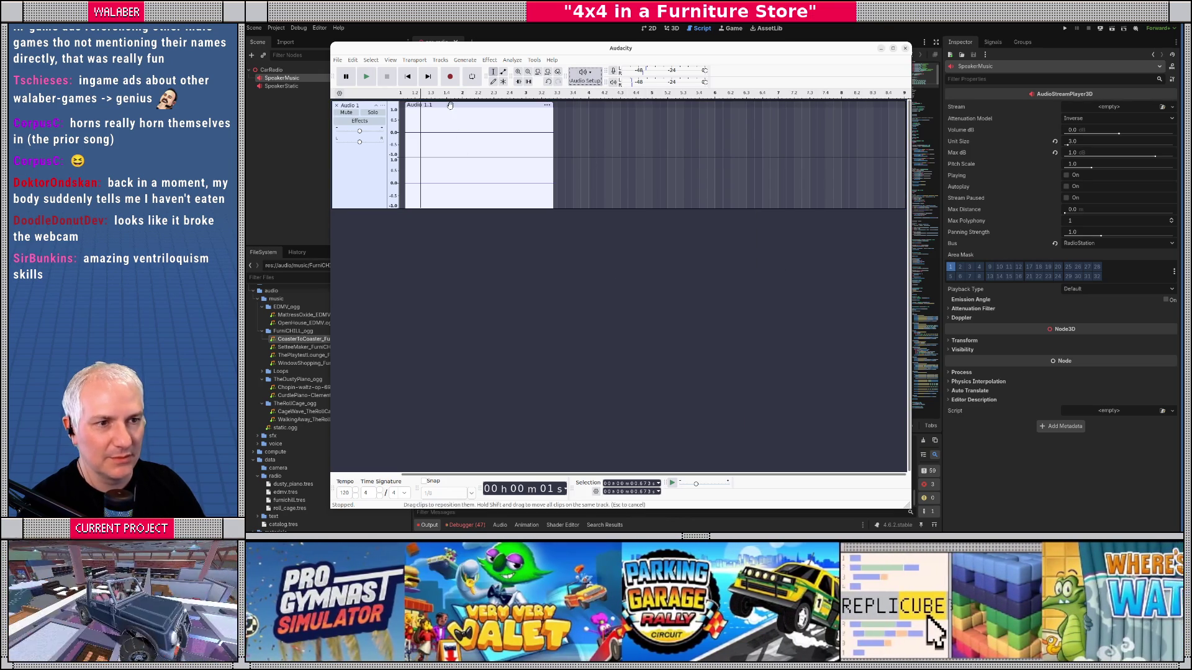
Step: Collapse the track selection to a point and close Audacity
{"action": "left_click", "coordinate": [449, 107]}
{"action": "left_click", "coordinate": [450, 107]}
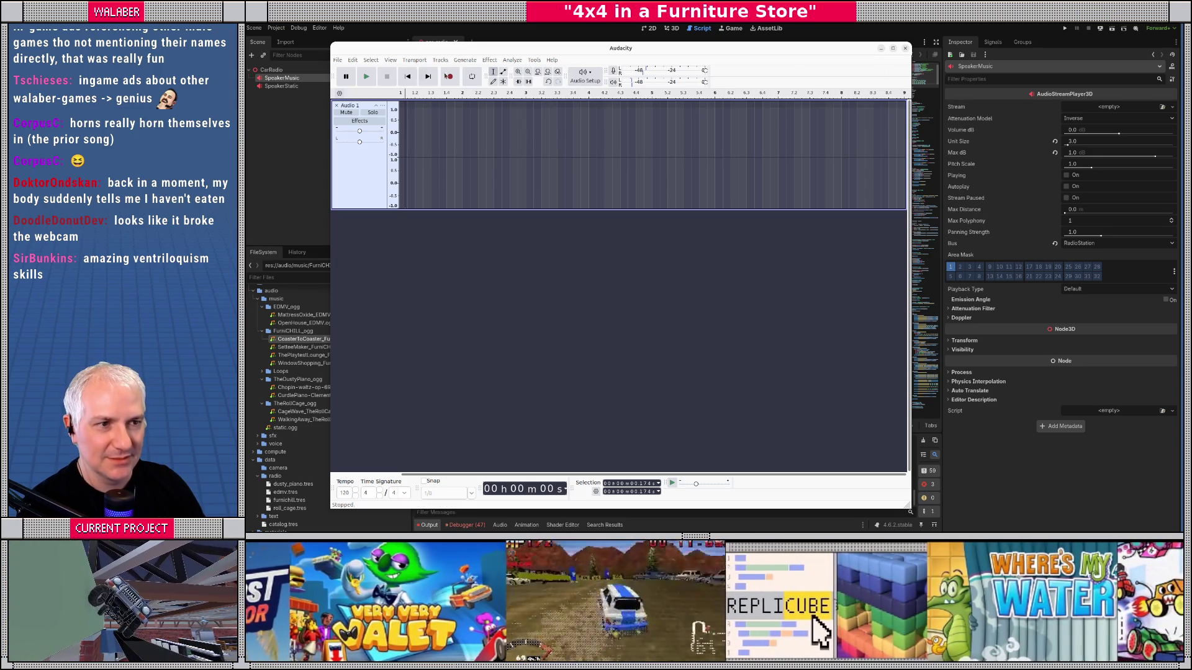
{"action": "left_click", "coordinate": [905, 49]}
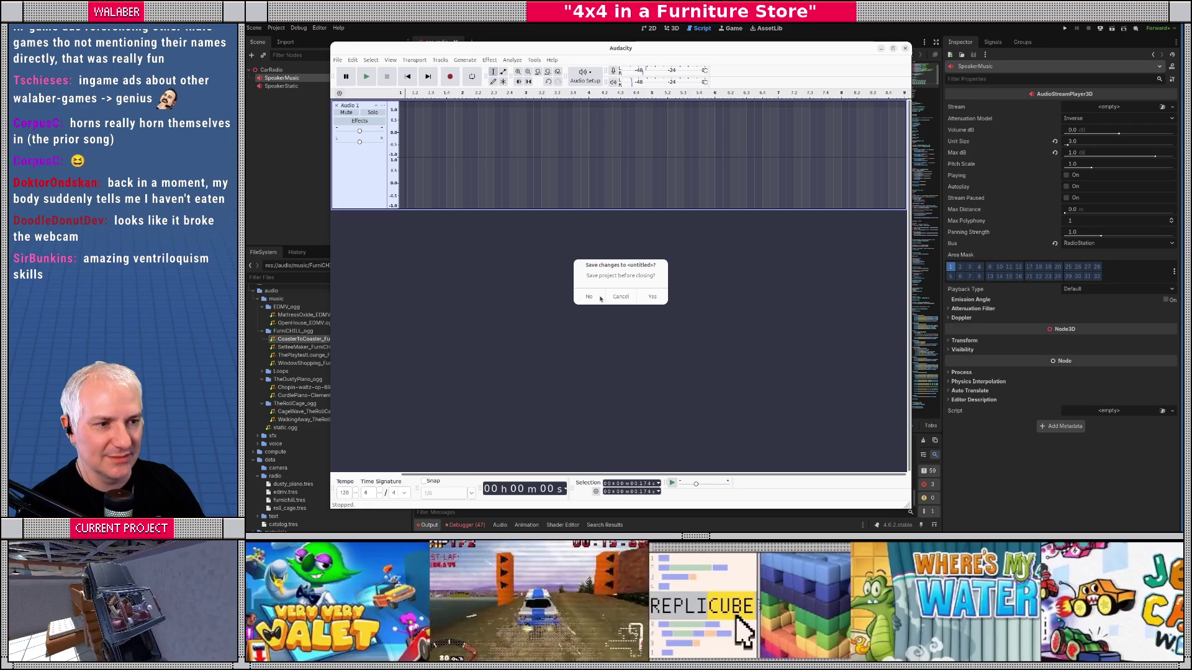
Step: Quit without saving the project, relaunch Audacity and dismiss its welcome message
{"action": "left_click", "coordinate": [588, 297]}
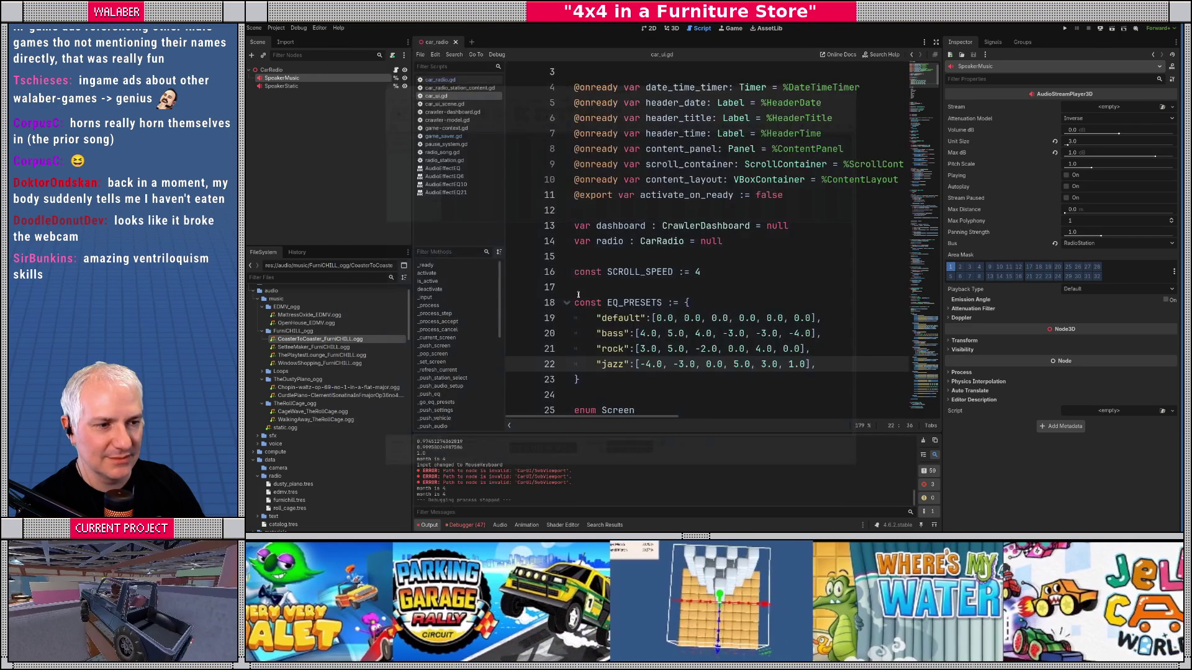
{"action": "key", "text": "super"}
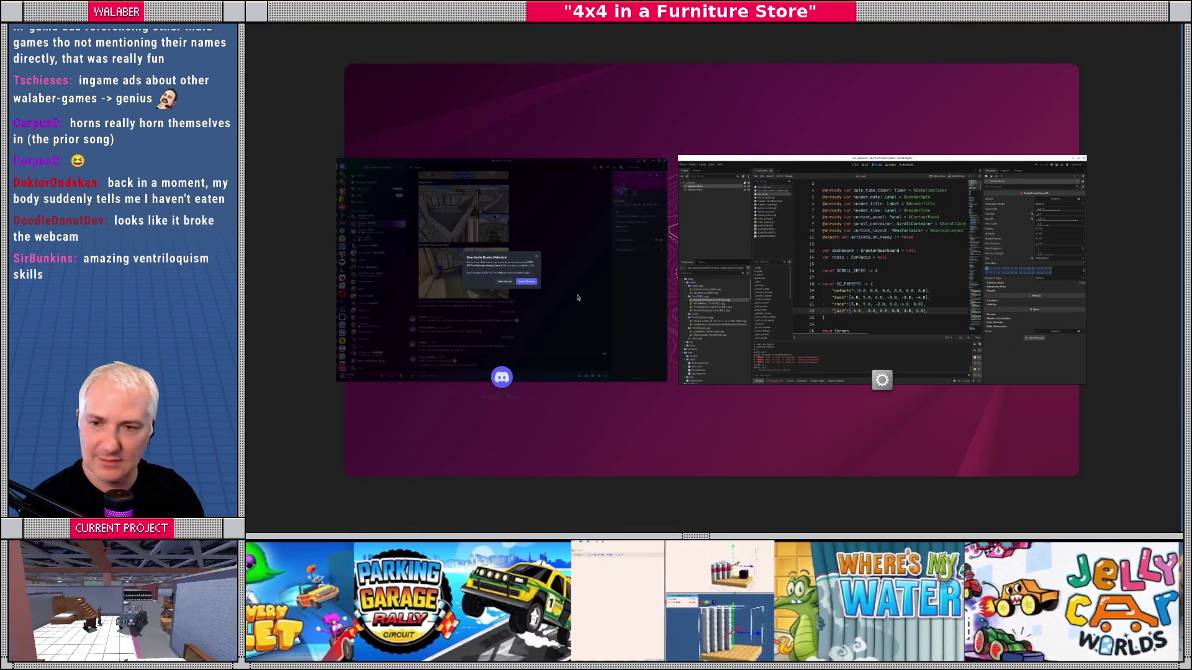
{"action": "key", "text": "super"}
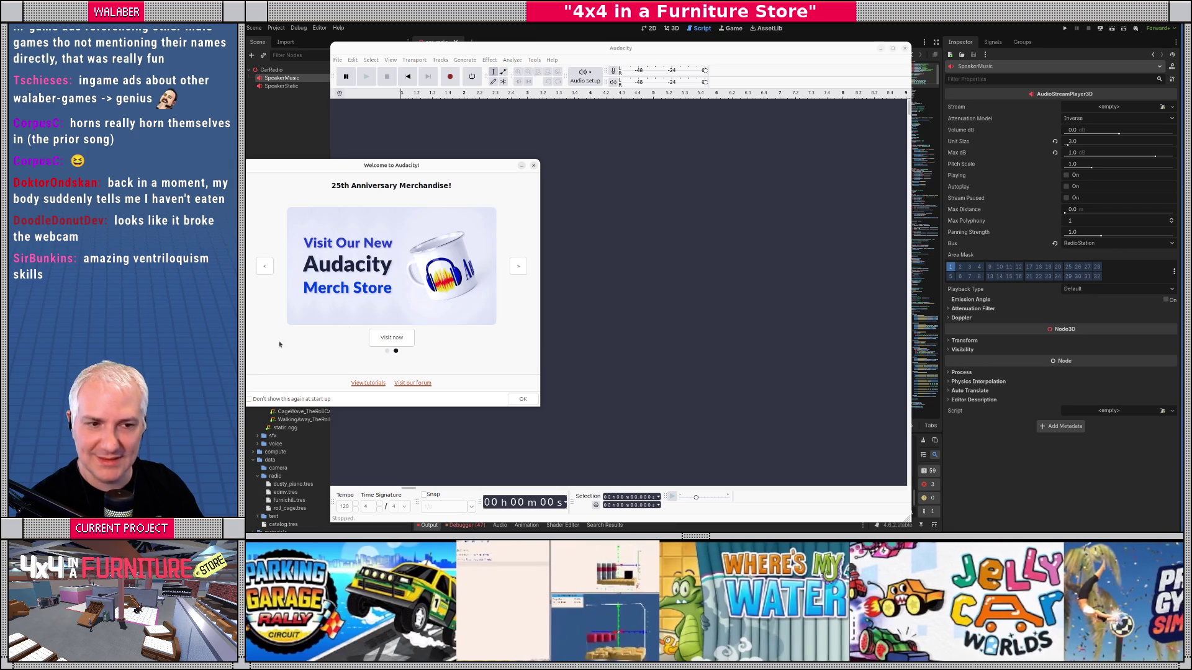
{"action": "left_click", "coordinate": [522, 400]}
Step: Glance at Audio Setup, then record a short test take with R and discard it
{"action": "left_click", "coordinate": [584, 75]}
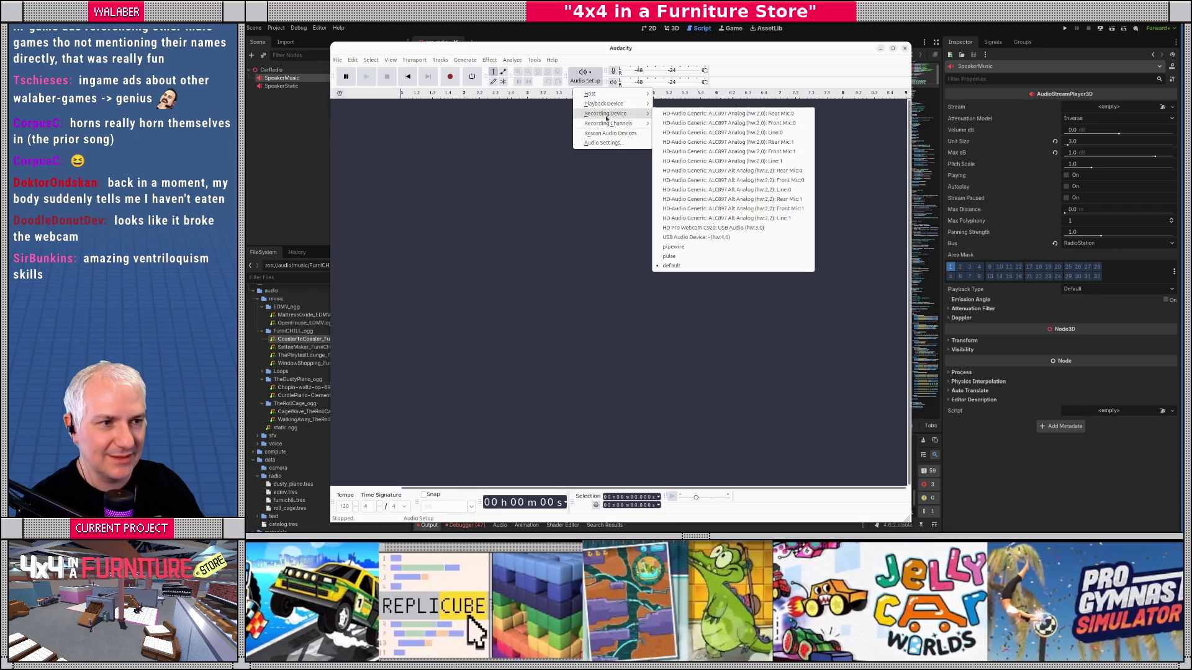
{"action": "left_click", "coordinate": [458, 101]}
{"action": "key", "text": "r"}
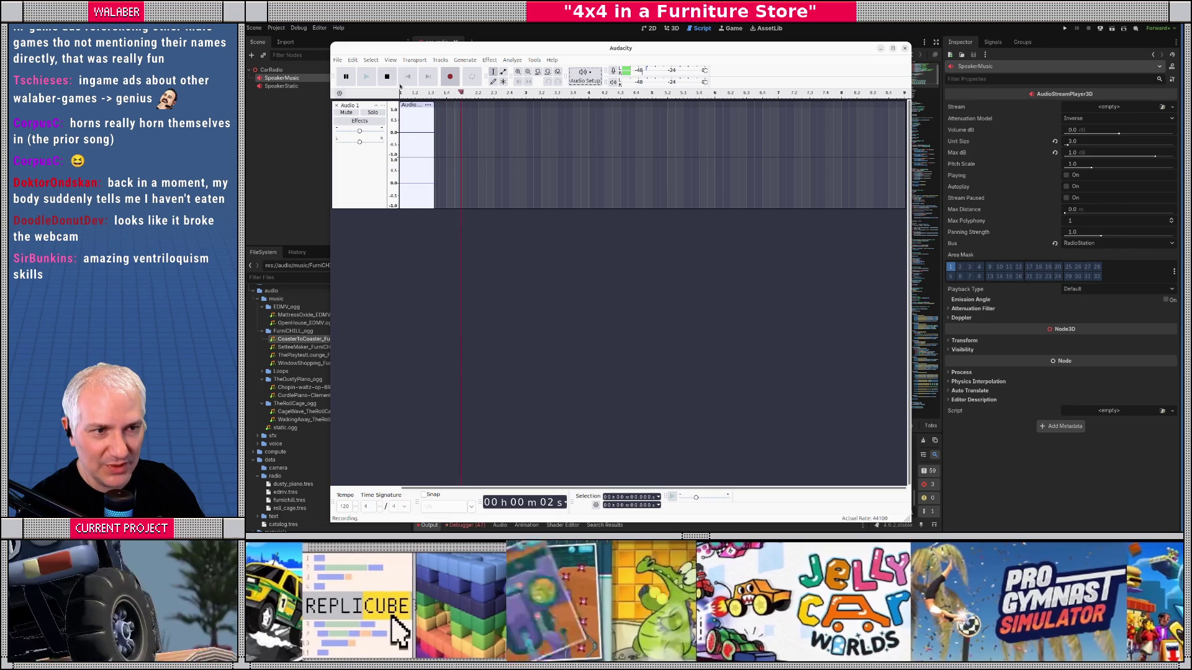
{"action": "key", "text": "space"}
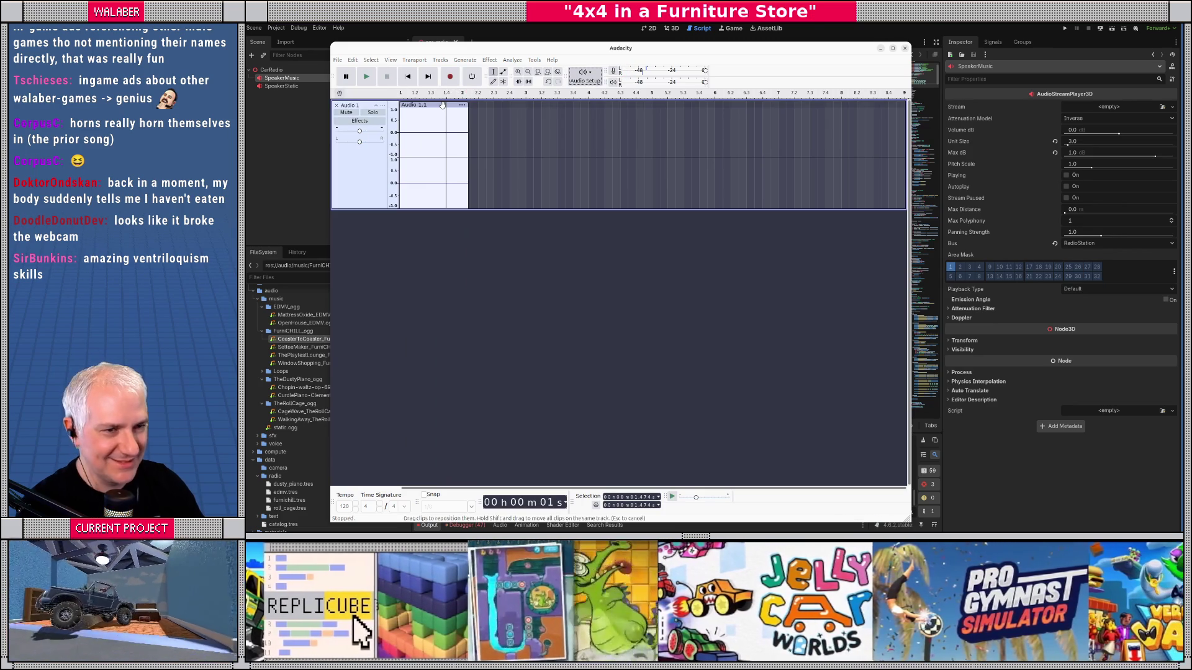
{"action": "key", "text": "Delete"}
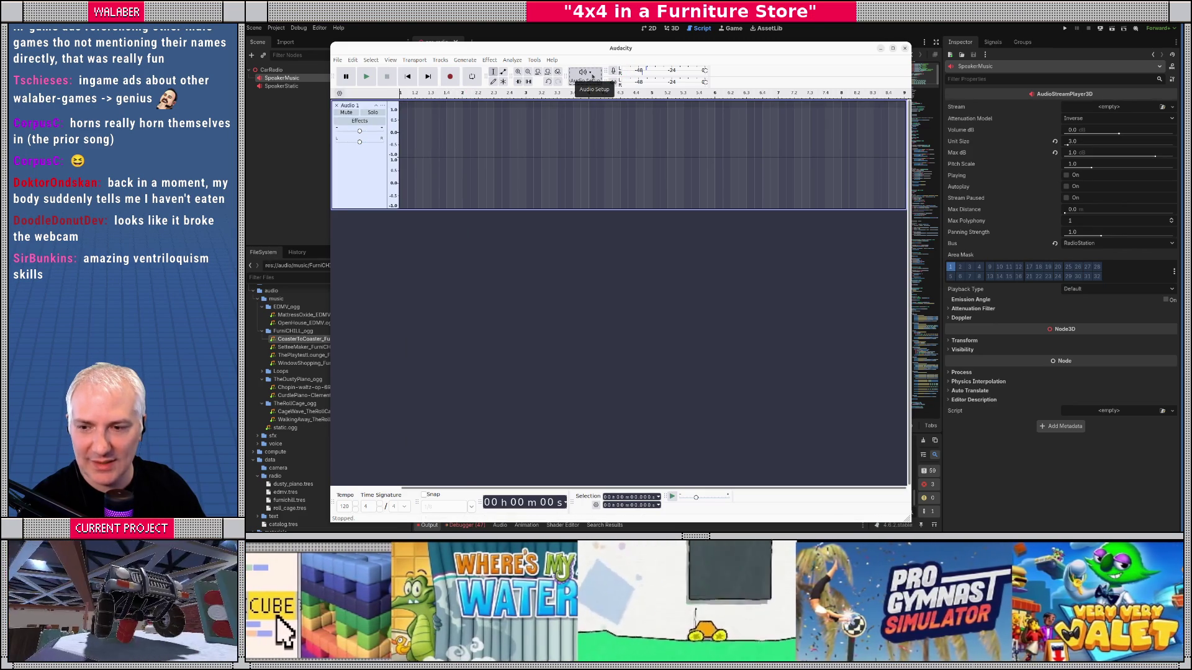
Step: Browse the Audio Setup device lists without selecting a different device
{"action": "left_click", "coordinate": [592, 76]}
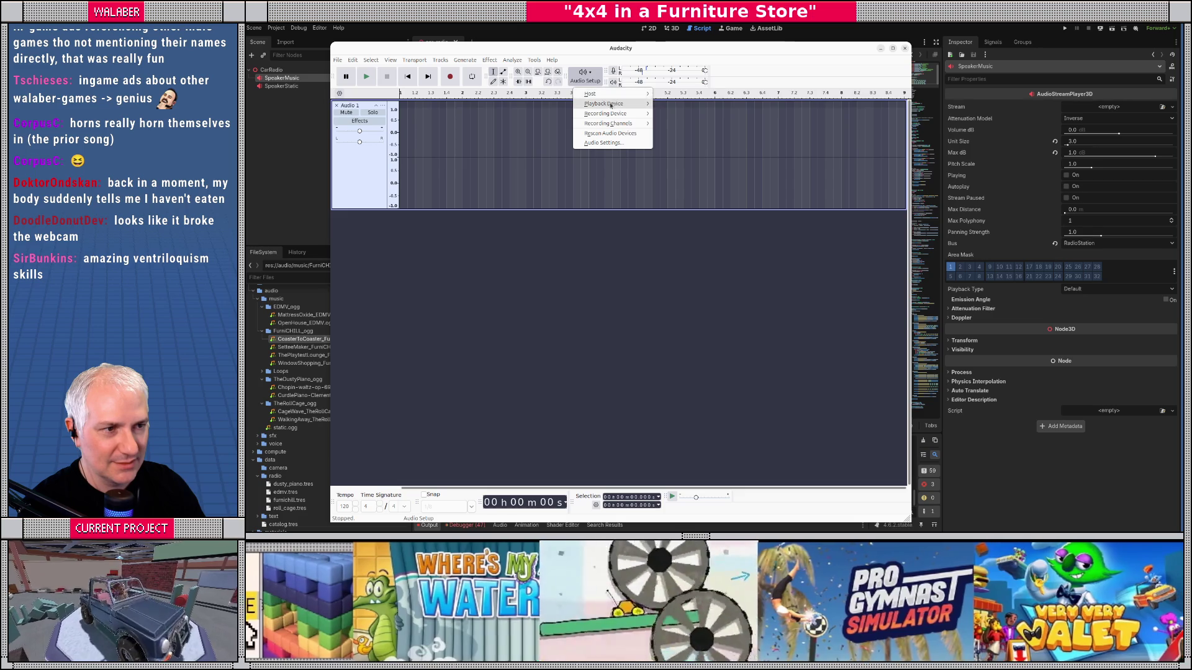
{"action": "mouse_move", "coordinate": [612, 107]}
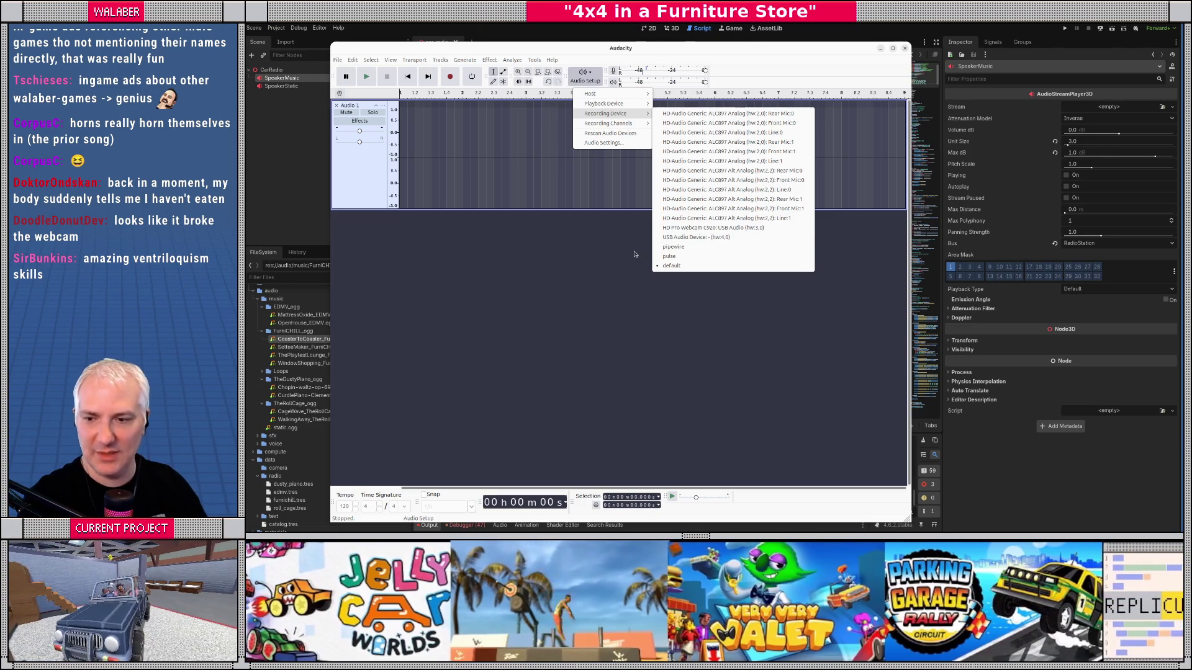
{"action": "left_click", "coordinate": [605, 73]}
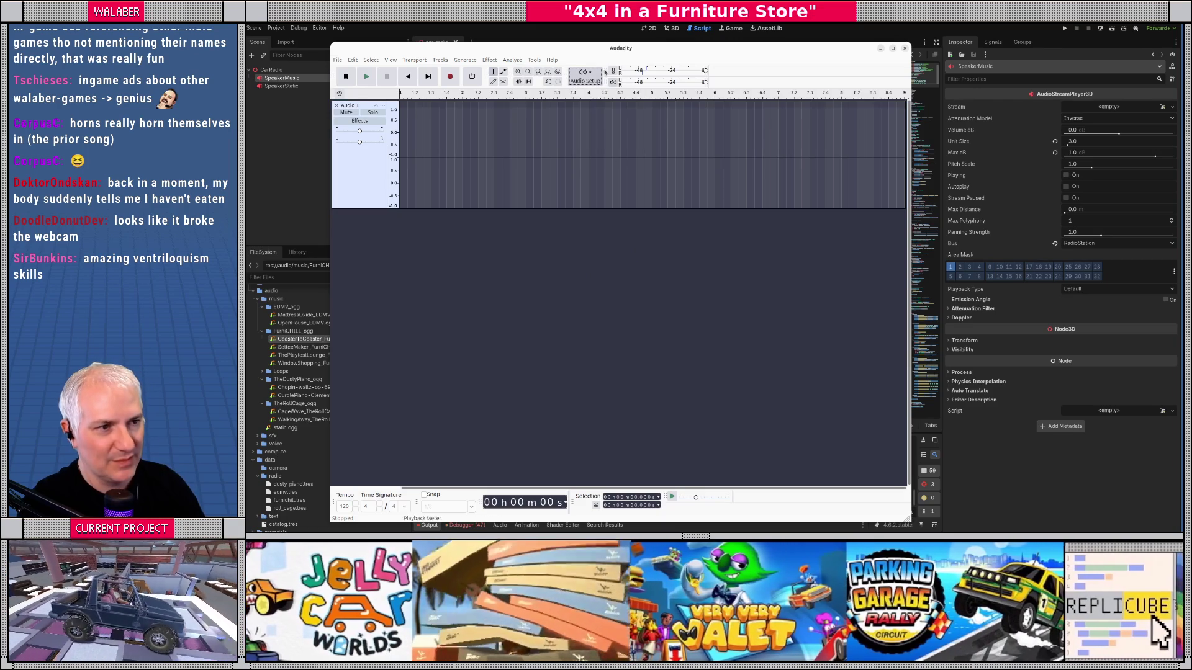
{"action": "left_click", "coordinate": [600, 73]}
{"action": "left_click", "coordinate": [596, 73]}
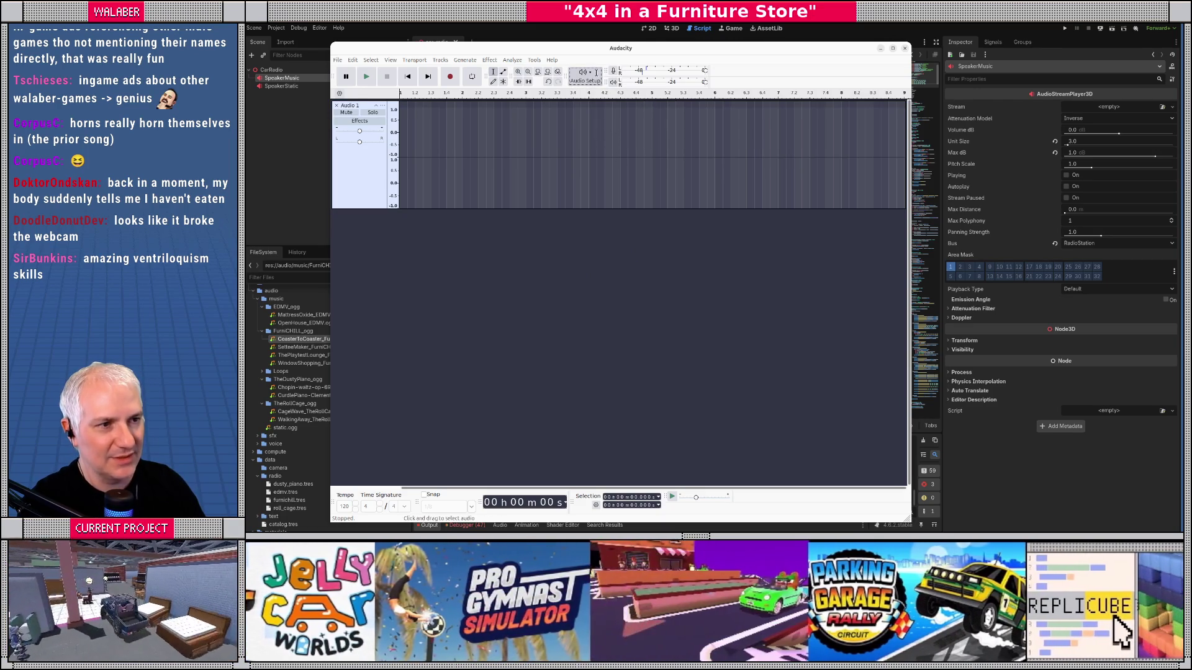
{"action": "left_click", "coordinate": [591, 75]}
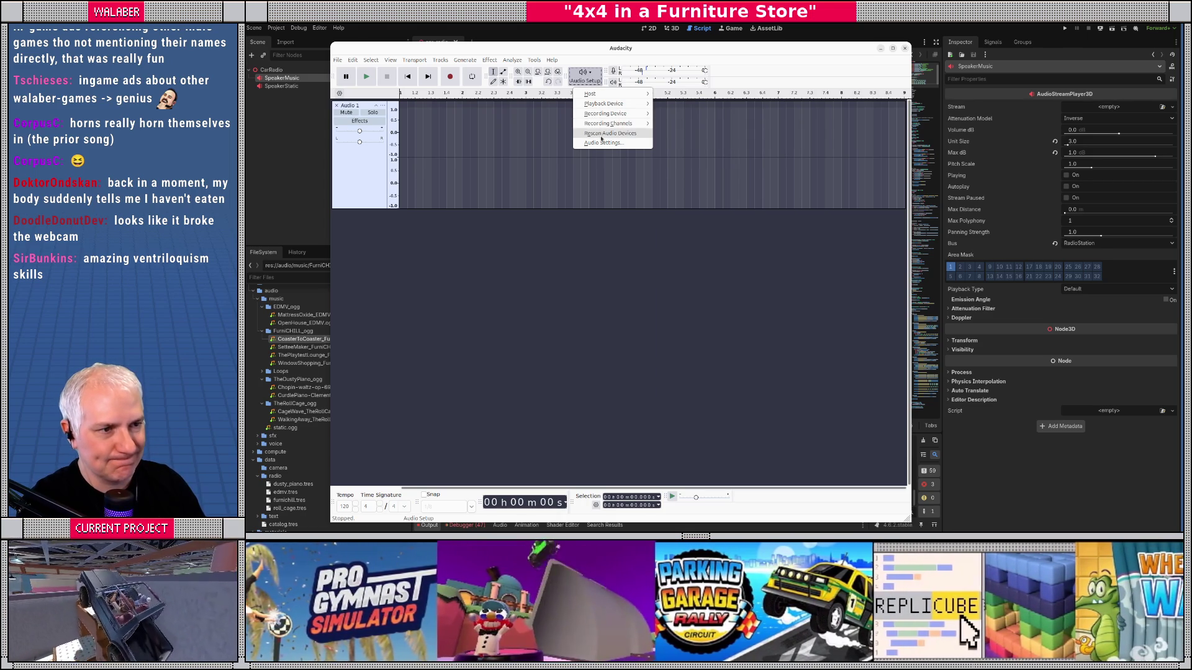
Step: Open Audio Settings on the ALSA host, keeping recording and playback devices on default
{"action": "left_click", "coordinate": [600, 142]}
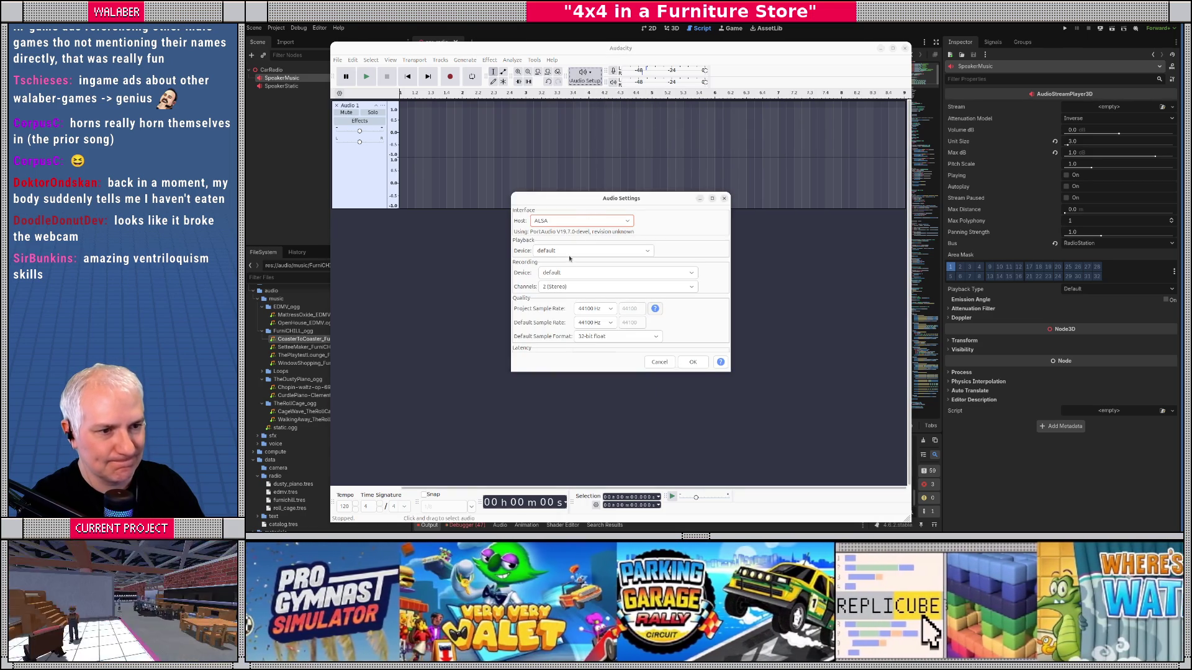
{"action": "left_click", "coordinate": [558, 275]}
{"action": "left_click", "coordinate": [520, 295]}
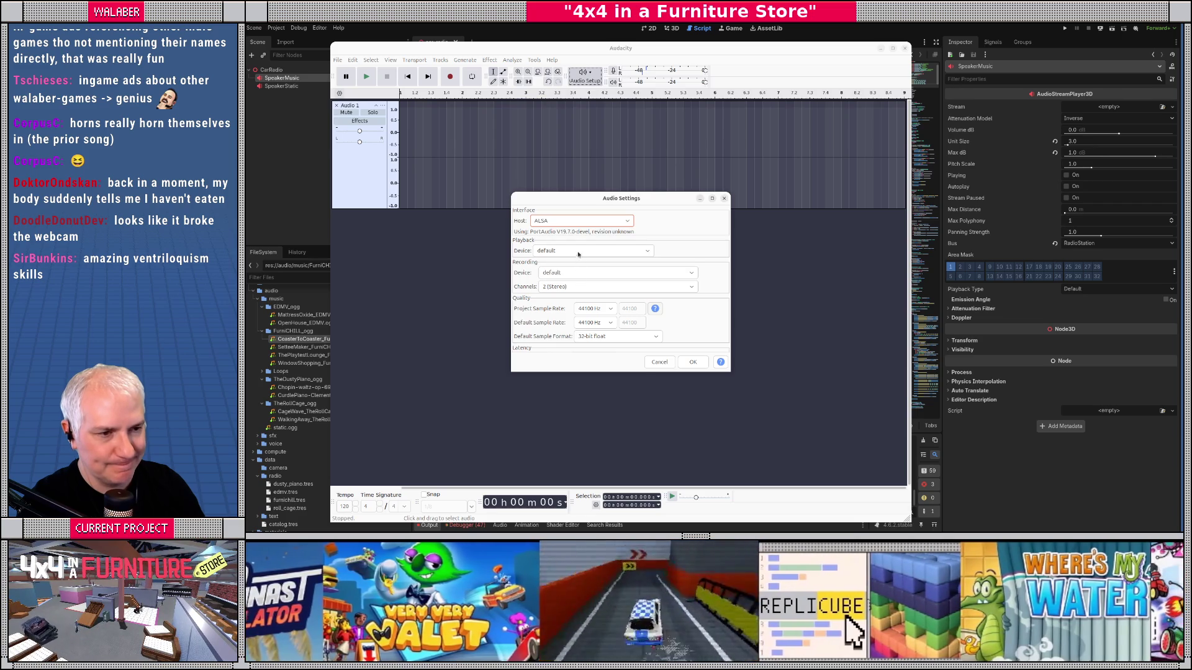
{"action": "left_click", "coordinate": [578, 252]}
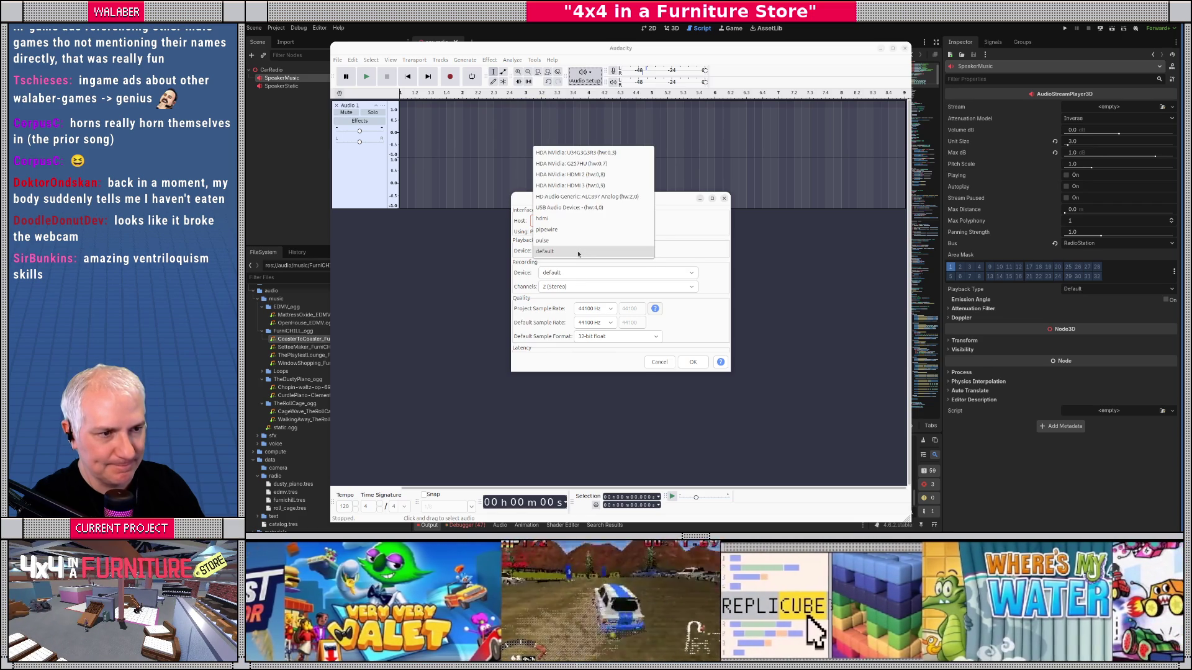
{"action": "left_click", "coordinate": [670, 254]}
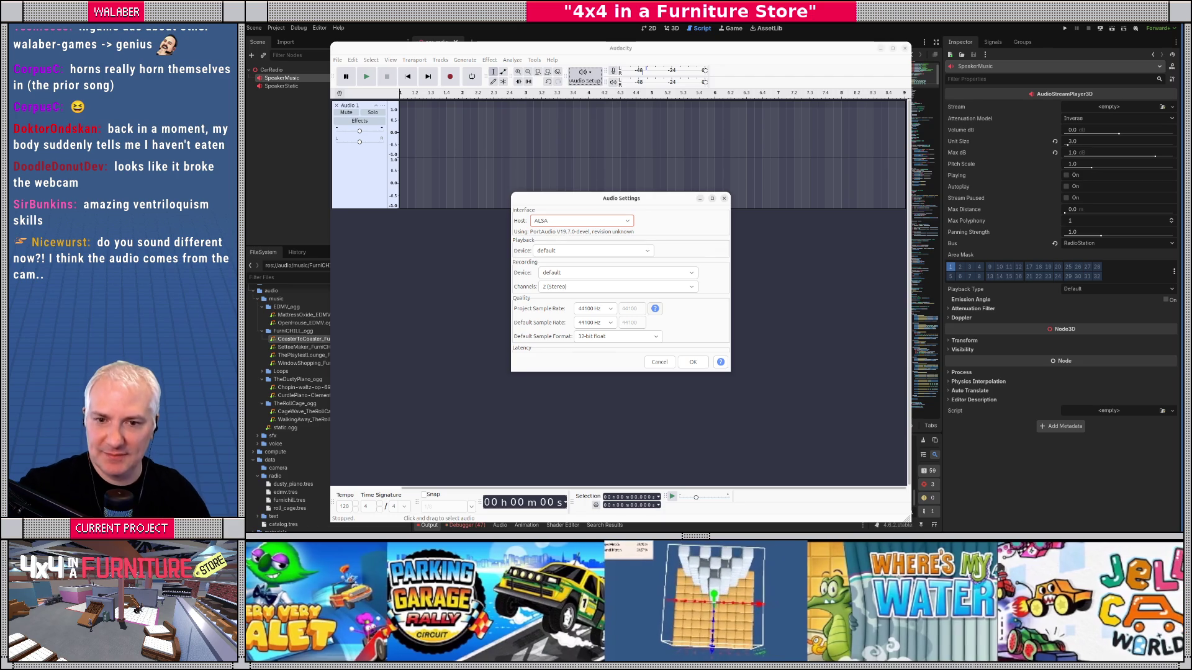
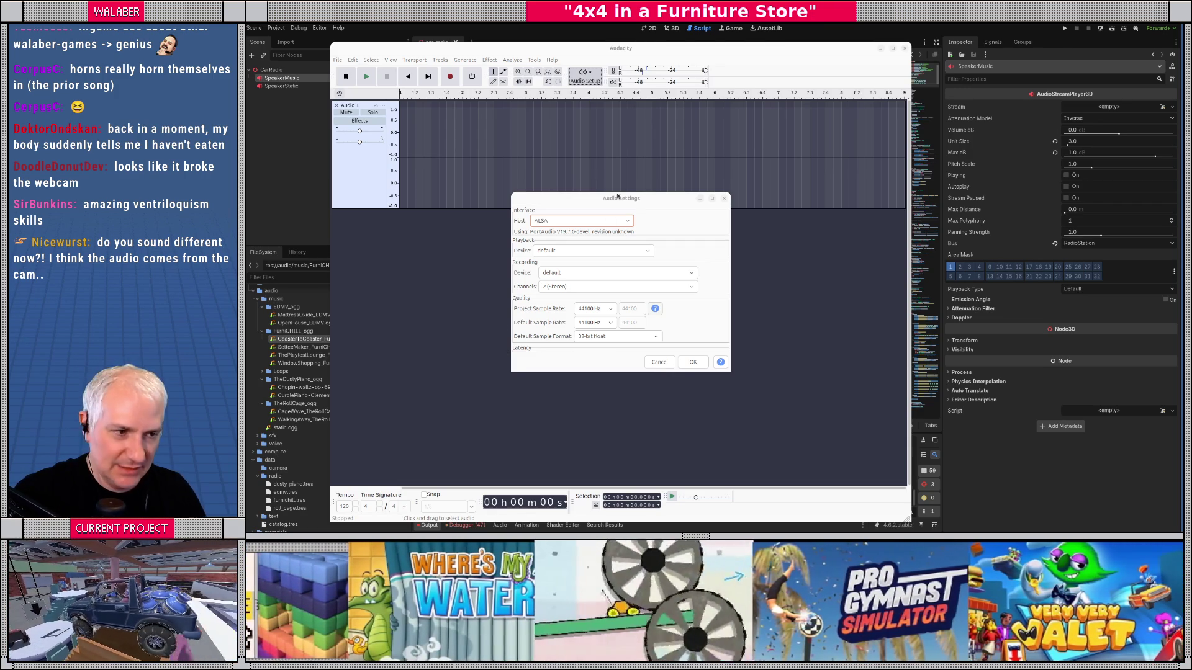
Step: Leave the audio host on ALSA and cancel out of Audio Settings
{"action": "left_click", "coordinate": [564, 222]}
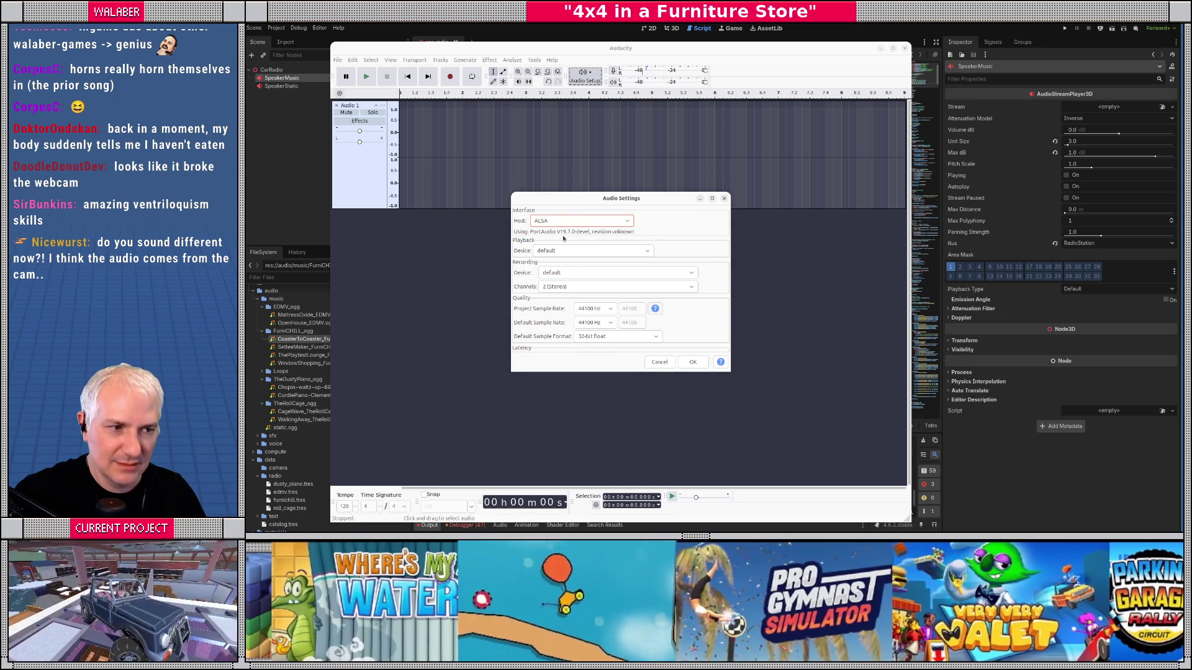
{"action": "left_click", "coordinate": [563, 223]}
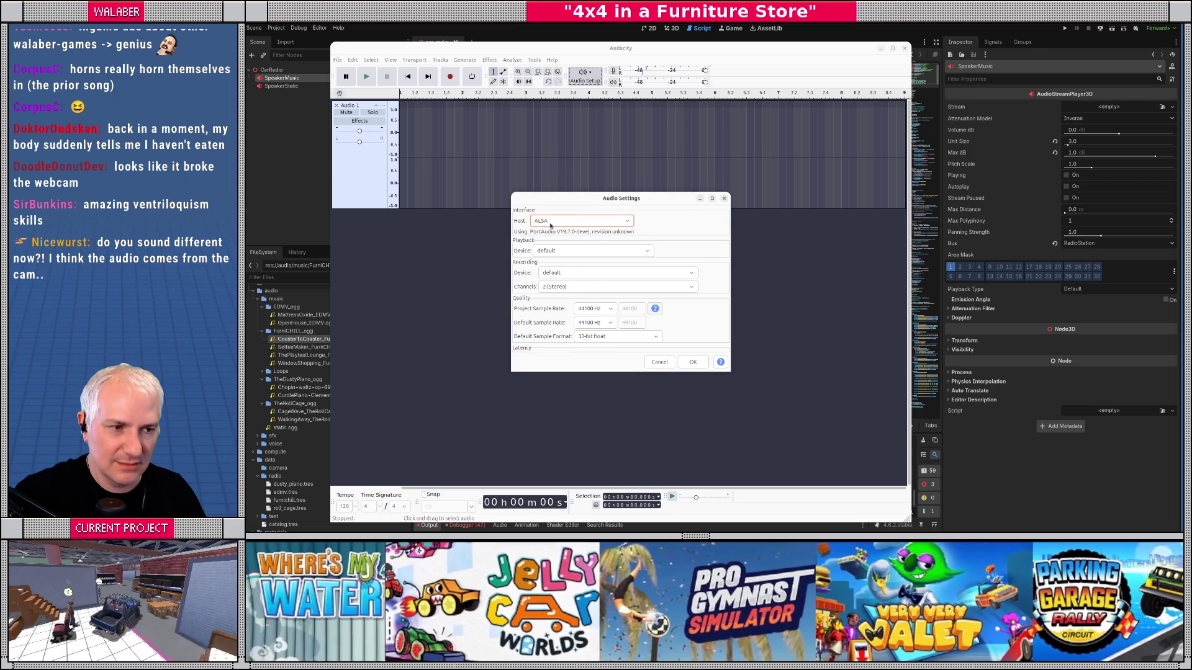
{"action": "left_click", "coordinate": [647, 361]}
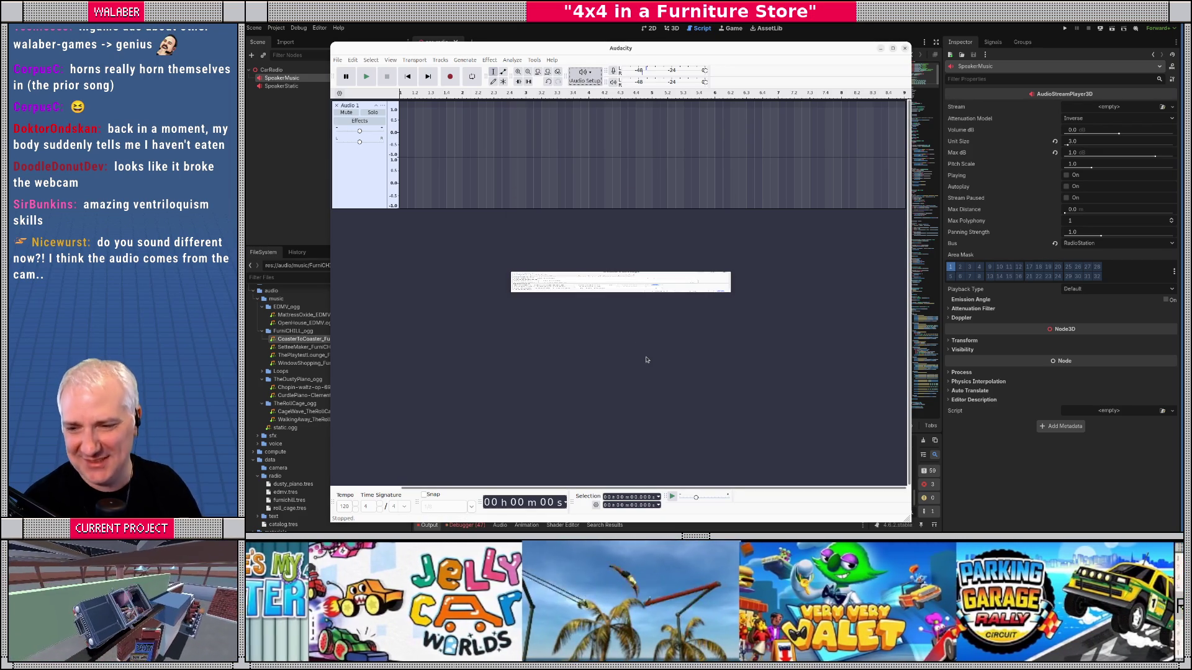
Step: Record a brief test take and undo it
{"action": "left_click", "coordinate": [449, 76]}
{"action": "left_click", "coordinate": [386, 76]}
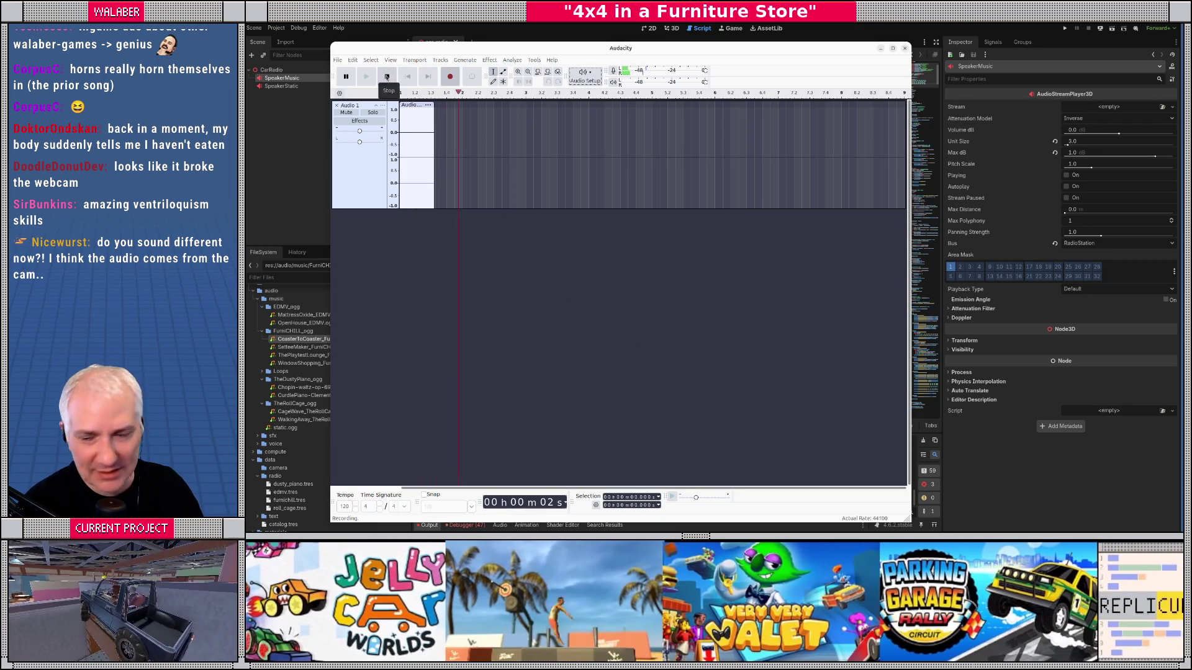
{"action": "left_click", "coordinate": [438, 111]}
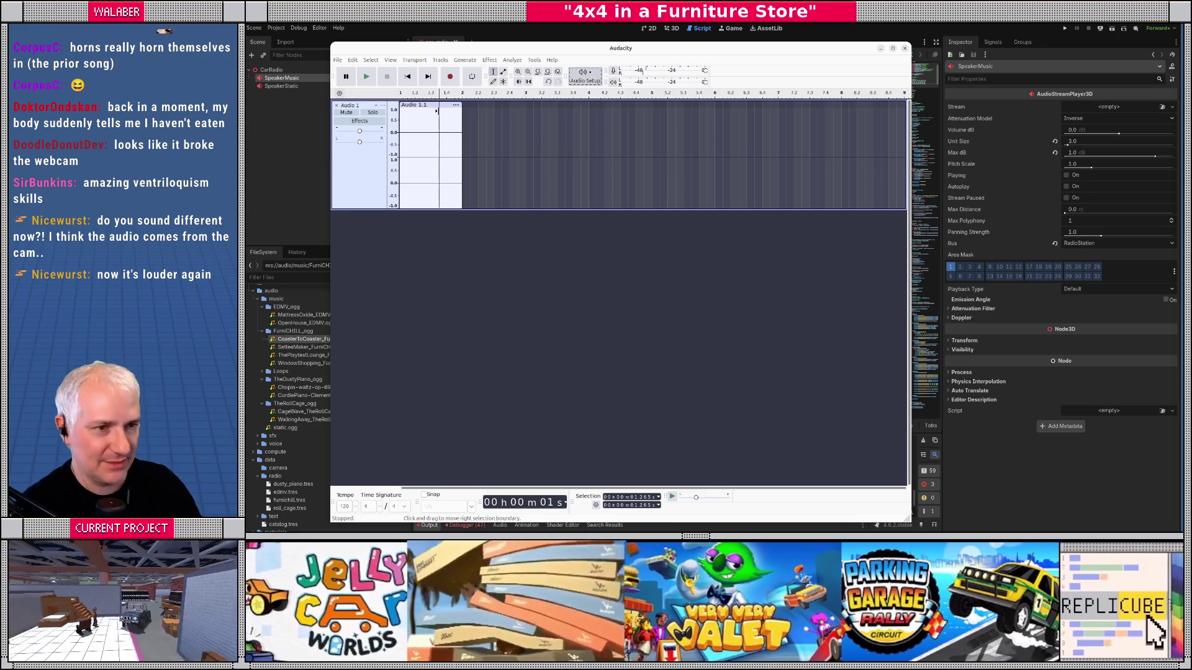
{"action": "key", "text": "ctrl+z"}
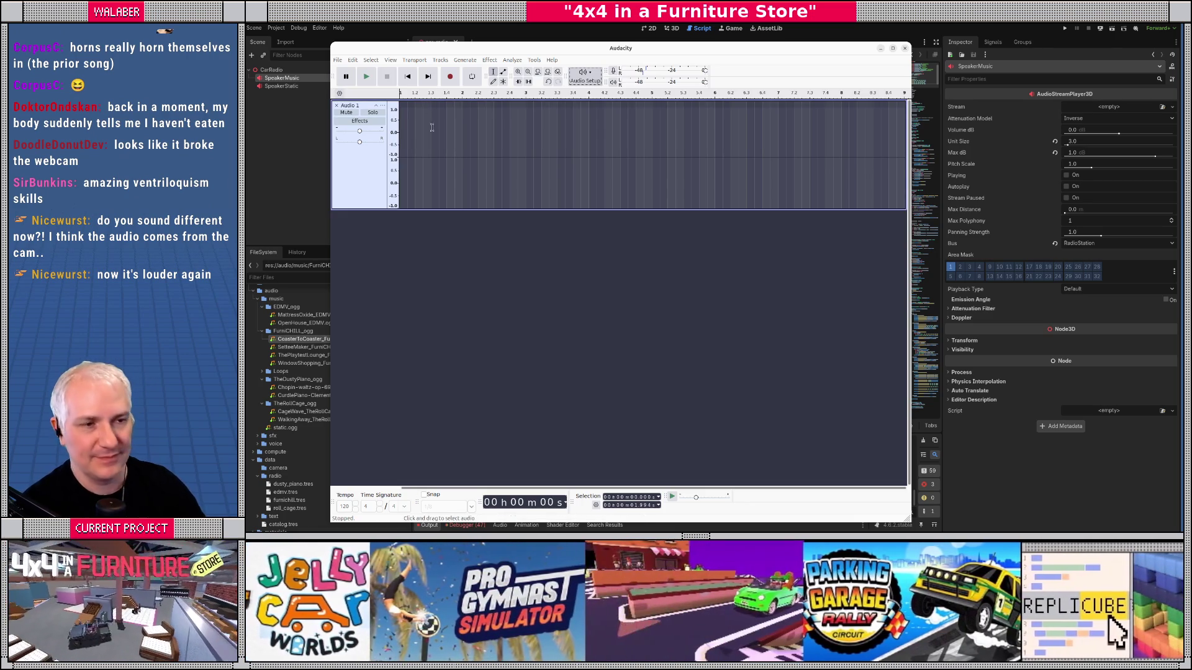
Step: Rescan audio devices and set the recording device to USB Audio Device (hw:4,0)
{"action": "left_click", "coordinate": [582, 81]}
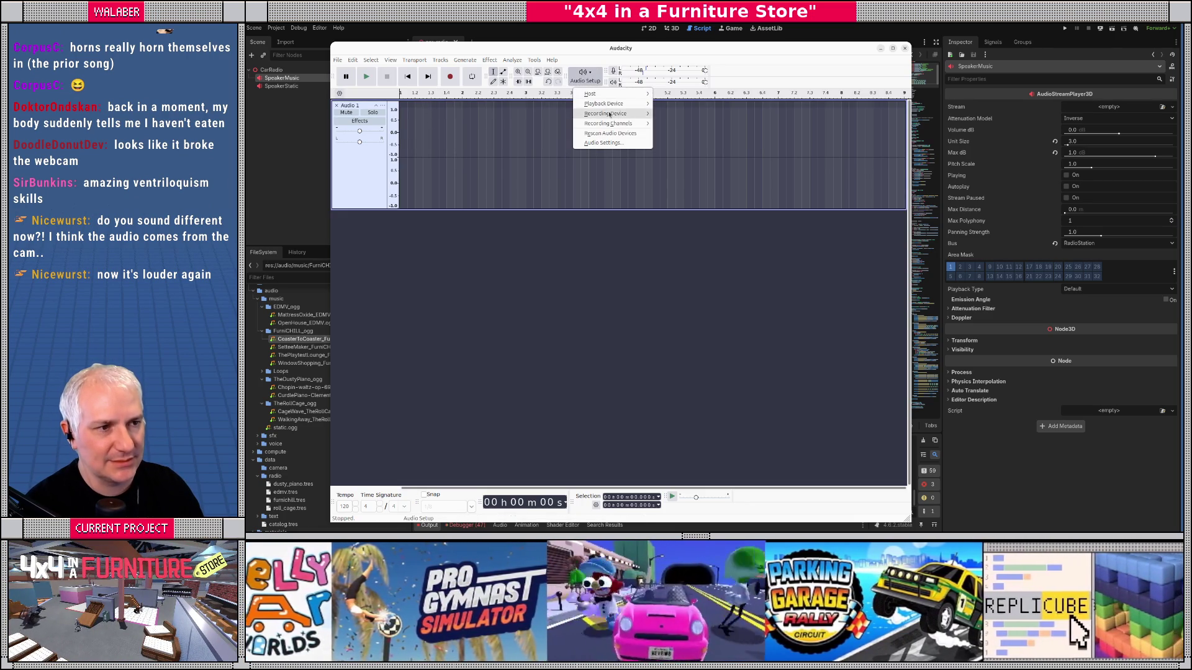
{"action": "mouse_move", "coordinate": [610, 114]}
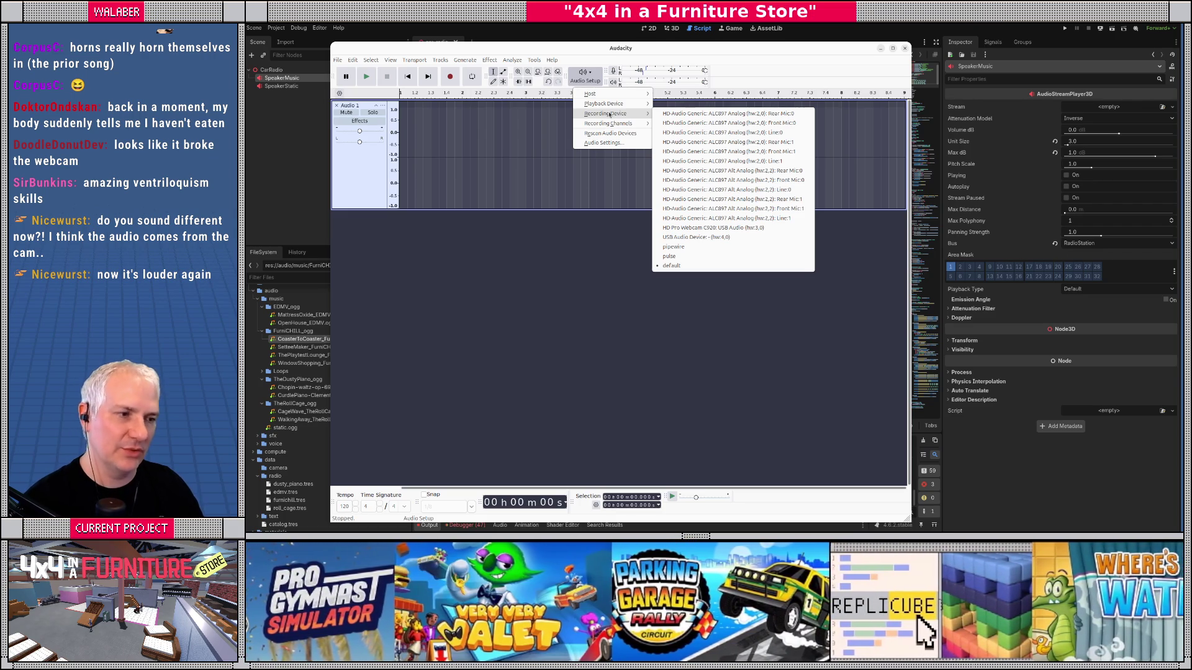
{"action": "left_click", "coordinate": [599, 135]}
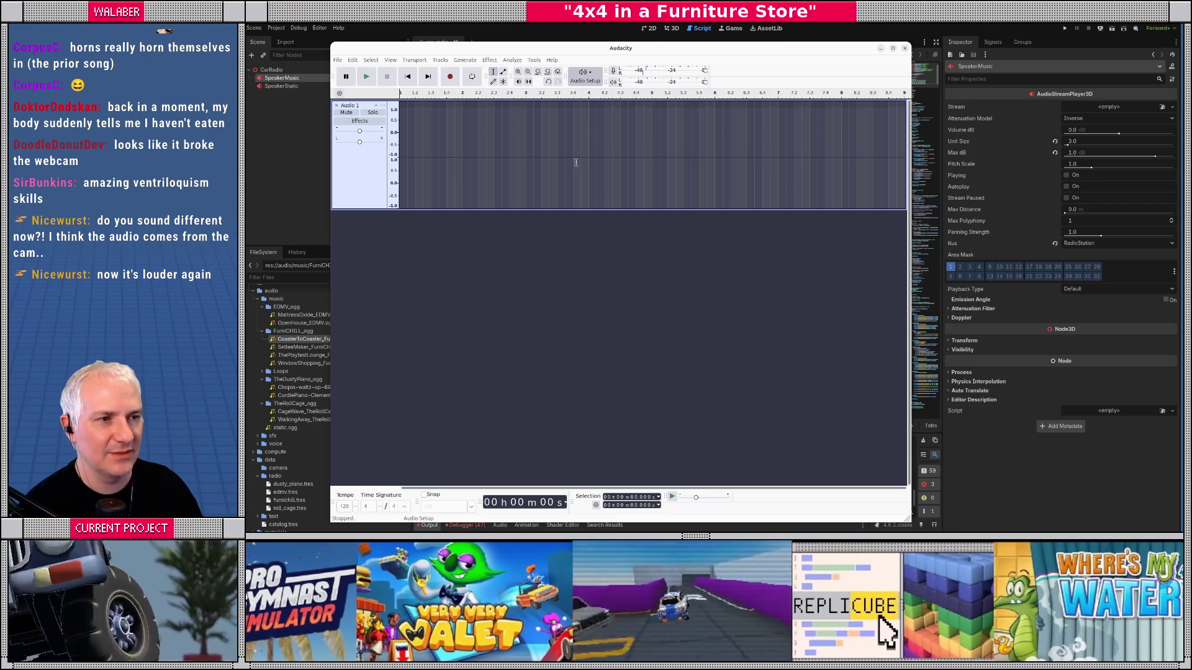
{"action": "left_click", "coordinate": [584, 76]}
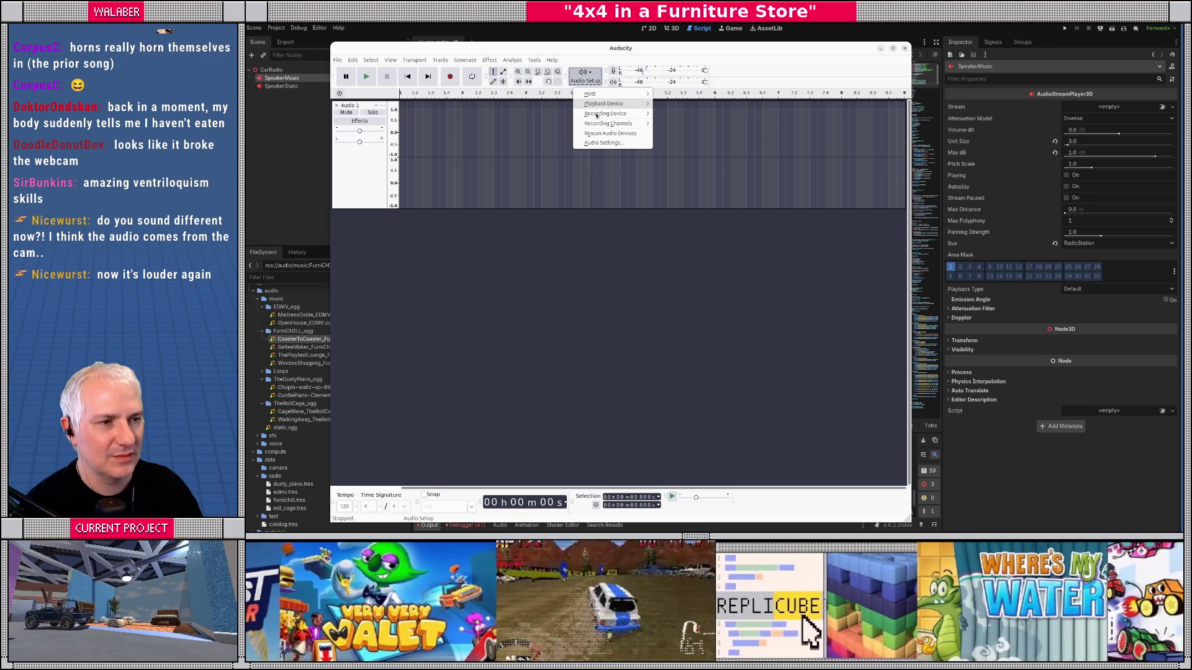
{"action": "left_click", "coordinate": [580, 286]}
{"action": "left_click", "coordinate": [584, 75]}
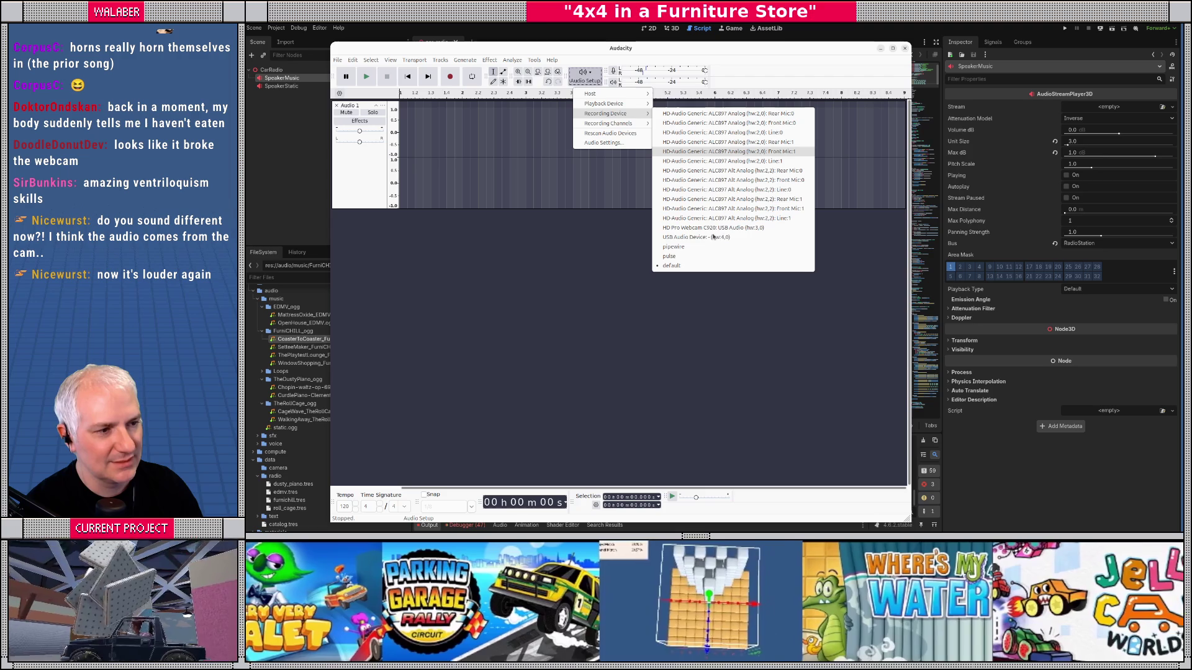
{"action": "left_click", "coordinate": [695, 238]}
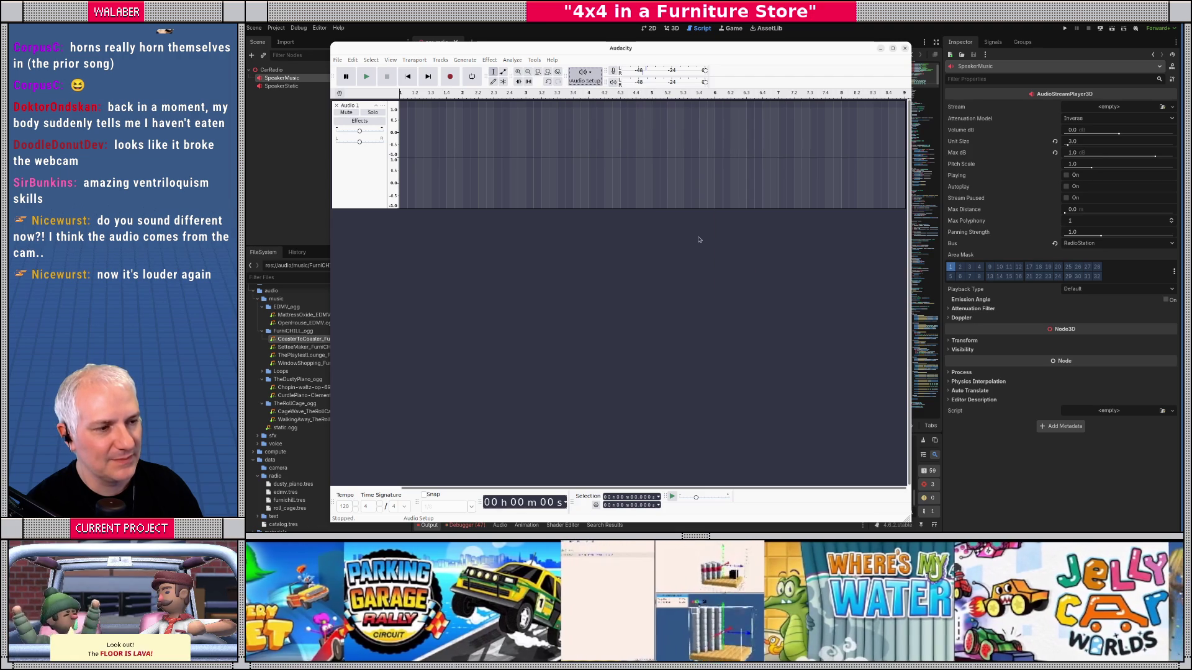
Step: Check the recording device list, then record a test take and undo it
{"action": "left_click", "coordinate": [585, 76]}
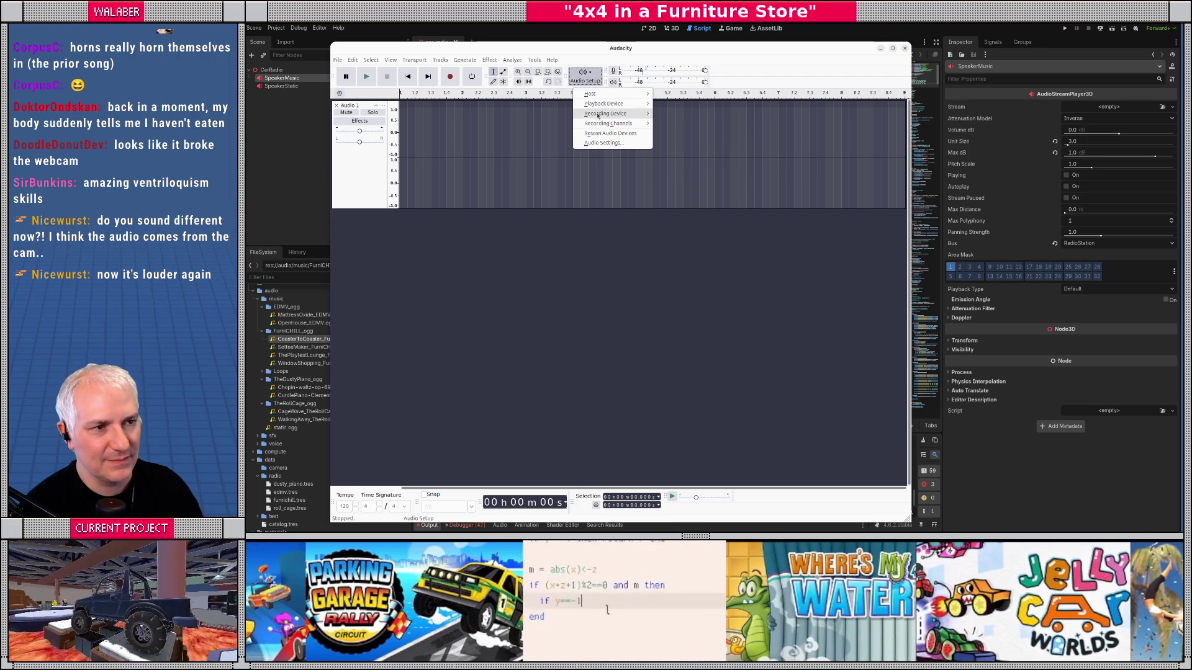
{"action": "left_click", "coordinate": [572, 287]}
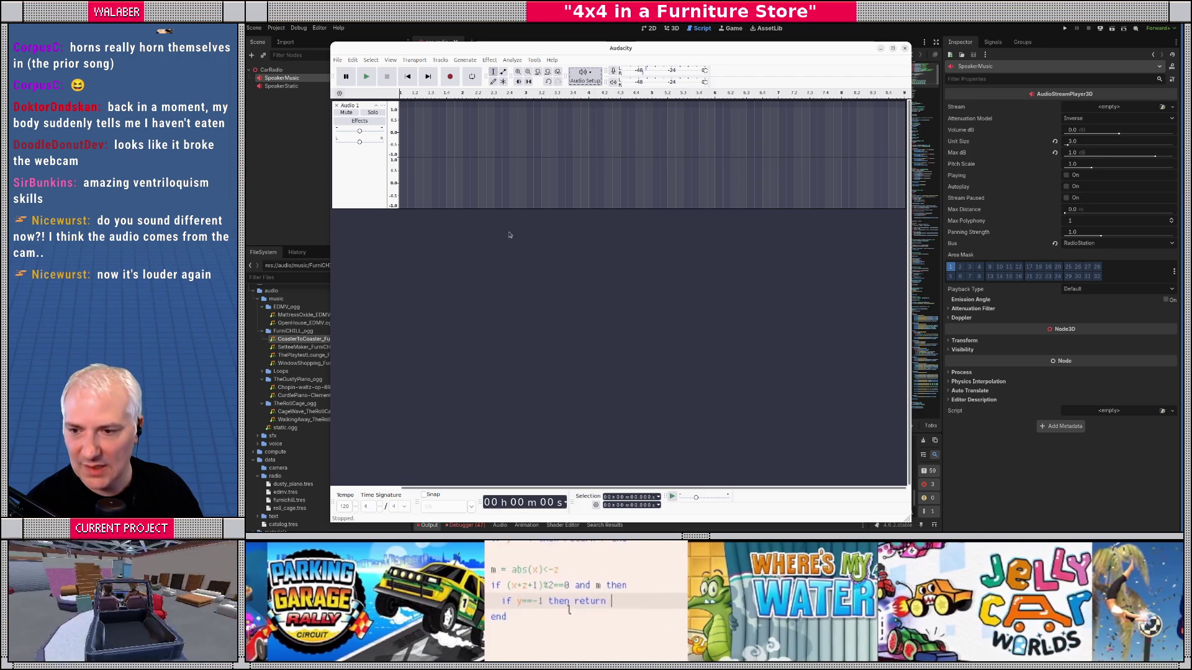
{"action": "left_click", "coordinate": [449, 77]}
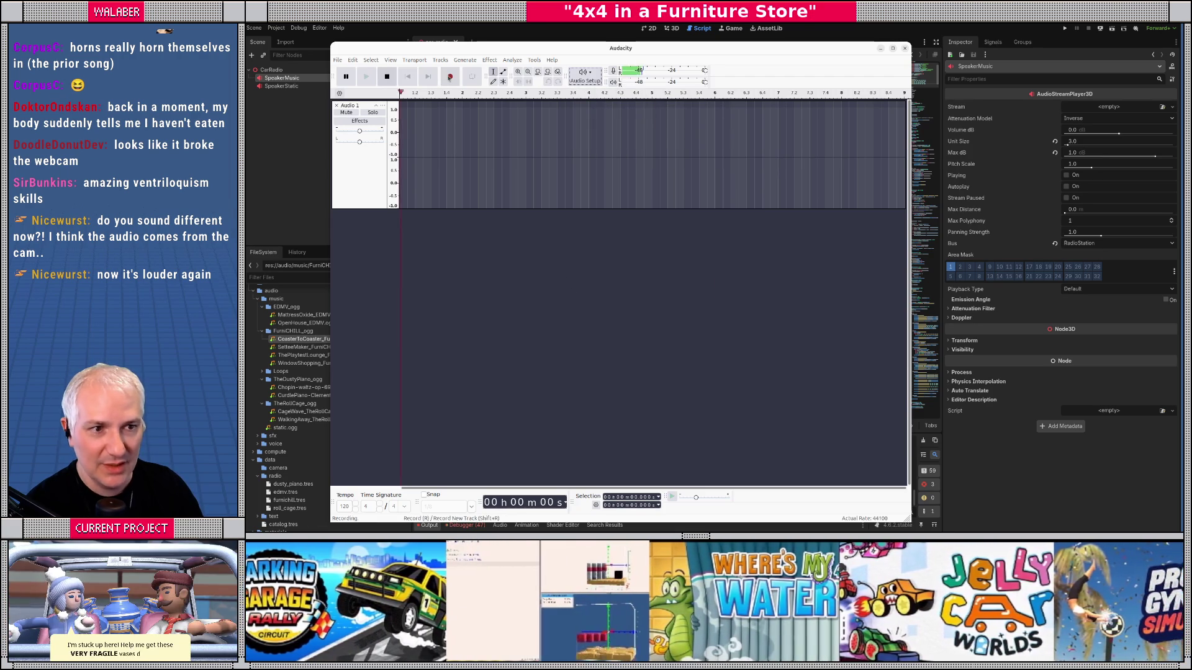
{"action": "left_click", "coordinate": [386, 76]}
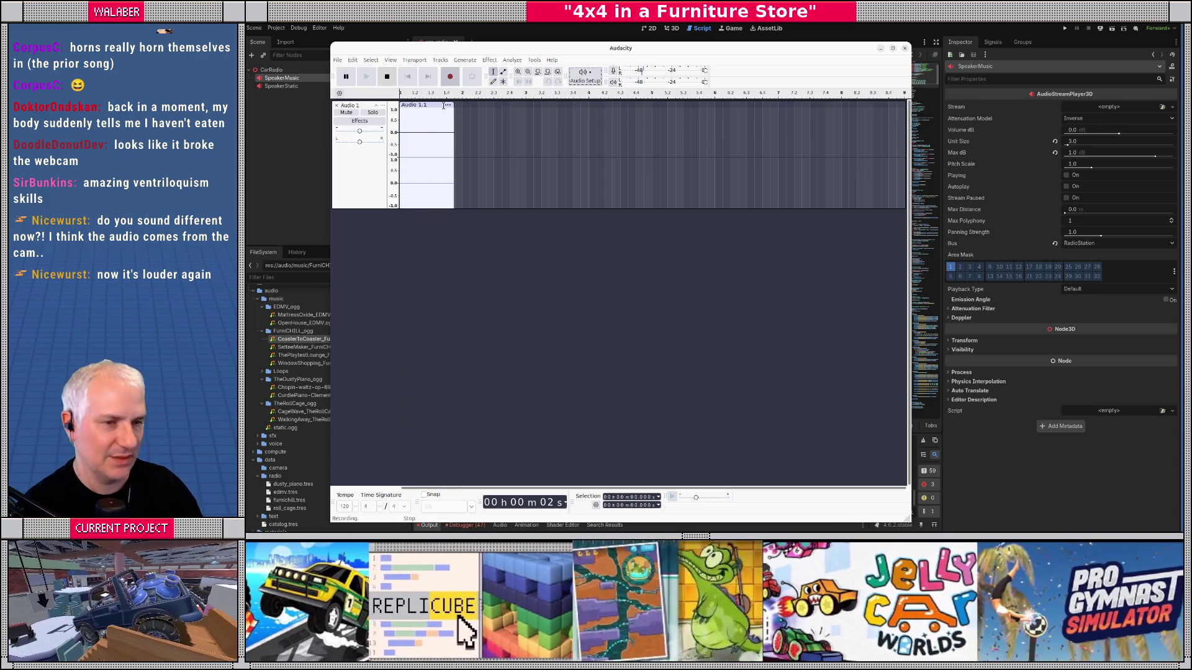
{"action": "key", "text": "ctrl+z"}
Step: Review the playback devices and choose a different recording input device
{"action": "left_click", "coordinate": [583, 72]}
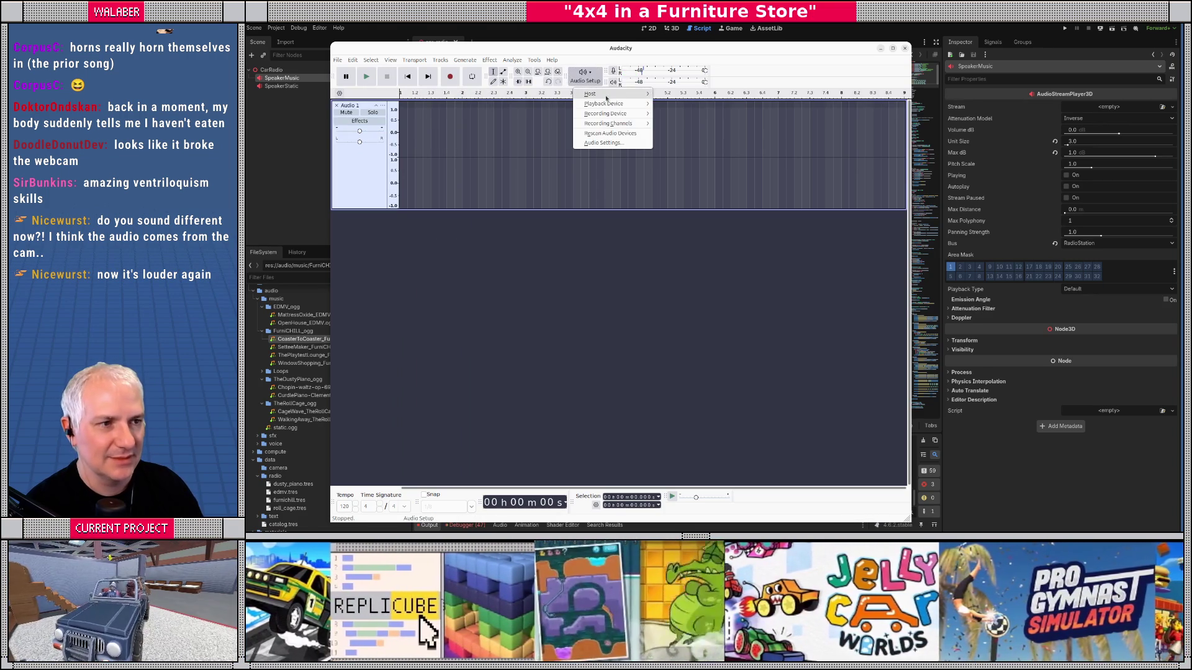
{"action": "mouse_move", "coordinate": [610, 108]}
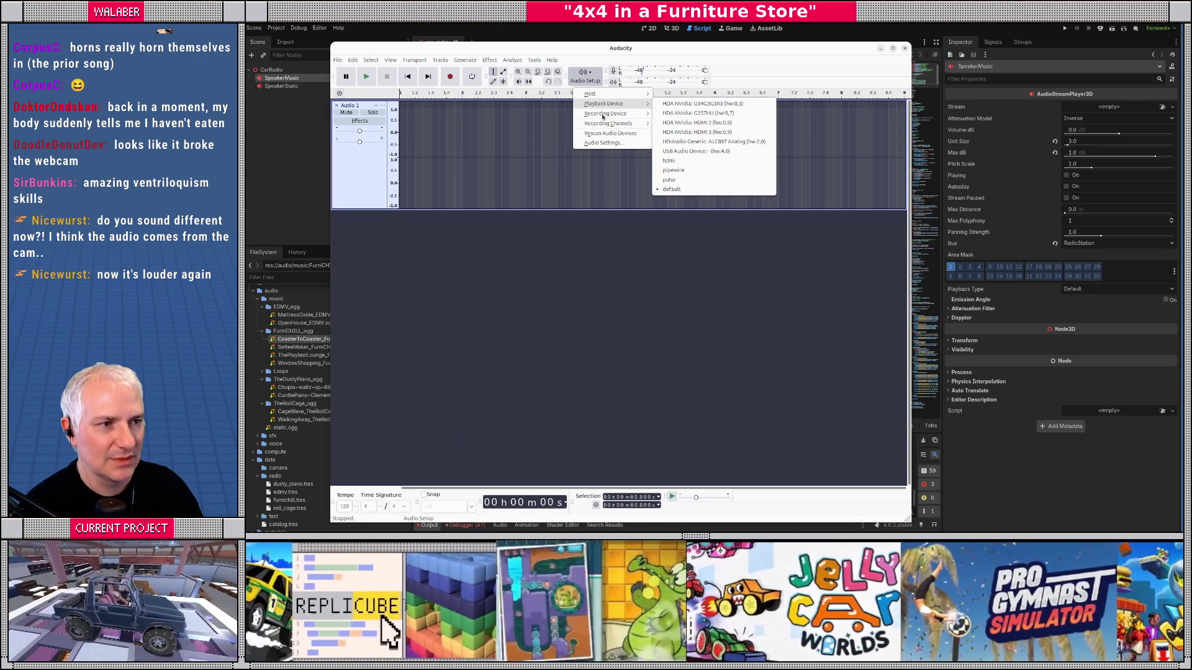
{"action": "left_click", "coordinate": [578, 263]}
{"action": "left_click", "coordinate": [583, 73]}
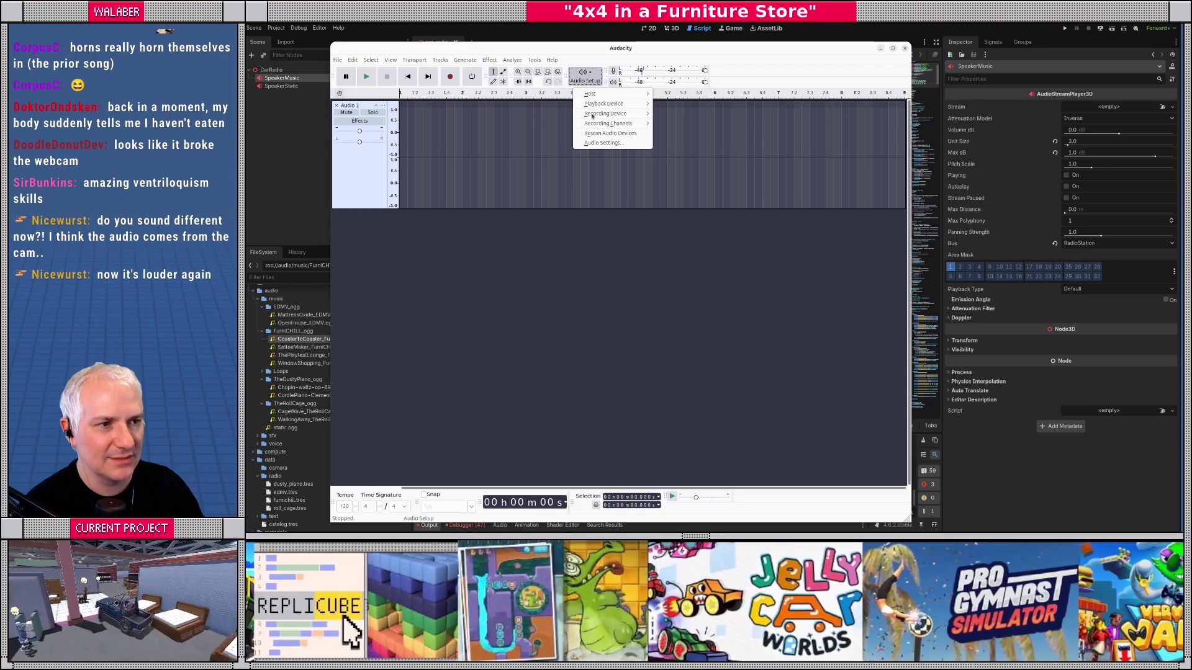
{"action": "mouse_move", "coordinate": [591, 115]}
{"action": "left_click", "coordinate": [679, 269]}
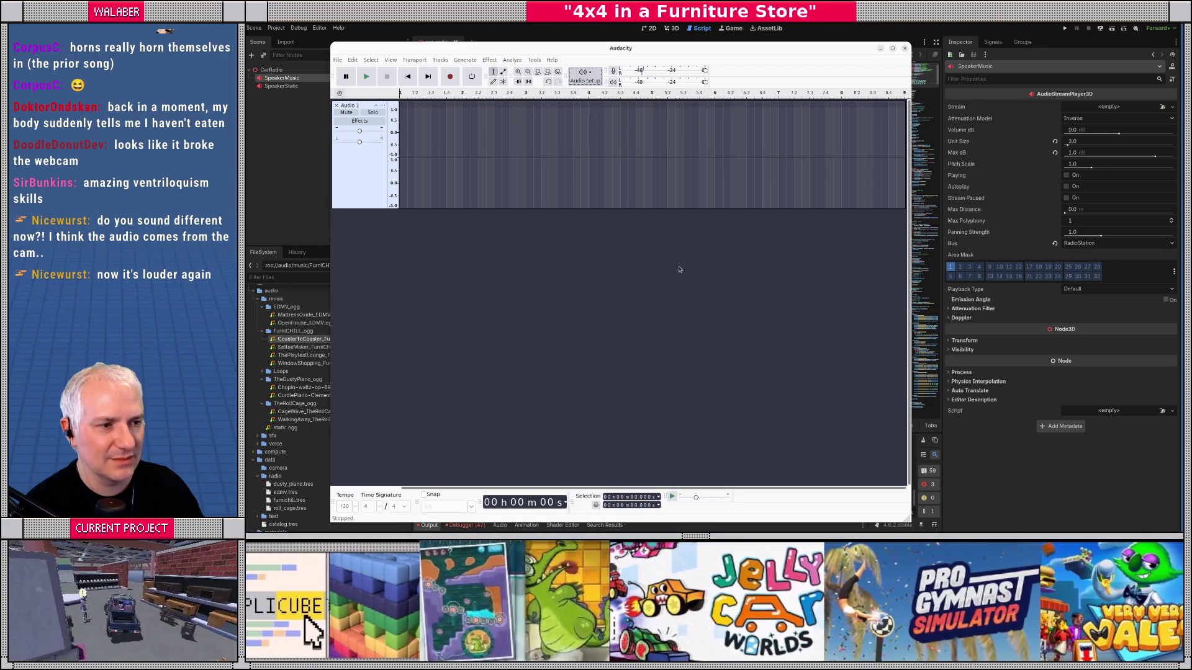
{"action": "left_click", "coordinate": [581, 79]}
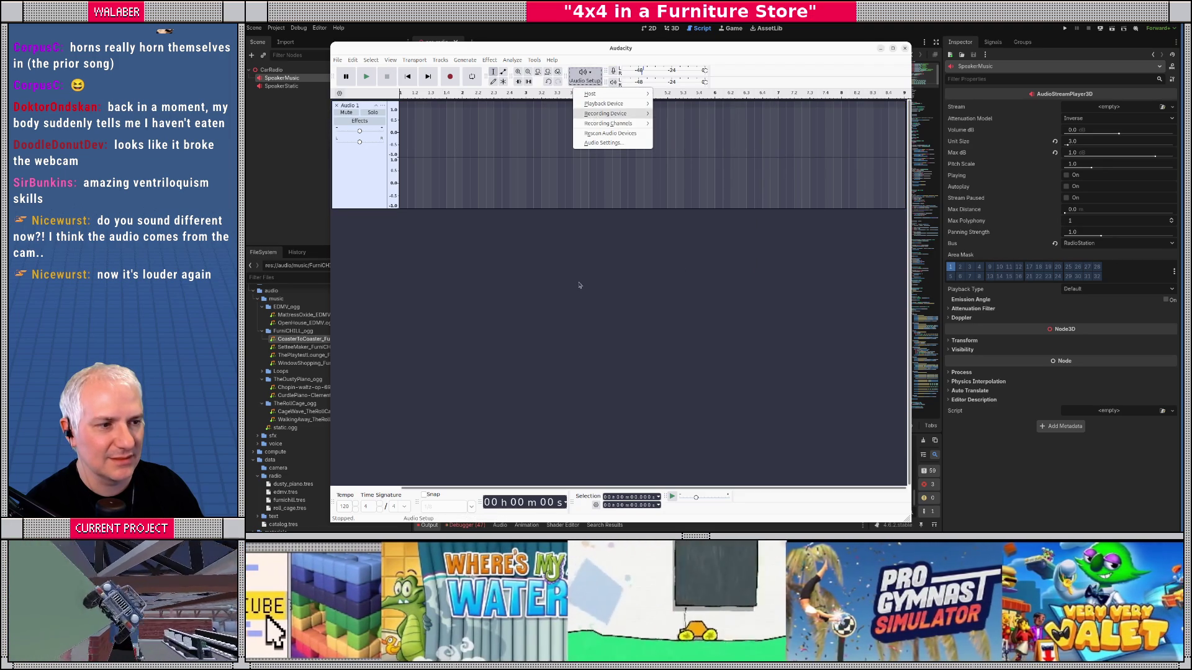
{"action": "left_click", "coordinate": [454, 90]}
Step: Record another short test take and dismiss the no-audio-selected warning
{"action": "left_click", "coordinate": [450, 77]}
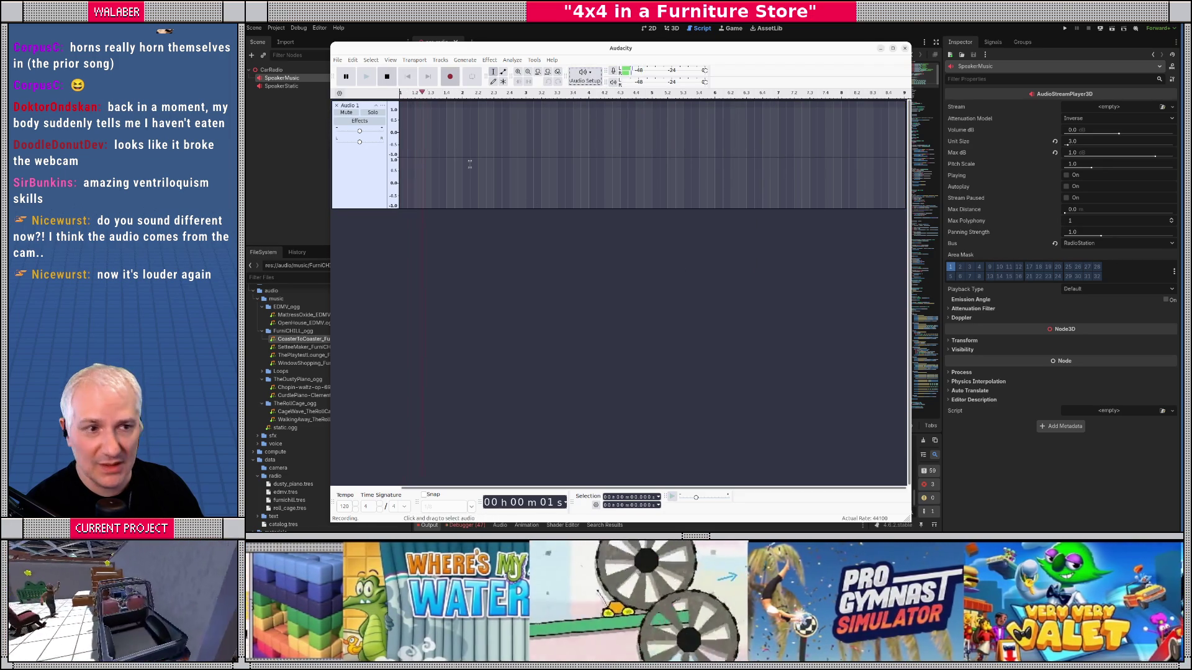
{"action": "key", "text": "space"}
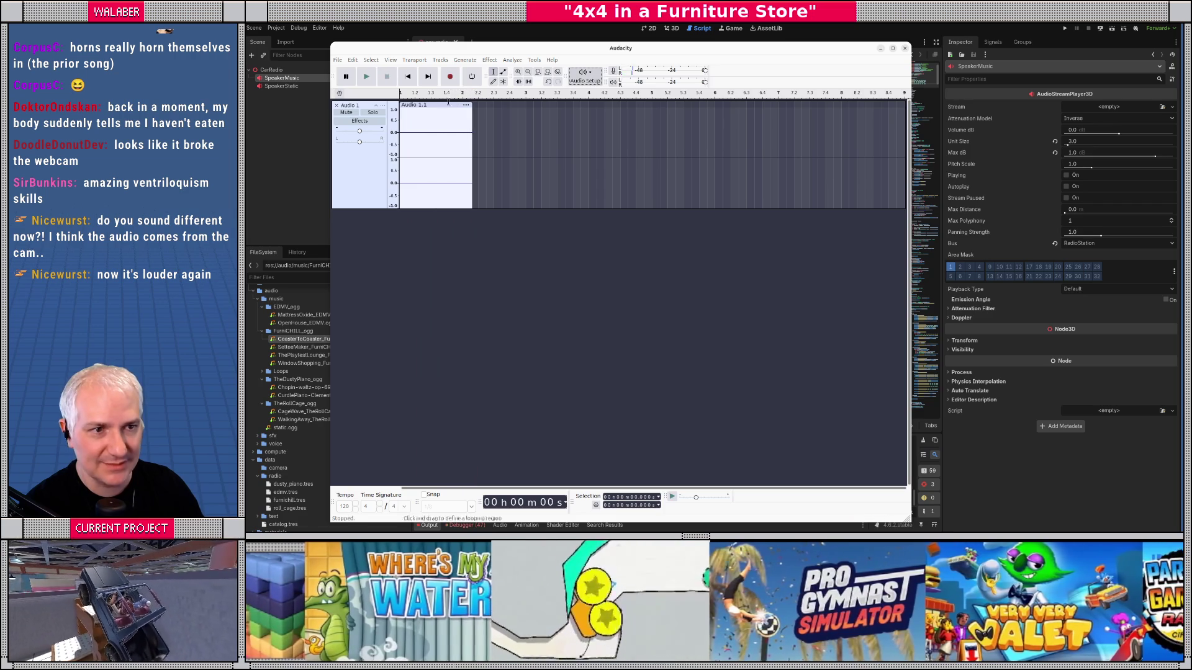
{"action": "left_click", "coordinate": [444, 109]}
{"action": "key", "text": "Delete"}
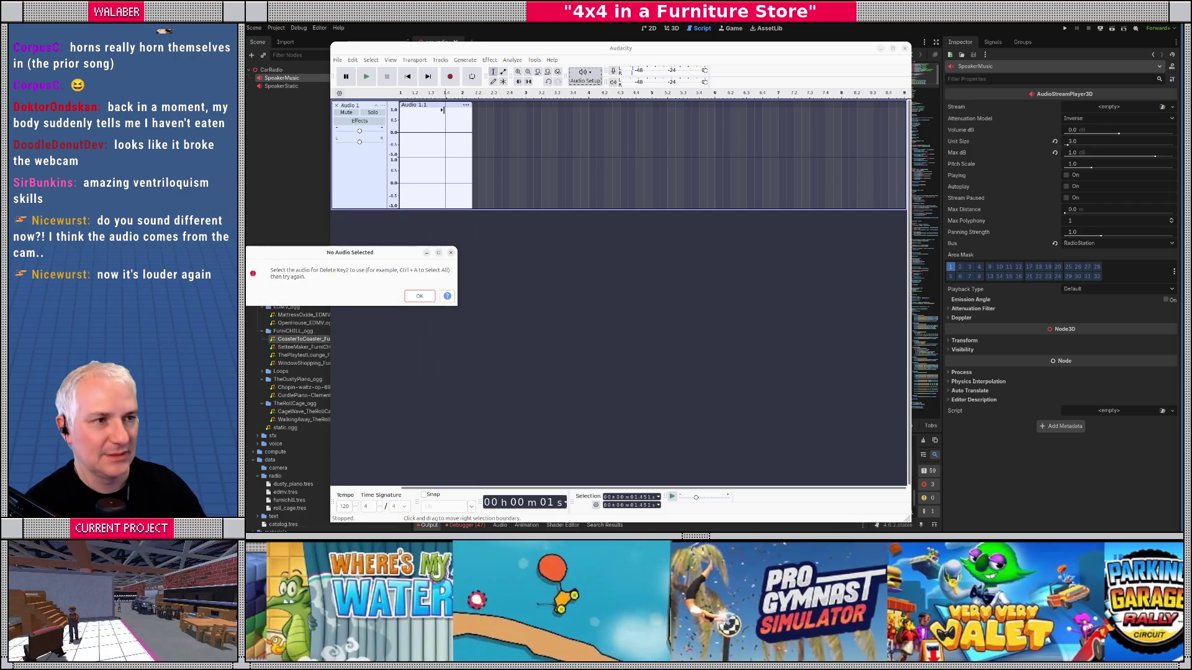
{"action": "key", "text": "Return"}
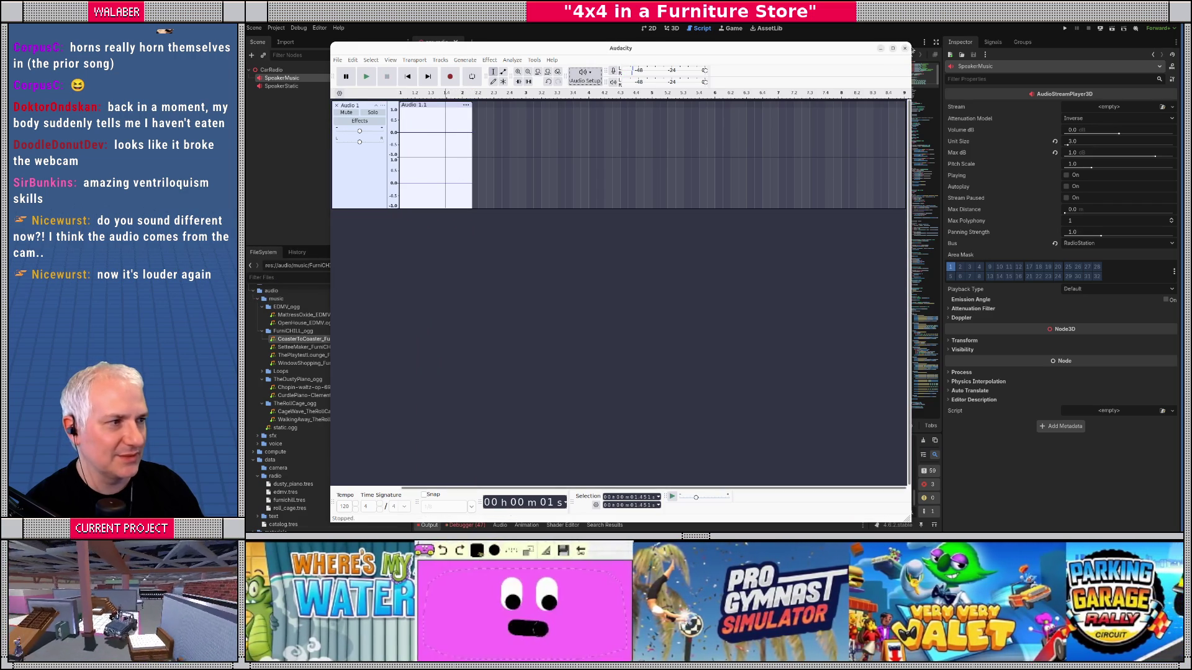
Step: Quit Audacity without saving the untitled project and show the activities overview
{"action": "left_click", "coordinate": [905, 47]}
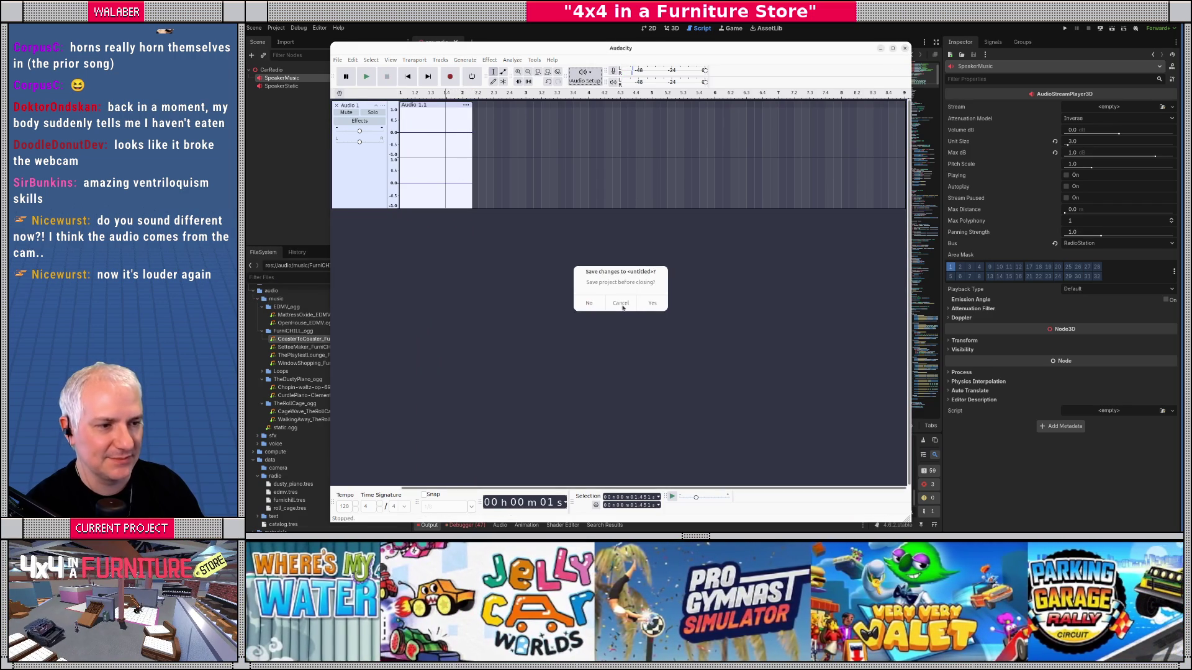
{"action": "left_click", "coordinate": [589, 303]}
{"action": "key", "text": "super"}
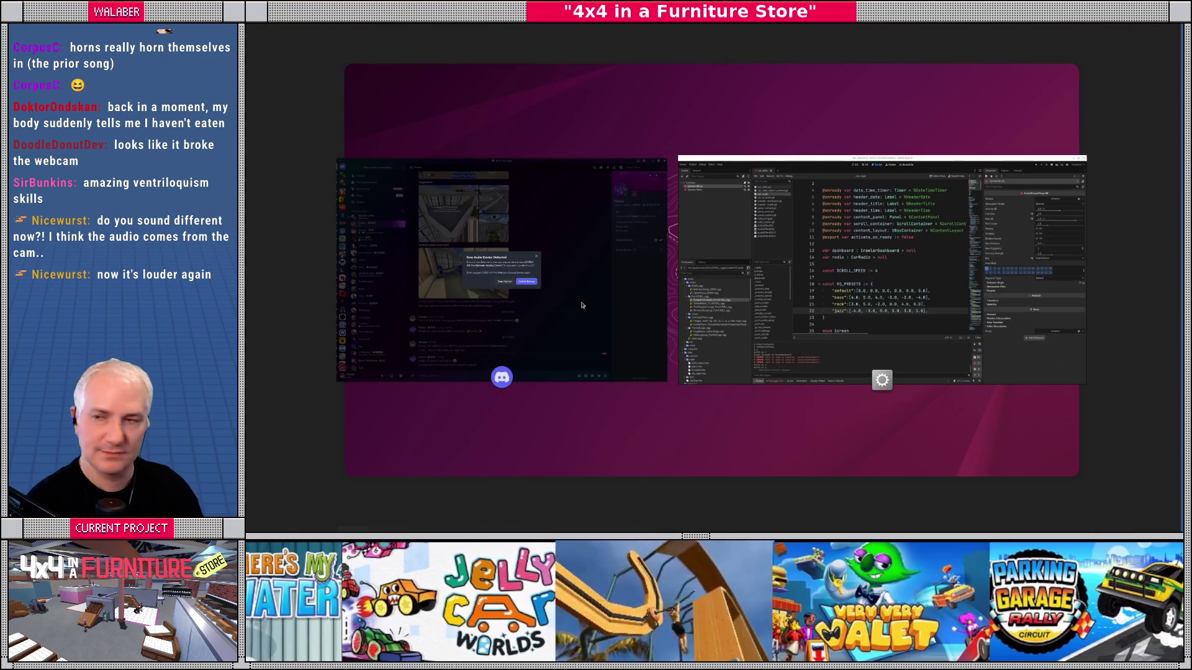
Step: Launch Tenacity and discard the recovered unsaved project in Automatic Crash Recovery
{"action": "type", "text": "tenacity"}
{"action": "key", "text": "Return"}
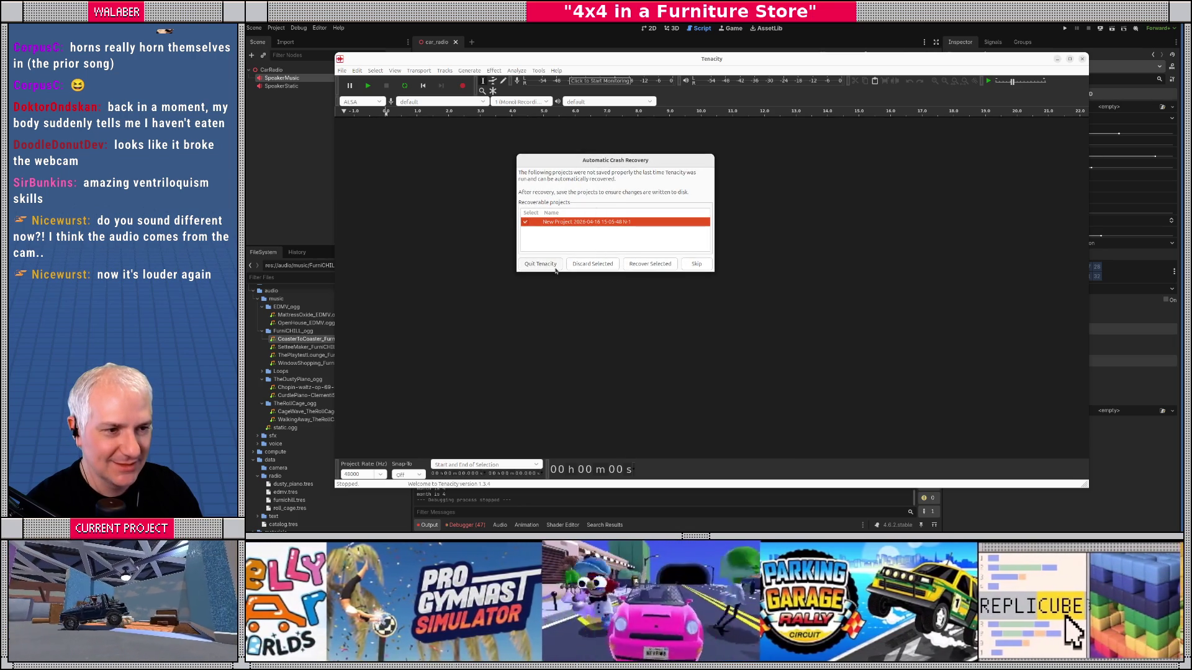
{"action": "left_click", "coordinate": [593, 264]}
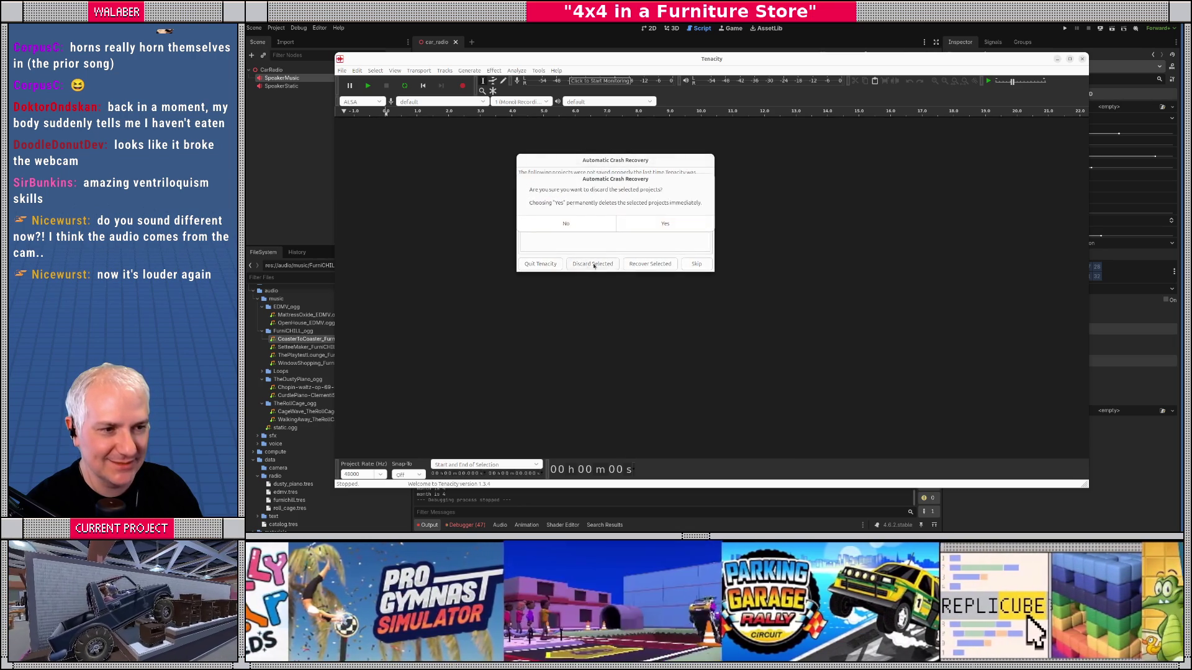
{"action": "left_click", "coordinate": [663, 225]}
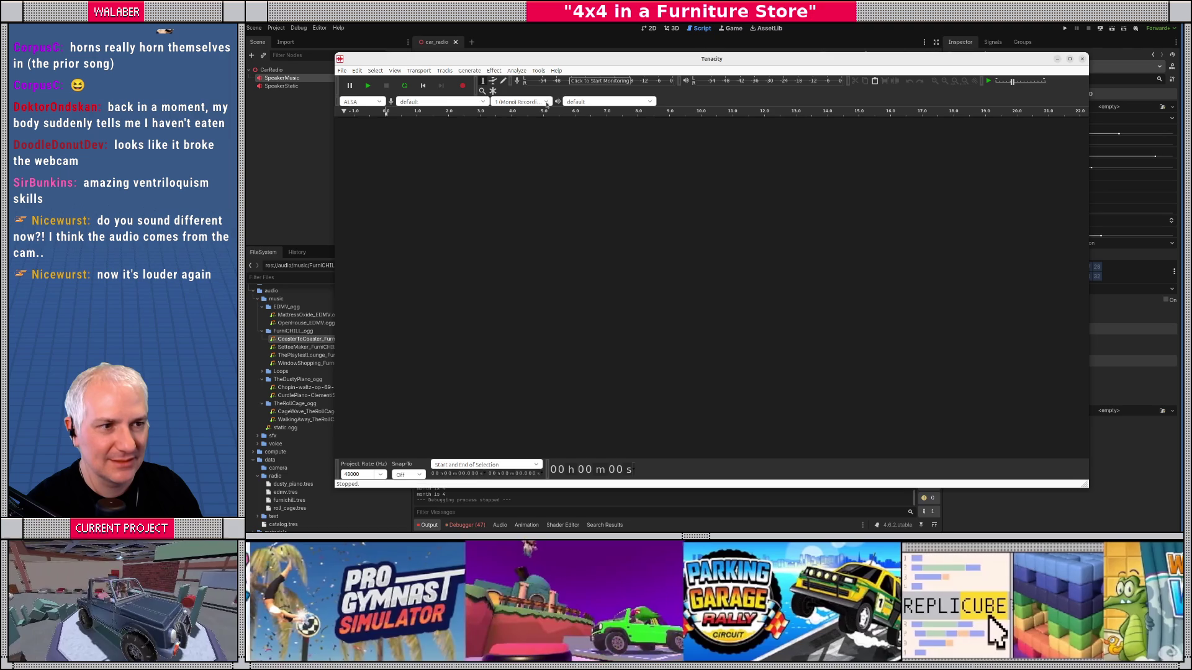
{"action": "left_click", "coordinate": [546, 103]}
Step: Set recording channels to 1 (Mono) and record a short test take
{"action": "left_click", "coordinate": [547, 102]}
{"action": "left_click", "coordinate": [586, 102]}
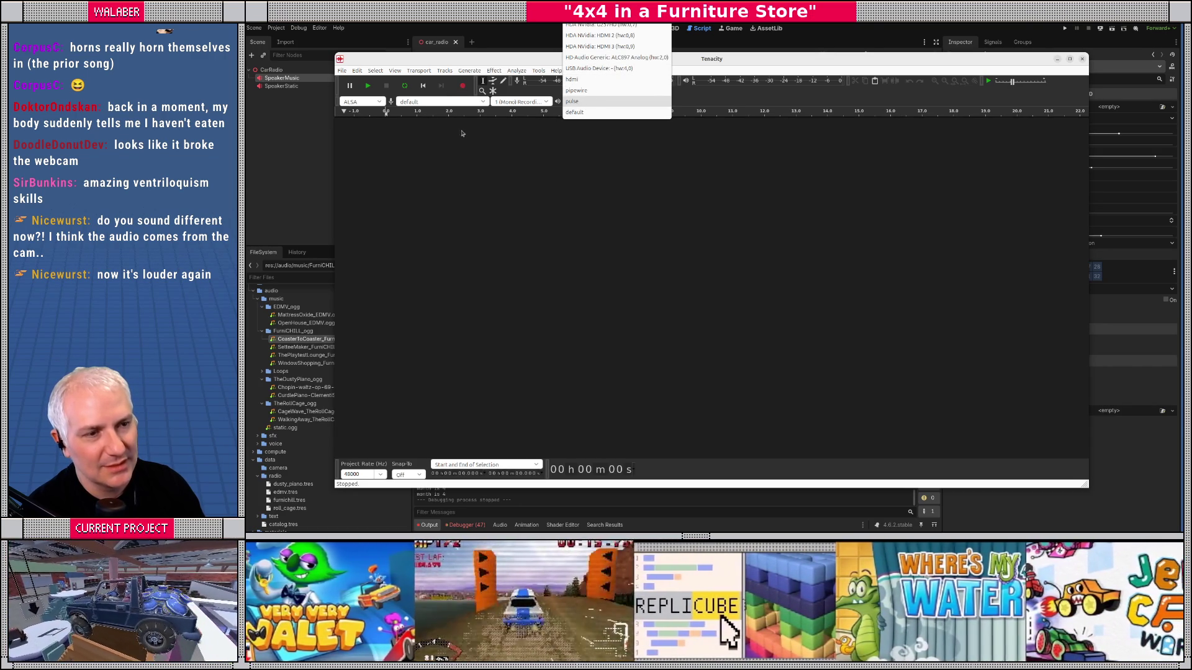
{"action": "left_click", "coordinate": [463, 85]}
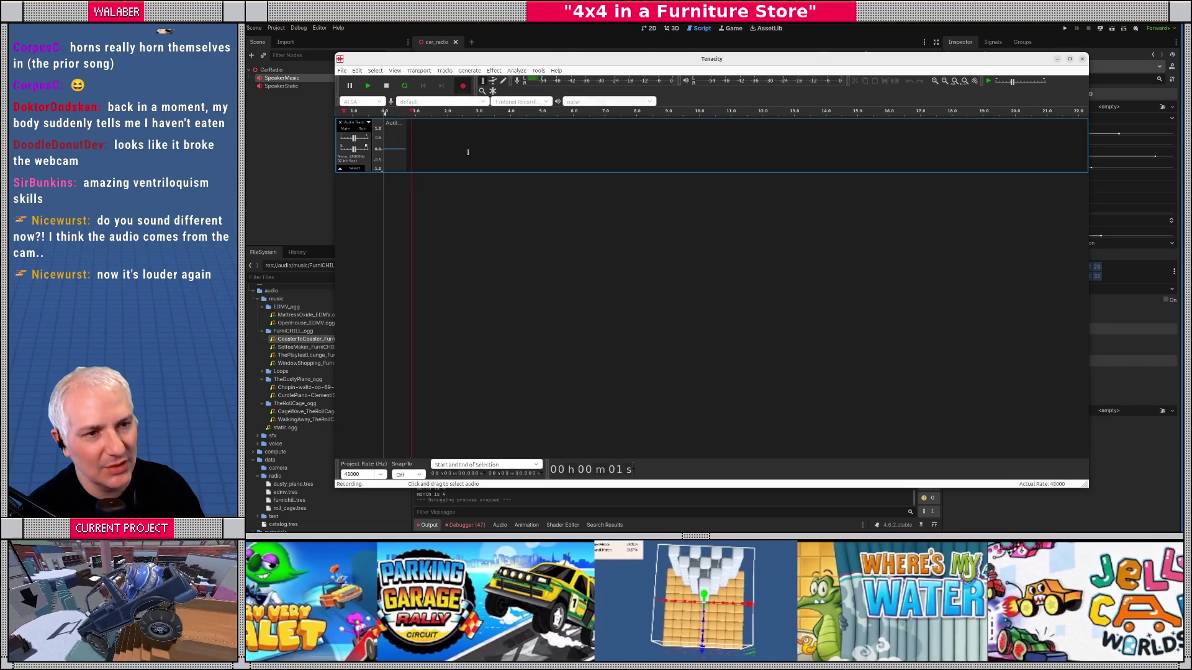
{"action": "key", "text": "space"}
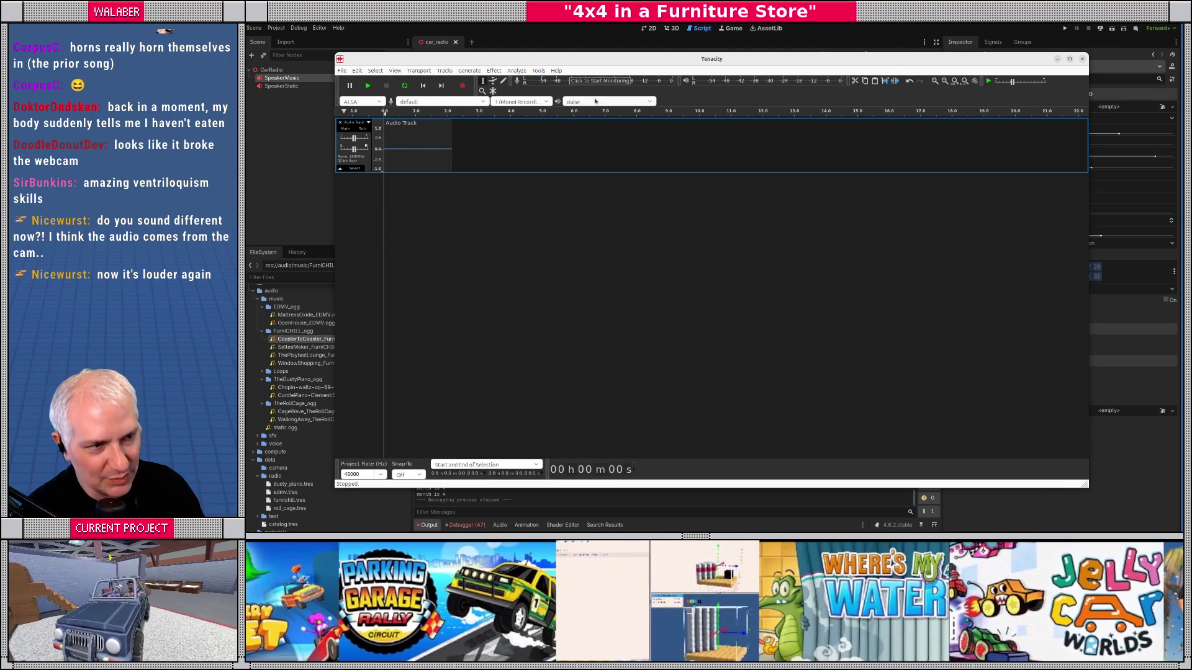
Step: Switch the playback device to pulse and record another test take
{"action": "left_click", "coordinate": [596, 102]}
{"action": "left_click", "coordinate": [596, 103]}
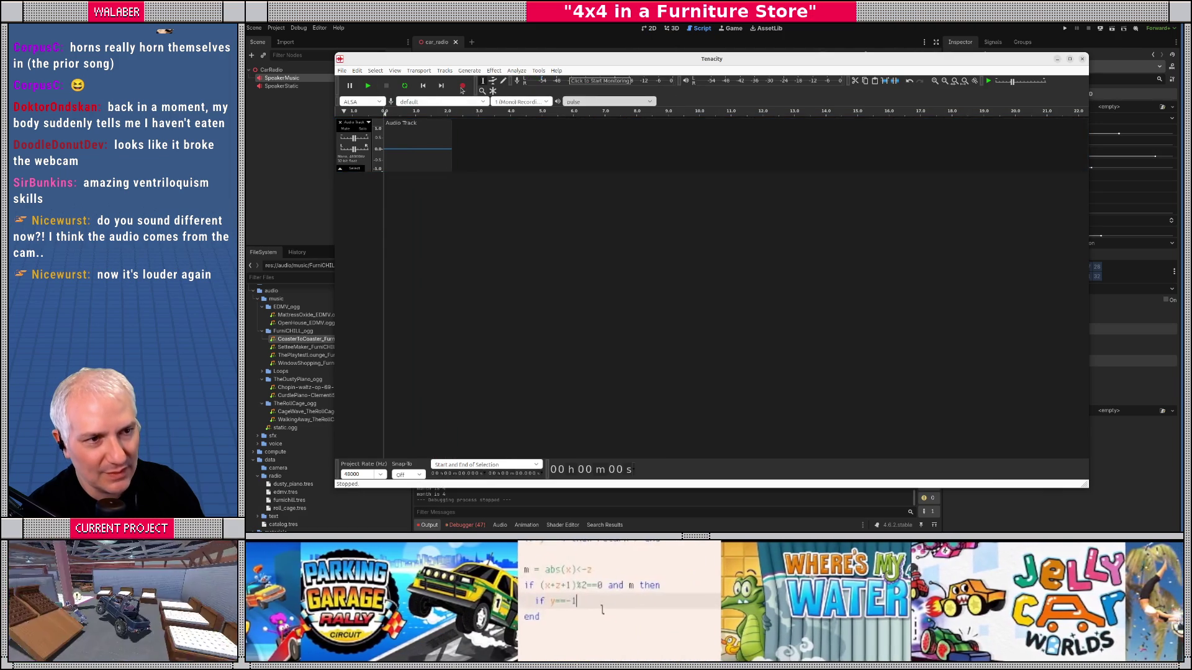
{"action": "left_click", "coordinate": [463, 87]}
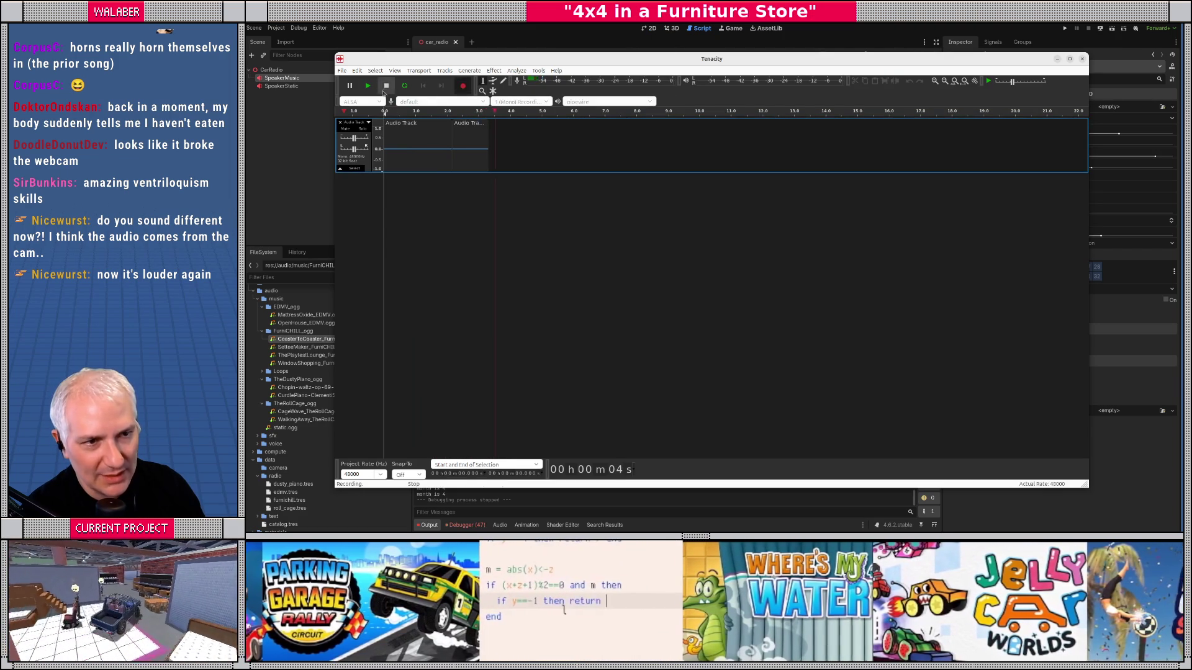
{"action": "left_click", "coordinate": [384, 91]}
Step: Switch the playback device to pipewire and start a third test recording
{"action": "left_click", "coordinate": [611, 102]}
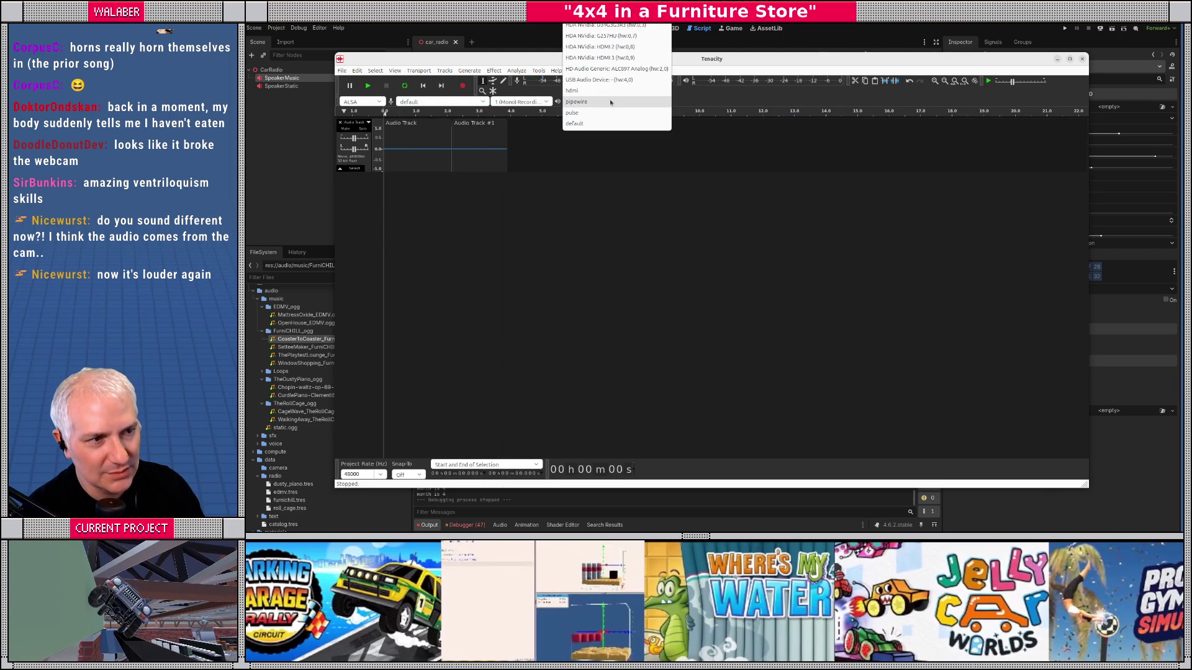
{"action": "left_click", "coordinate": [610, 102]}
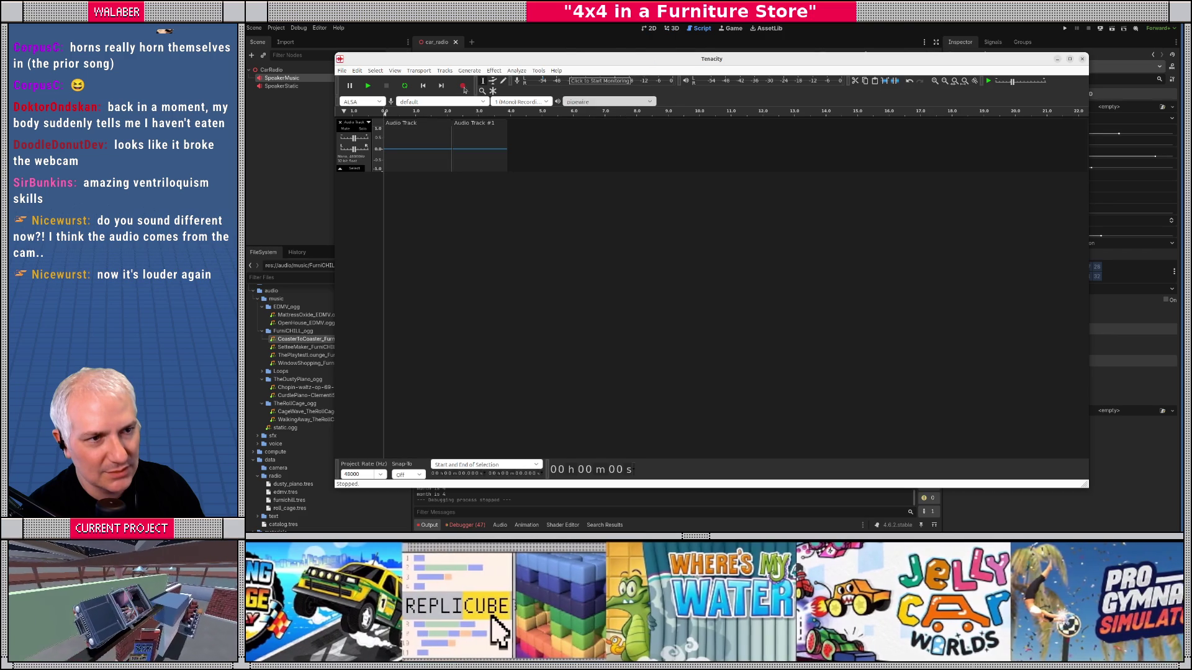
{"action": "left_click", "coordinate": [464, 90]}
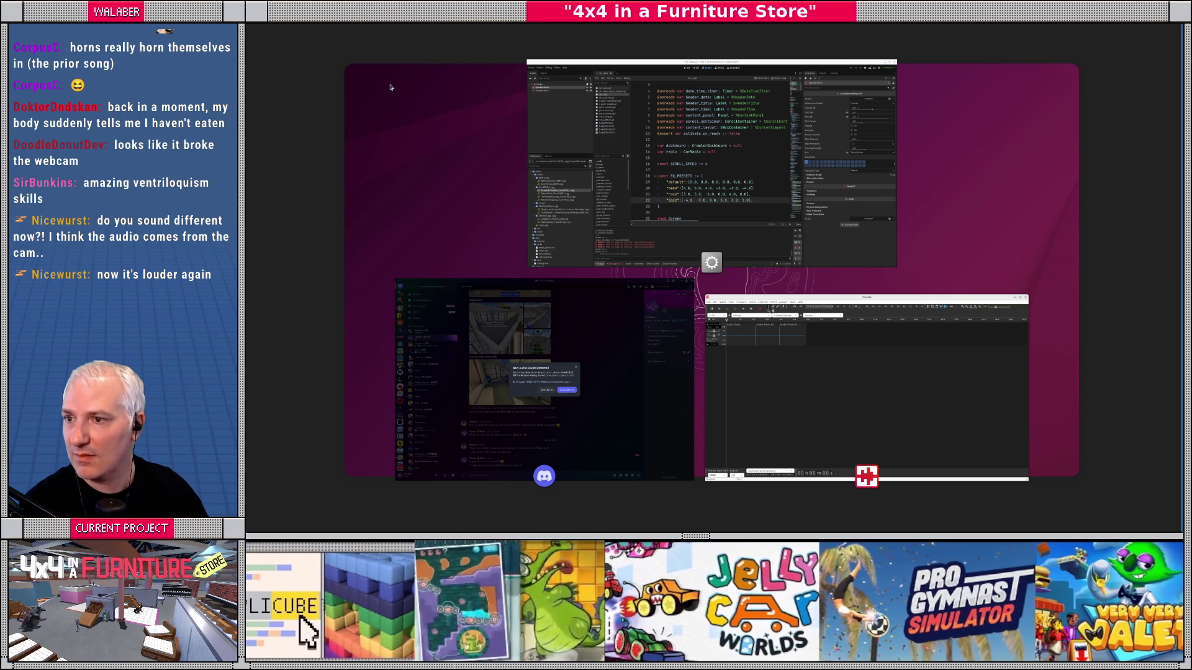
Step: Set Ubuntu's sound input to Microphone - HyperX QuadCast S and close Settings
{"action": "key", "text": "super"}
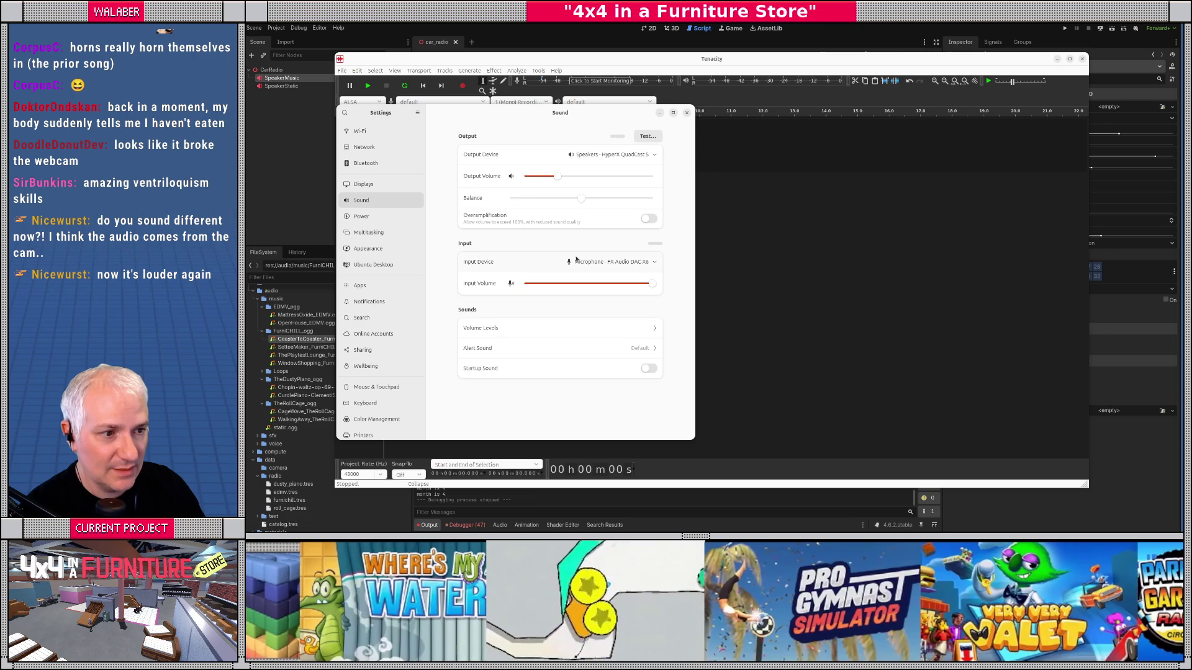
{"action": "left_click", "coordinate": [621, 262]}
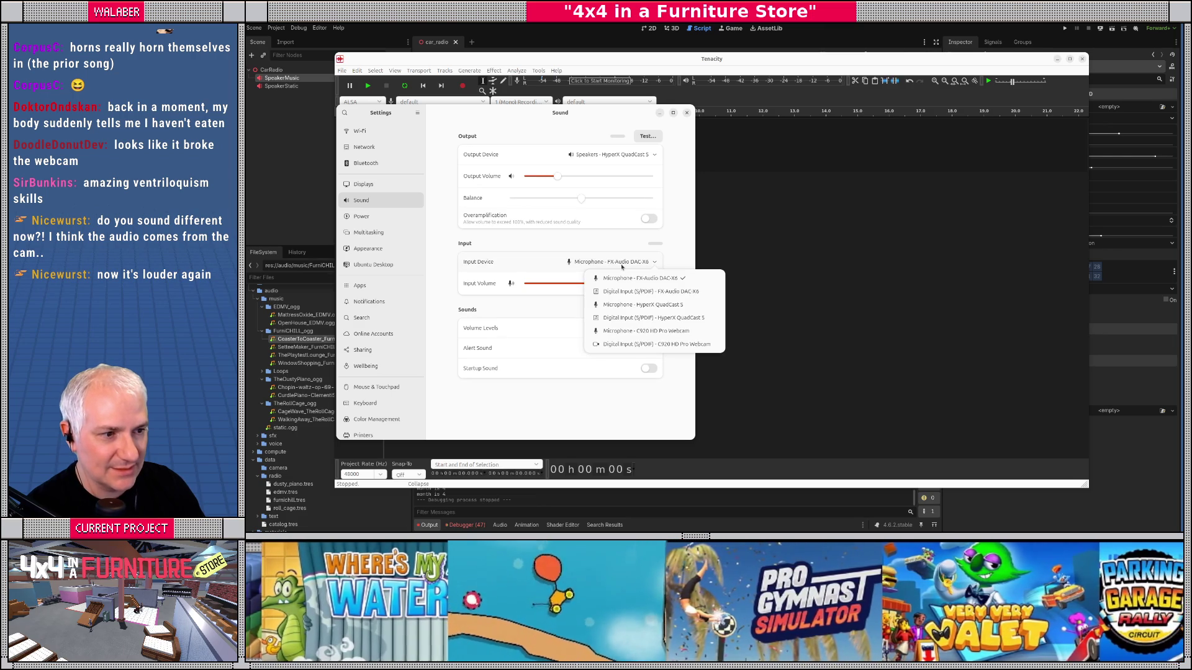
{"action": "left_click", "coordinate": [637, 318]}
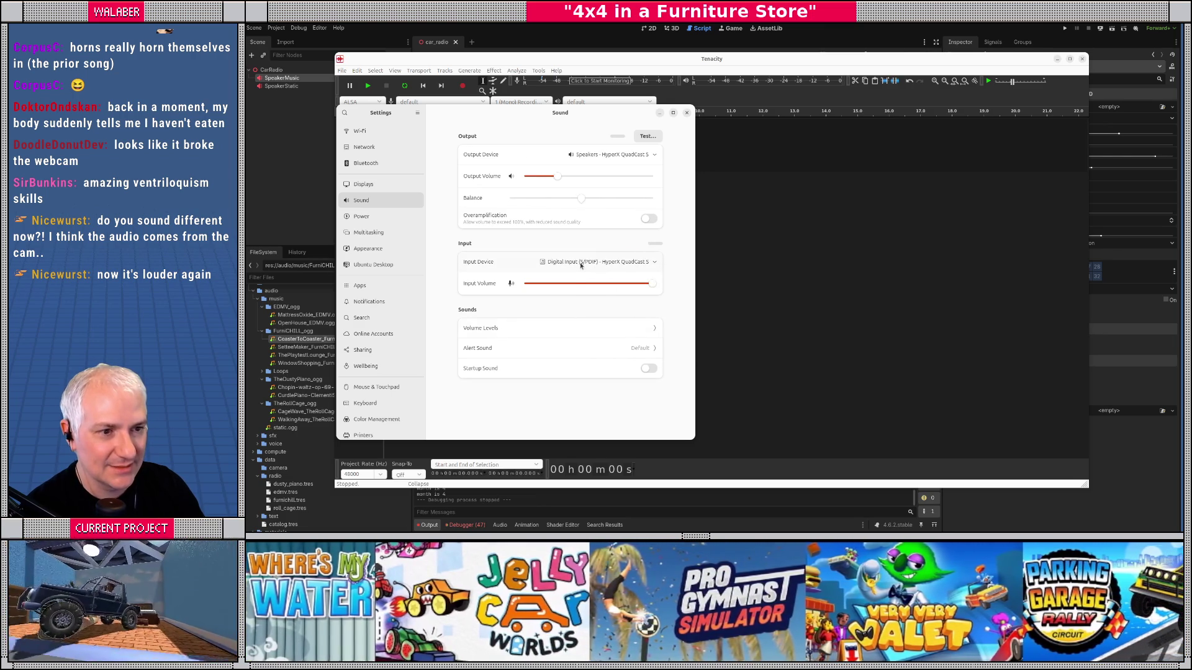
{"action": "left_click", "coordinate": [575, 262]}
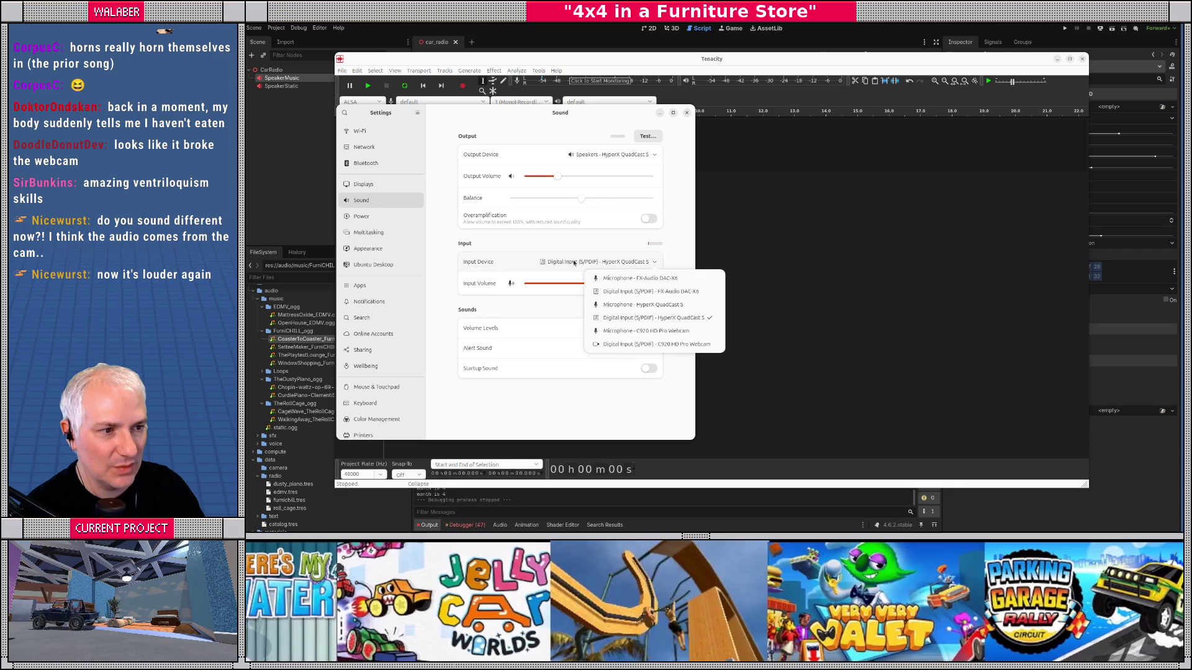
{"action": "left_click", "coordinate": [692, 236]}
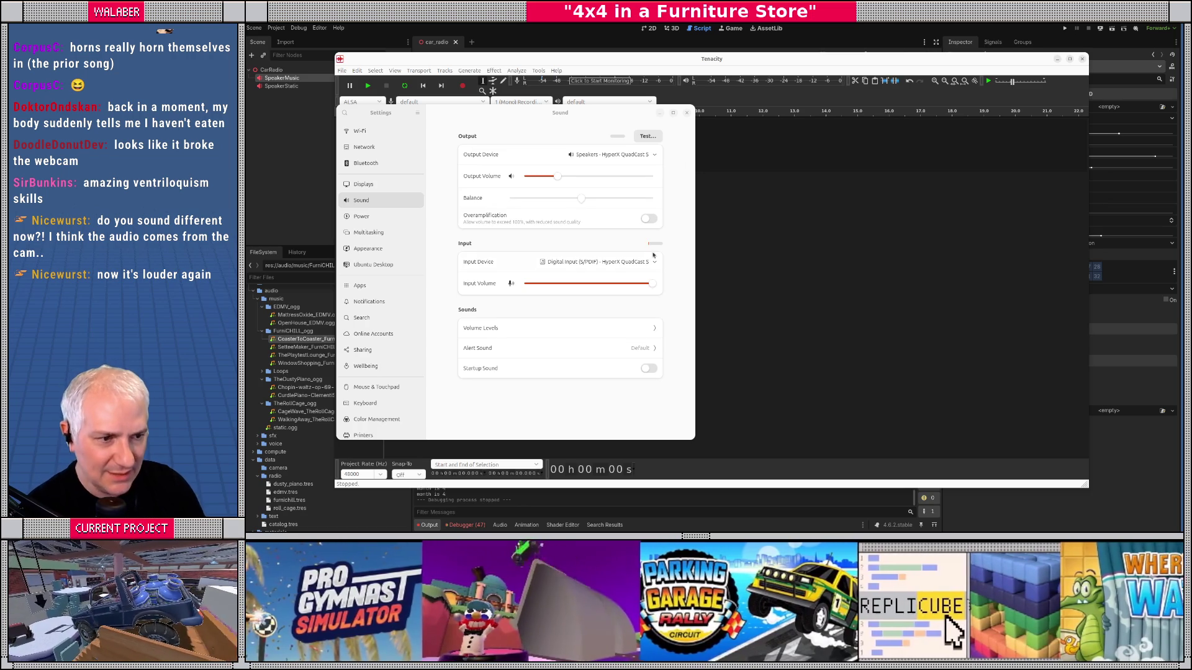
{"action": "left_click", "coordinate": [655, 265]}
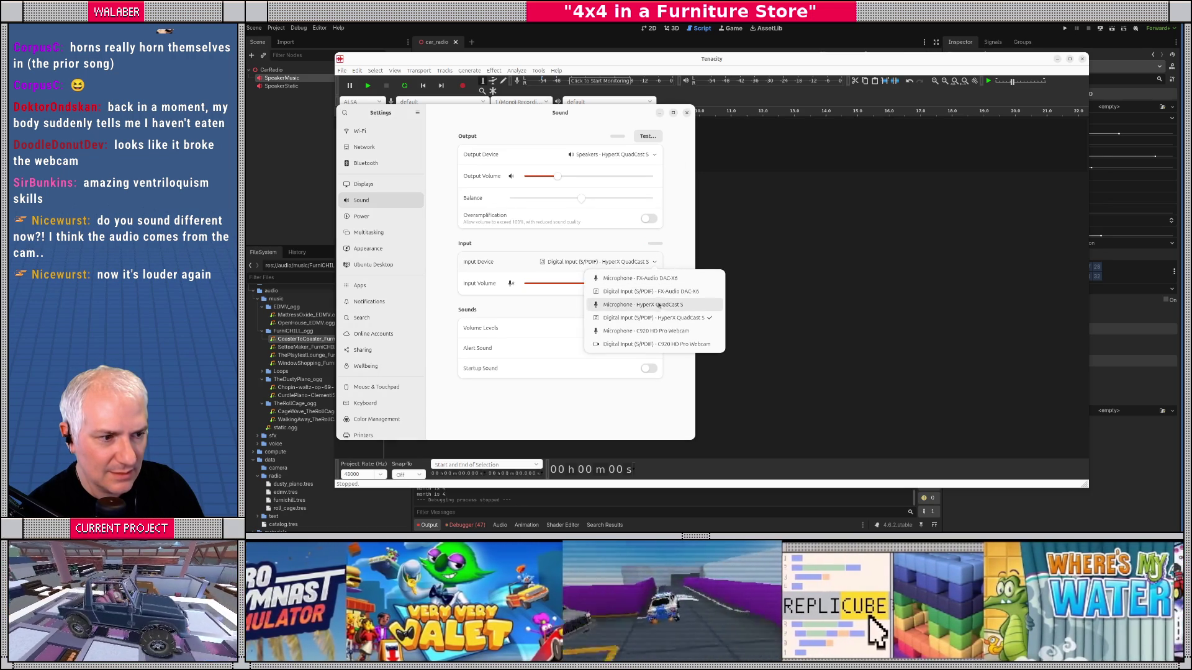
{"action": "left_click", "coordinate": [656, 305]}
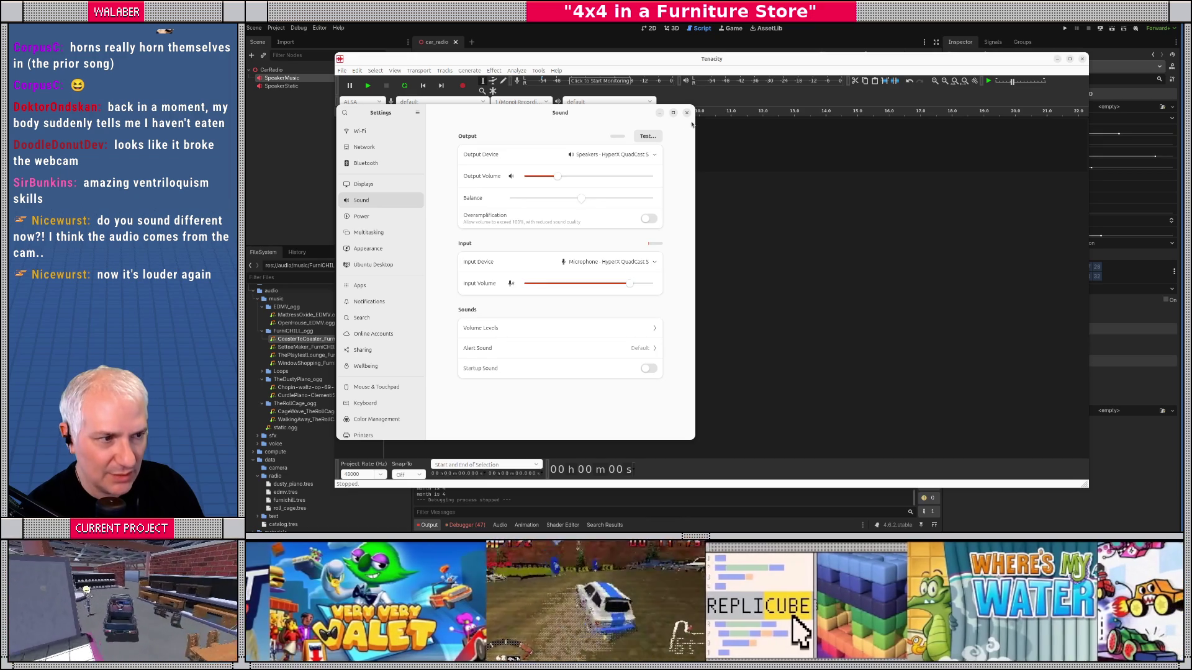
{"action": "left_click", "coordinate": [687, 114]}
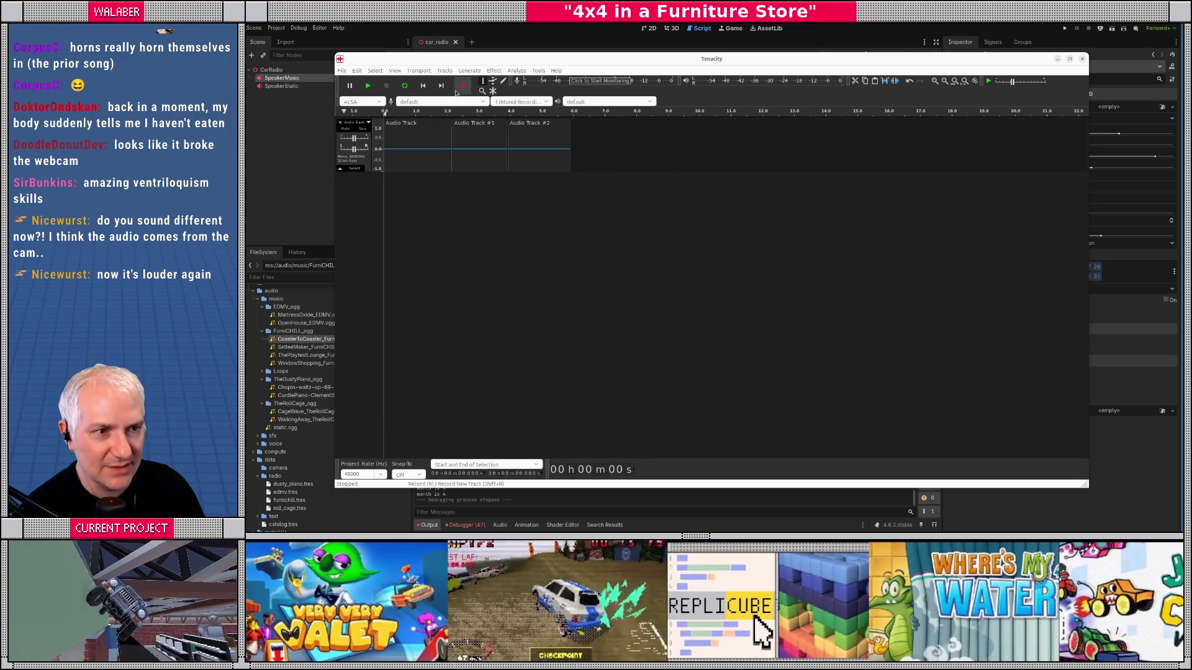
Step: Record a short voice test and play it back
{"action": "left_click", "coordinate": [463, 86]}
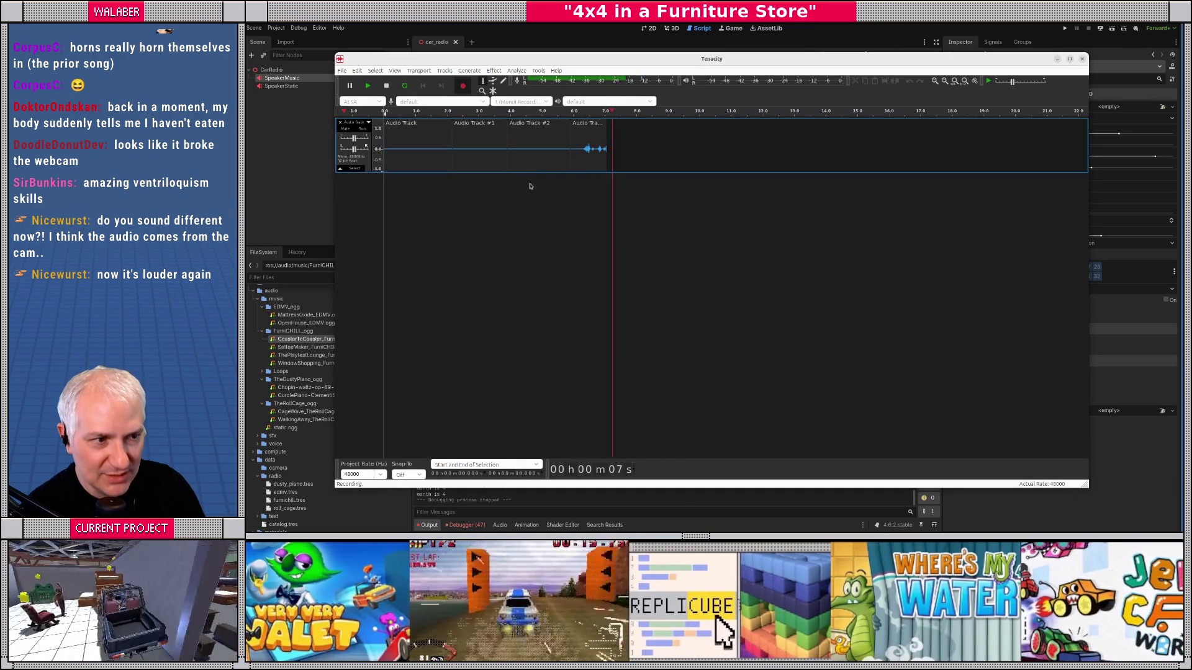
{"action": "left_click", "coordinate": [385, 88]}
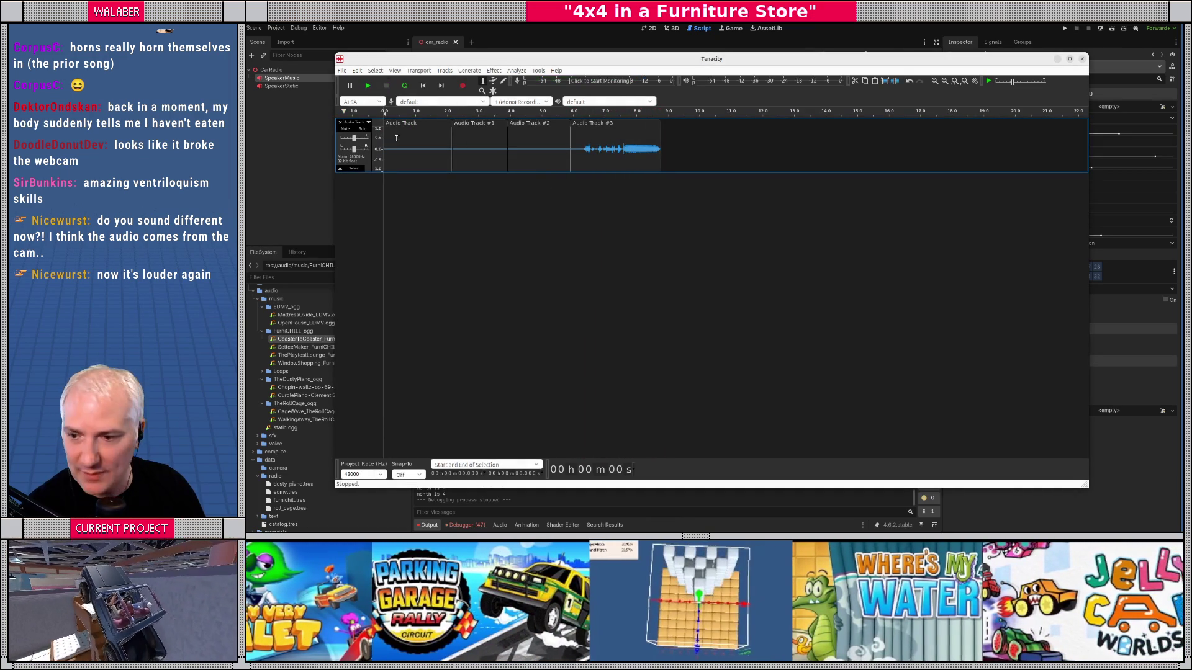
{"action": "left_click", "coordinate": [584, 157]}
{"action": "key", "text": "space"}
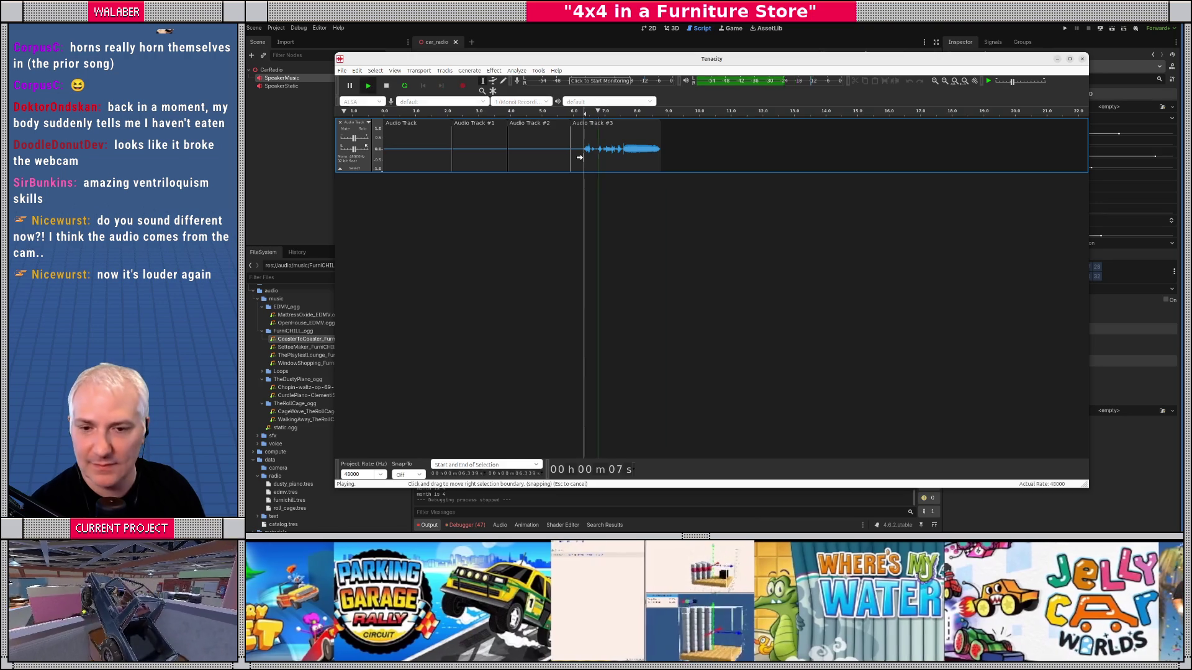
Step: Delete the test clips on Audio Tracks #1, #2 and #3, leaving the track empty
{"action": "left_click", "coordinate": [428, 126]}
{"action": "key", "text": "Delete"}
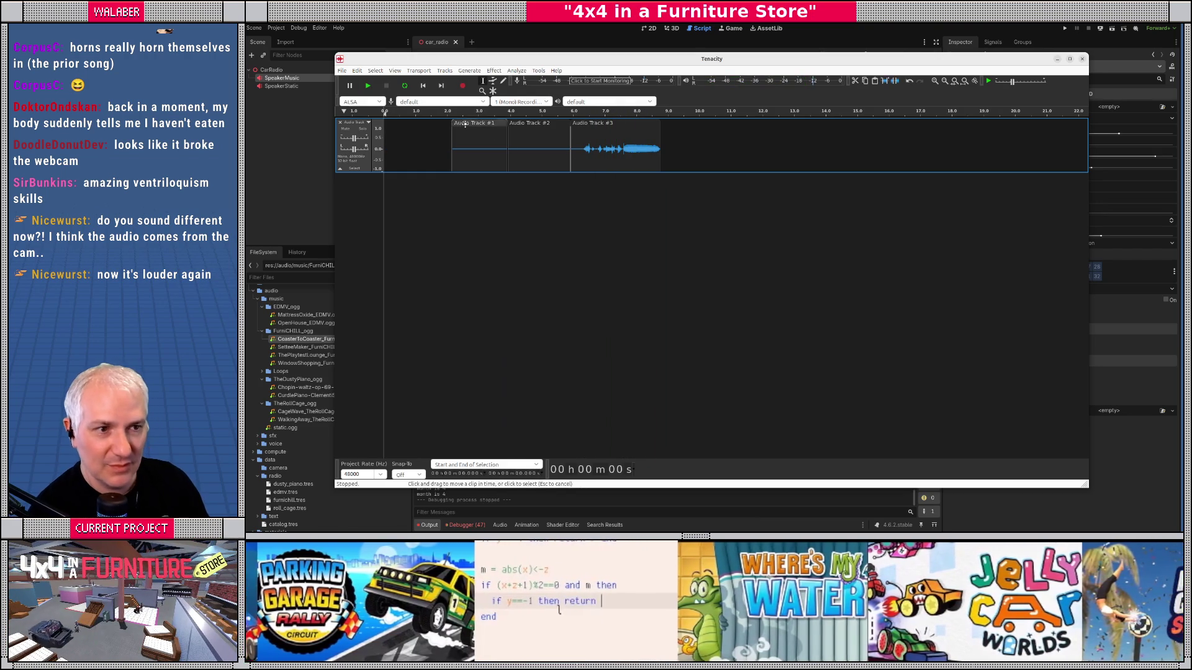
{"action": "key", "text": "Delete"}
{"action": "left_click", "coordinate": [780, 227]}
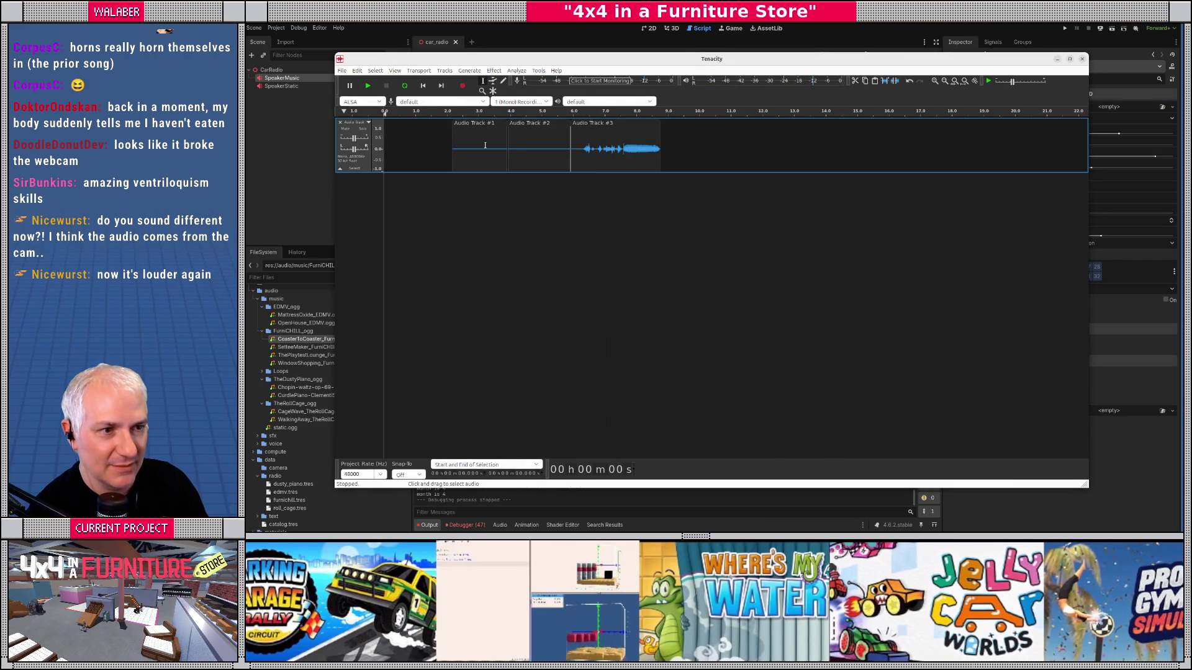
{"action": "left_click", "coordinate": [475, 124]}
{"action": "key", "text": "Delete"}
{"action": "left_click", "coordinate": [545, 124]}
{"action": "key", "text": "Delete"}
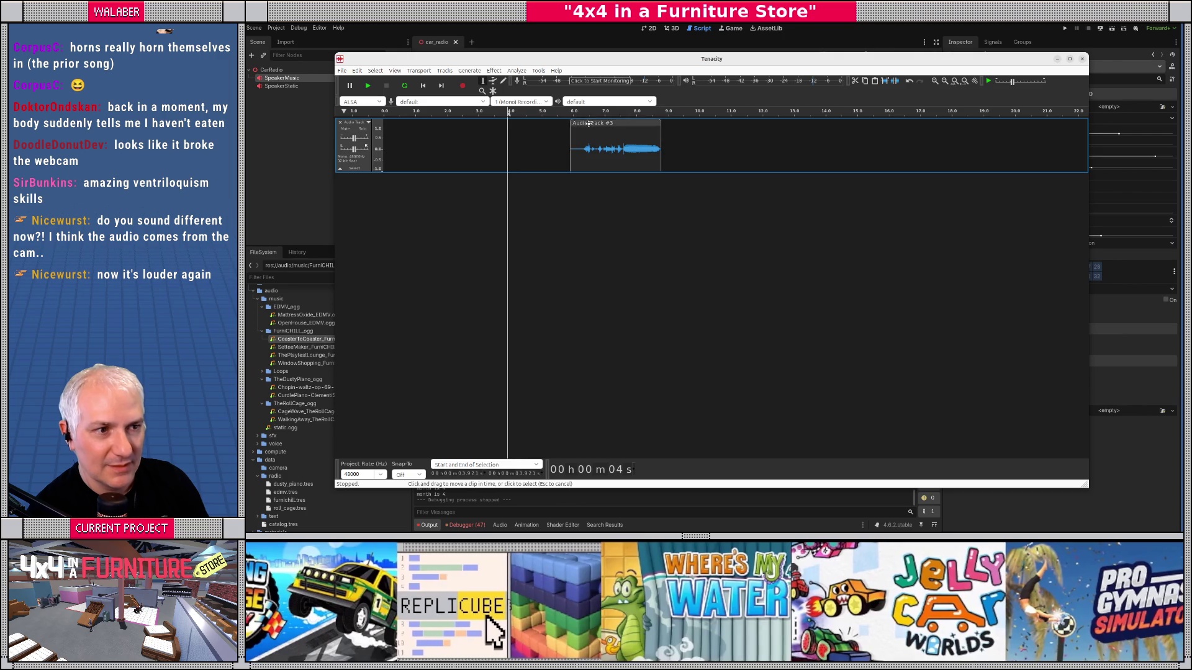
{"action": "left_click", "coordinate": [589, 124]}
{"action": "key", "text": "Delete"}
{"action": "left_click", "coordinate": [391, 155]}
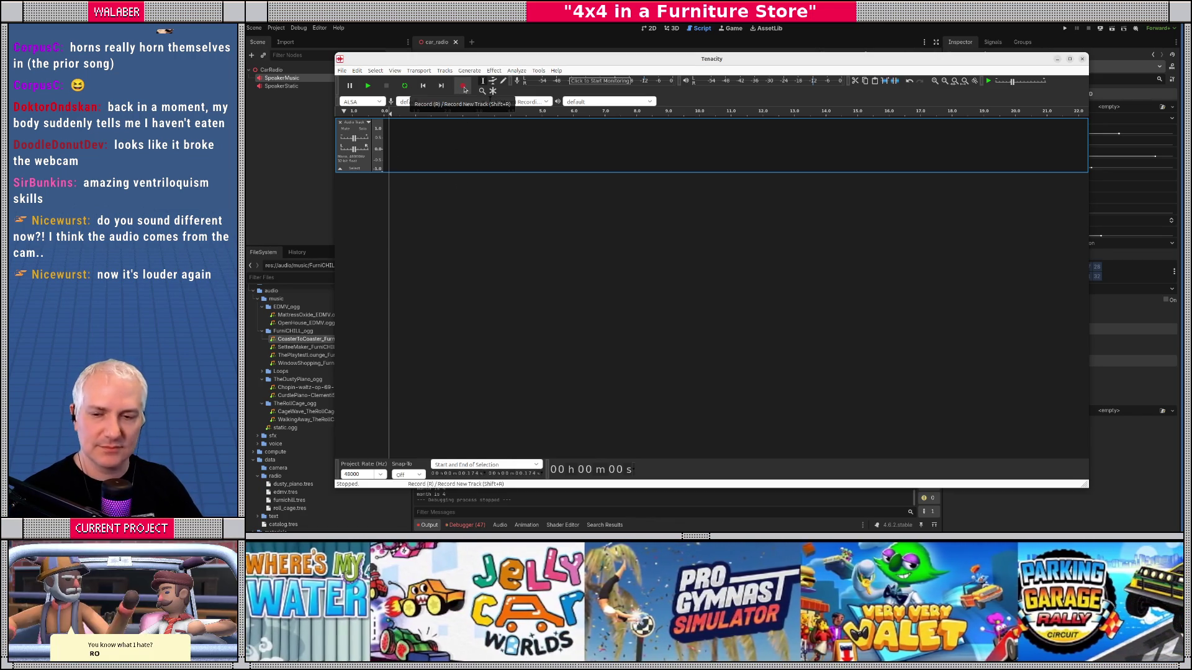
{"action": "left_click", "coordinate": [555, 44]}
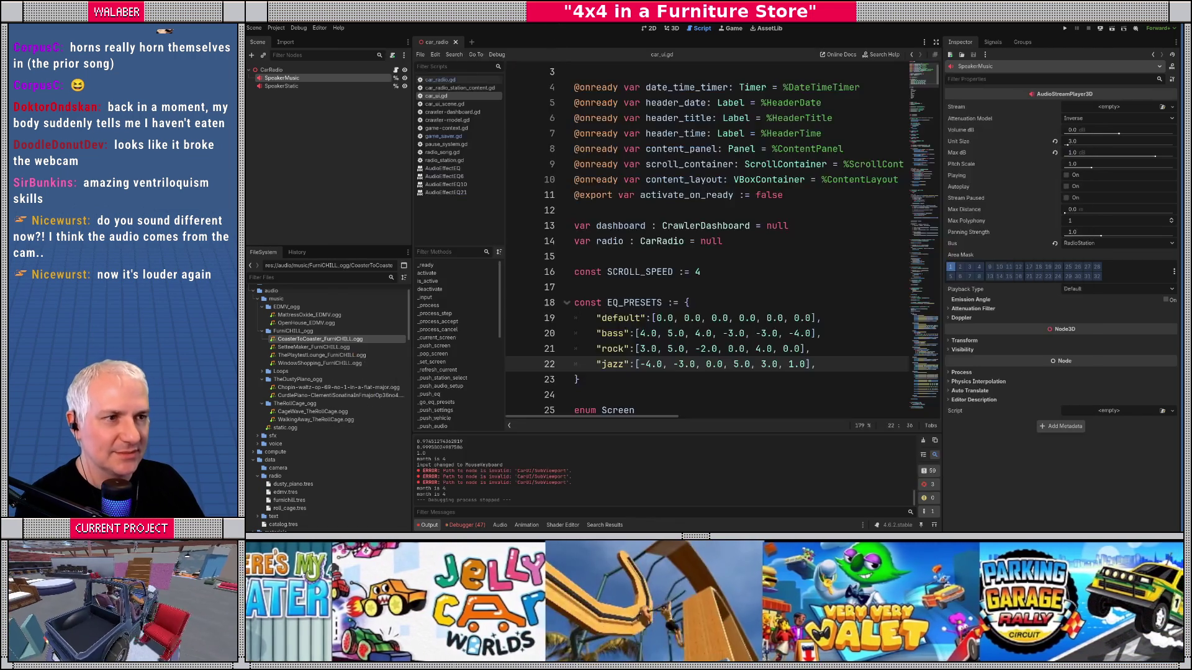
Step: Show furnichill.tres in Godot's Inspector, then return to Tenacity
{"action": "left_click", "coordinate": [291, 500]}
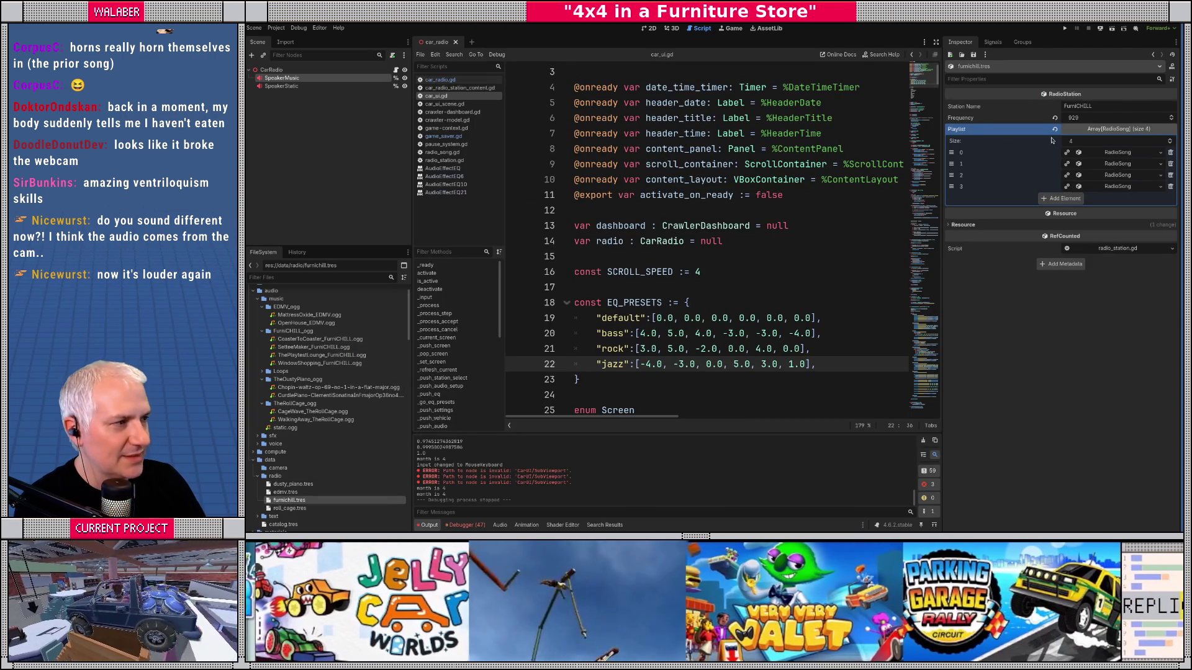
{"action": "key", "text": "alt+Tab"}
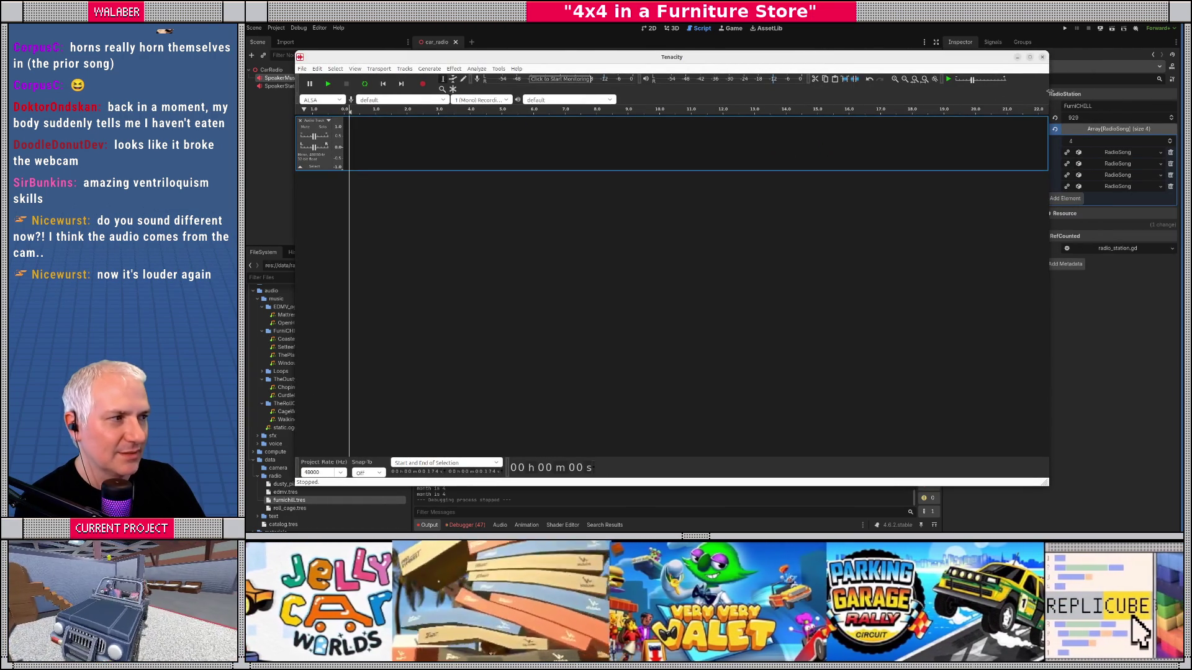
Step: Narrow Tenacity beside Godot's station properties and record a roughly 47-second voice take
{"action": "left_click_drag", "start_coordinate": [1048, 92], "coordinate": [821, 92]}
{"action": "left_click_drag", "start_coordinate": [687, 58], "coordinate": [795, 63]}
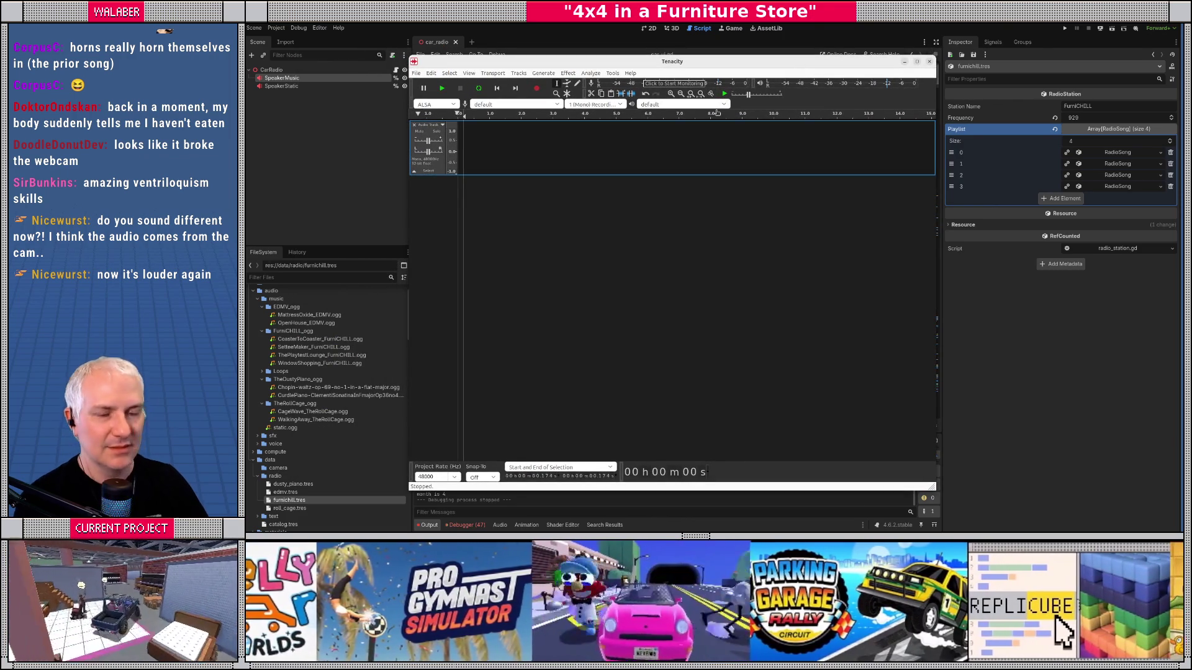
{"action": "left_click", "coordinate": [534, 90]}
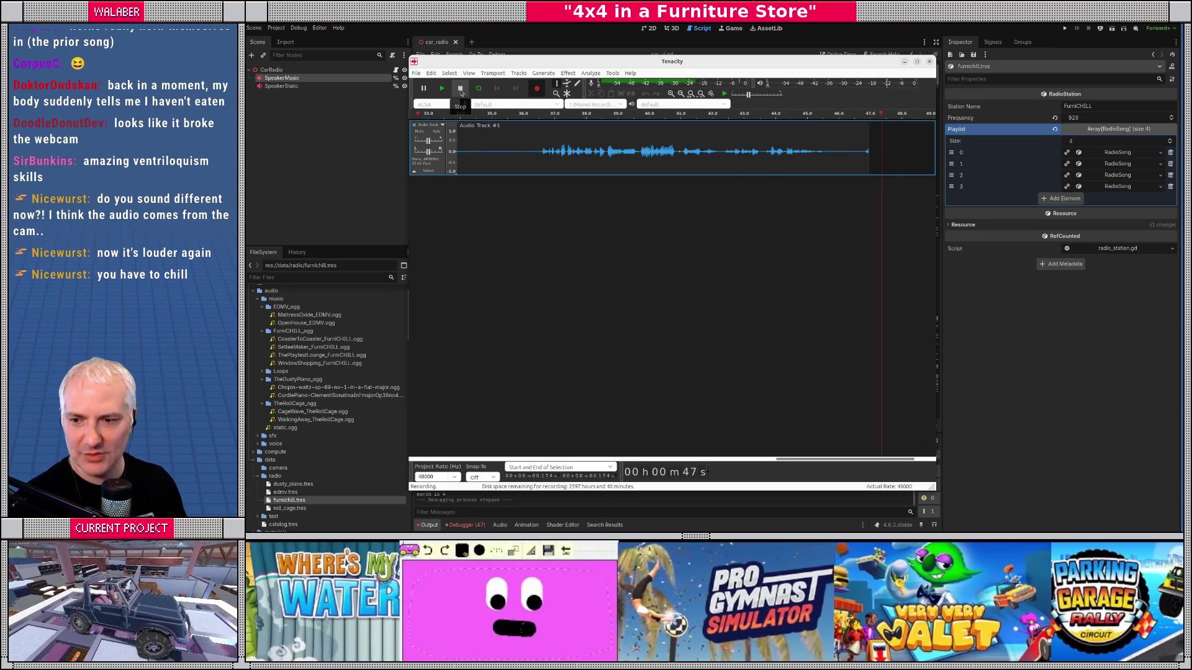
Step: Stop the voice take, play it from 3.32 s, then expand playlist song 0 in Godot
{"action": "left_click", "coordinate": [461, 88]}
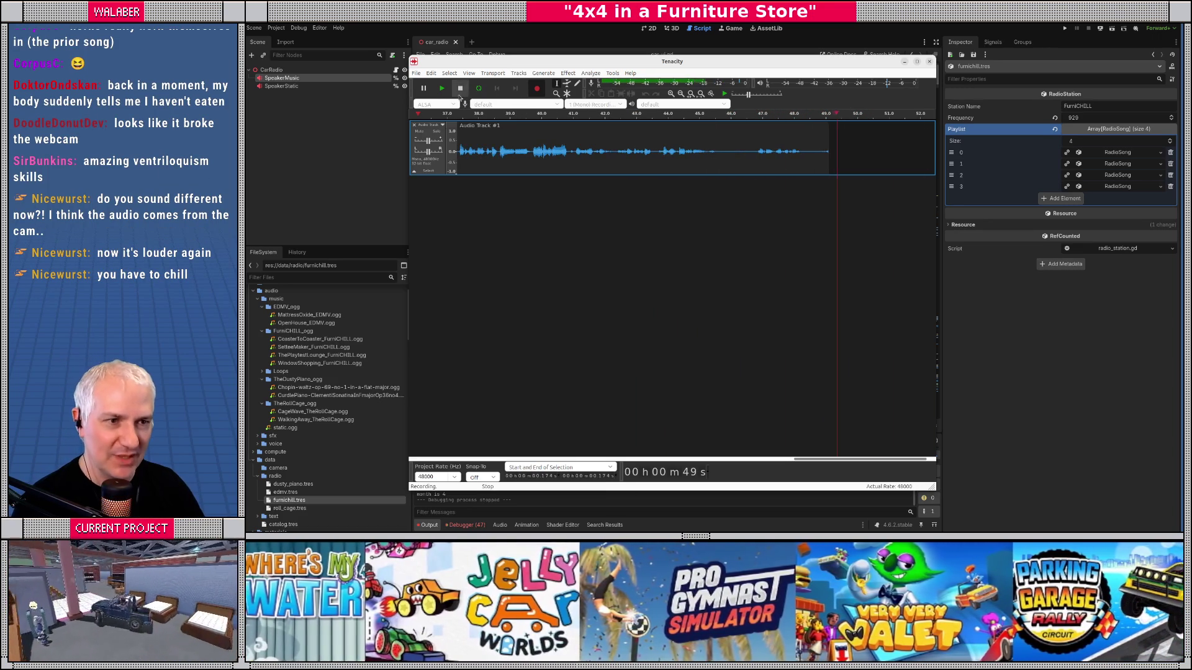
{"action": "left_click_drag", "start_coordinate": [835, 462], "coordinate": [503, 462]}
{"action": "left_click", "coordinate": [563, 149]}
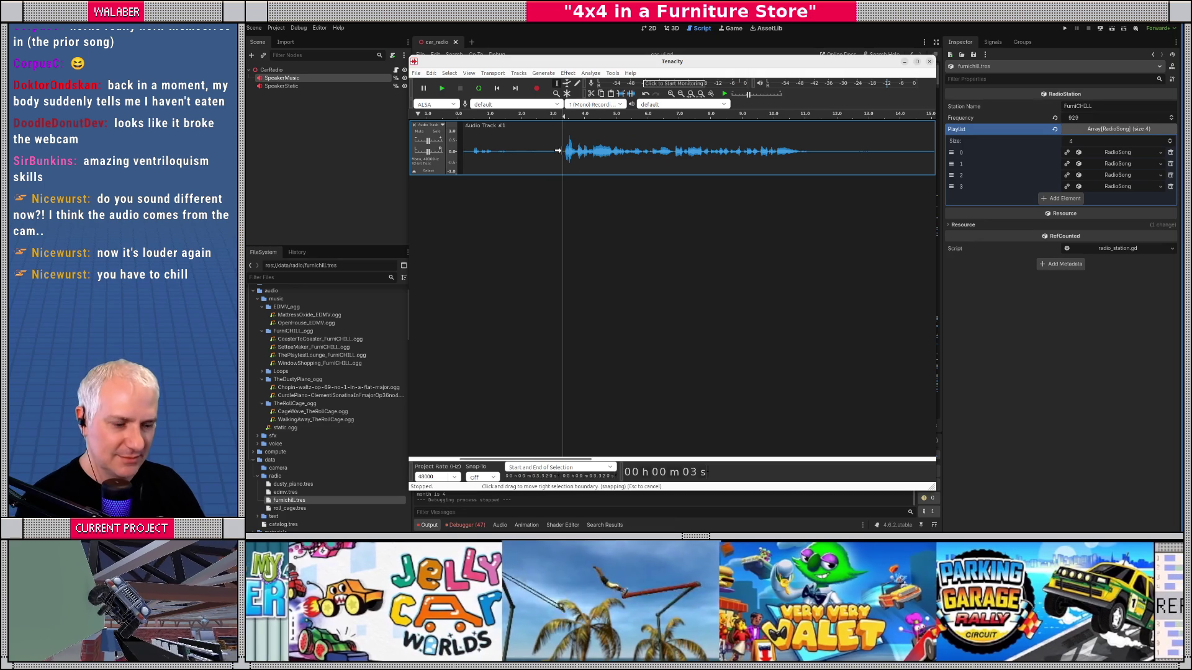
{"action": "key", "text": "space"}
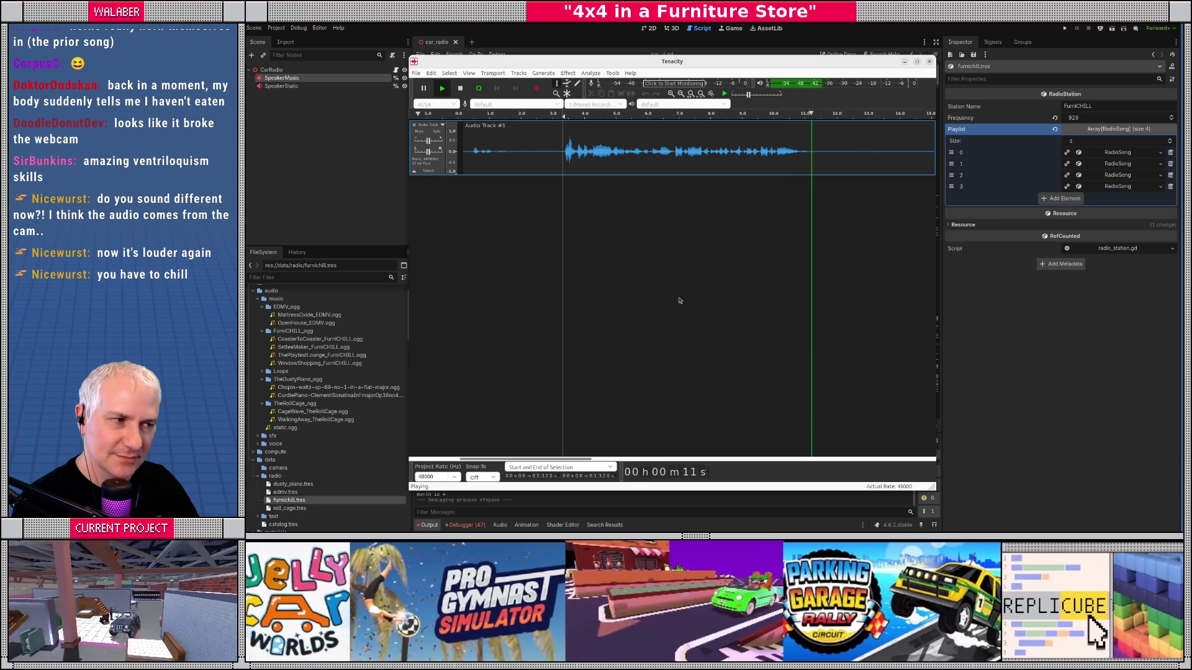
{"action": "key", "text": "space"}
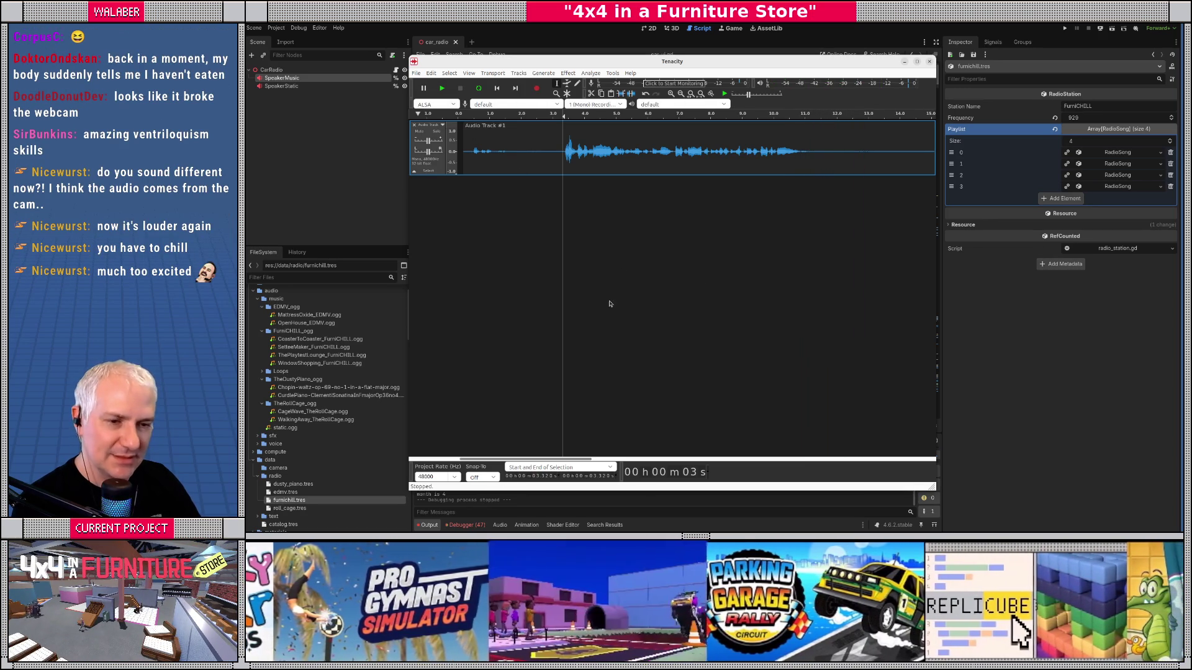
{"action": "left_click", "coordinate": [1106, 154]}
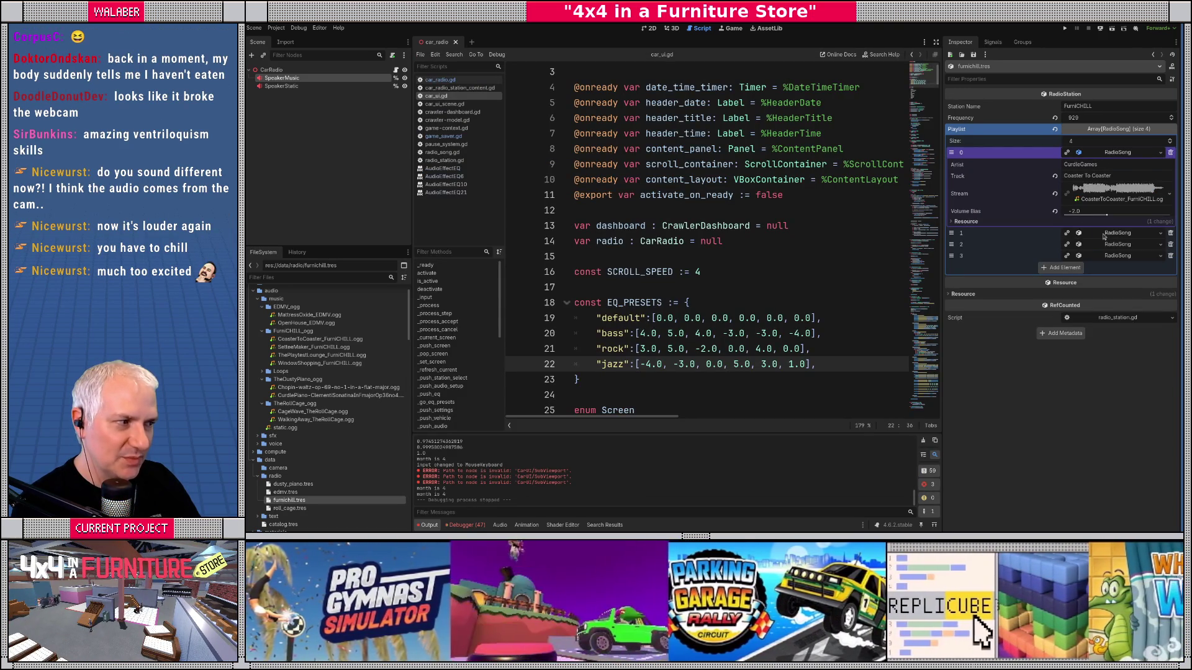
Step: Expand FurniCHILL playlist elements 1 and 3 in Godot's Inspector, then return to Tenacity
{"action": "left_click", "coordinate": [1104, 233]}
{"action": "left_click", "coordinate": [1118, 326]}
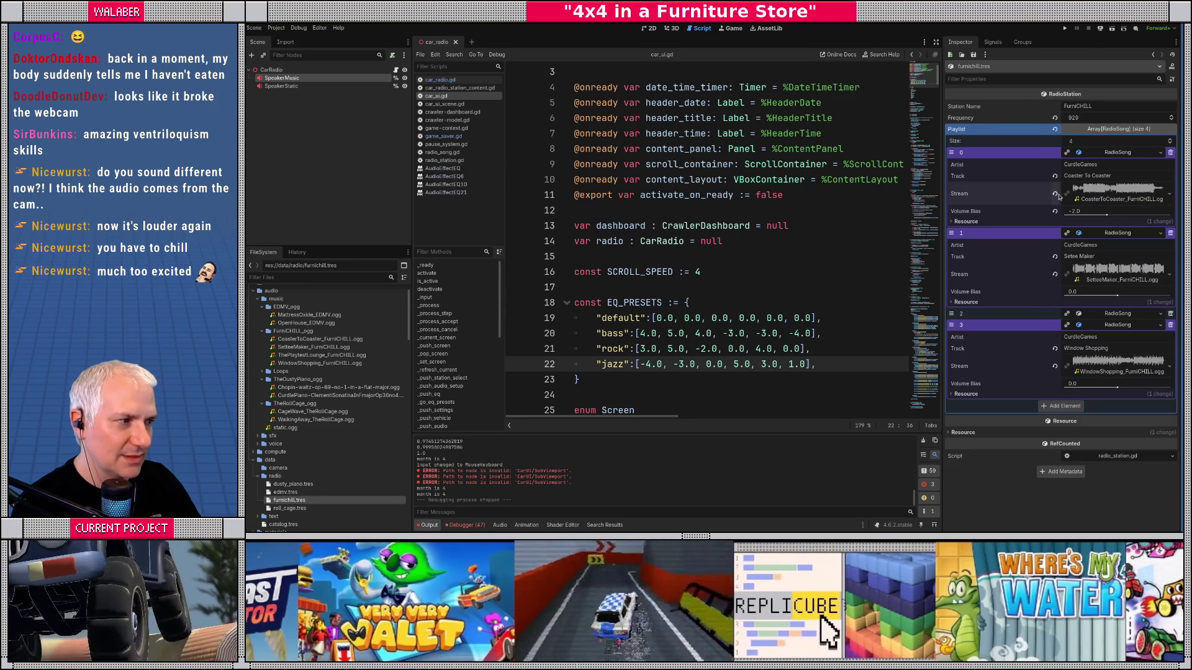
{"action": "key", "text": "alt+Tab"}
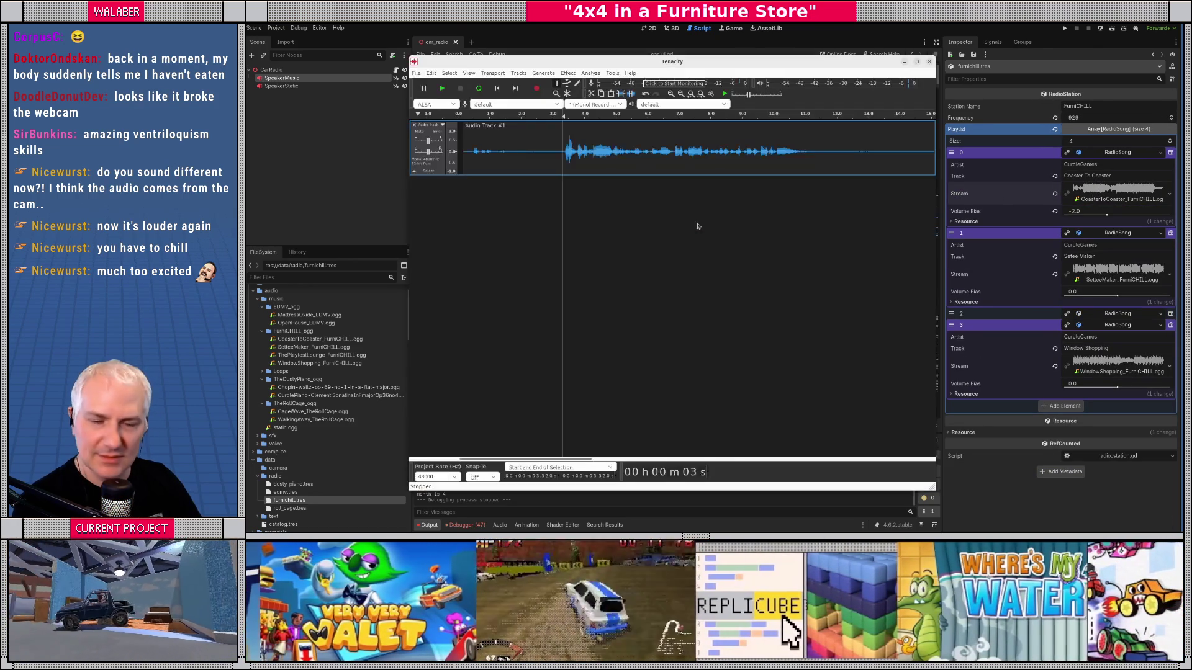
Step: Undo the old take back to an empty project and record a new 50-second voice take
{"action": "left_click", "coordinate": [539, 173]}
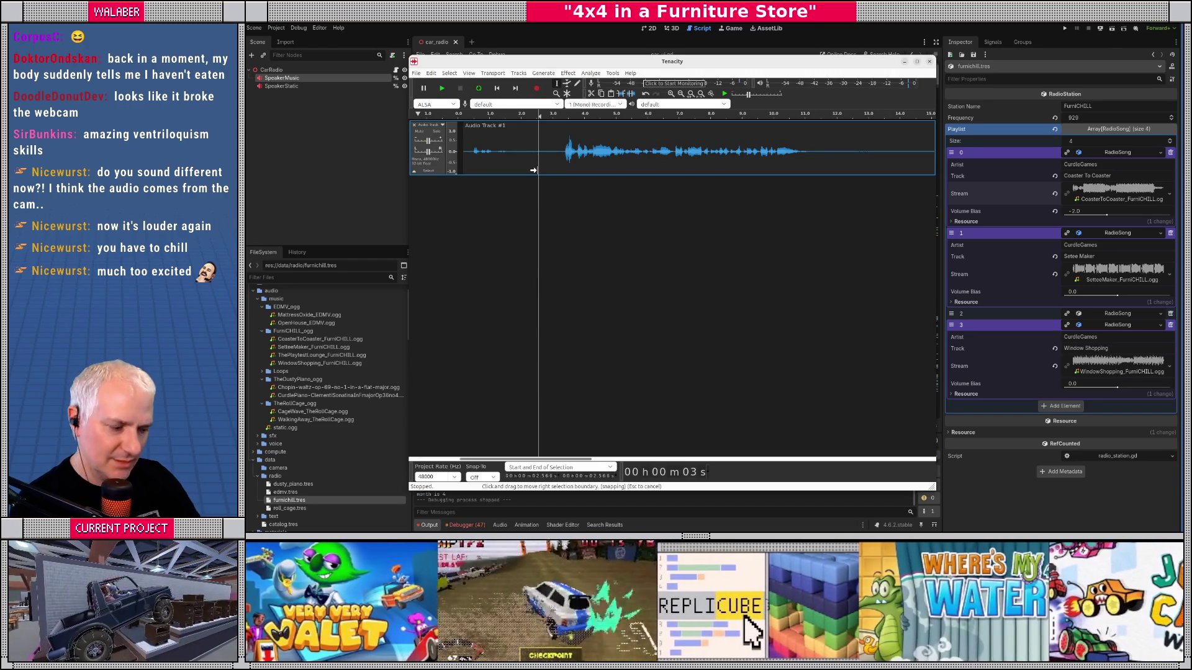
{"action": "key", "text": "space"}
{"action": "key", "text": "Return"}
{"action": "key", "text": "ctrl+z"}
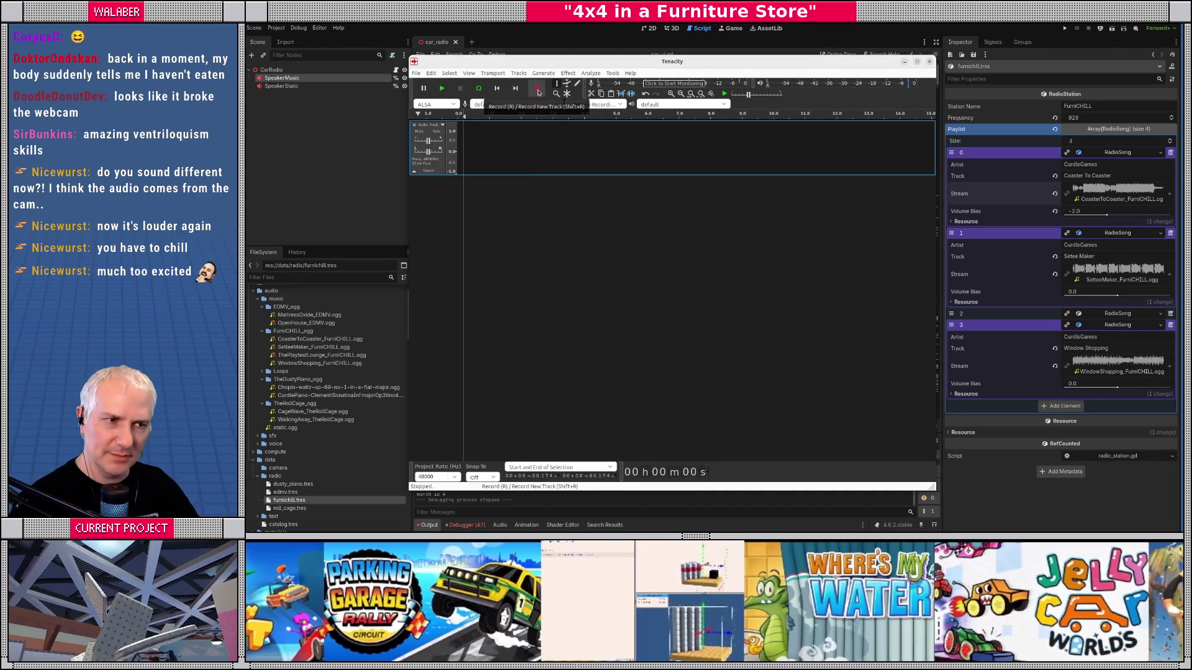
{"action": "left_click", "coordinate": [537, 90]}
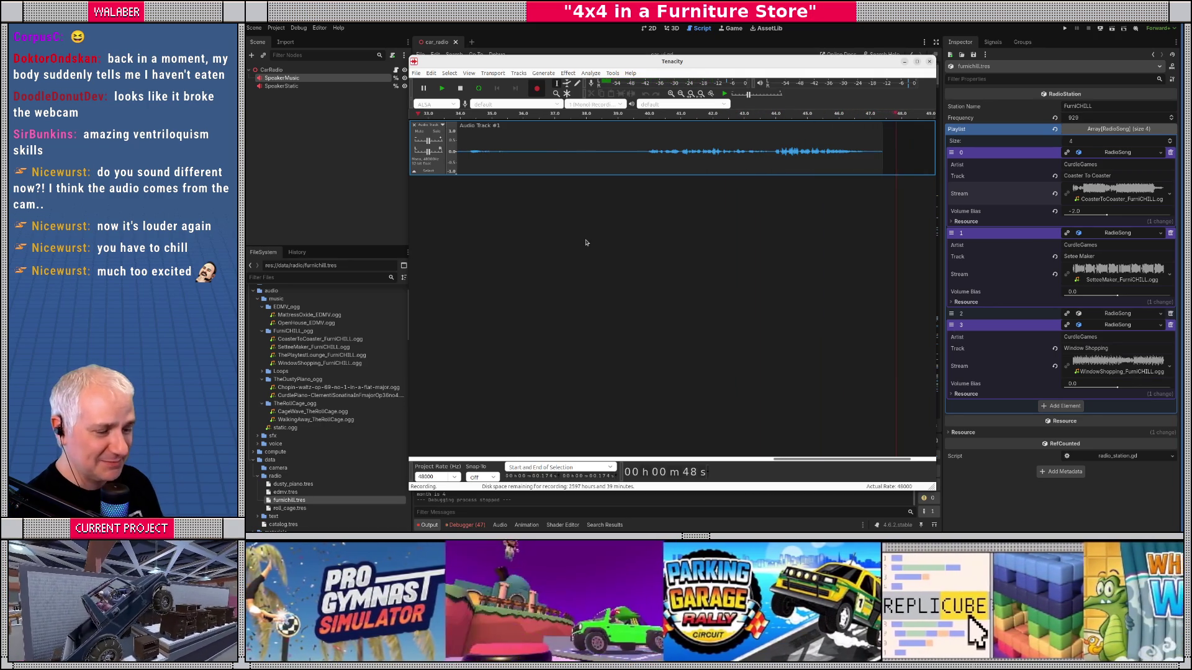
{"action": "left_click", "coordinate": [460, 89]}
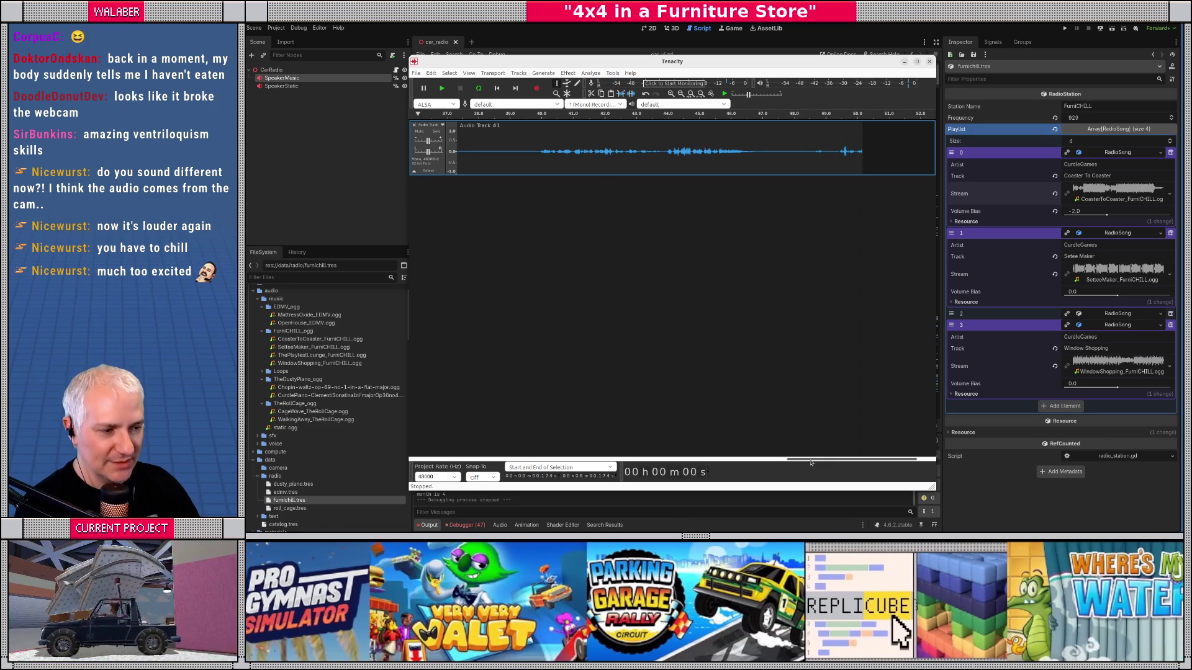
Step: Play back the new take, make Audio Track #1 taller, and select the recorded audio
{"action": "left_click_drag", "start_coordinate": [810, 462], "coordinate": [422, 423]}
{"action": "key", "text": "space"}
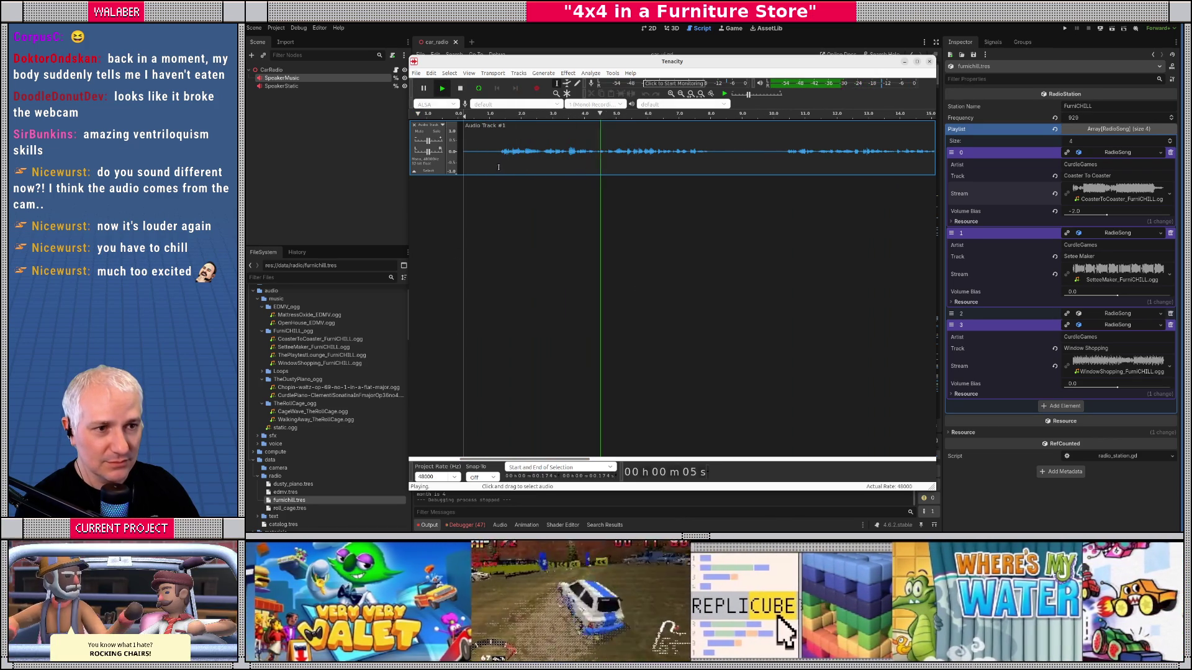
{"action": "left_click_drag", "start_coordinate": [441, 175], "coordinate": [442, 224]}
{"action": "key", "text": "space"}
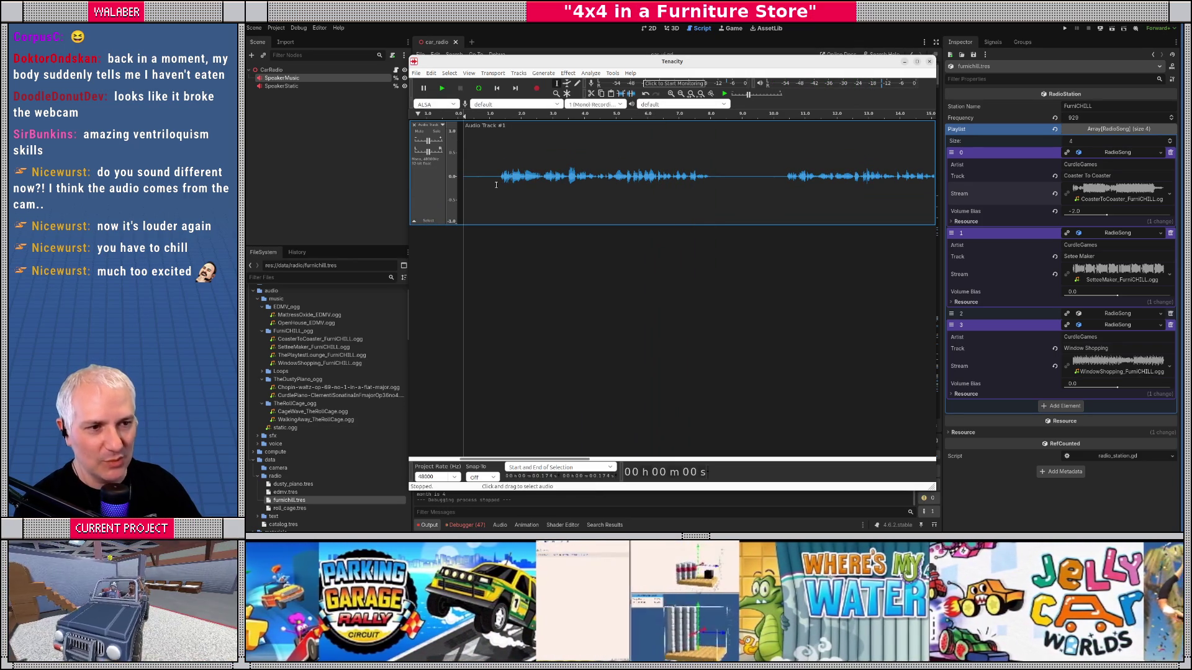
{"action": "left_click", "coordinate": [500, 184]}
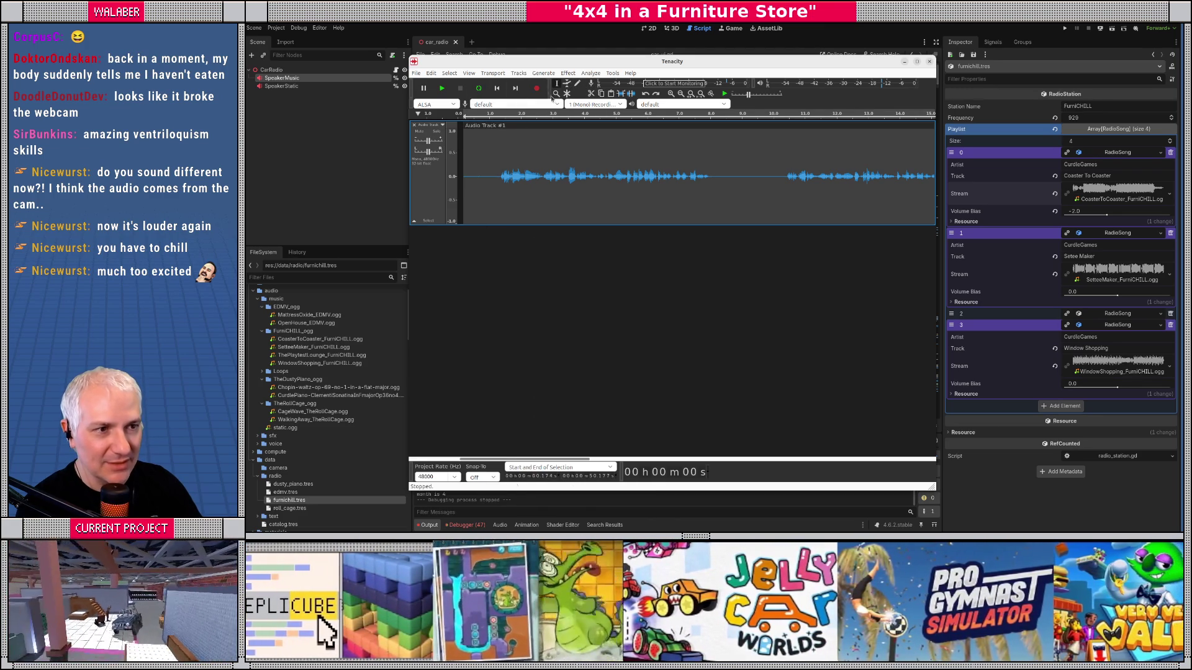
{"action": "left_click", "coordinate": [568, 72]}
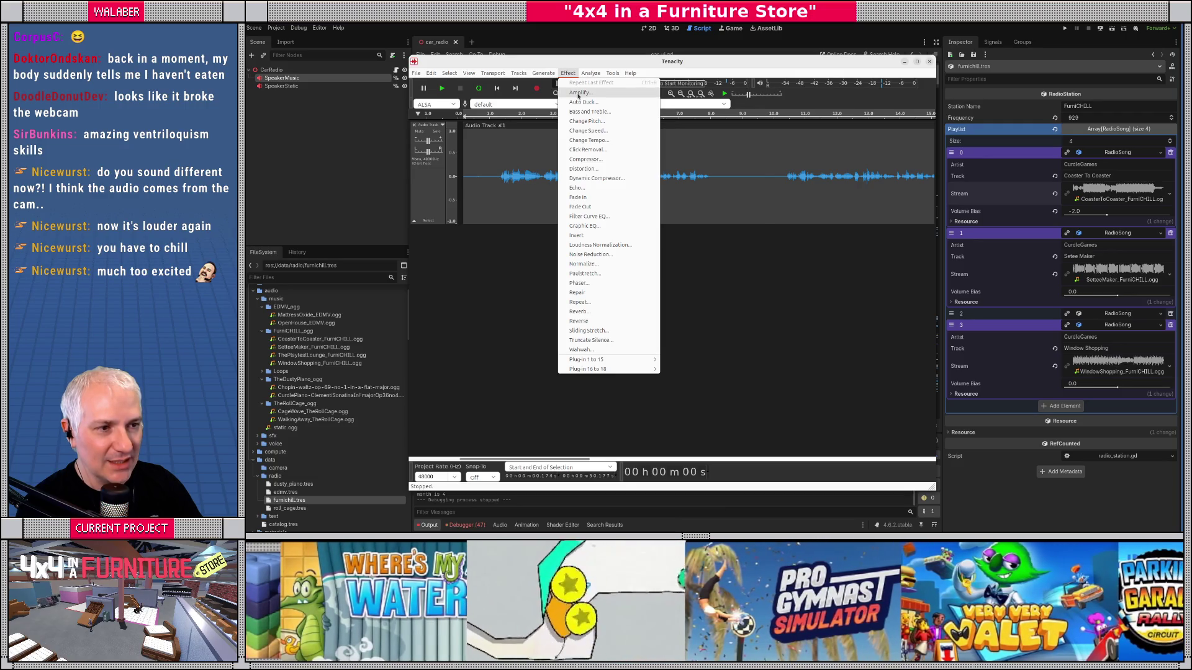
Step: Try Amplify, cancel it, and normalize the voice take instead
{"action": "left_click", "coordinate": [578, 93]}
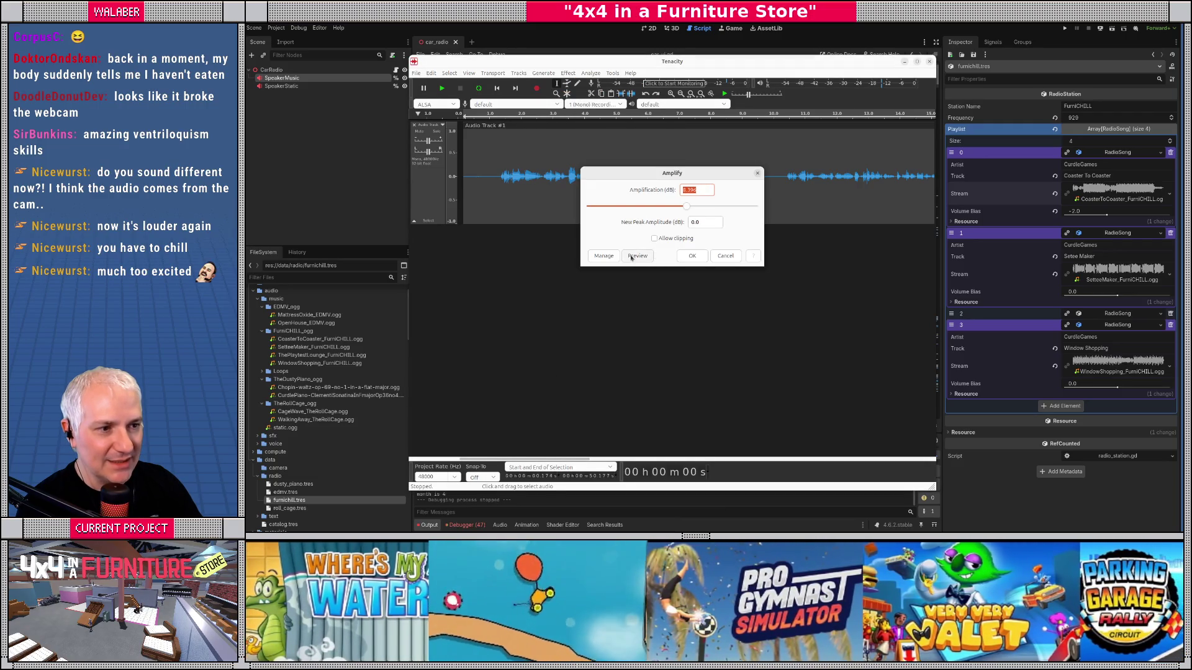
{"action": "left_click", "coordinate": [719, 258]}
{"action": "left_click", "coordinate": [569, 74]}
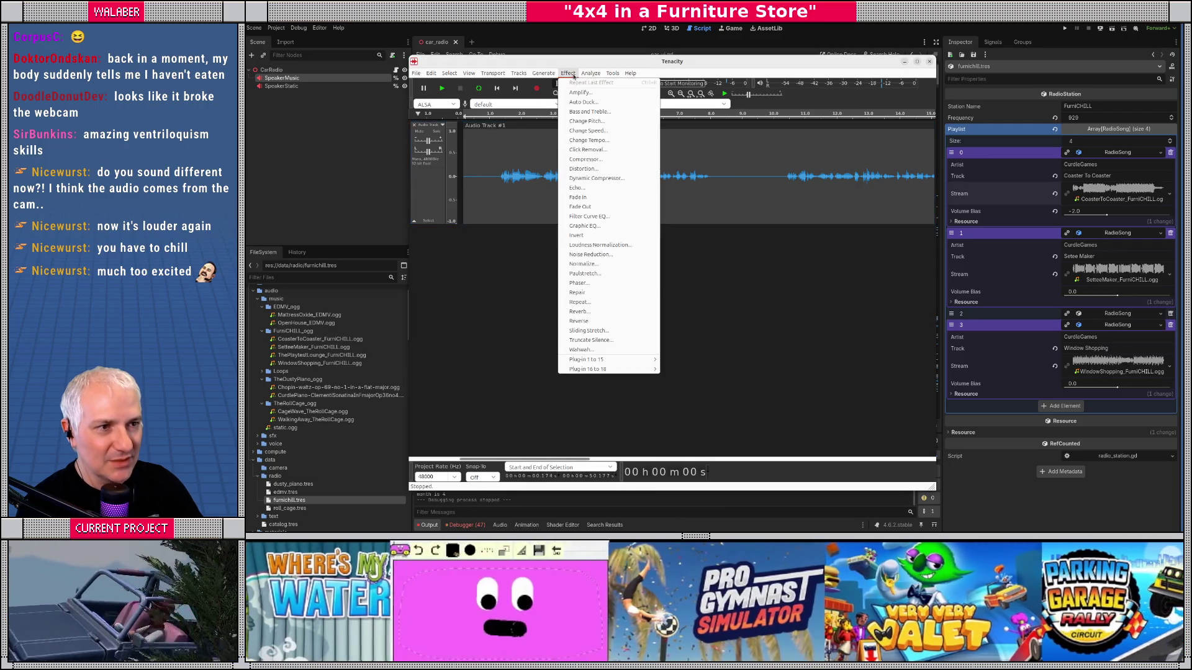
{"action": "left_click", "coordinate": [586, 263]}
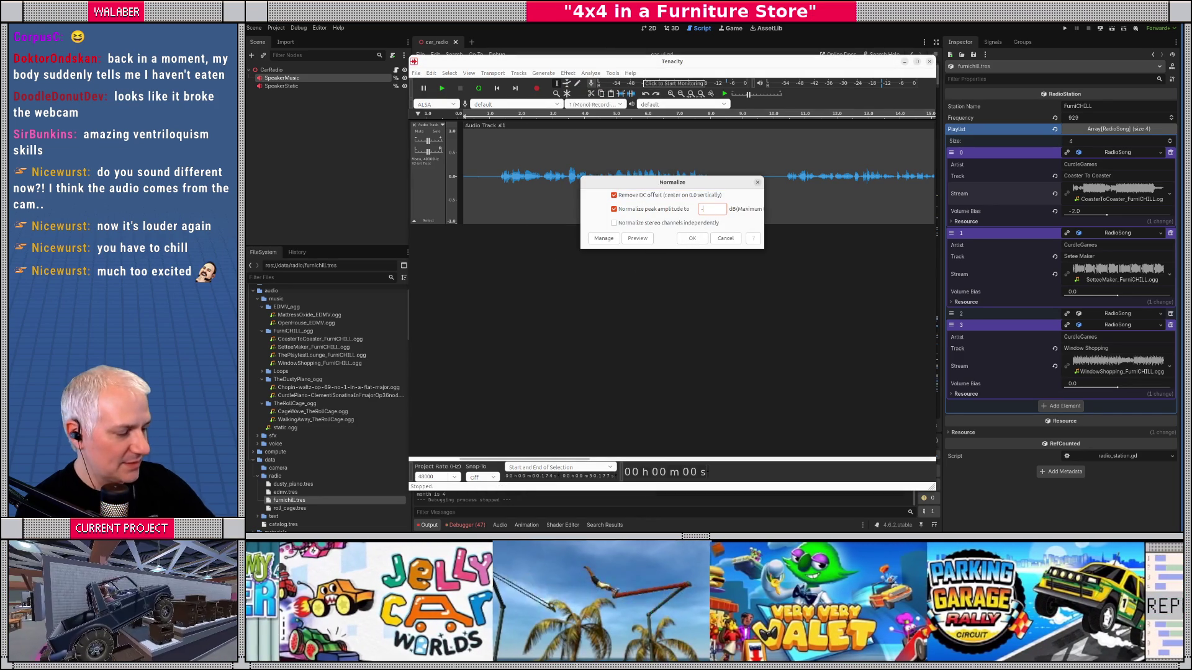
{"action": "left_click", "coordinate": [691, 239]}
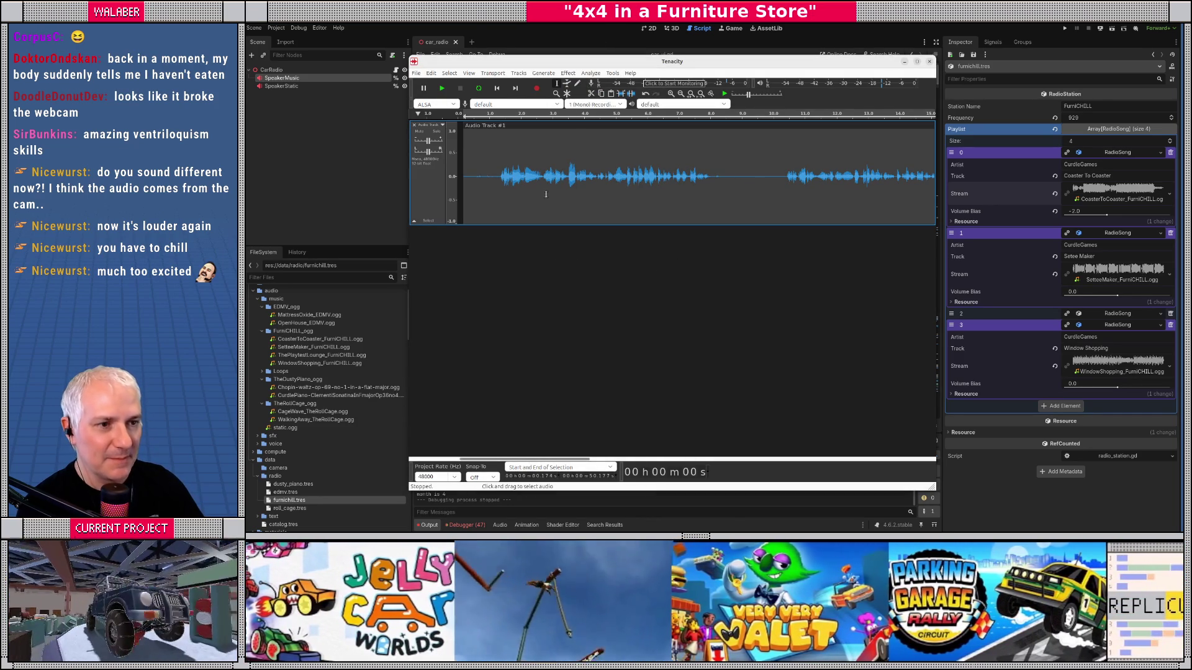
Step: Normalize the take again with an edited peak amplitude and play the result
{"action": "left_click", "coordinate": [567, 73]}
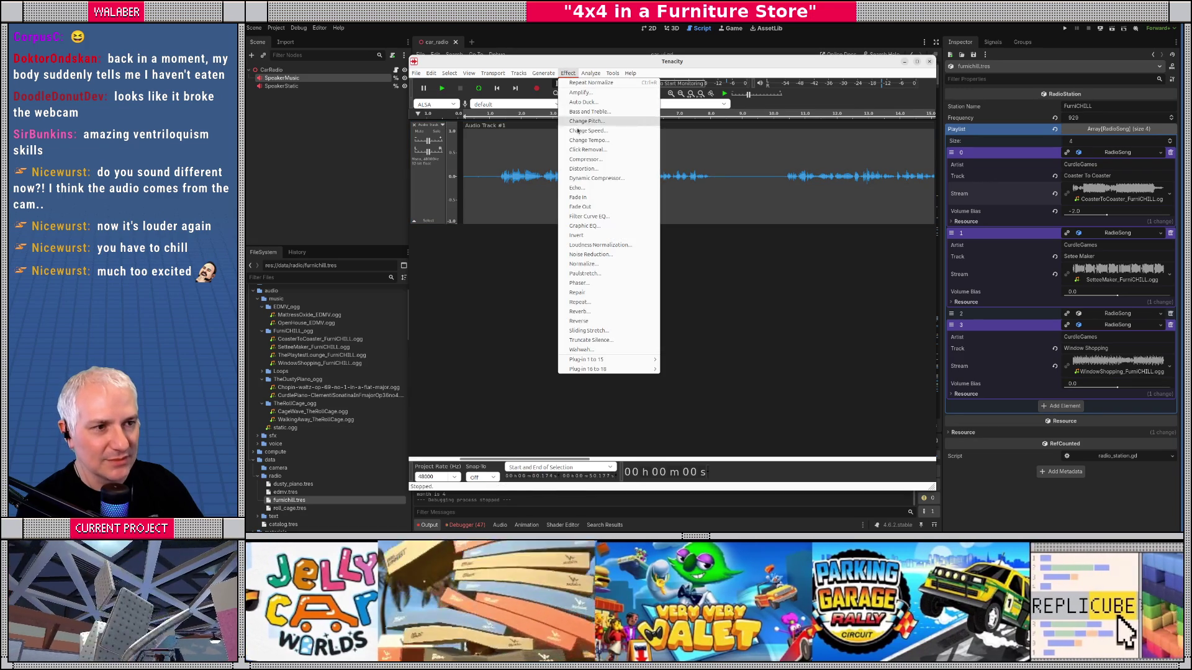
{"action": "left_click", "coordinate": [593, 264]}
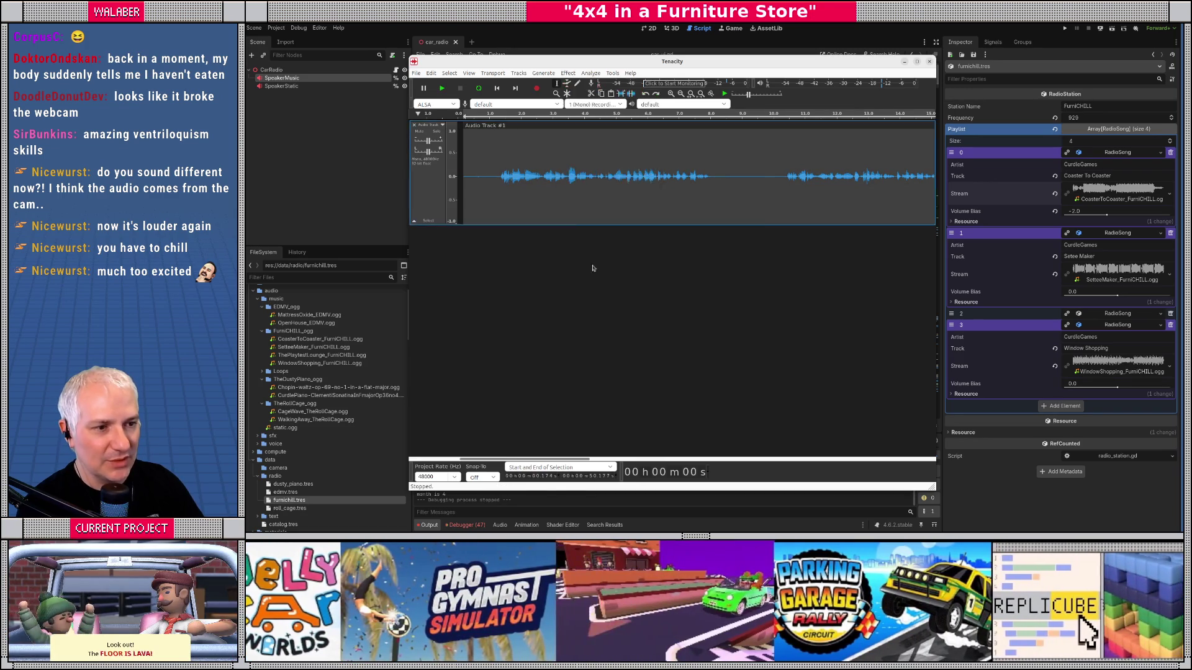
{"action": "left_click", "coordinate": [718, 210]}
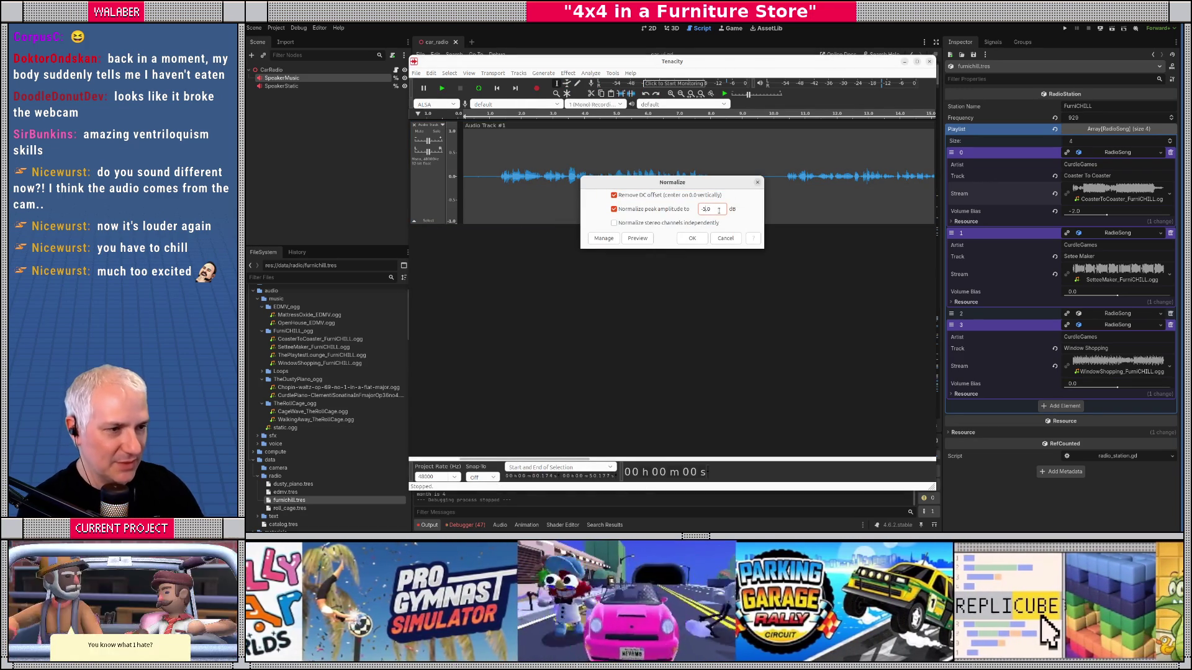
{"action": "key", "text": "Return"}
{"action": "key", "text": "space"}
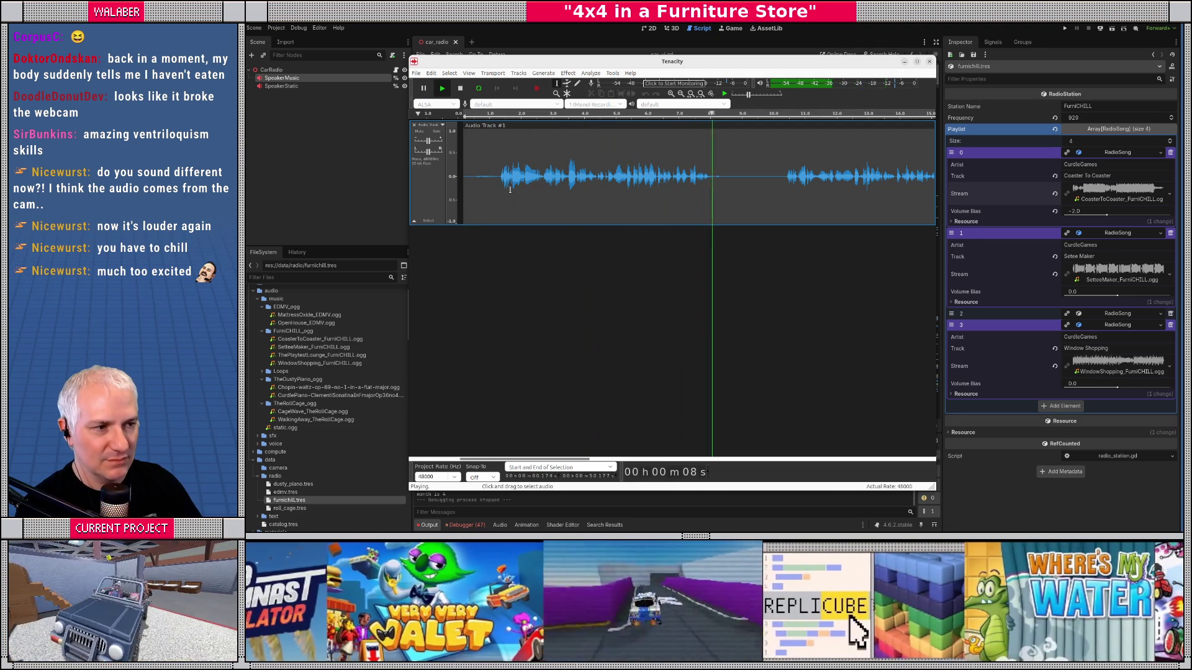
Step: Audition the opening phrases by selecting and playing sections from about 1.1 s, then zoom out
{"action": "key", "text": "space"}
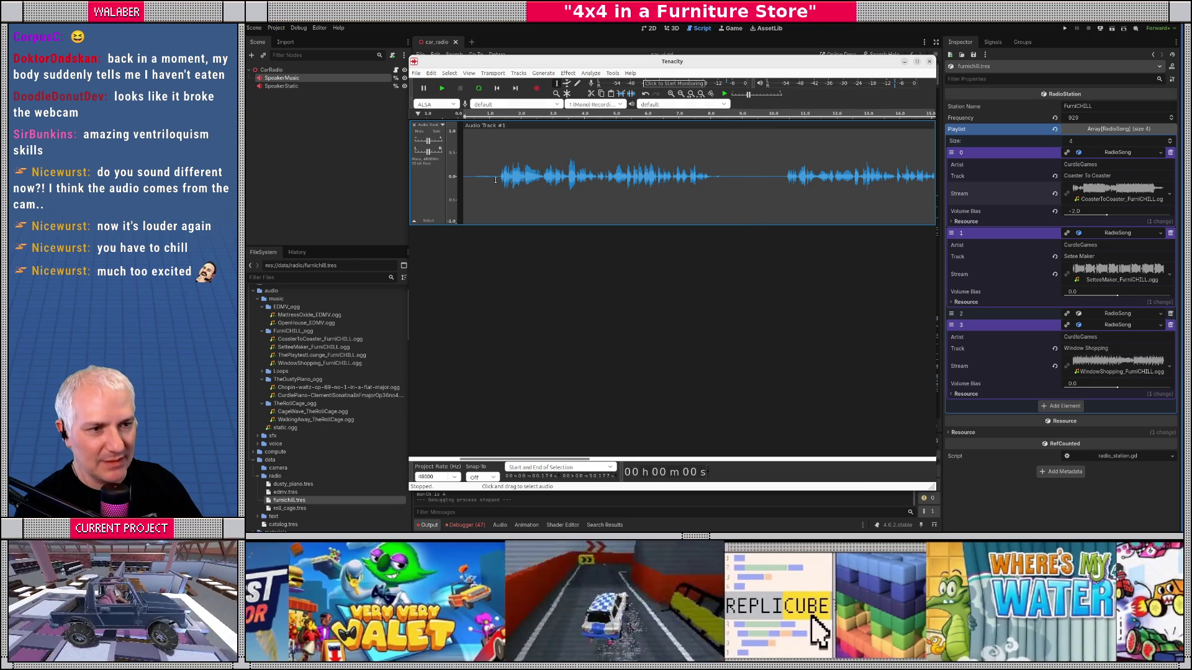
{"action": "left_click_drag", "start_coordinate": [499, 176], "coordinate": [724, 175]}
{"action": "key", "text": "space"}
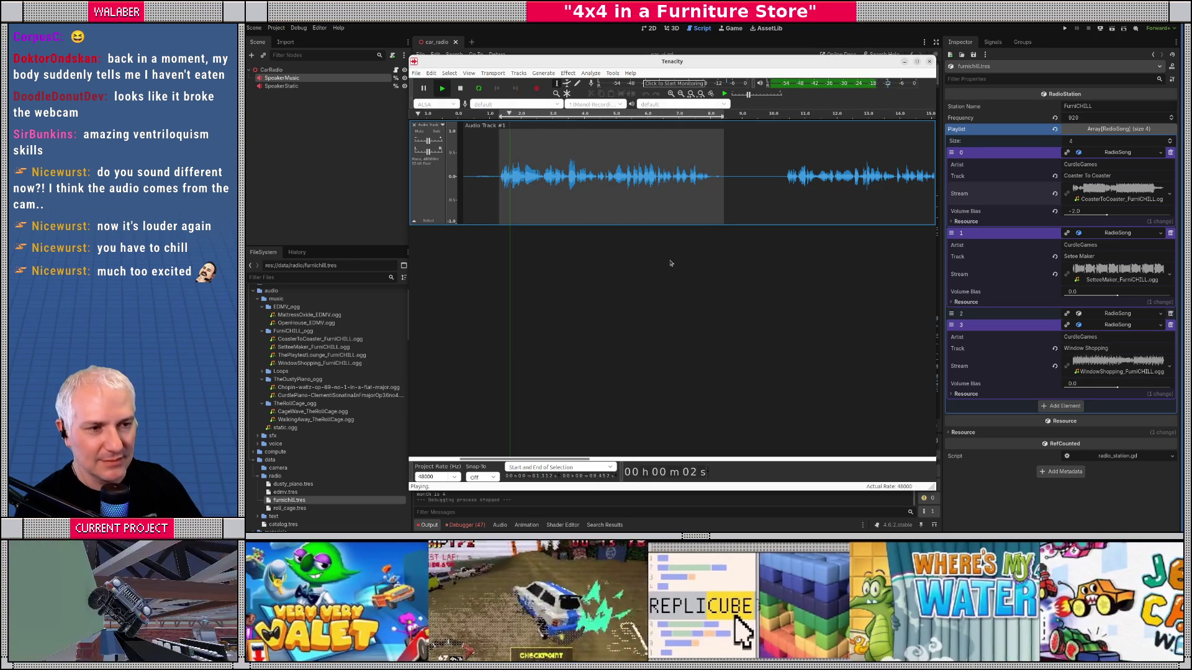
{"action": "key", "text": "space"}
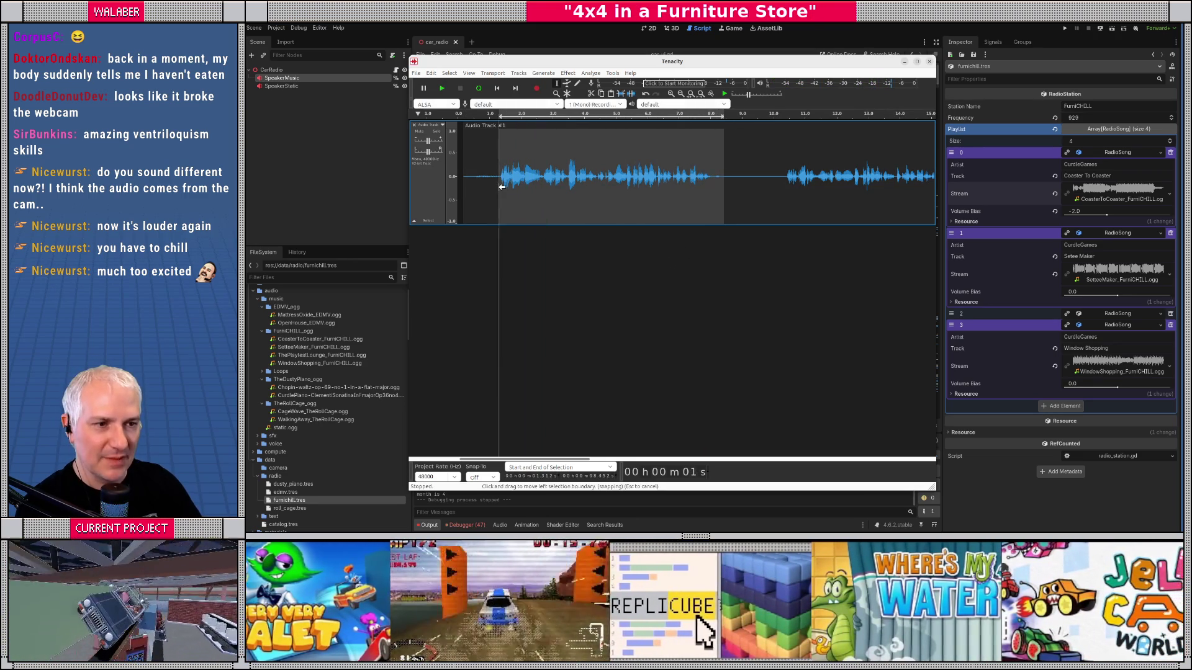
{"action": "scroll", "coordinate": [516, 175], "scroll_direction": "up", "scroll_amount": 2}
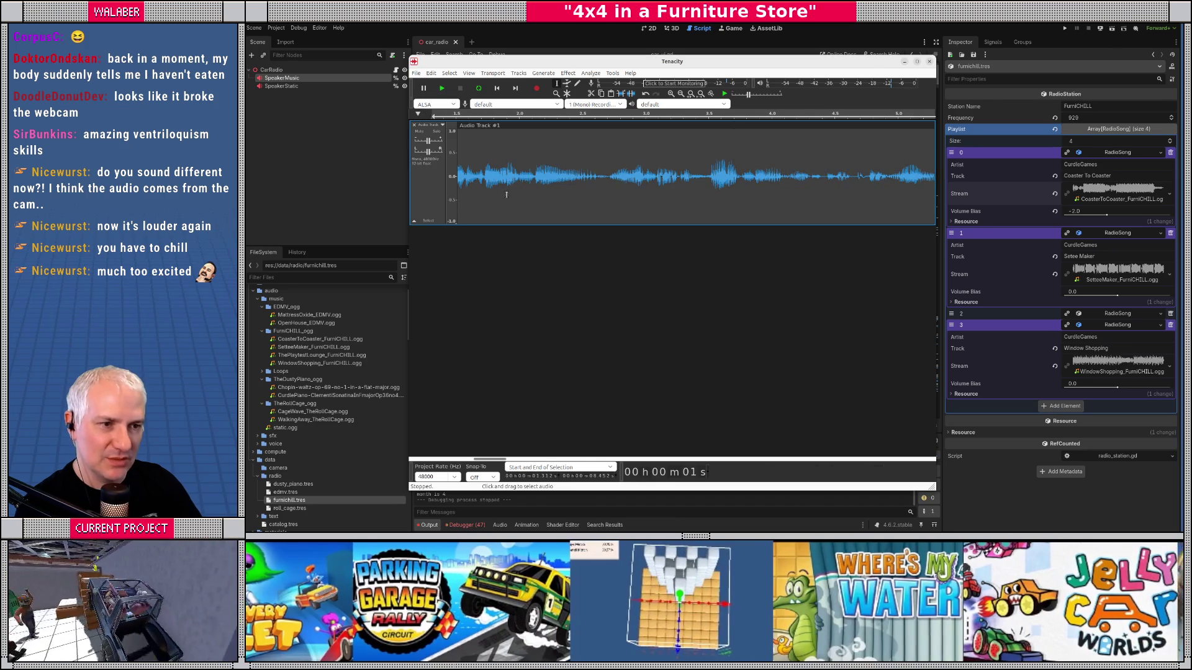
{"action": "left_click_drag", "start_coordinate": [491, 459], "coordinate": [480, 459]}
{"action": "left_click", "coordinate": [517, 192]}
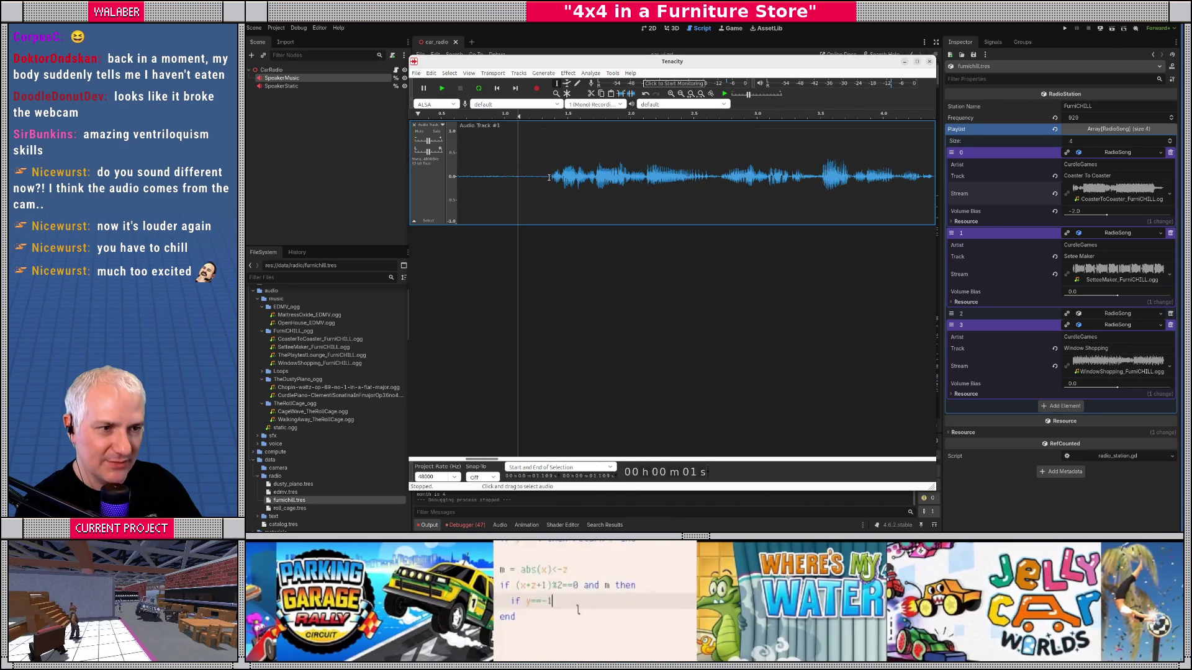
{"action": "mouse_move", "coordinate": [548, 178]}
{"action": "left_mouse_down"}
{"action": "mouse_move", "coordinate": [999, 180]}
{"action": "mouse_move", "coordinate": [850, 179]}
{"action": "mouse_move", "coordinate": [884, 179]}
{"action": "left_mouse_up"}
{"action": "key", "text": "space"}
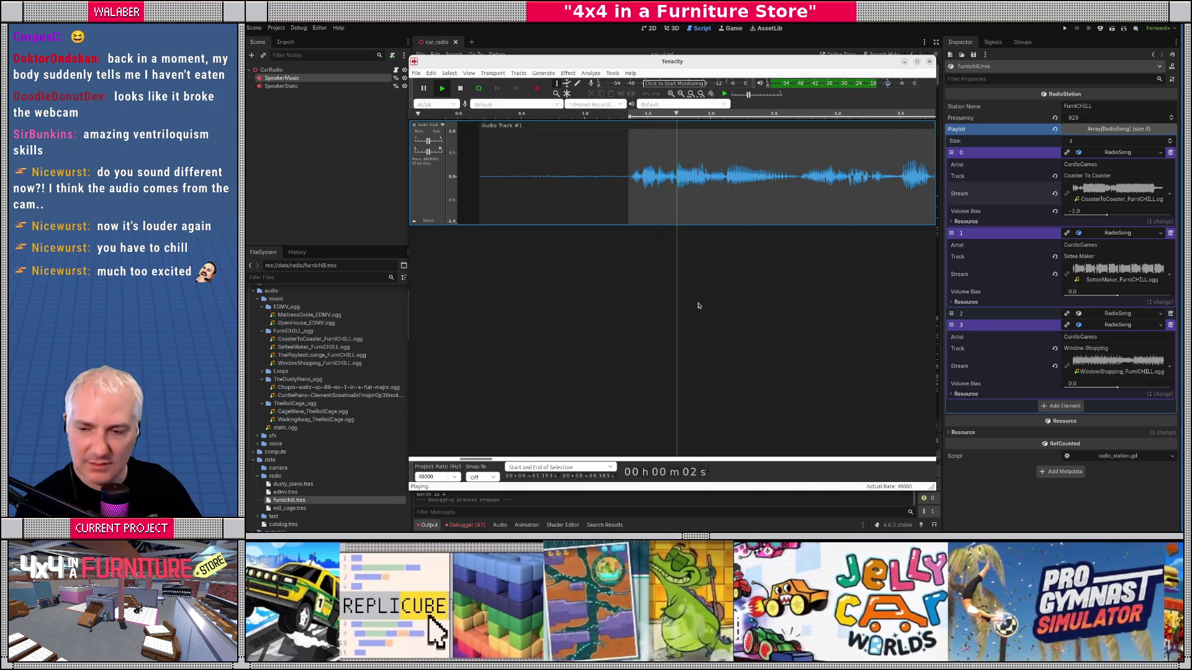
{"action": "key", "text": "ctrl+3"}
{"action": "key", "text": "ctrl+3"}
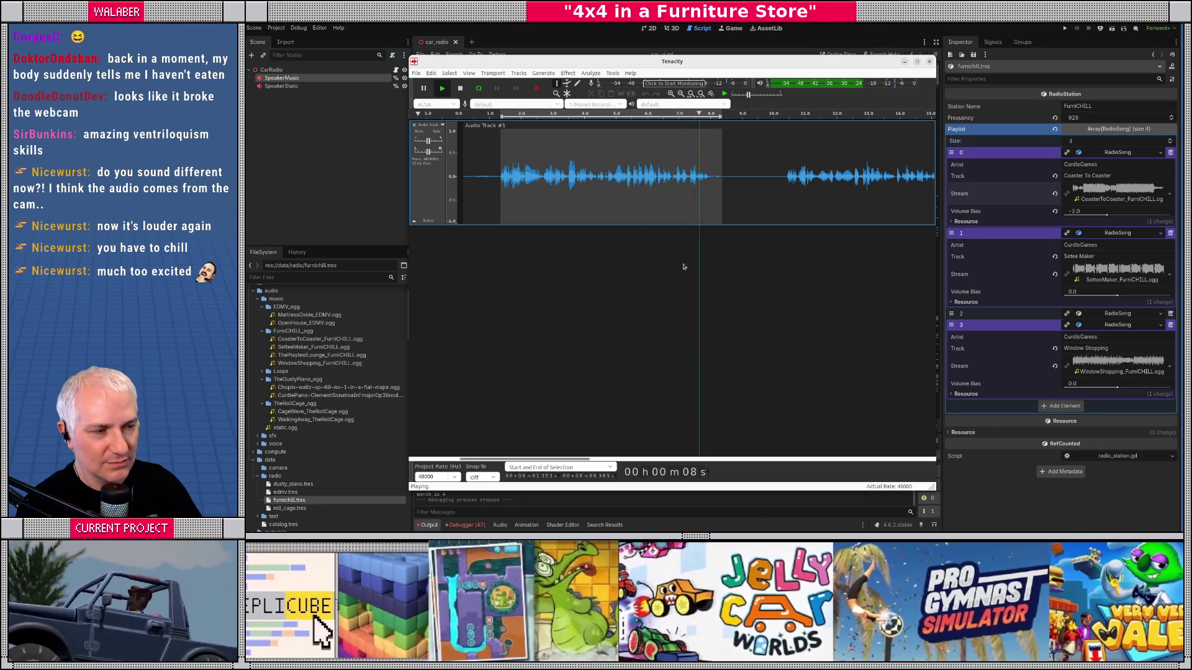
Step: Apply the Compressor at a 2:1 ratio to the entire take
{"action": "key", "text": "ctrl+a"}
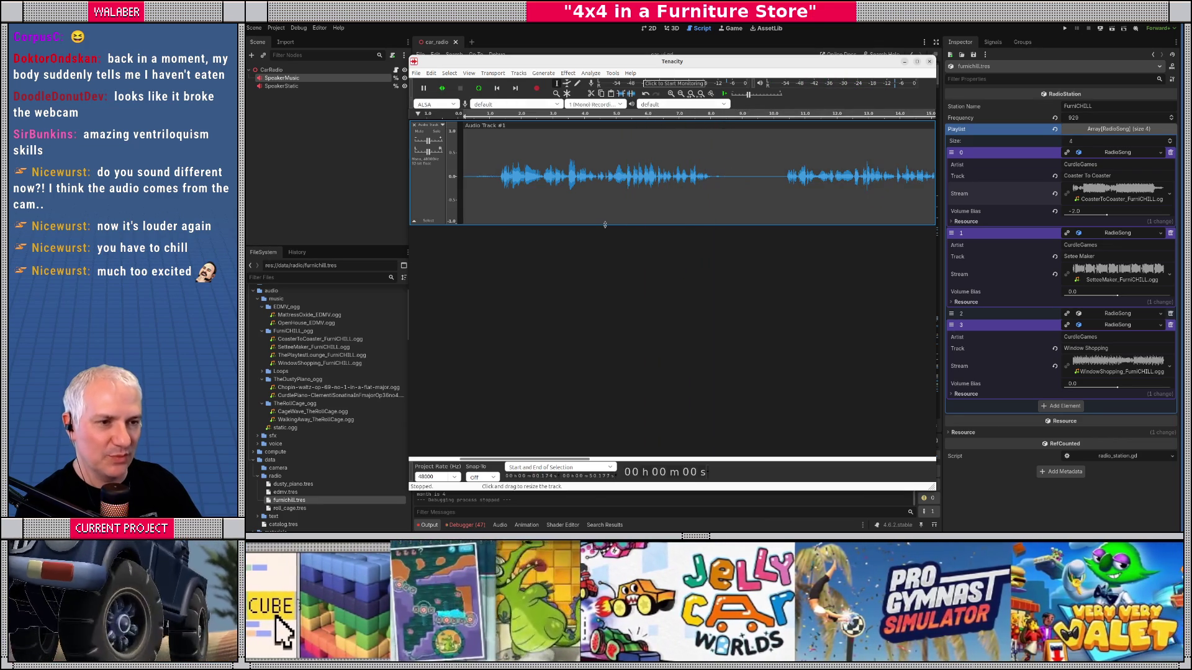
{"action": "left_click", "coordinate": [566, 73]}
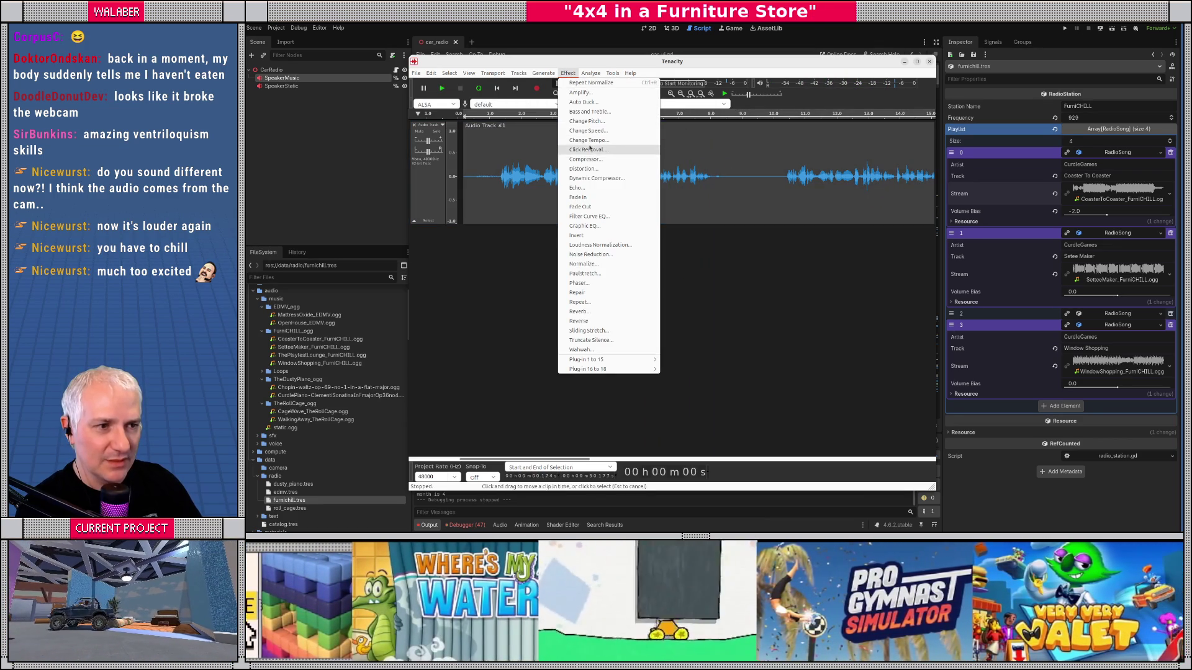
{"action": "left_click", "coordinate": [583, 158]}
{"action": "left_click_drag", "start_coordinate": [681, 135], "coordinate": [722, 233]}
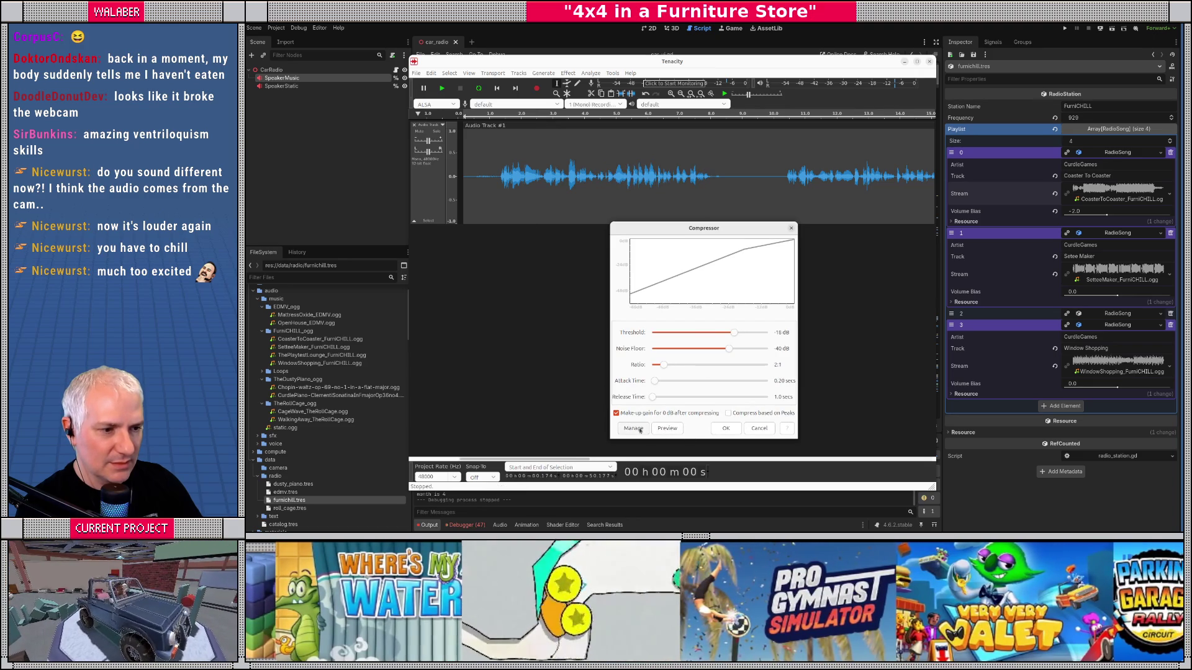
{"action": "left_click", "coordinate": [724, 428]}
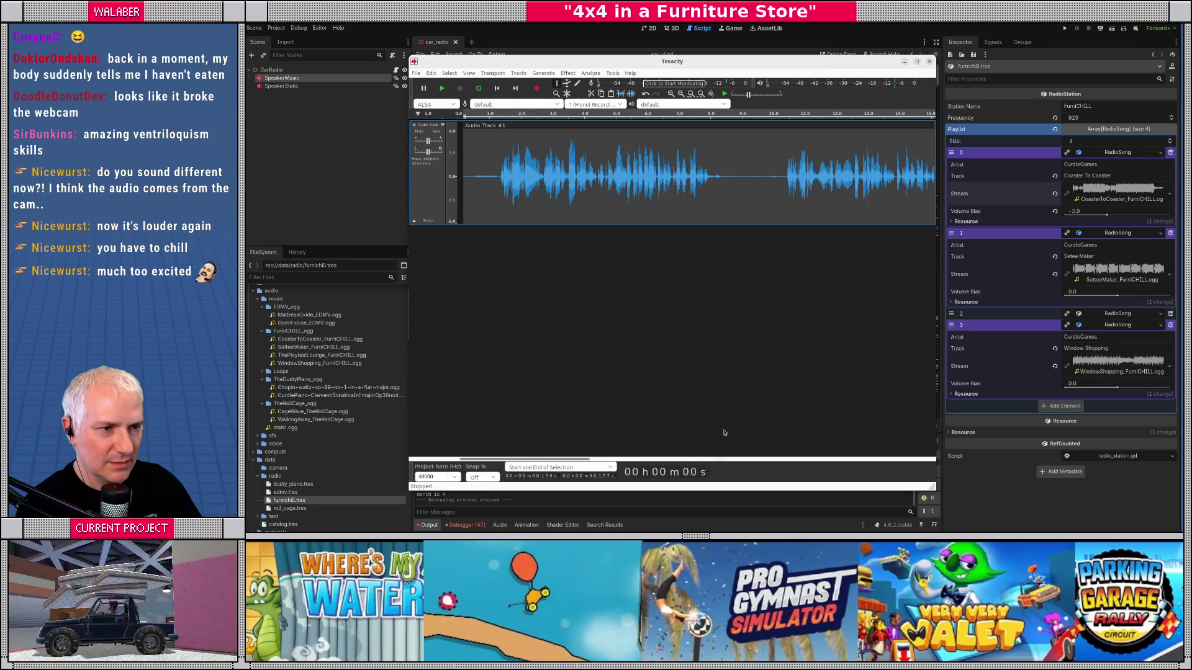
Step: Play the compressed take, then select the first spoken line from about 1.3 s to 8.3 s
{"action": "key", "text": "space"}
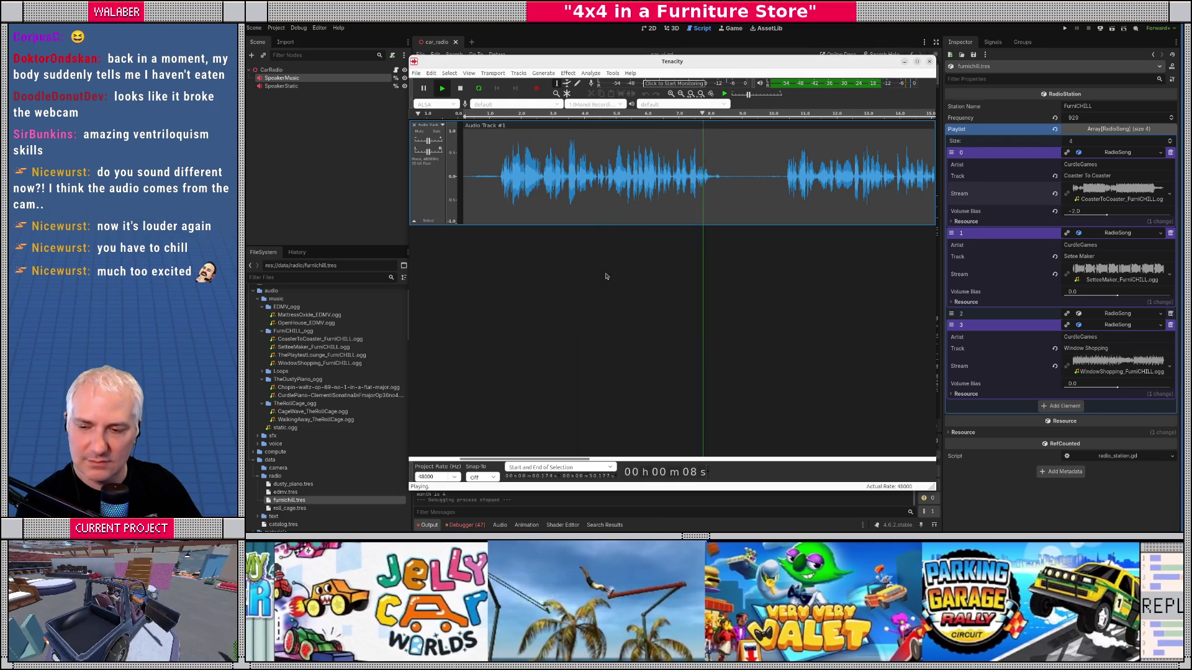
{"action": "key", "text": "space"}
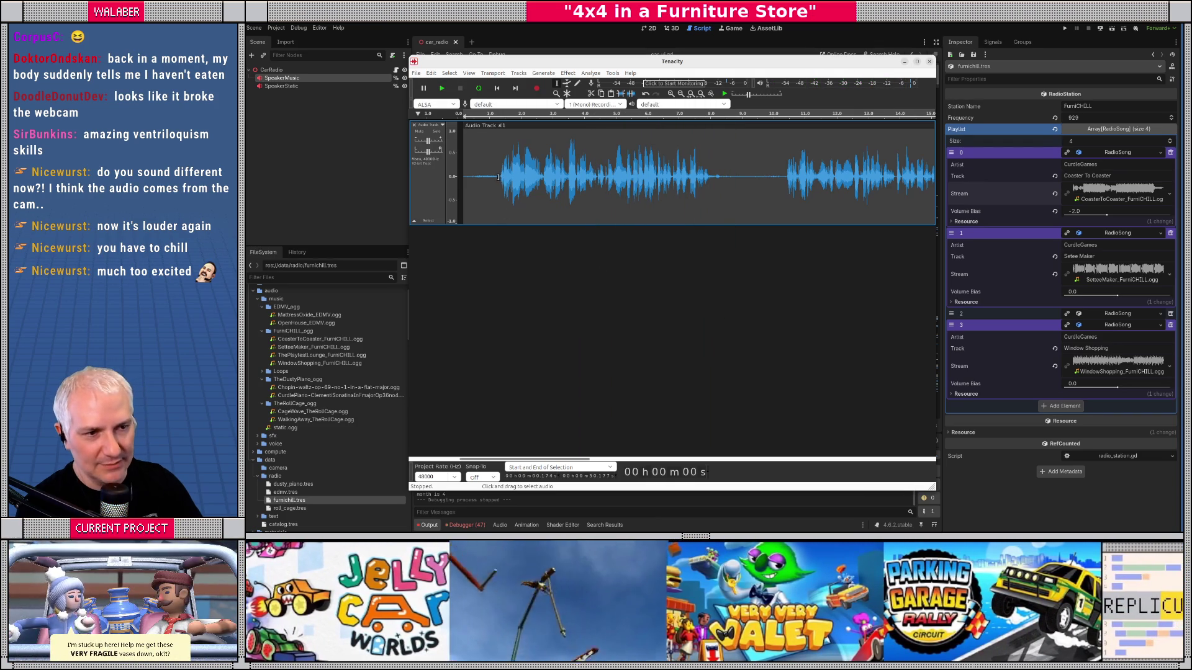
{"action": "left_click_drag", "start_coordinate": [499, 175], "coordinate": [719, 176]}
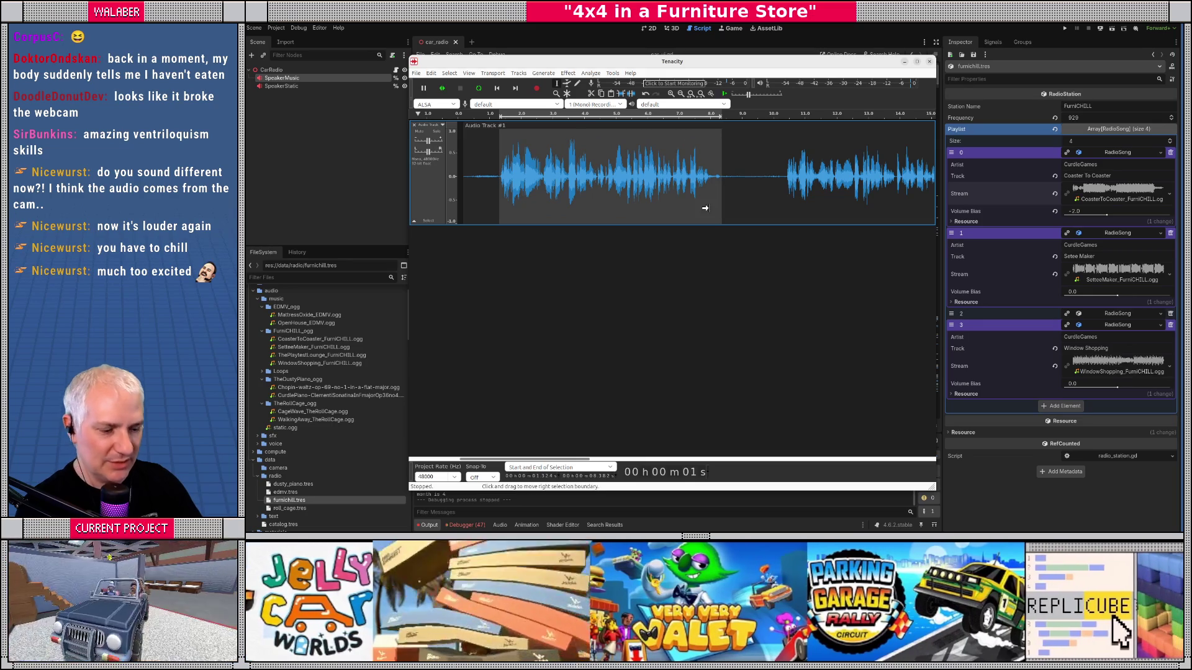
{"action": "left_click", "coordinate": [416, 73]}
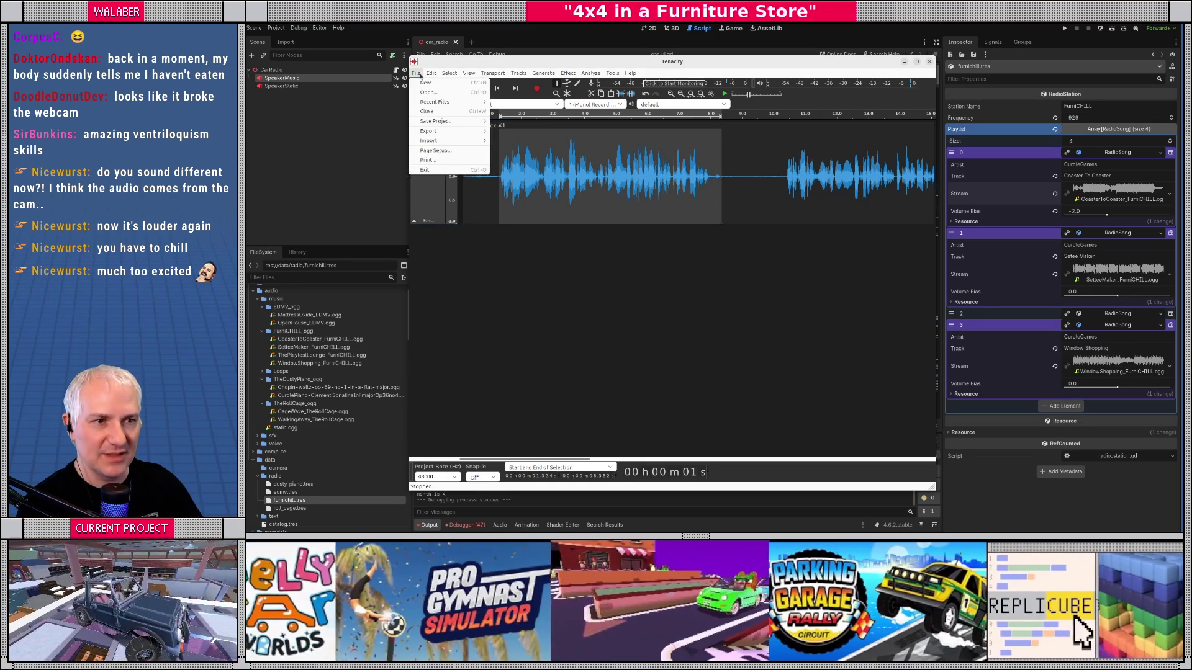
Step: Start Save Project As and create a new radio_vo folder inside source_assets/audio
{"action": "left_click", "coordinate": [429, 73]}
{"action": "mouse_move", "coordinate": [437, 121]}
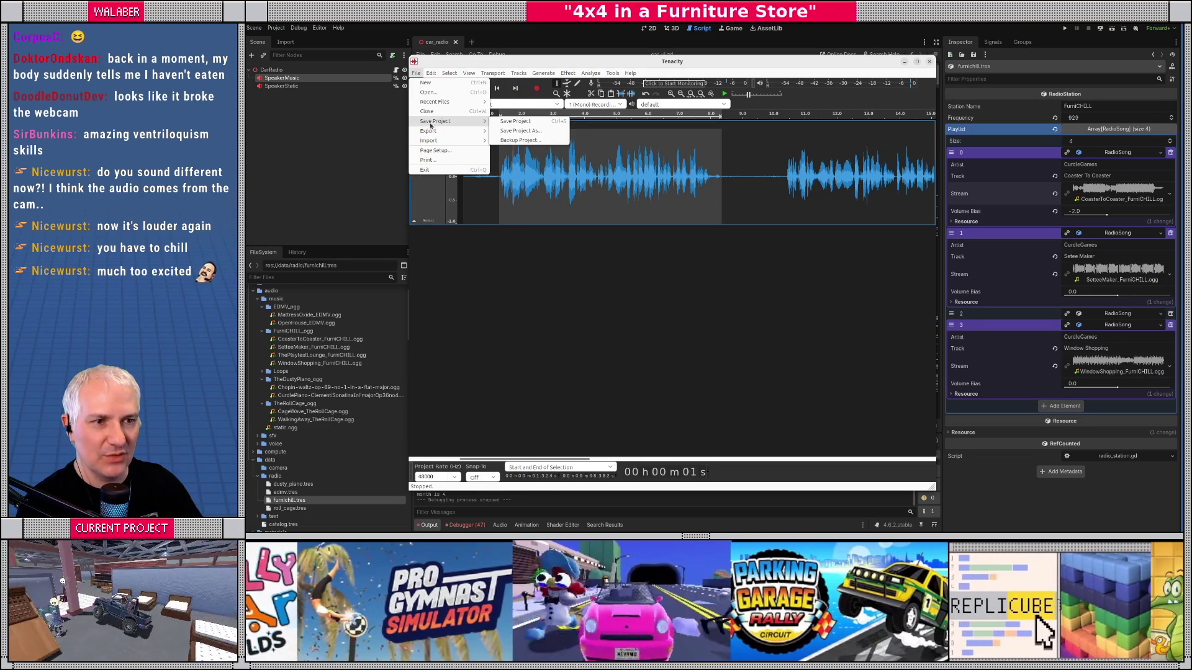
{"action": "left_click", "coordinate": [518, 131]}
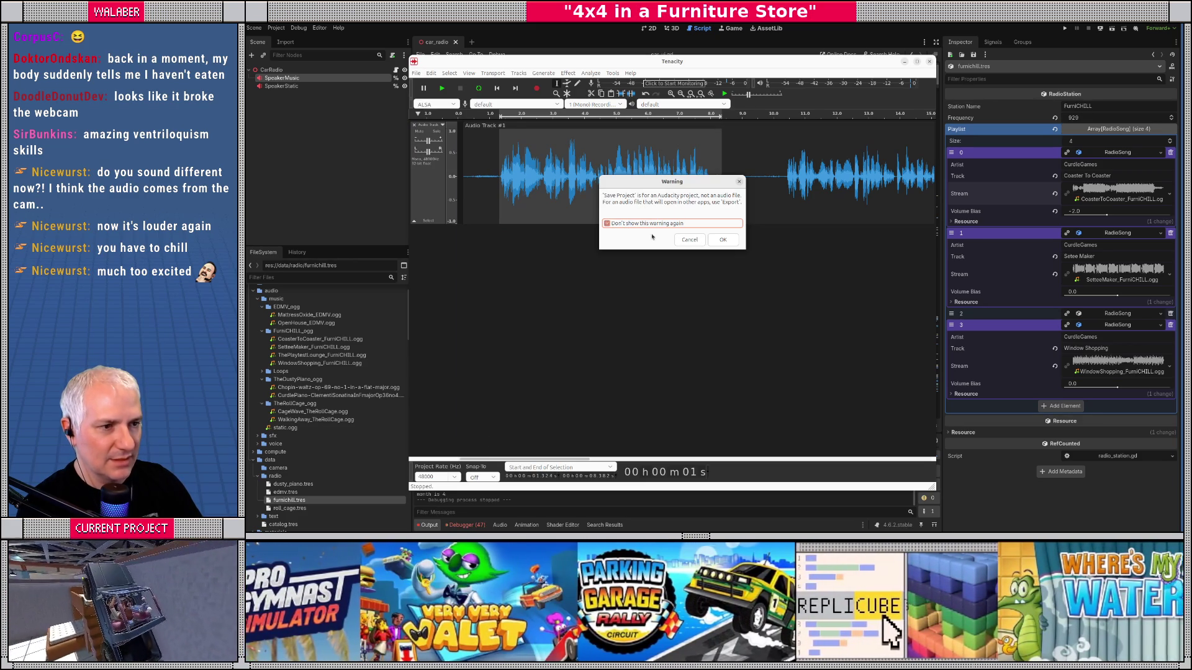
{"action": "key", "text": "Return"}
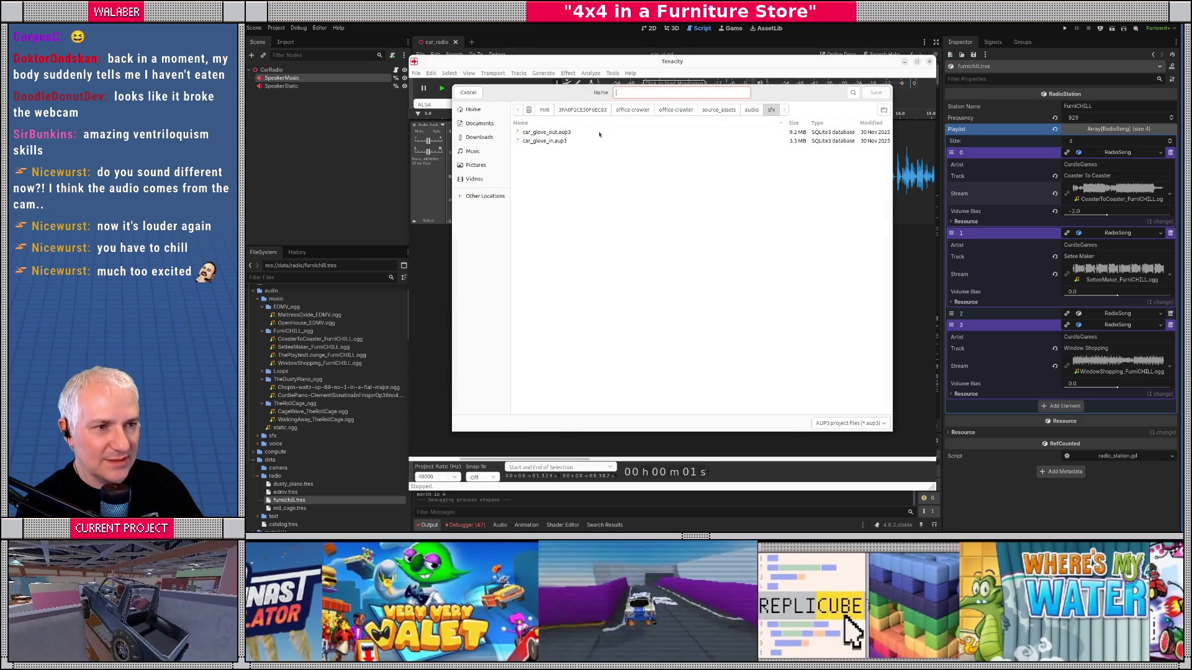
{"action": "left_click", "coordinate": [713, 111]}
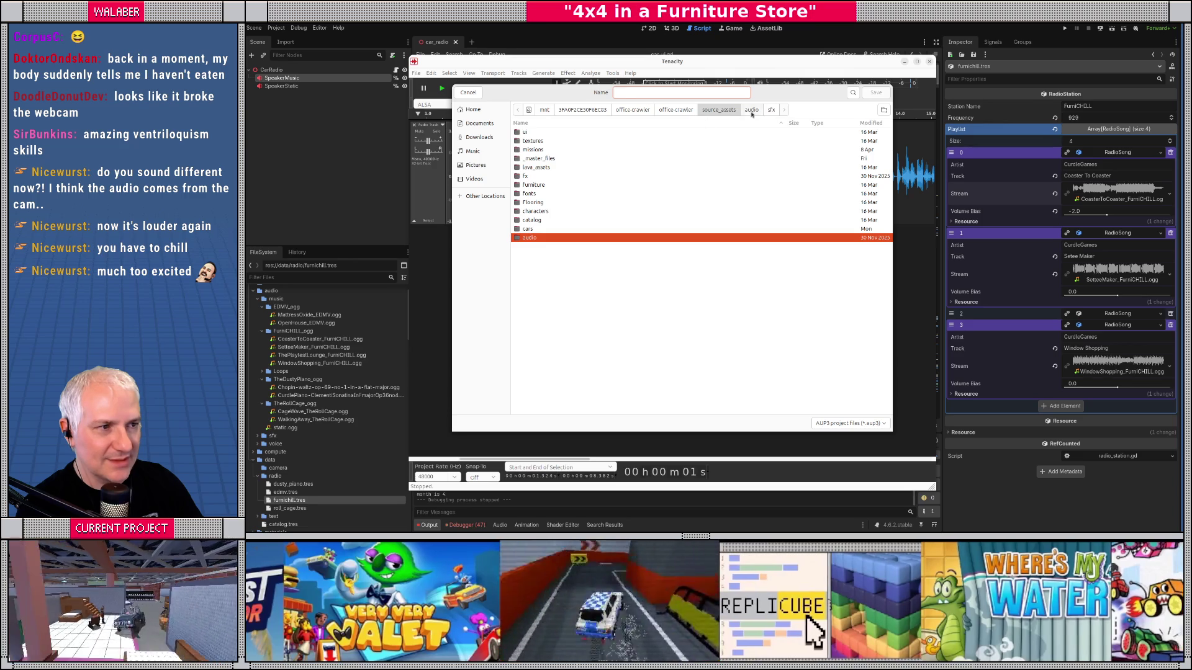
{"action": "left_click", "coordinate": [752, 111]}
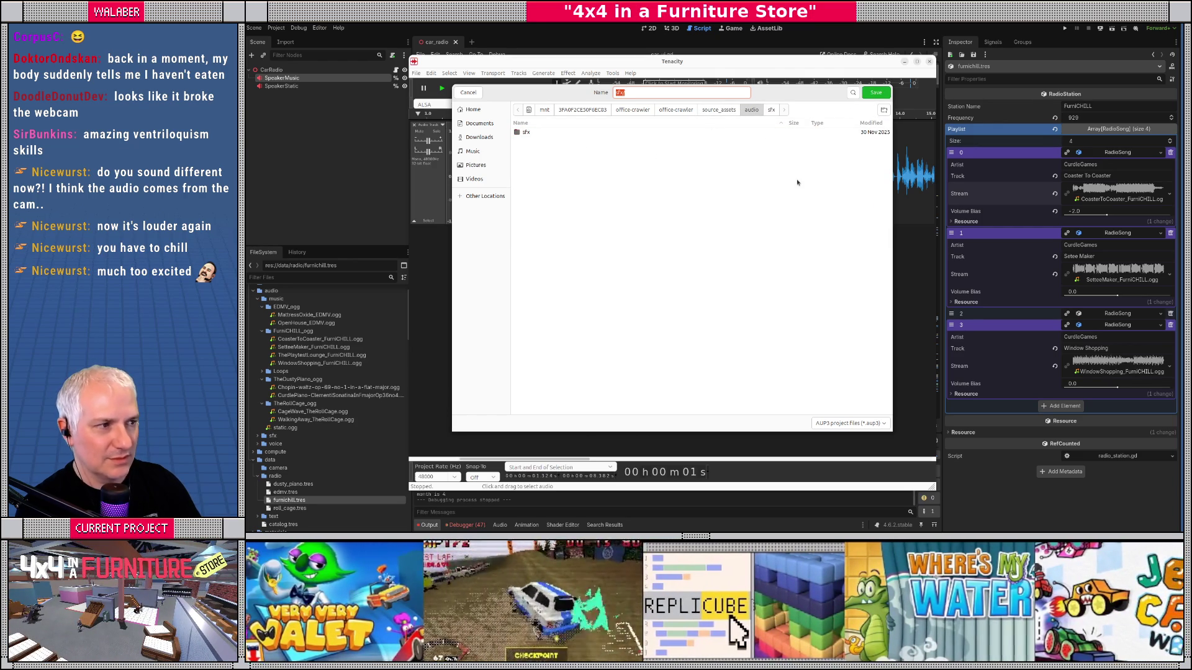
{"action": "left_click", "coordinate": [884, 111]}
{"action": "type", "text": "radio_vo"}
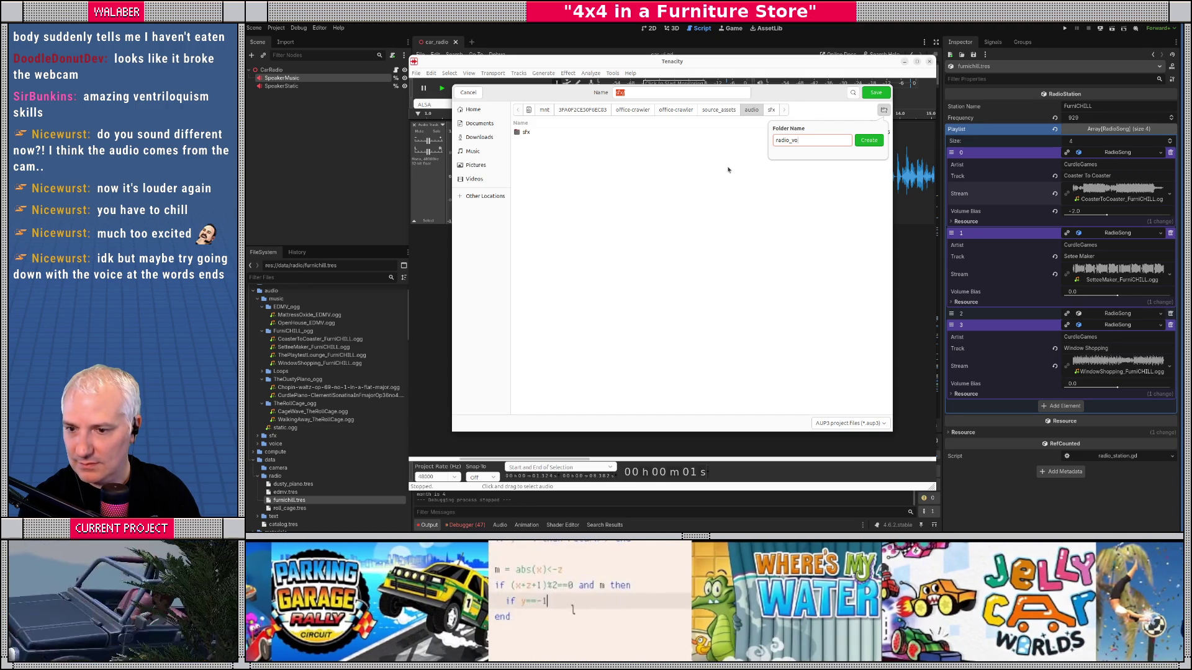
{"action": "key", "text": "Return"}
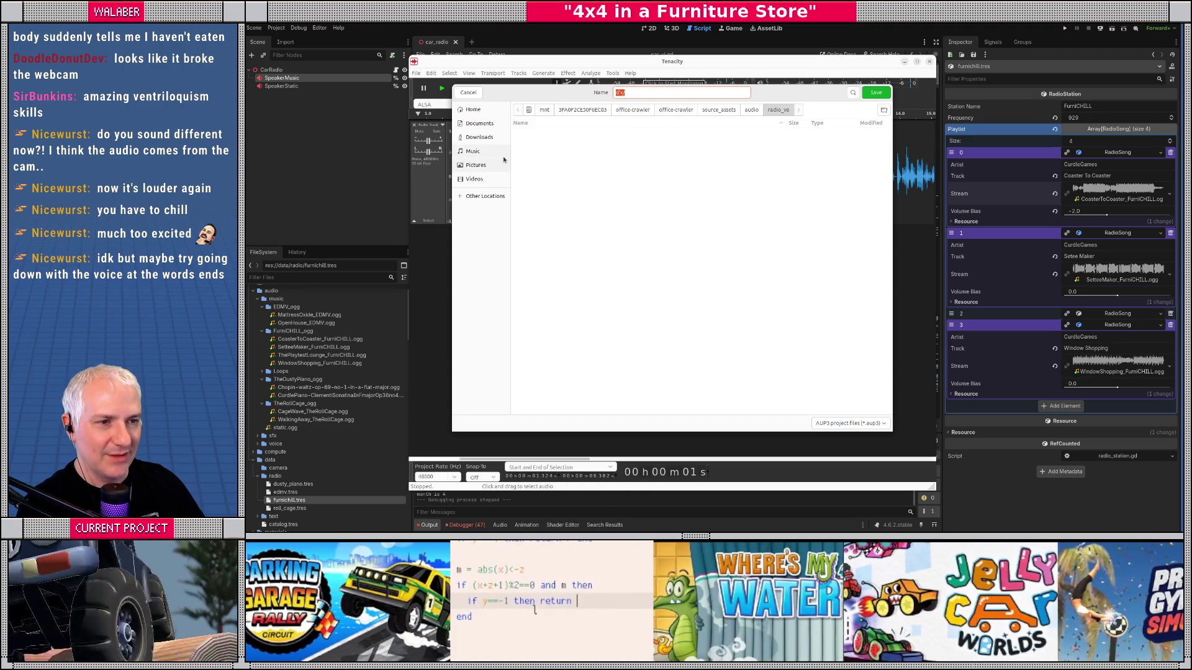
Step: Name the project furnichill_vo and save it in radio_vo
{"action": "left_click", "coordinate": [638, 95]}
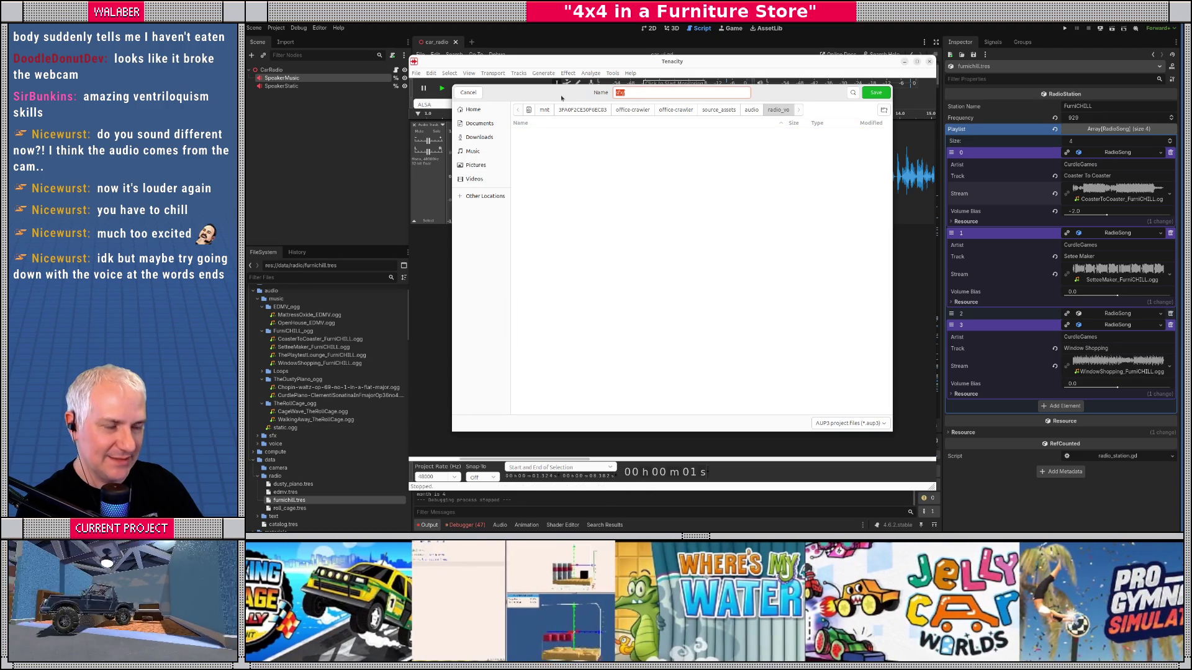
{"action": "type", "text": "furnichill_vo"}
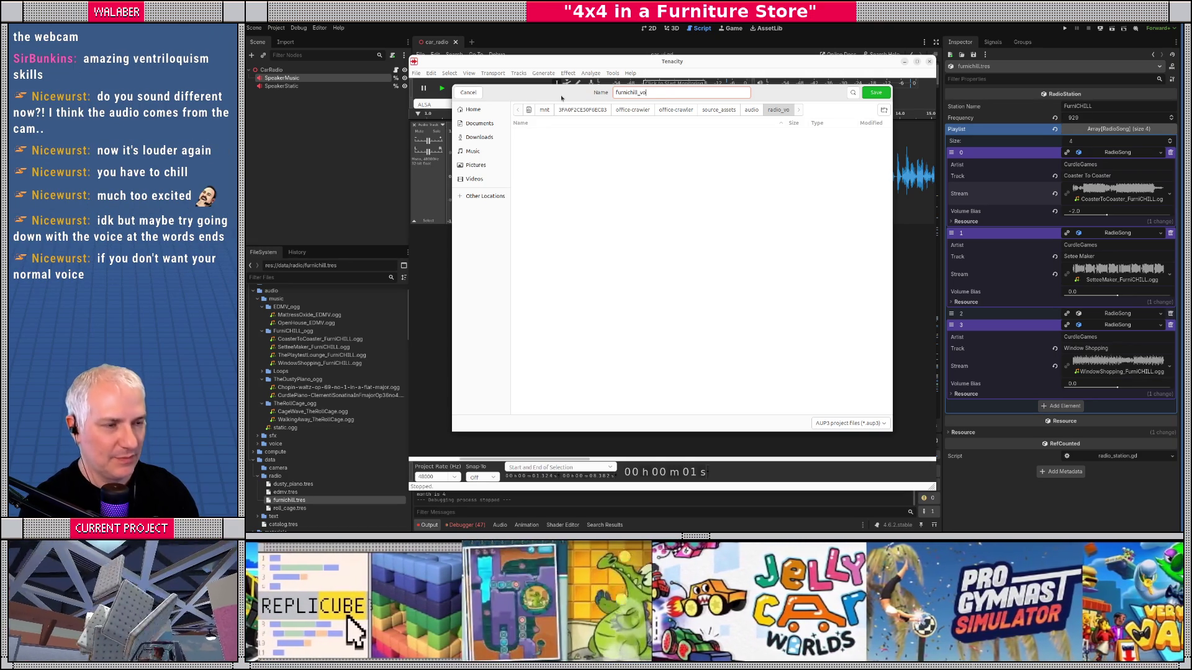
{"action": "key", "text": "Return"}
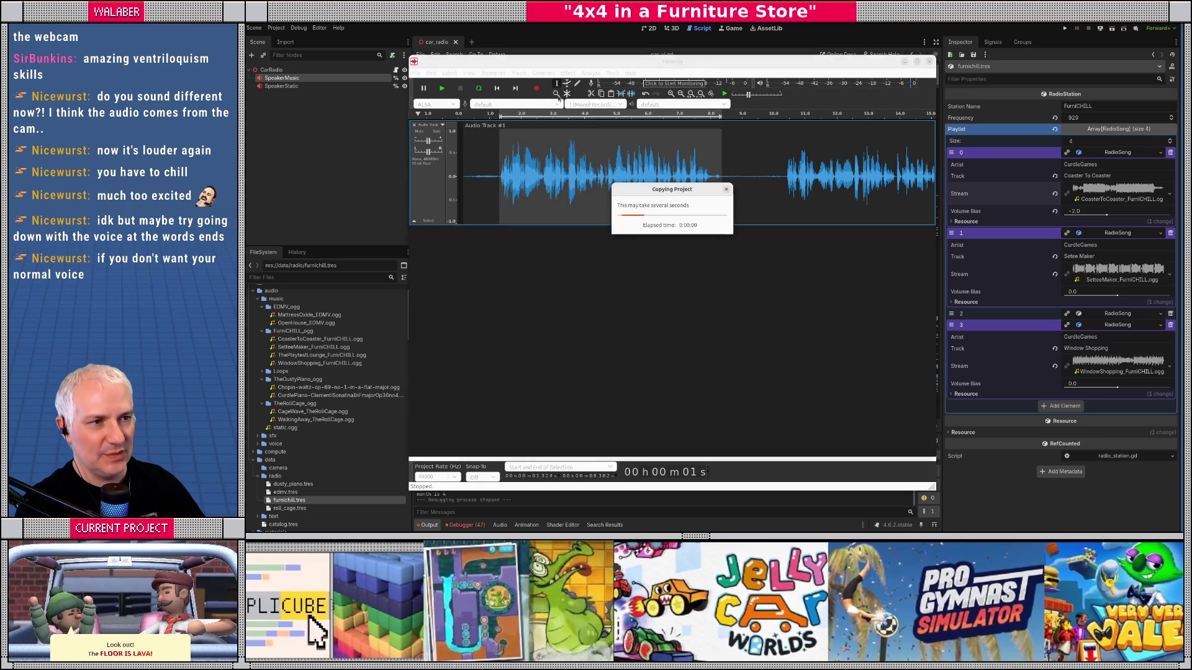
{"action": "left_click", "coordinate": [416, 74]}
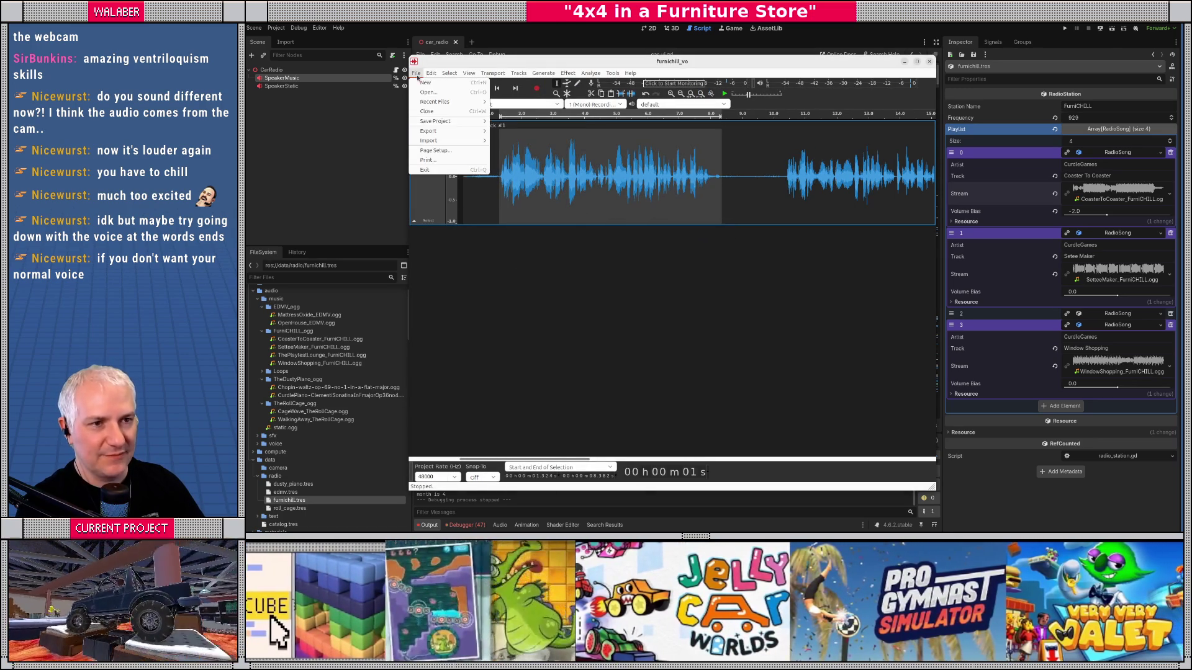
Step: Start an OGG export and create a radio_vo folder inside the game's audio folder
{"action": "mouse_move", "coordinate": [434, 131]}
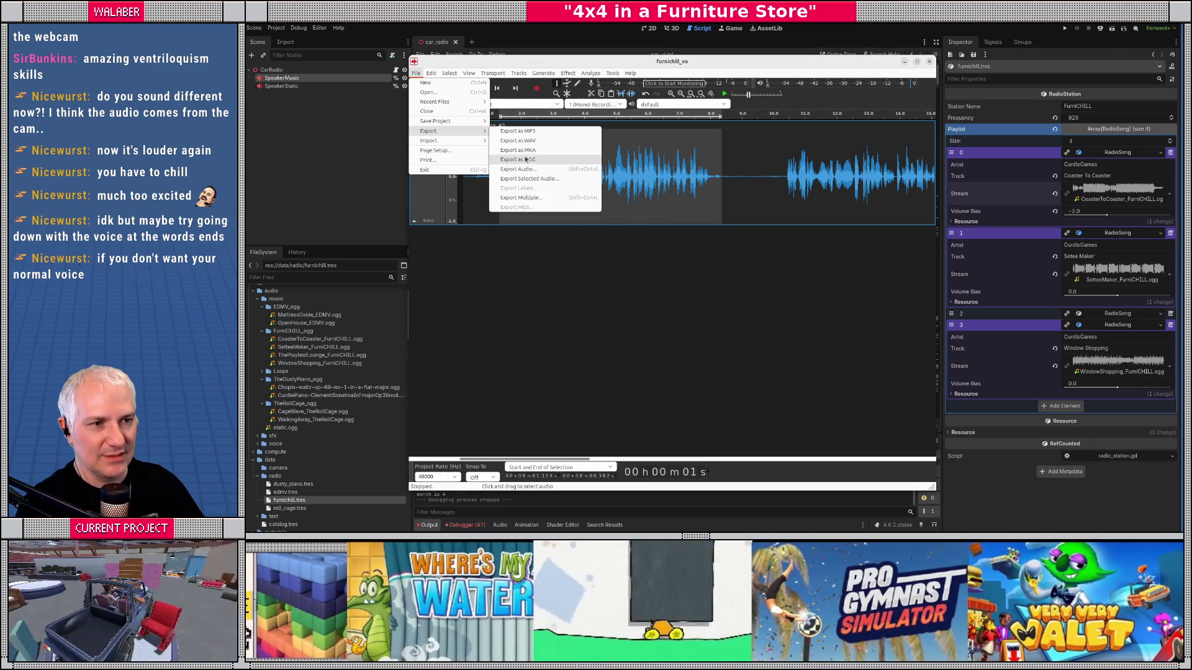
{"action": "left_click", "coordinate": [540, 159]}
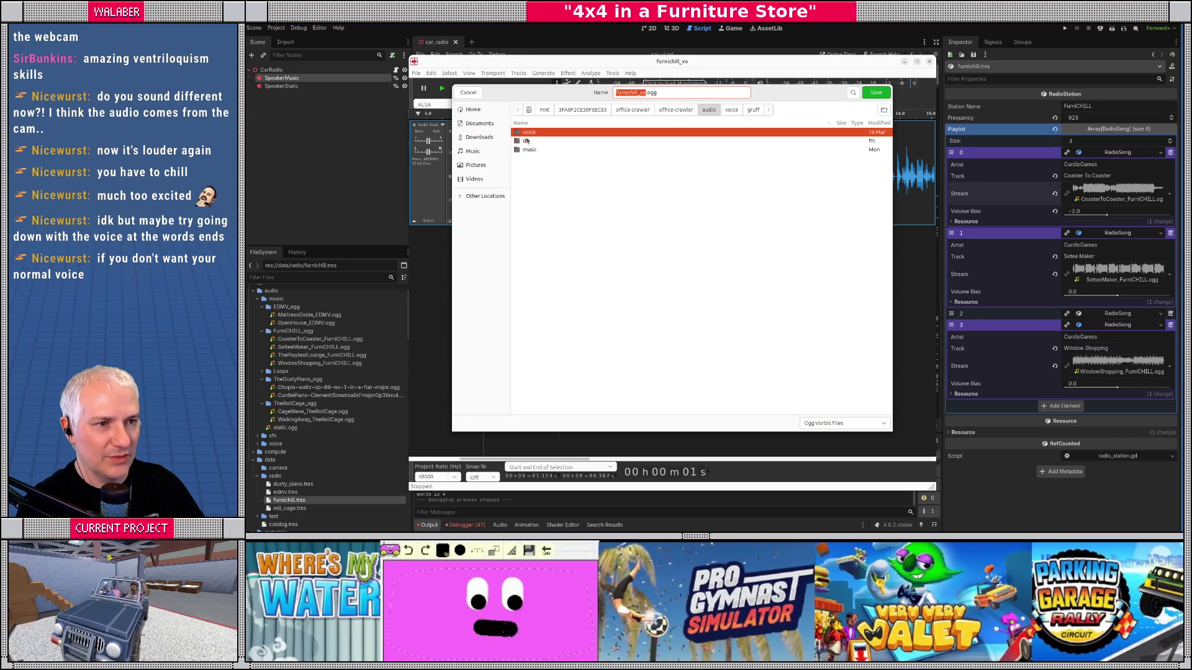
{"action": "double_click", "coordinate": [529, 149]}
{"action": "left_click", "coordinate": [703, 110]}
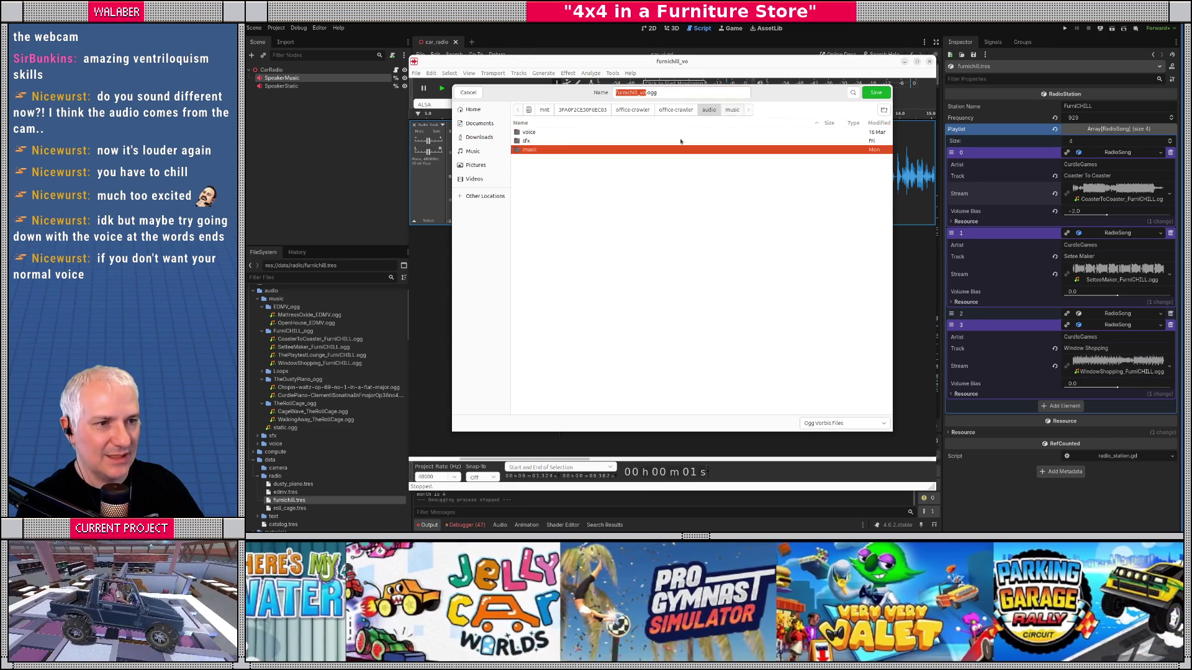
{"action": "left_click", "coordinate": [883, 111]}
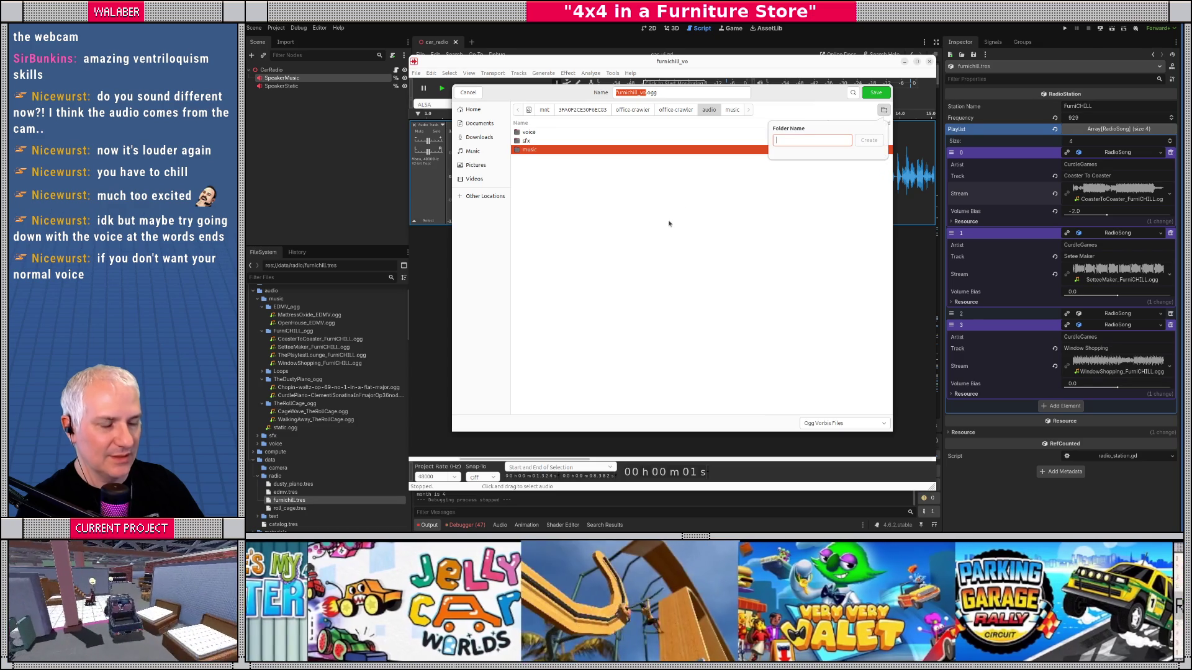
{"action": "type", "text": "radio_vo"}
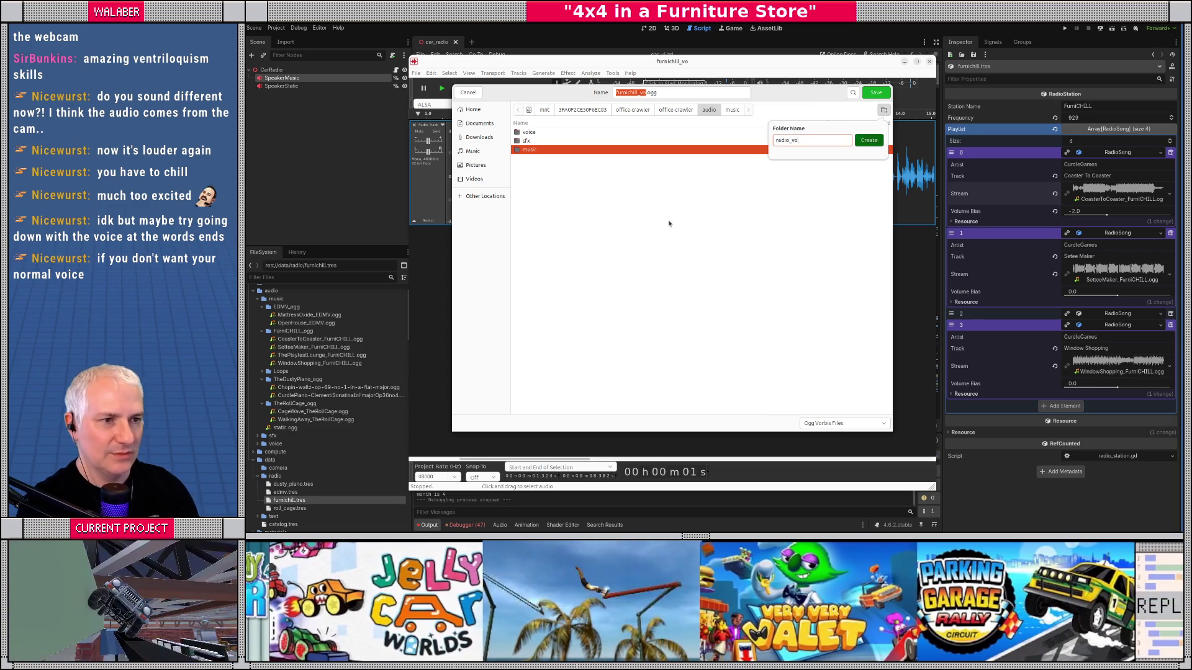
{"action": "key", "text": "Return"}
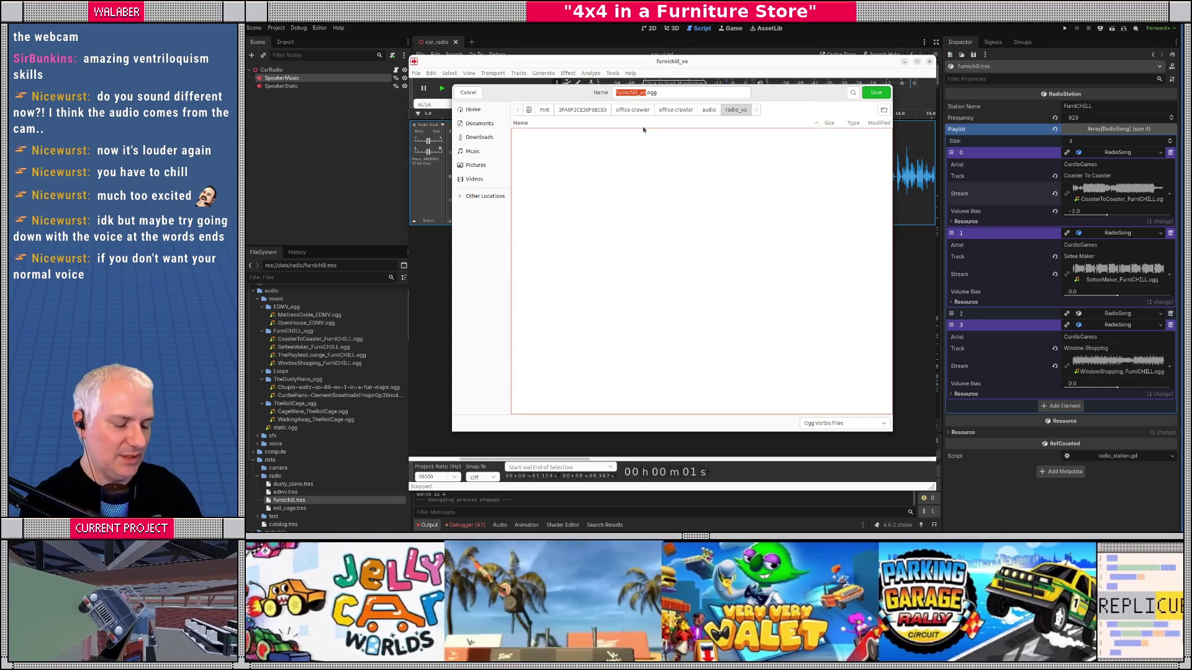
Step: Export the clip as furnichill_vo_welcome.ogg at Ogg Vorbis quality 5, then clear the selection
{"action": "type", "text": "furnichill"}
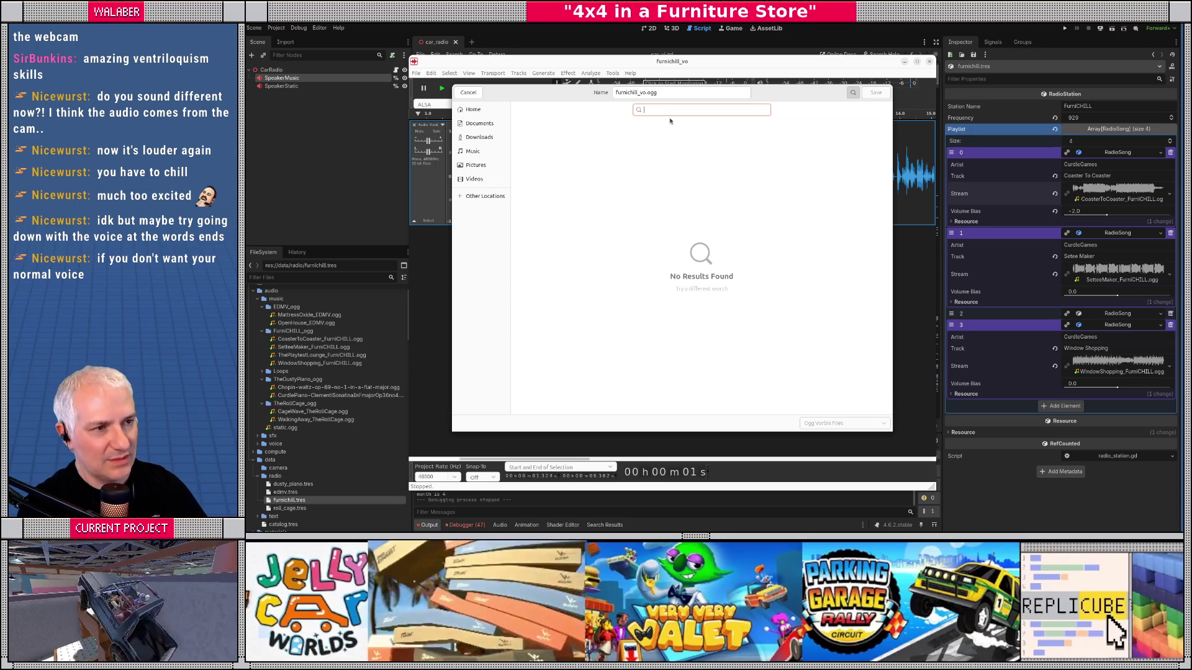
{"action": "left_click", "coordinate": [639, 92]}
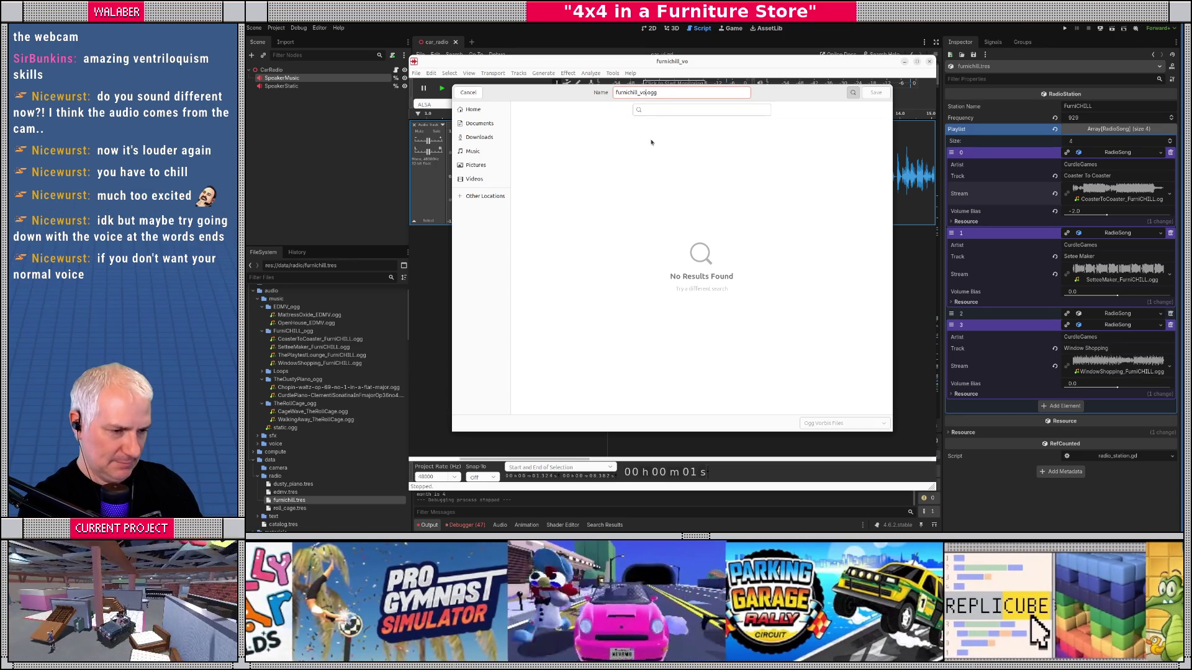
{"action": "type", "text": "_welcome"}
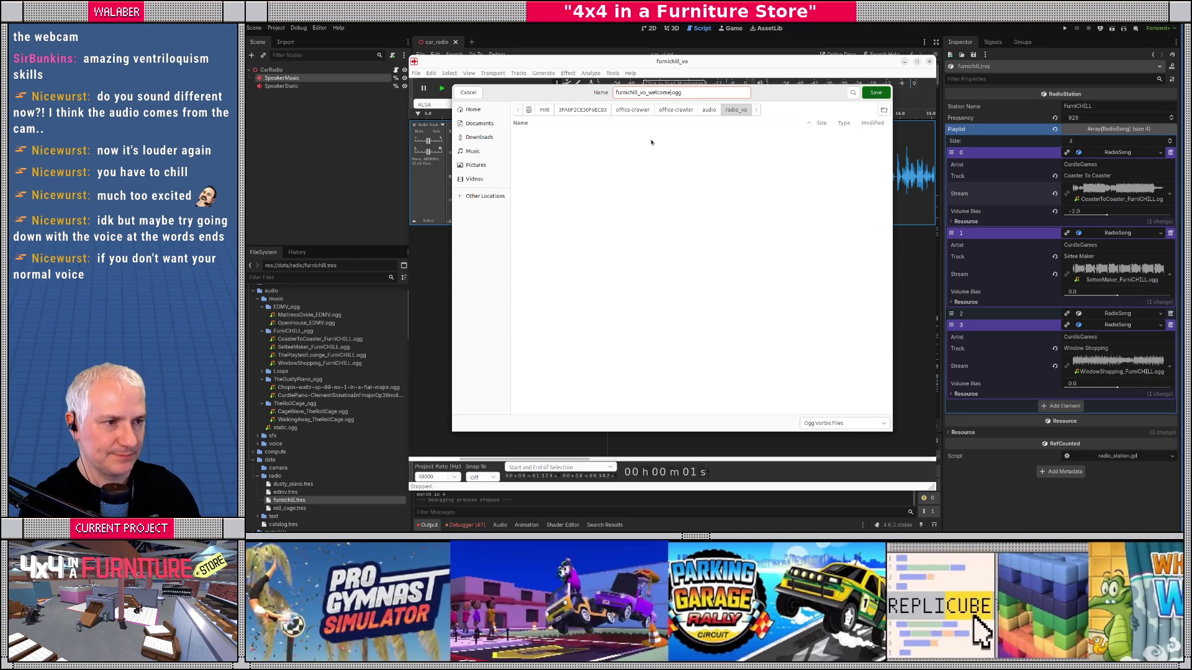
{"action": "key", "text": "Return"}
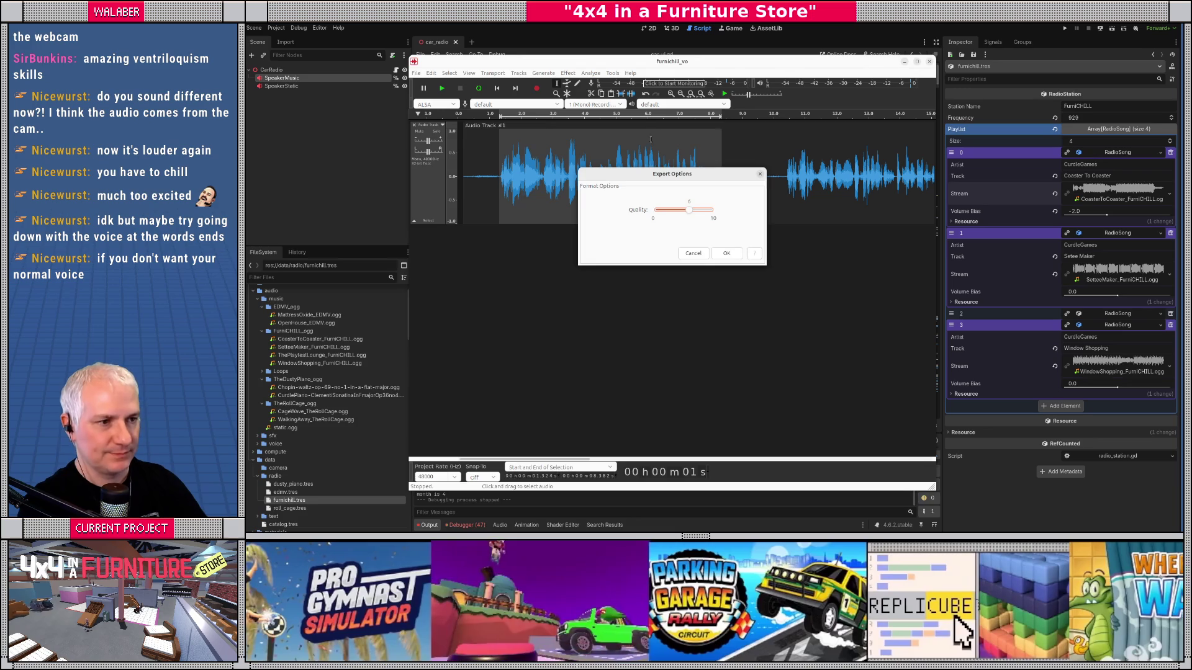
{"action": "left_click", "coordinate": [726, 254]}
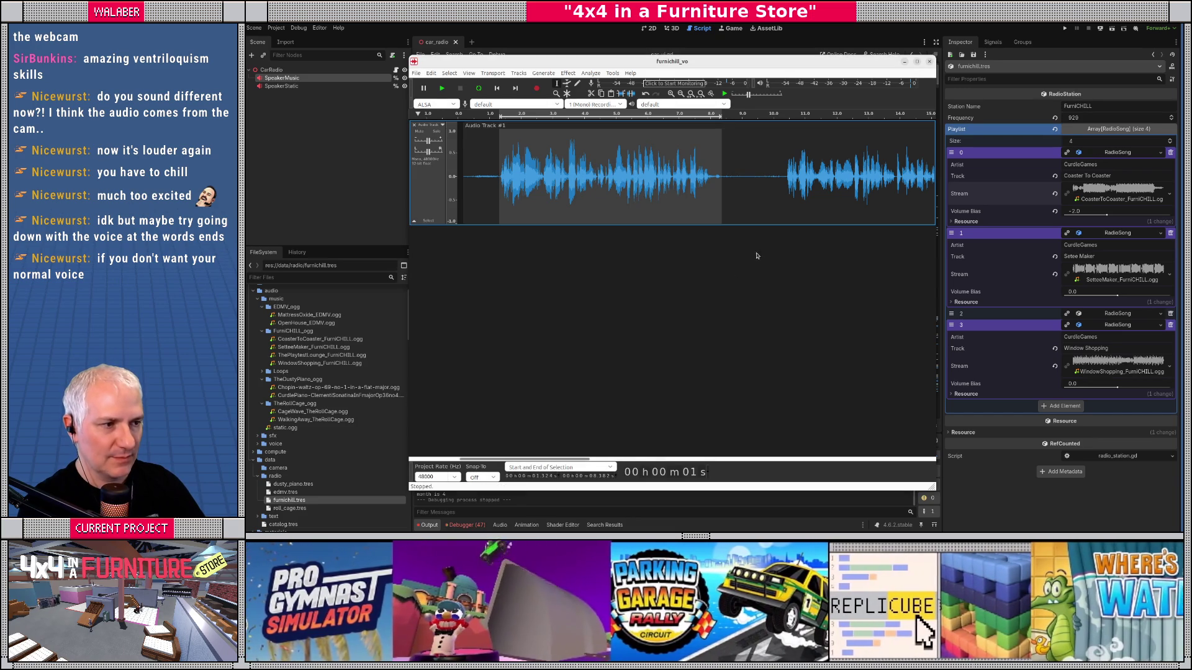
{"action": "left_click", "coordinate": [691, 303]}
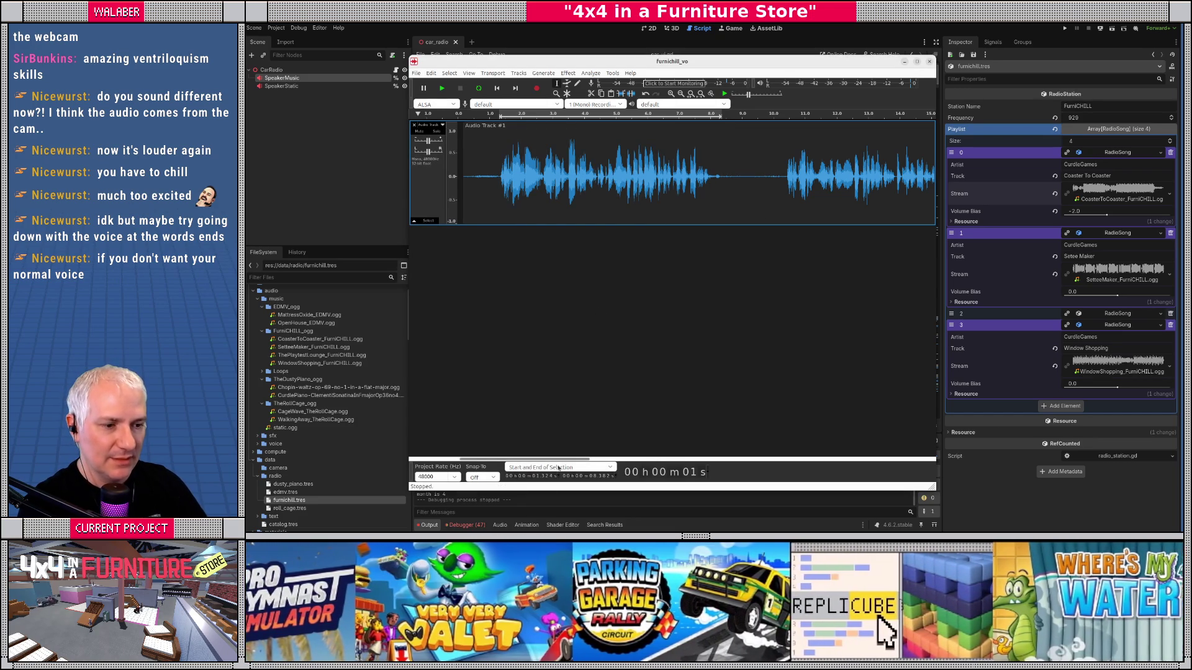
Step: Audition the next lines and select the speech from about 20.8 to 26.7 s
{"action": "scroll", "coordinate": [623, 373], "scroll_direction": "right", "scroll_amount": 5}
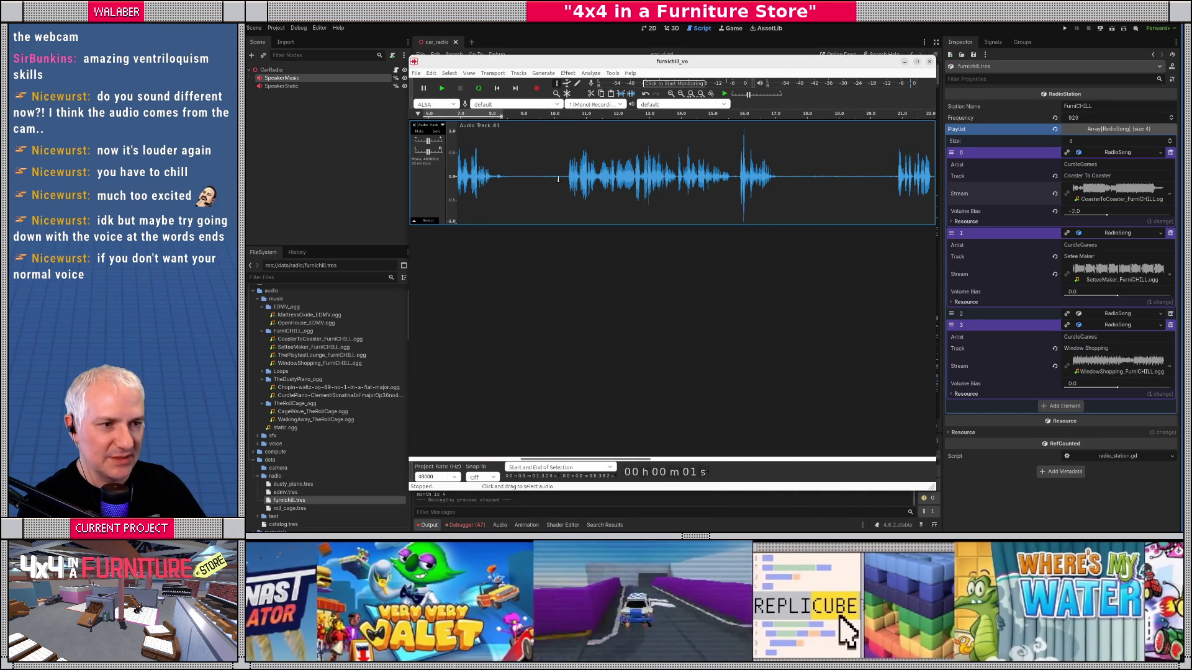
{"action": "left_click", "coordinate": [564, 179]}
{"action": "key", "text": "space"}
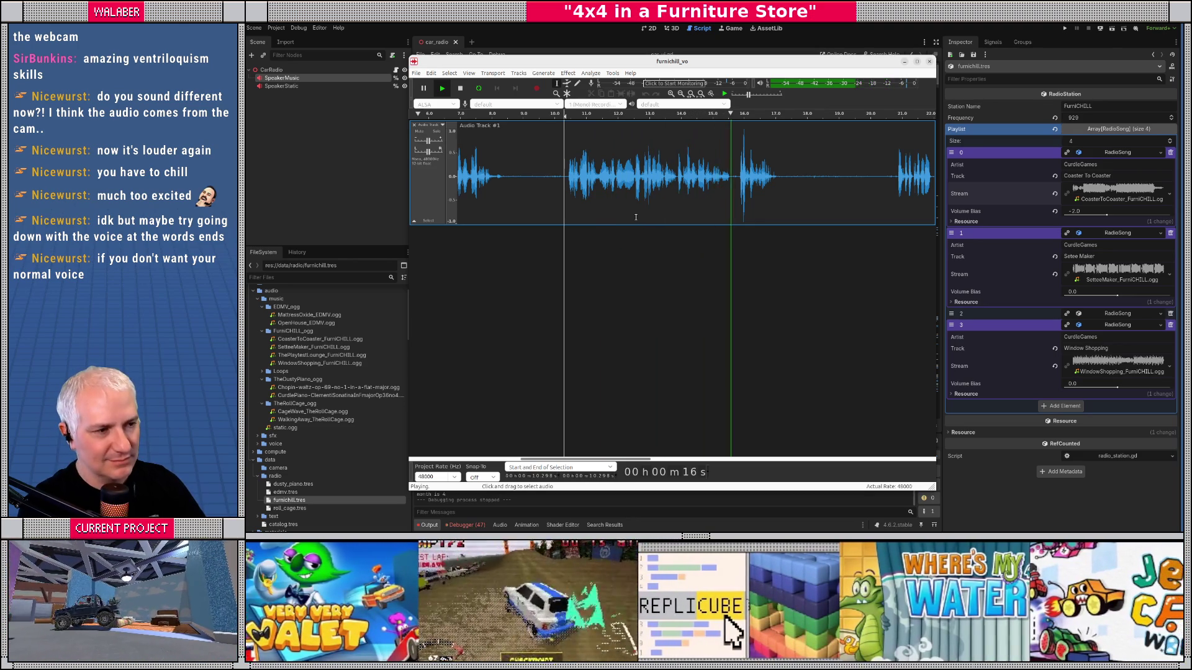
{"action": "key", "text": "space"}
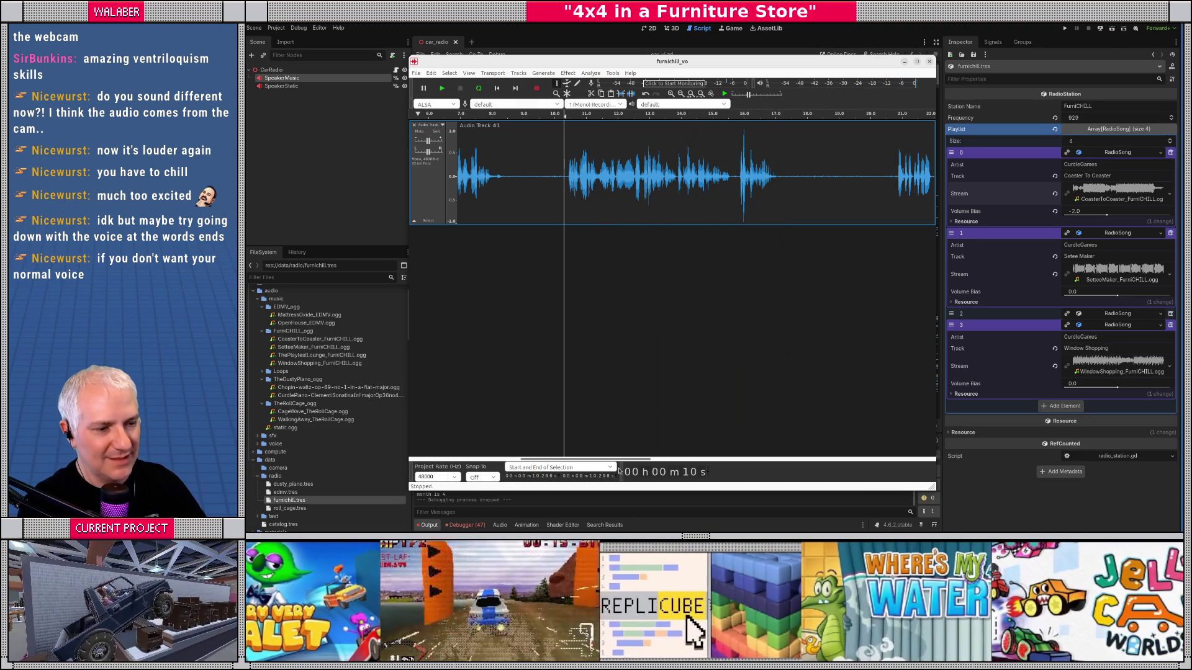
{"action": "left_click_drag", "start_coordinate": [601, 460], "coordinate": [686, 458]}
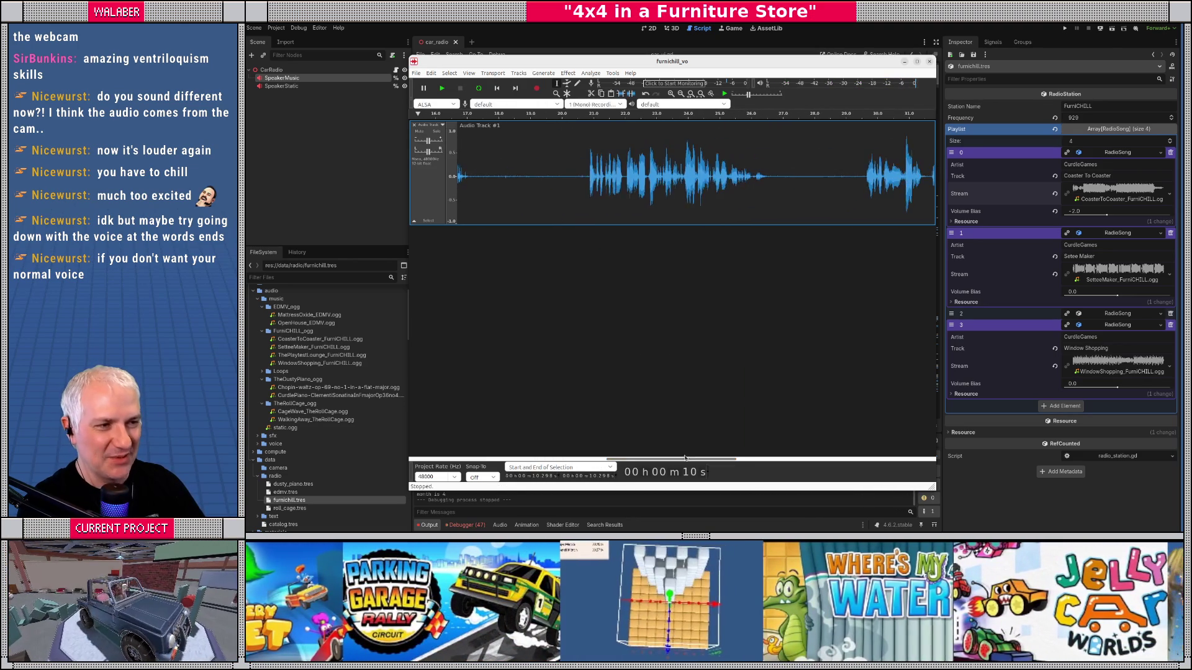
{"action": "left_click", "coordinate": [587, 190]}
{"action": "key", "text": "space"}
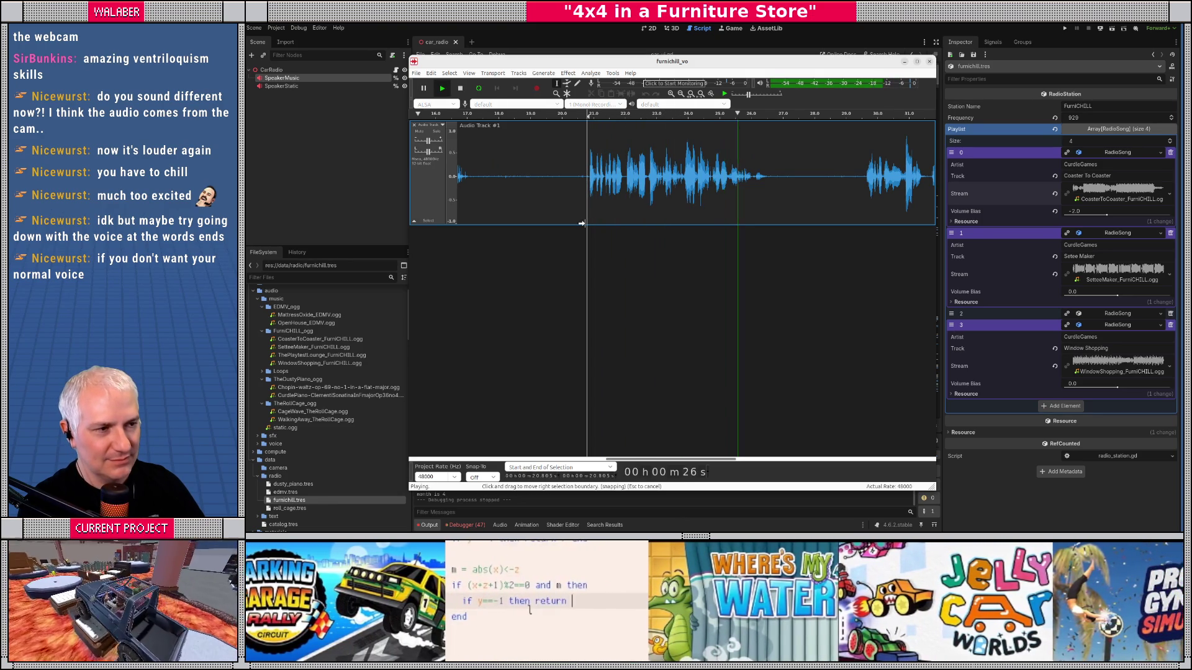
{"action": "key", "text": "space"}
{"action": "left_click", "coordinate": [553, 174]}
{"action": "left_click_drag", "start_coordinate": [587, 177], "coordinate": [771, 177]}
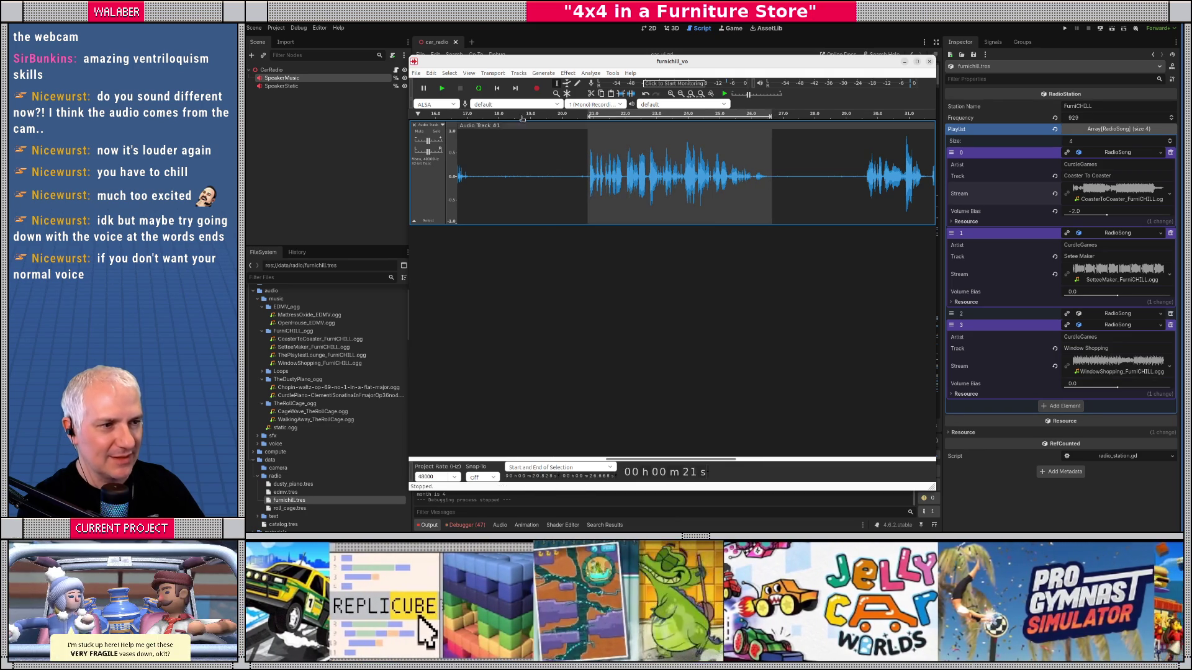
Step: Export the selection as furnichill_vo_food.ogg into radio_vo with default OGG quality
{"action": "left_click", "coordinate": [415, 73]}
{"action": "mouse_move", "coordinate": [460, 132]}
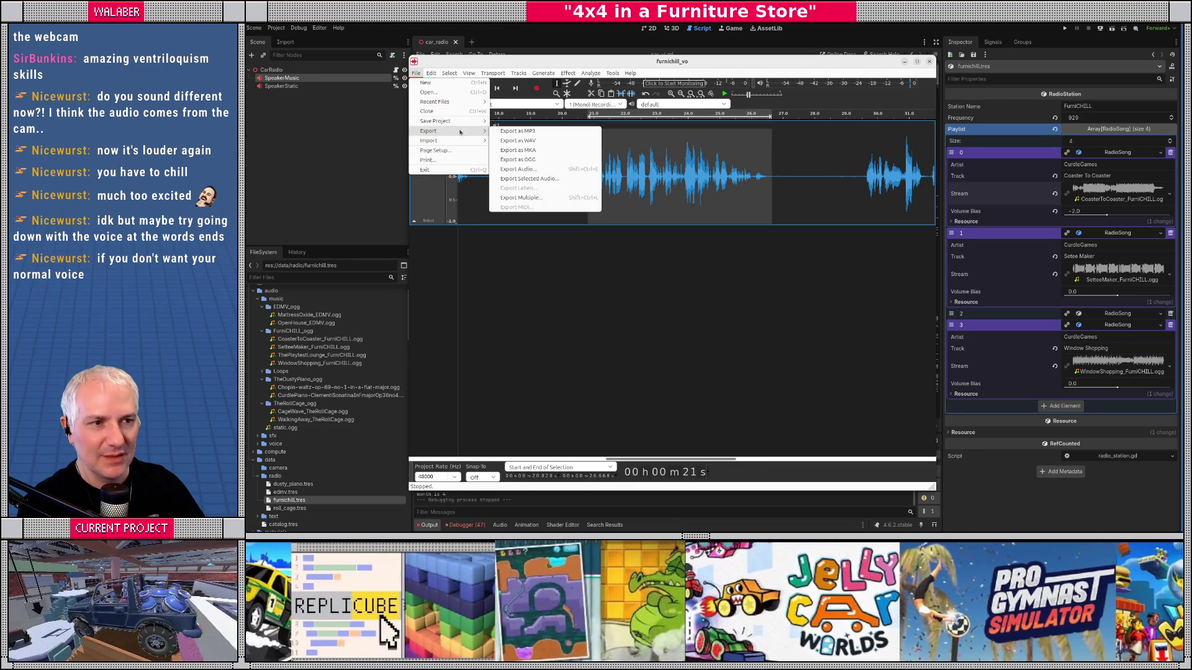
{"action": "left_click", "coordinate": [521, 160]}
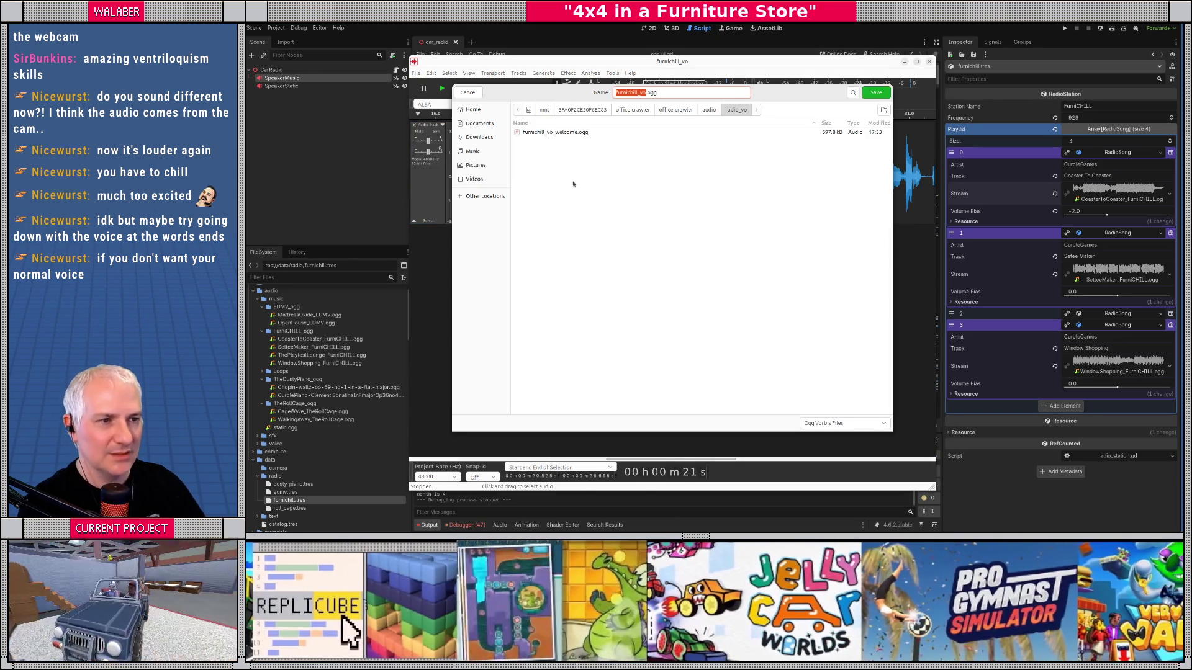
{"action": "left_click", "coordinate": [566, 133]}
{"action": "left_click", "coordinate": [649, 92]}
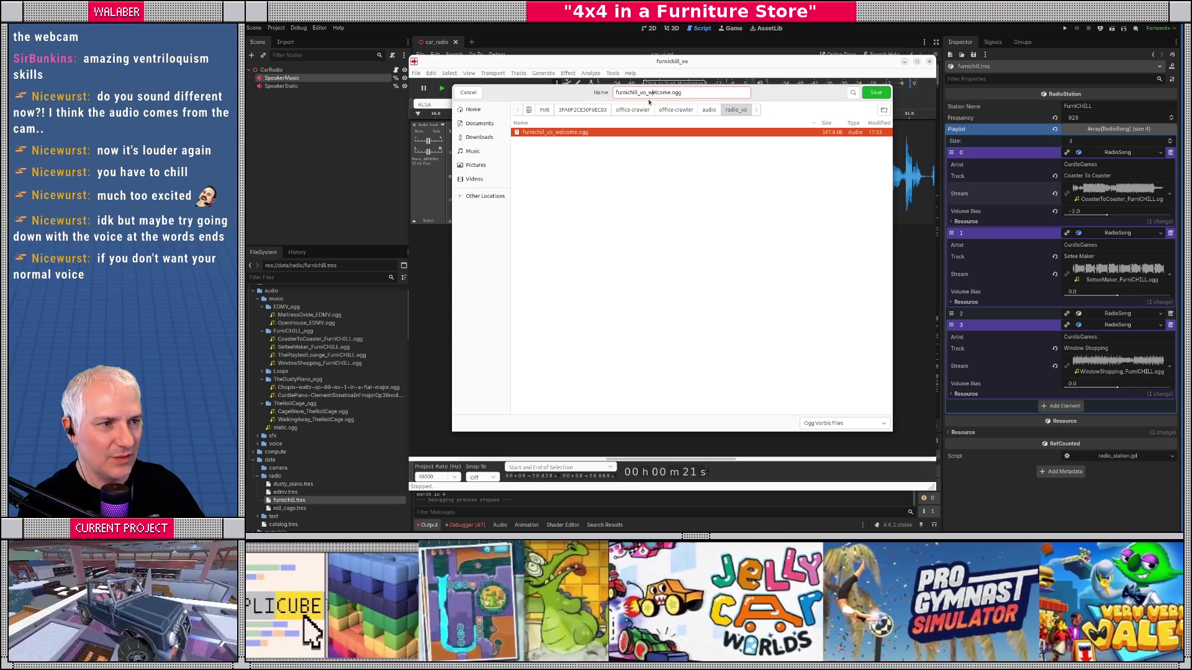
{"action": "key", "text": "Delete"}
{"action": "key", "text": "Delete"}
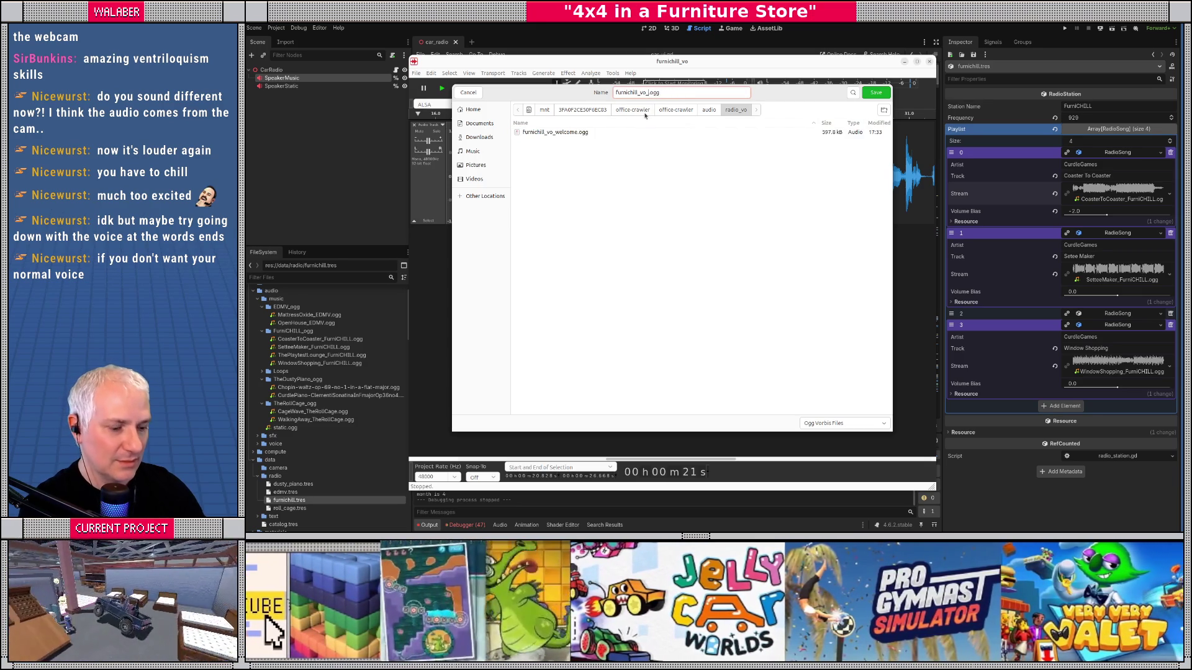
{"action": "type", "text": "food"}
{"action": "key", "text": "Return"}
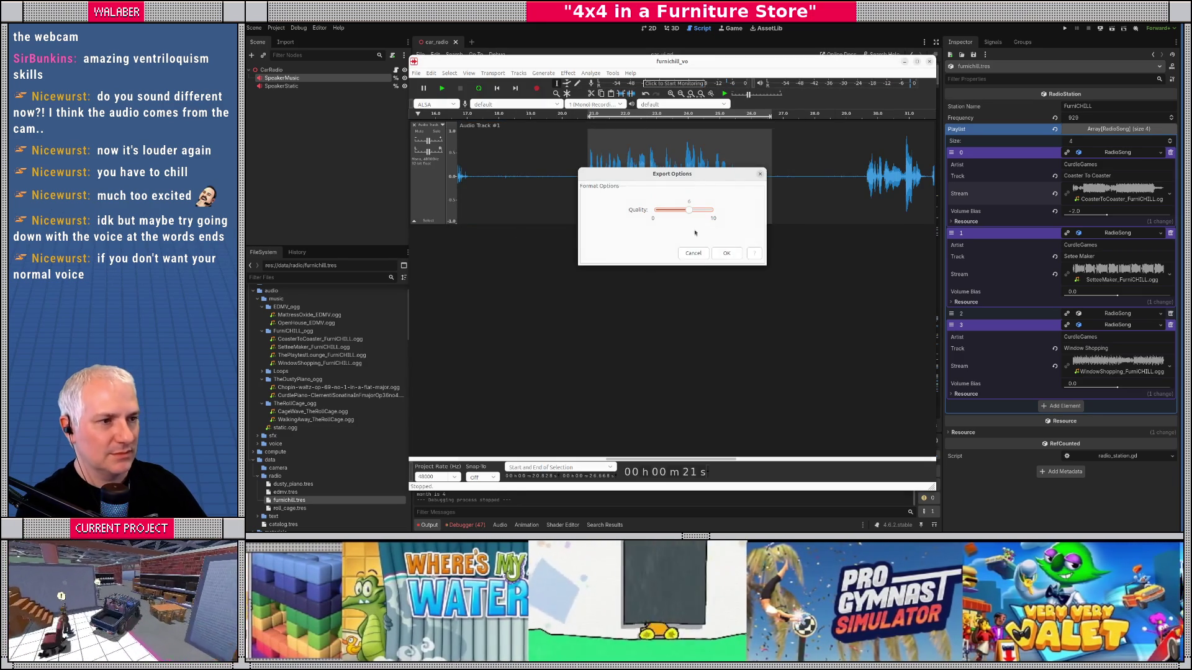
{"action": "left_click", "coordinate": [725, 256]}
{"action": "left_click_drag", "start_coordinate": [624, 462], "coordinate": [683, 439]}
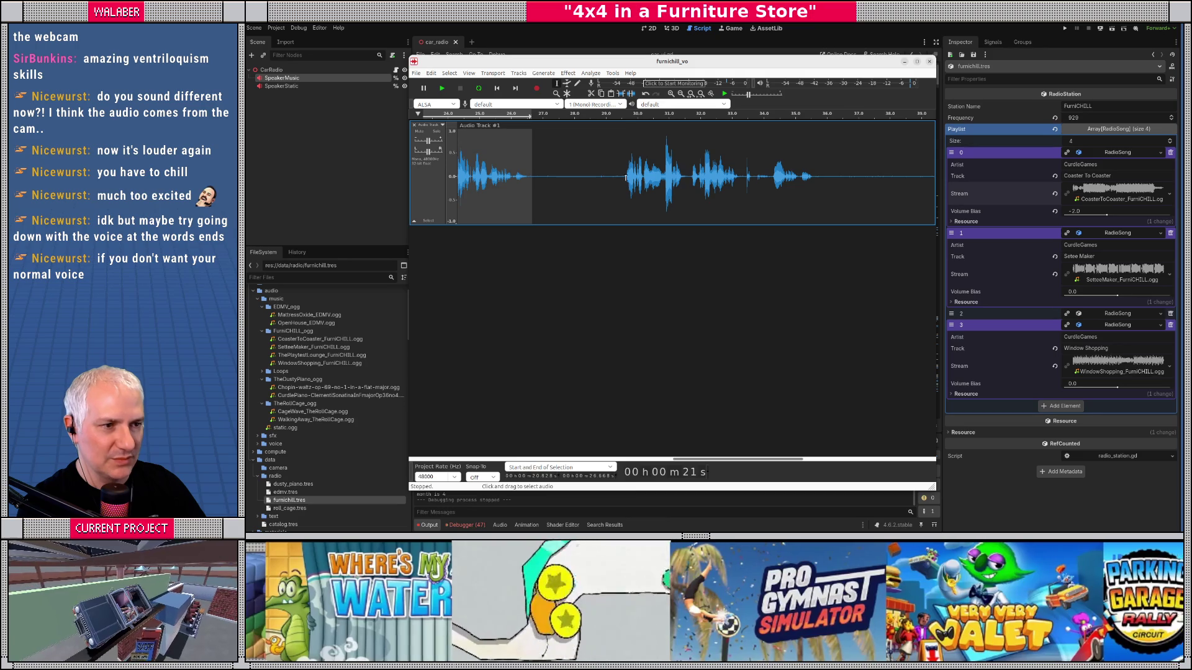
Step: Play from about 29.6 s to find the phrase, then select about 39.9 to 44.0 s
{"action": "left_click", "coordinate": [626, 178]}
{"action": "key", "text": "space"}
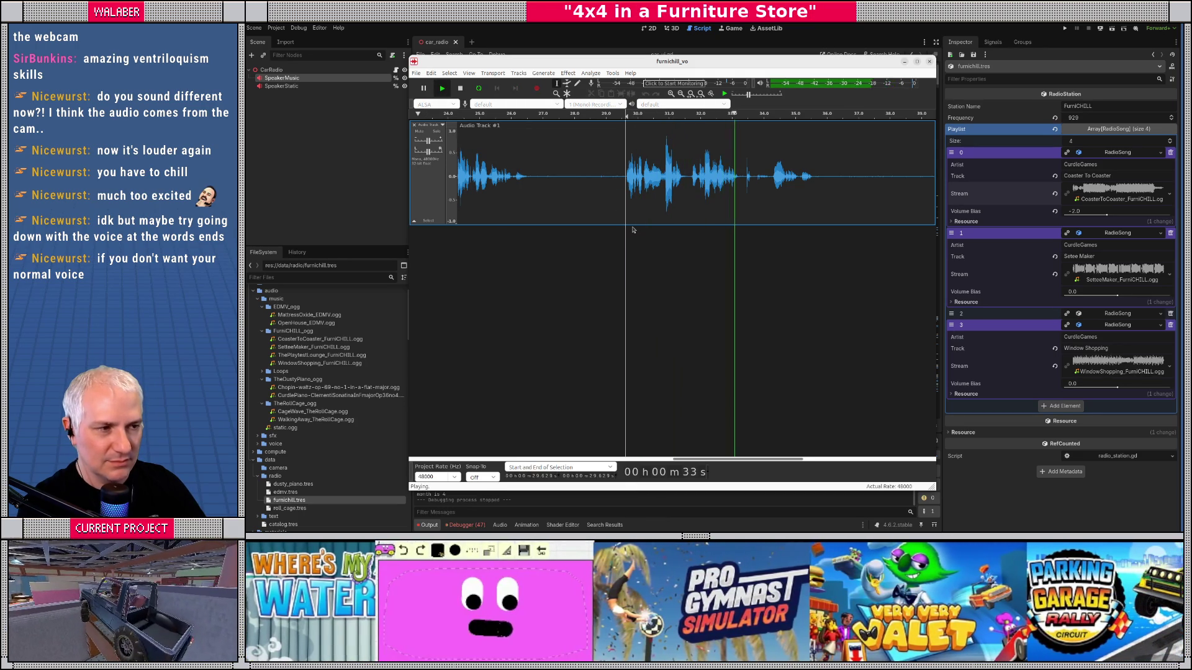
{"action": "left_click_drag", "start_coordinate": [725, 459], "coordinate": [821, 463]}
{"action": "key", "text": "space"}
{"action": "left_click", "coordinate": [597, 187]}
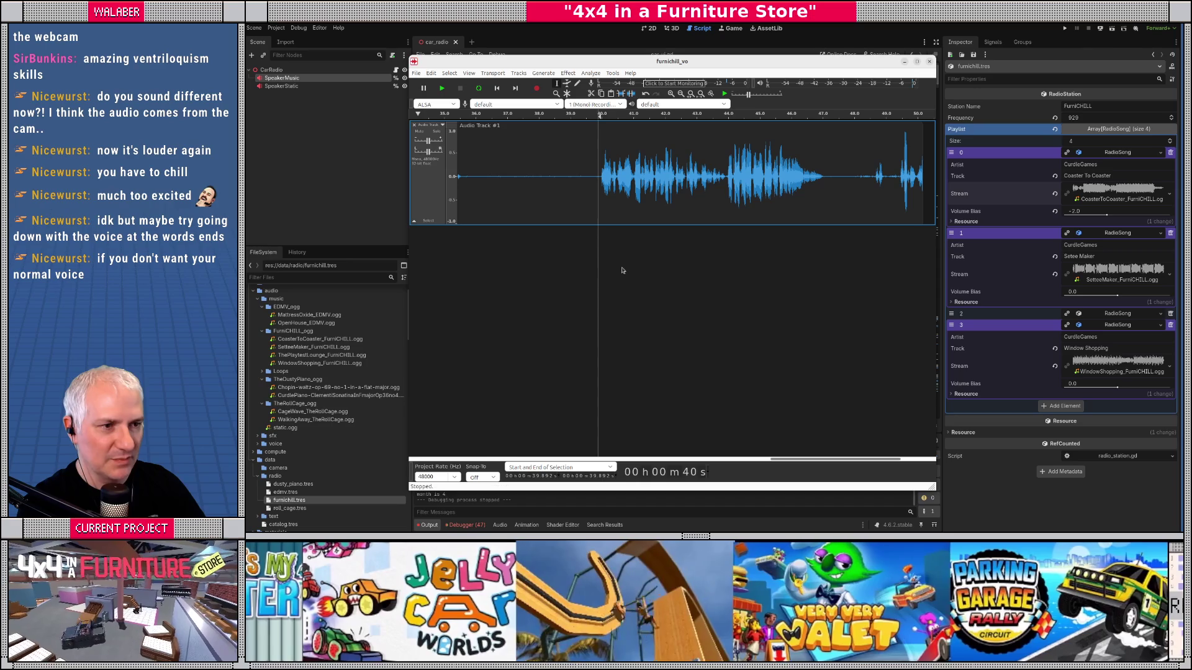
{"action": "key", "text": "space"}
{"action": "left_click_drag", "start_coordinate": [791, 461], "coordinate": [801, 460]}
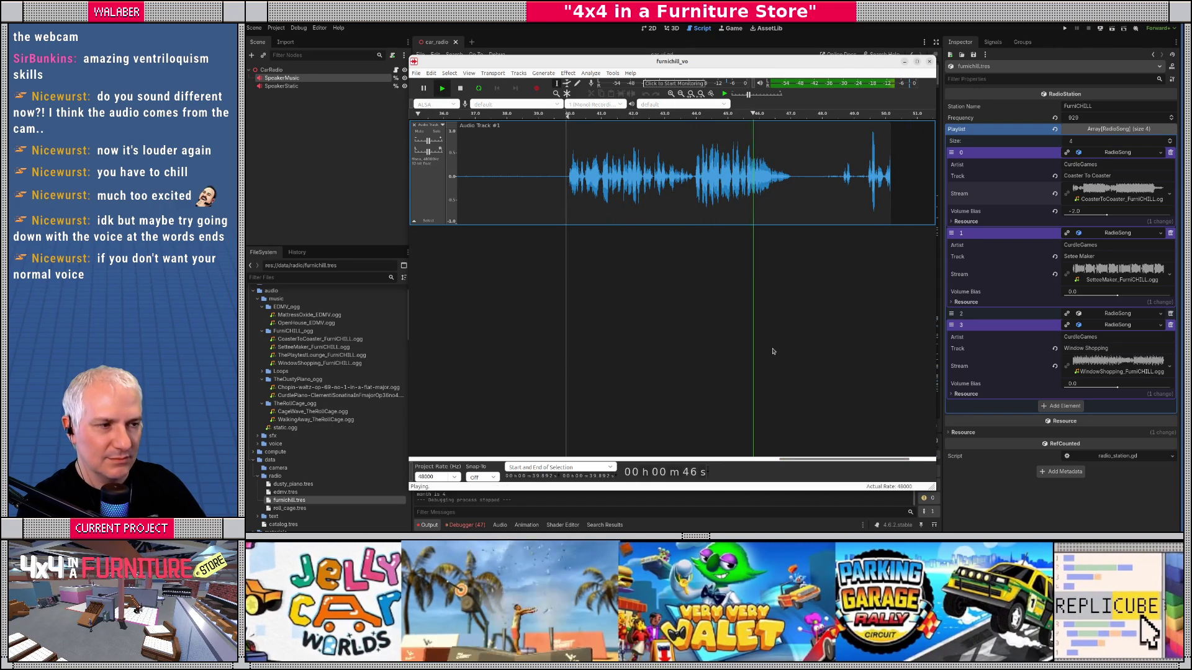
{"action": "key", "text": "space"}
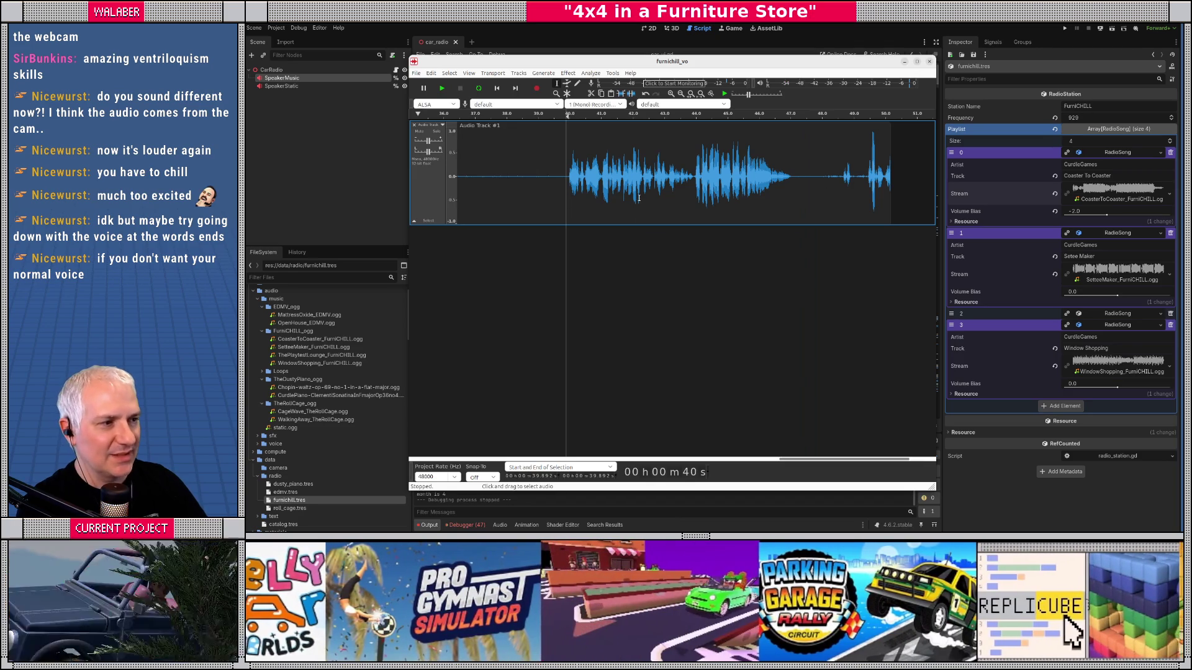
{"action": "left_click", "coordinate": [542, 180]}
{"action": "left_click_drag", "start_coordinate": [566, 178], "coordinate": [694, 190]}
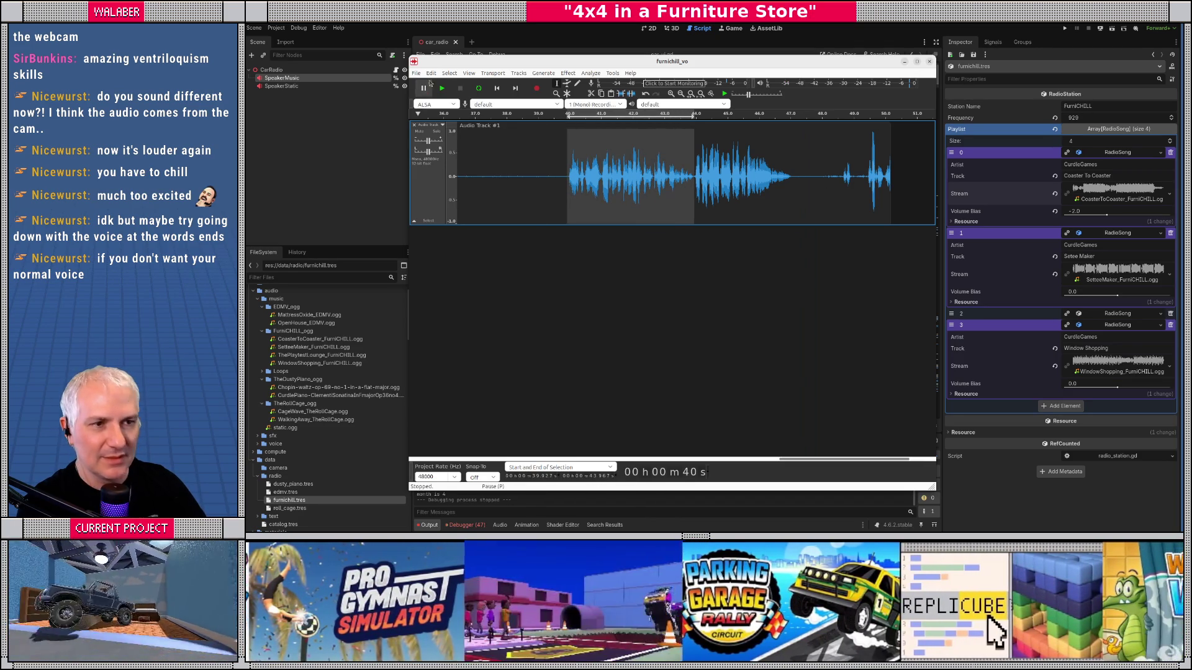
Step: Export the selection as furnichill_vo_id.ogg with the default OGG quality
{"action": "left_click", "coordinate": [415, 72]}
{"action": "mouse_move", "coordinate": [455, 133]}
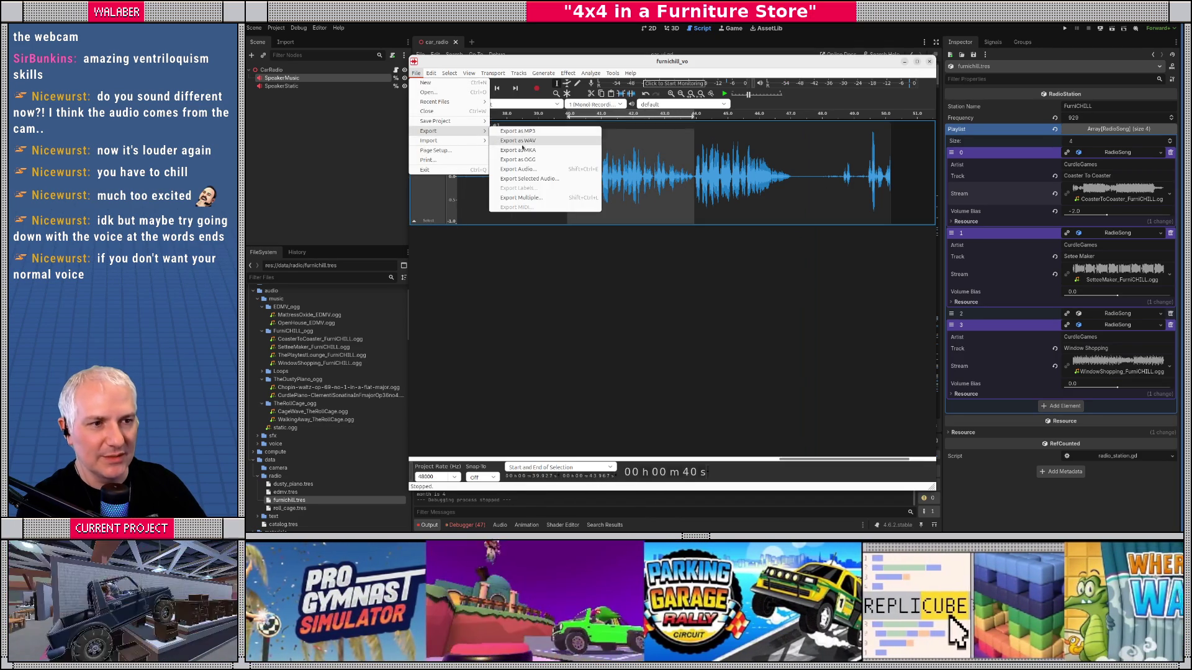
{"action": "left_click", "coordinate": [518, 160]}
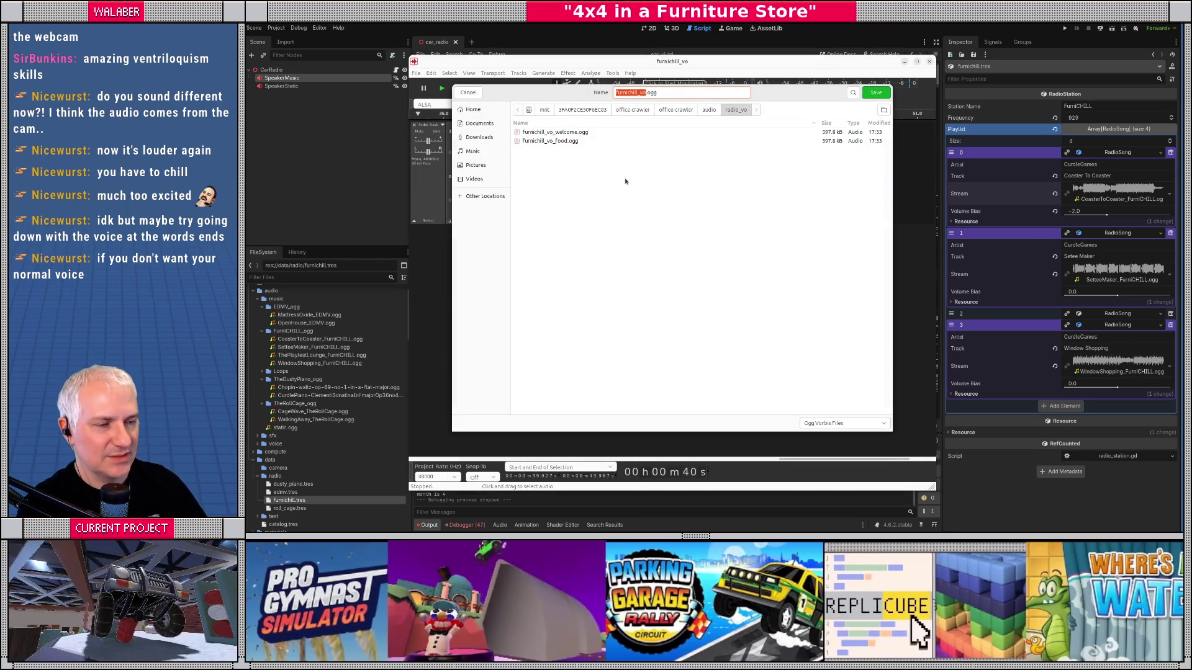
{"action": "type", "text": "furnichill_id"}
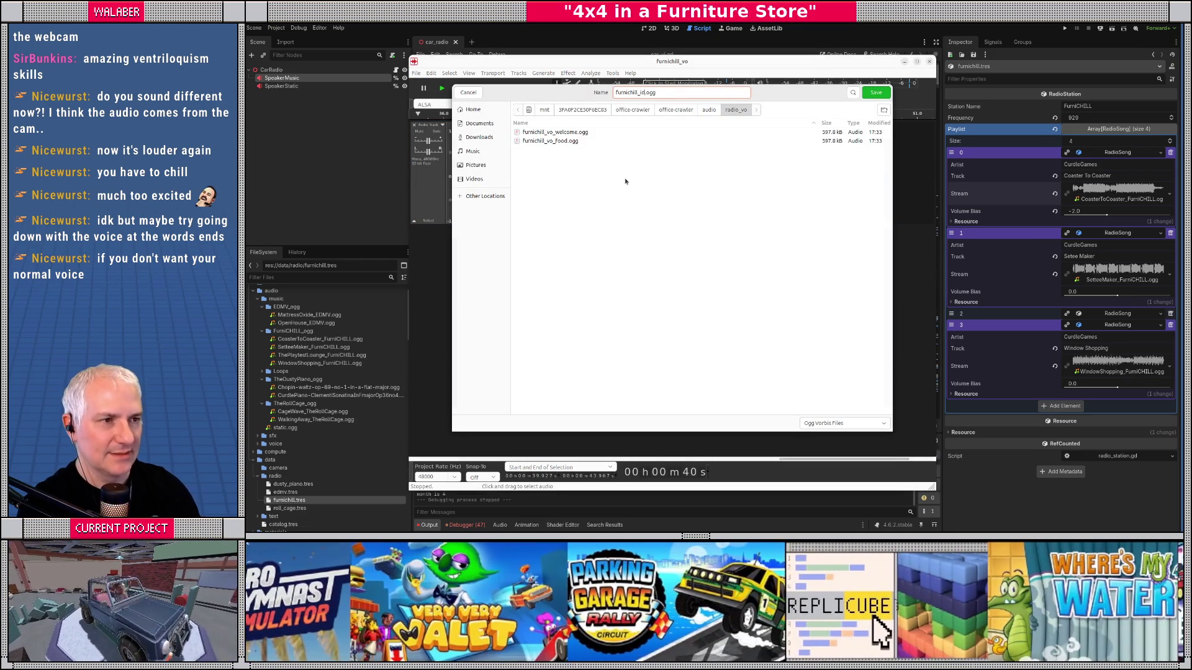
{"action": "key", "text": "BackSpace"}
{"action": "key", "text": "BackSpace"}
{"action": "type", "text": "vo_id"}
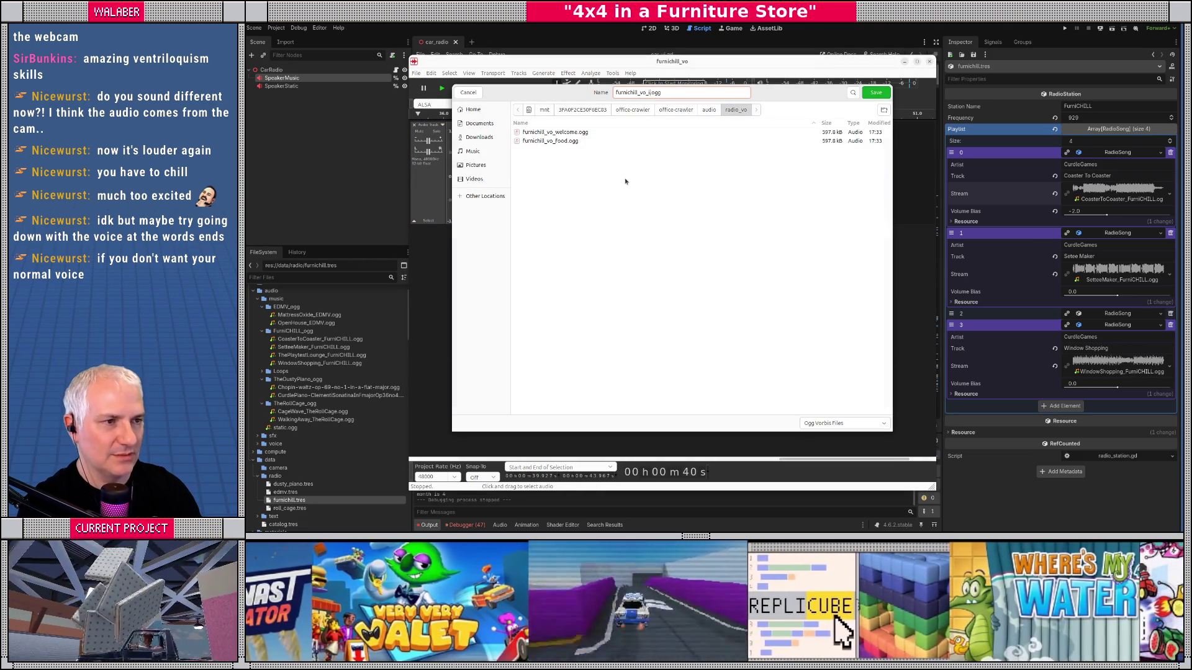
{"action": "key", "text": "Return"}
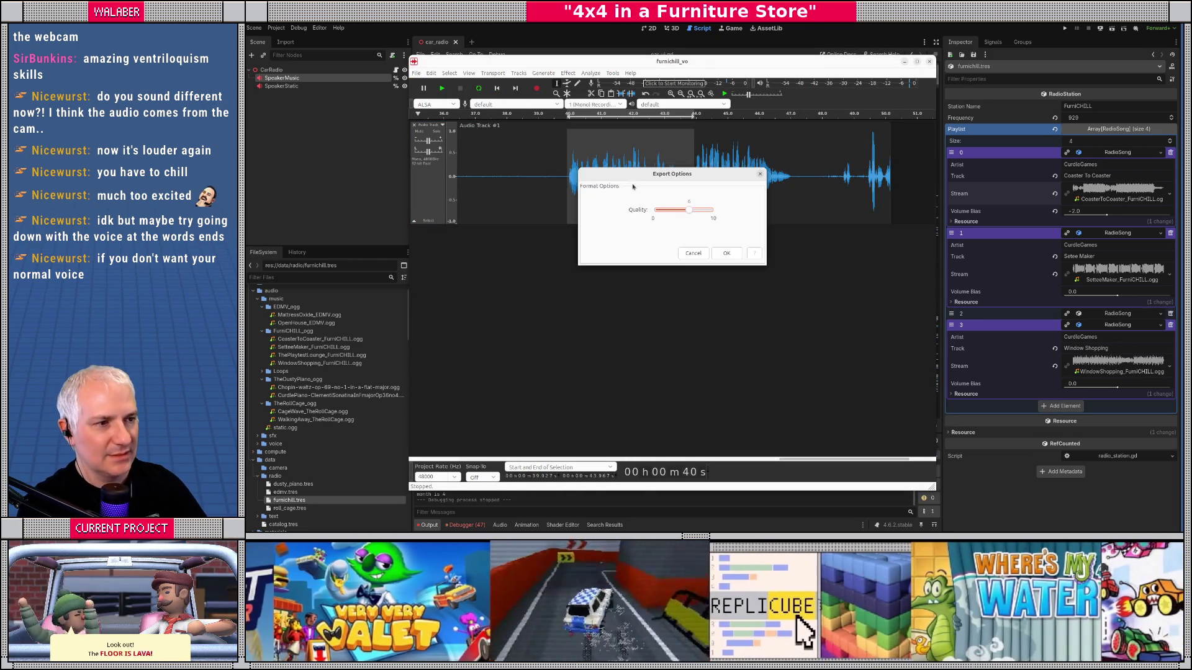
{"action": "key", "text": "Return"}
{"action": "left_click", "coordinate": [677, 168]}
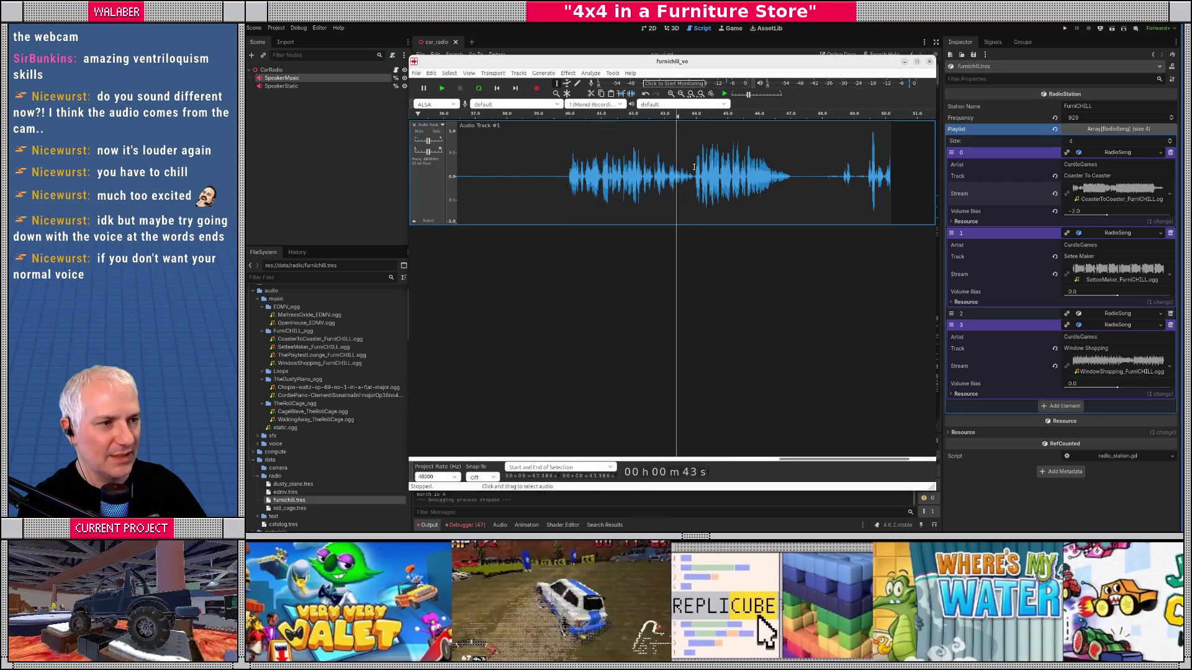
Step: Export the 43.9–47.1 s phrase as an OGG clip with '_come_again' appended to its name
{"action": "left_click_drag", "start_coordinate": [694, 173], "coordinate": [793, 175]}
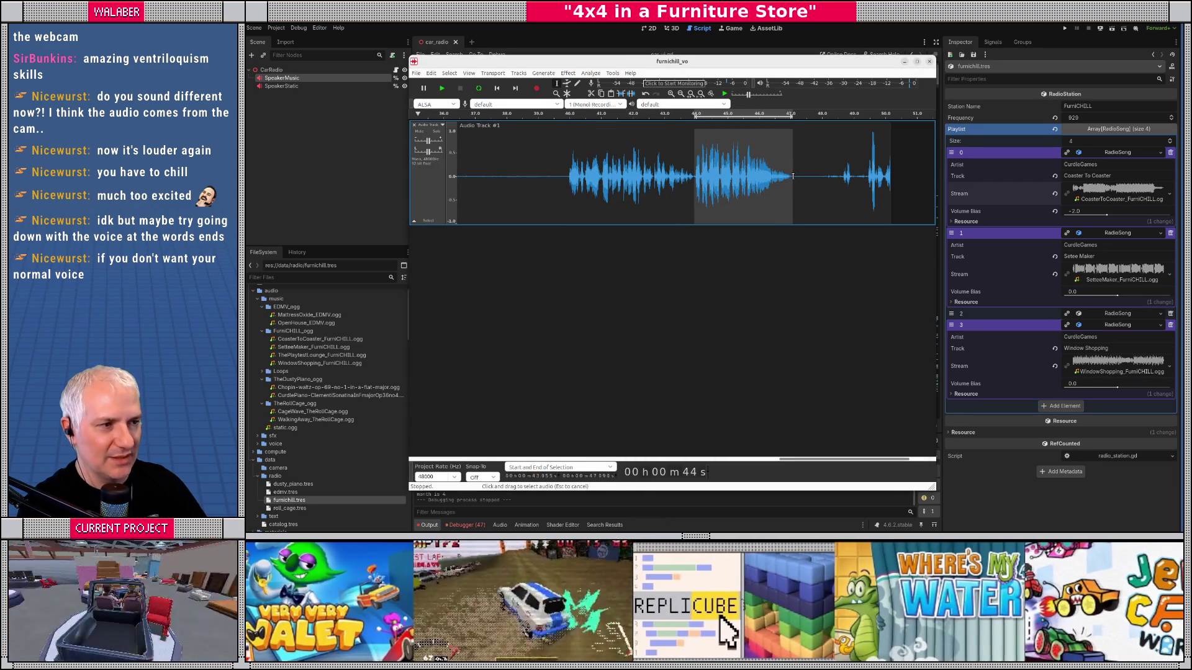
{"action": "left_click", "coordinate": [416, 73]}
{"action": "mouse_move", "coordinate": [447, 131]}
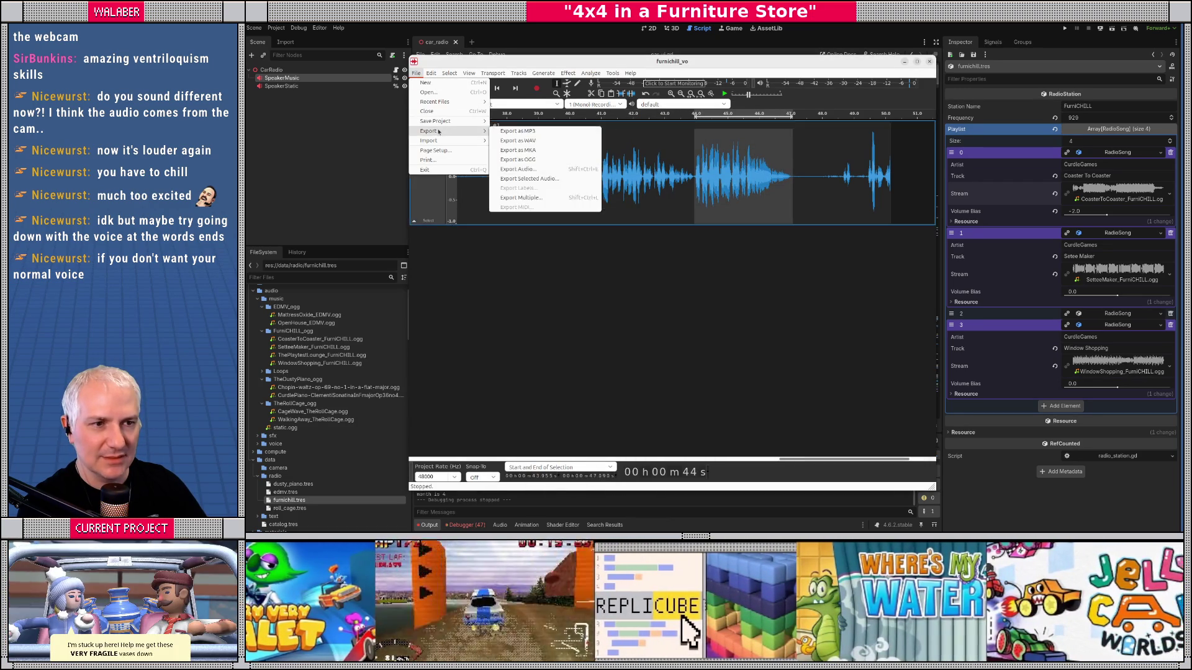
{"action": "left_click", "coordinate": [517, 159]}
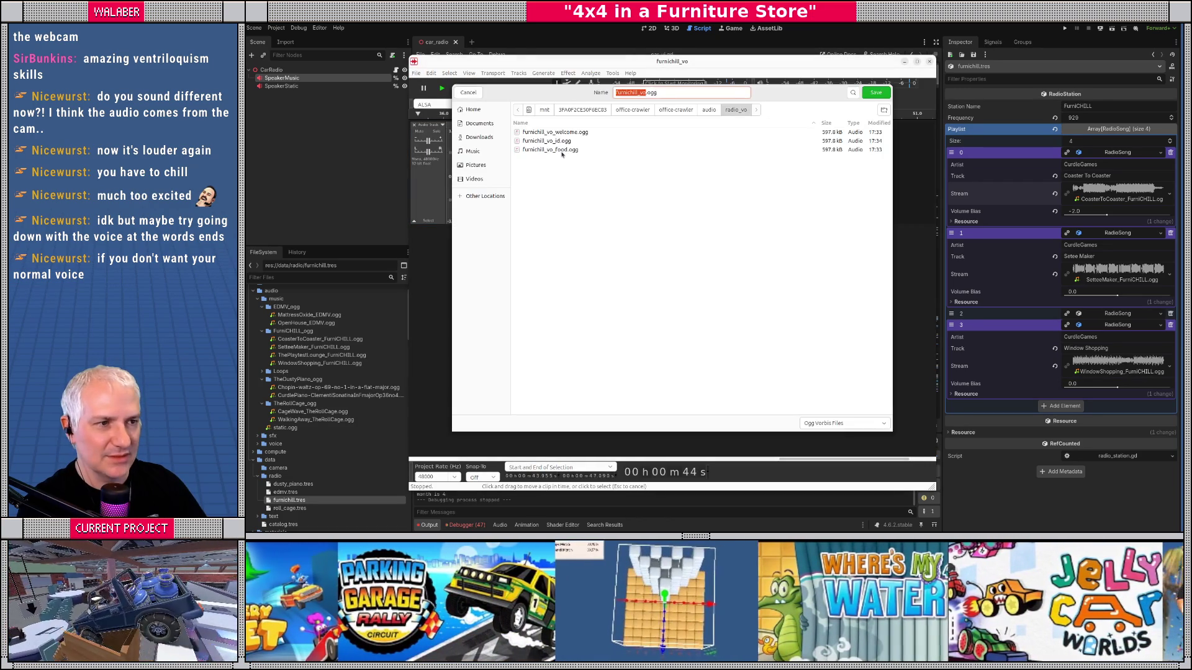
{"action": "key", "text": "Right"}
{"action": "type", "text": "_come_ag"}
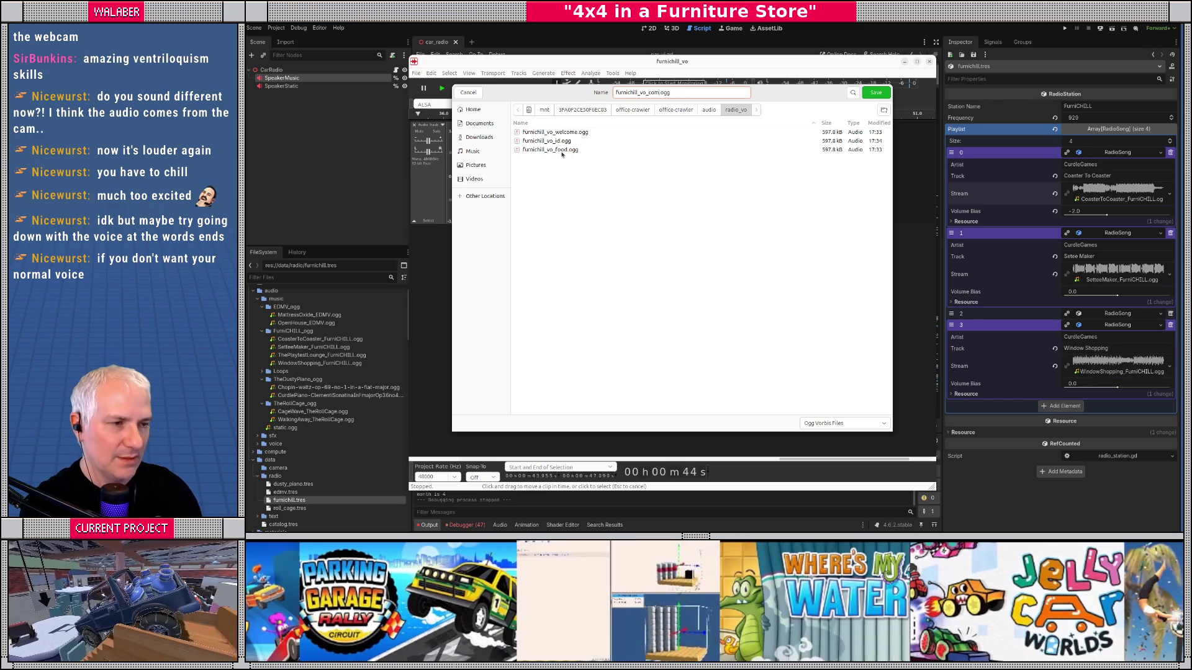
{"action": "type", "text": "ain"}
{"action": "key", "text": "Return"}
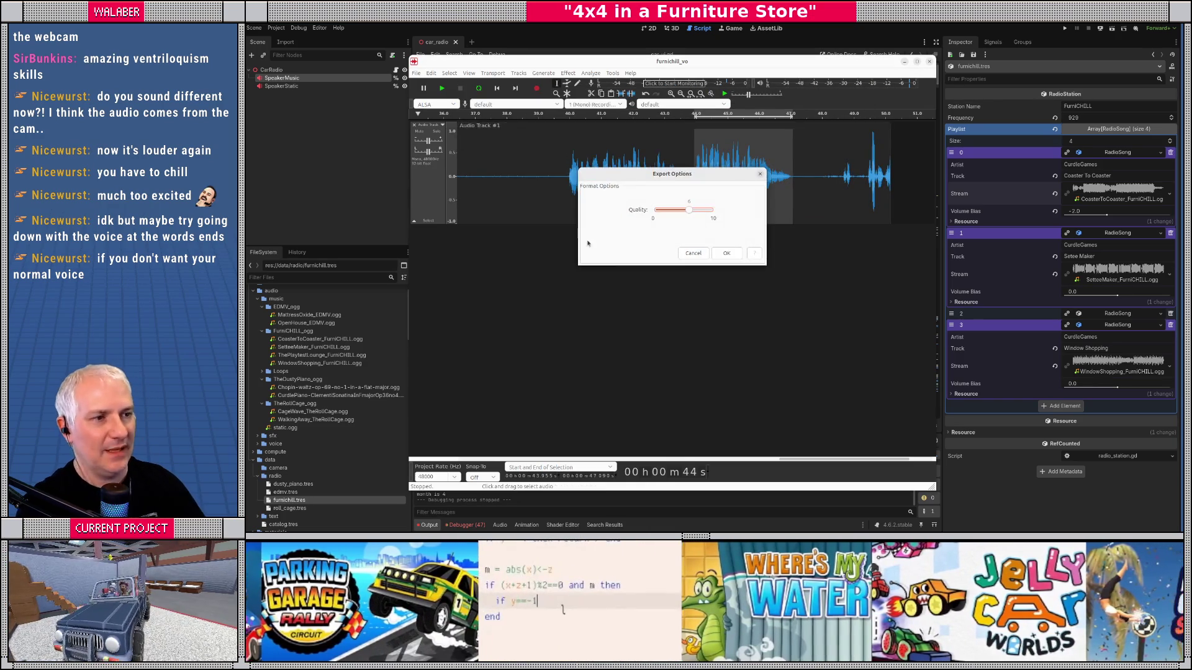
{"action": "left_click", "coordinate": [721, 257]}
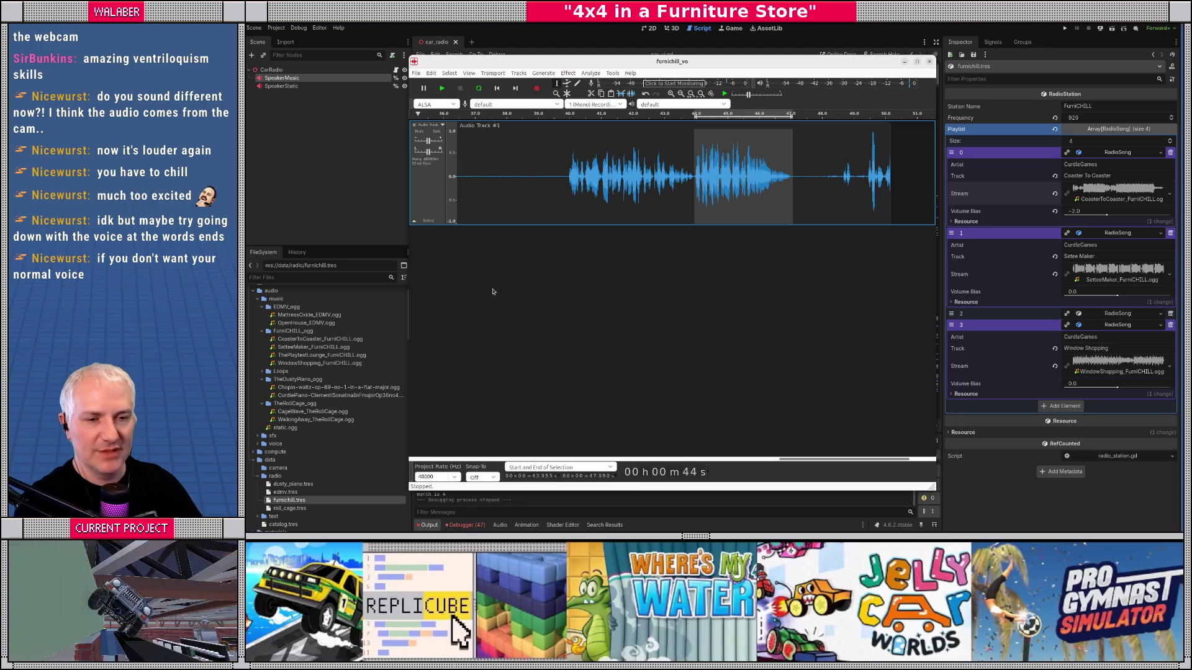
Step: Clear the selection, leaving the edit point near 39 s
{"action": "mouse_move", "coordinate": [304, 358]}
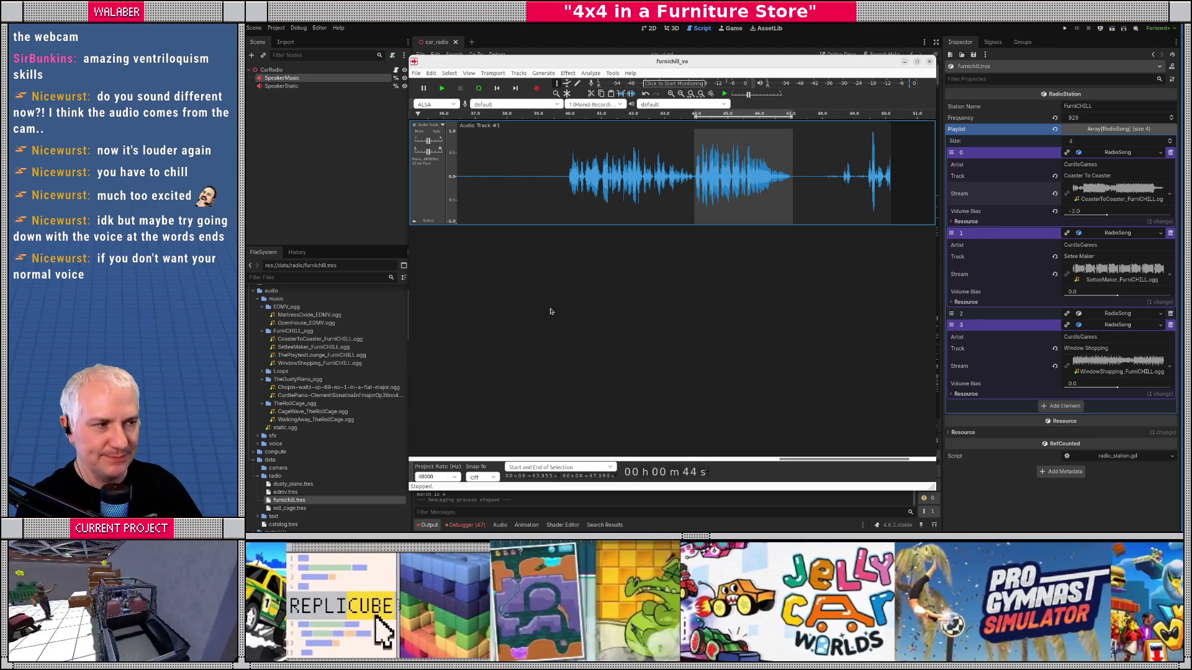
{"action": "left_click", "coordinate": [540, 199]}
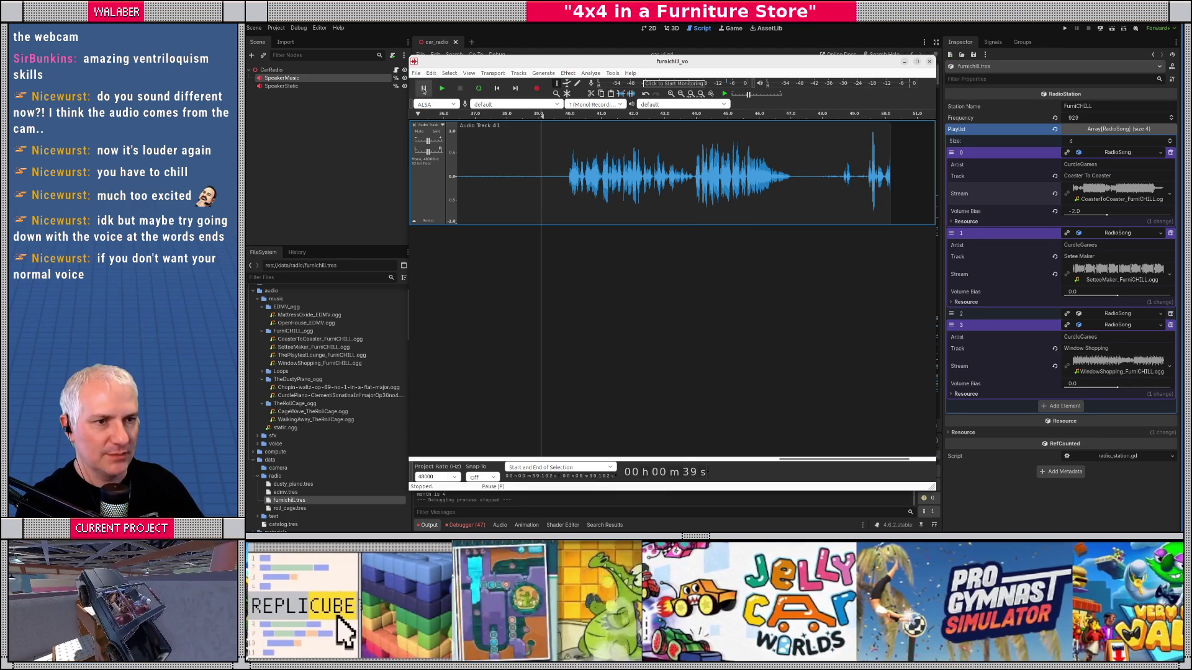
{"action": "left_click", "coordinate": [416, 72]}
Step: Start a new empty project and close the furnichill_vo project without saving
{"action": "left_click", "coordinate": [436, 92]}
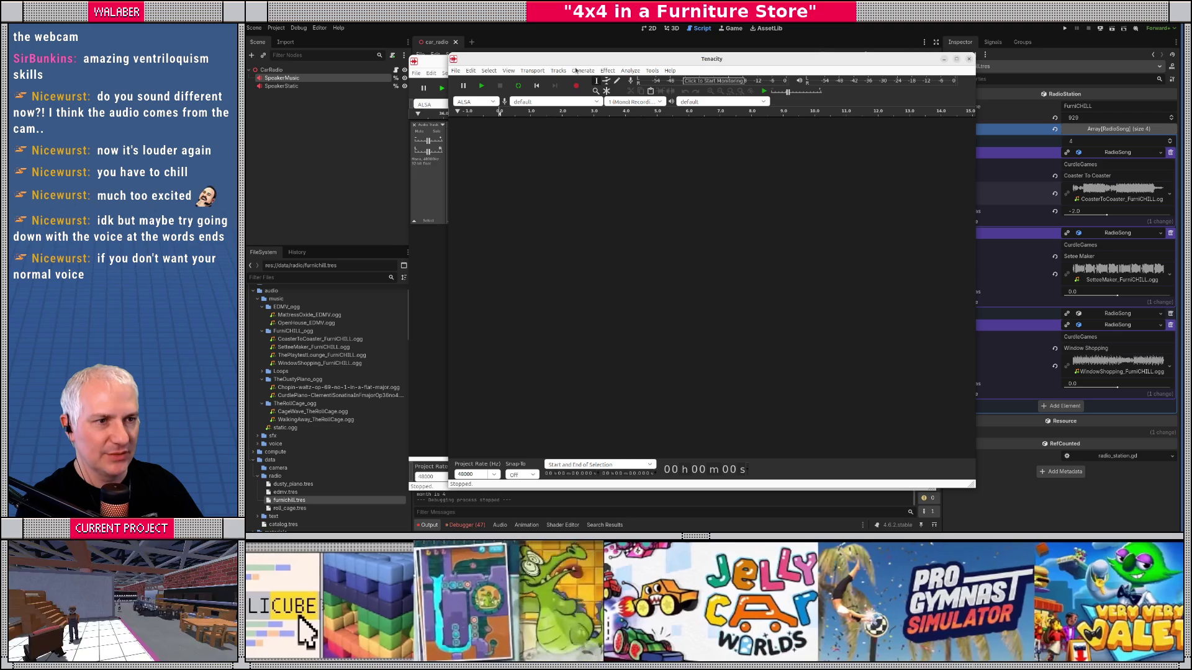
{"action": "left_click", "coordinate": [436, 68]}
{"action": "left_click", "coordinate": [416, 73]}
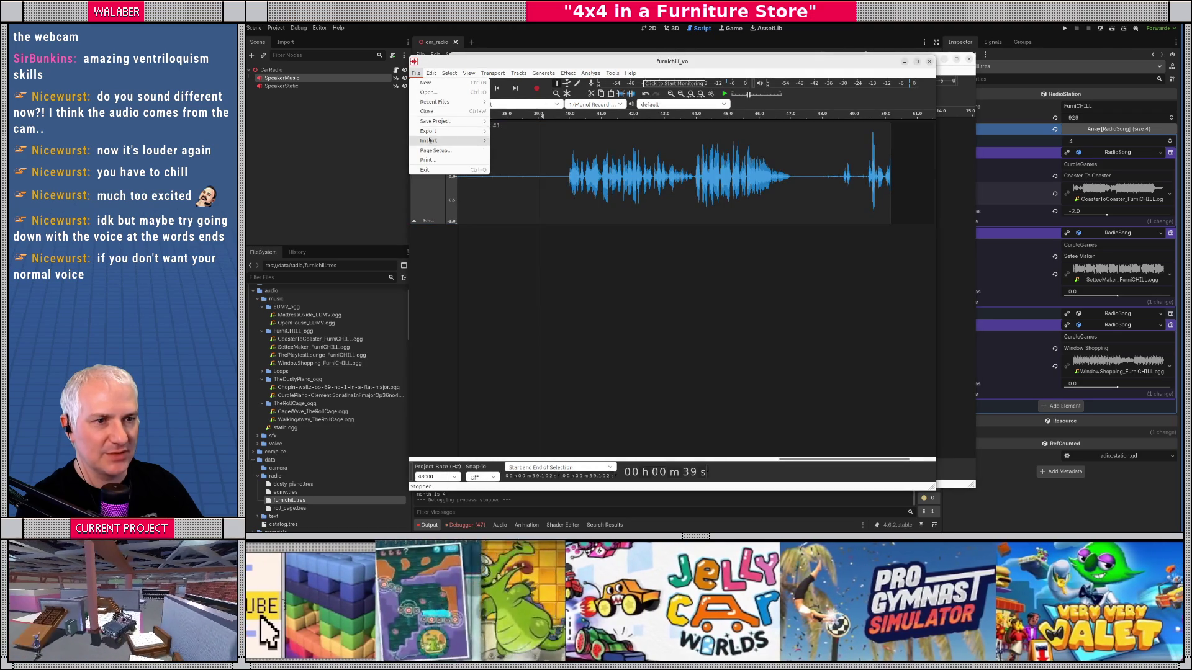
{"action": "left_click", "coordinate": [430, 111]}
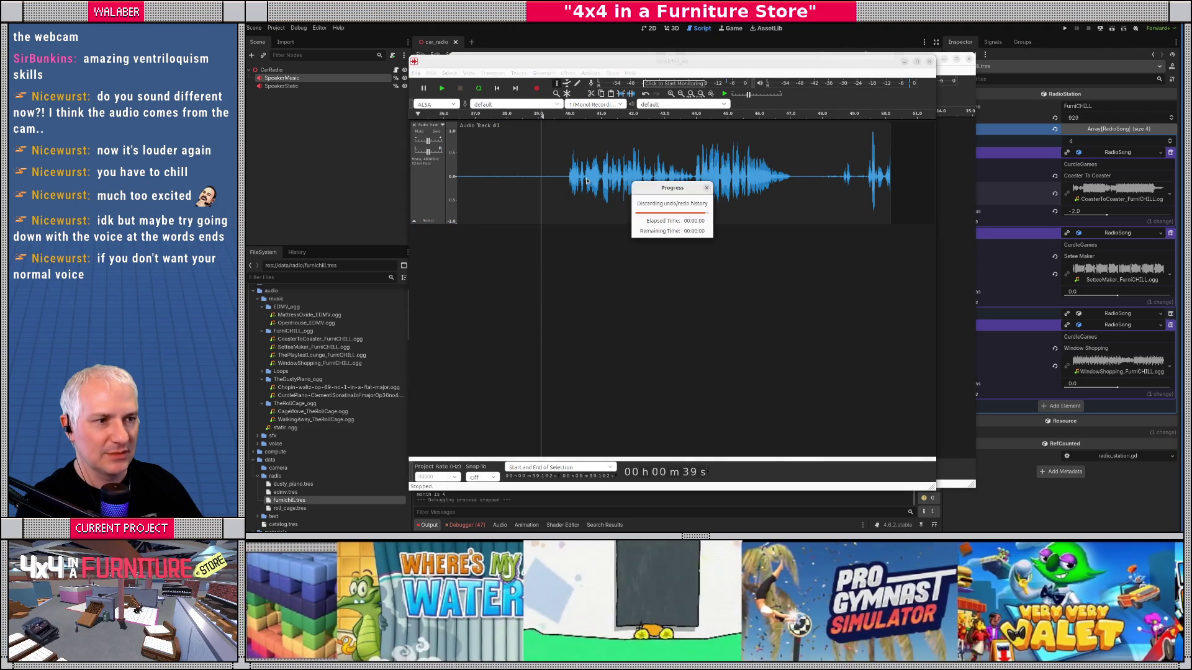
{"action": "left_click", "coordinate": [639, 217]}
Step: Move the empty Tenacity window up and left, then load dusty_piano.tres in Godot
{"action": "mouse_move", "coordinate": [664, 58]}
{"action": "left_mouse_down"}
{"action": "mouse_move", "coordinate": [633, 63]}
{"action": "mouse_move", "coordinate": [644, 66]}
{"action": "left_mouse_up"}
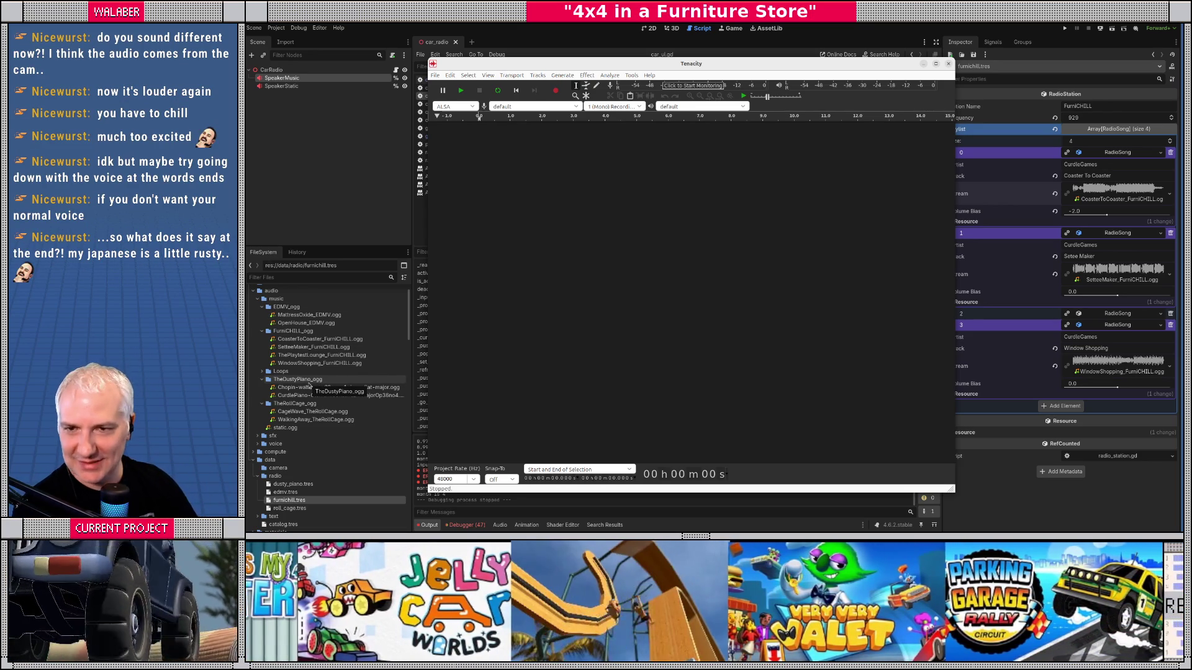
{"action": "left_click_drag", "start_coordinate": [578, 66], "coordinate": [567, 61]}
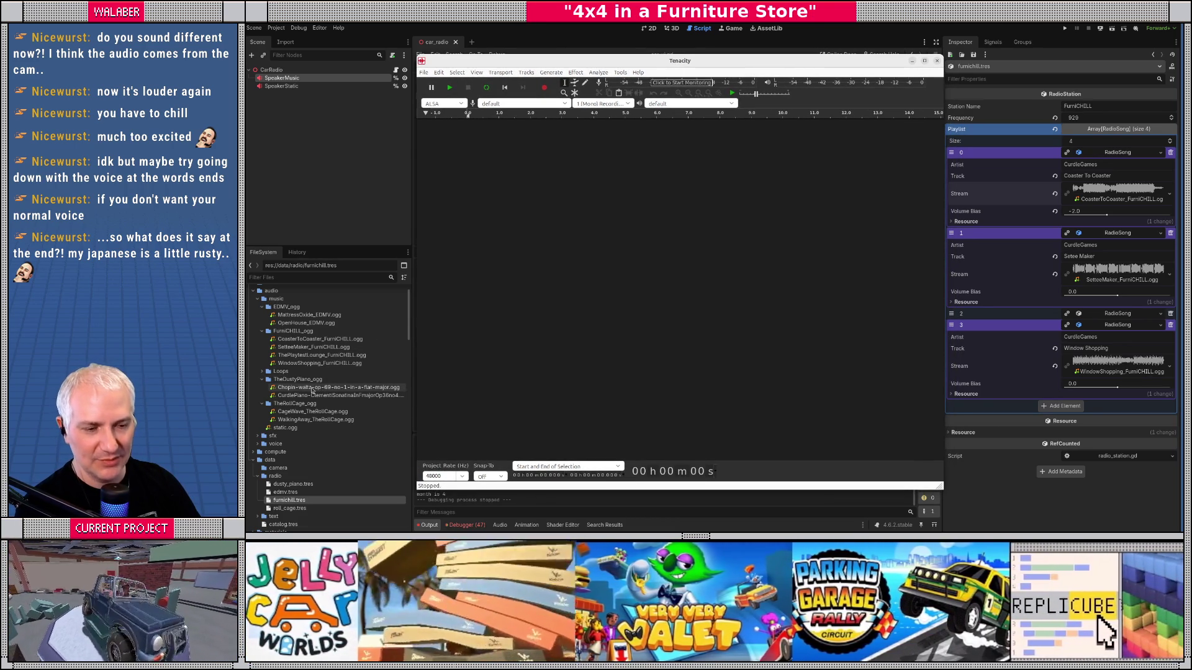
{"action": "mouse_move", "coordinate": [309, 388]}
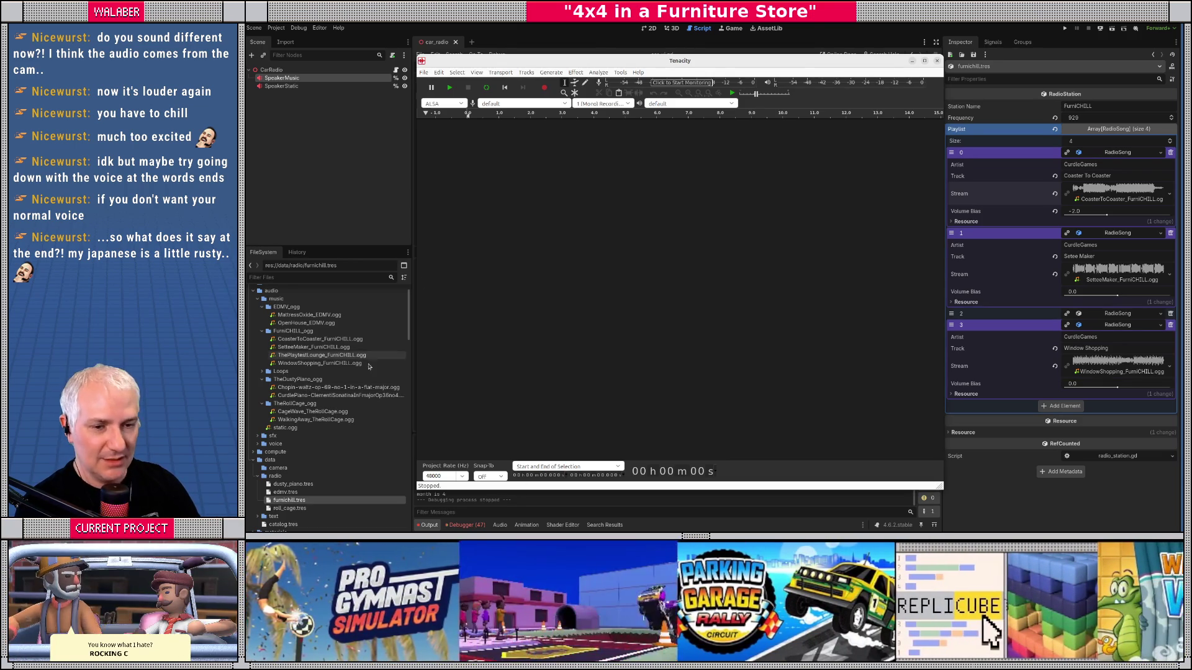
{"action": "left_click", "coordinate": [285, 484]}
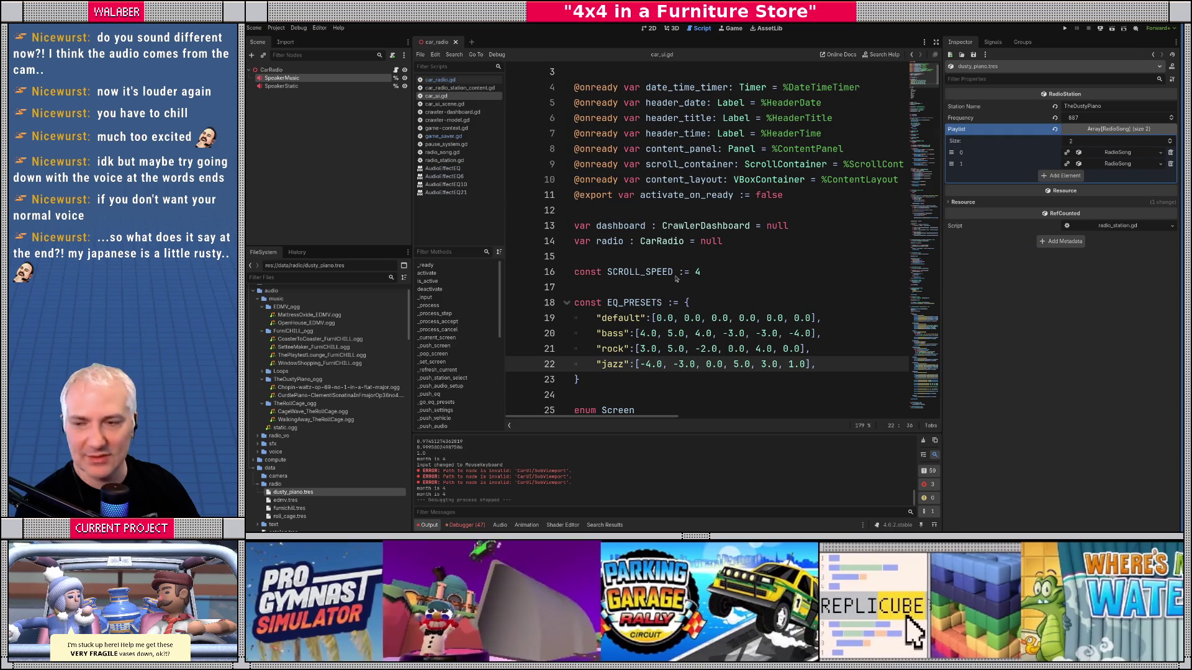
Step: Switch to the Tenacity window, then on to the Chopin waltz search results
{"action": "key", "text": "alt+Tab"}
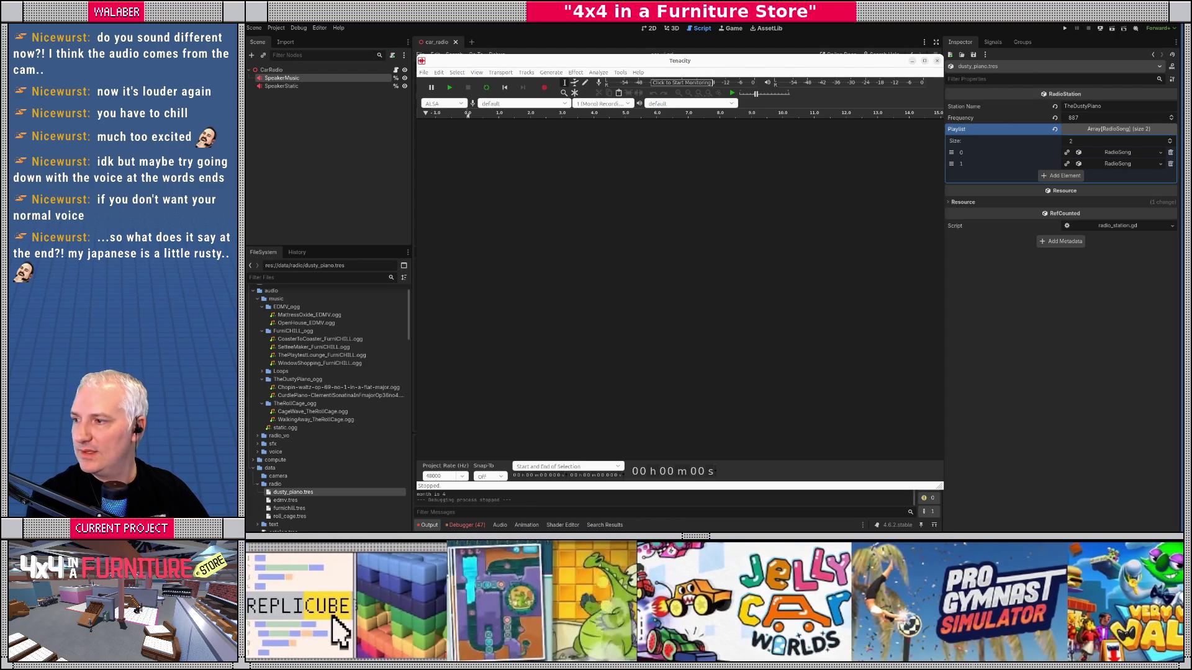
{"action": "key", "text": "alt+Tab"}
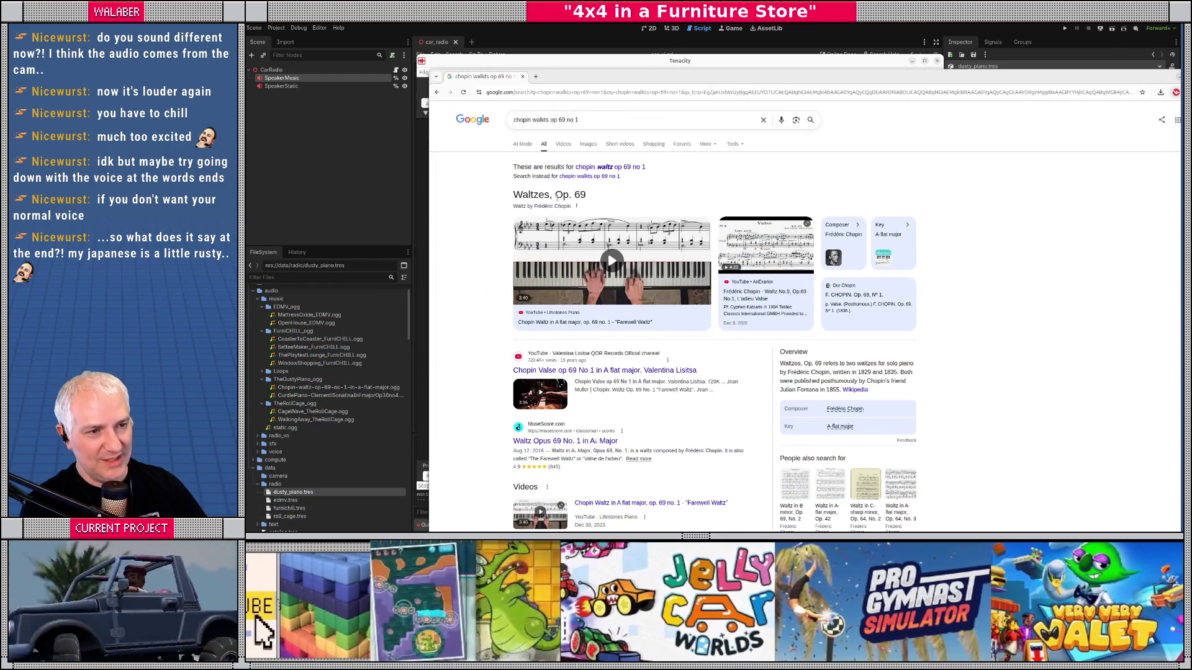
Step: Read through the Chopin Waltz Op. 69 No. 1 results, then return to Godot
{"action": "double_click", "coordinate": [558, 194]}
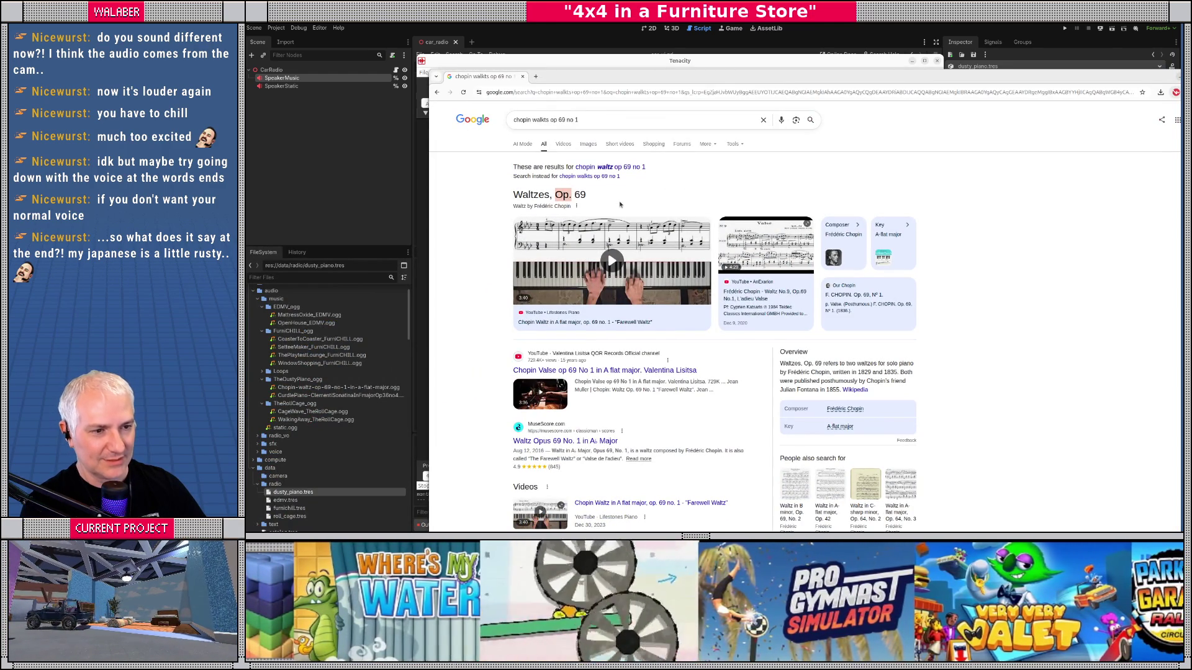
{"action": "scroll", "coordinate": [498, 375], "scroll_direction": "down", "scroll_amount": 2}
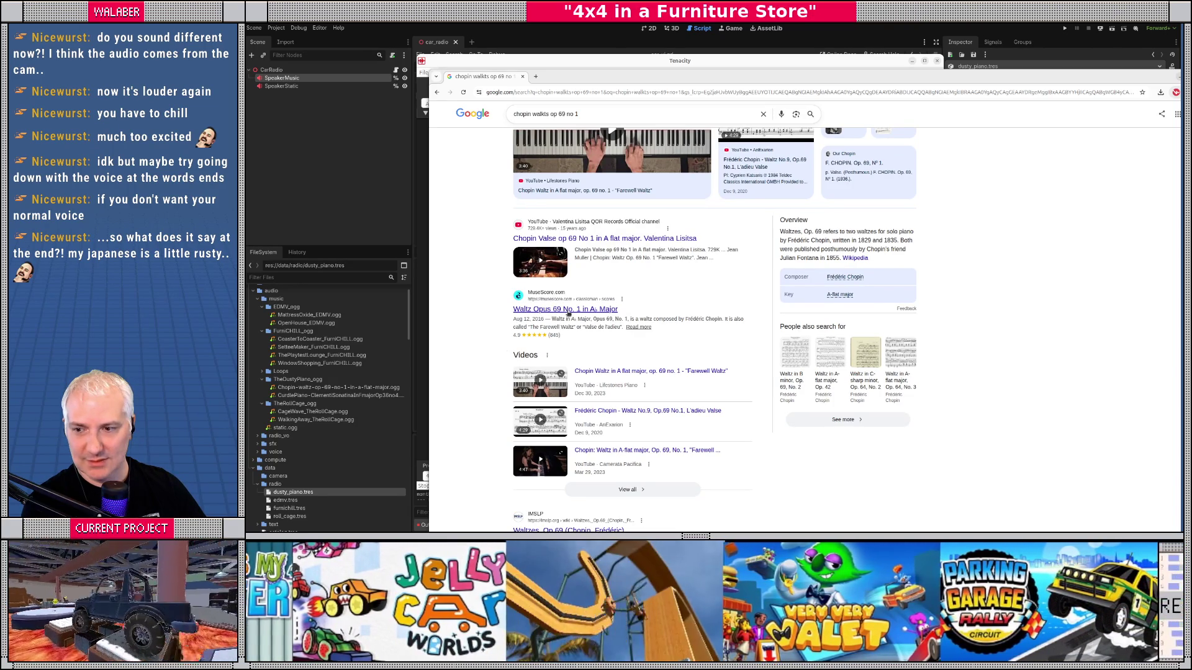
{"action": "key", "text": "alt+Tab"}
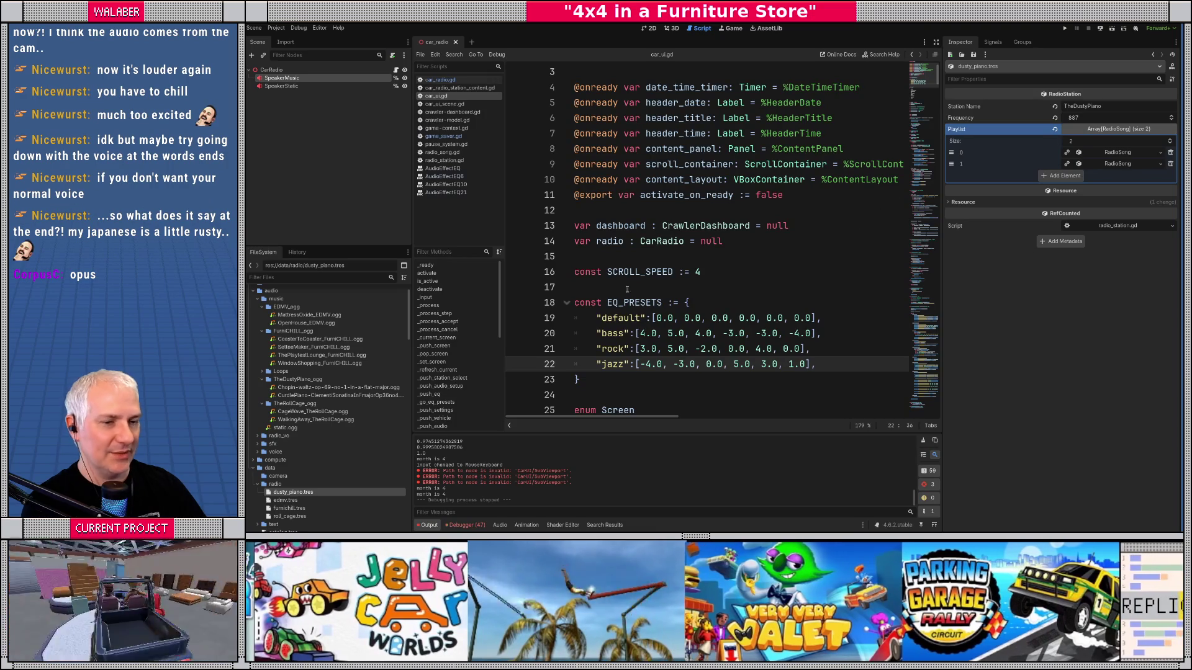
Step: Bring the Google search results back in front of Godot
{"action": "key", "text": "alt+Tab"}
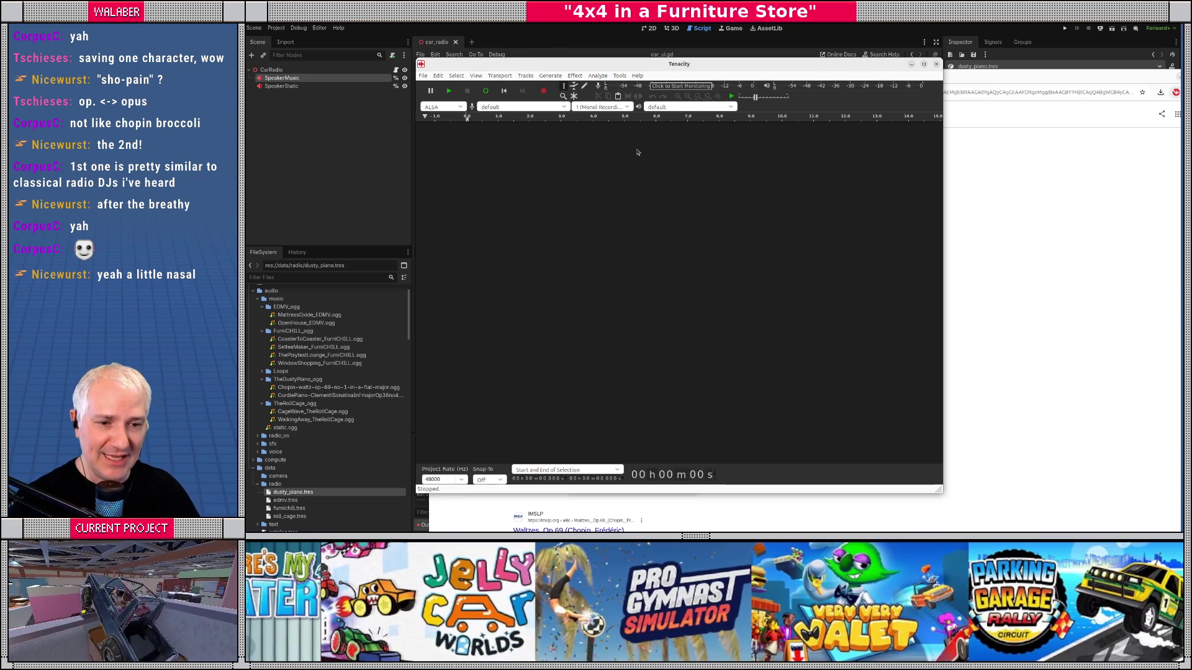
Step: Begin recording a new voice take in Tenacity, then switch to Godot
{"action": "left_click", "coordinate": [545, 92]}
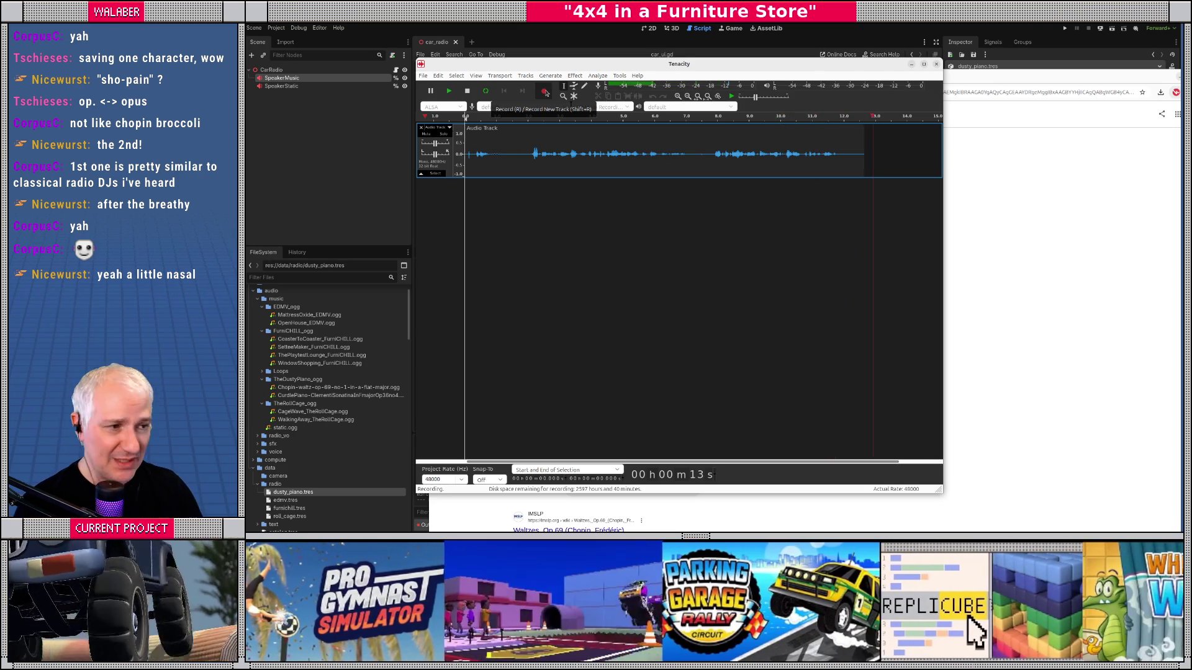
{"action": "key", "text": "alt+Tab"}
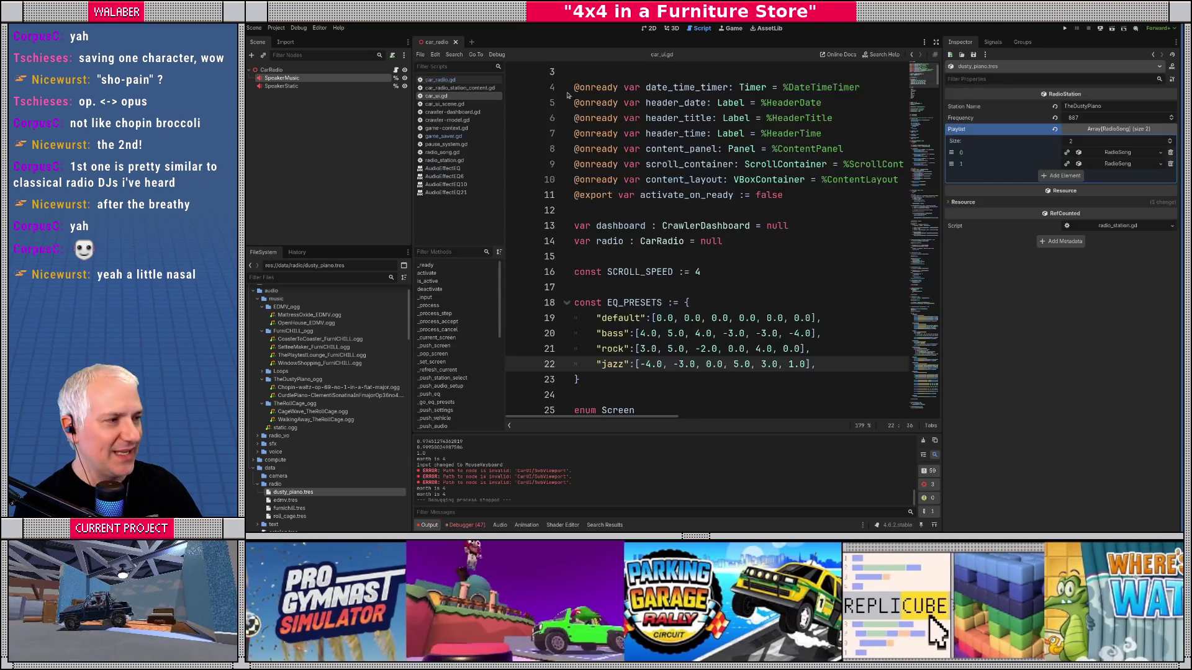
Step: Return to the recording Tenacity window, shift it up-left, and stop at about 1:11
{"action": "key", "text": "alt+Tab"}
{"action": "left_click_drag", "start_coordinate": [721, 65], "coordinate": [691, 56]}
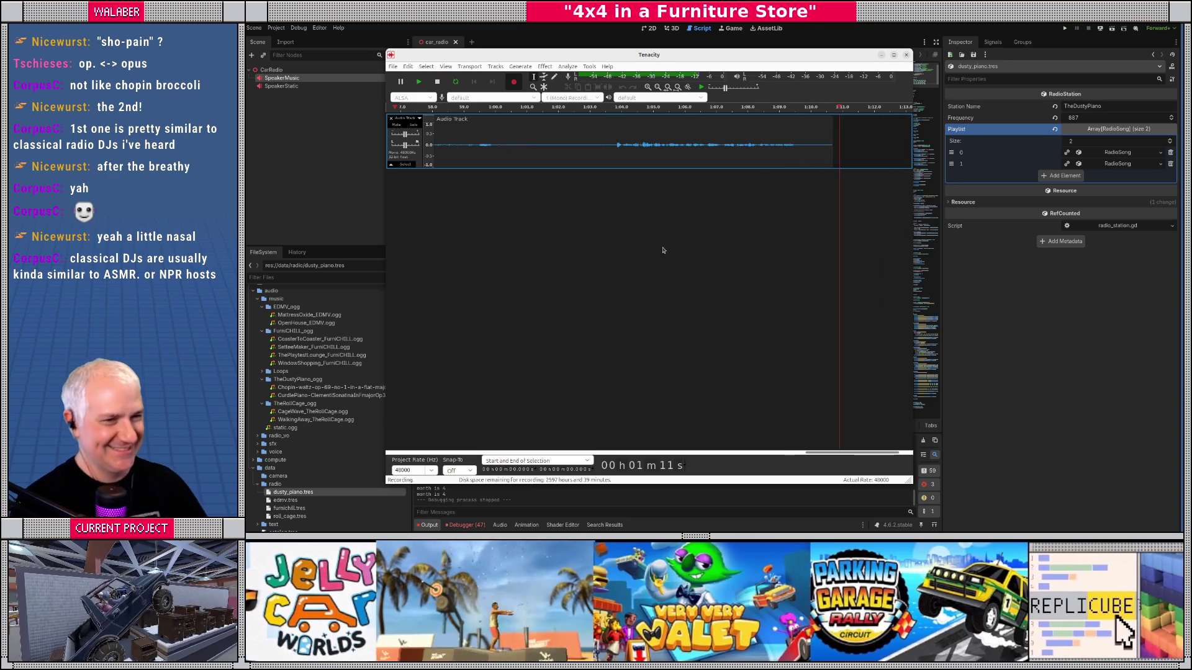
{"action": "key", "text": "space"}
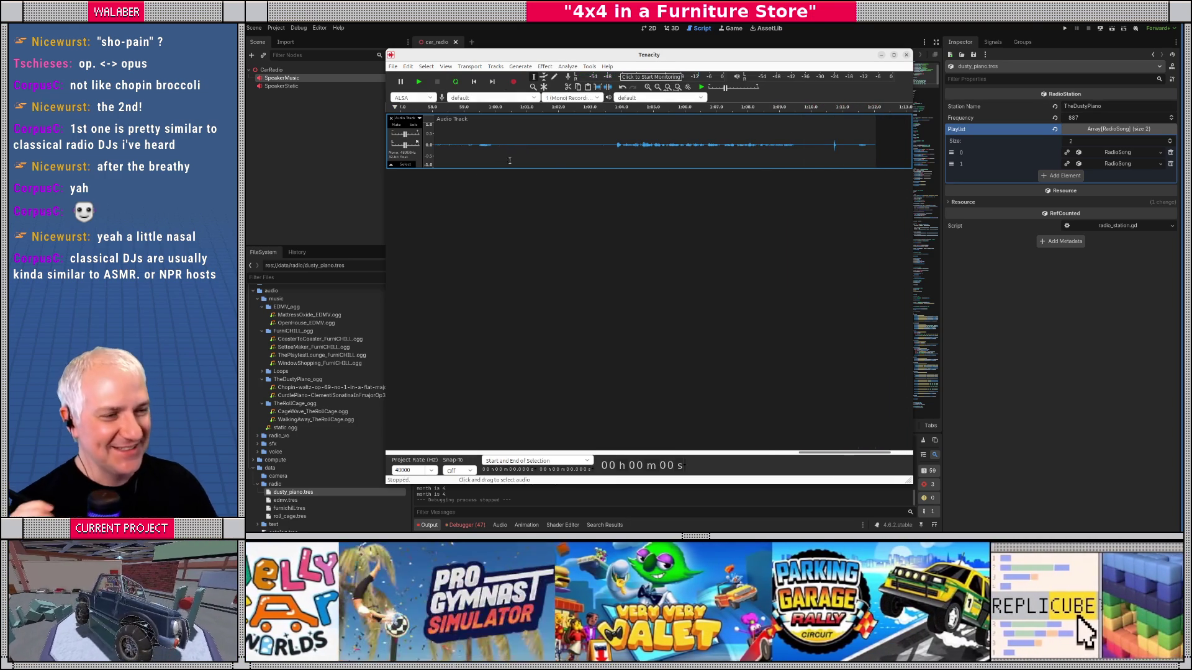
Step: Reposition the Tenacity window and widen it on both sides
{"action": "left_click_drag", "start_coordinate": [532, 60], "coordinate": [534, 74]}
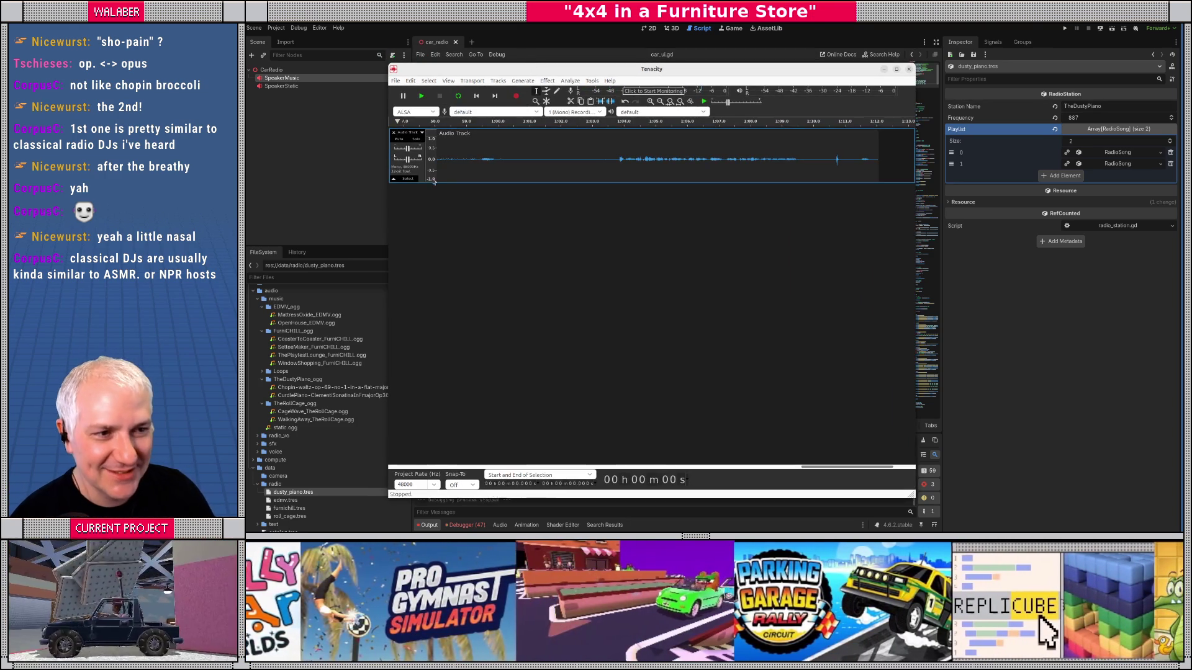
{"action": "left_click_drag", "start_coordinate": [385, 221], "coordinate": [283, 218]}
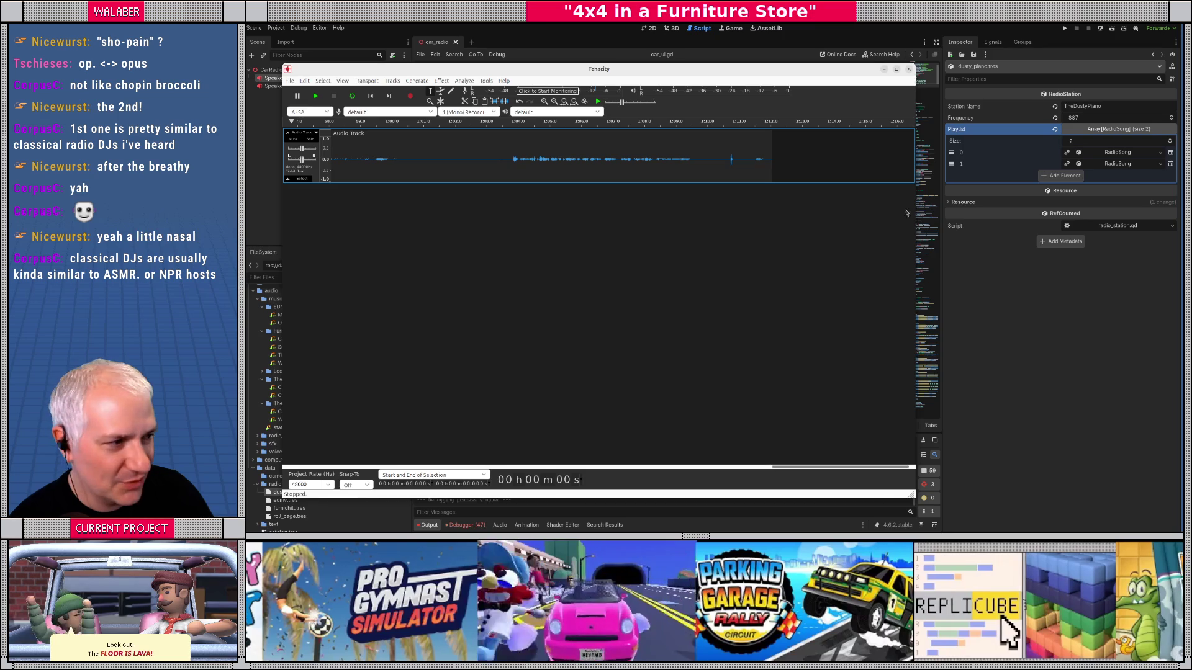
{"action": "left_click_drag", "start_coordinate": [915, 209], "coordinate": [1097, 211]}
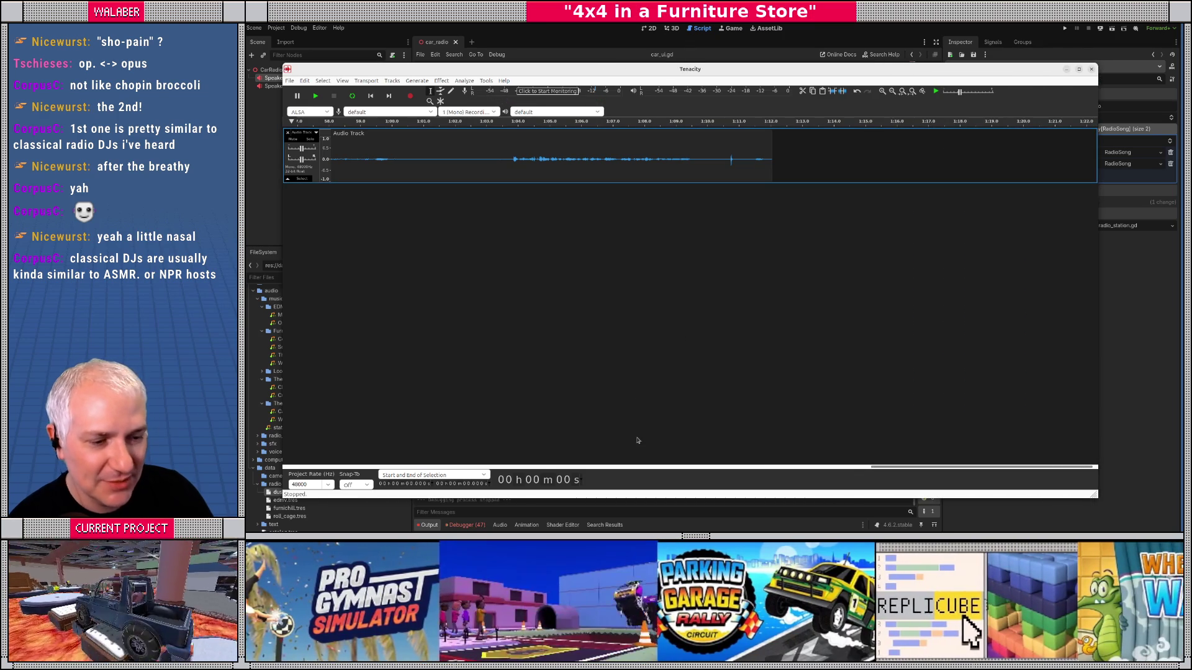
Step: Play back the take's closing seconds from about 1:01, then stop
{"action": "left_click", "coordinate": [443, 150]}
{"action": "key", "text": "space"}
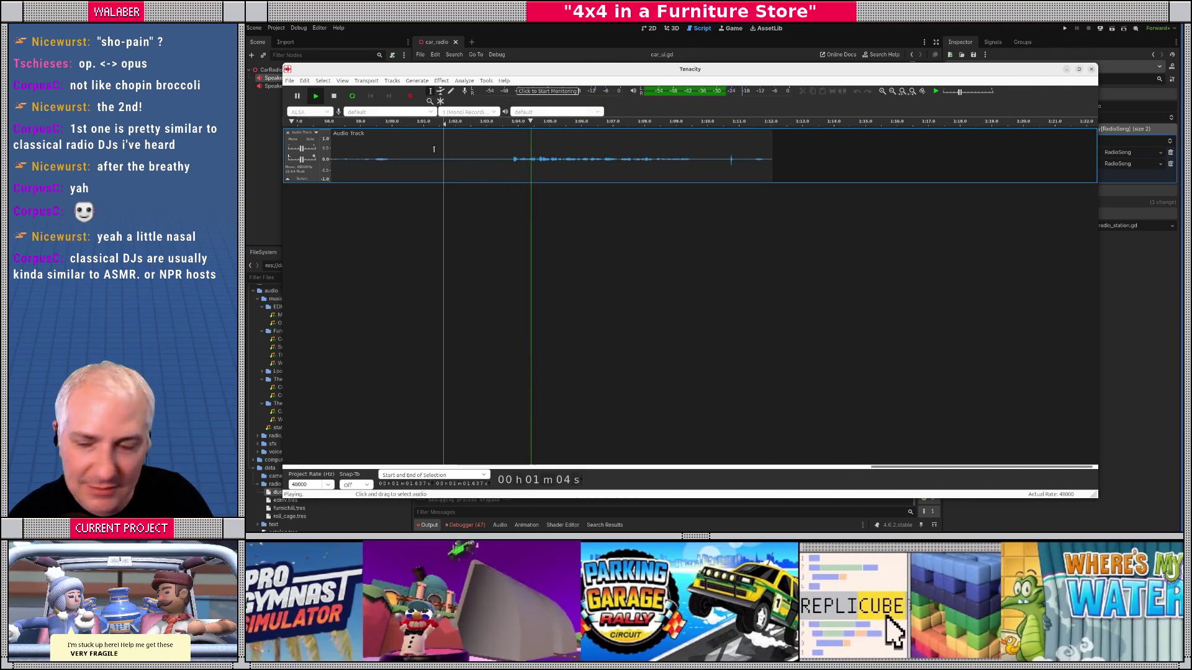
{"action": "key", "text": "space"}
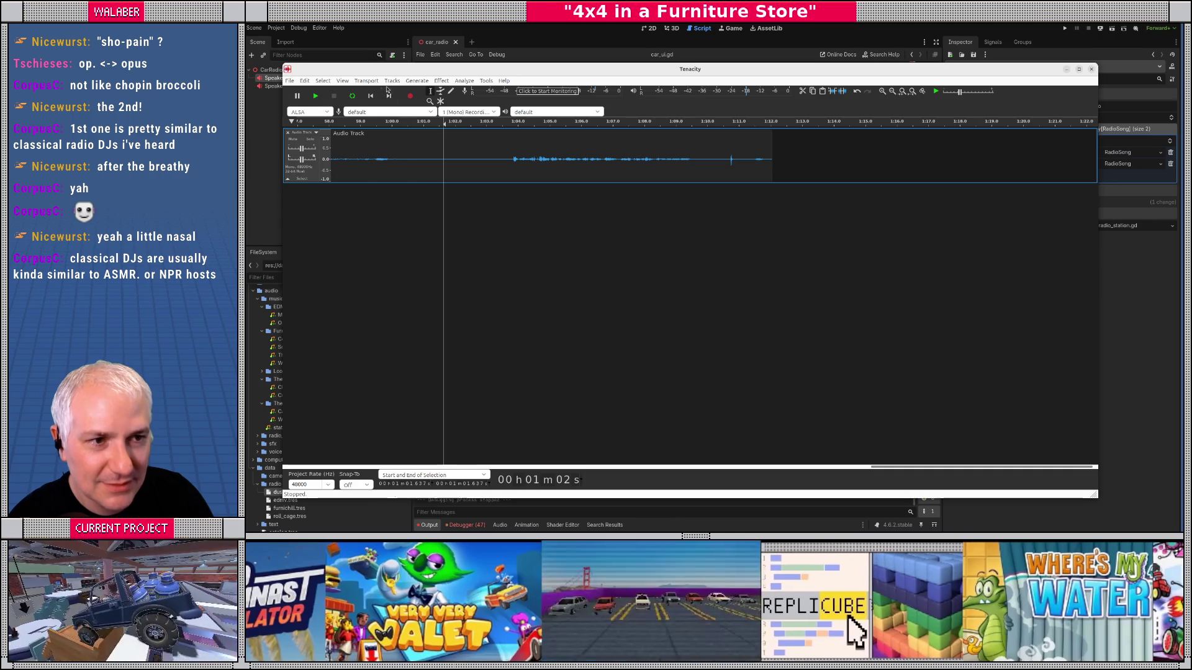
{"action": "left_click_drag", "start_coordinate": [440, 73], "coordinate": [460, 67]}
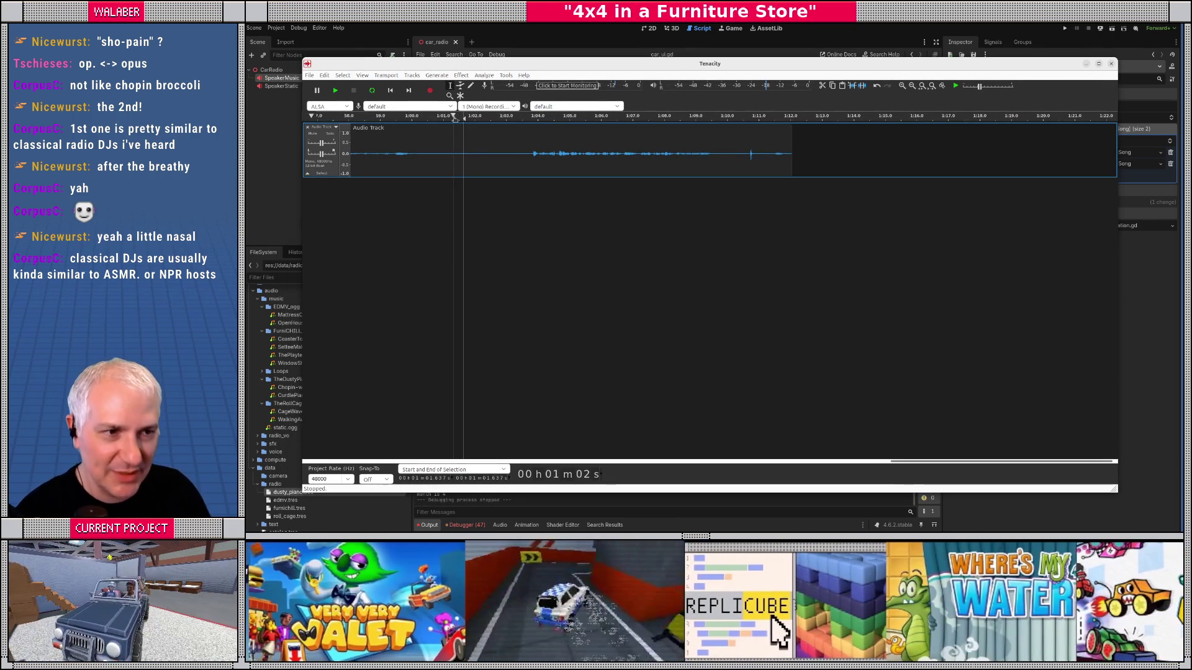
{"action": "left_click", "coordinate": [459, 75]}
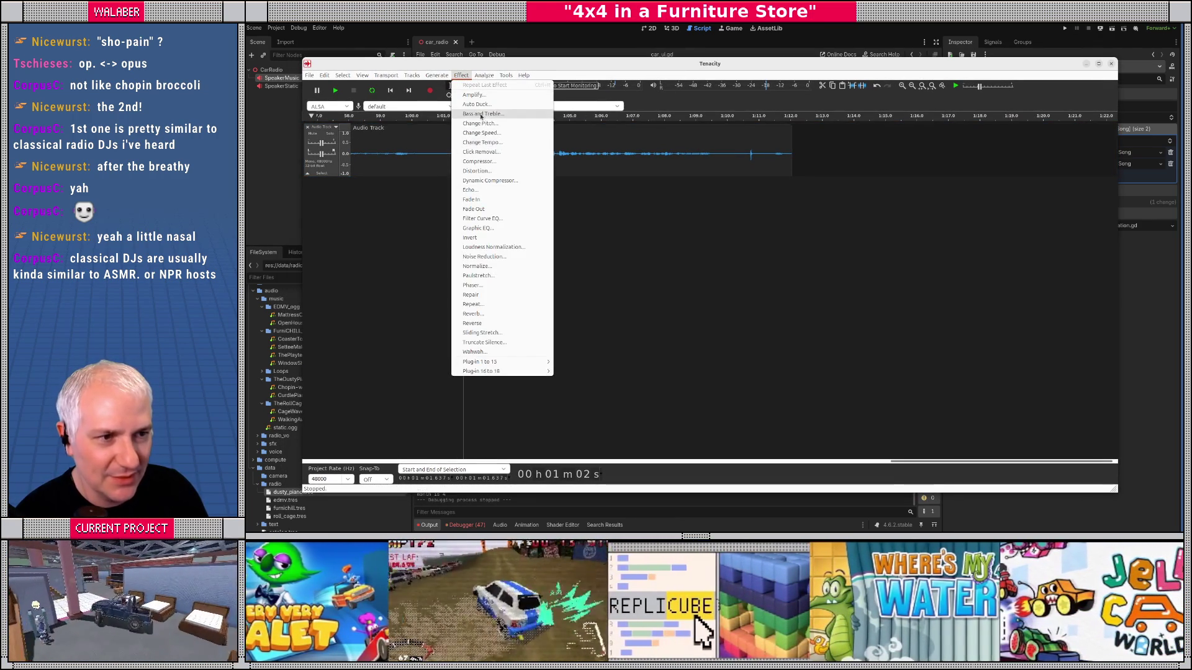
Step: Select the whole take and apply Normalize and Compressor with default settings
{"action": "left_click", "coordinate": [490, 266]}
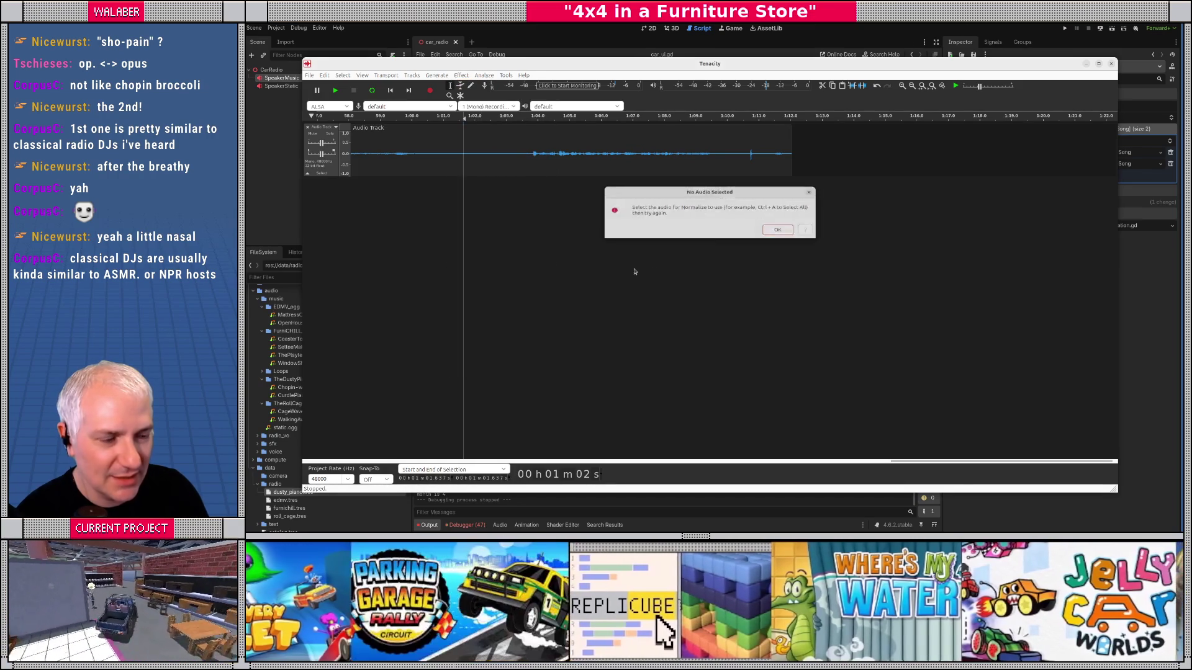
{"action": "left_click", "coordinate": [776, 232]}
{"action": "key", "text": "ctrl+a"}
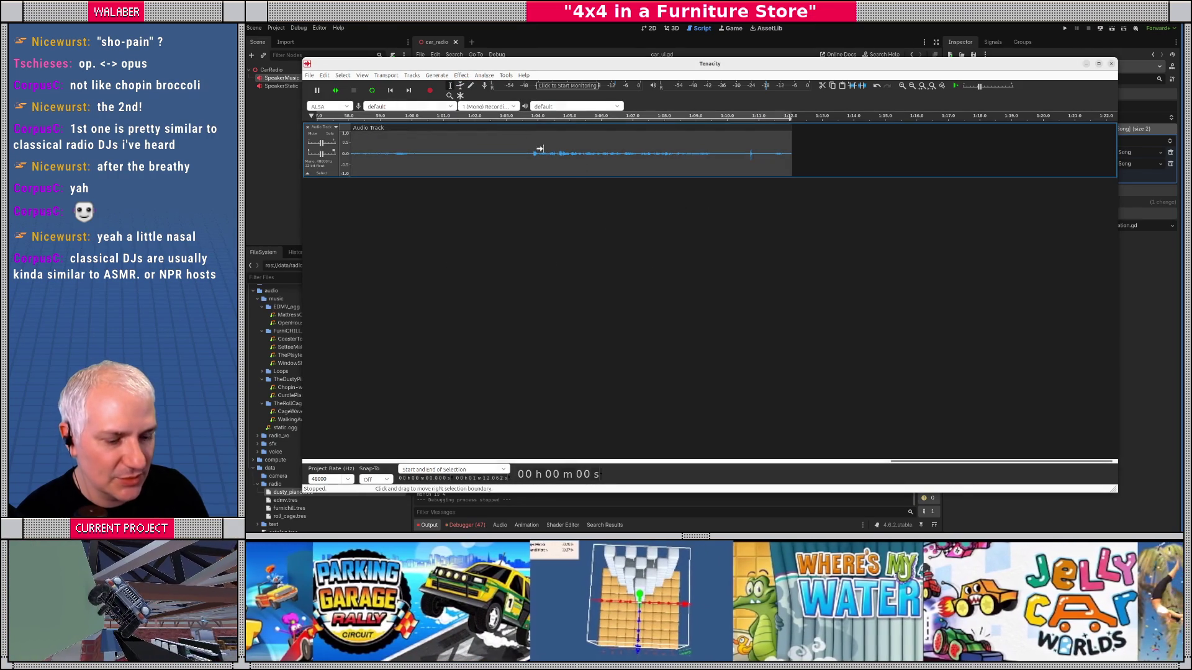
{"action": "left_click", "coordinate": [461, 75]}
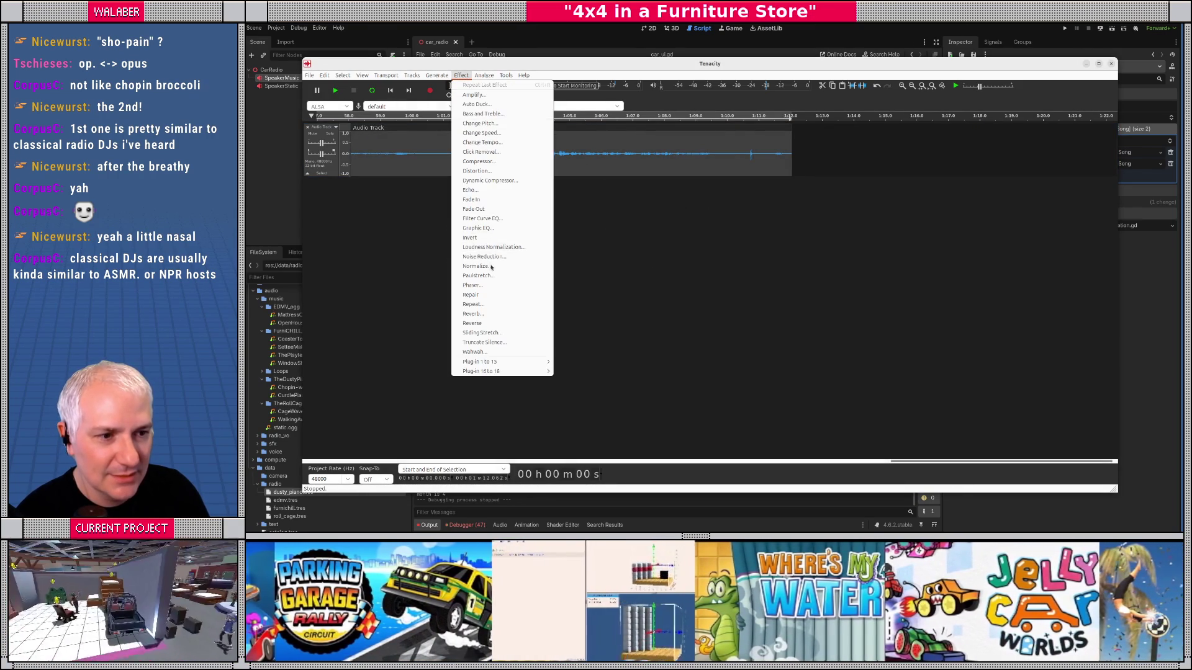
{"action": "left_click", "coordinate": [490, 267]}
{"action": "key", "text": "Return"}
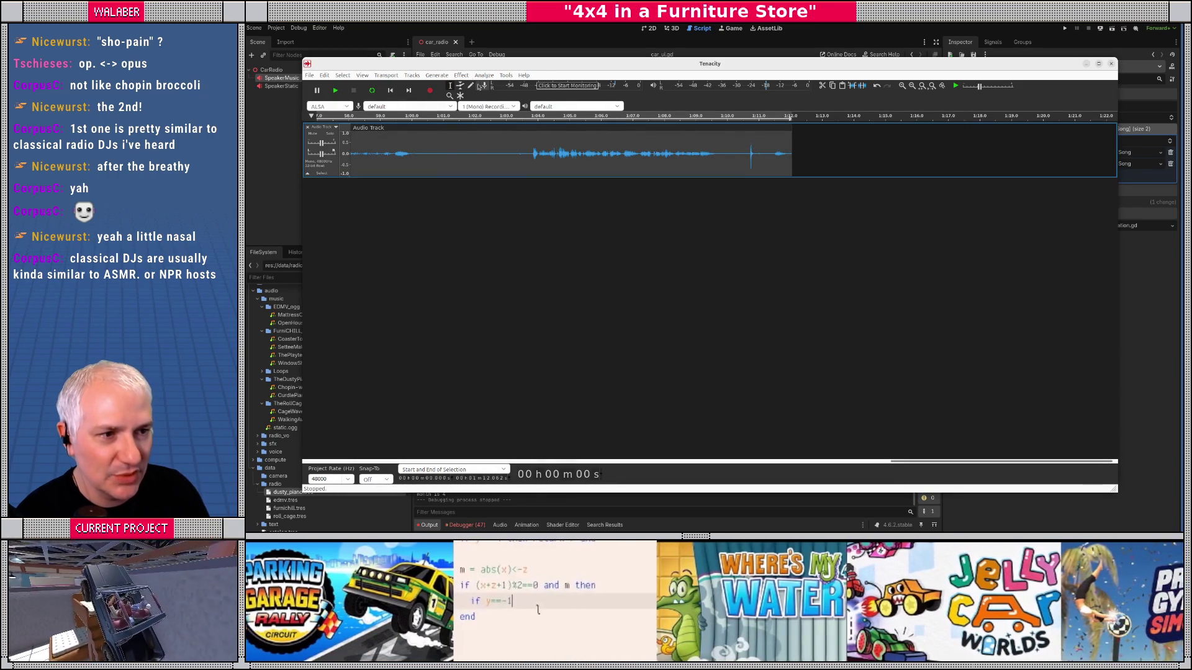
{"action": "left_click", "coordinate": [461, 75]}
{"action": "left_click", "coordinate": [481, 169]}
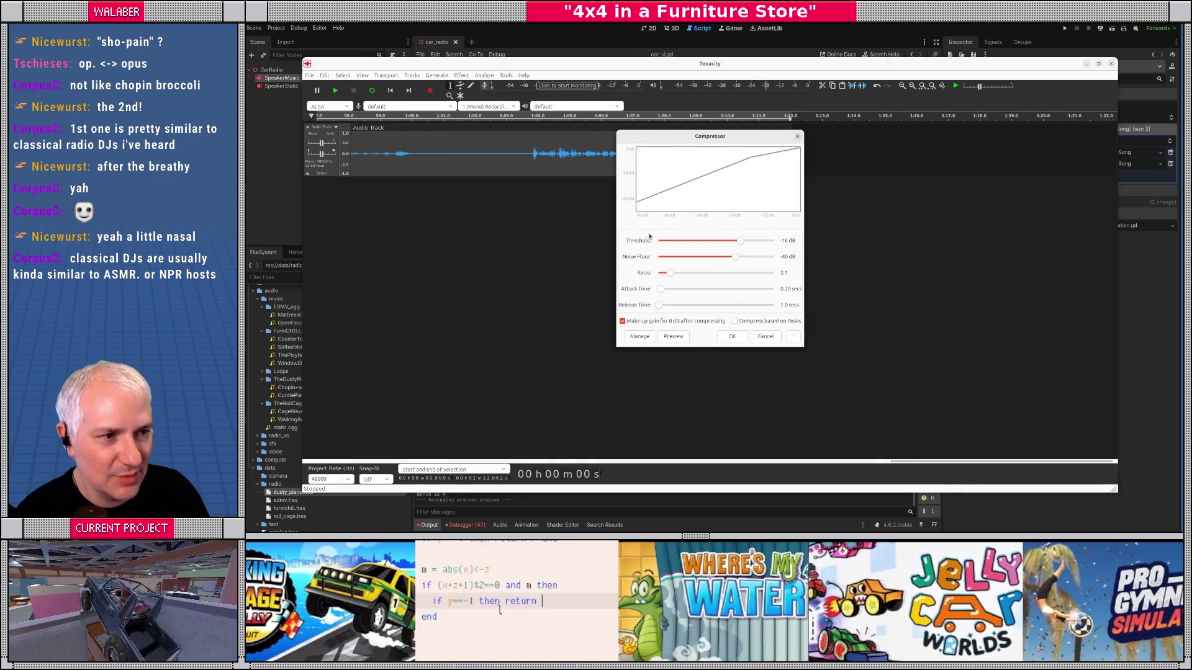
{"action": "left_click", "coordinate": [736, 336]}
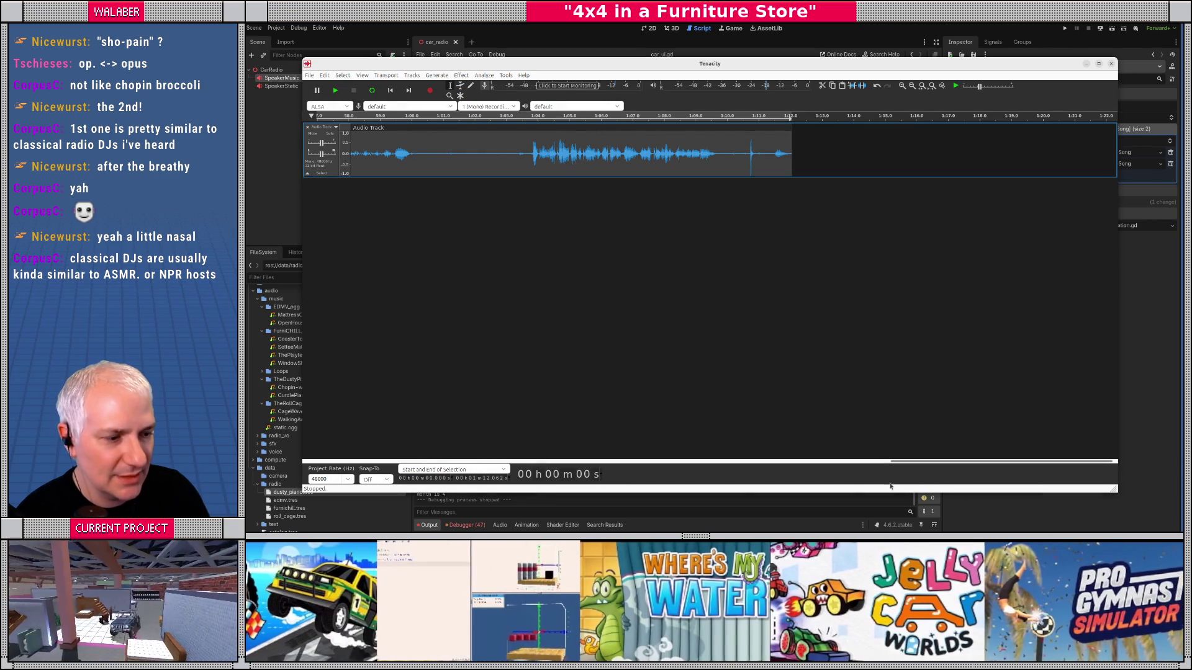
Step: Audition the processed take from about 1.65 s and from about 8 s
{"action": "left_click_drag", "start_coordinate": [919, 467], "coordinate": [367, 462]}
{"action": "left_click", "coordinate": [404, 160]}
{"action": "key", "text": "space"}
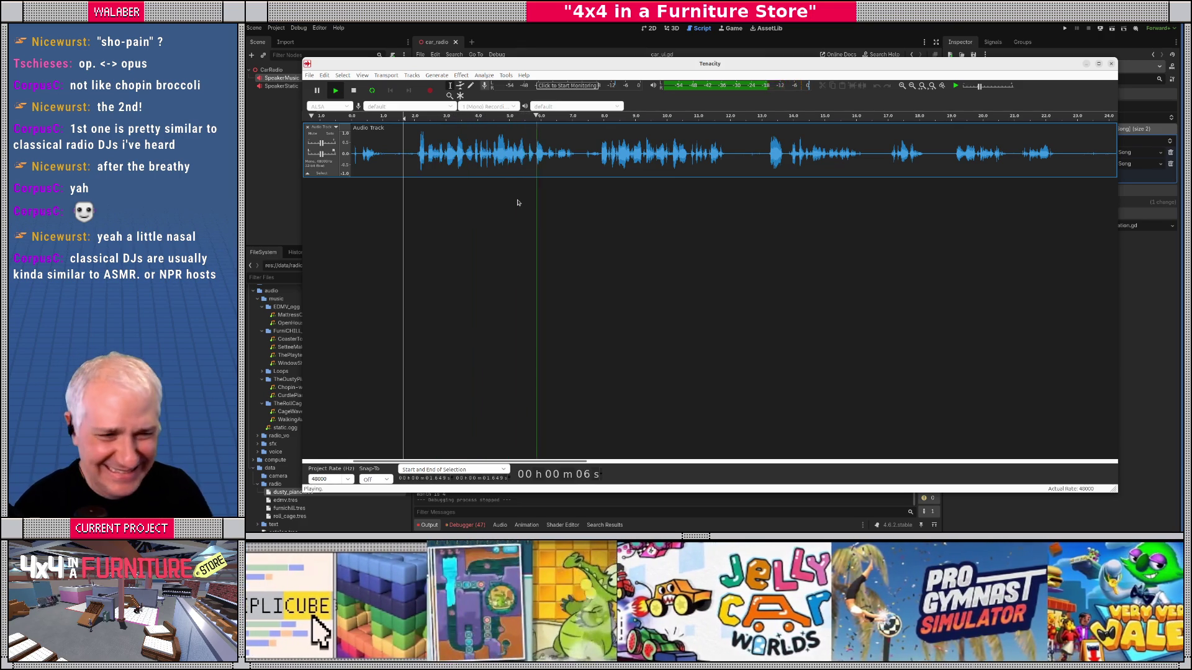
{"action": "key", "text": "space"}
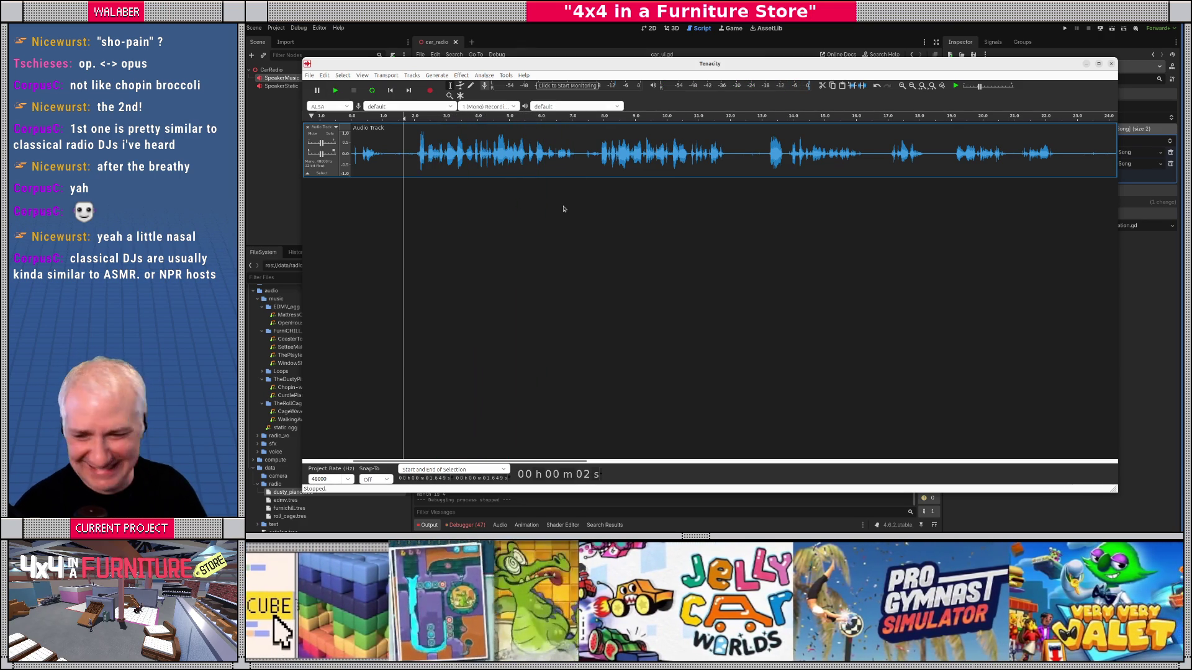
{"action": "left_click", "coordinate": [602, 155]}
{"action": "key", "text": "space"}
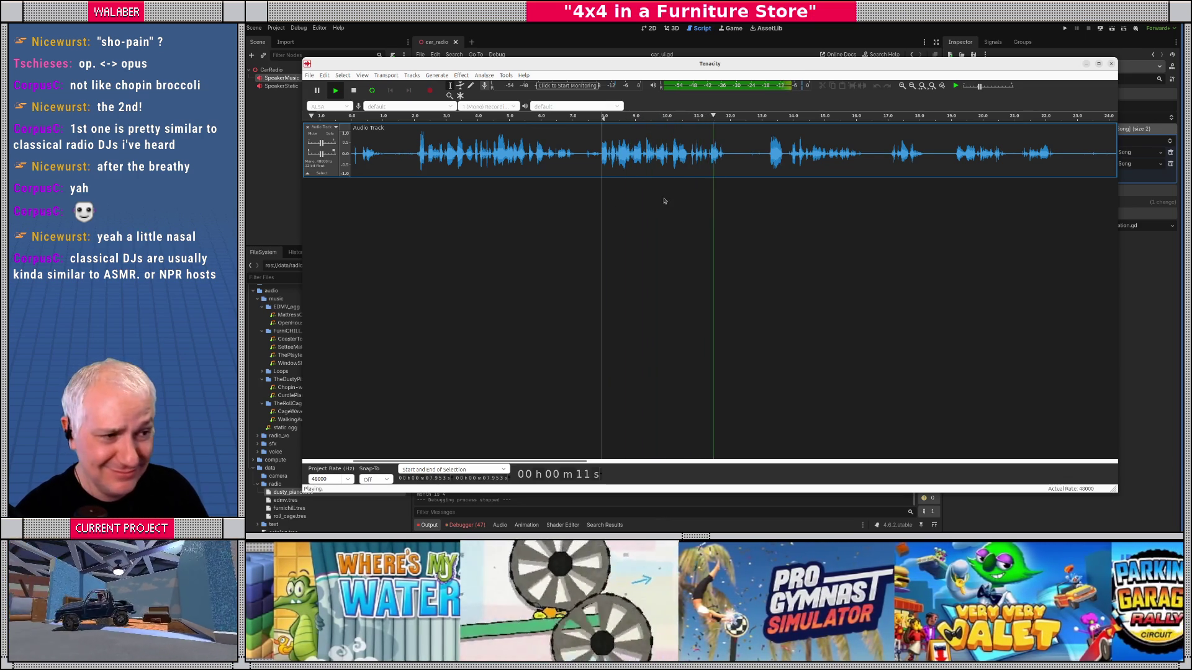
{"action": "key", "text": "space"}
{"action": "left_click", "coordinate": [767, 154]}
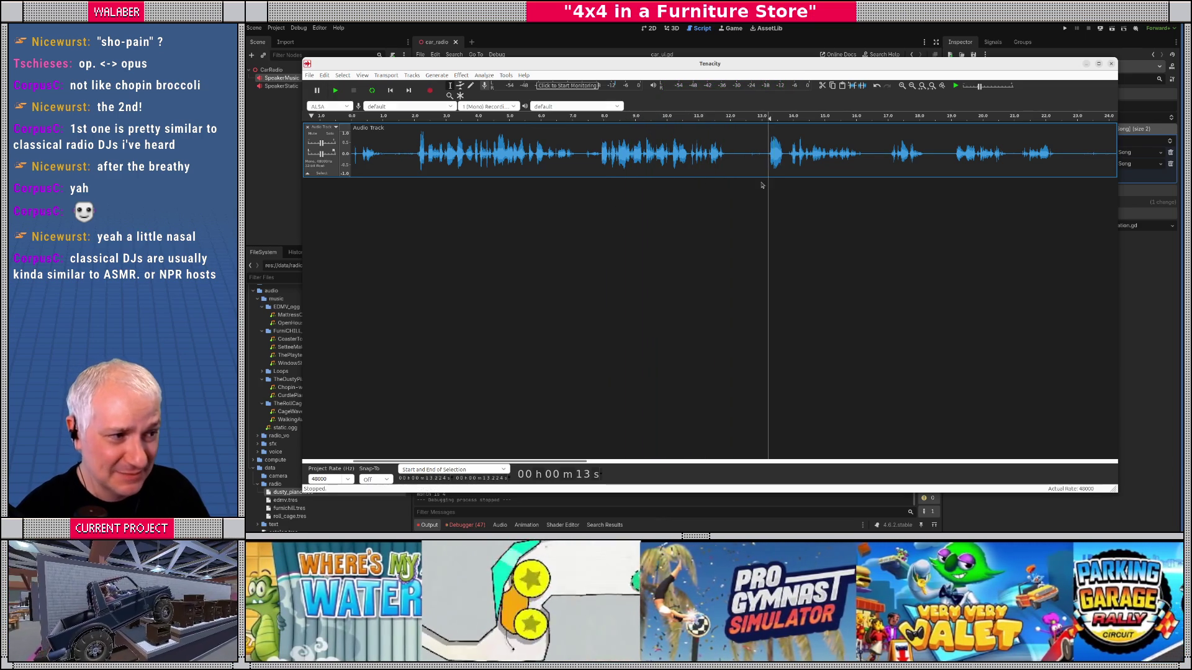
Step: Listen from about 13 s, 21 s and 27 s, then select 27–36 s
{"action": "key", "text": "space"}
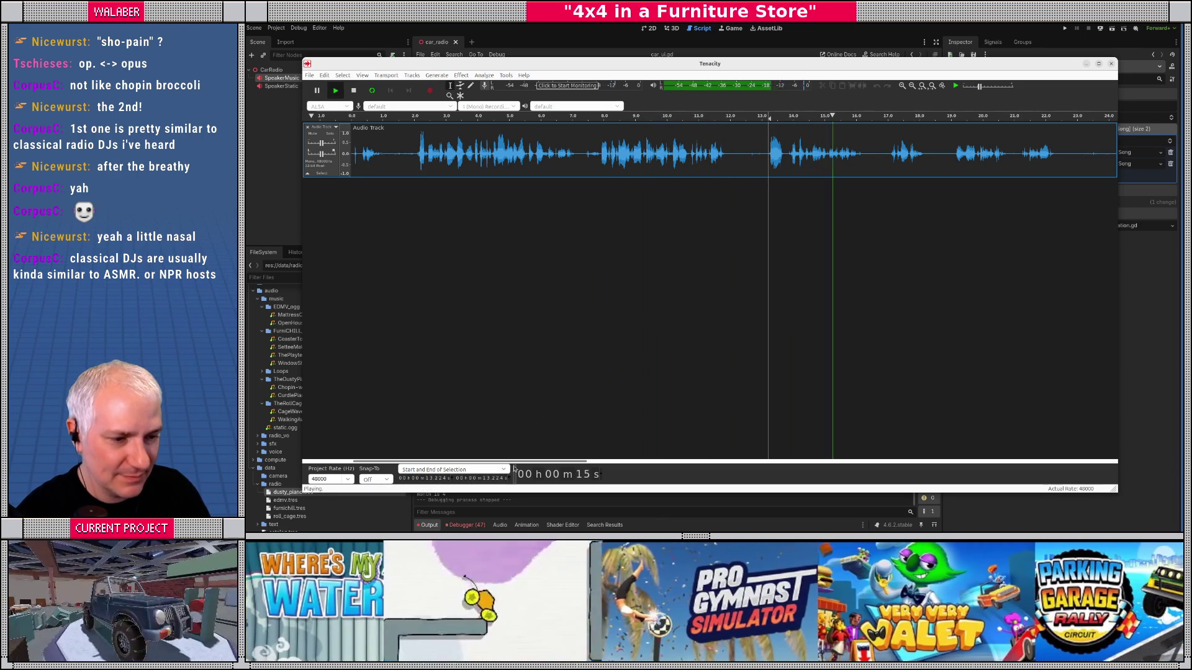
{"action": "scroll", "coordinate": [596, 409], "scroll_direction": "right", "scroll_amount": 6}
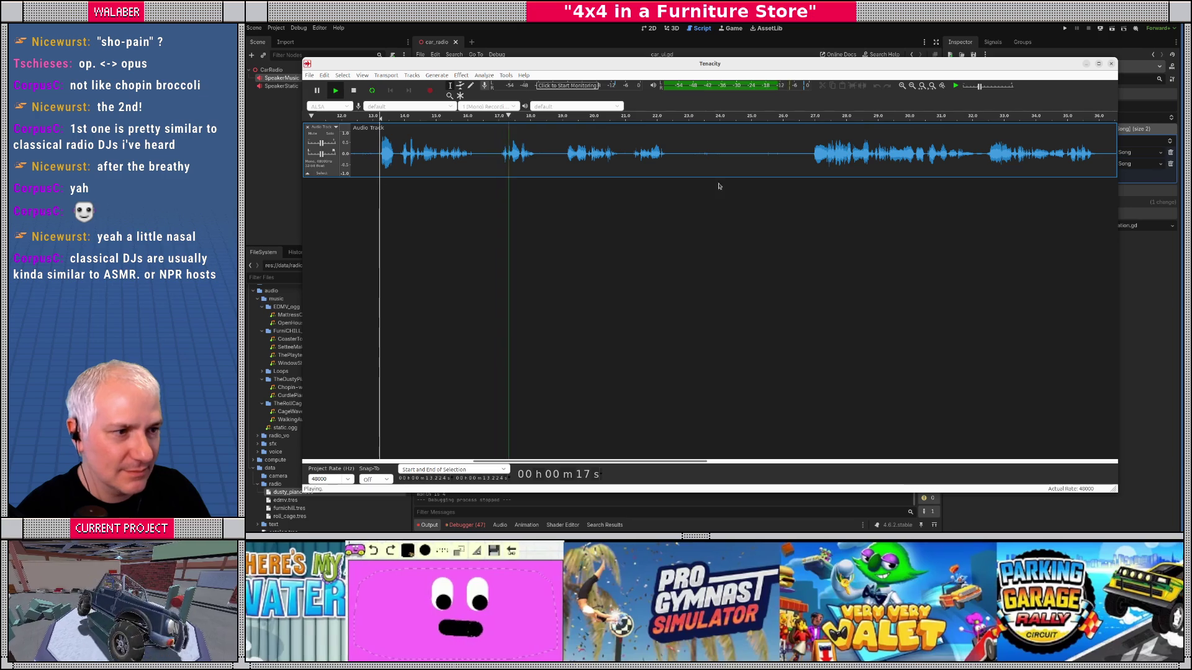
{"action": "left_click", "coordinate": [809, 155]}
{"action": "left_click_drag", "start_coordinate": [566, 462], "coordinate": [637, 462]}
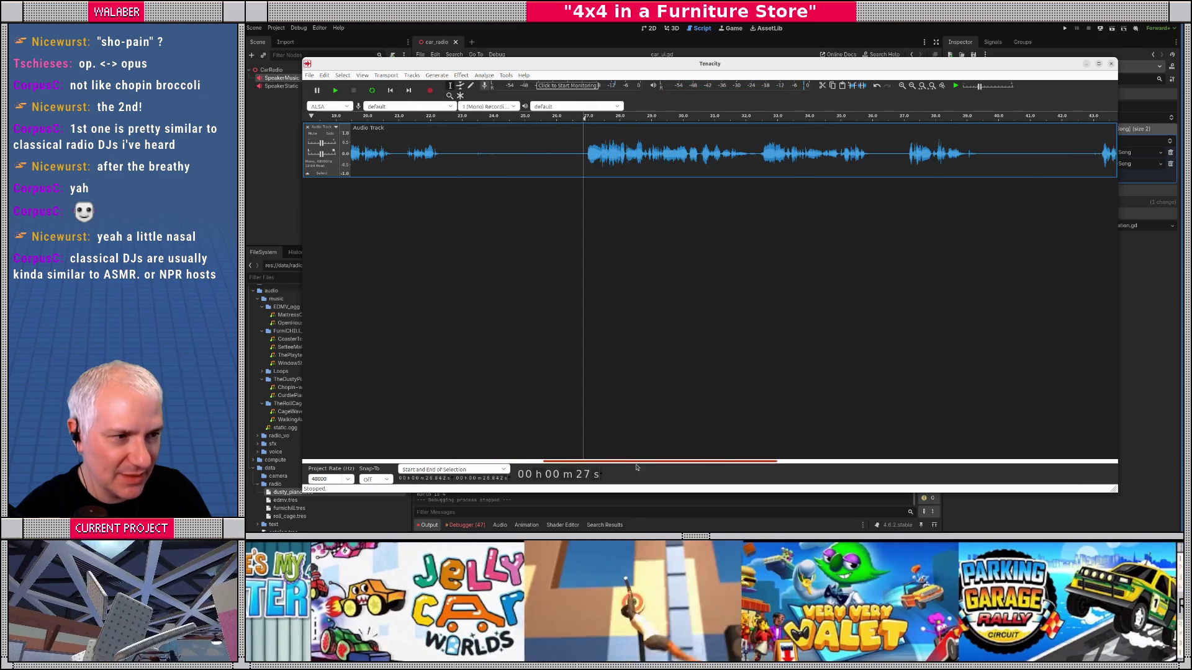
{"action": "left_click", "coordinate": [407, 161]}
{"action": "key", "text": "space"}
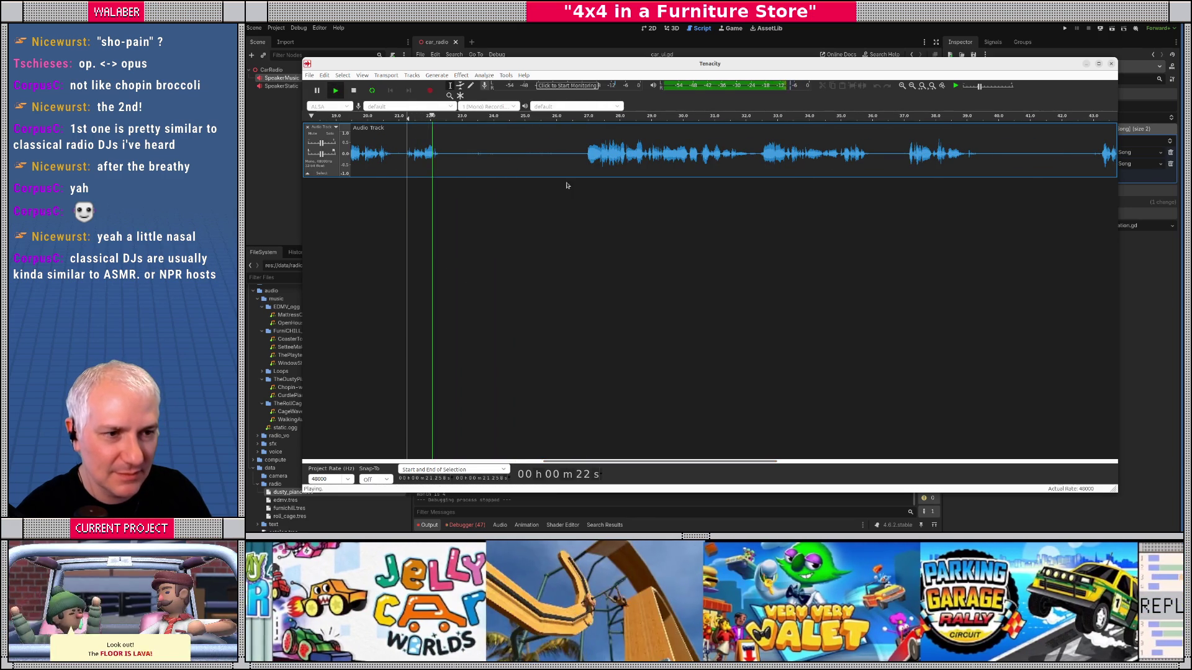
{"action": "left_click", "coordinate": [581, 155]}
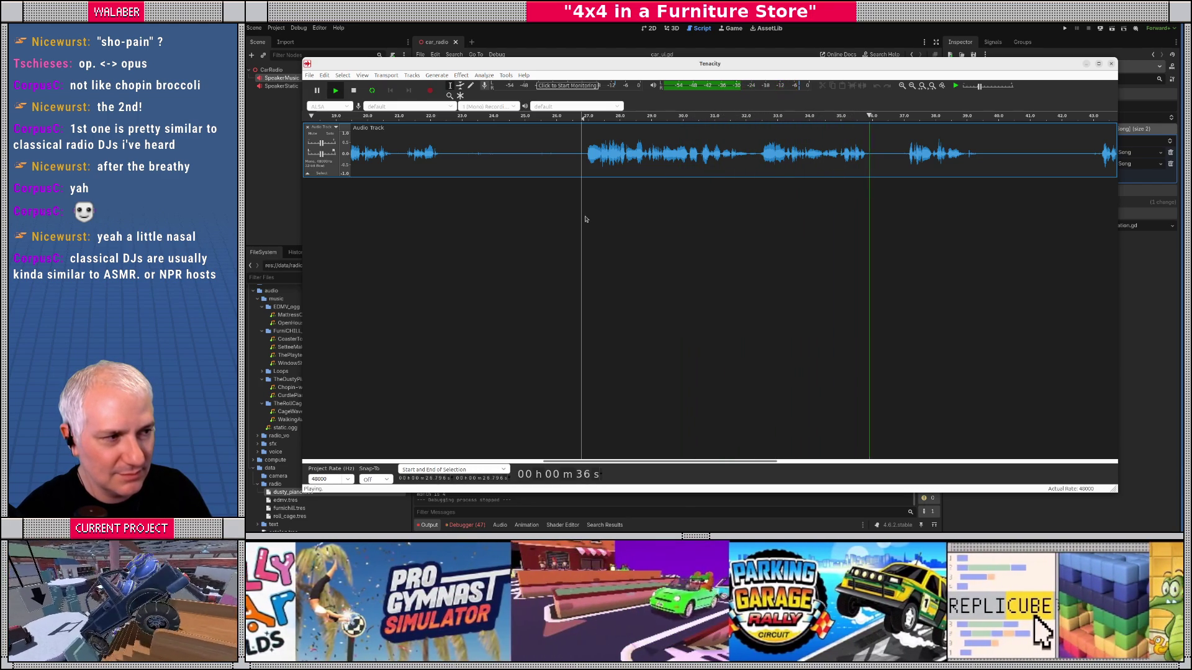
{"action": "key", "text": "space"}
{"action": "left_click_drag", "start_coordinate": [585, 155], "coordinate": [879, 159]}
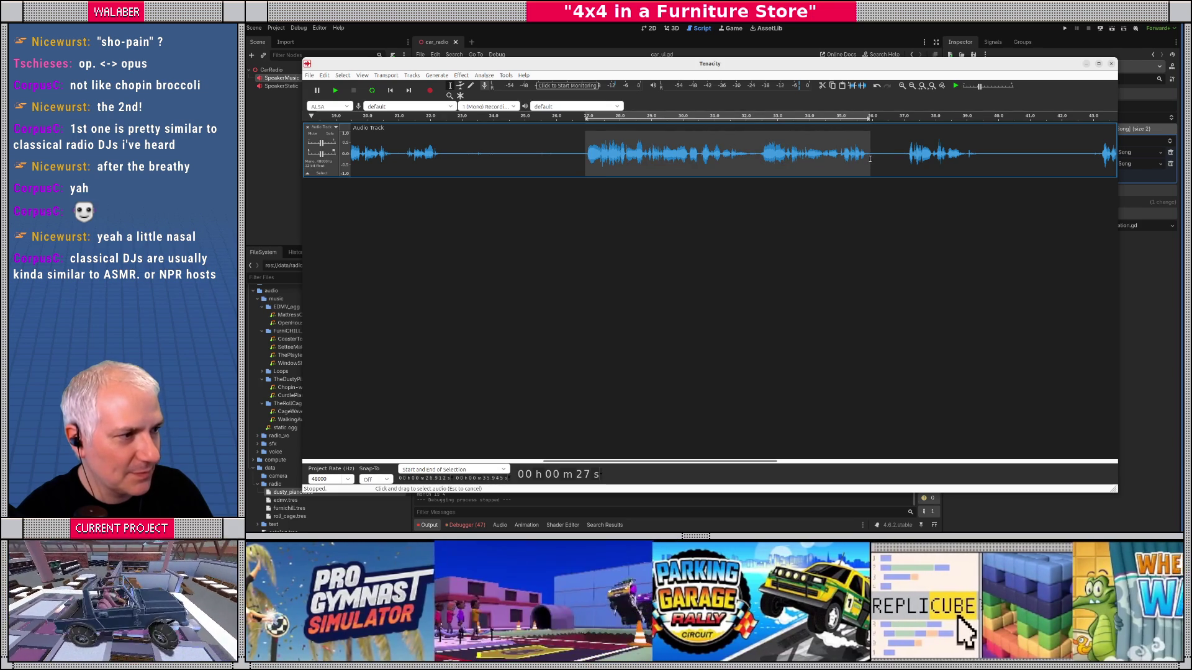
{"action": "left_click", "coordinate": [309, 76]}
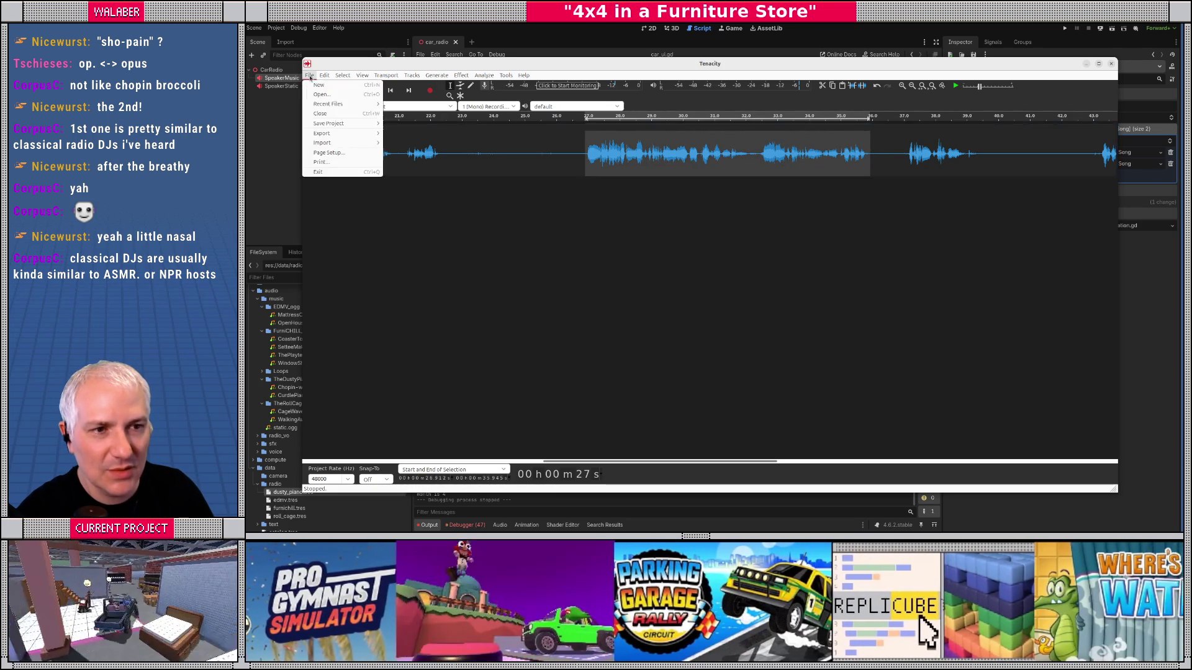
Step: Save the project as dusty_paino_vo.aup3 in radio_vo, replacing 'furnichill' in the existing name
{"action": "mouse_move", "coordinate": [347, 123]}
{"action": "left_click", "coordinate": [405, 124]}
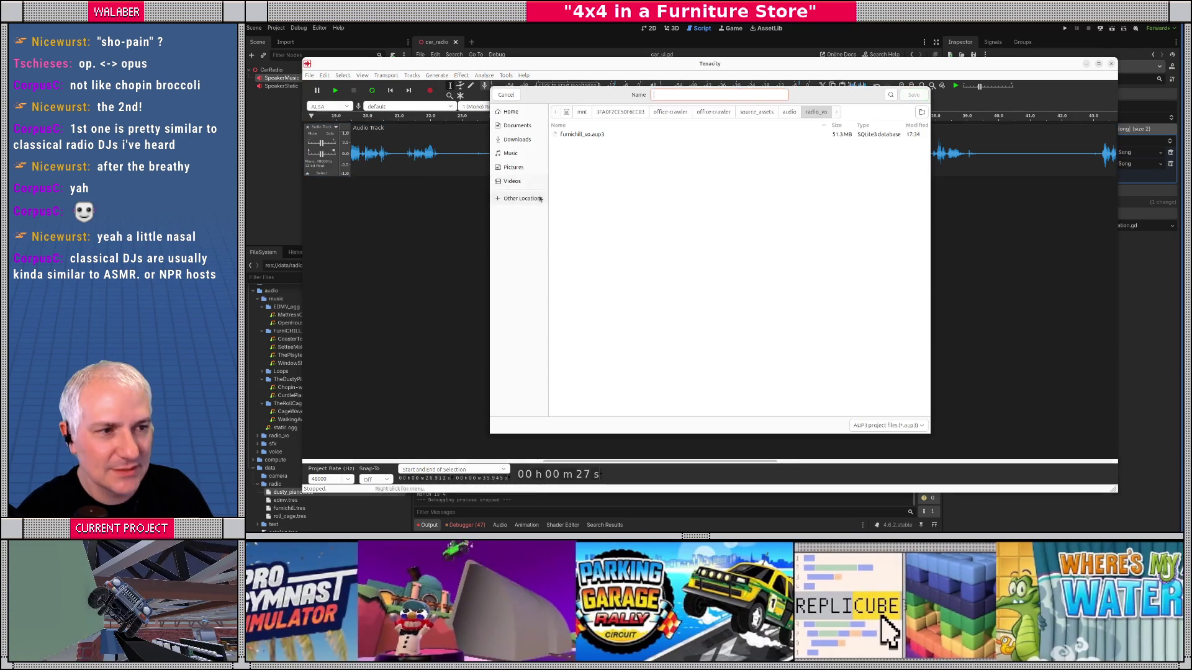
{"action": "left_click", "coordinate": [611, 134]}
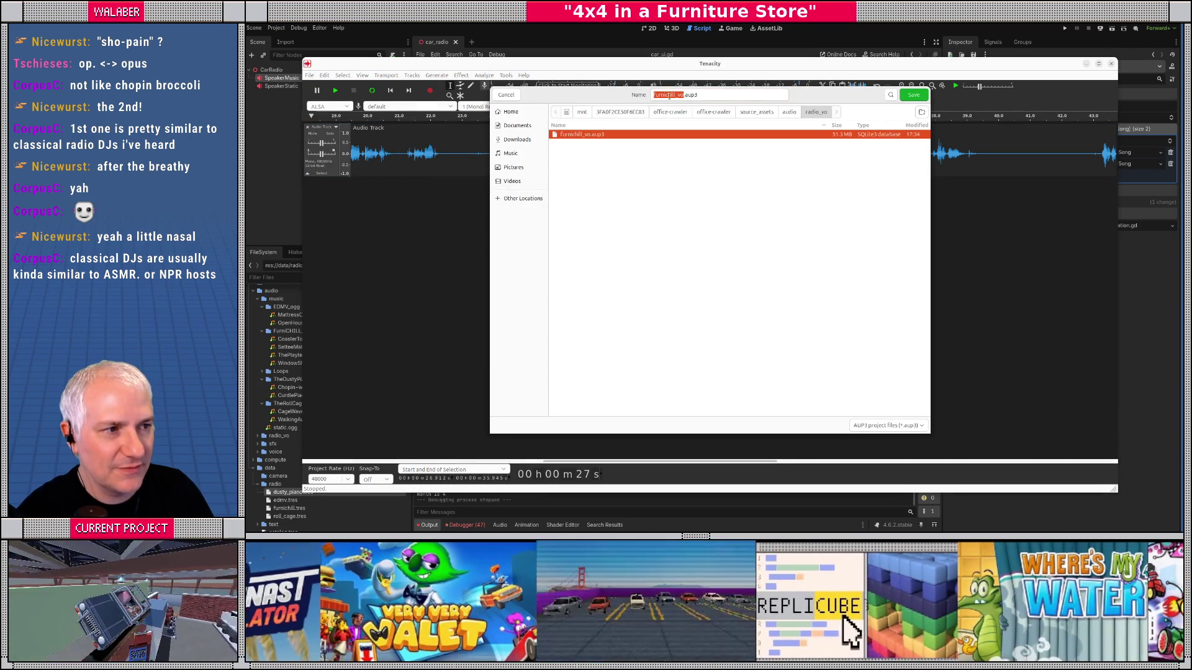
{"action": "left_click_drag", "start_coordinate": [676, 95], "coordinate": [645, 95]}
{"action": "type", "text": "dusty_paino"}
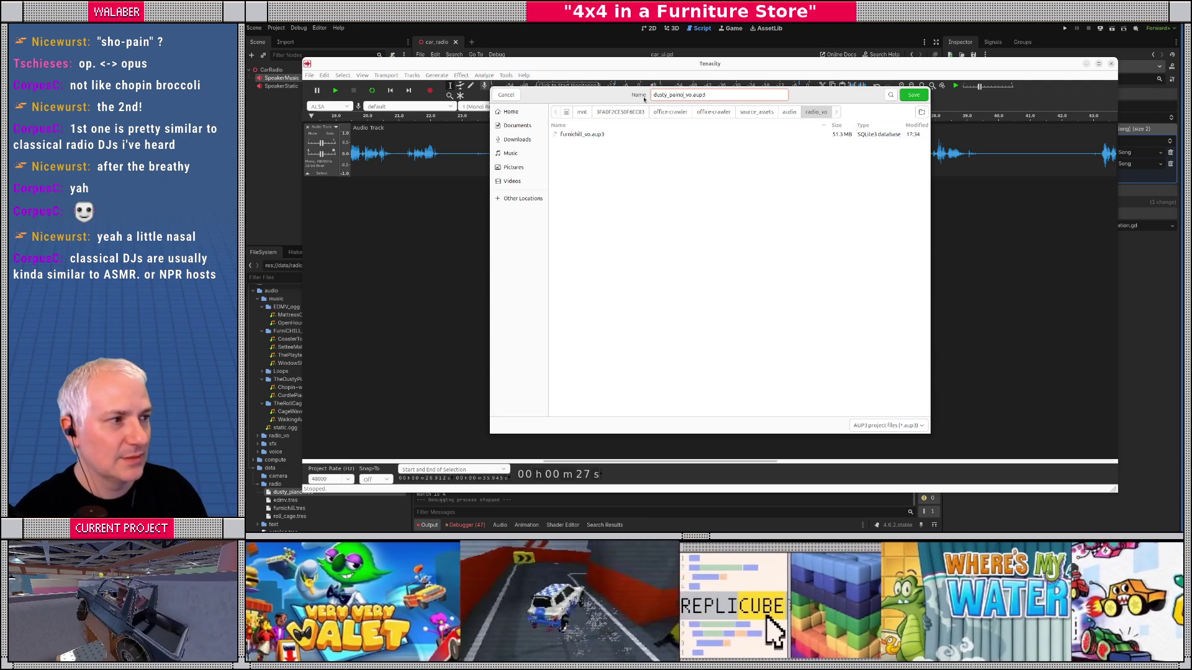
{"action": "key", "text": "Return"}
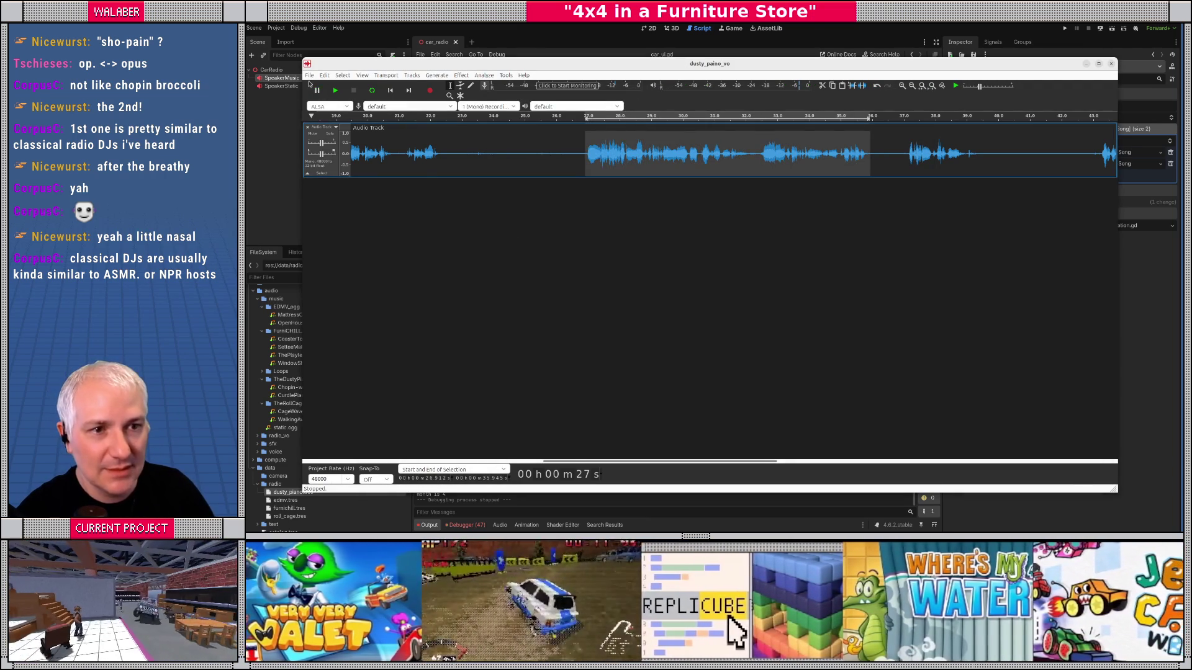
{"action": "left_click", "coordinate": [309, 76]}
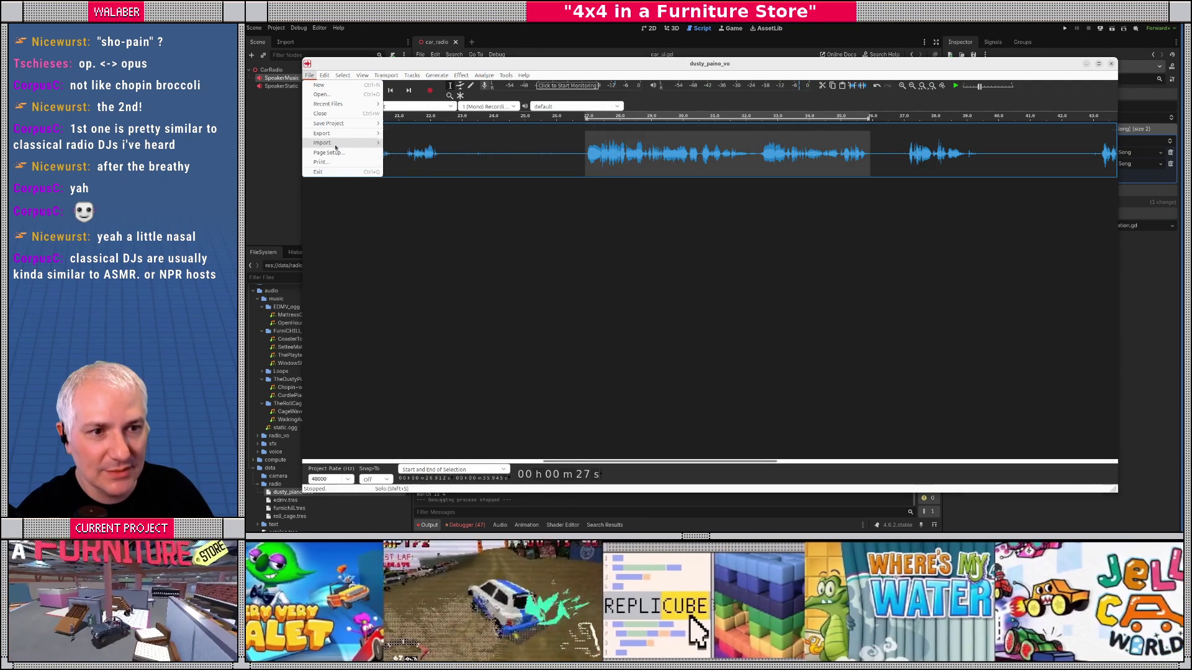
Step: Begin exporting the audio as an Ogg file, then cancel that export
{"action": "mouse_move", "coordinate": [347, 133]}
{"action": "left_click", "coordinate": [422, 163]}
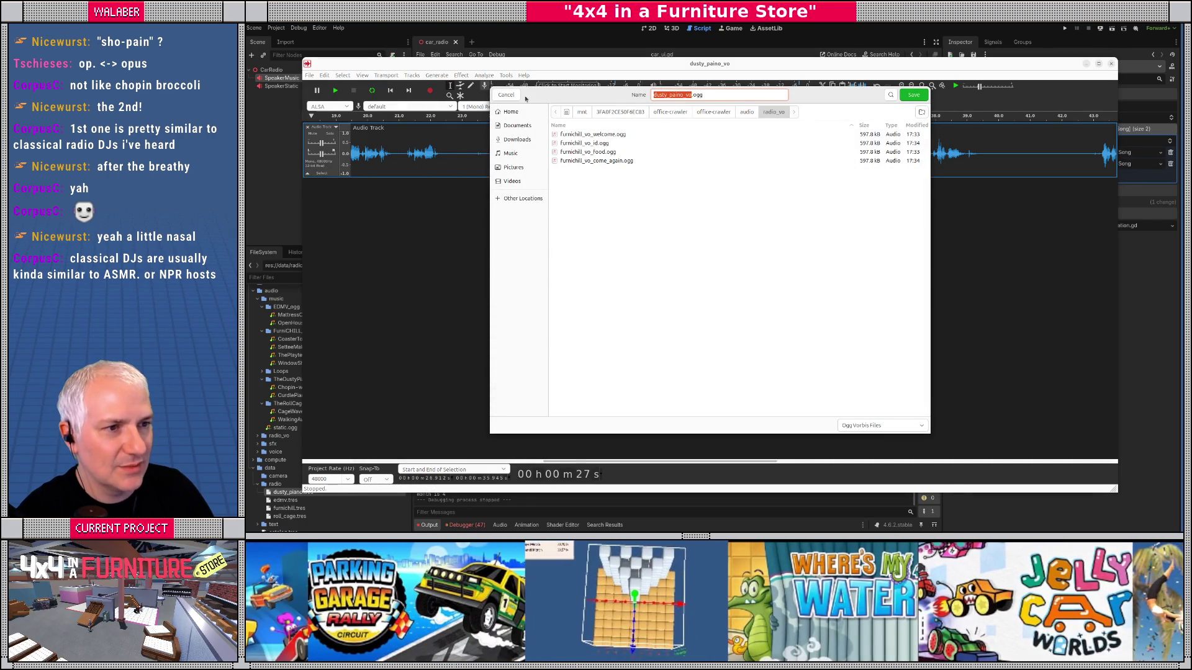
{"action": "left_click", "coordinate": [506, 96]}
Step: Export only the selected 27–36 s passage as Ogg Vorbis file dusty_paino_vo_after_chopin.ogg
{"action": "left_click", "coordinate": [309, 76]}
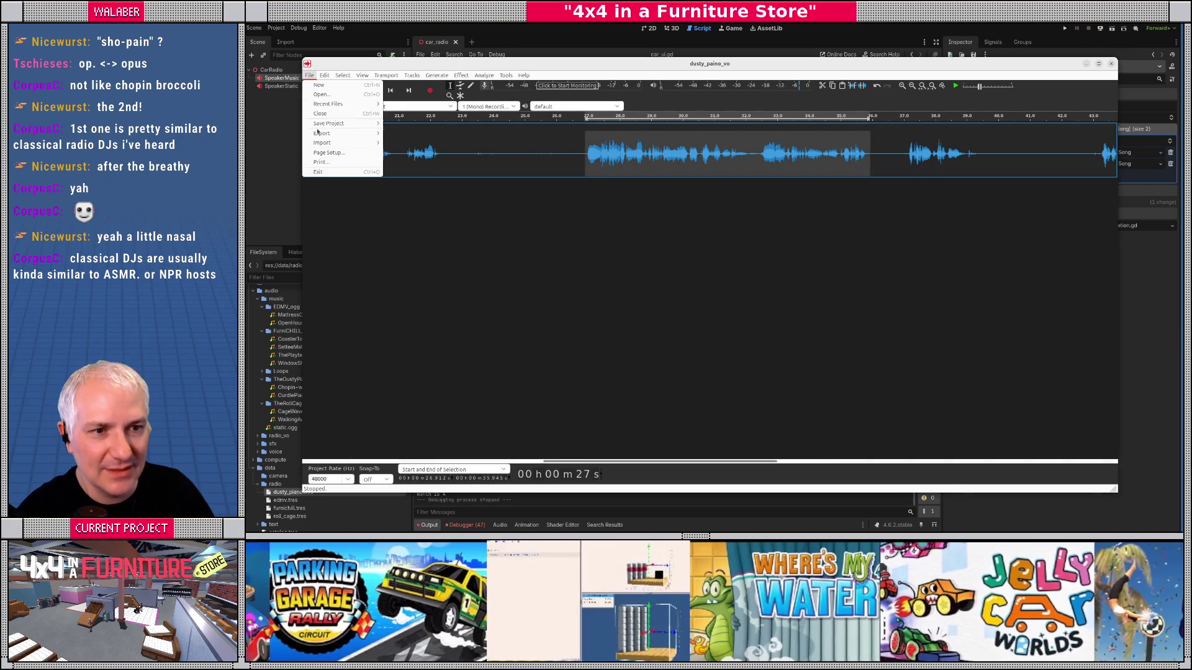
{"action": "mouse_move", "coordinate": [325, 135]}
{"action": "left_click", "coordinate": [411, 143]}
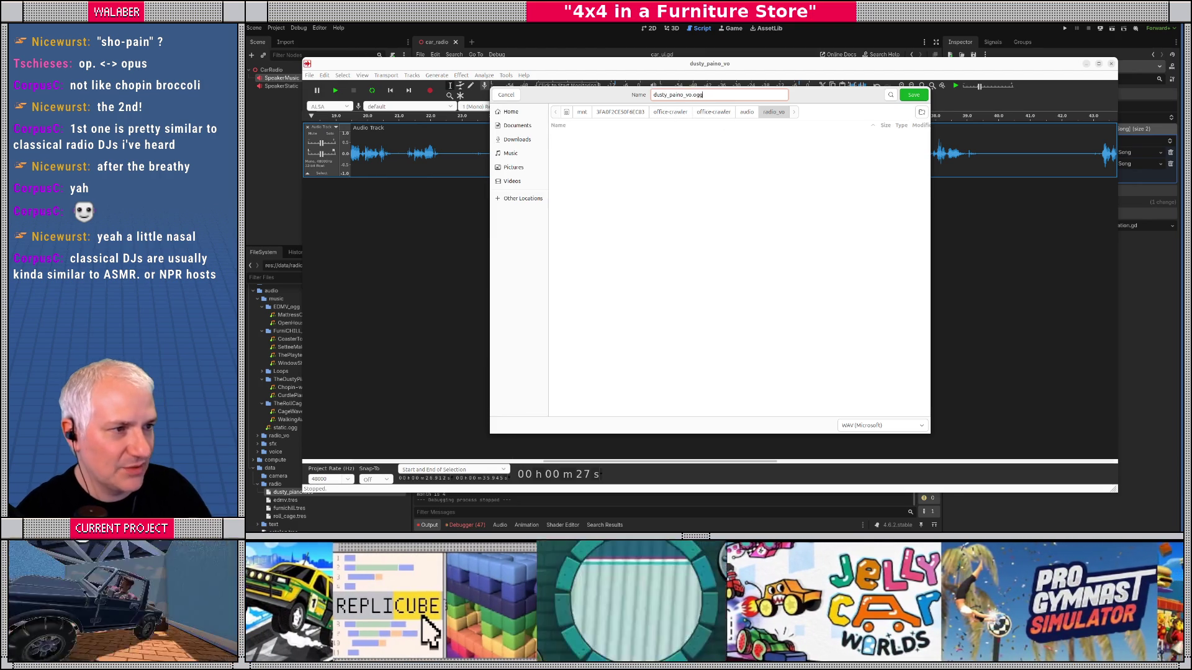
{"action": "left_click", "coordinate": [882, 425]}
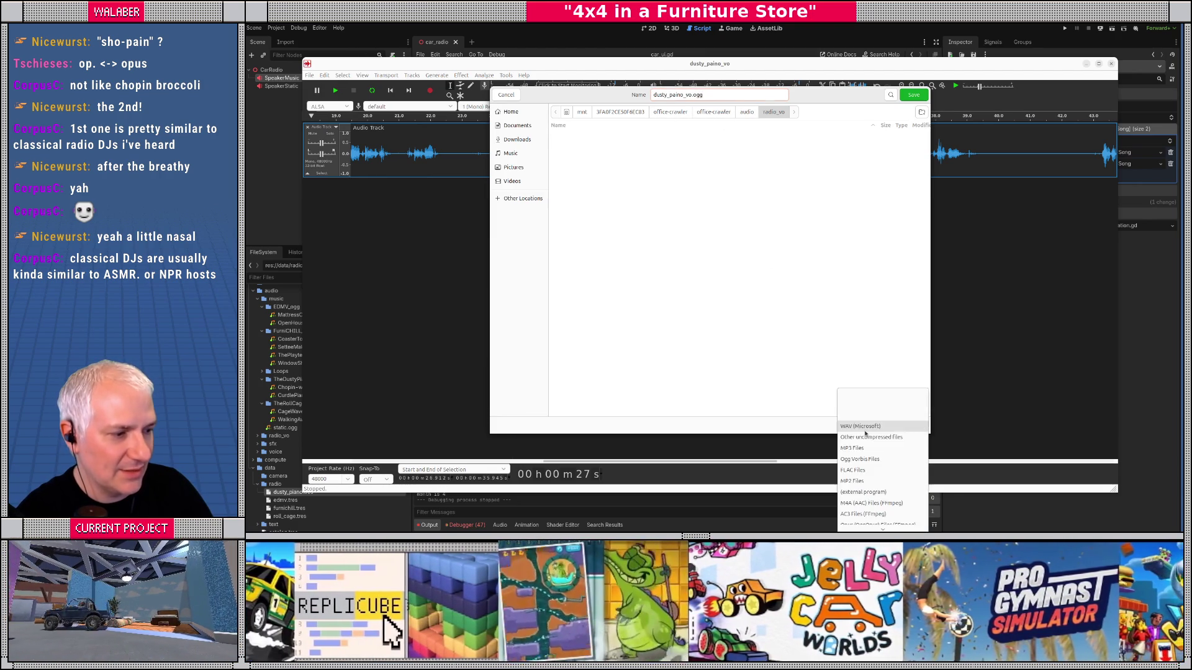
{"action": "left_click", "coordinate": [875, 459]}
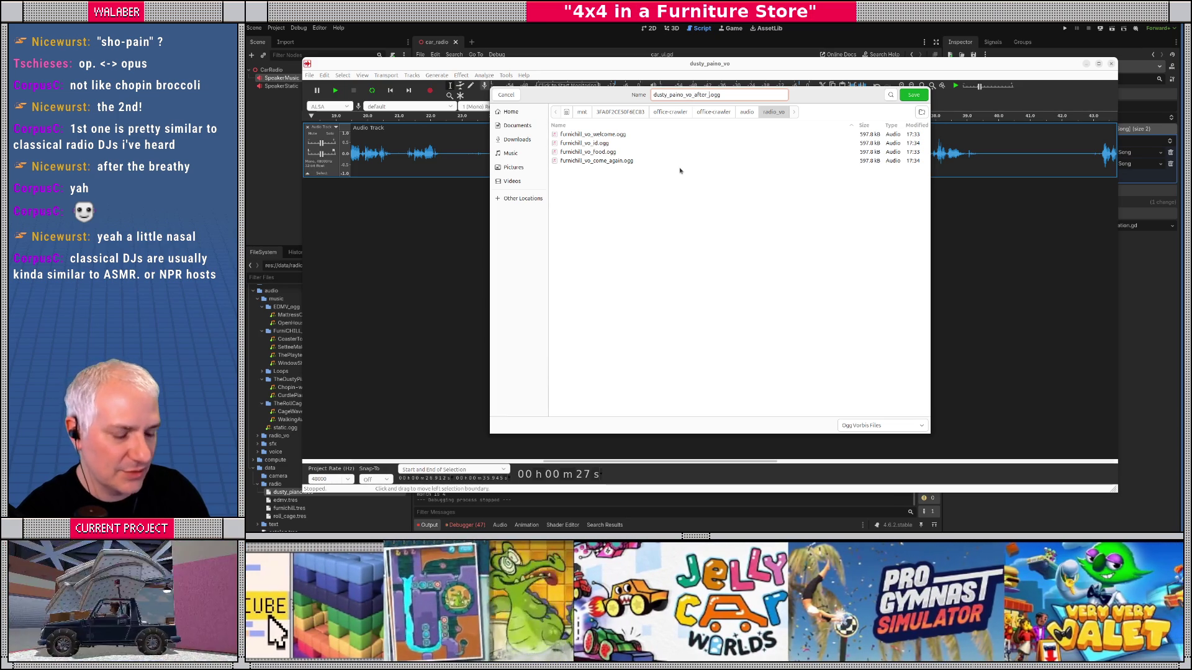
{"action": "type", "text": "chopin"}
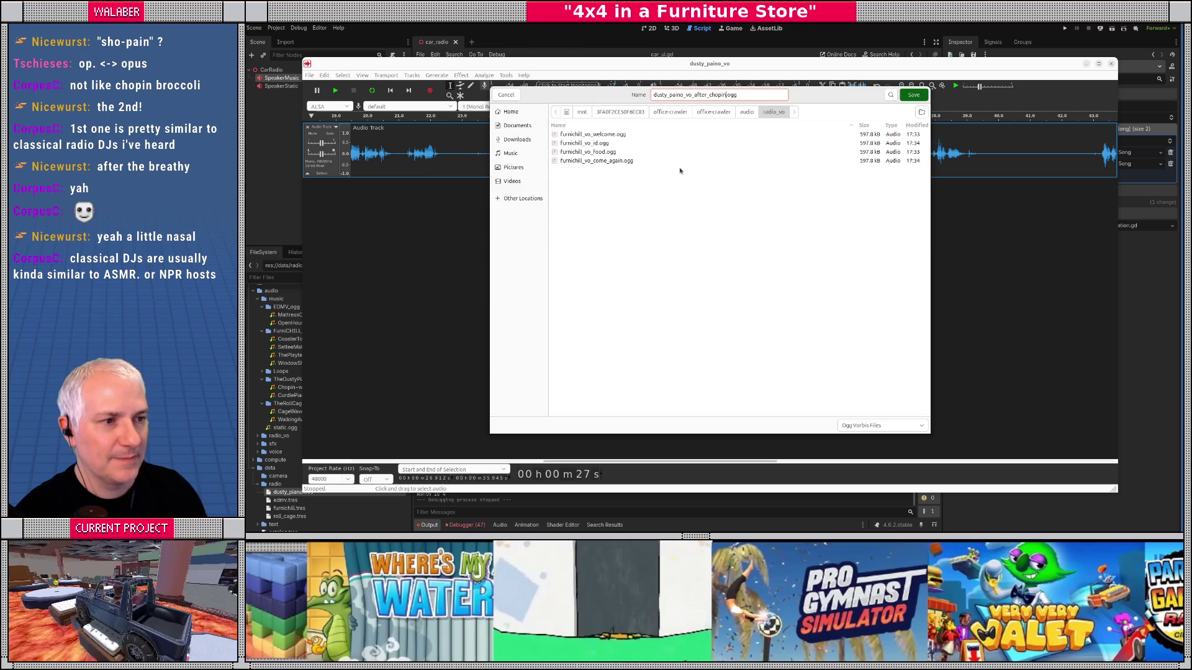
{"action": "key", "text": "Return"}
{"action": "left_click", "coordinate": [764, 255]}
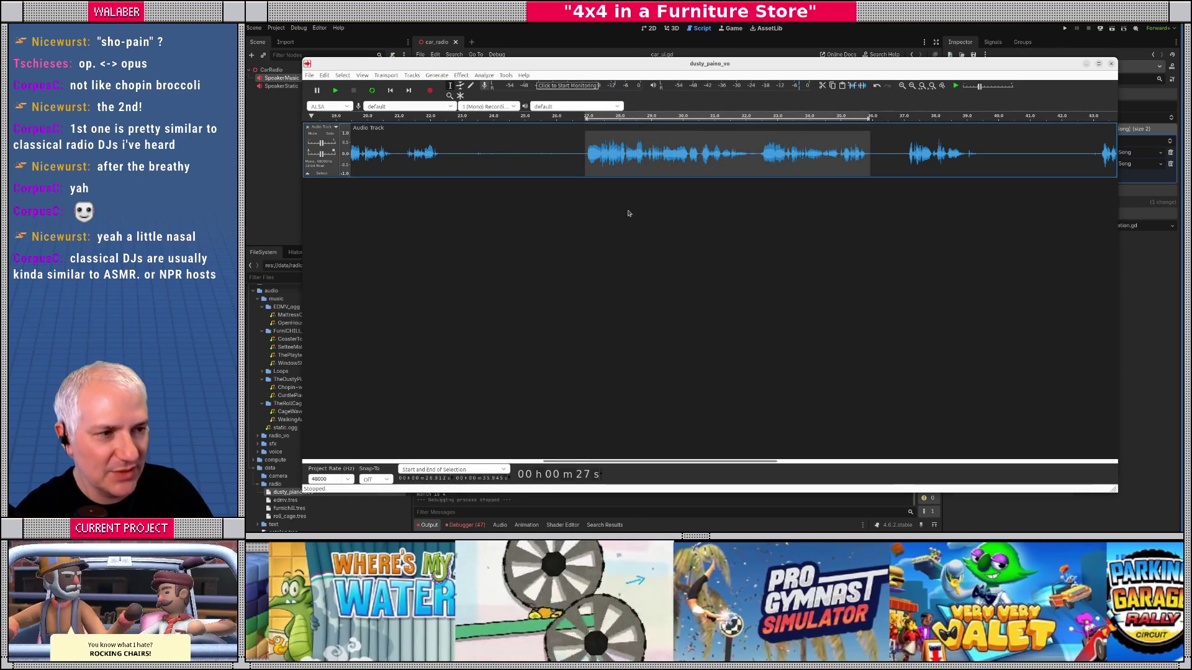
Step: Scroll the timeline and audition the take briefly from about 37 s
{"action": "left_click_drag", "start_coordinate": [546, 461], "coordinate": [626, 461]}
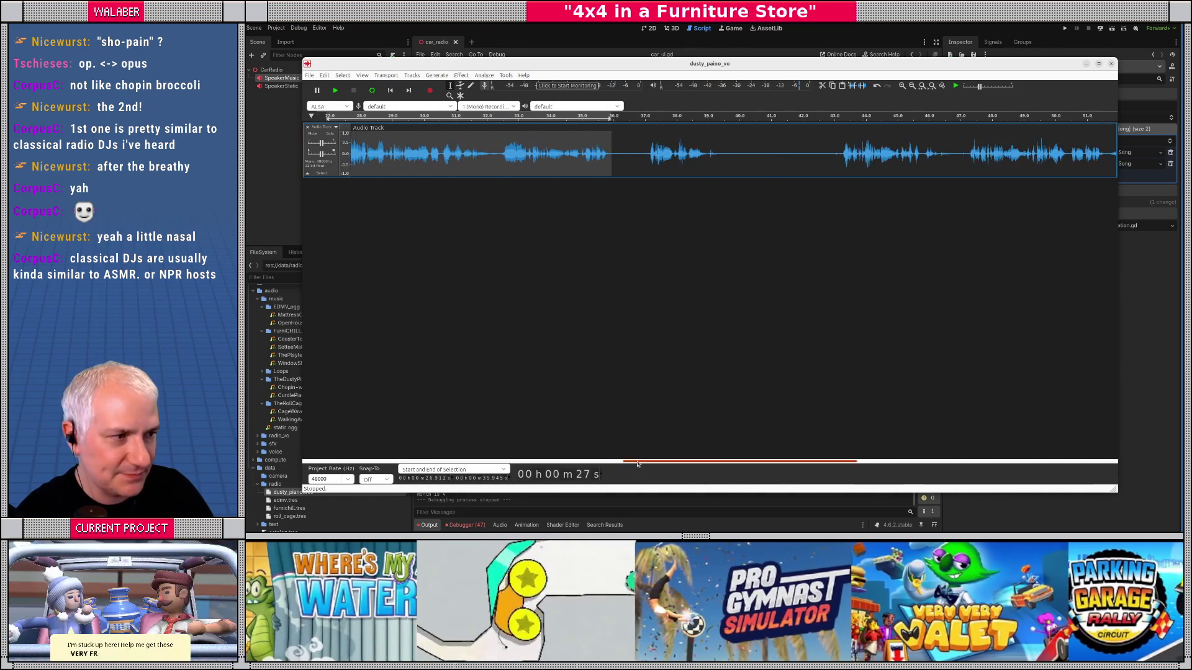
{"action": "left_click", "coordinate": [641, 160]}
{"action": "key", "text": "space"}
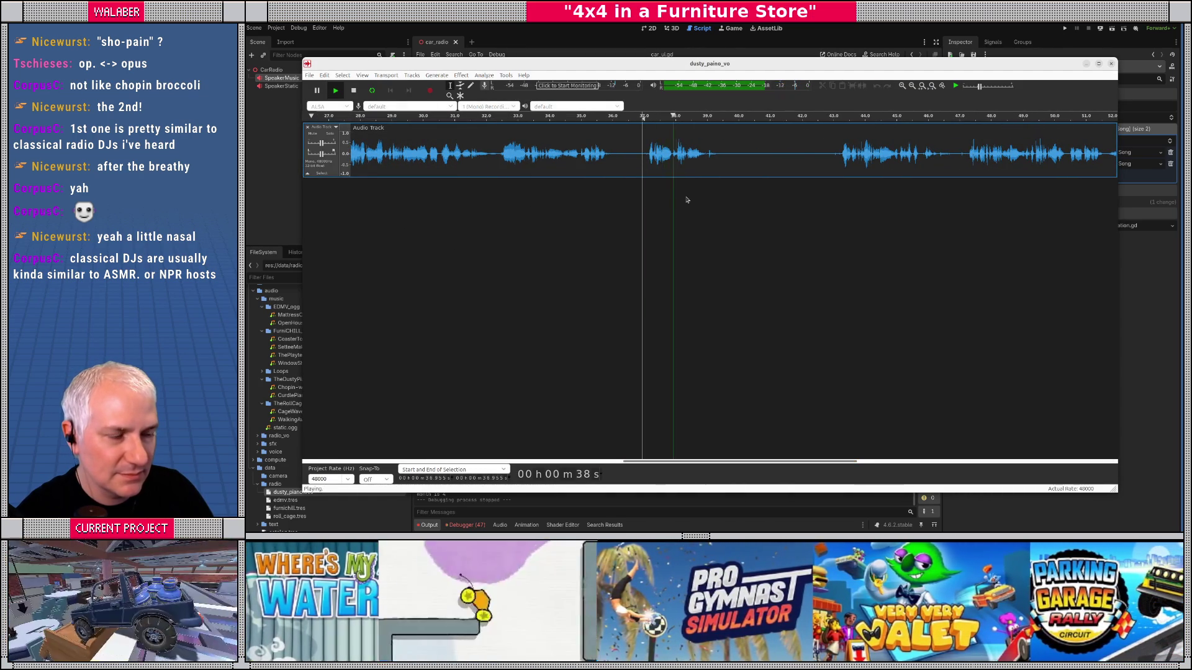
{"action": "key", "text": "space"}
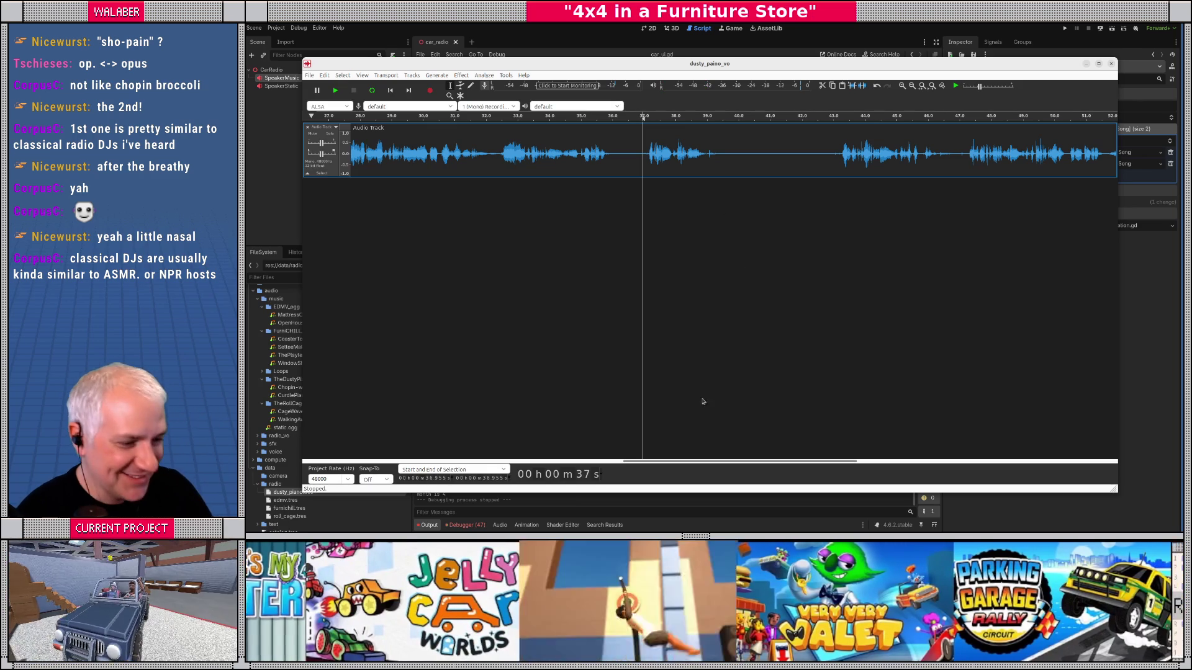
Step: Audition from about 43 s, then select the passage from about 47 s to 55 s
{"action": "scroll", "coordinate": [687, 467], "scroll_direction": "right", "scroll_amount": 5}
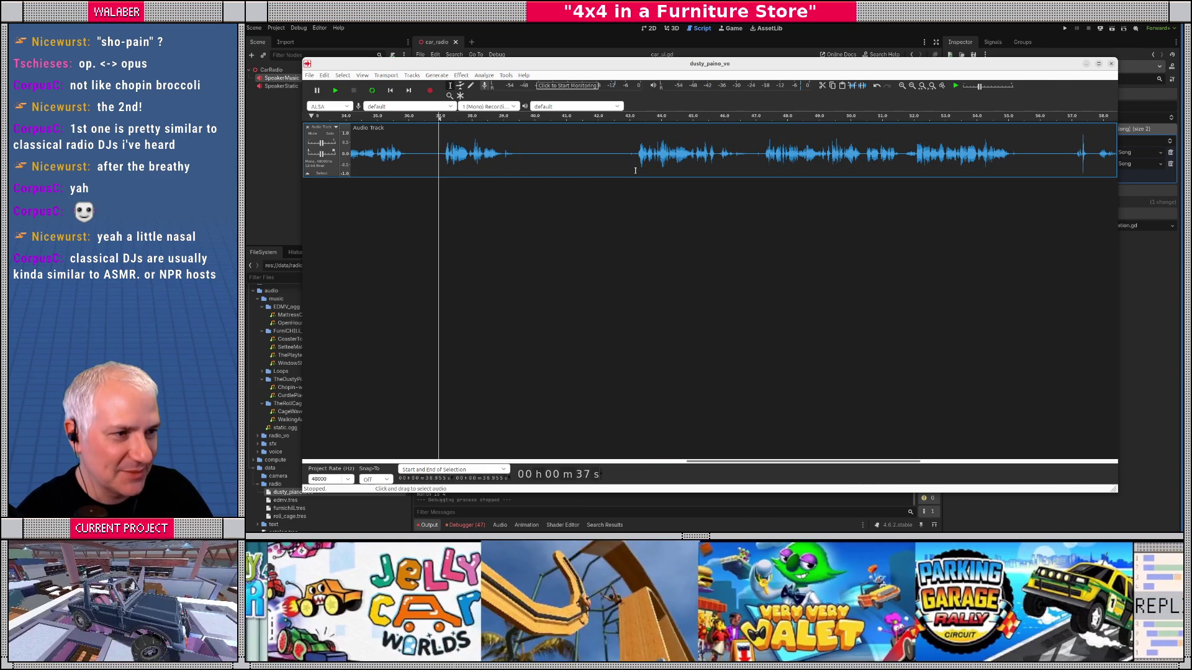
{"action": "left_click", "coordinate": [635, 150]}
{"action": "key", "text": "space"}
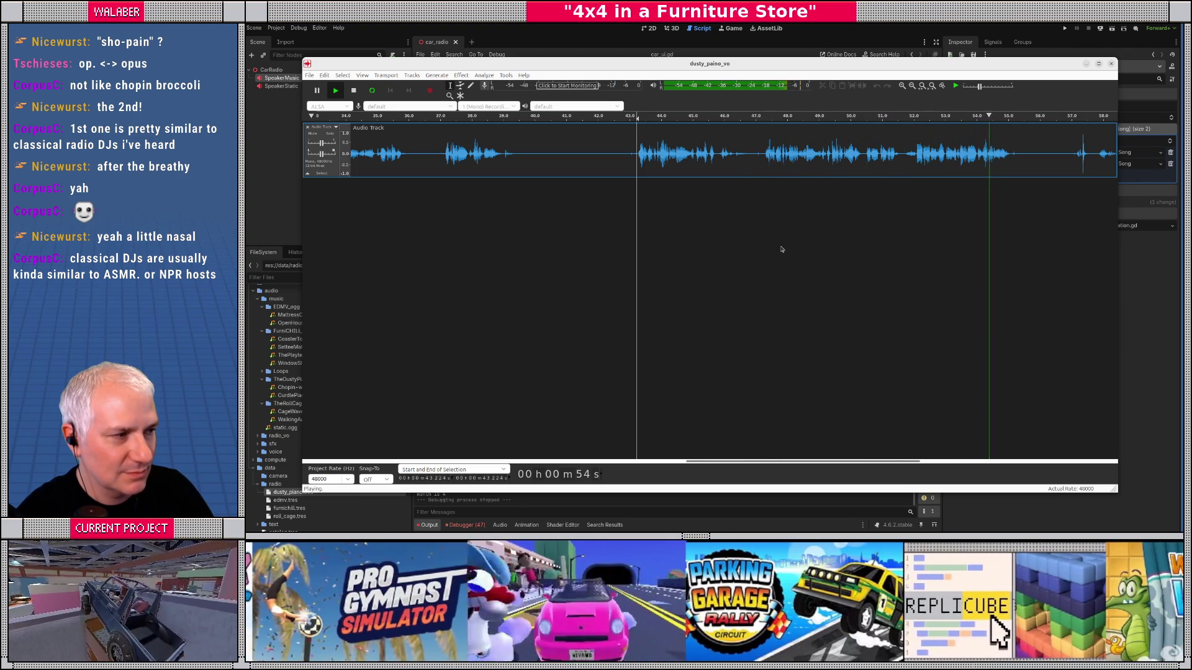
{"action": "key", "text": "space"}
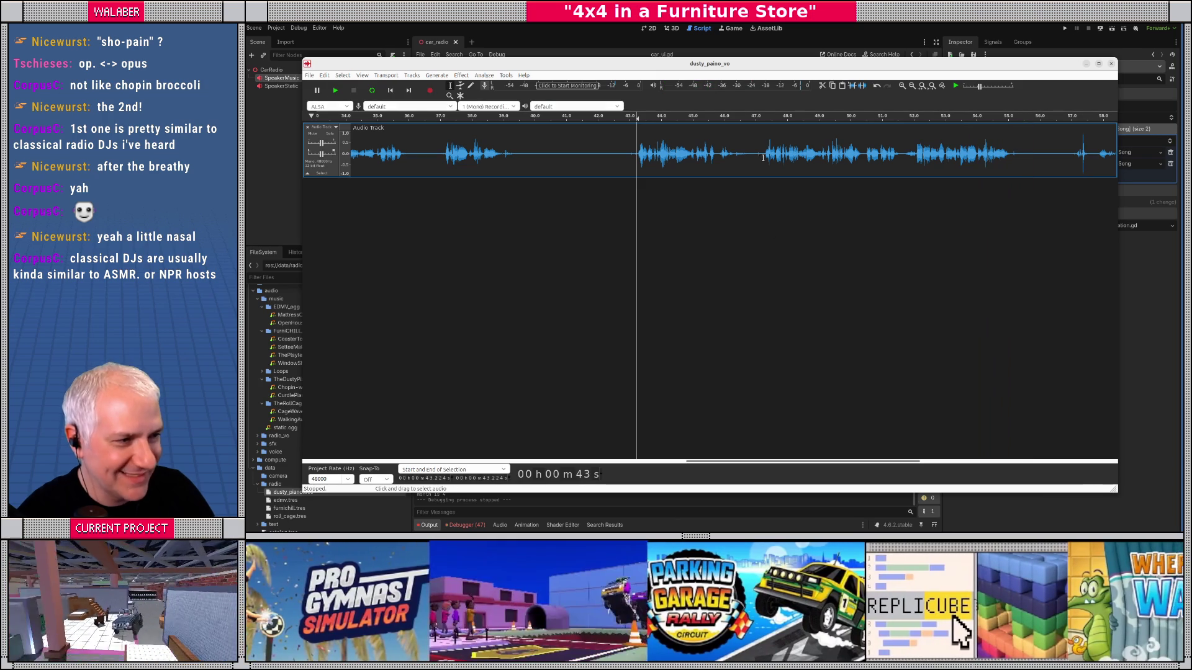
{"action": "left_click_drag", "start_coordinate": [762, 155], "coordinate": [1015, 155]}
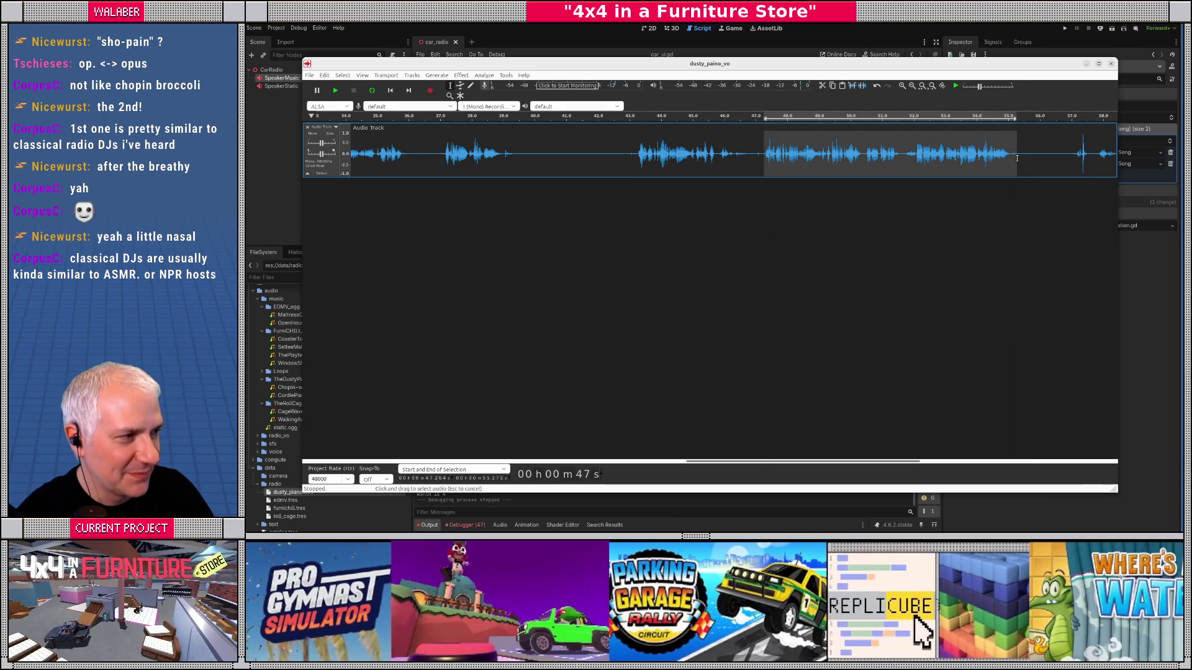
Step: Export the 47–55 s passage as an Ogg clip named dusty_paino_vo_more_ plus 'music', then replay from 43 s
{"action": "left_click", "coordinate": [309, 76]}
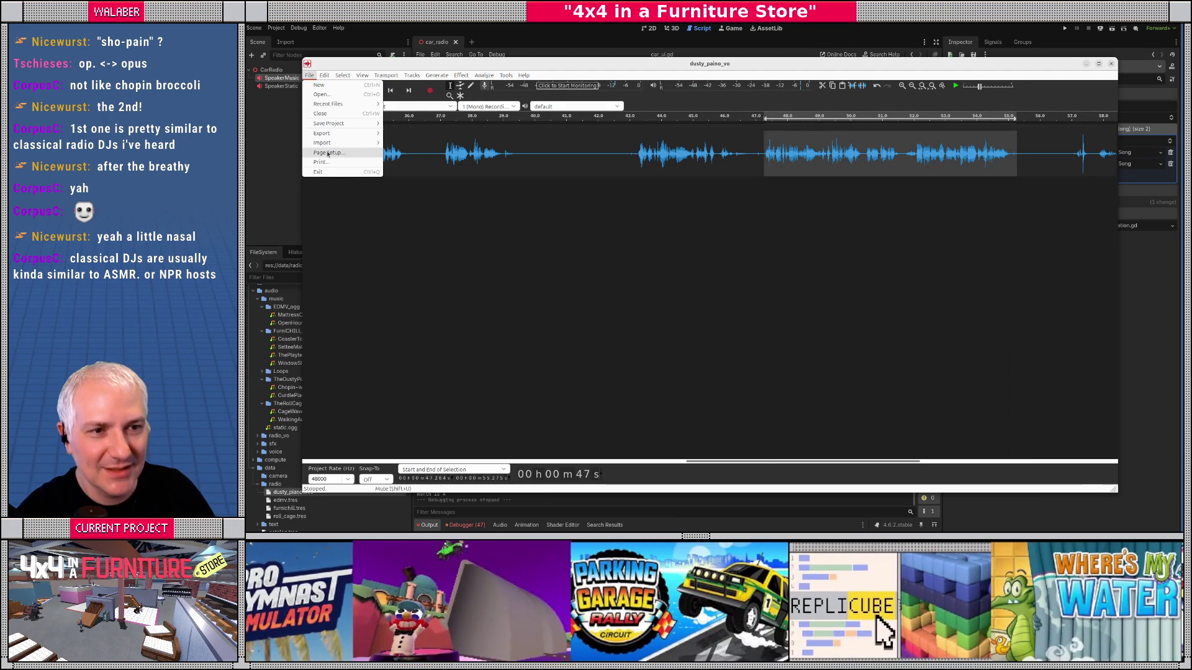
{"action": "mouse_move", "coordinate": [327, 135]}
{"action": "left_click", "coordinate": [422, 181]}
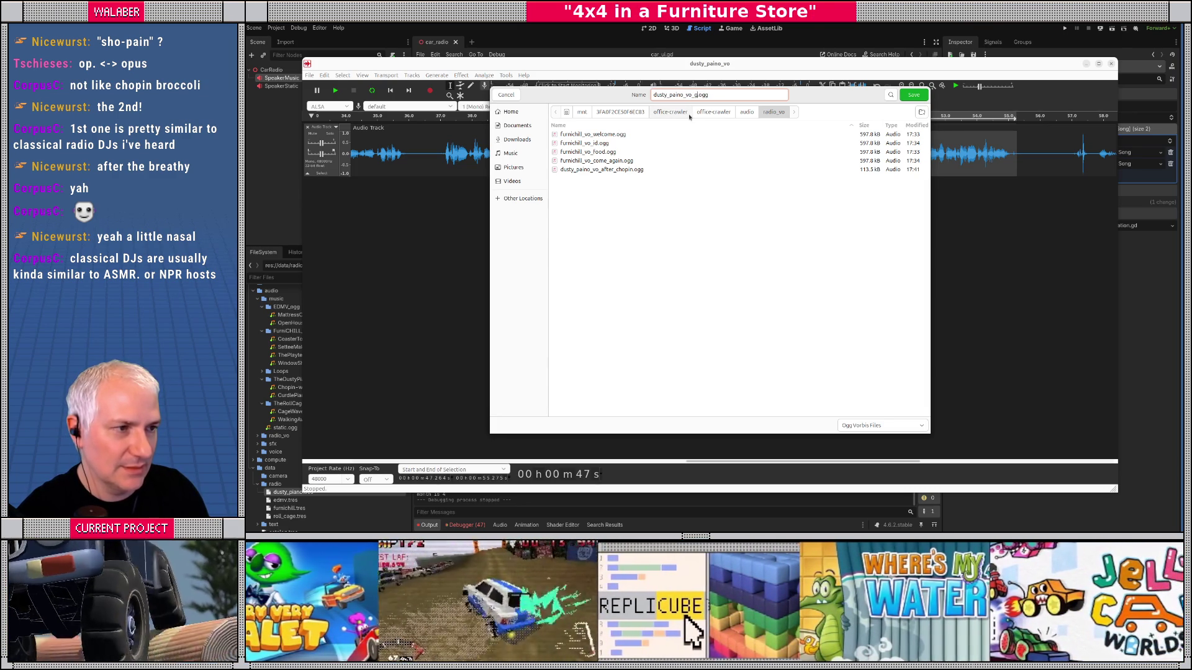
{"action": "type", "text": "more_music"}
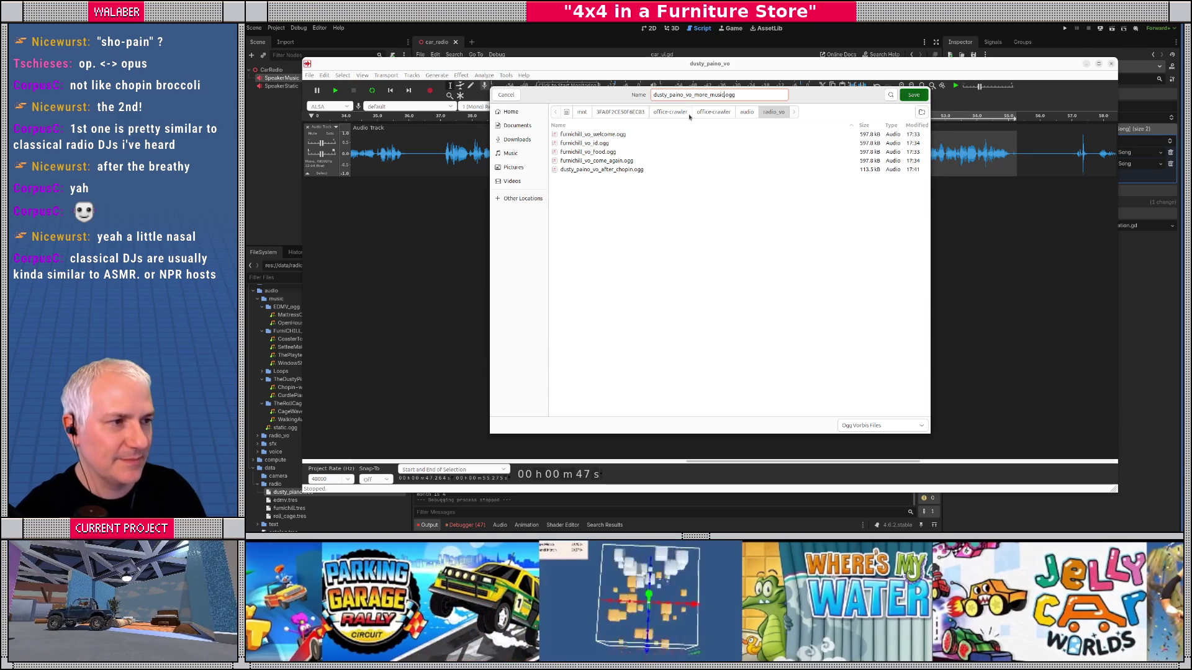
{"action": "key", "text": "Return"}
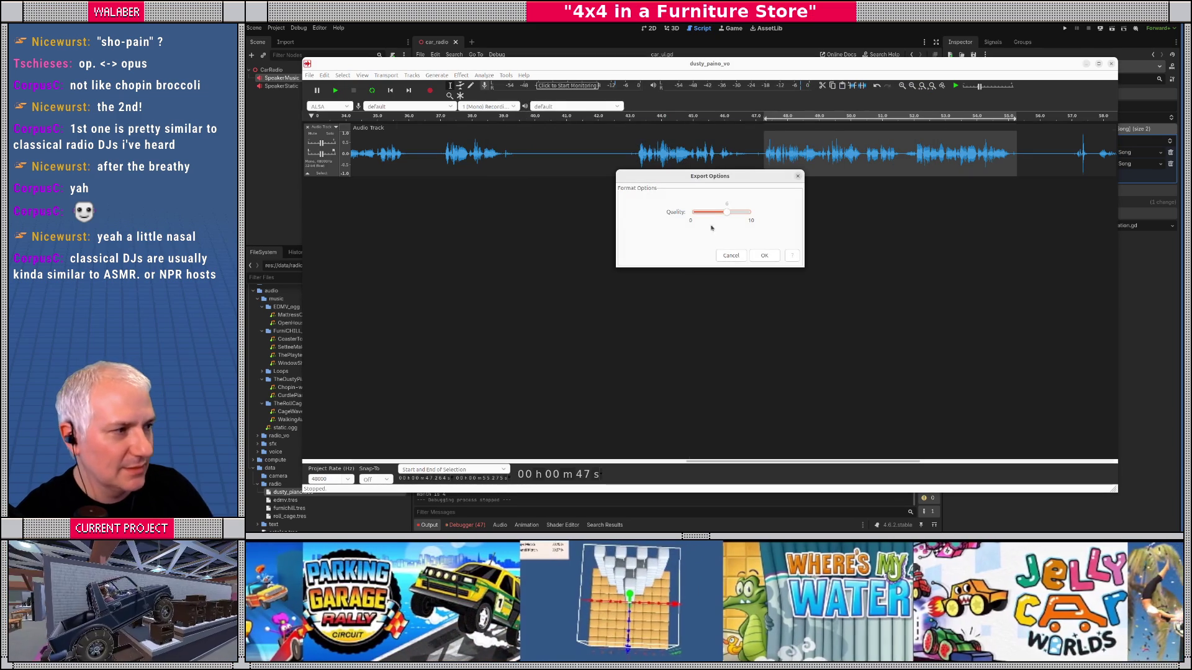
{"action": "left_click", "coordinate": [766, 257]}
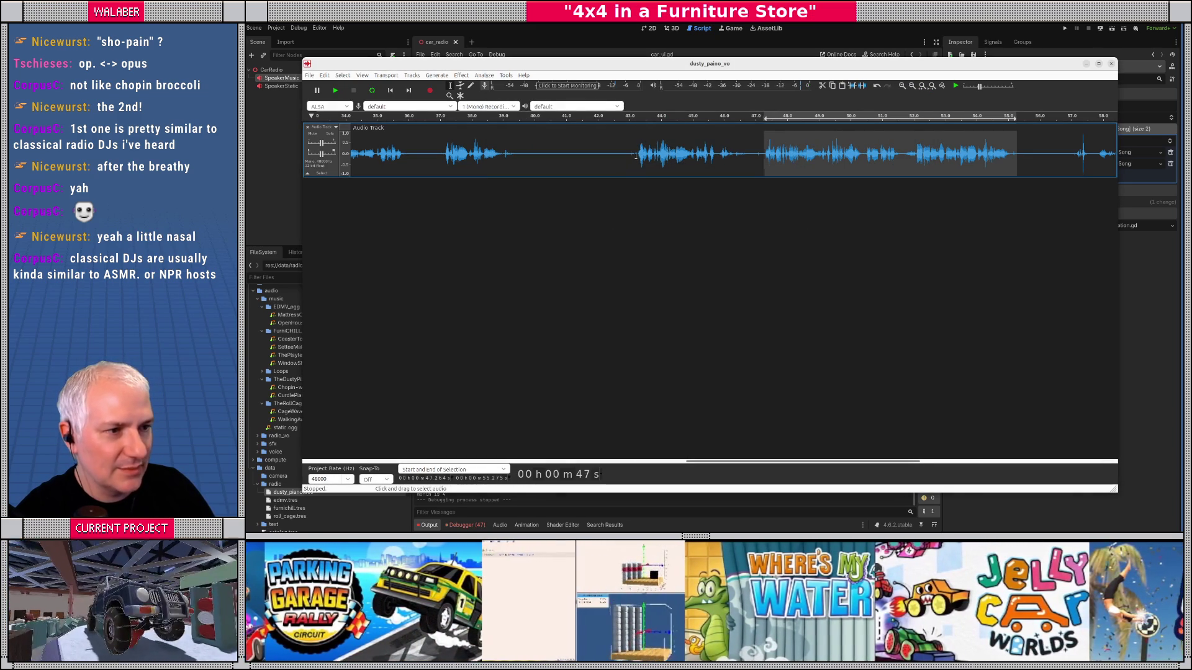
{"action": "left_click", "coordinate": [636, 156]}
{"action": "key", "text": "space"}
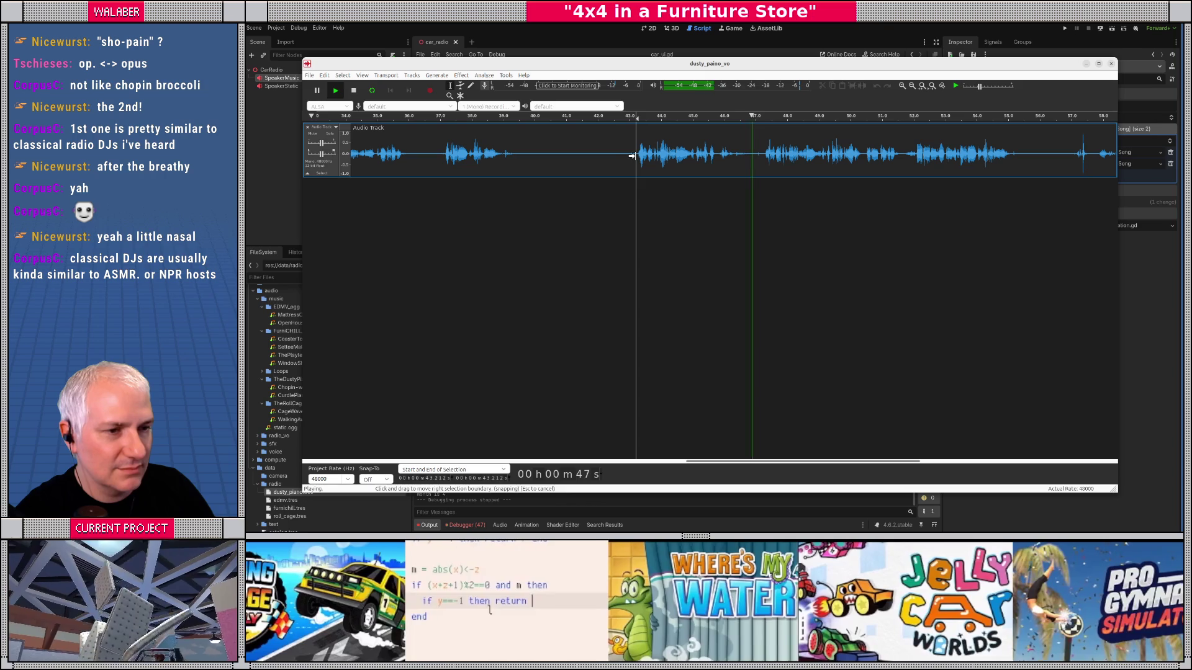
Step: Audition around 37 s and select the 37.0–39.4 s stretch of audio
{"action": "left_click", "coordinate": [441, 155]}
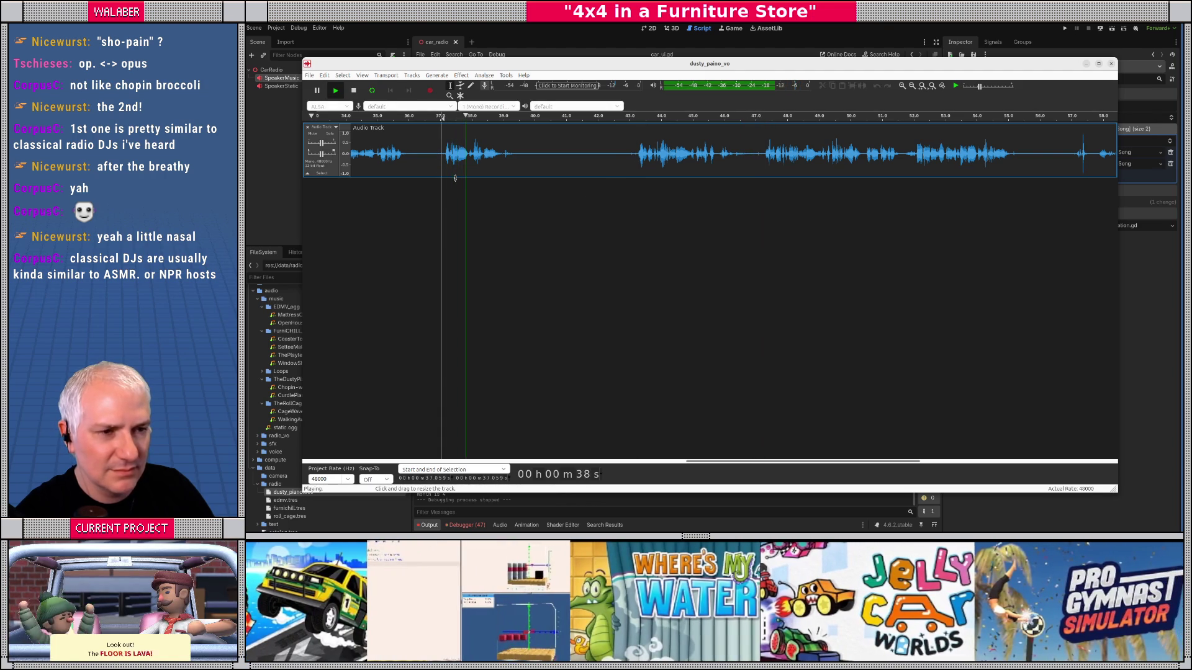
{"action": "key", "text": "space"}
{"action": "left_click", "coordinate": [420, 155]}
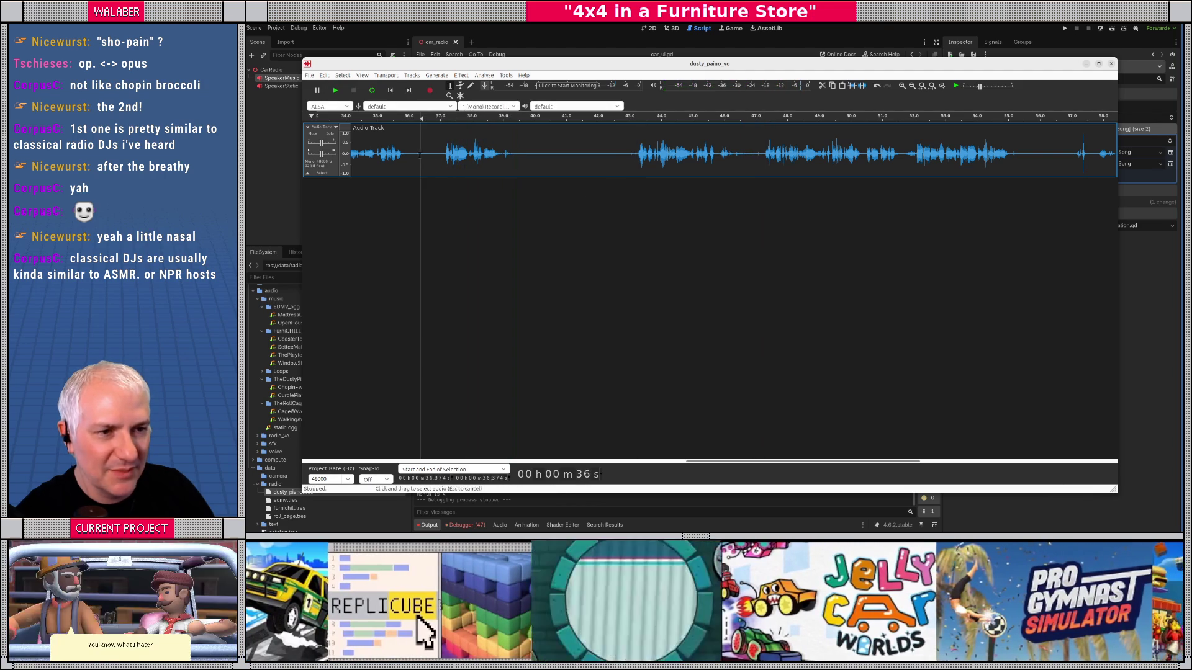
{"action": "left_click_drag", "start_coordinate": [439, 156], "coordinate": [516, 157]}
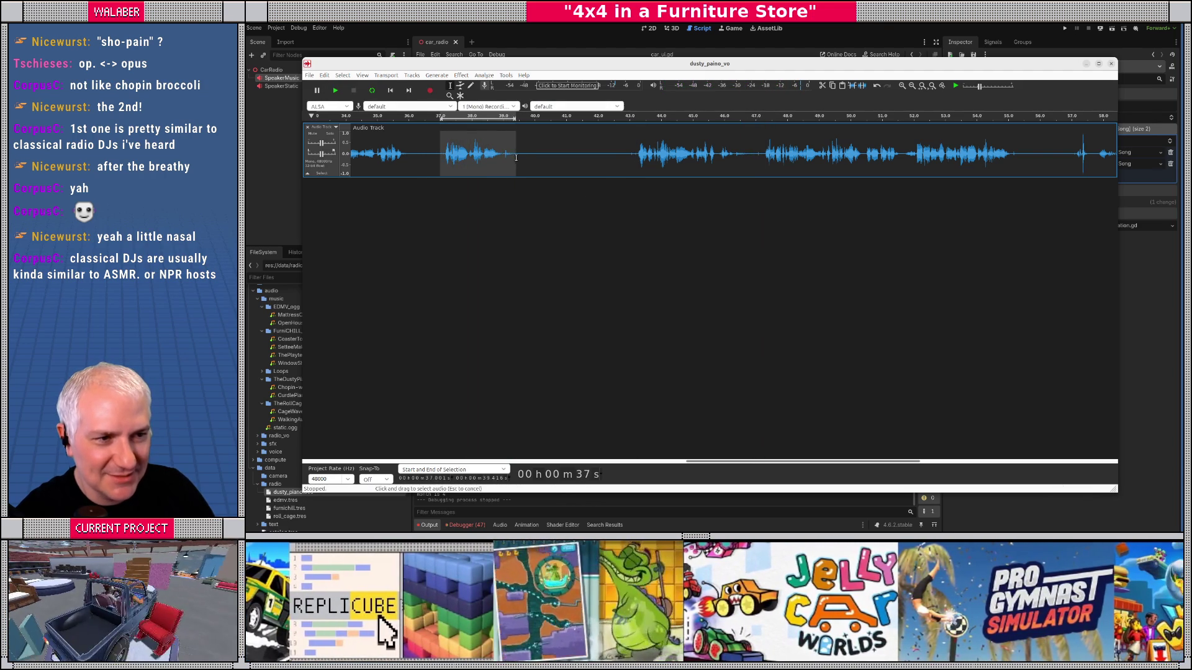
Step: Export the selection as dusty_paino_vo_short_bumper.ogg with the default OGG quality
{"action": "left_click", "coordinate": [309, 75]}
{"action": "mouse_move", "coordinate": [335, 133]}
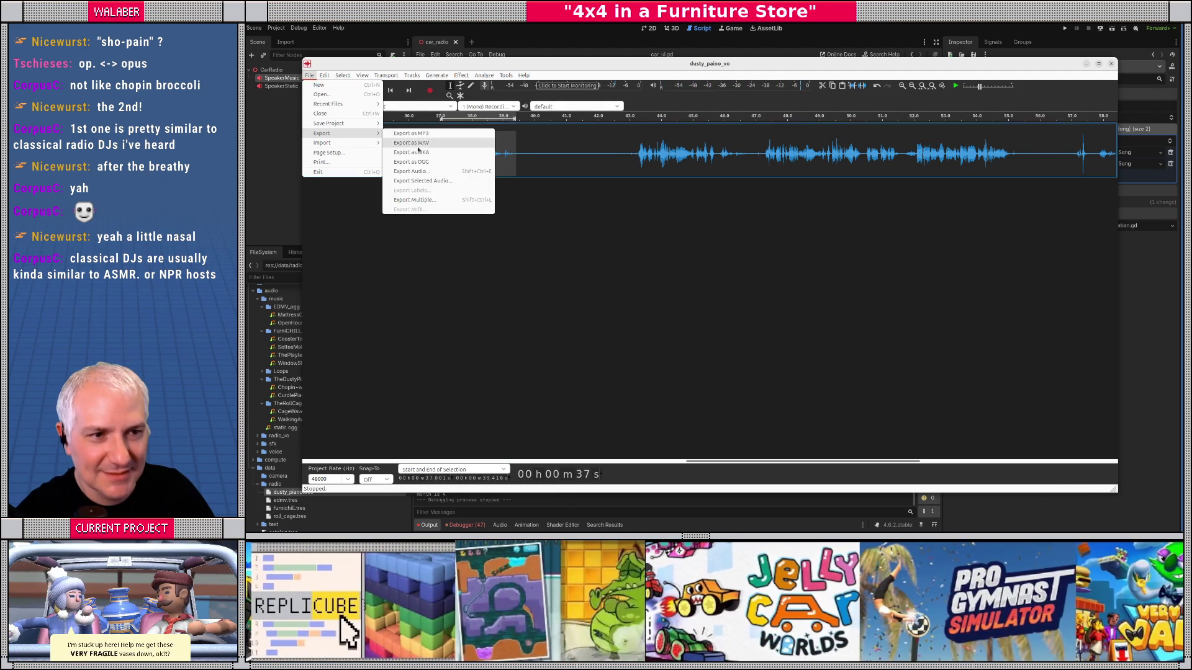
{"action": "left_click", "coordinate": [424, 180]}
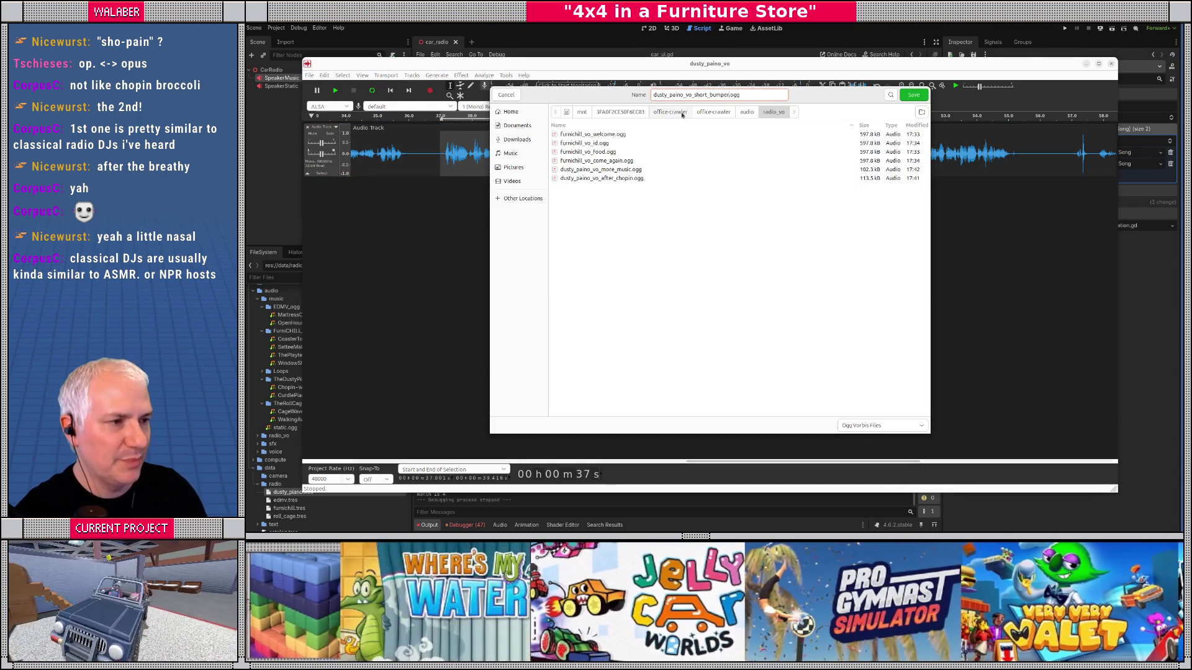
{"action": "left_click", "coordinate": [912, 96]}
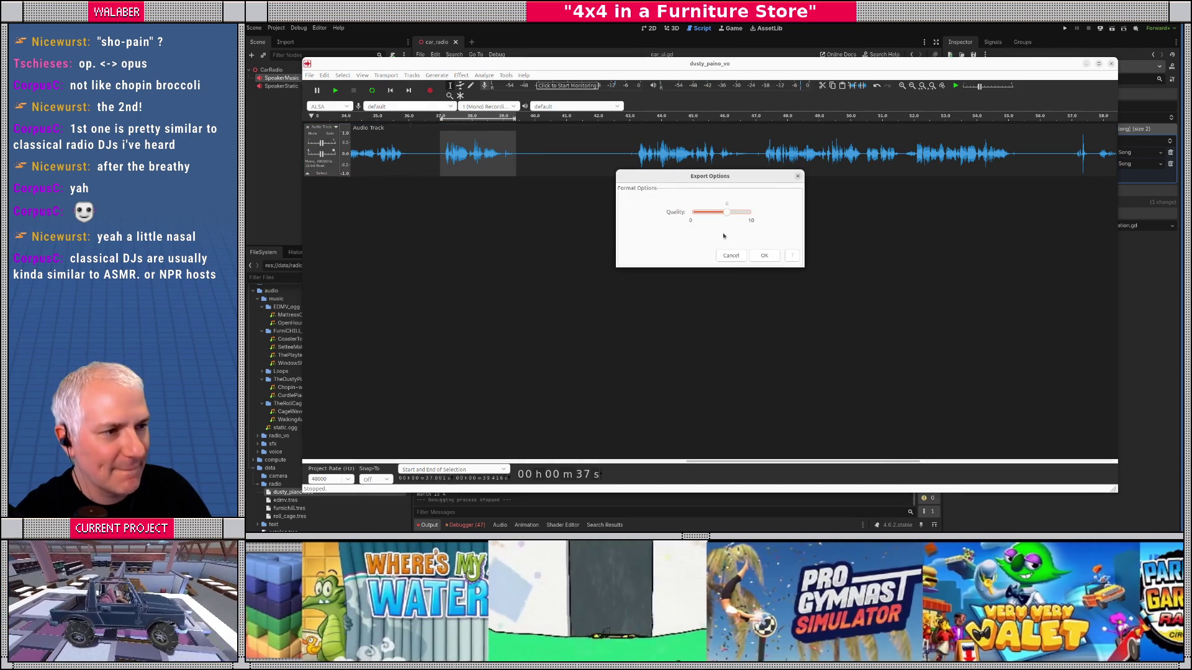
{"action": "left_click", "coordinate": [765, 257]}
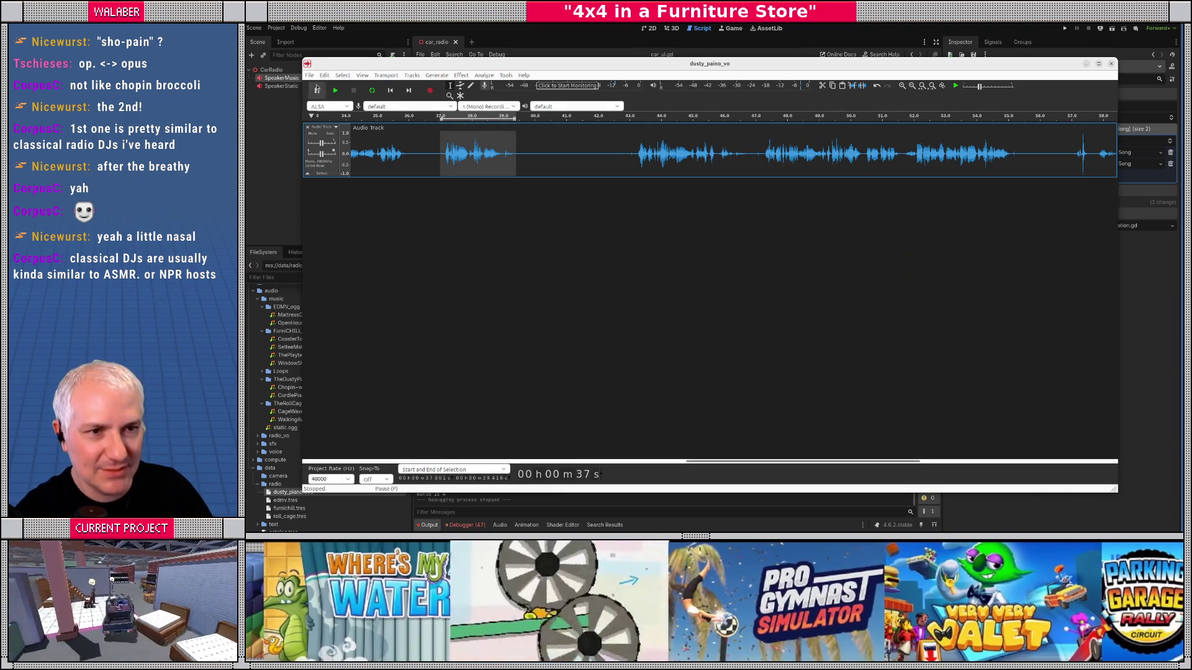
{"action": "left_click", "coordinate": [309, 75]}
Step: Reopen furnichill_vo_come_again from Recent Files, then close it without saving
{"action": "mouse_move", "coordinate": [352, 105]}
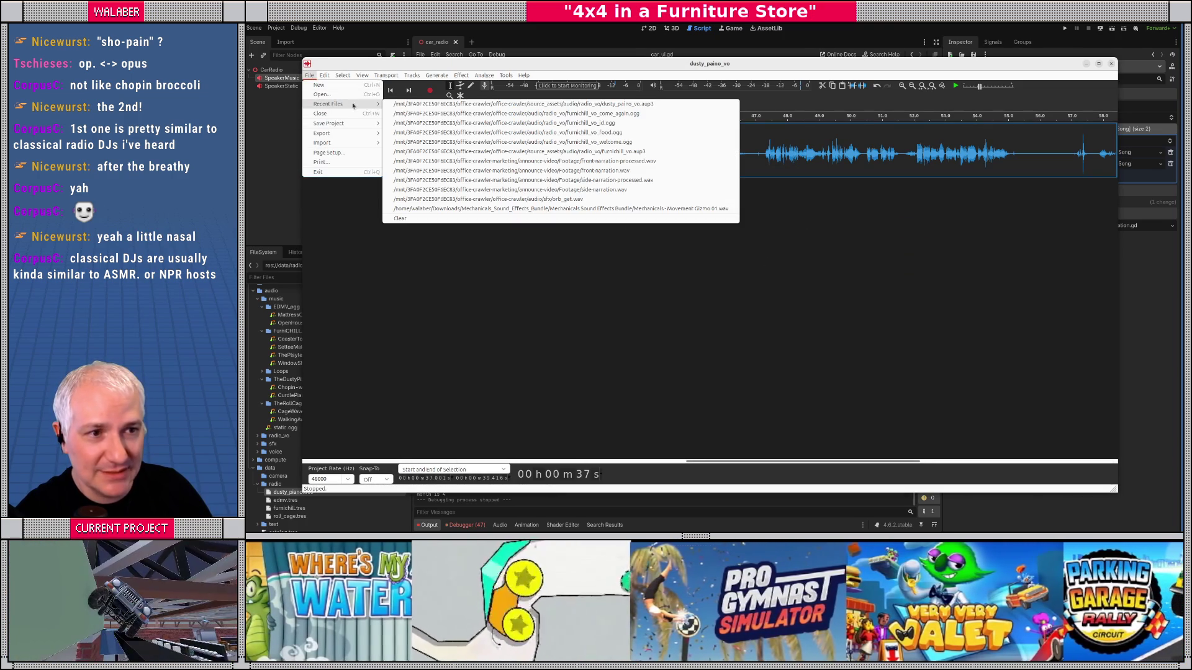
{"action": "left_click", "coordinate": [481, 114]}
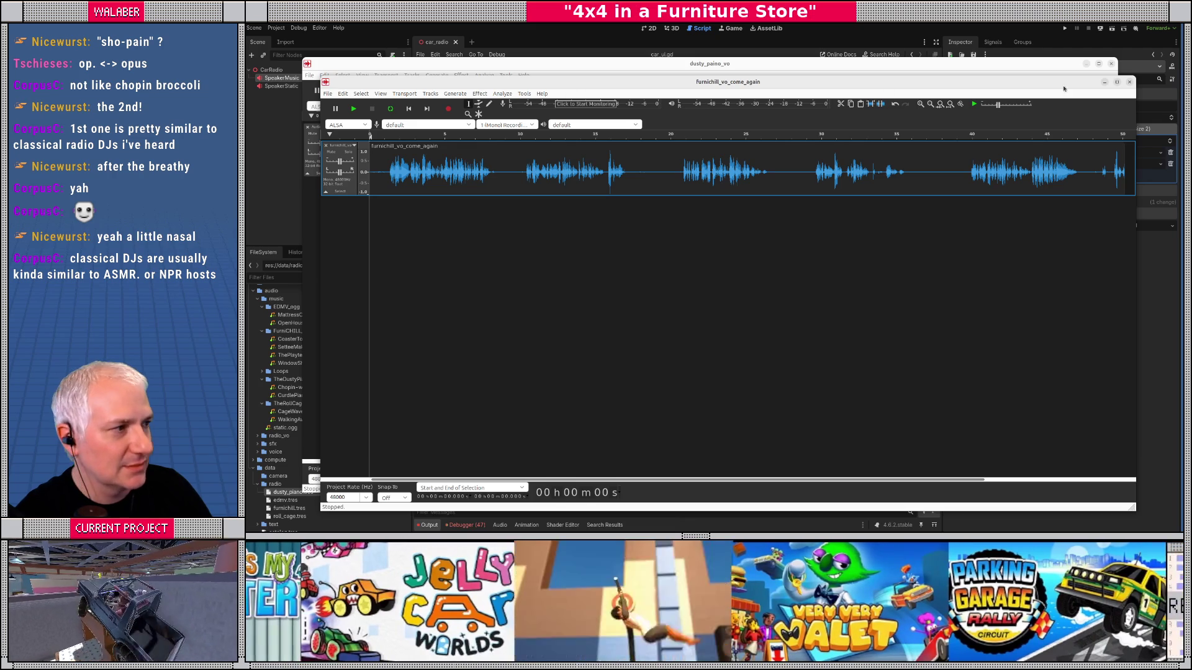
{"action": "left_click", "coordinate": [1129, 83]}
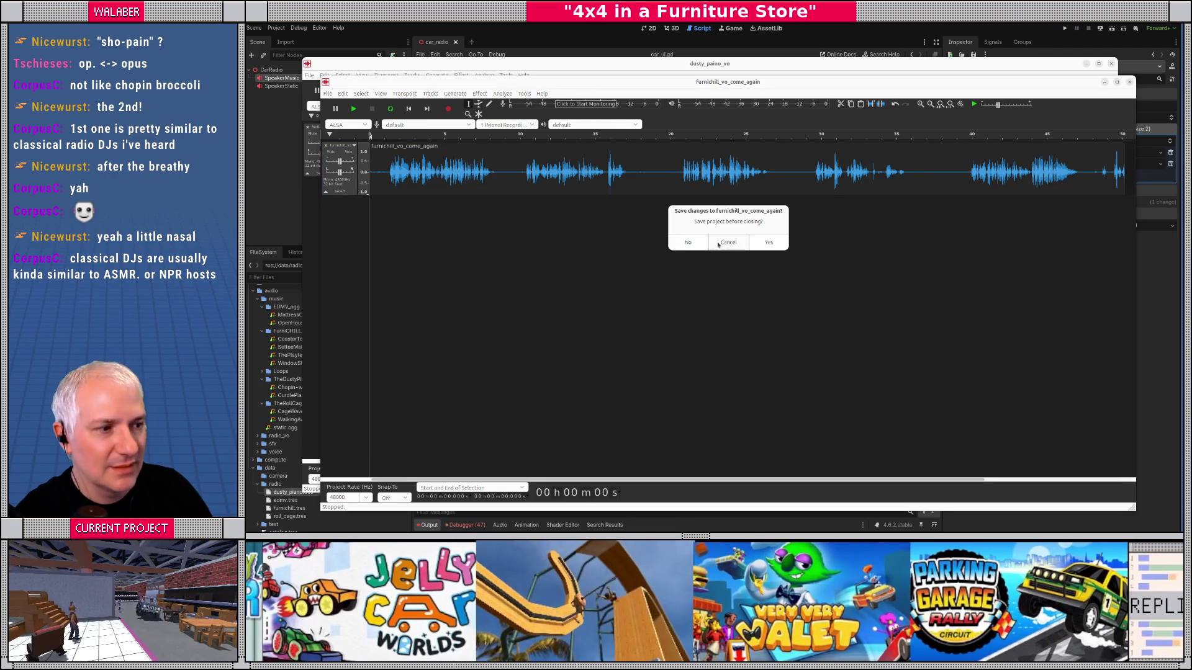
{"action": "left_click", "coordinate": [705, 244]}
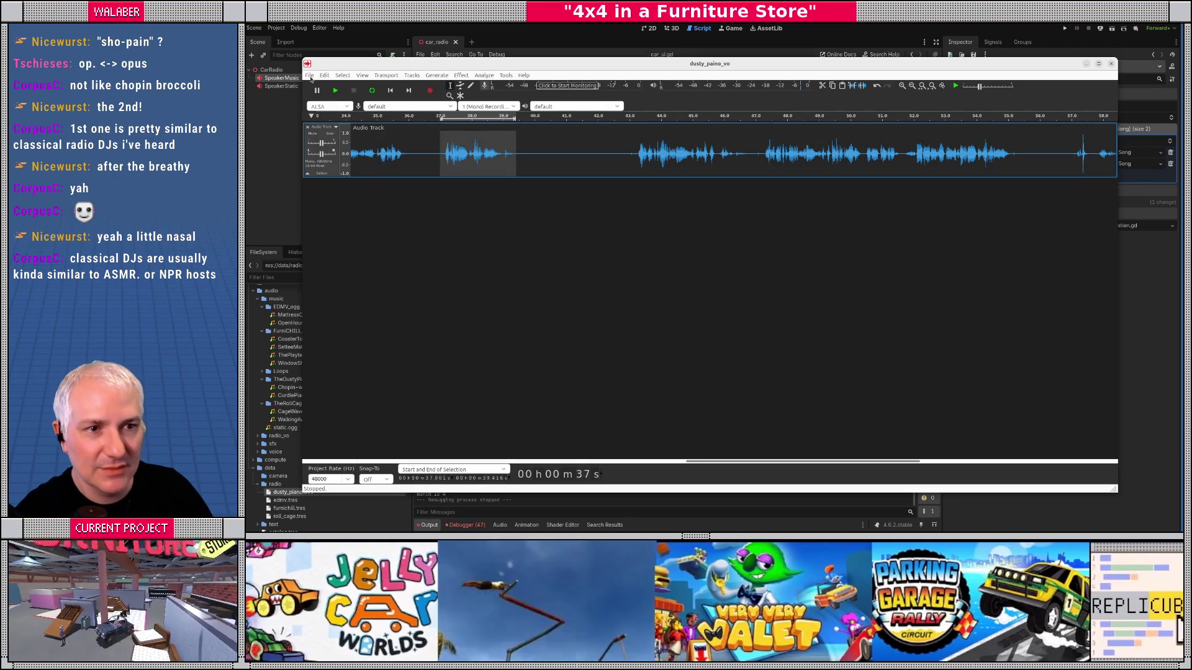
Step: Open furnichill_vo.aup3 from the source_assets/audio/radio_vo folder
{"action": "left_click", "coordinate": [309, 75]}
{"action": "left_click", "coordinate": [409, 133]}
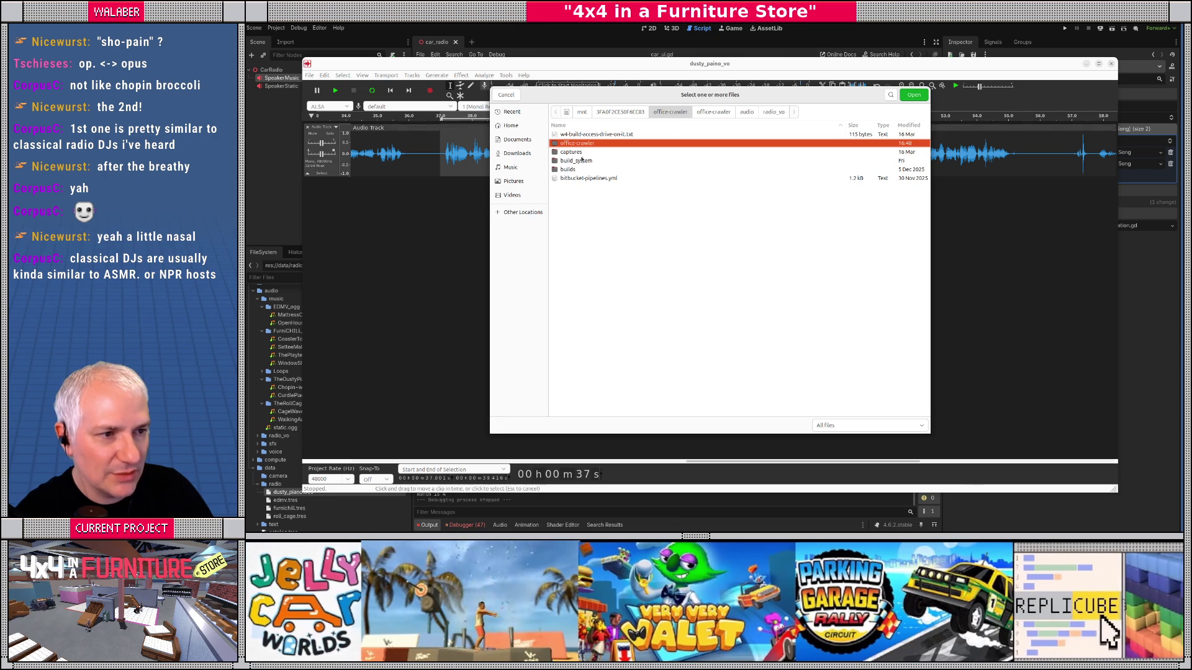
{"action": "left_click", "coordinate": [713, 112]}
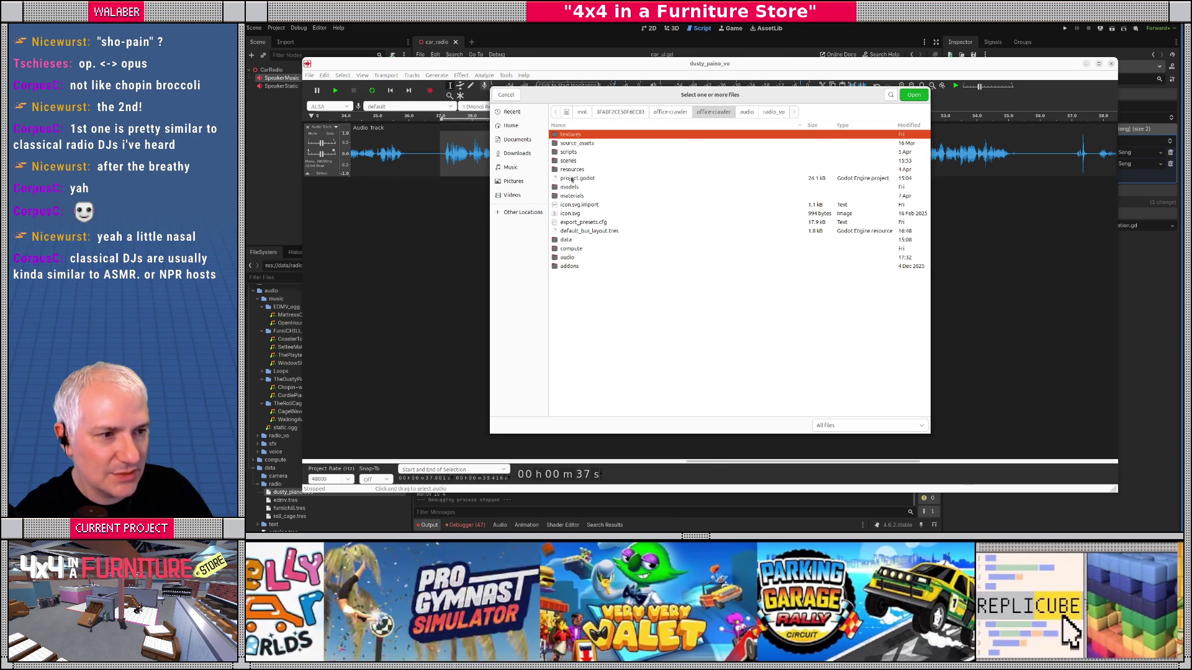
{"action": "double_click", "coordinate": [569, 144]}
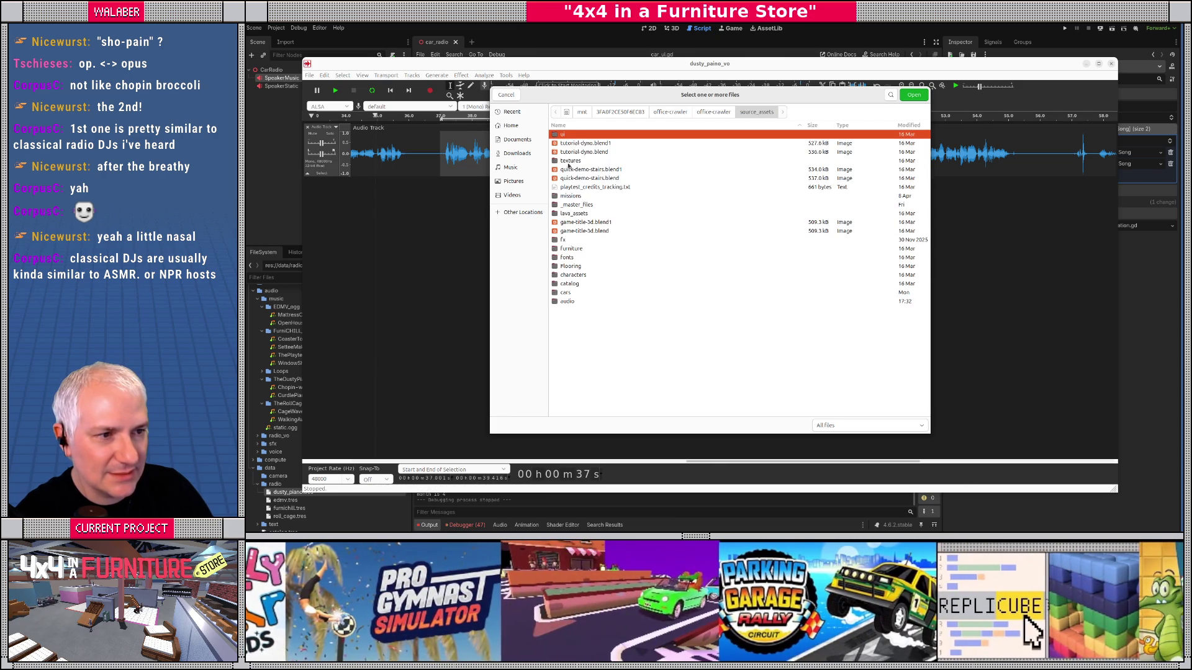
{"action": "double_click", "coordinate": [566, 301]}
{"action": "double_click", "coordinate": [571, 144]}
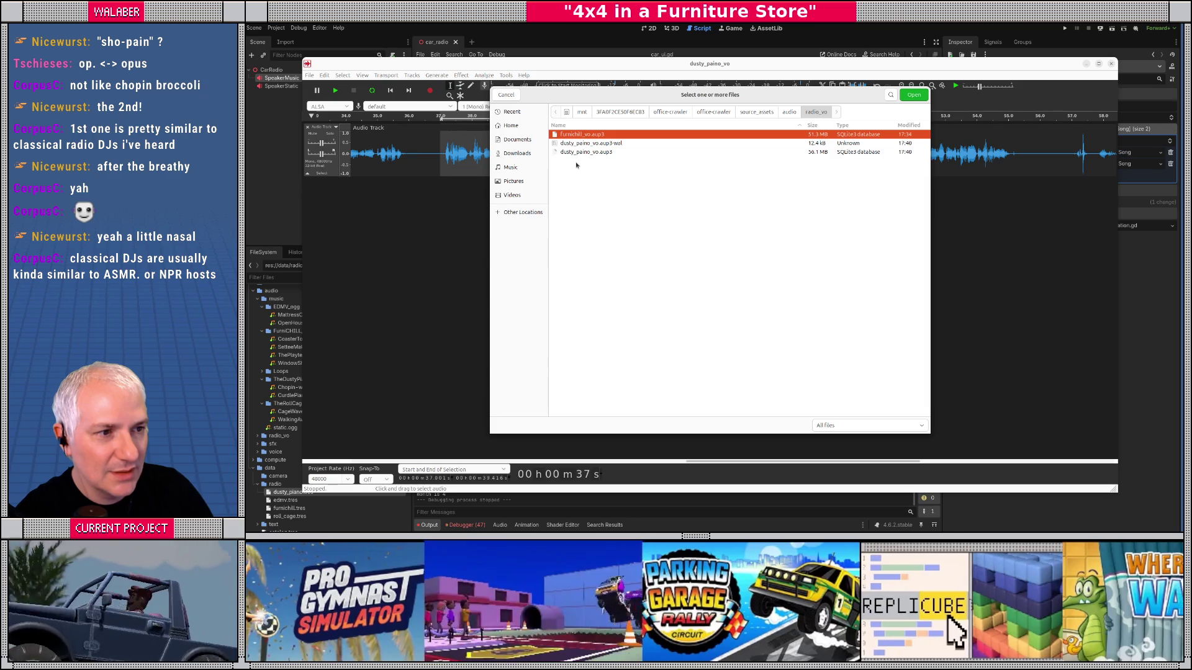
{"action": "double_click", "coordinate": [574, 134]}
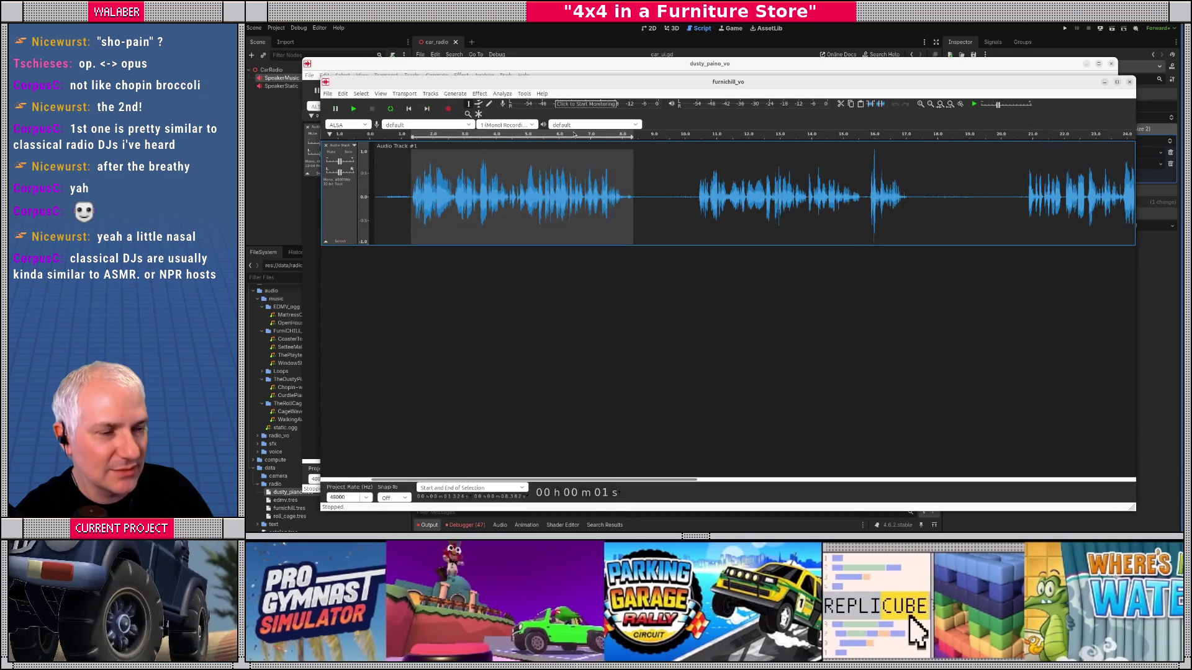
Step: Close the dusty_paino_vo project window
{"action": "left_click", "coordinate": [521, 64]}
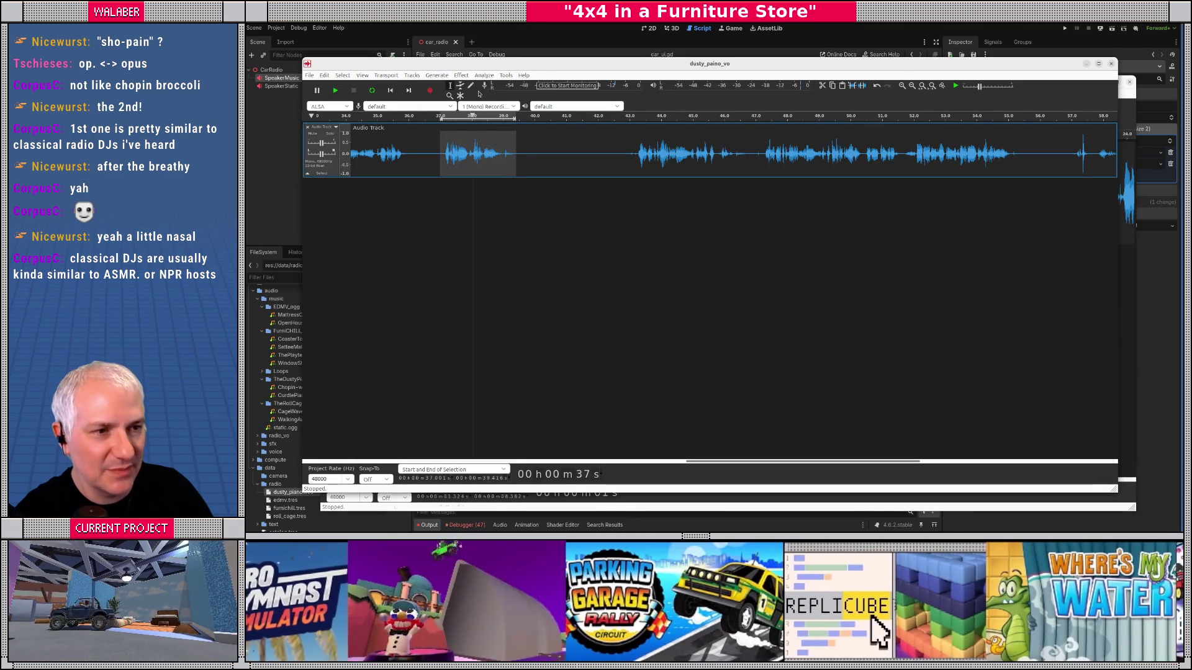
{"action": "key", "text": "ctrl+w"}
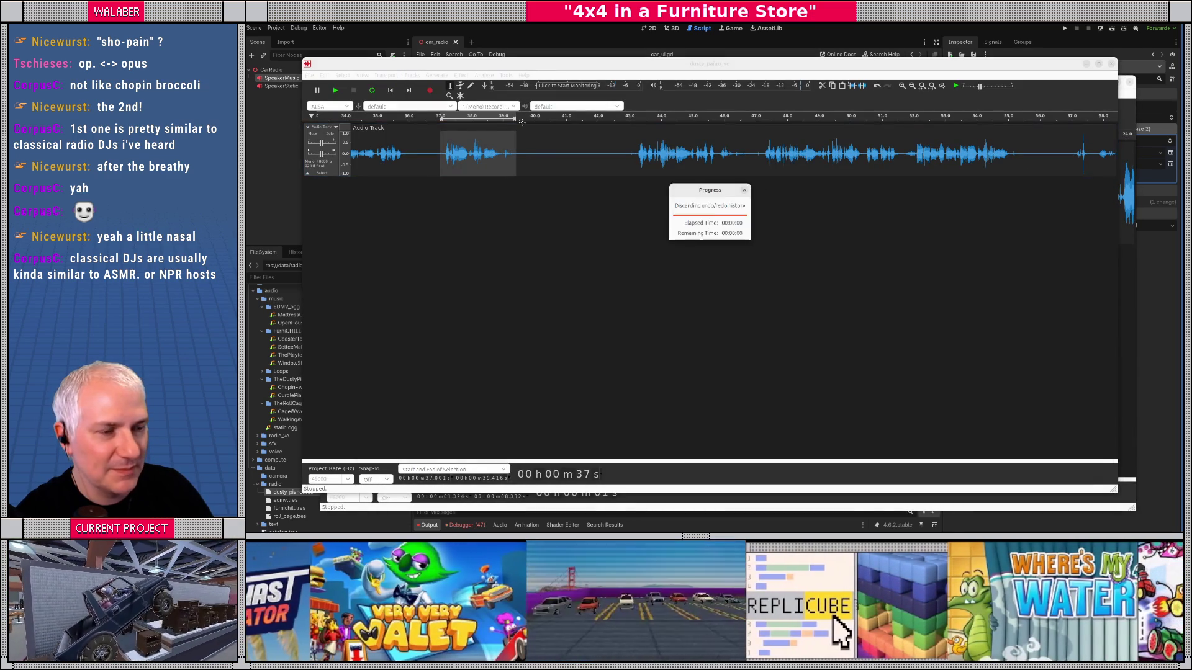
{"action": "key", "text": "Return"}
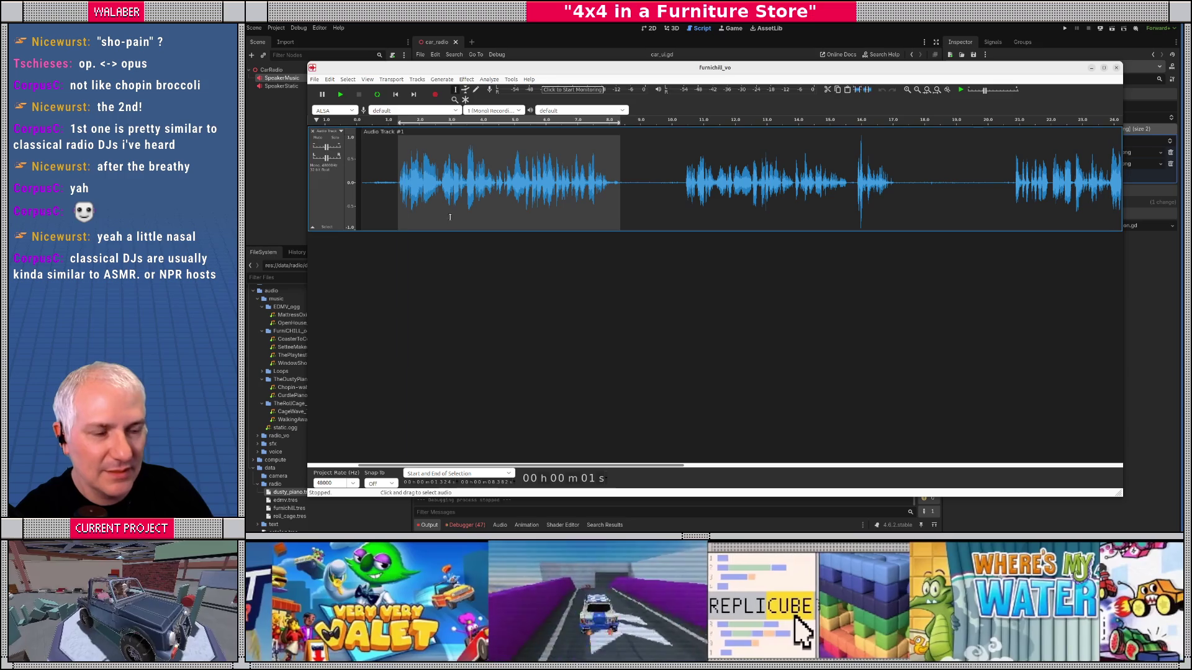
Step: Export the selected audio as OGG, replacing furnichill_vo_come_again.ogg
{"action": "left_click", "coordinate": [314, 79]}
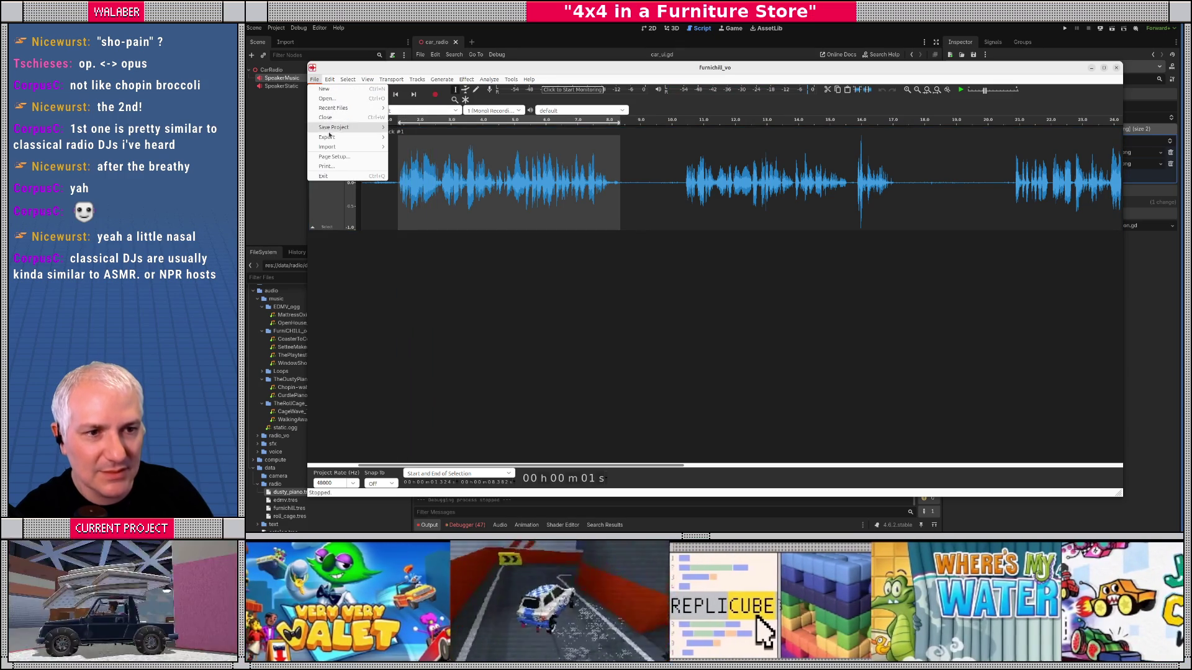
{"action": "mouse_move", "coordinate": [327, 137]}
{"action": "left_click", "coordinate": [422, 187]}
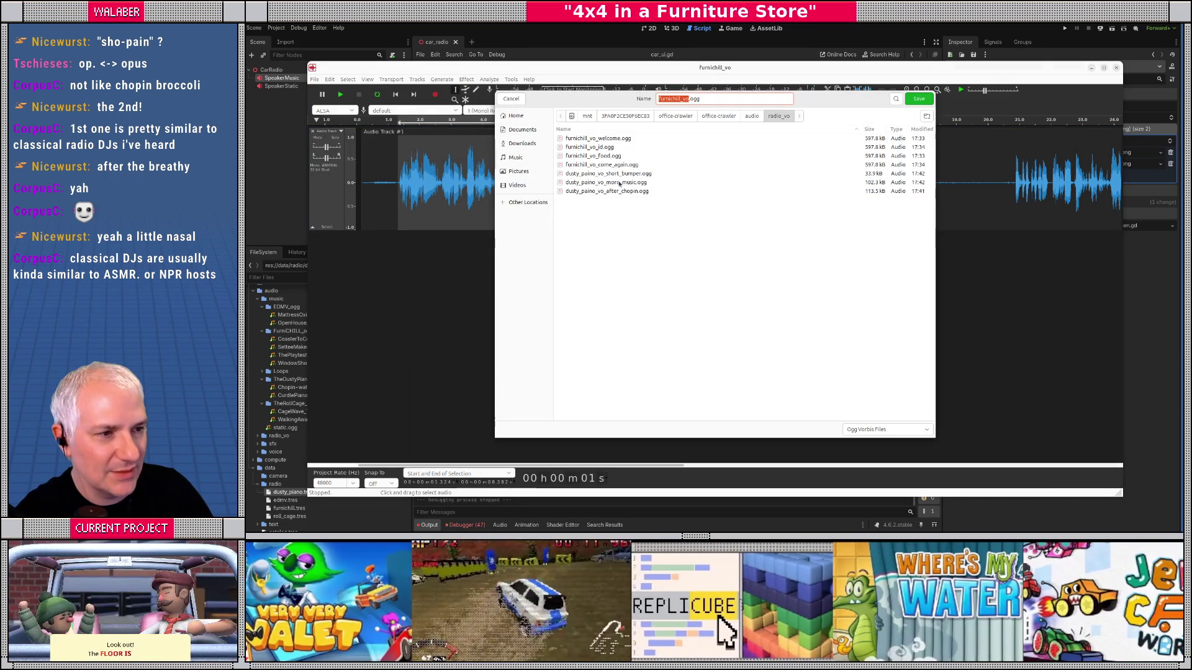
{"action": "left_click", "coordinate": [602, 165]}
{"action": "key", "text": "Return"}
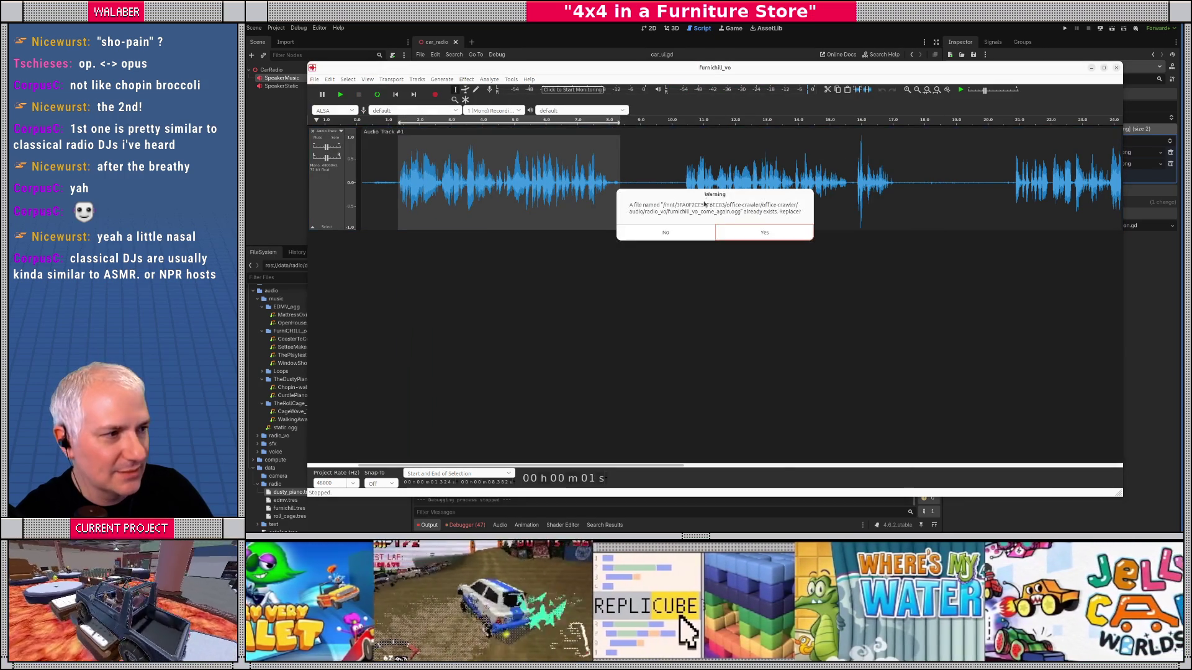
{"action": "left_click", "coordinate": [741, 235]}
{"action": "left_click", "coordinate": [762, 259]}
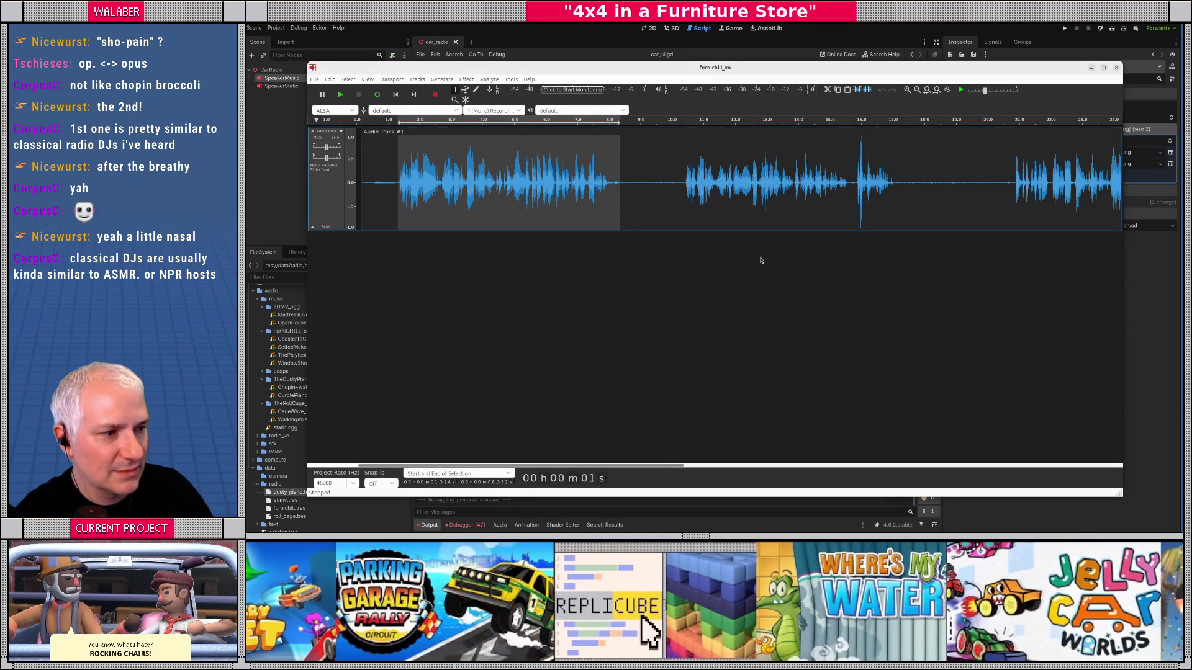
Step: Audition from about 10.4 s, then select and preview the 1.3–8.3 s spoken line
{"action": "left_click", "coordinate": [685, 183]}
{"action": "key", "text": "space"}
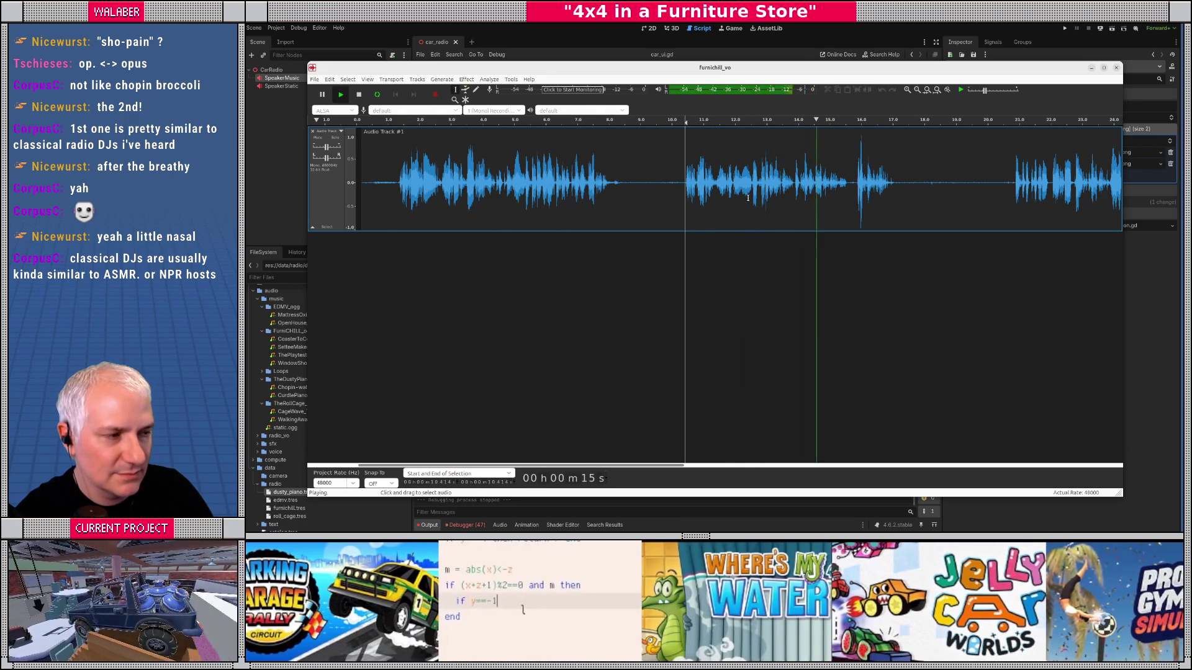
{"action": "key", "text": "space"}
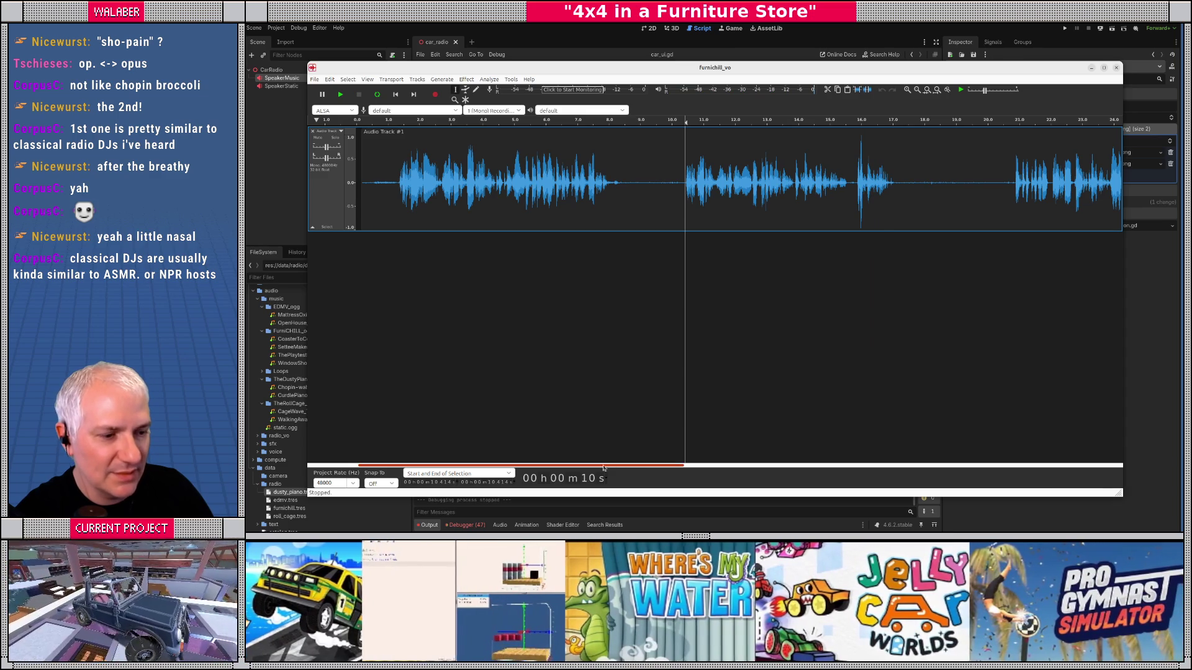
{"action": "left_click_drag", "start_coordinate": [398, 183], "coordinate": [619, 177]}
{"action": "key", "text": "space"}
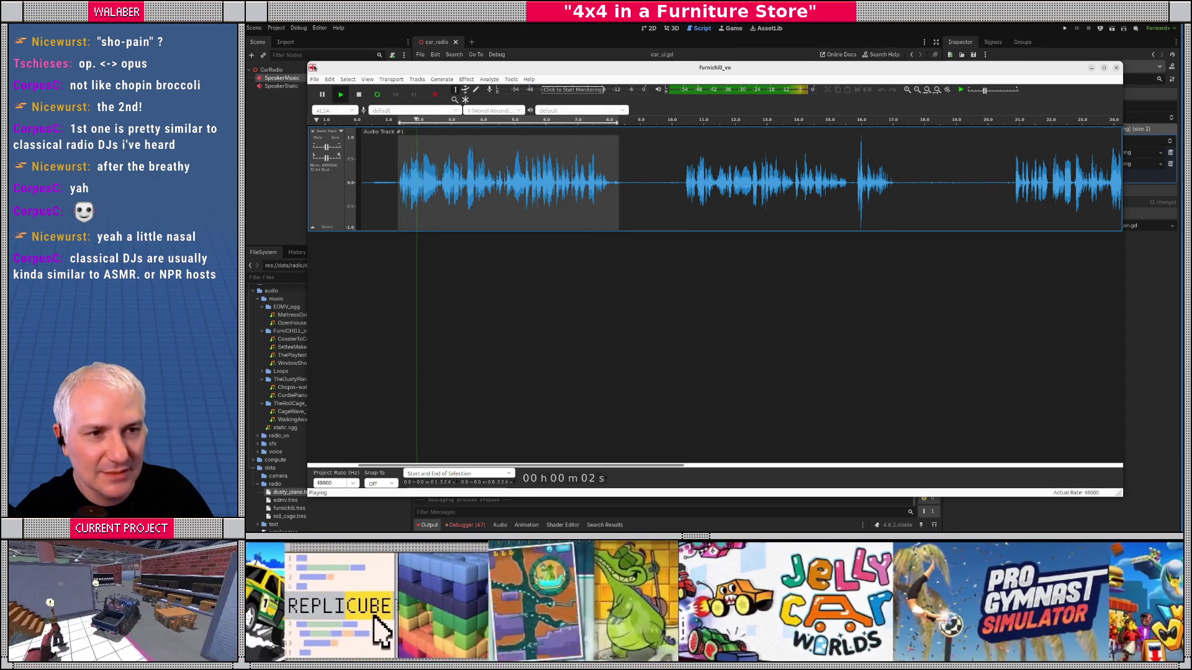
{"action": "key", "text": "space"}
Step: Export the 1.3–8.3 s line as OGG over furnichill_vo_welcome.ogg and dismiss the warning
{"action": "left_click", "coordinate": [314, 79]}
{"action": "mouse_move", "coordinate": [334, 151]}
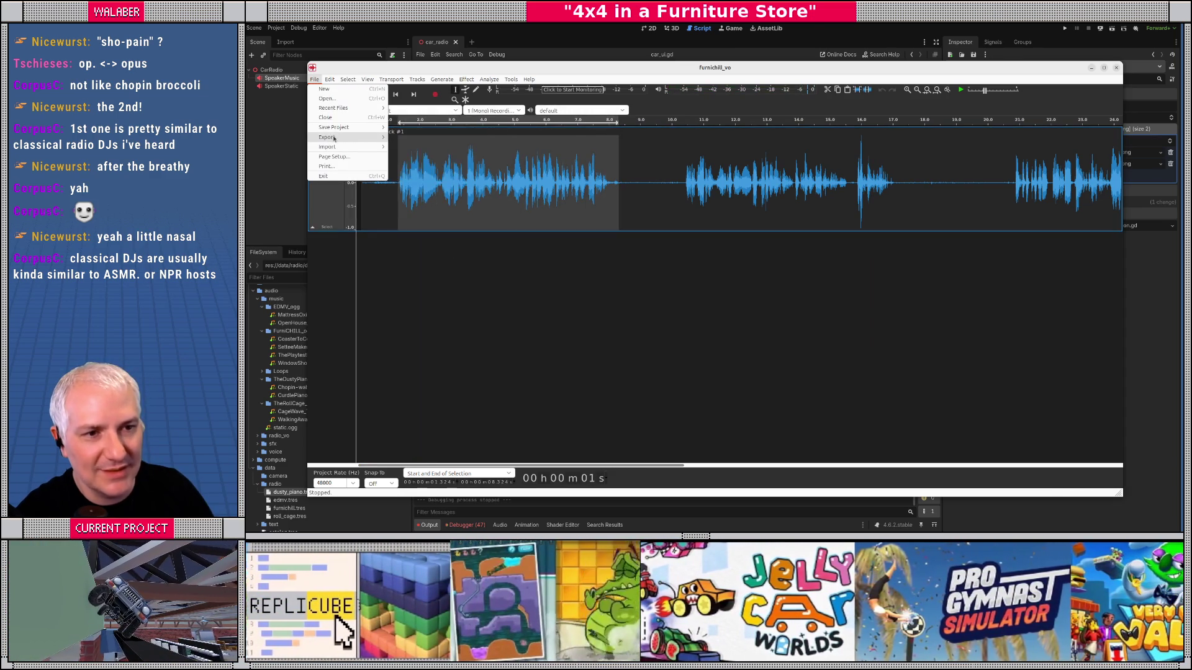
{"action": "left_click", "coordinate": [426, 186]}
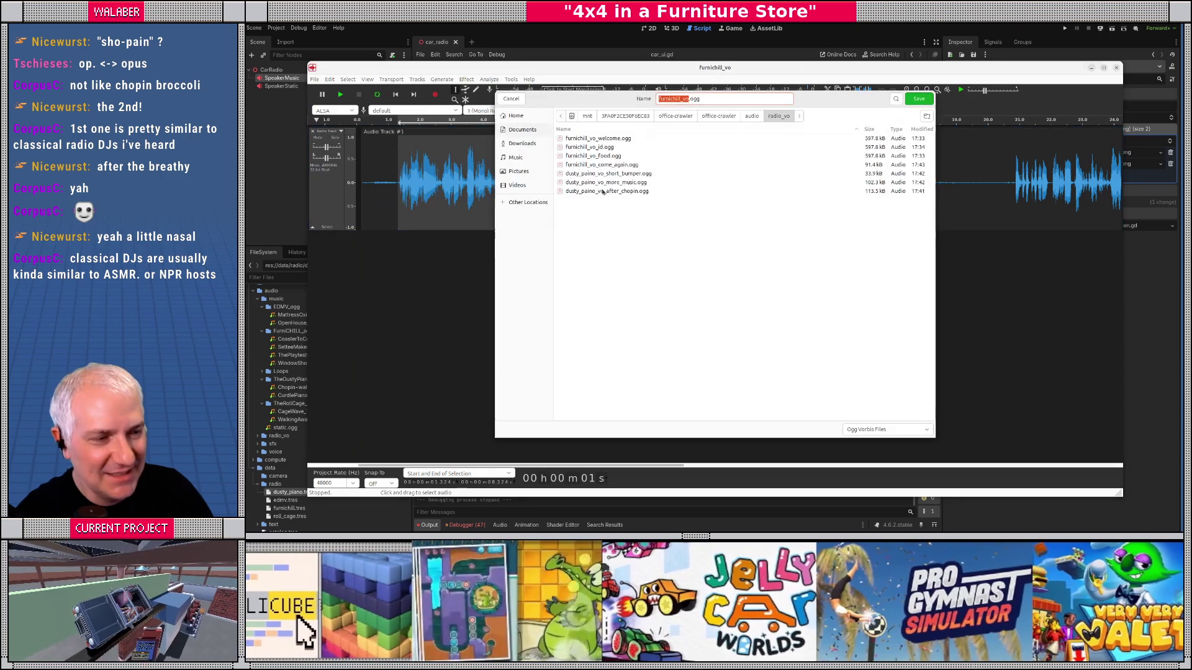
{"action": "left_click", "coordinate": [598, 137]}
{"action": "left_click", "coordinate": [918, 98]}
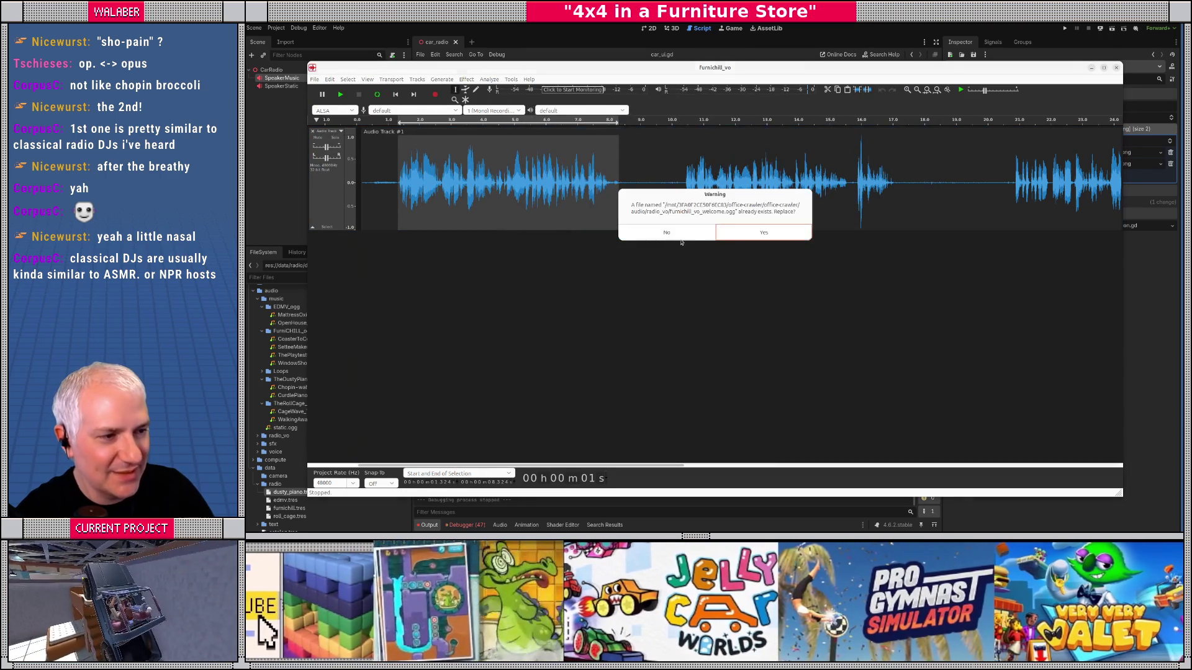
{"action": "left_click", "coordinate": [745, 232]}
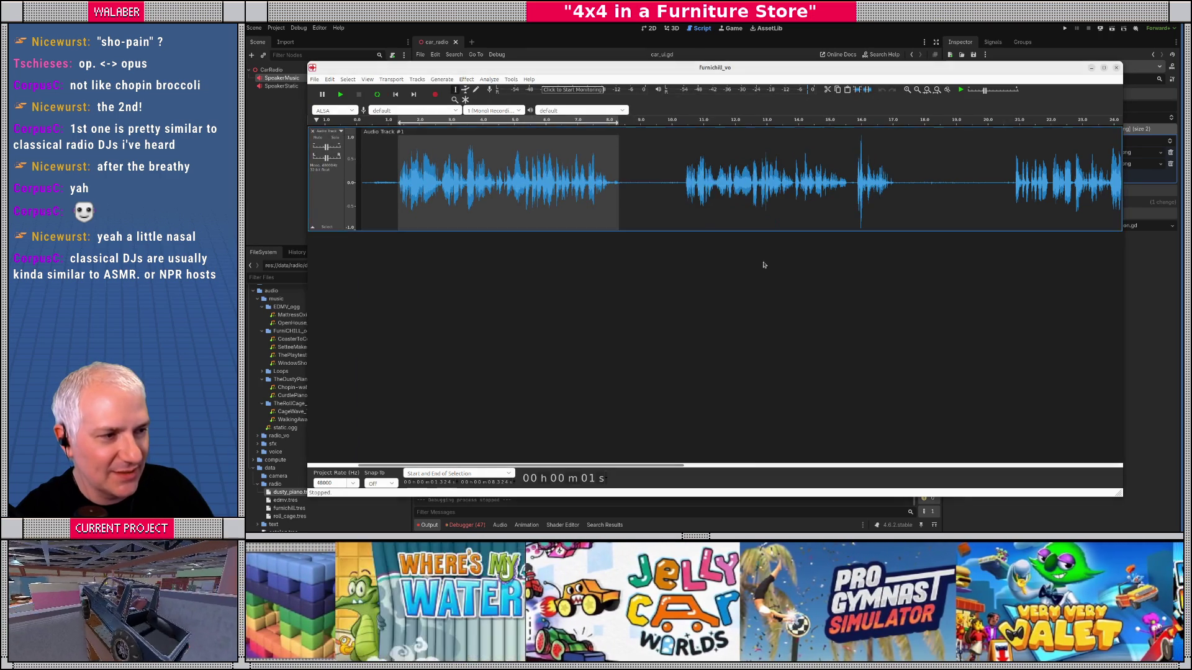
{"action": "mouse_move", "coordinate": [504, 467]}
{"action": "left_mouse_down"}
{"action": "mouse_move", "coordinate": [676, 310]}
{"action": "mouse_move", "coordinate": [694, 230]}
{"action": "left_mouse_up"}
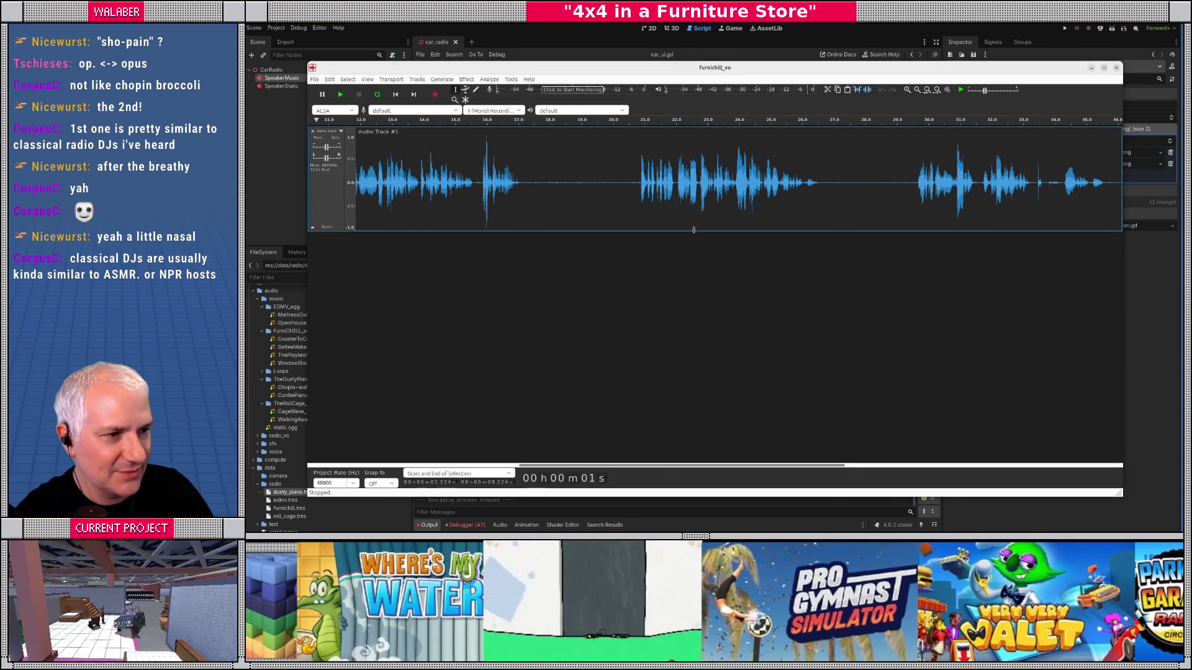
Step: Select the 20.8–26.6 s stretch and export it as OGG, overwriting an existing clip
{"action": "left_click", "coordinate": [640, 183]}
{"action": "key", "text": "space"}
{"action": "key", "text": "space"}
{"action": "left_click_drag", "start_coordinate": [639, 183], "coordinate": [822, 184]}
{"action": "left_click", "coordinate": [315, 79]}
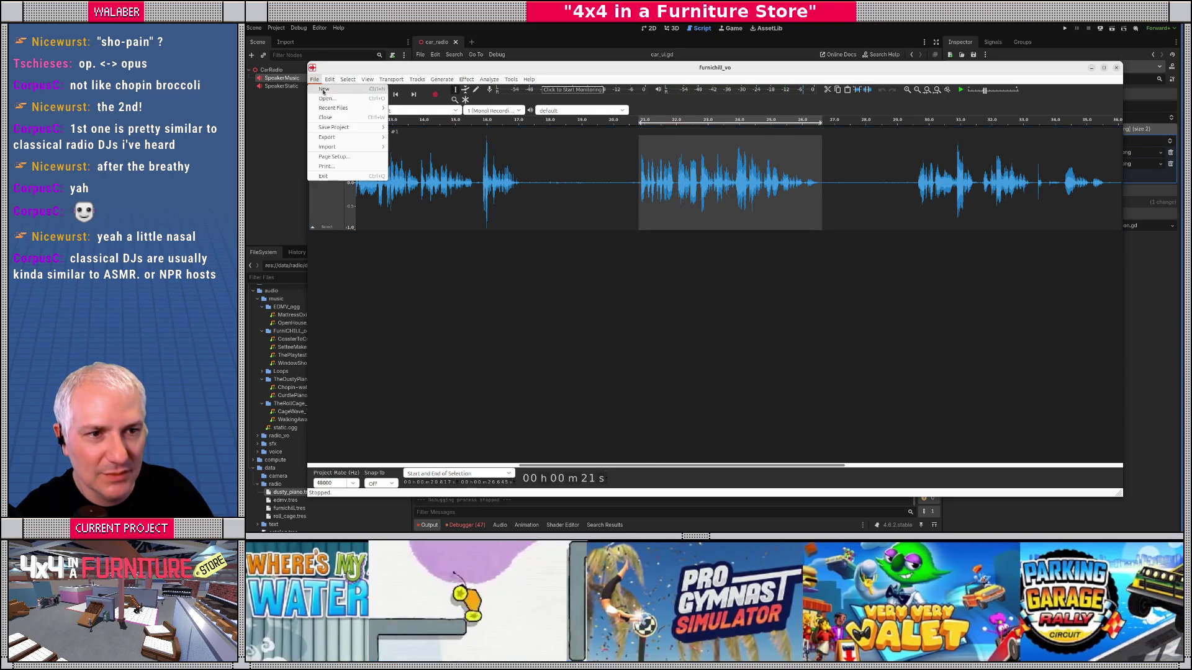
{"action": "mouse_move", "coordinate": [335, 137]}
{"action": "left_click", "coordinate": [430, 185]}
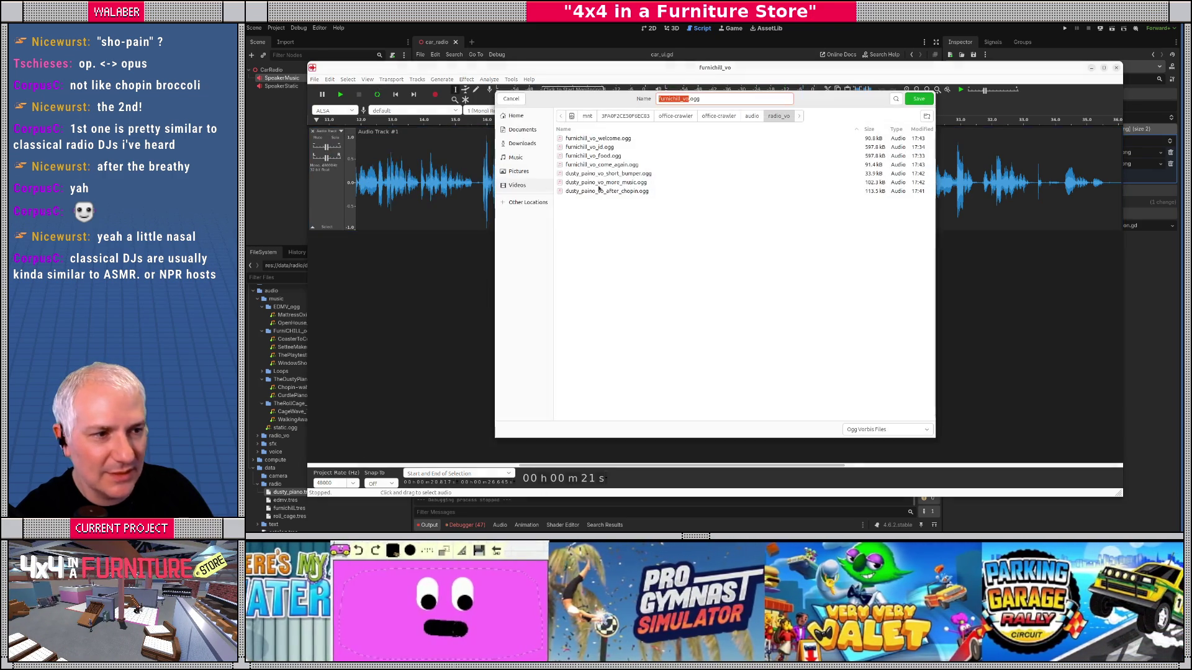
{"action": "double_click", "coordinate": [609, 154]}
{"action": "left_click", "coordinate": [772, 233]}
{"action": "left_click", "coordinate": [770, 259]}
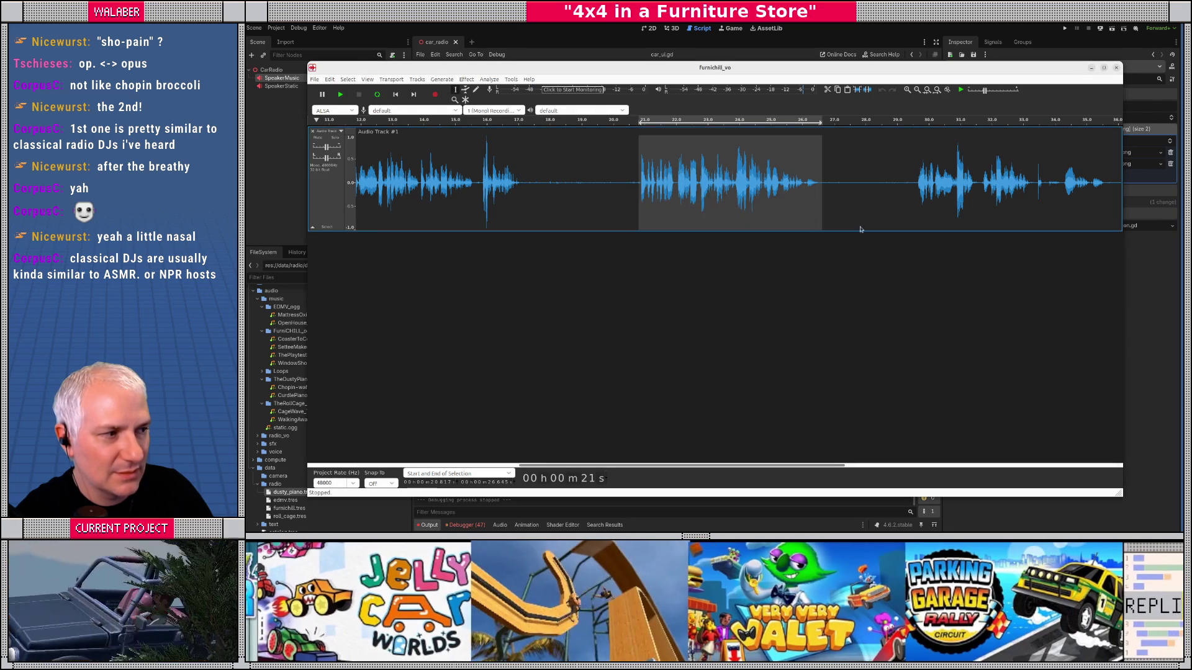
Step: Audition from about 29.6 s, then select and play the 40–44 s phrase
{"action": "left_click", "coordinate": [919, 184]}
{"action": "key", "text": "space"}
{"action": "left_click_drag", "start_coordinate": [550, 470], "coordinate": [661, 470]}
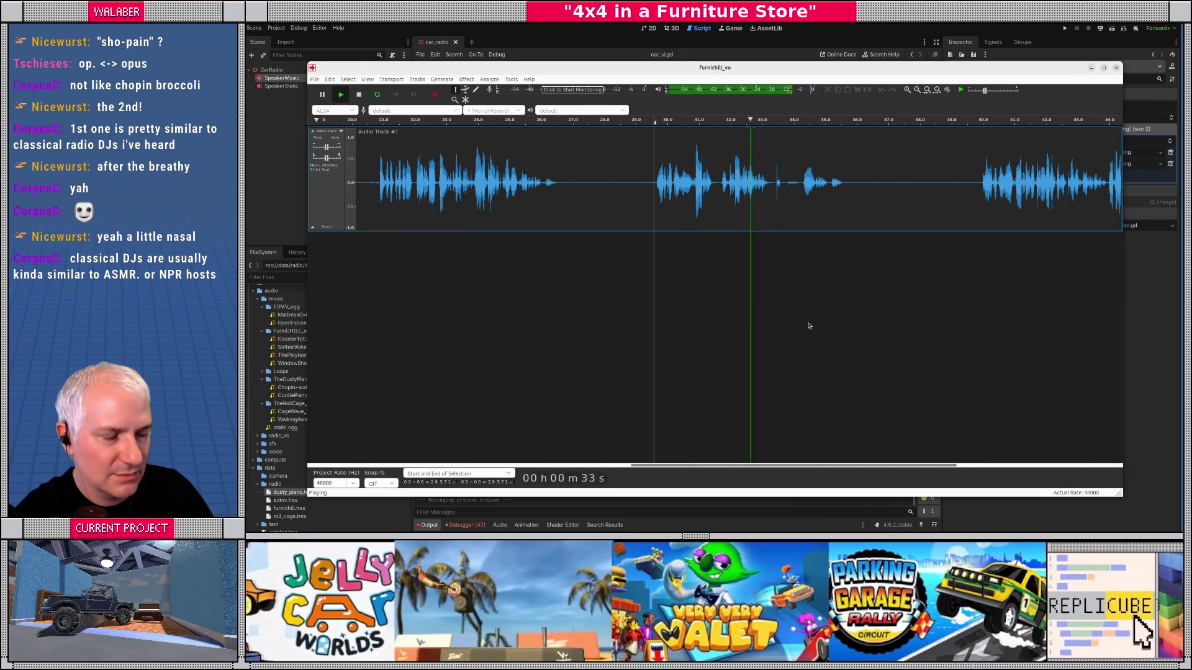
{"action": "left_click_drag", "start_coordinate": [751, 467], "coordinate": [843, 469]}
{"action": "key", "text": "space"}
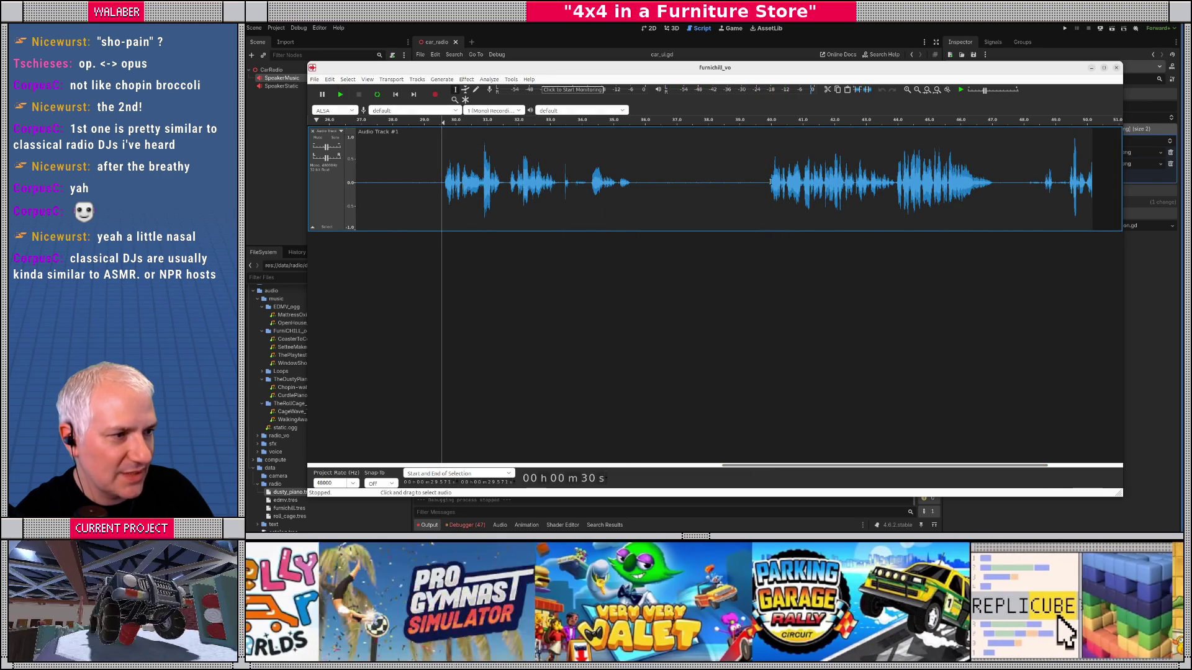
{"action": "left_click_drag", "start_coordinate": [769, 182], "coordinate": [895, 184]}
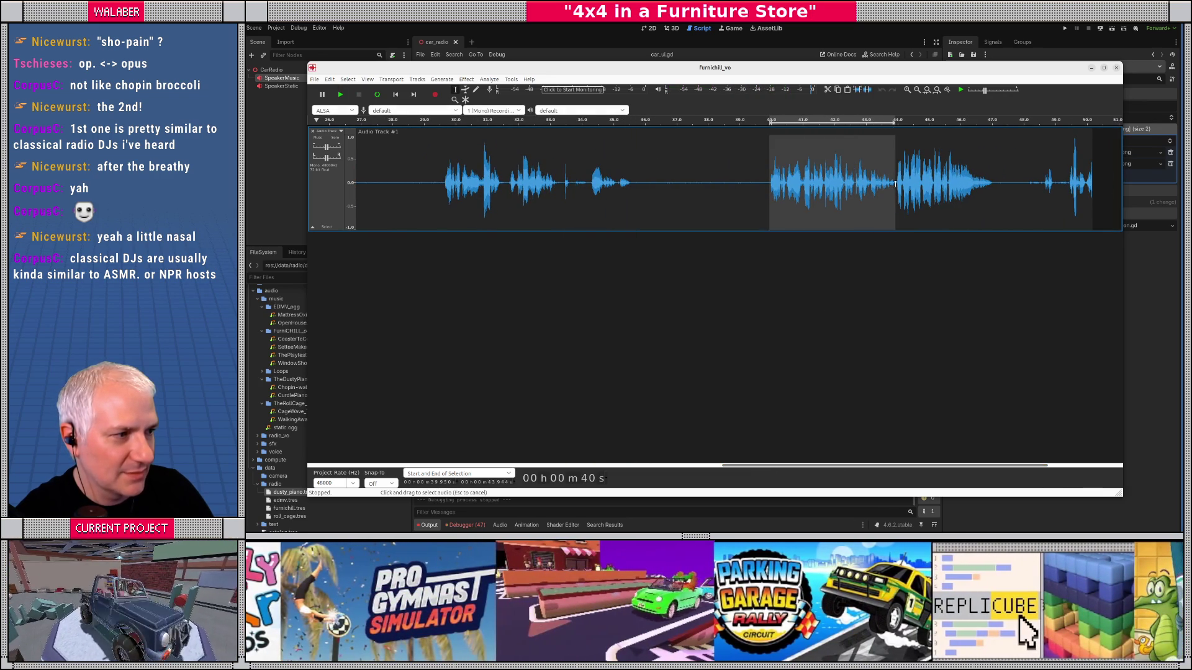
{"action": "key", "text": "space"}
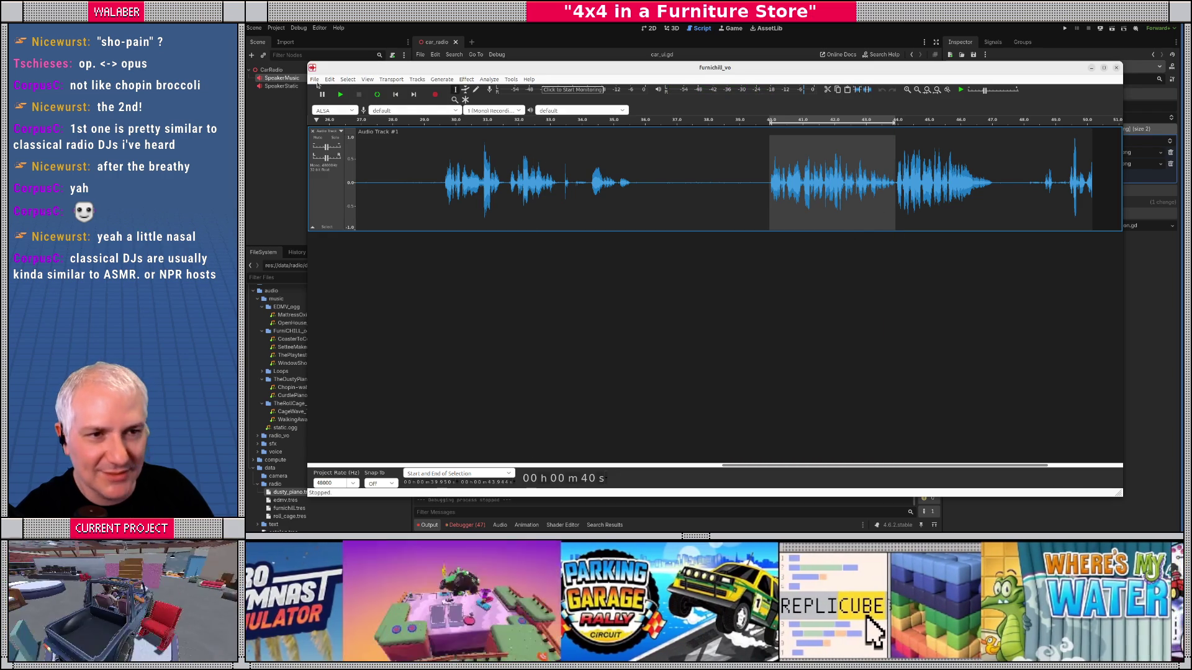
Step: Export the 40–44 s phrase as OGG, replacing an existing clip file
{"action": "left_click", "coordinate": [314, 79]}
{"action": "mouse_move", "coordinate": [347, 137]}
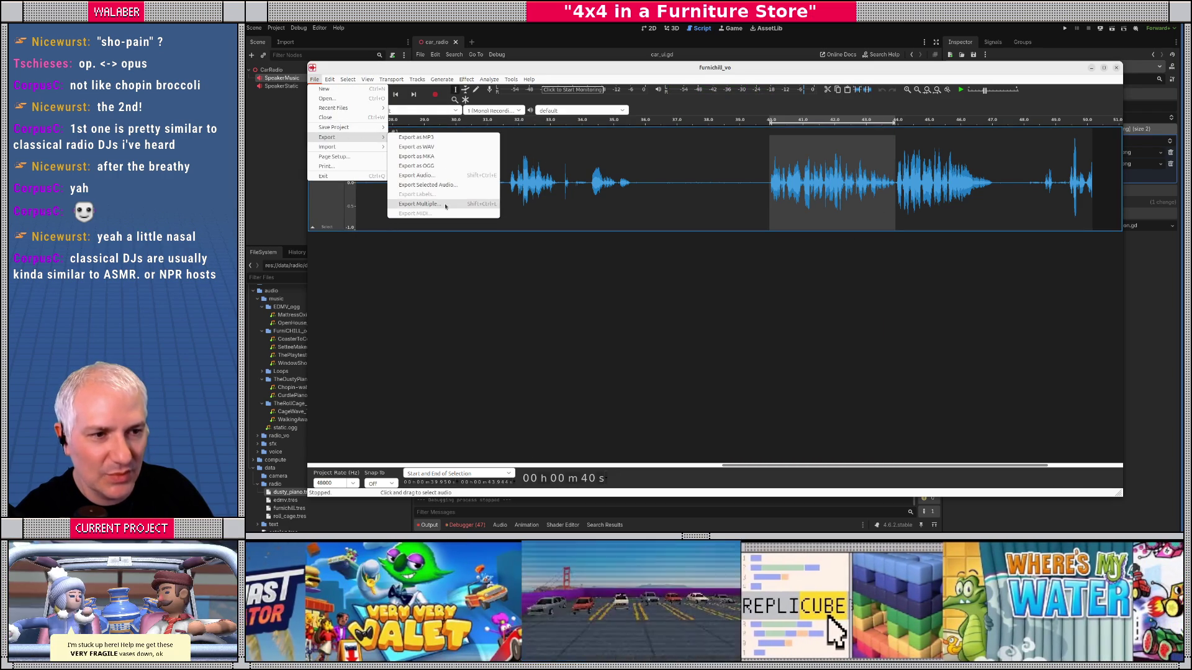
{"action": "left_click", "coordinate": [429, 166]}
{"action": "double_click", "coordinate": [595, 148]}
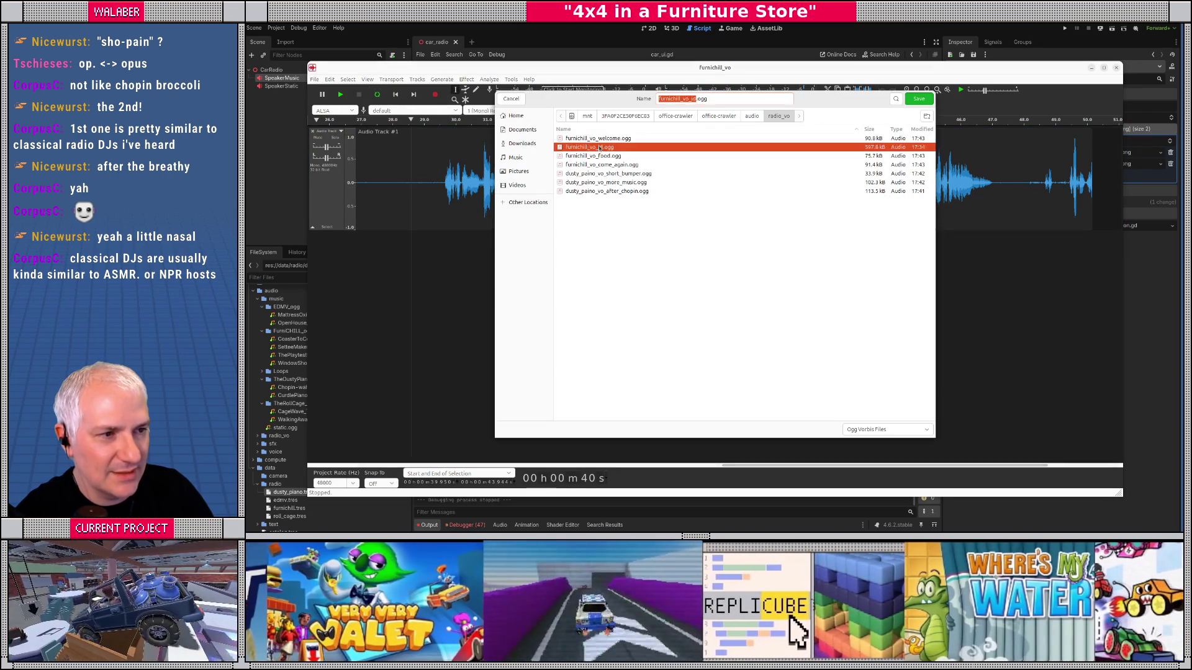
{"action": "left_click", "coordinate": [748, 232]}
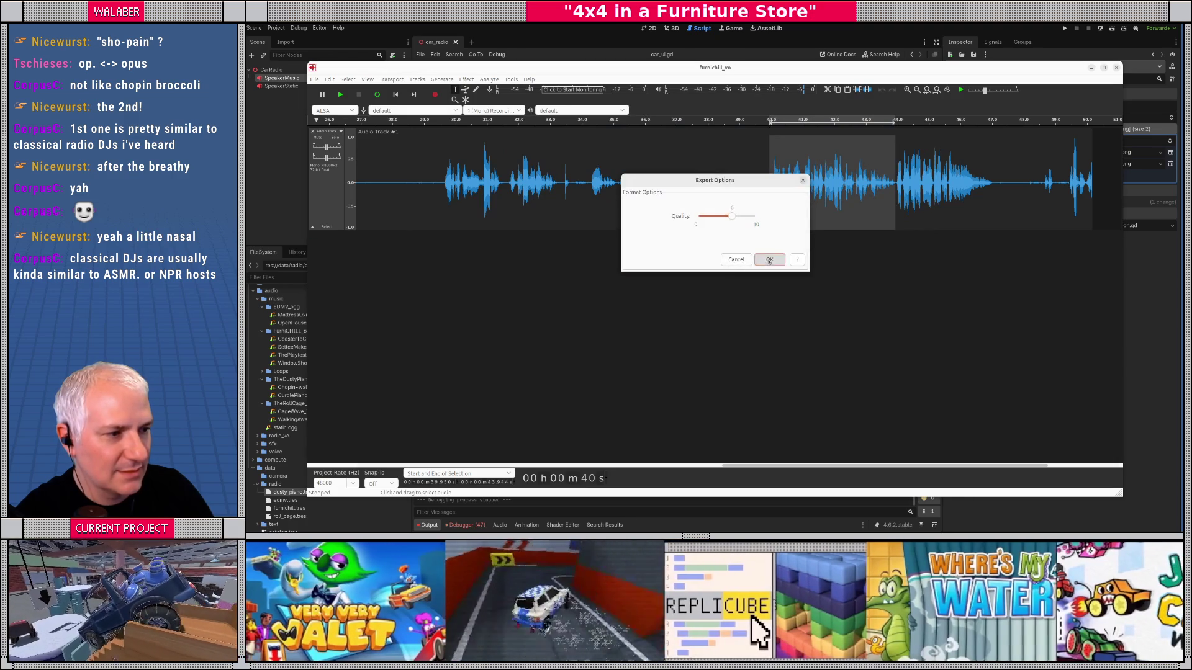
{"action": "left_click", "coordinate": [768, 259]}
Step: Select the 44.0–47.2 s phrase and export it over furnichill_vo_come_again.ogg
{"action": "left_click", "coordinate": [863, 186]}
{"action": "left_click_drag", "start_coordinate": [895, 182], "coordinate": [997, 183]}
{"action": "key", "text": "space"}
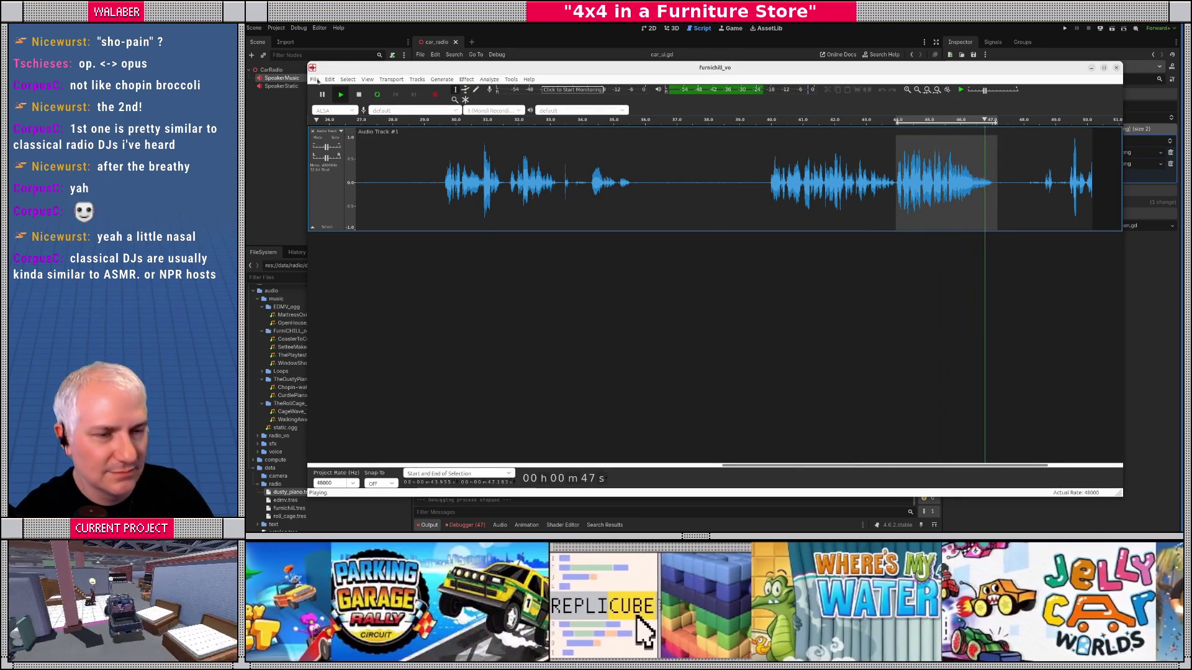
{"action": "left_click", "coordinate": [314, 79]}
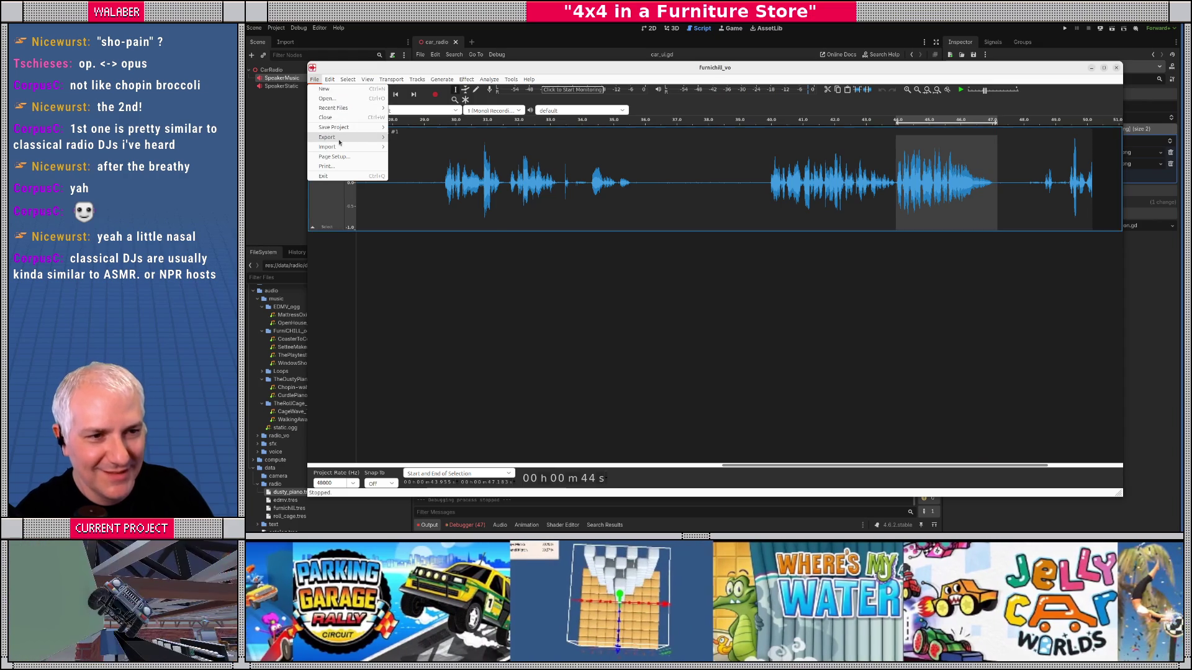
{"action": "mouse_move", "coordinate": [339, 143]}
{"action": "left_click", "coordinate": [435, 184]}
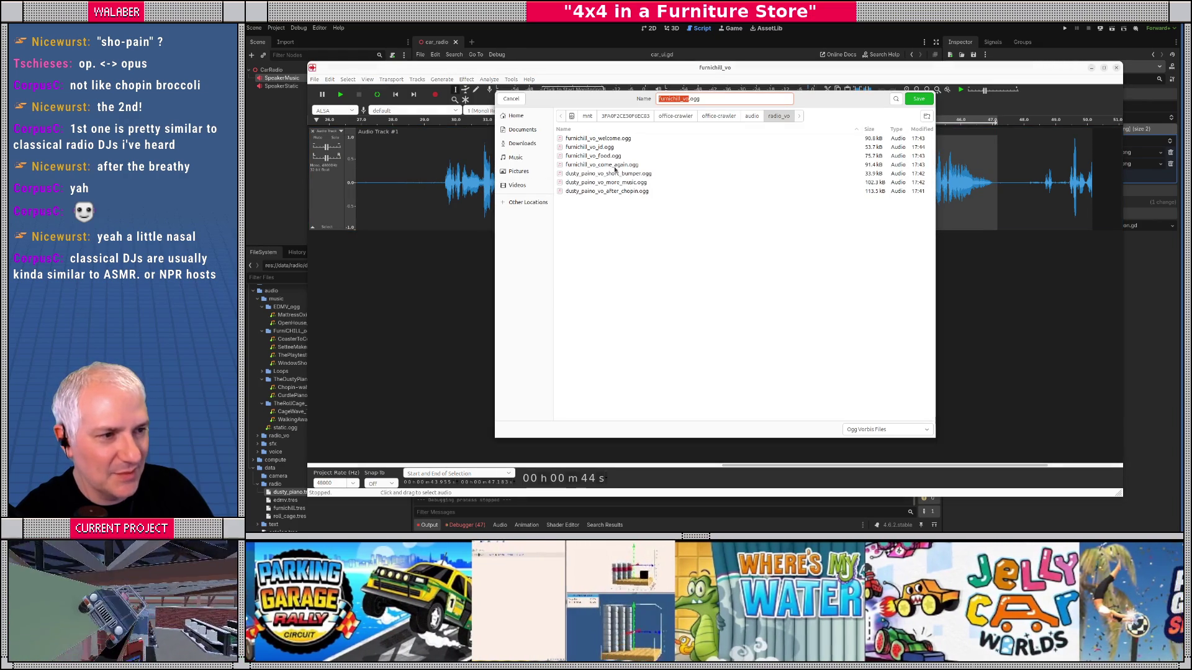
{"action": "double_click", "coordinate": [615, 165]}
{"action": "left_click", "coordinate": [752, 230]}
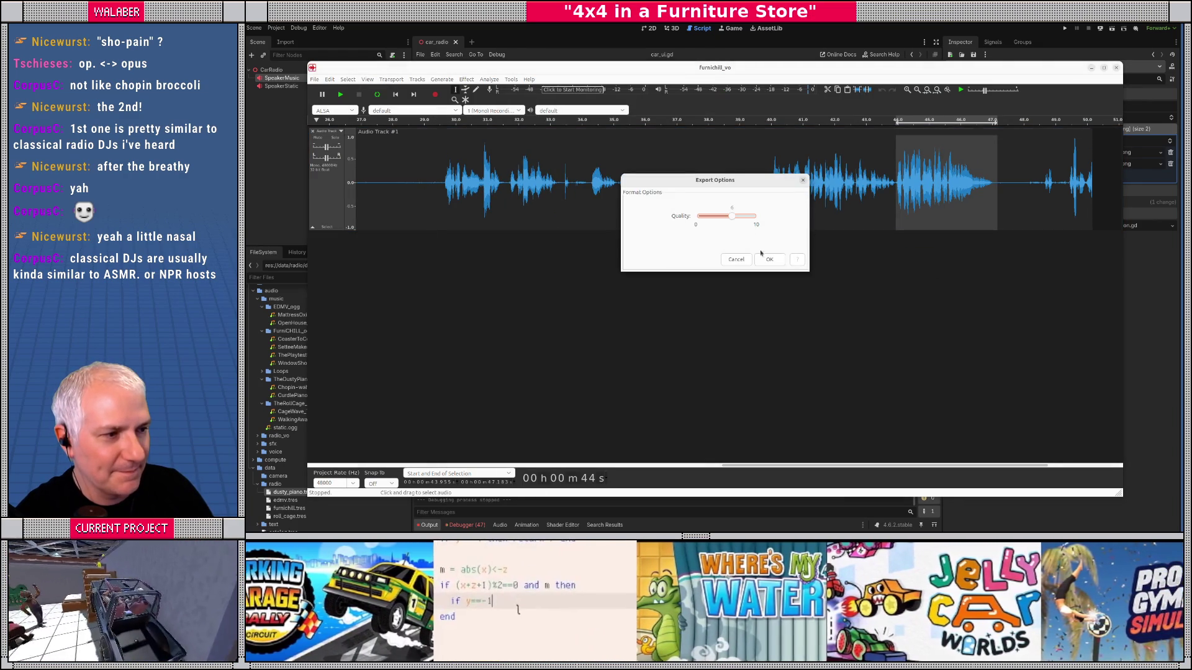
{"action": "left_click", "coordinate": [768, 259]}
Step: Clear the selection, start a new empty project, and move its window aside
{"action": "left_click", "coordinate": [717, 203]}
{"action": "left_click", "coordinate": [314, 79]}
{"action": "left_click", "coordinate": [323, 91]}
{"action": "left_click_drag", "start_coordinate": [348, 62], "coordinate": [384, 61]}
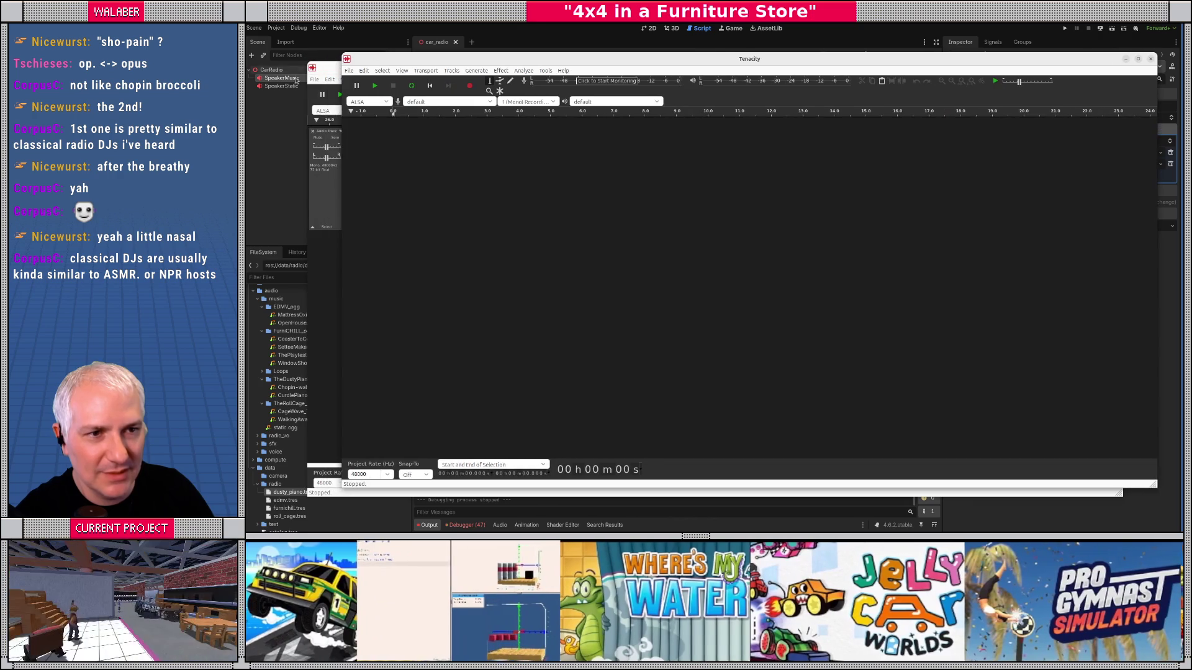
Step: Quit the furnichill_vo project, return to the Godot editor via Activities, and dismiss Tenacity's welcome message
{"action": "left_click", "coordinate": [314, 80]}
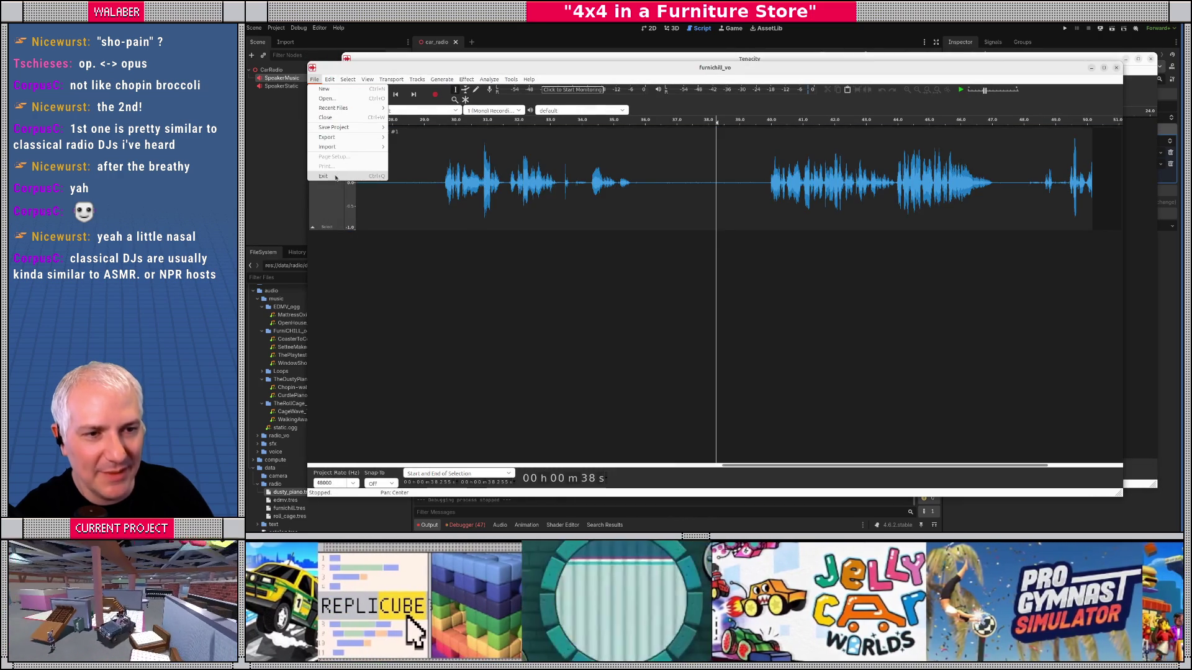
{"action": "left_click", "coordinate": [324, 176]}
{"action": "key", "text": "super"}
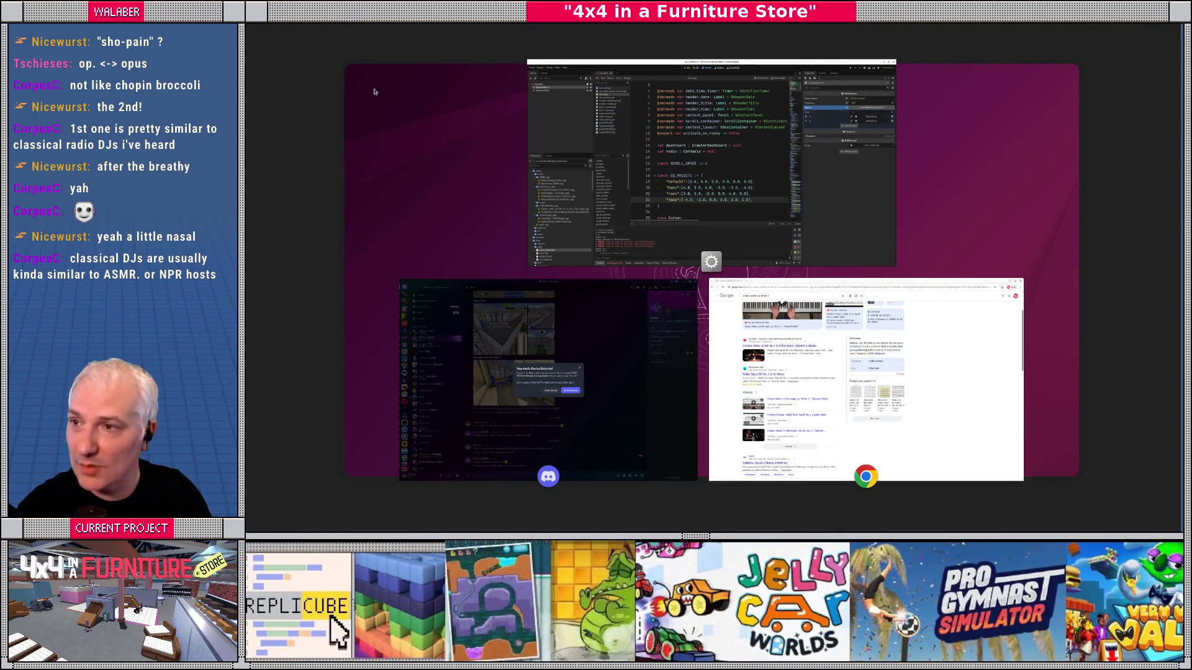
{"action": "left_click", "coordinate": [543, 145]}
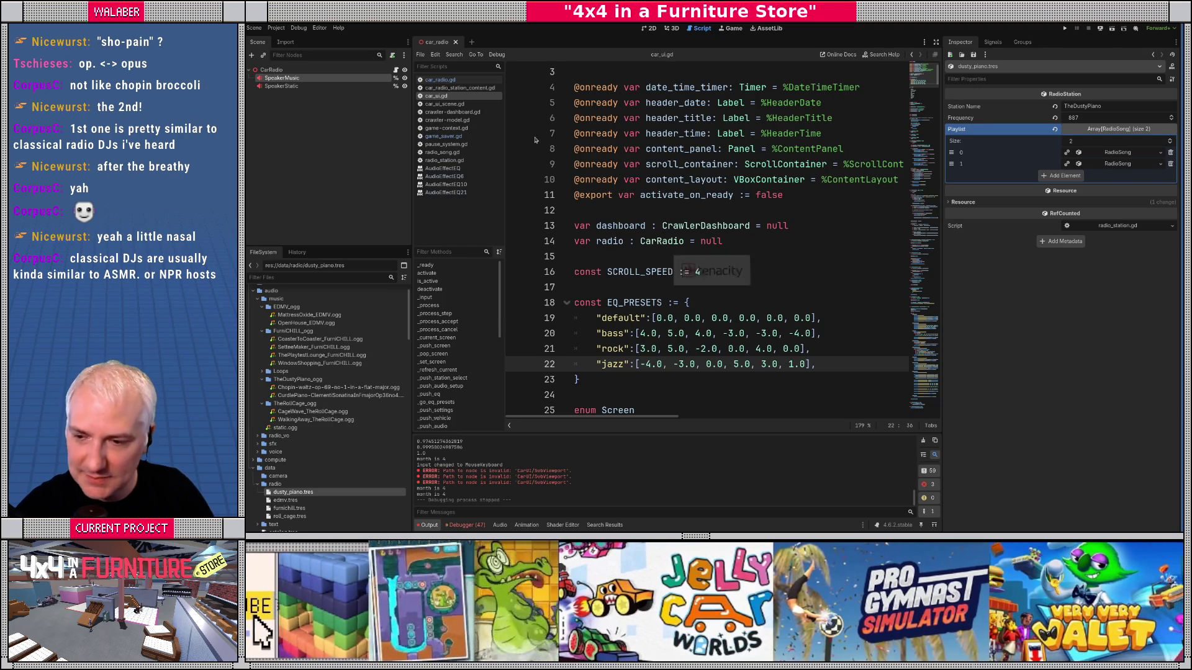
{"action": "left_click", "coordinate": [788, 306]}
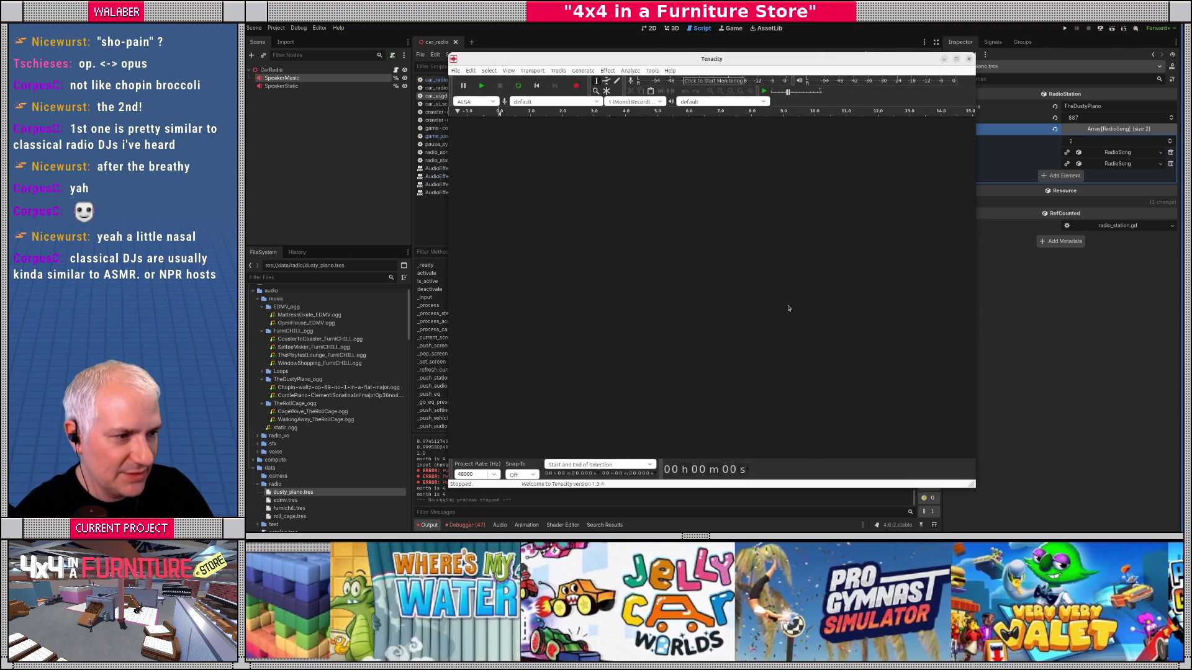
Step: Record a brief test take, stop and delete it, then open roll_cage.tres in Godot
{"action": "left_click", "coordinate": [576, 85]}
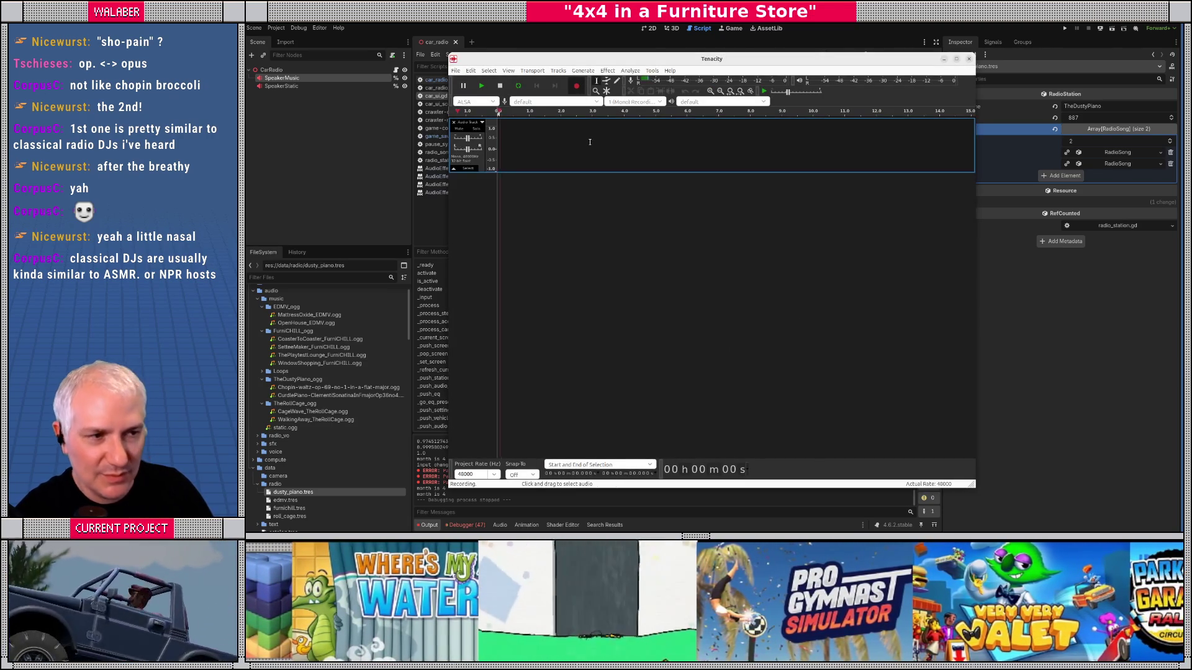
{"action": "left_click", "coordinate": [500, 86]}
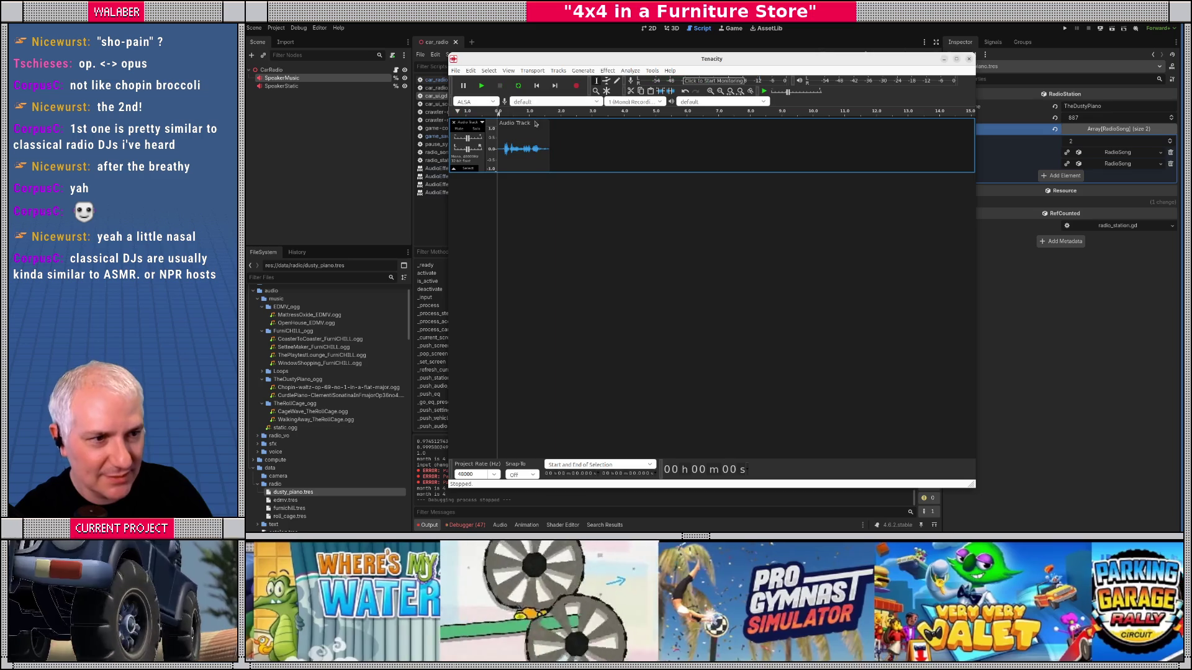
{"action": "left_click", "coordinate": [532, 123]}
{"action": "key", "text": "Delete"}
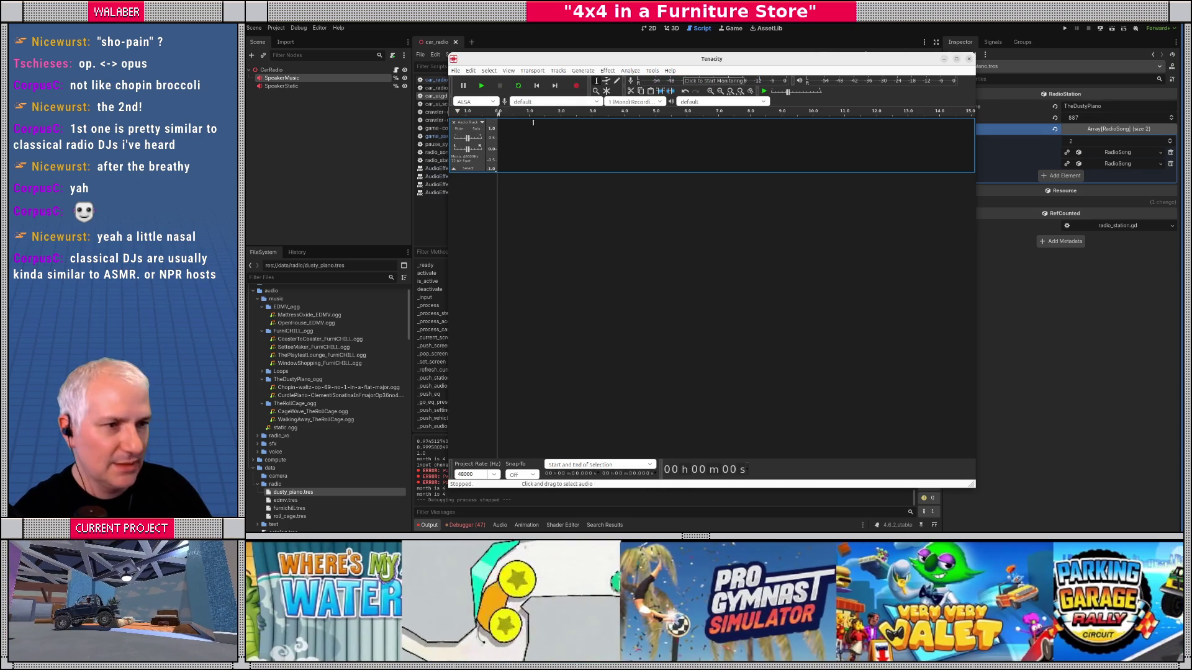
{"action": "left_click", "coordinate": [276, 517]}
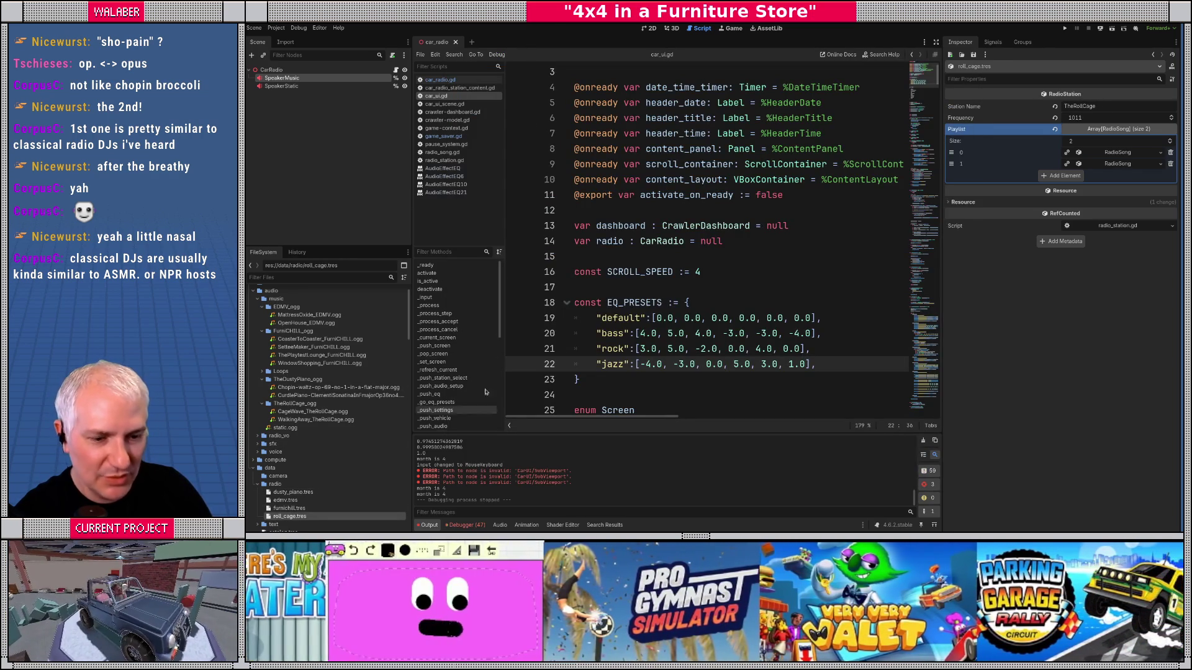
Step: Expand TheRollCage playlist in Godot's Inspector to show Cage Wave and Walking Away, then bring Tenacity forward
{"action": "left_click", "coordinate": [1124, 165]}
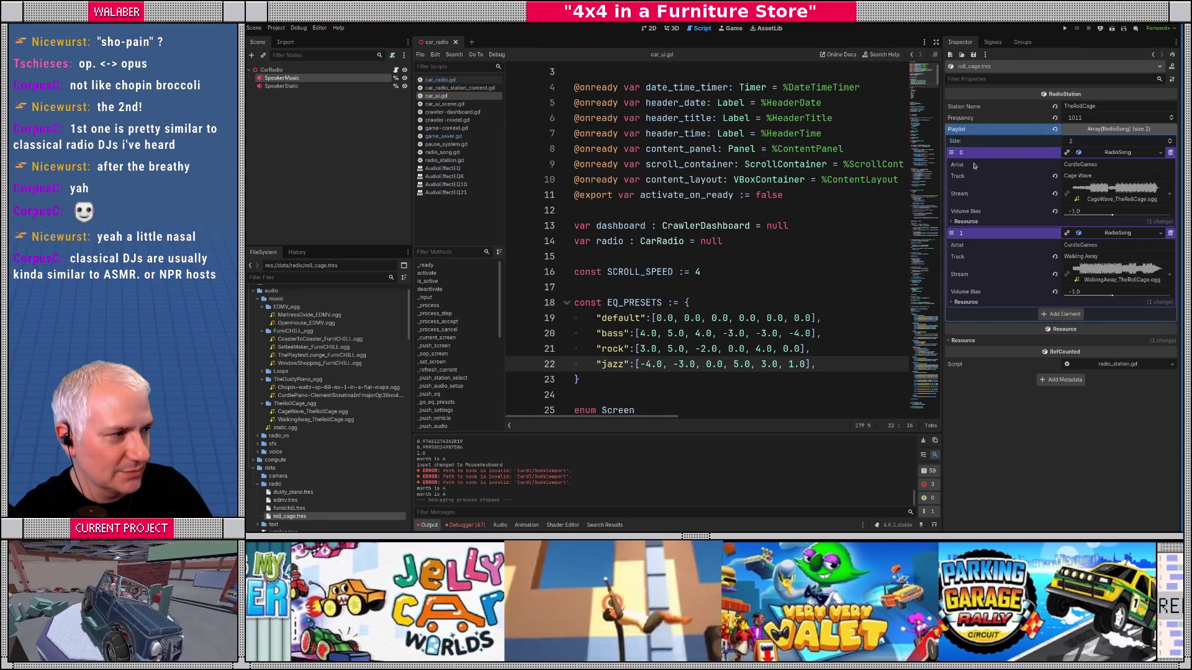
{"action": "key", "text": "alt+Tab"}
{"action": "left_click_drag", "start_coordinate": [768, 60], "coordinate": [753, 54]}
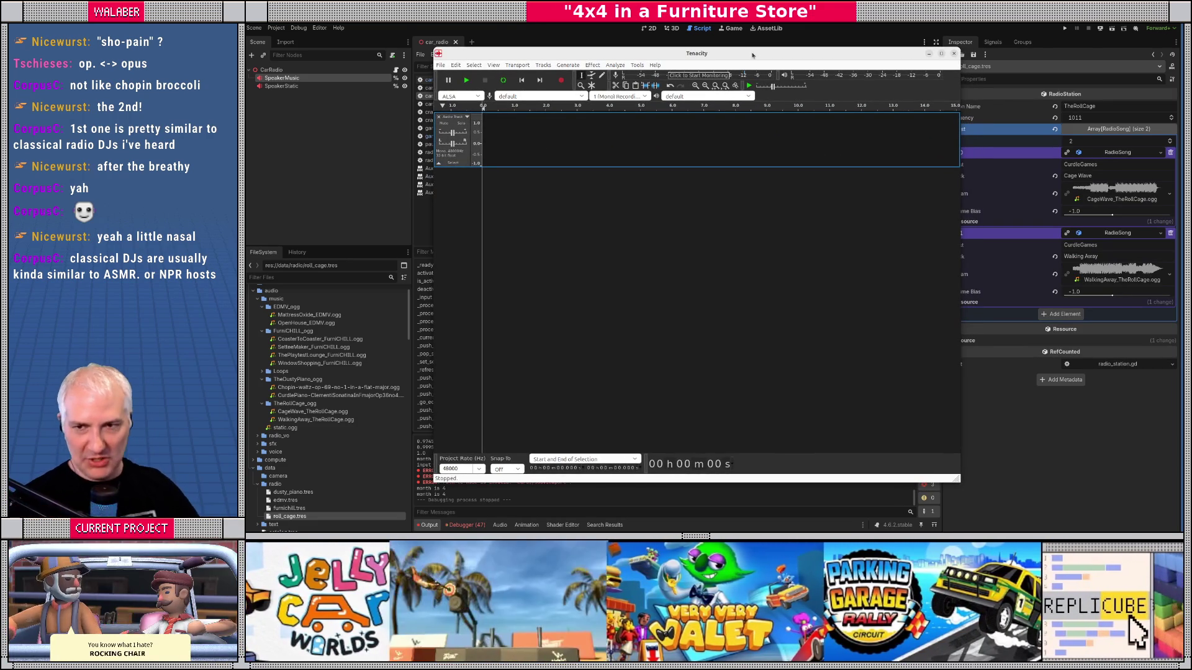
Step: Shift the Tenacity window left and begin recording a new voice take on a fresh track
{"action": "left_click_drag", "start_coordinate": [770, 53], "coordinate": [734, 48]}
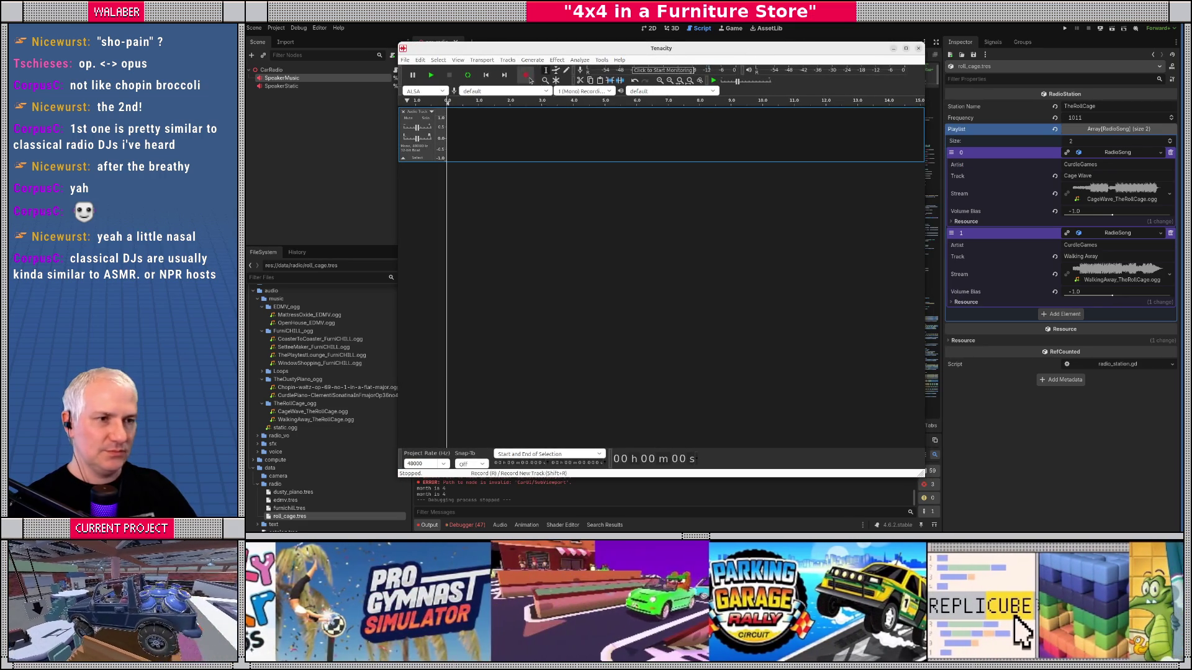
{"action": "key", "text": "r"}
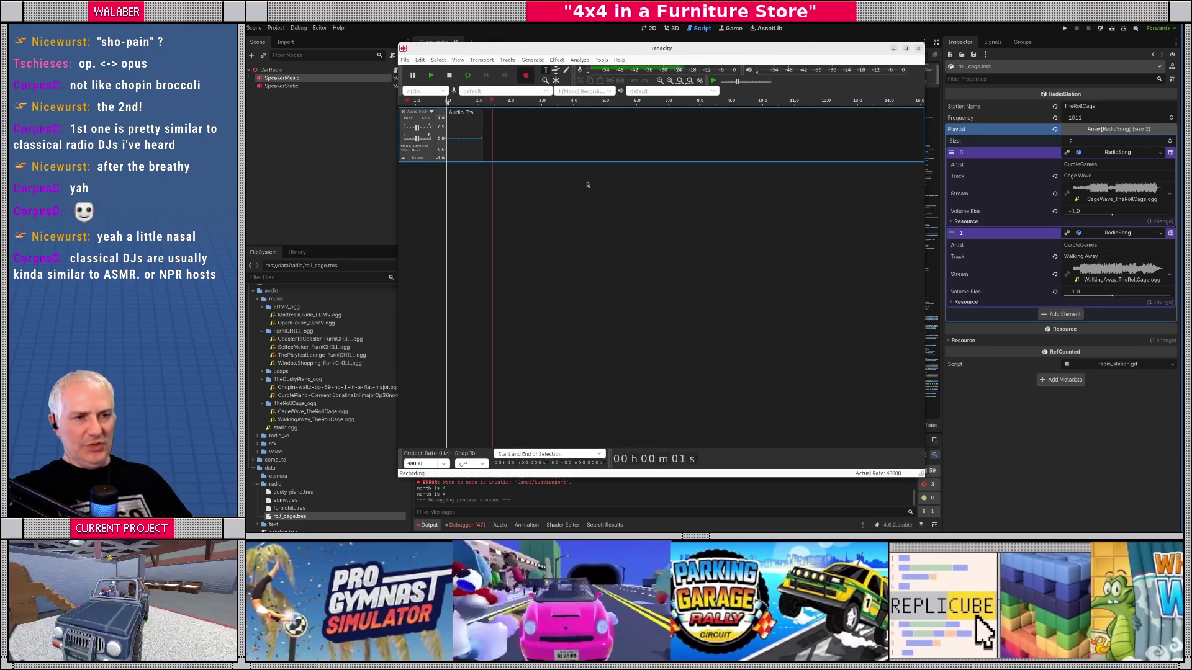
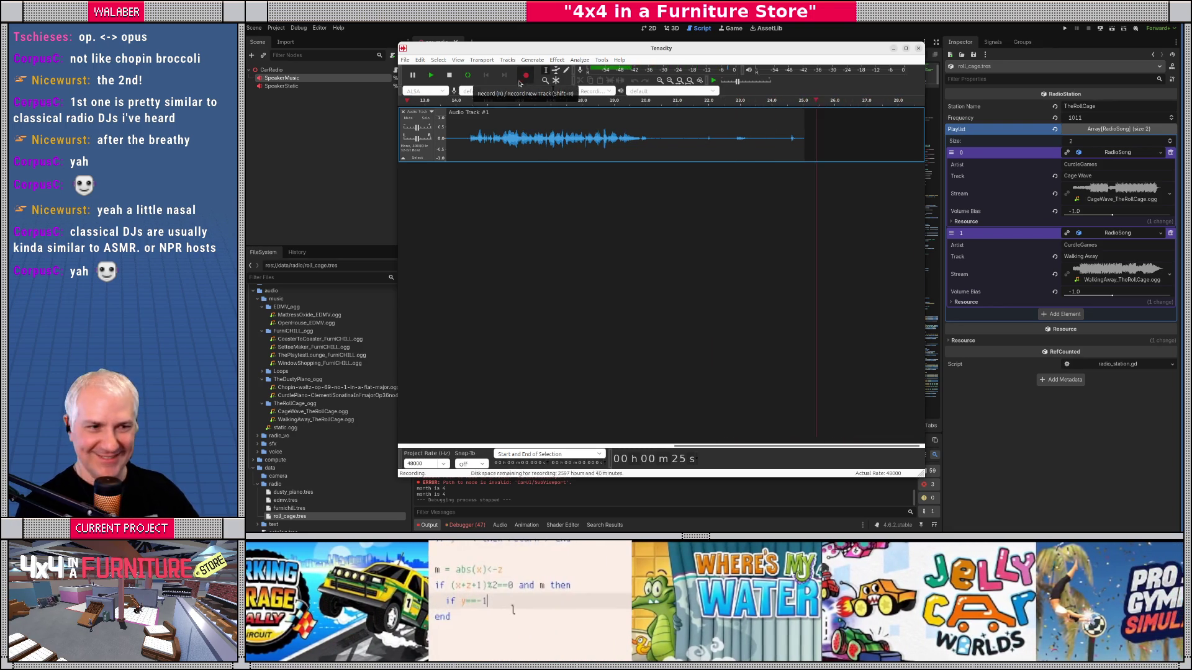
Step: Stop the voice-over recording, replay it from about 3.4 s, and select the whole clip
{"action": "left_click", "coordinate": [449, 75]}
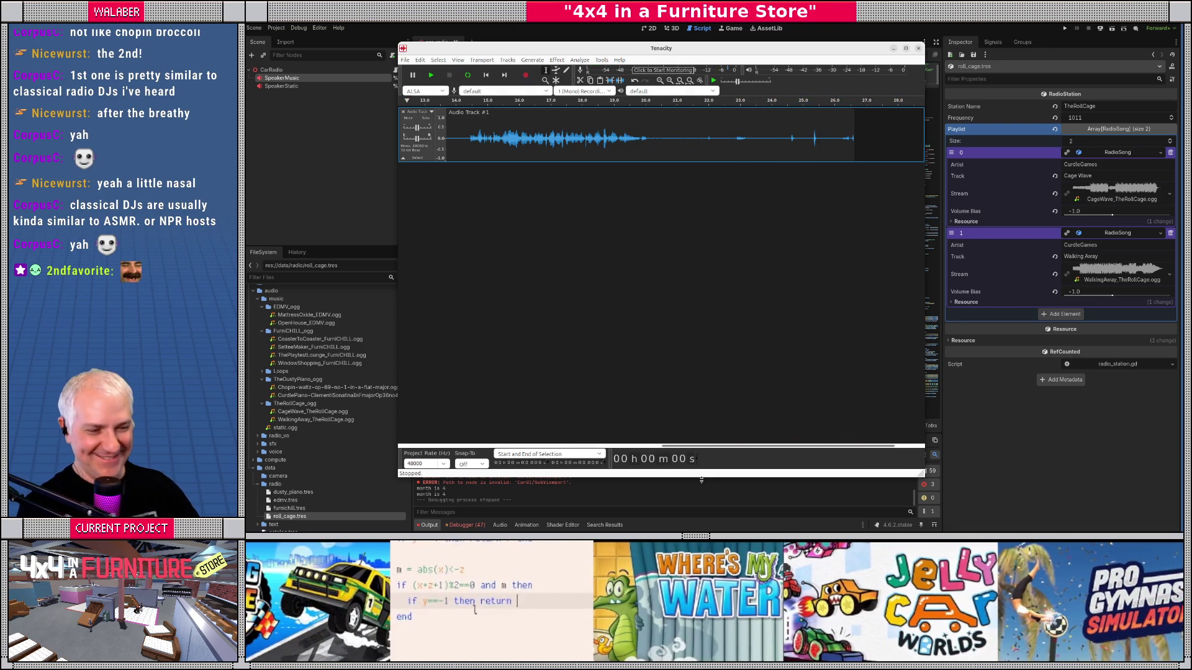
{"action": "left_click_drag", "start_coordinate": [694, 448], "coordinate": [447, 446]}
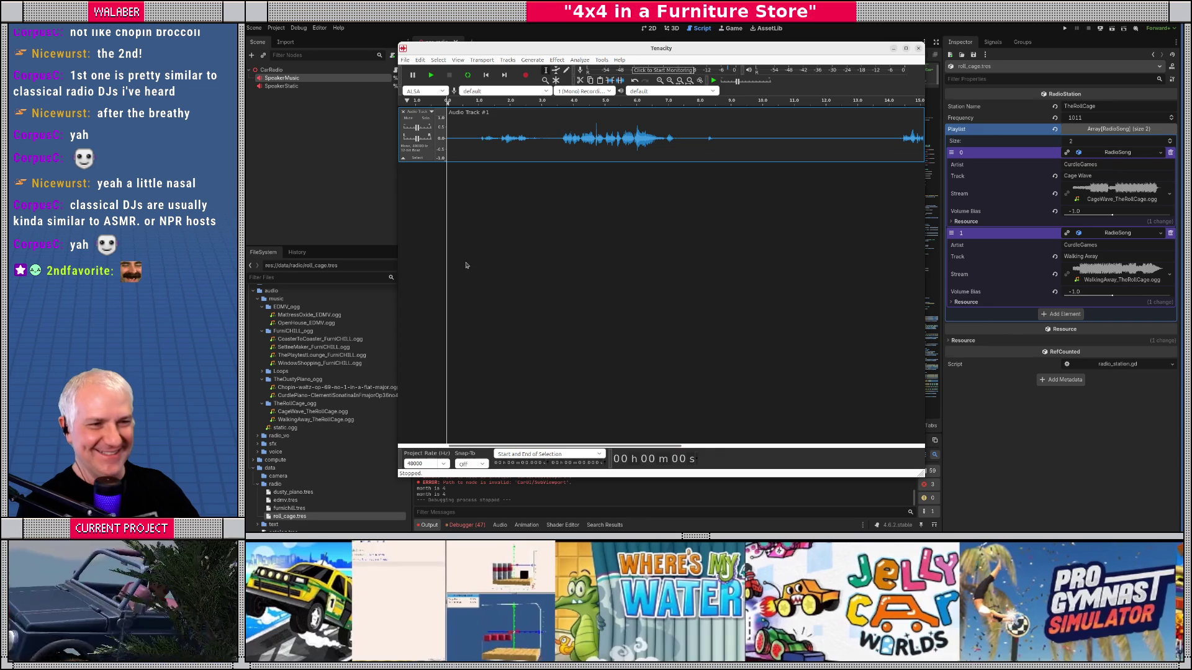
{"action": "left_click", "coordinate": [552, 140]}
{"action": "key", "text": "space"}
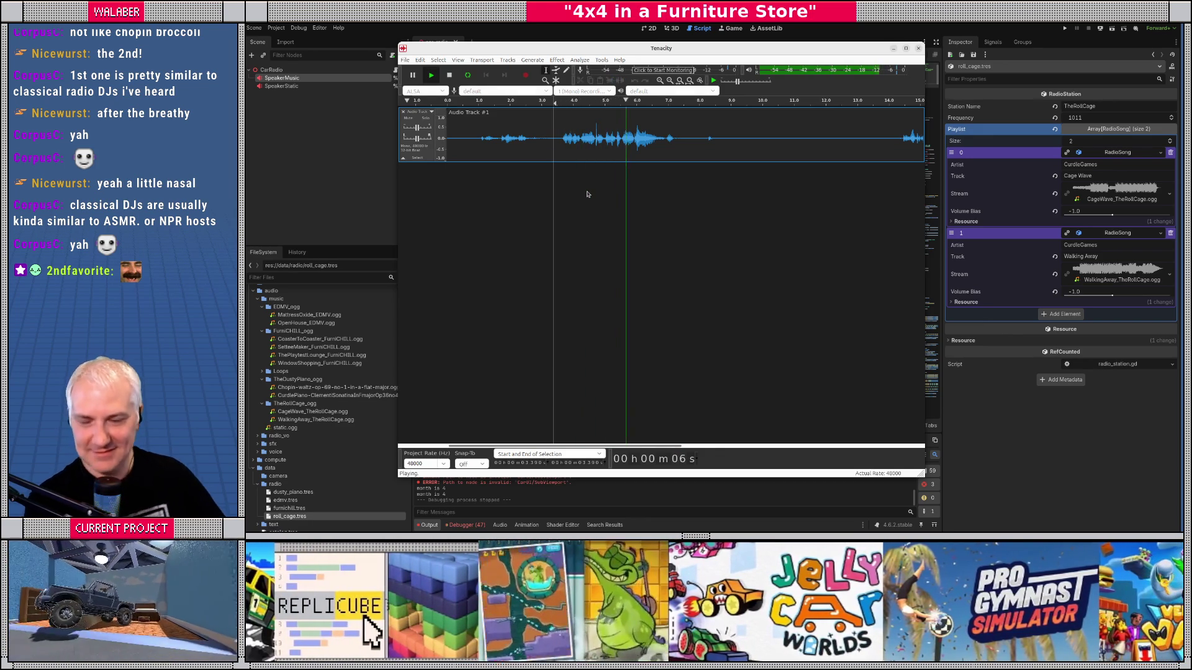
{"action": "key", "text": "space"}
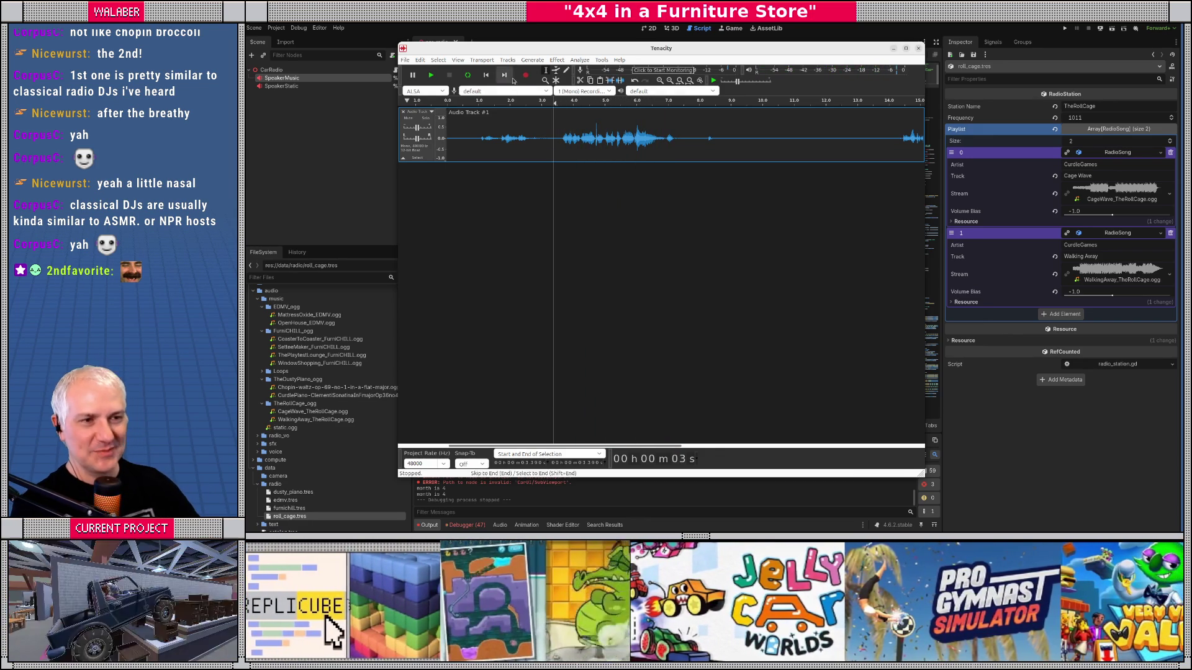
{"action": "left_click", "coordinate": [540, 111]}
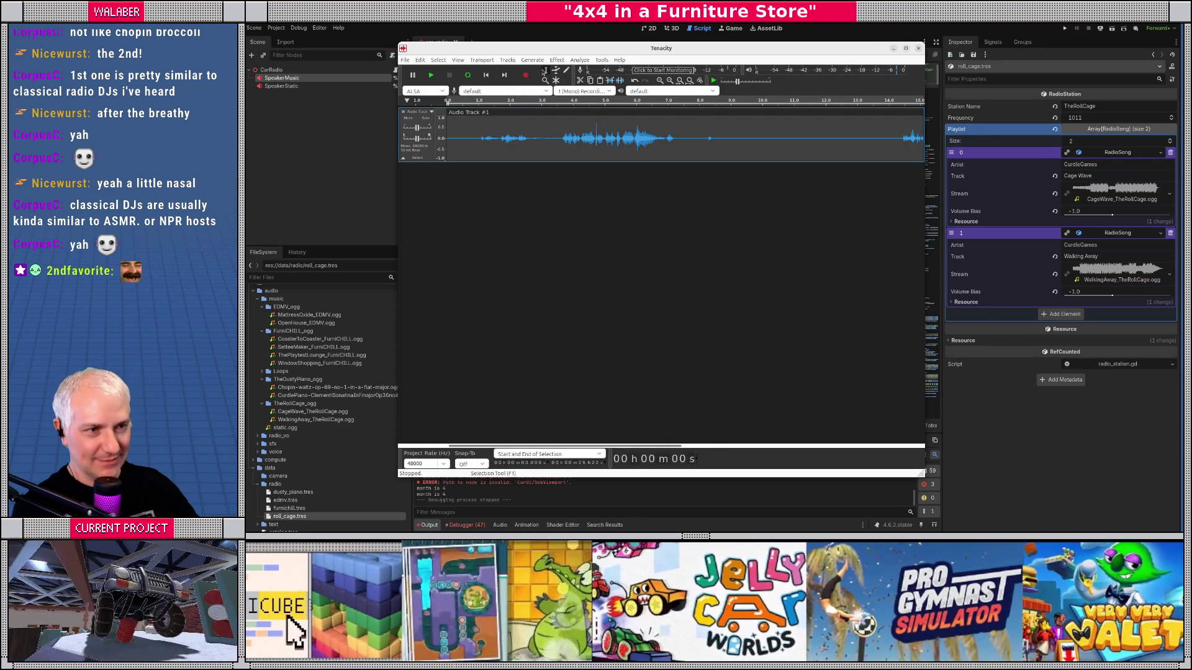
{"action": "left_click", "coordinate": [557, 60]}
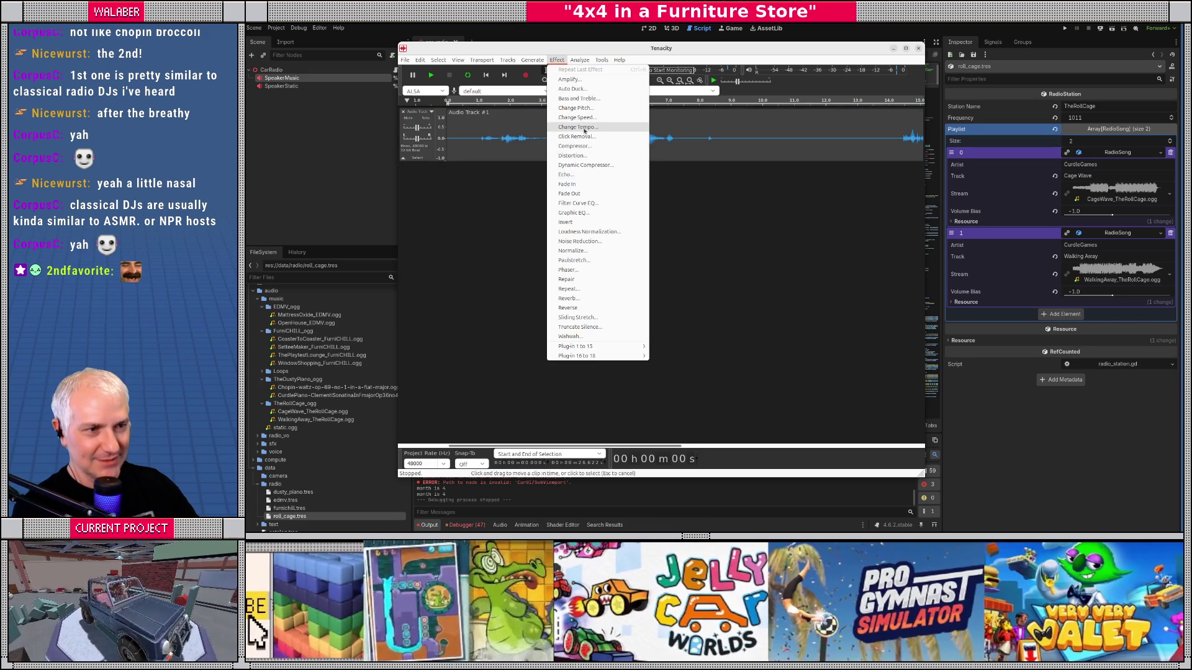
Step: Apply Normalize and then Compressor to the recorded voice-over
{"action": "left_click", "coordinate": [571, 250]}
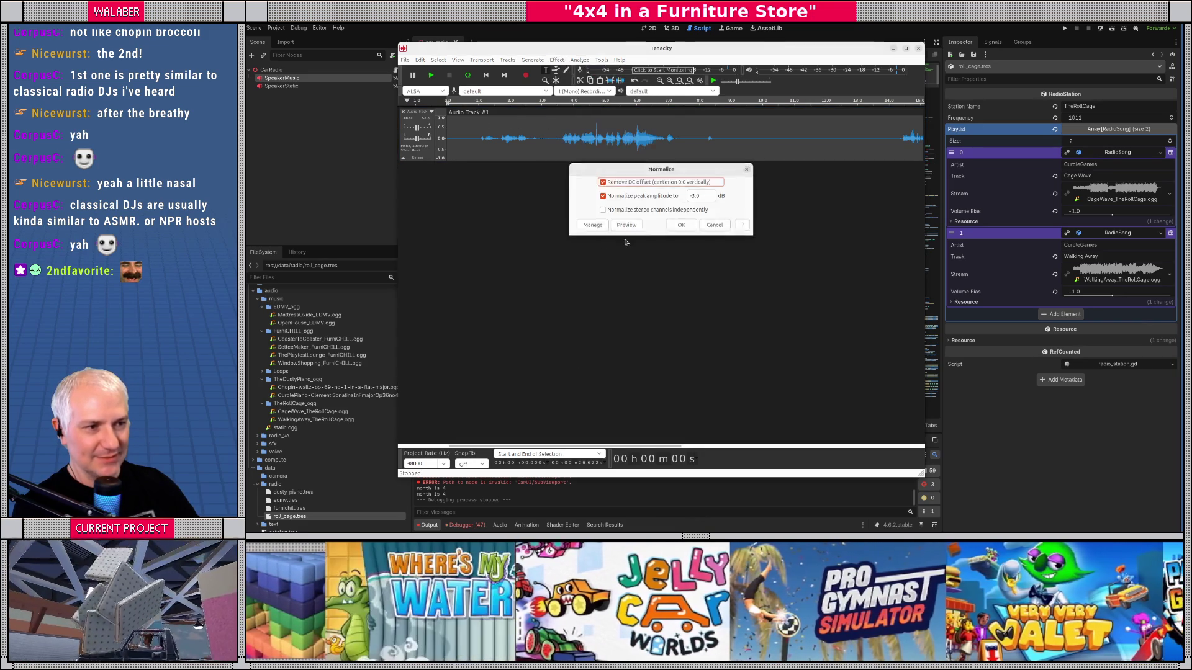
{"action": "left_click", "coordinate": [683, 227]}
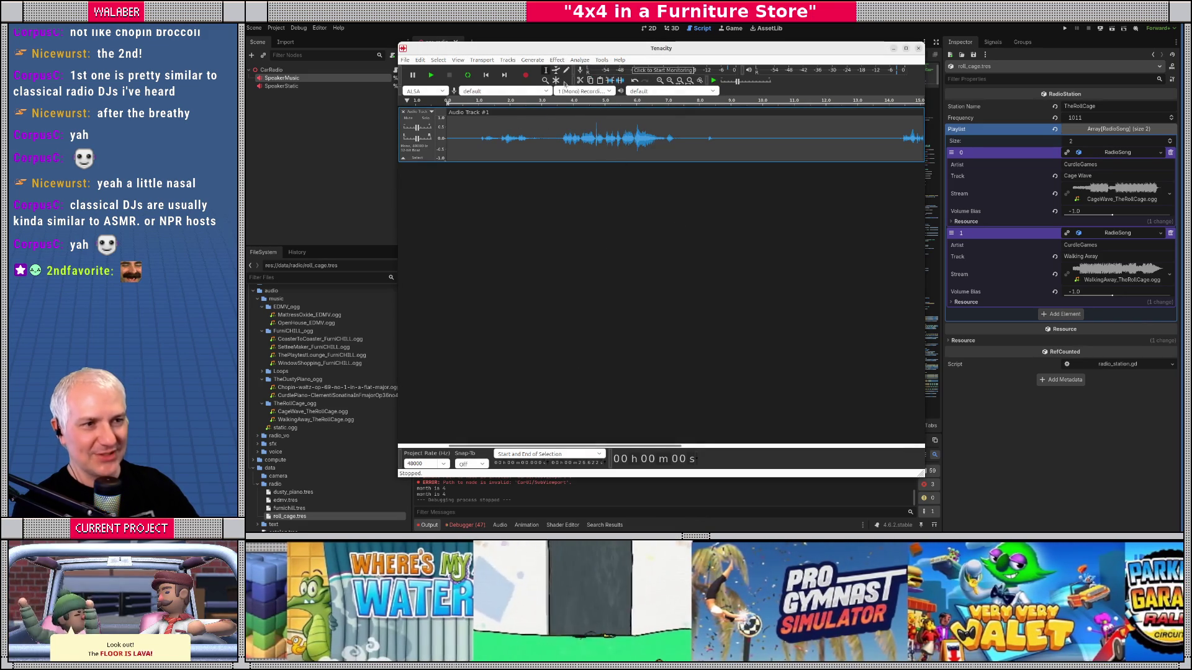
{"action": "left_click", "coordinate": [554, 60]}
{"action": "left_click", "coordinate": [584, 143]}
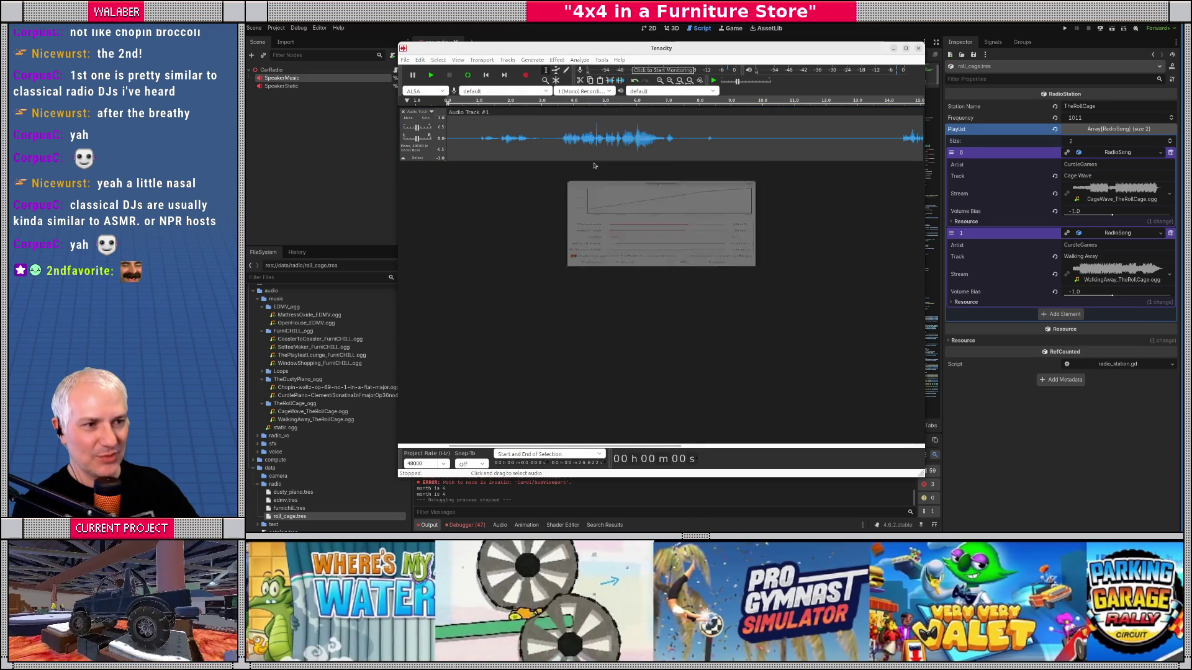
{"action": "left_click", "coordinate": [683, 321]}
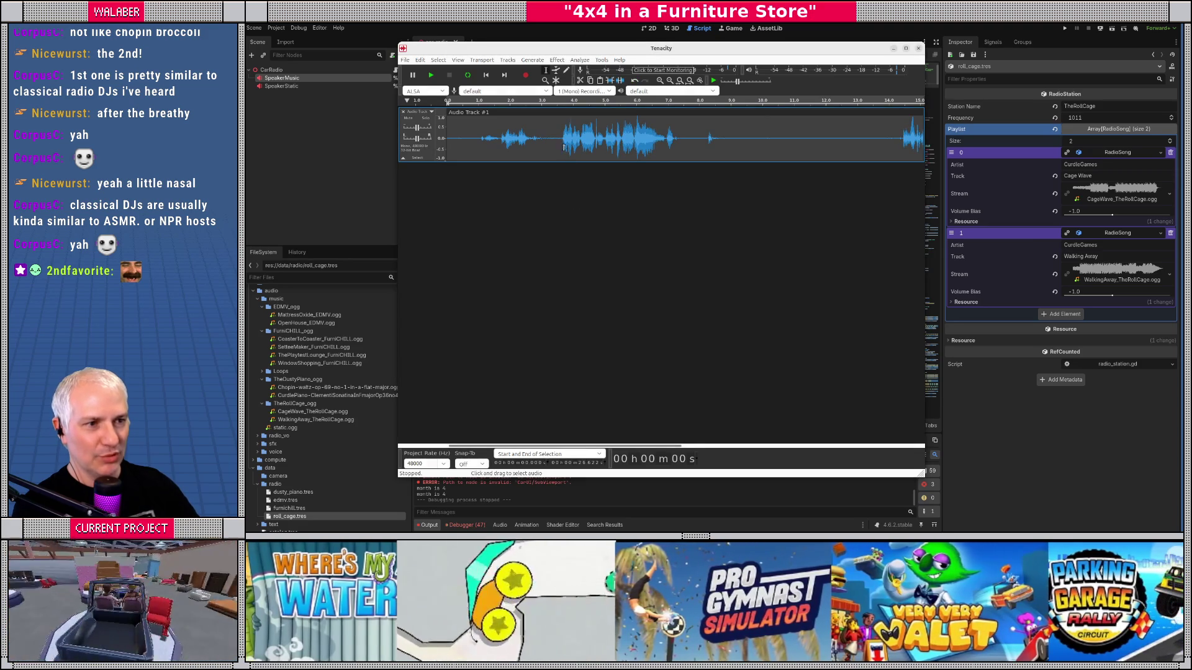
Step: Play back the loud middle section of the voice-over
{"action": "left_click_drag", "start_coordinate": [561, 138], "coordinate": [679, 145]}
{"action": "key", "text": "space"}
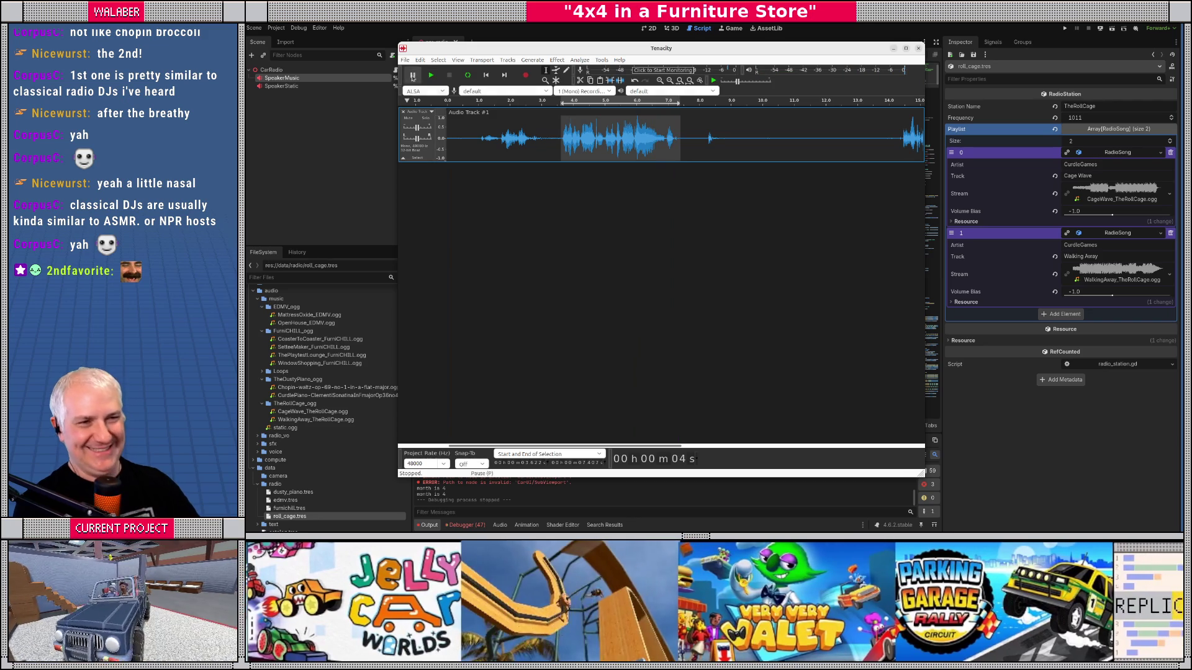
{"action": "left_click", "coordinate": [404, 60]}
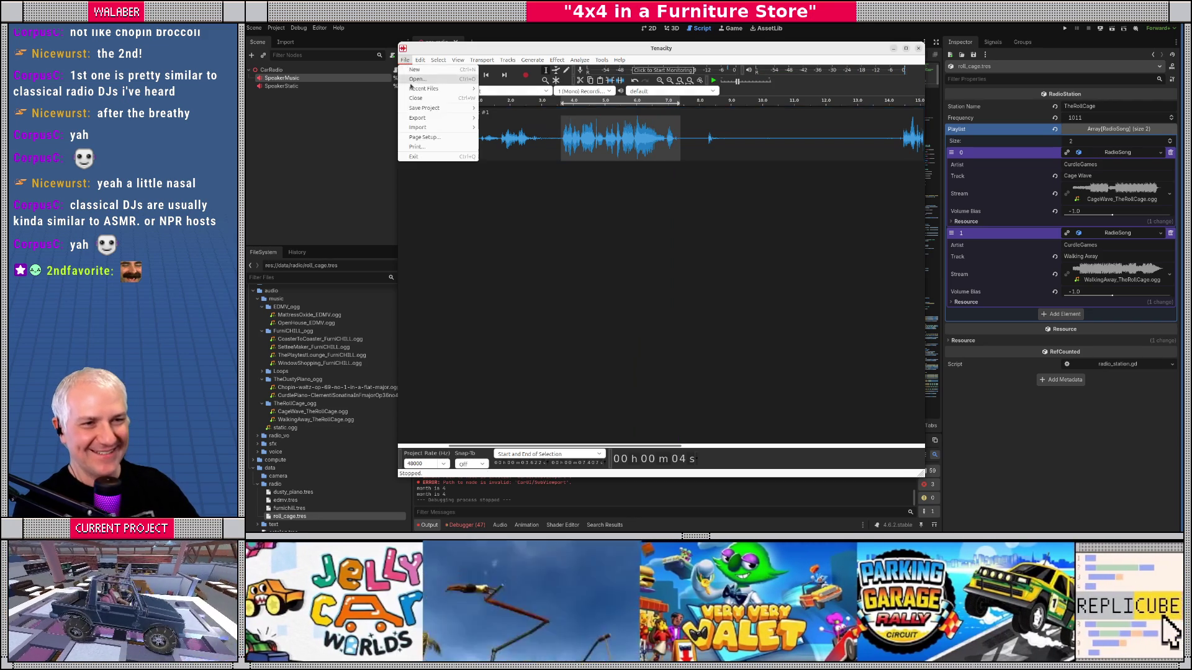
Step: Save the Tenacity project as roll_cage_vo
{"action": "mouse_move", "coordinate": [434, 108]}
{"action": "left_click", "coordinate": [504, 108]}
{"action": "type", "text": "roll_cage_vo"}
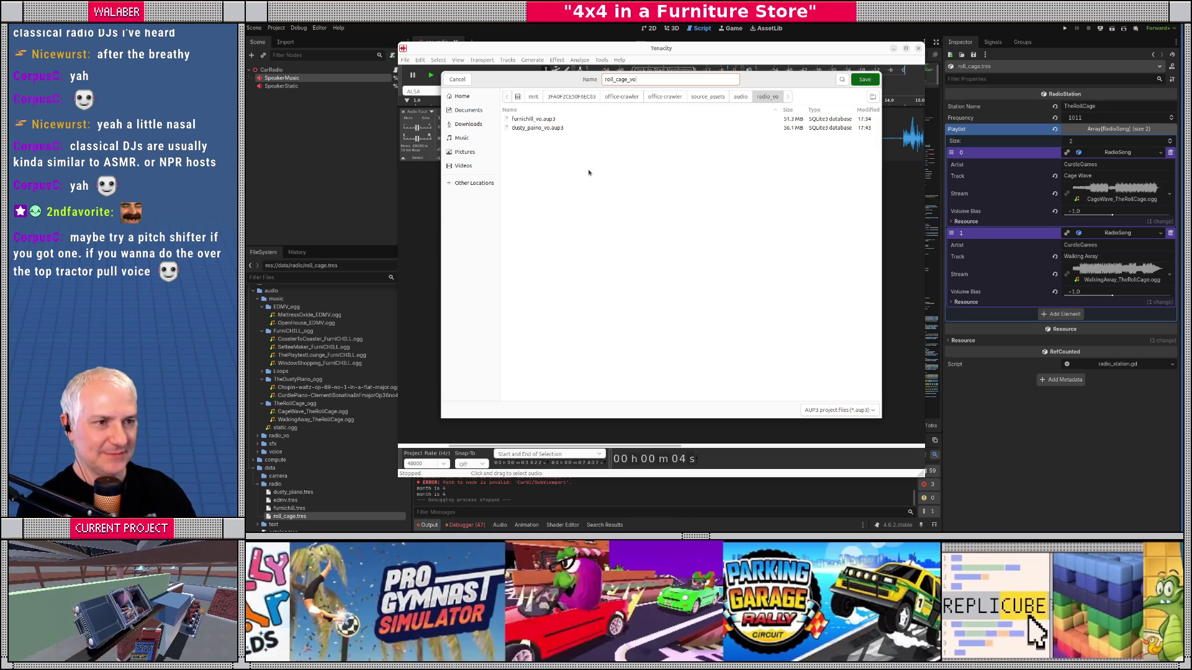
{"action": "key", "text": "Return"}
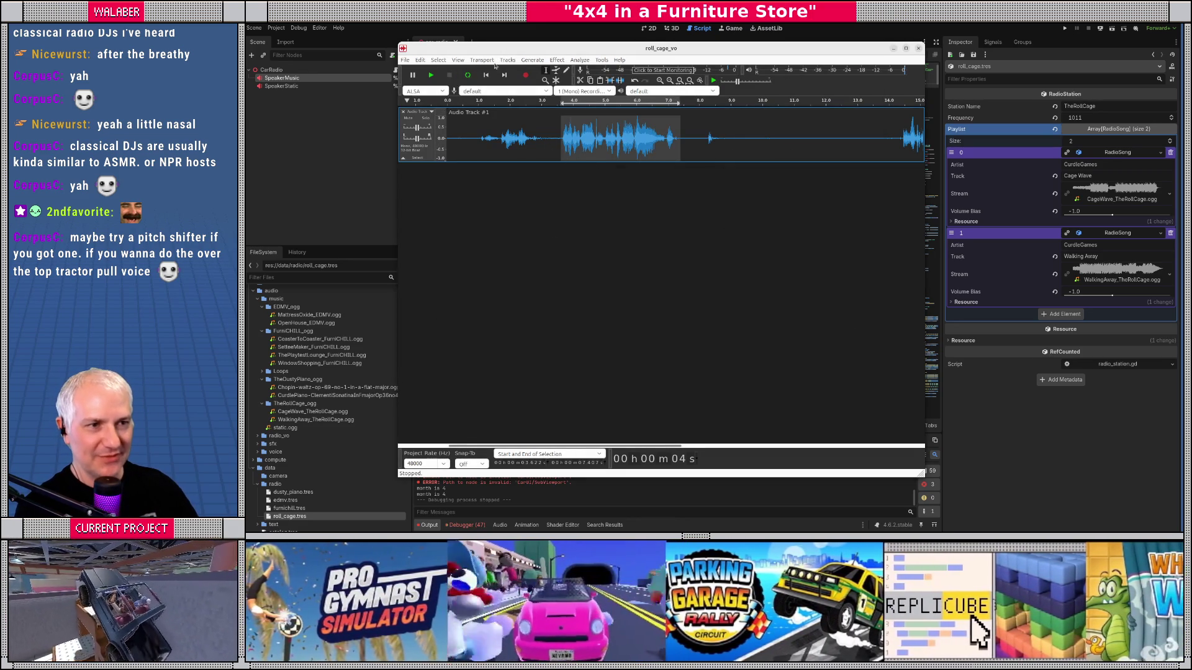
Step: Export the audio as roll_cage_vo_id.ogg (Ogg Vorbis) into the radio_vo folder
{"action": "left_click", "coordinate": [405, 60]}
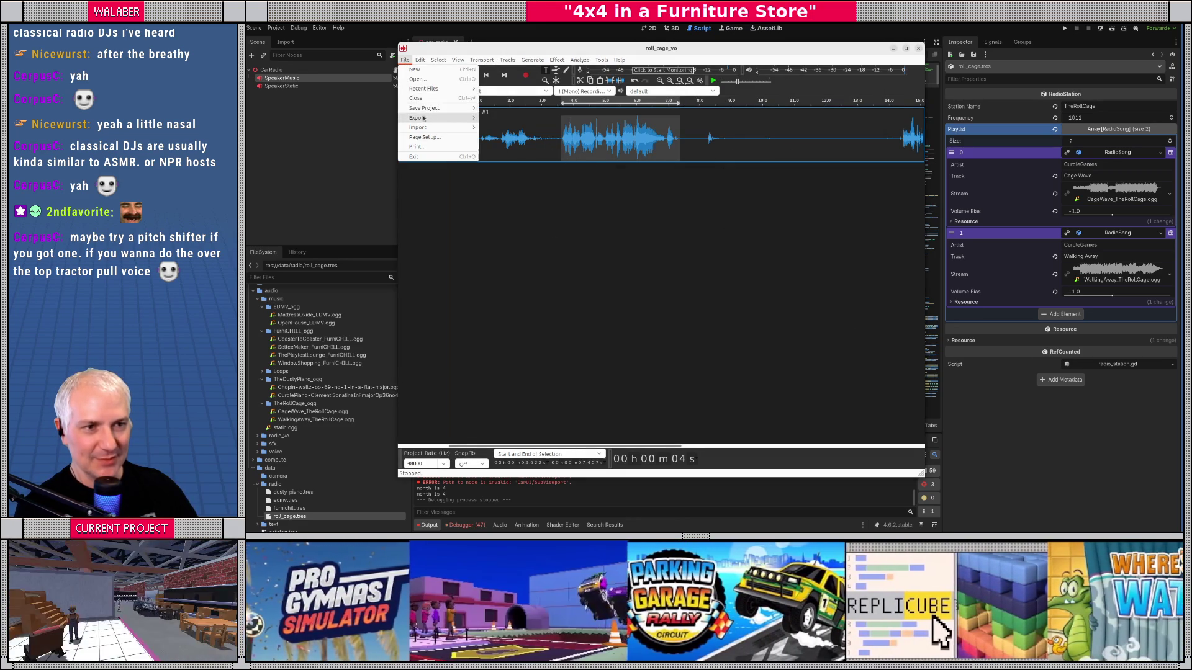
{"action": "mouse_move", "coordinate": [447, 118]}
{"action": "left_click", "coordinate": [519, 165]}
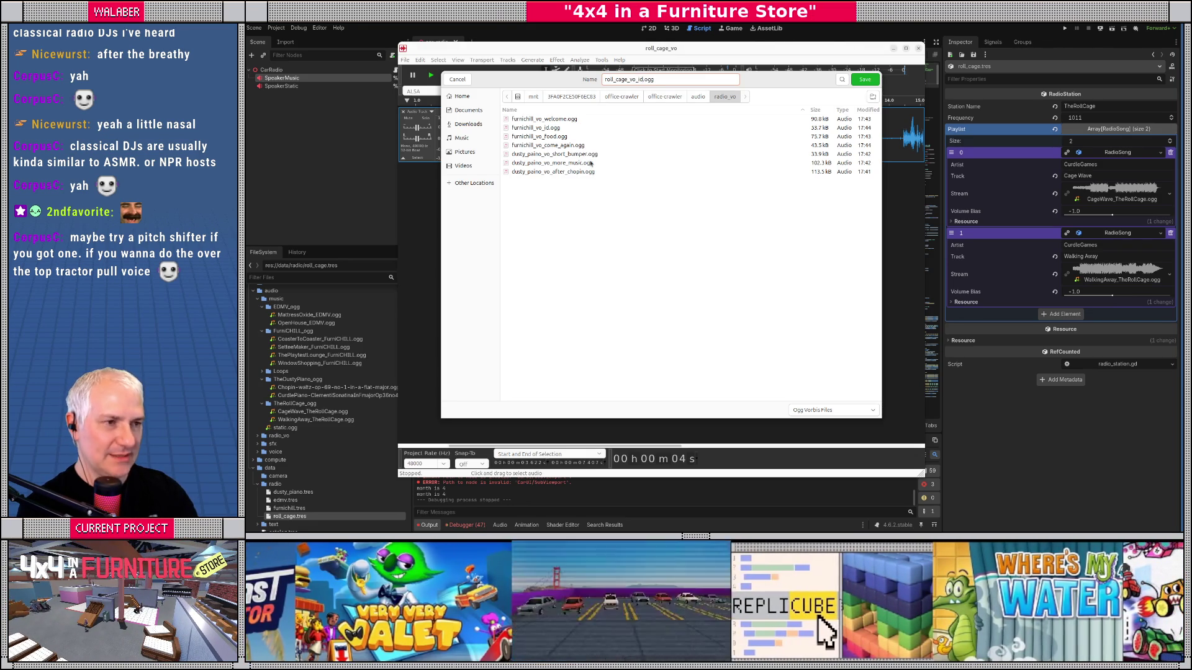
{"action": "key", "text": "Return"}
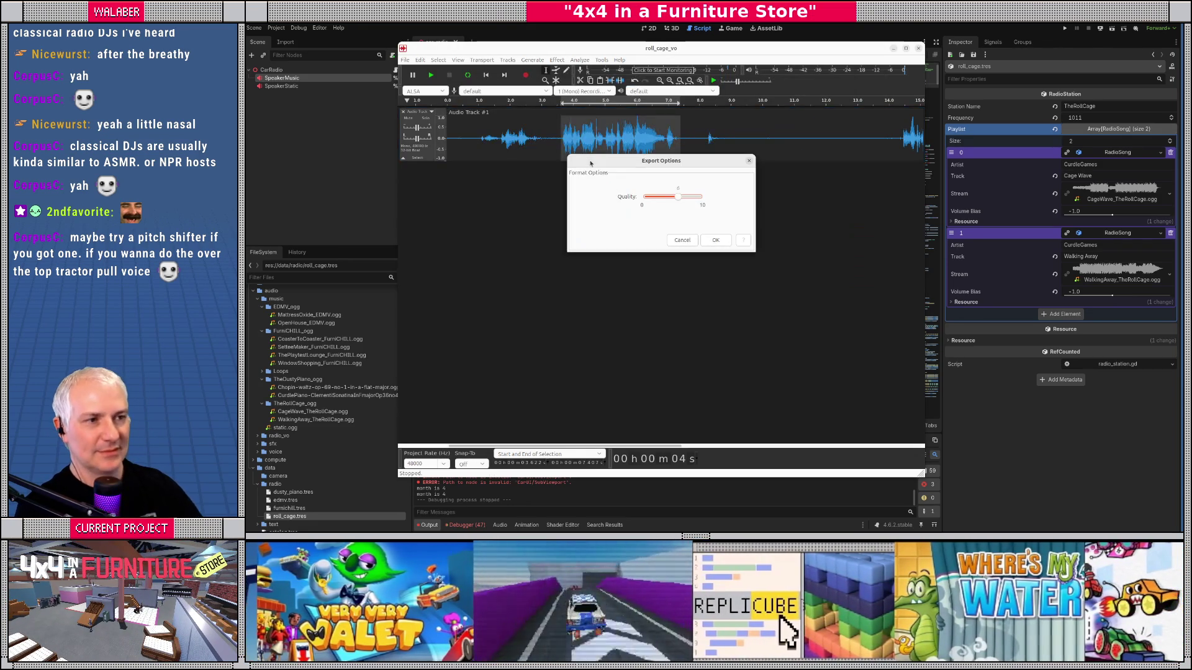
{"action": "key", "text": "Return"}
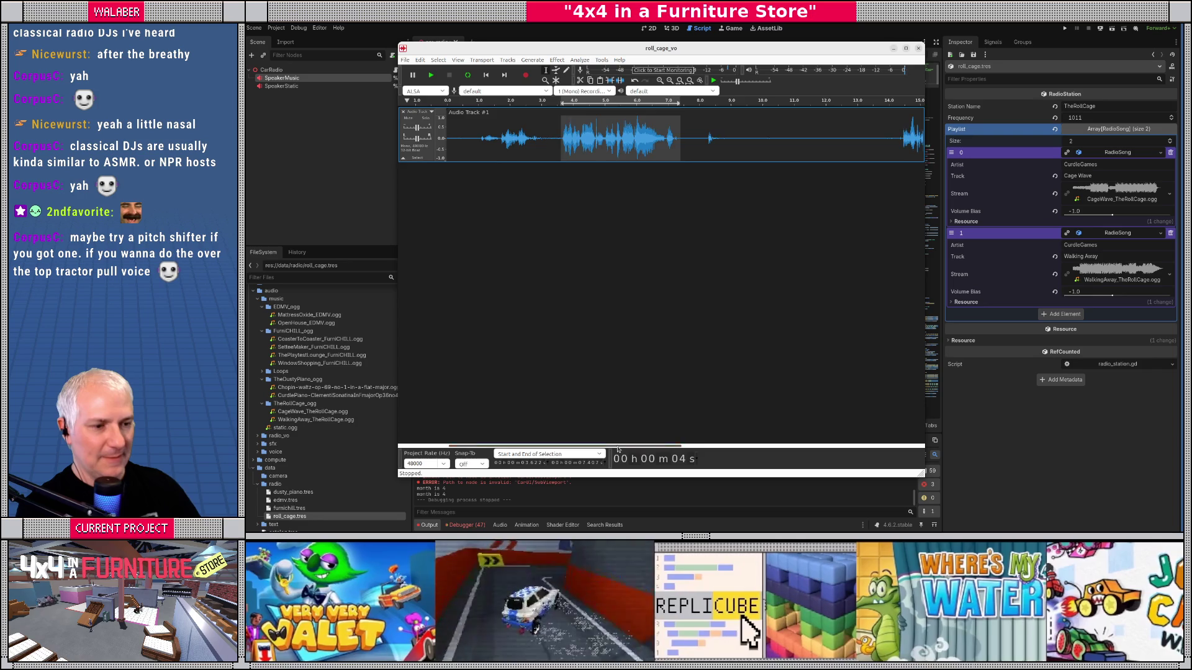
Step: Select the next spoken line in the waveform and play it
{"action": "scroll", "coordinate": [618, 448], "scroll_direction": "right", "scroll_amount": 5}
{"action": "left_click_drag", "start_coordinate": [588, 138], "coordinate": [770, 146]}
{"action": "key", "text": "space"}
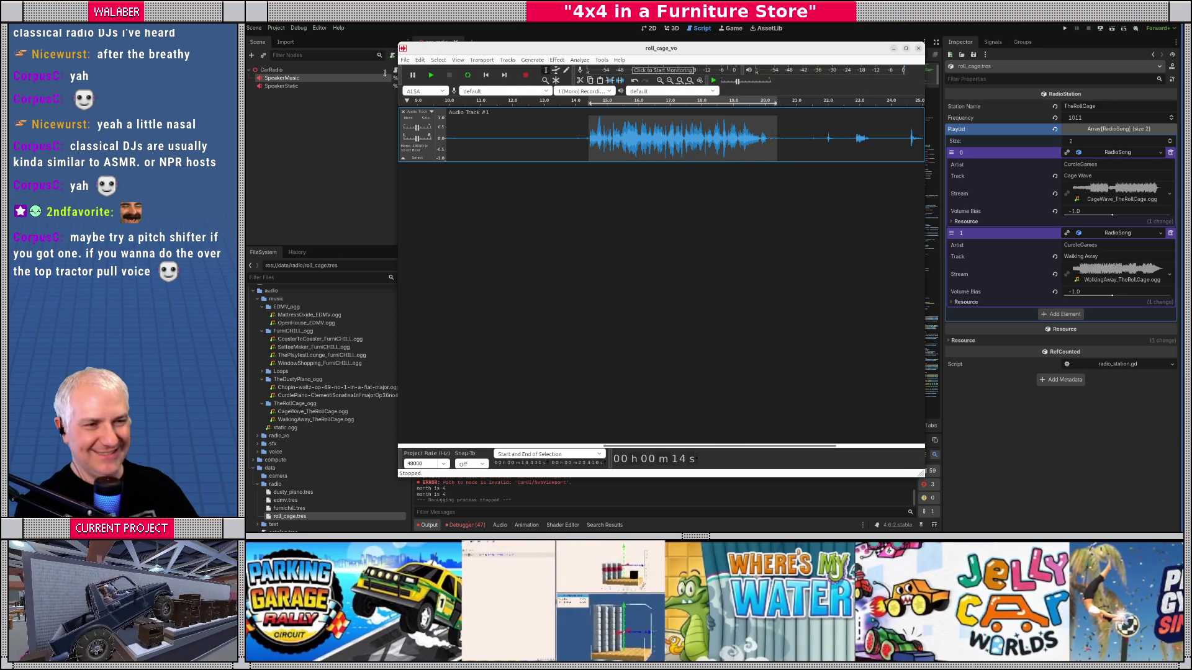
Step: Export only the selected line as roll_cage_vo_id2.ogg into the radio_vo folder
{"action": "left_click", "coordinate": [404, 59]}
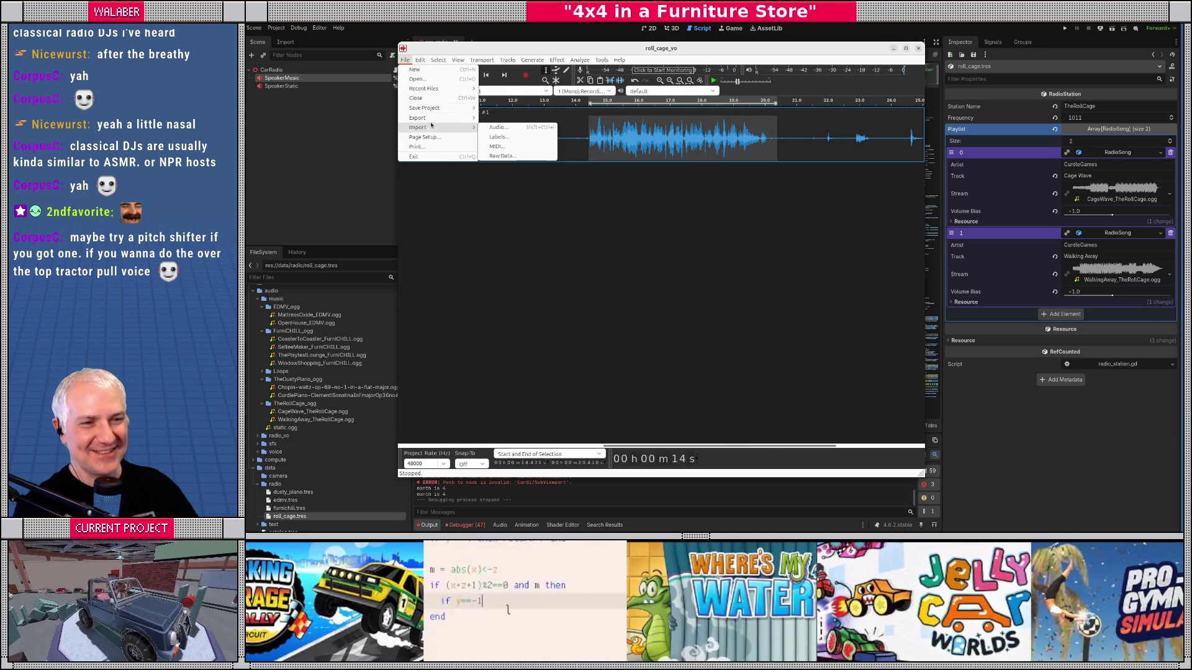
{"action": "mouse_move", "coordinate": [434, 118]}
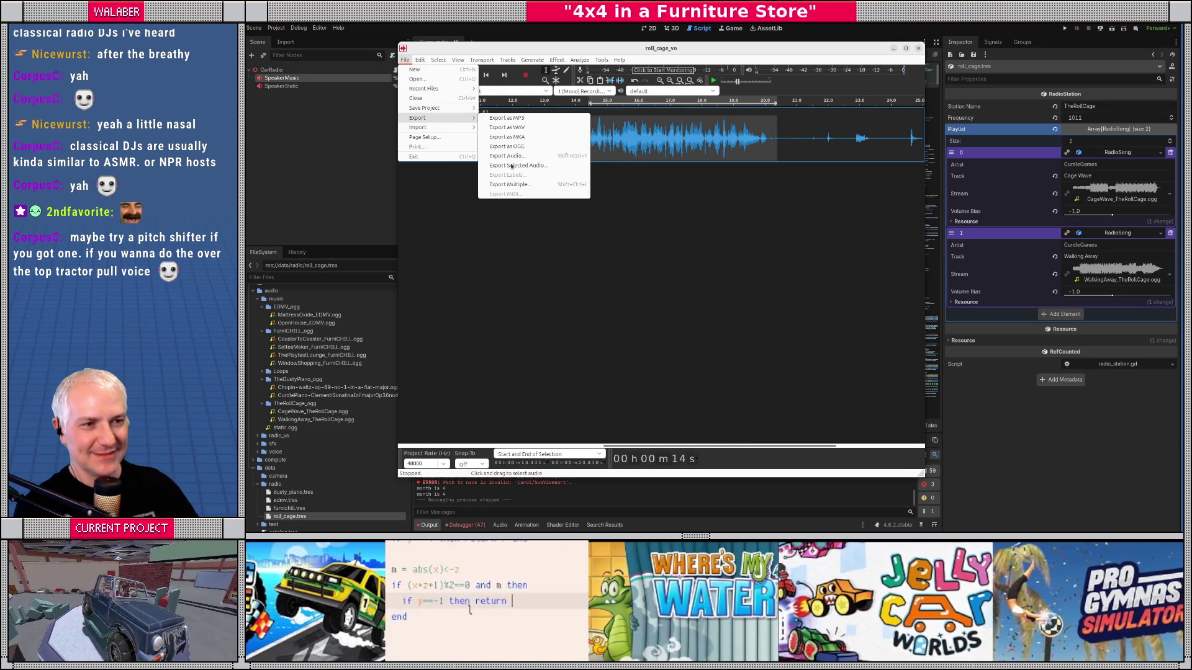
{"action": "left_click", "coordinate": [512, 166]}
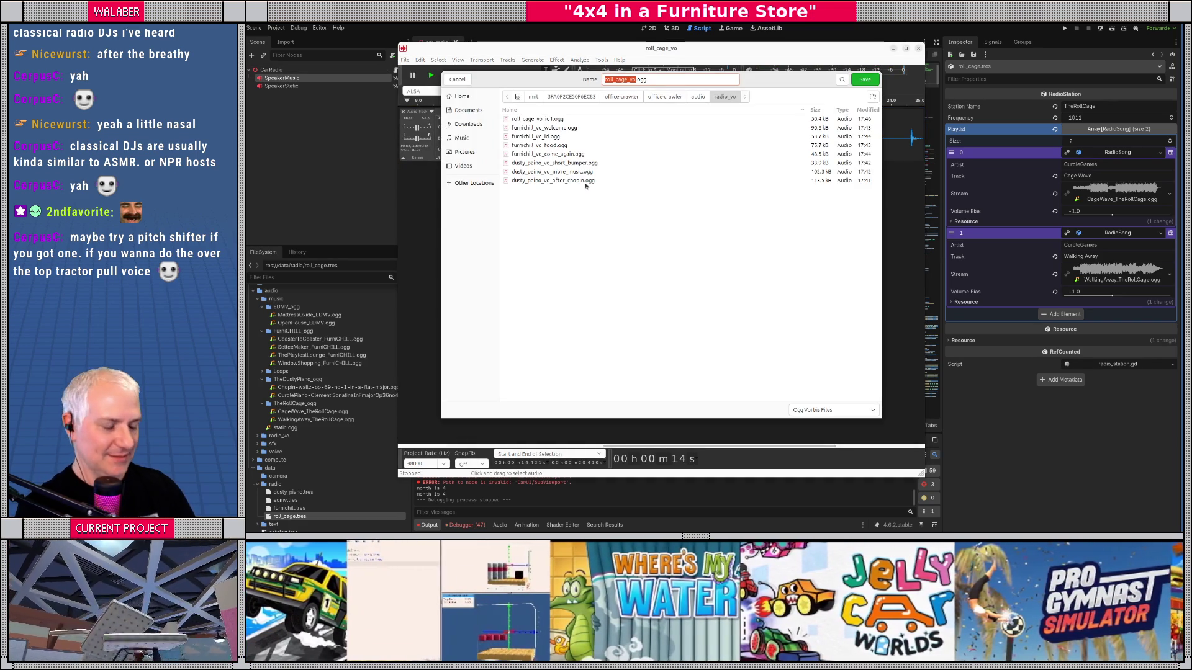
{"action": "key", "text": "Right"}
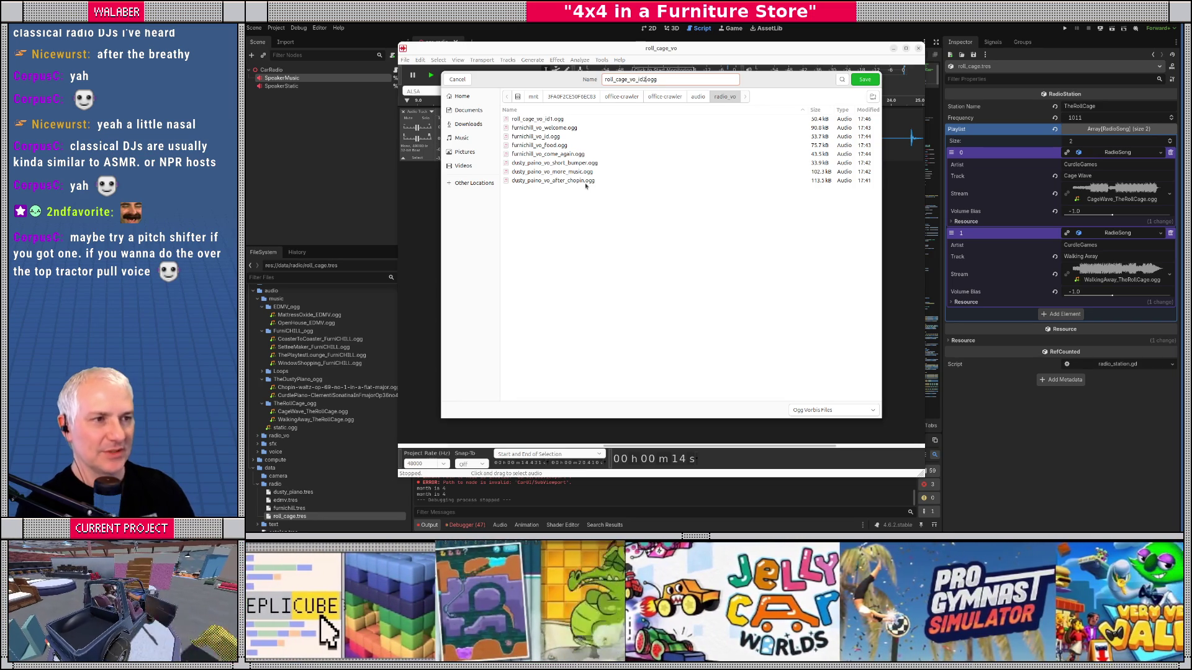
{"action": "key", "text": "Return"}
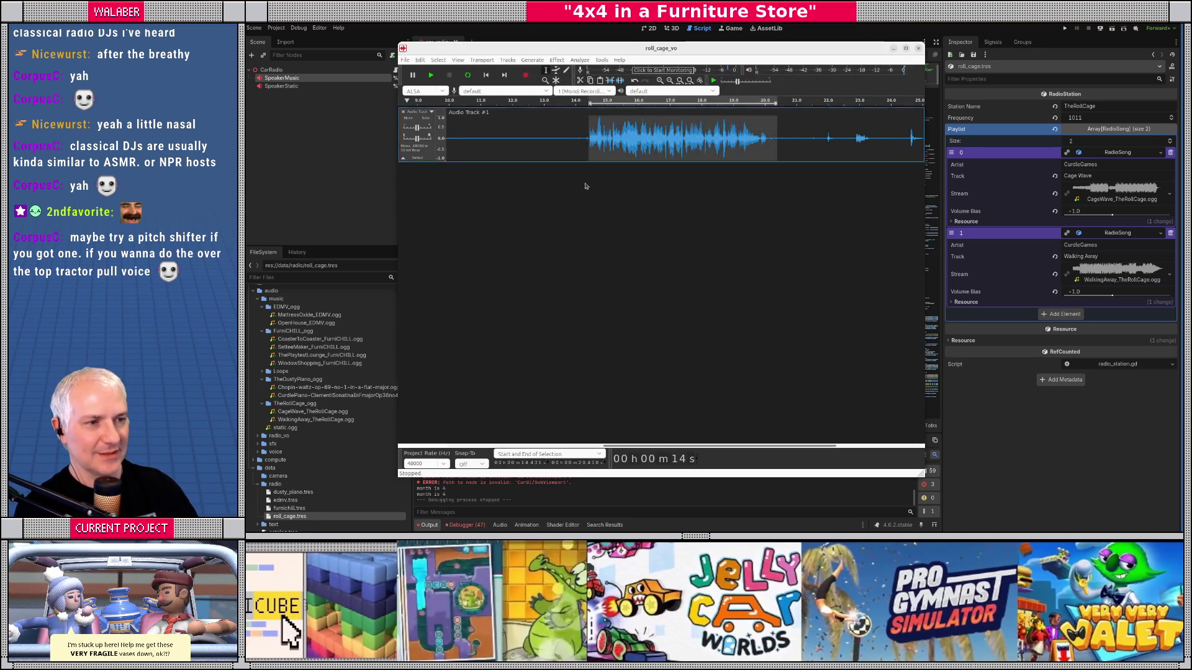
{"action": "left_click", "coordinate": [708, 240]}
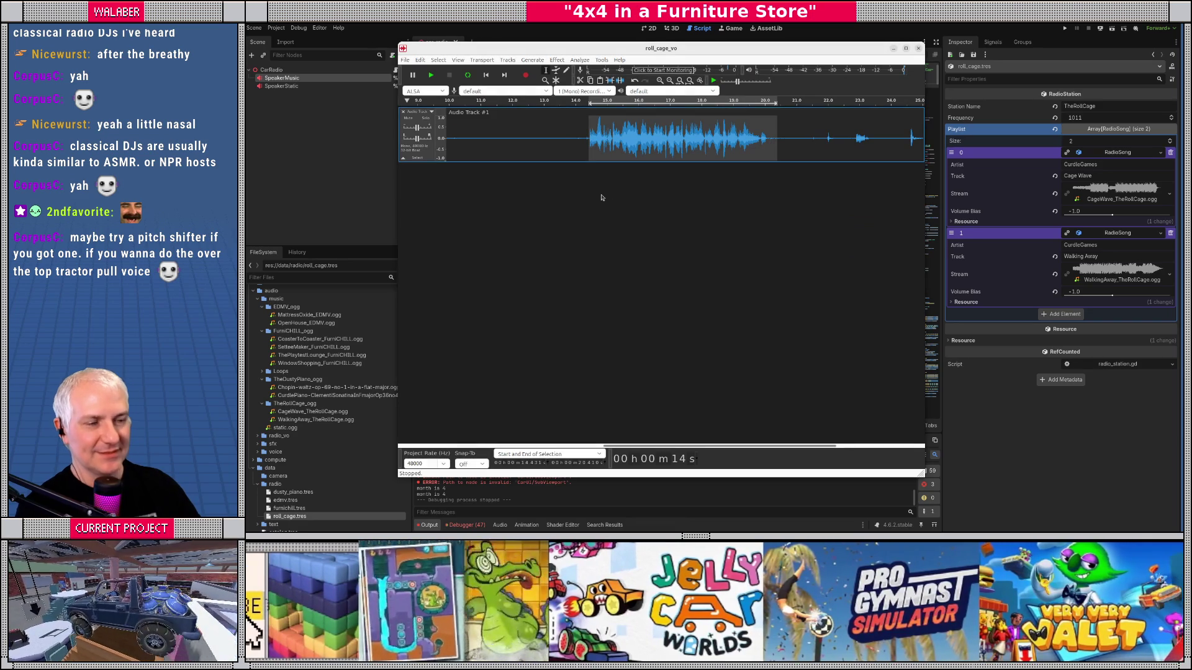
{"action": "left_click", "coordinate": [404, 59]}
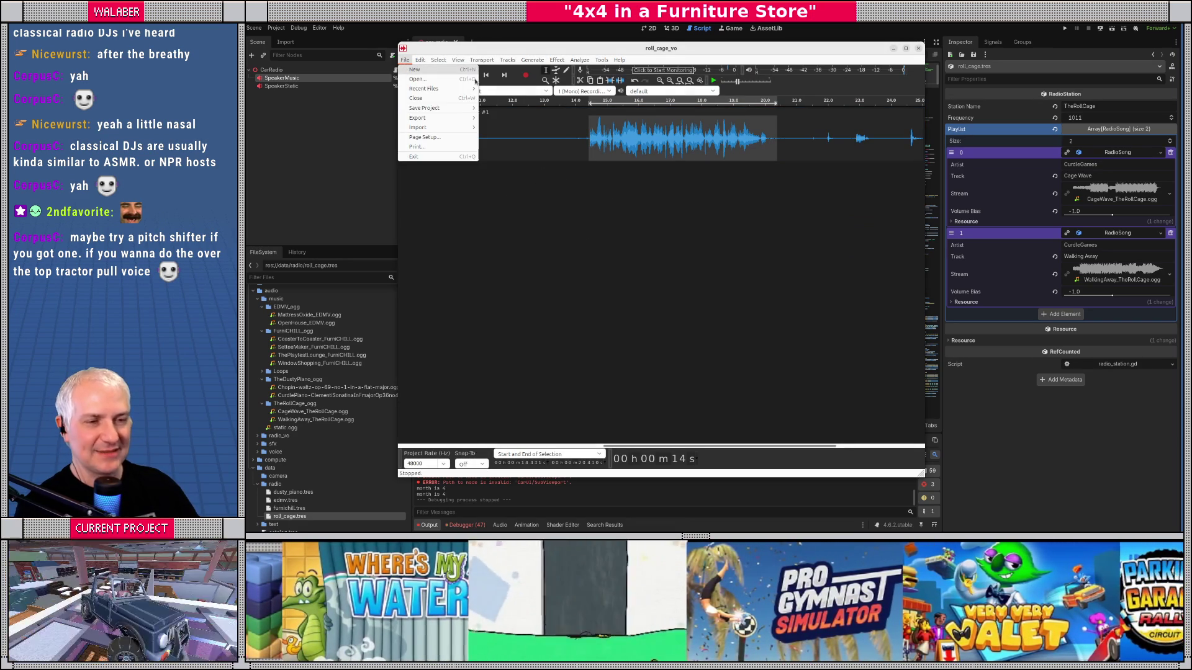
Step: Start a new empty Tenacity project, close roll_cage_vo, and select edmv.tres in Godot
{"action": "left_click", "coordinate": [411, 69]}
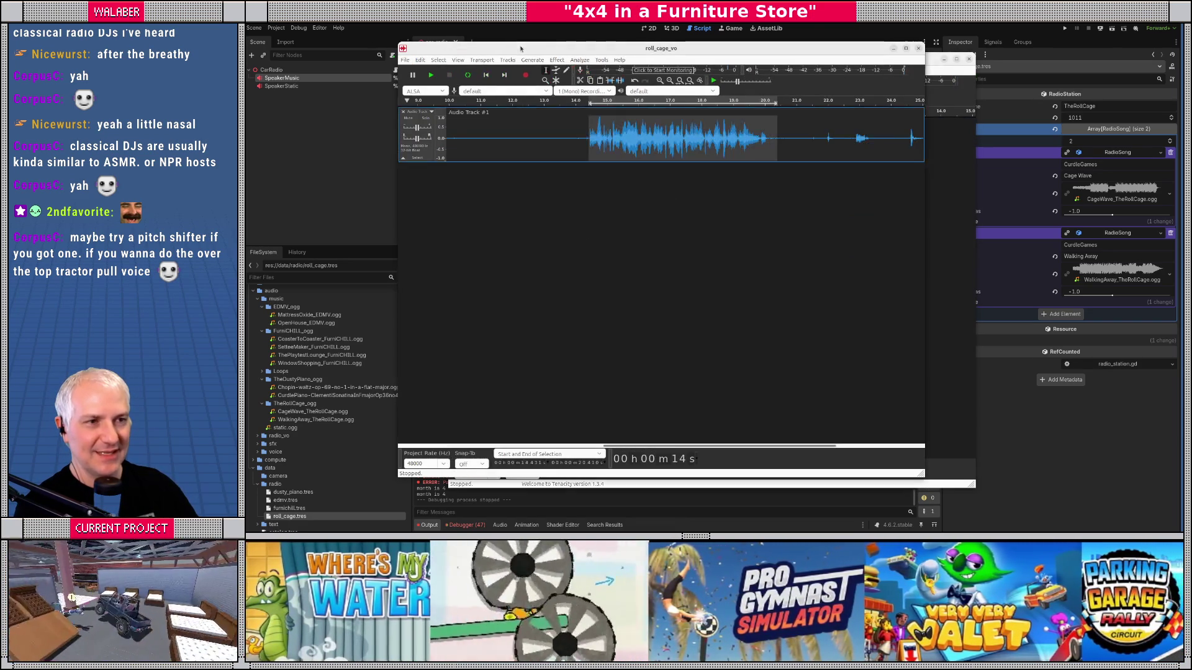
{"action": "left_click", "coordinate": [404, 60]}
{"action": "left_click", "coordinate": [412, 100]}
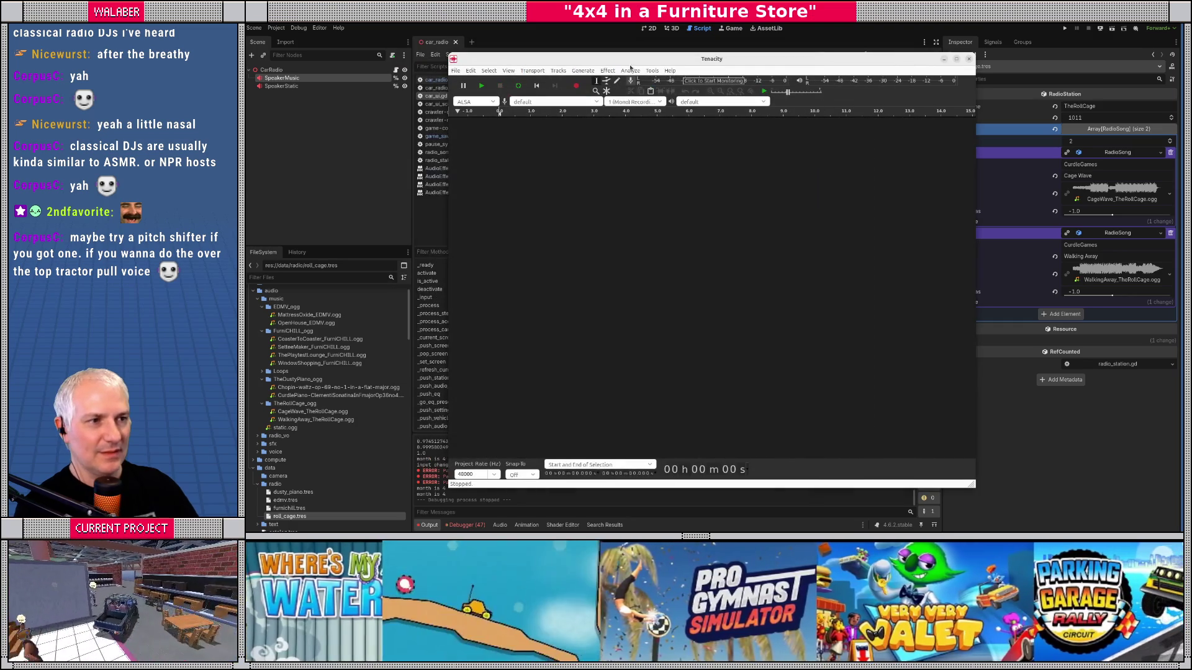
{"action": "left_click_drag", "start_coordinate": [630, 65], "coordinate": [605, 62]}
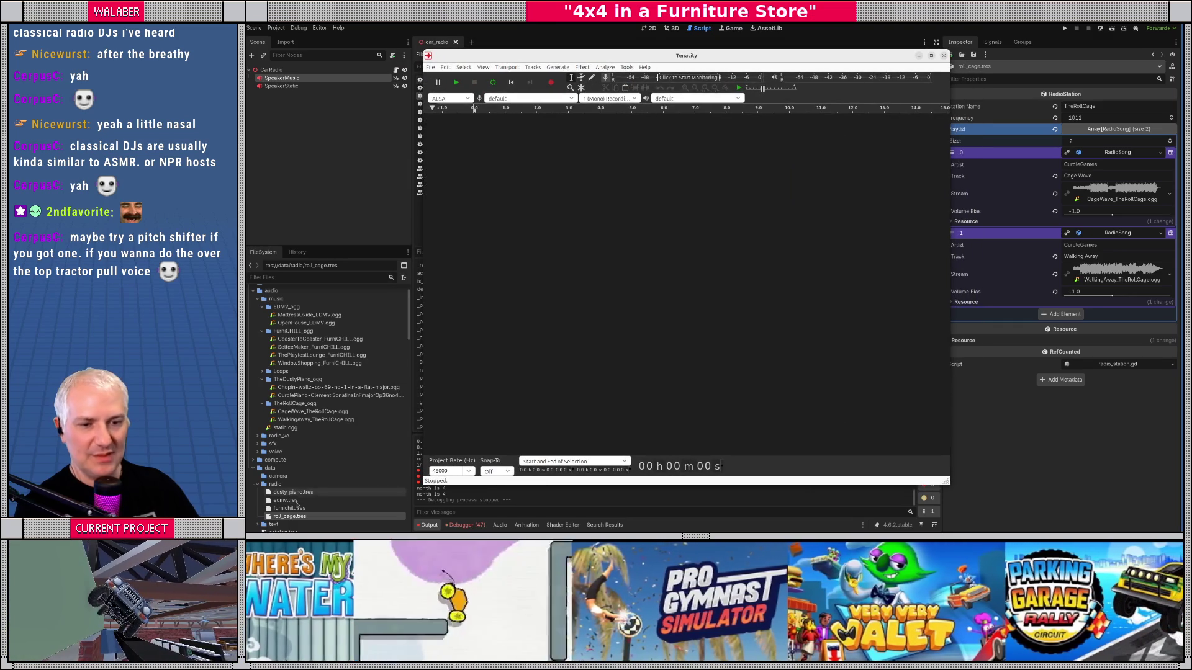
{"action": "left_click", "coordinate": [281, 501]}
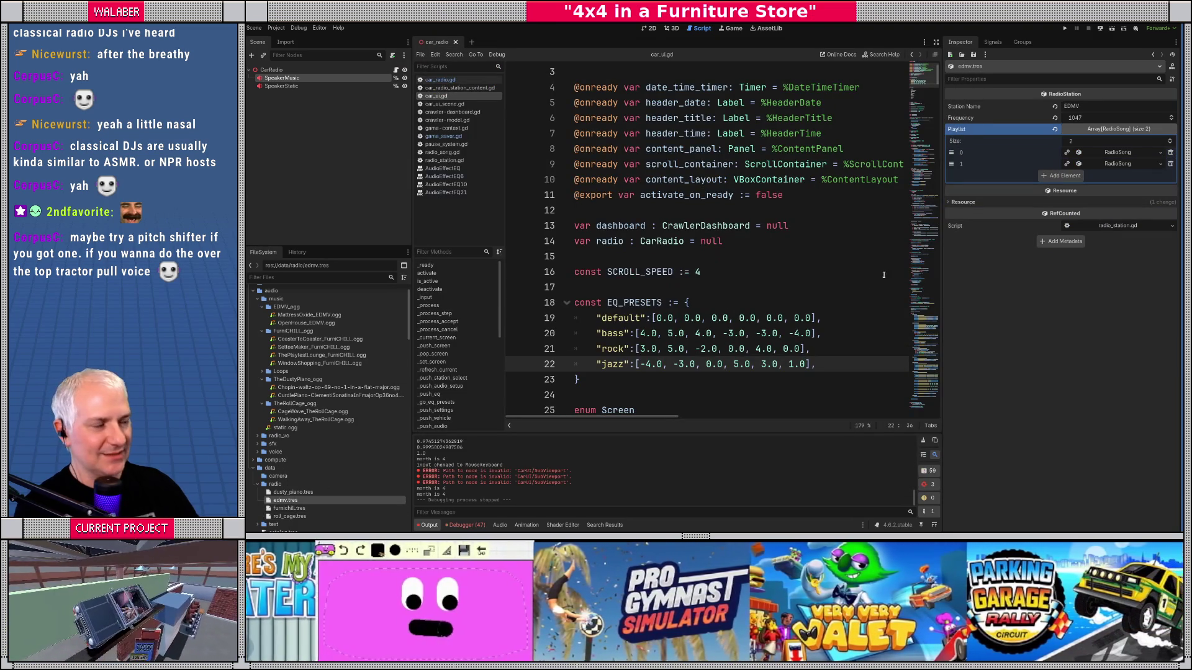
Step: Expand EDMV playlist elements 0 and 1, edit the station name, and select OpenHouse_EDMV.ogg
{"action": "left_click", "coordinate": [1114, 152]}
{"action": "left_click", "coordinate": [1114, 233]}
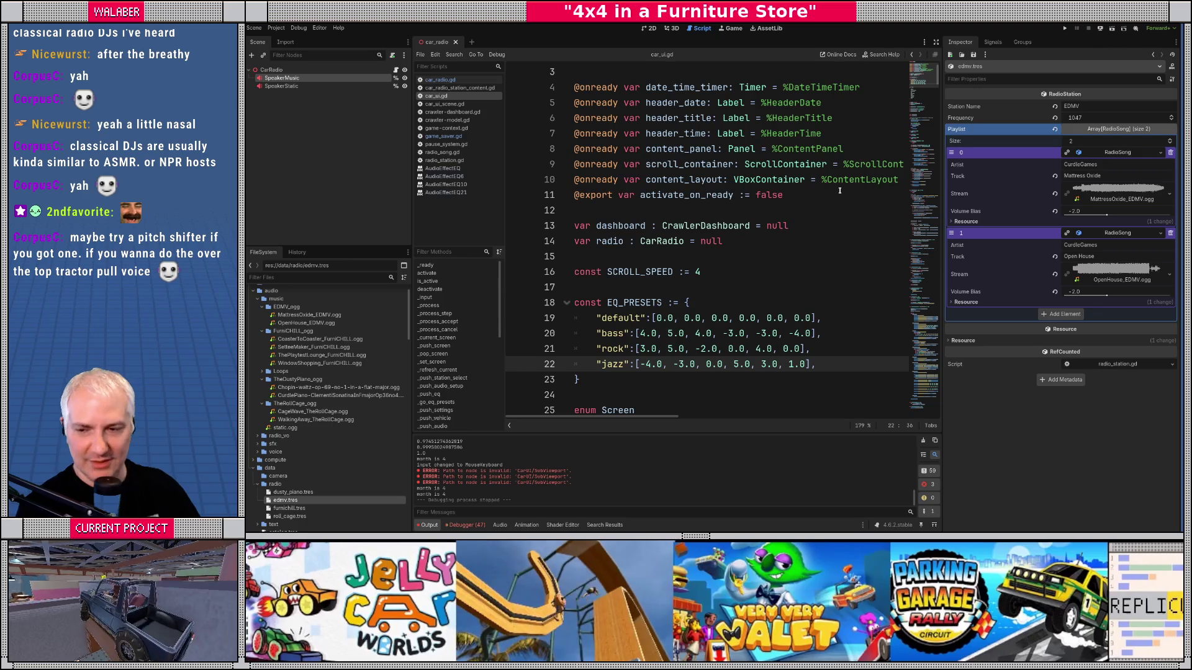
{"action": "left_click", "coordinate": [1087, 106]}
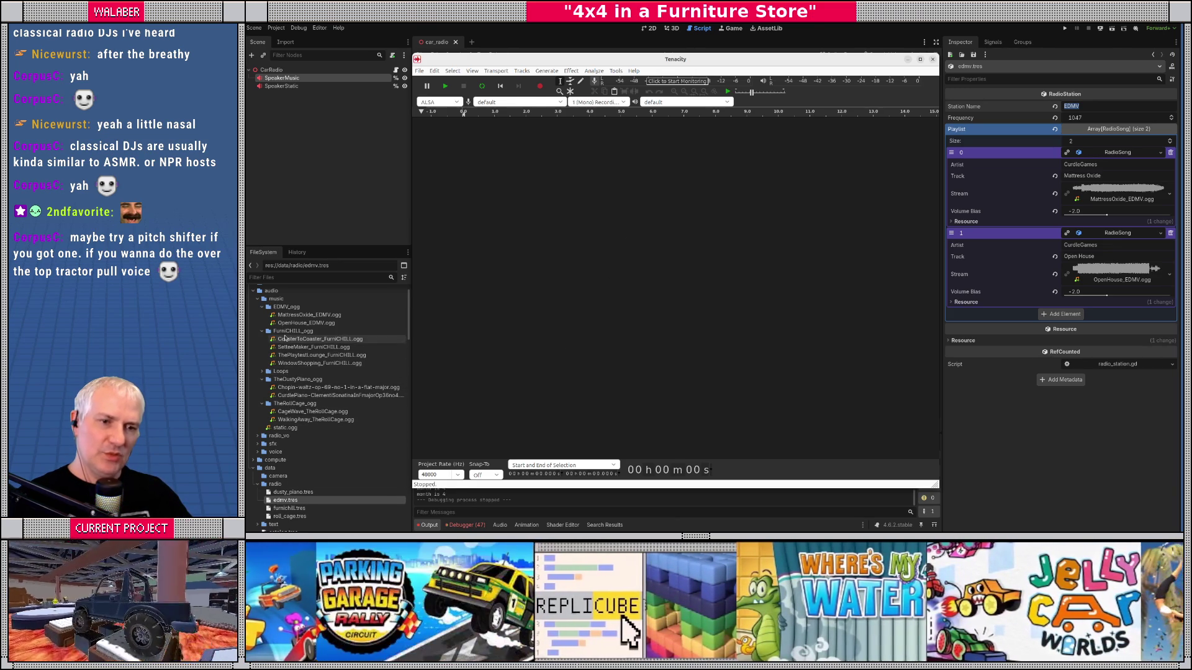
{"action": "left_click", "coordinate": [290, 315]}
{"action": "left_click", "coordinate": [261, 331]}
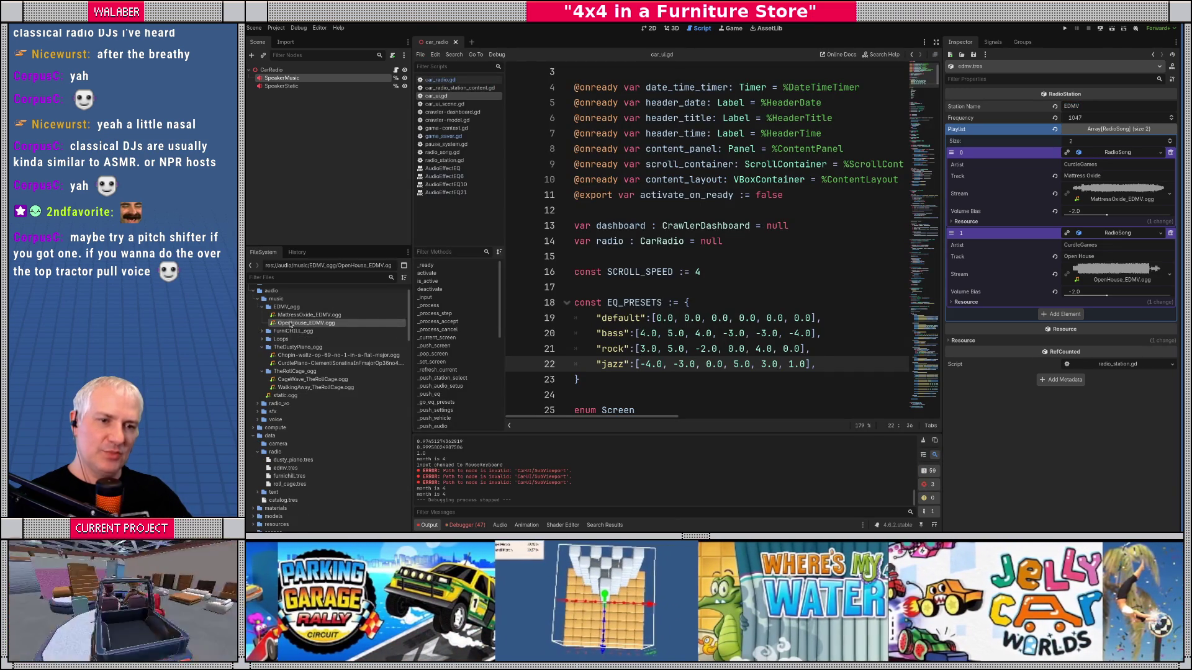
Step: Preview OpenHouse_EDMV.ogg from about 14.7 s, then open MattressOxide_EDMV.ogg's import preview
{"action": "double_click", "coordinate": [306, 323]}
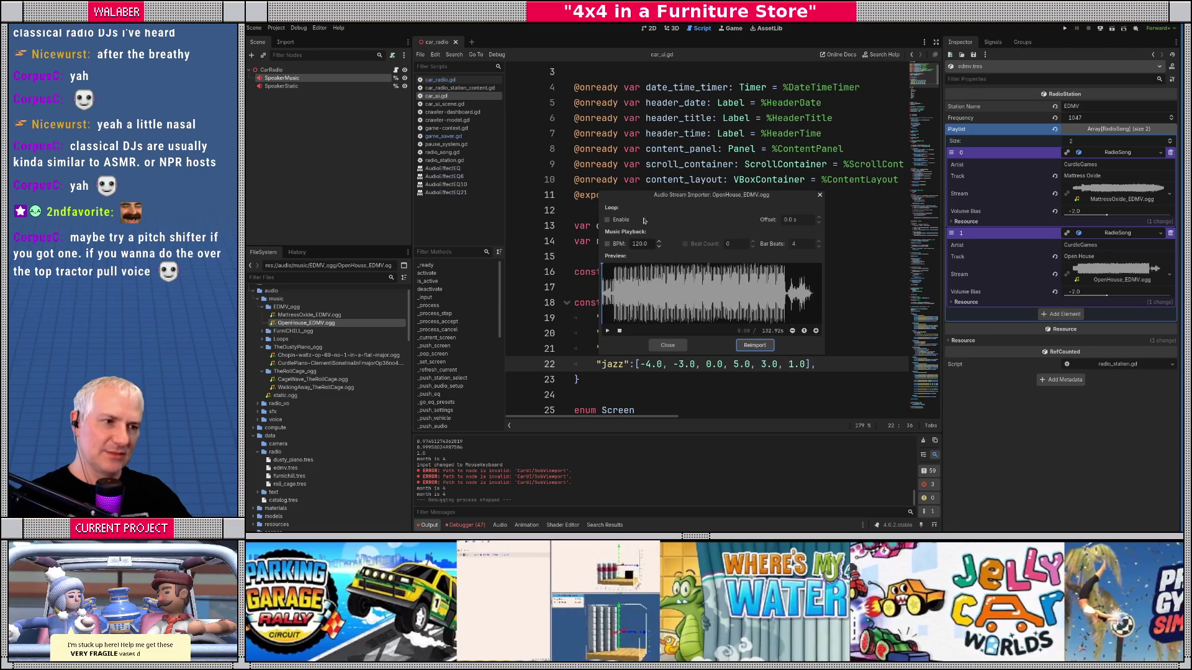
{"action": "left_click", "coordinate": [608, 330]}
{"action": "left_click", "coordinate": [625, 307]}
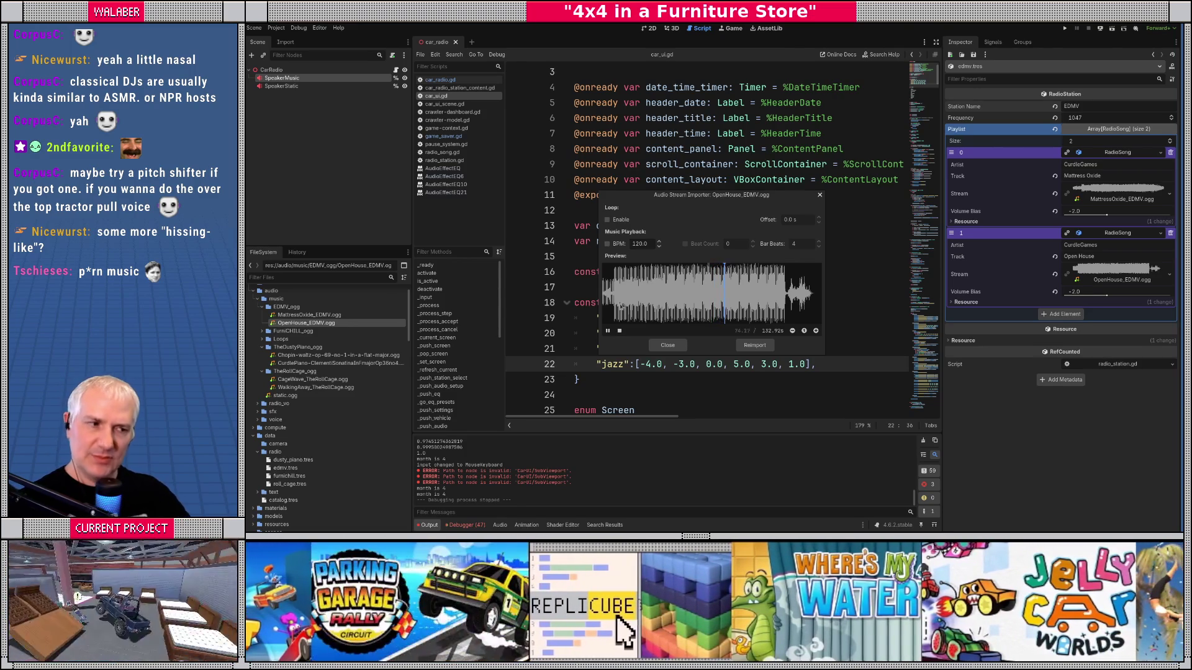
{"action": "left_click", "coordinate": [666, 347]}
{"action": "double_click", "coordinate": [317, 316]}
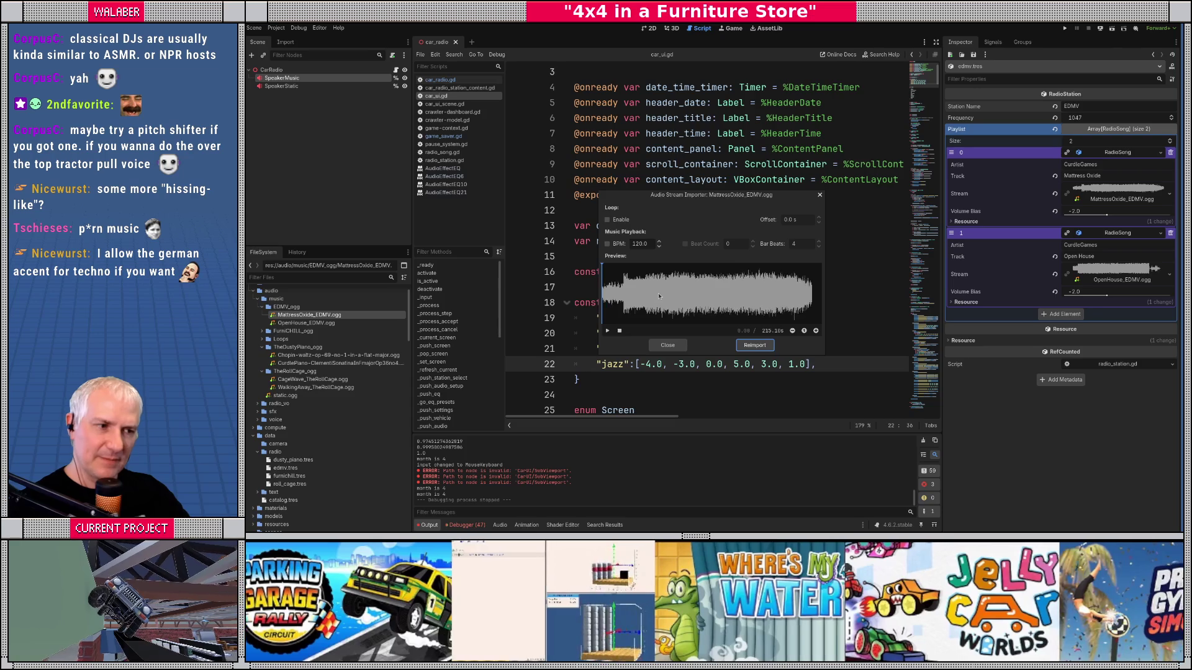
Step: Play the MattressOxide_EDMV.ogg preview to about 132 s, then close the importer
{"action": "left_click", "coordinate": [607, 331]}
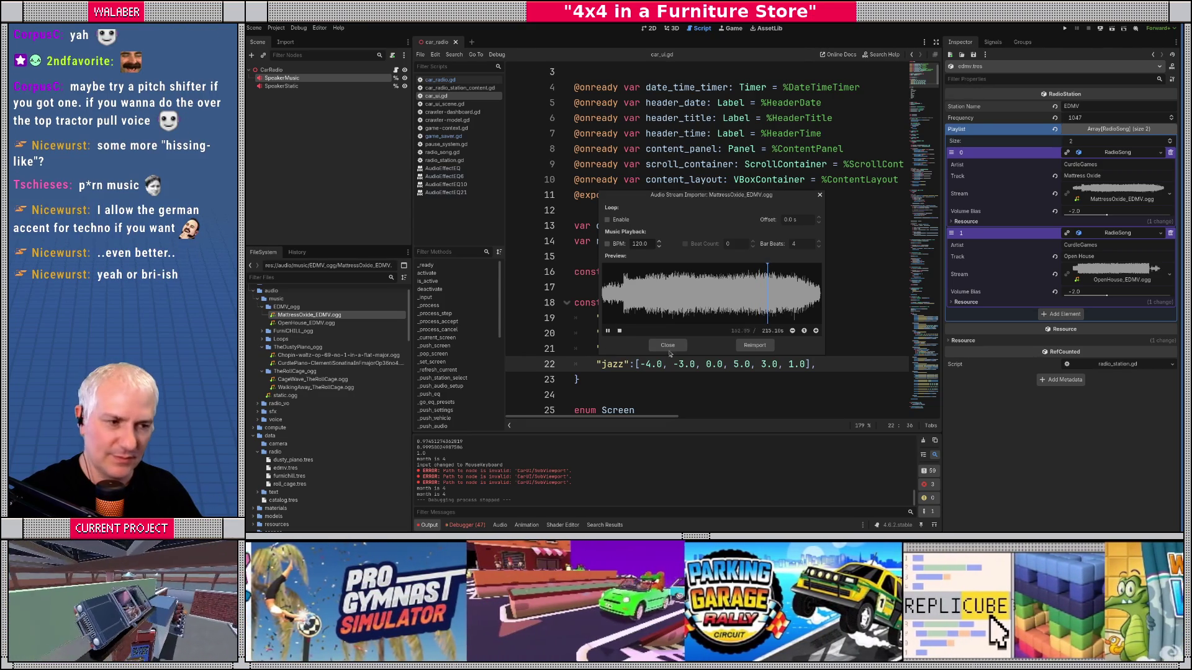
{"action": "left_click", "coordinate": [668, 345]}
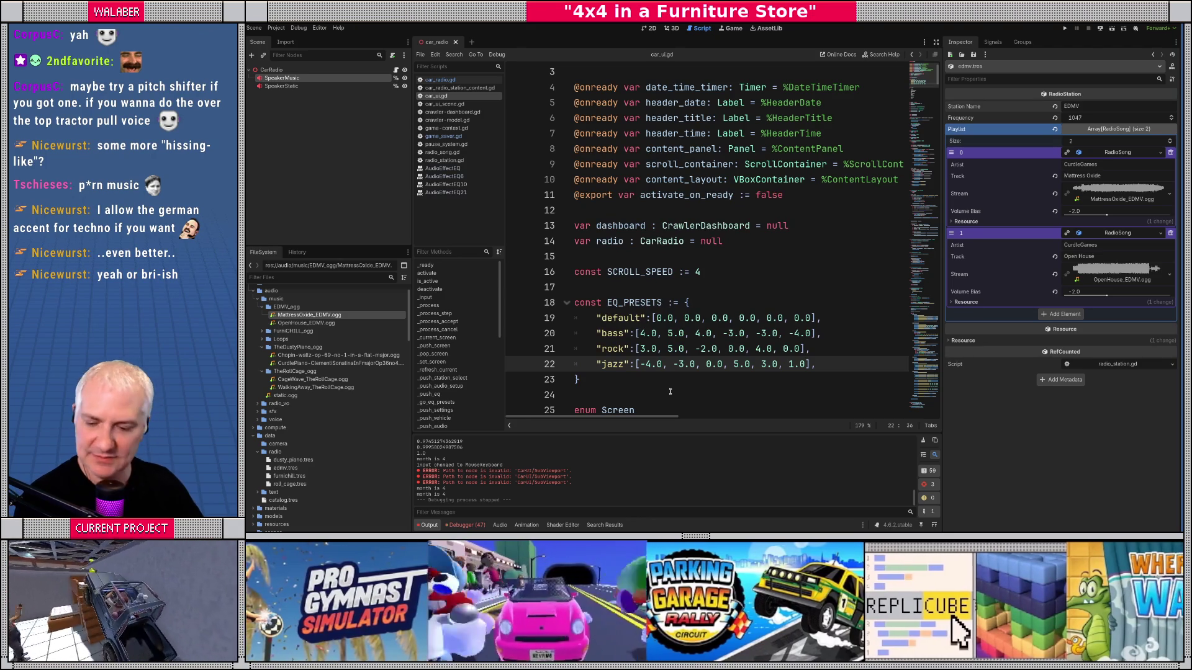
Step: Record a roughly 41-second DJ voice-over take on a fresh audio track
{"action": "left_click_drag", "start_coordinate": [746, 60], "coordinate": [737, 54]}
{"action": "left_click", "coordinate": [532, 80]}
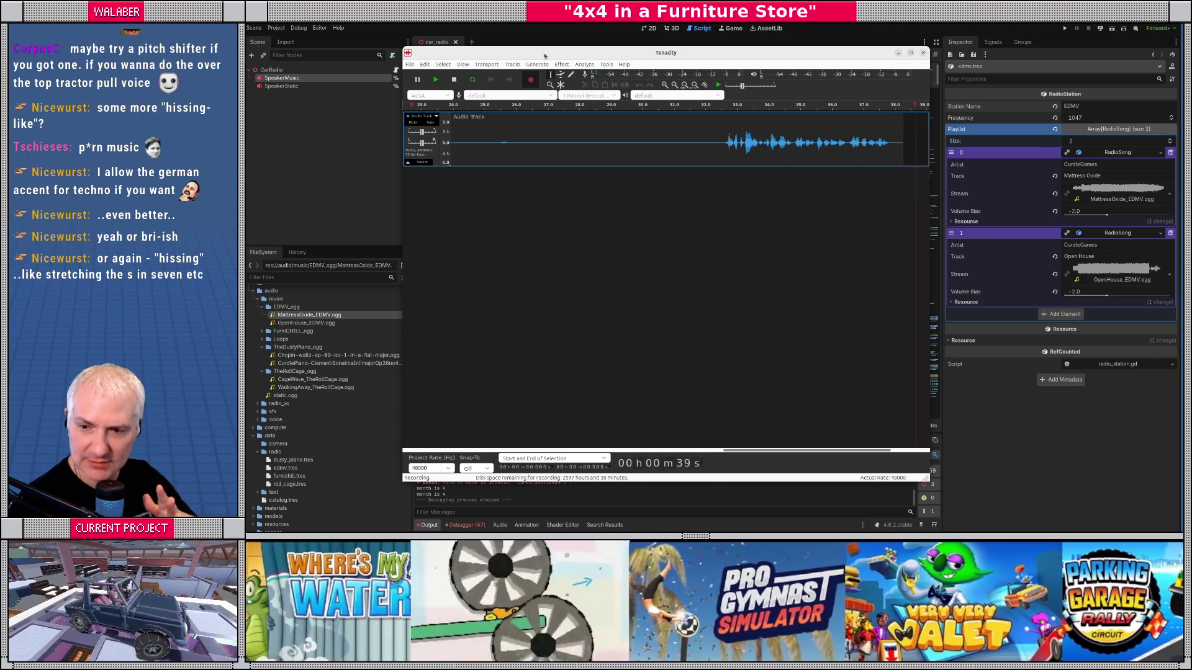
{"action": "key", "text": "space"}
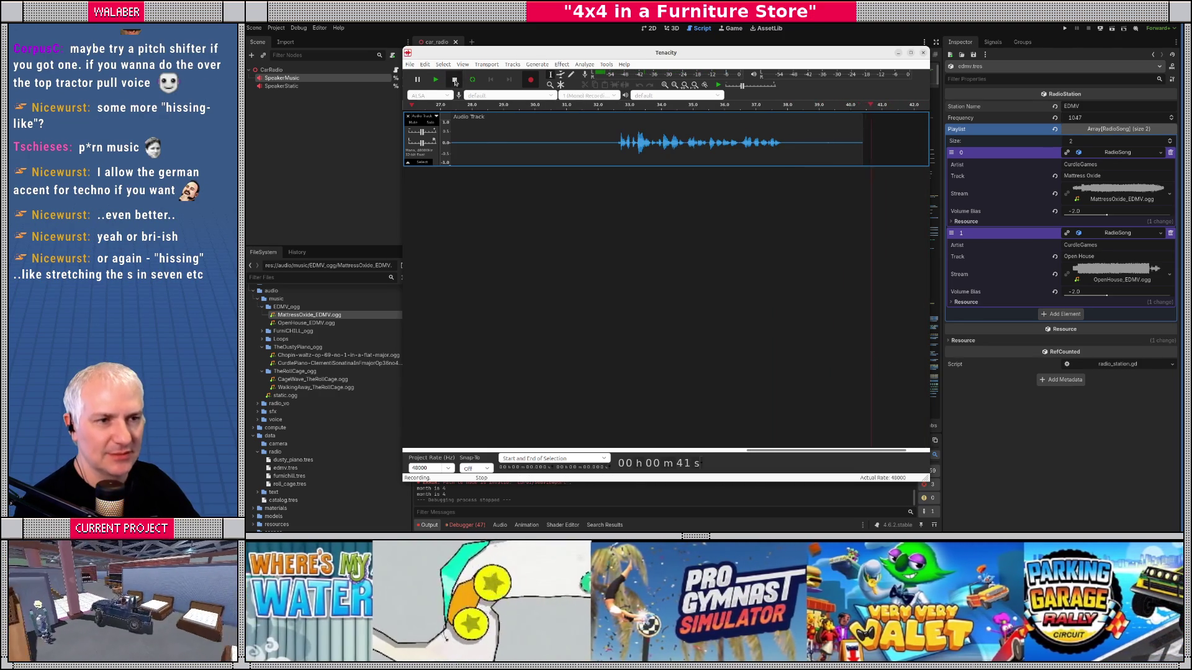
{"action": "left_click_drag", "start_coordinate": [746, 457], "coordinate": [532, 432]}
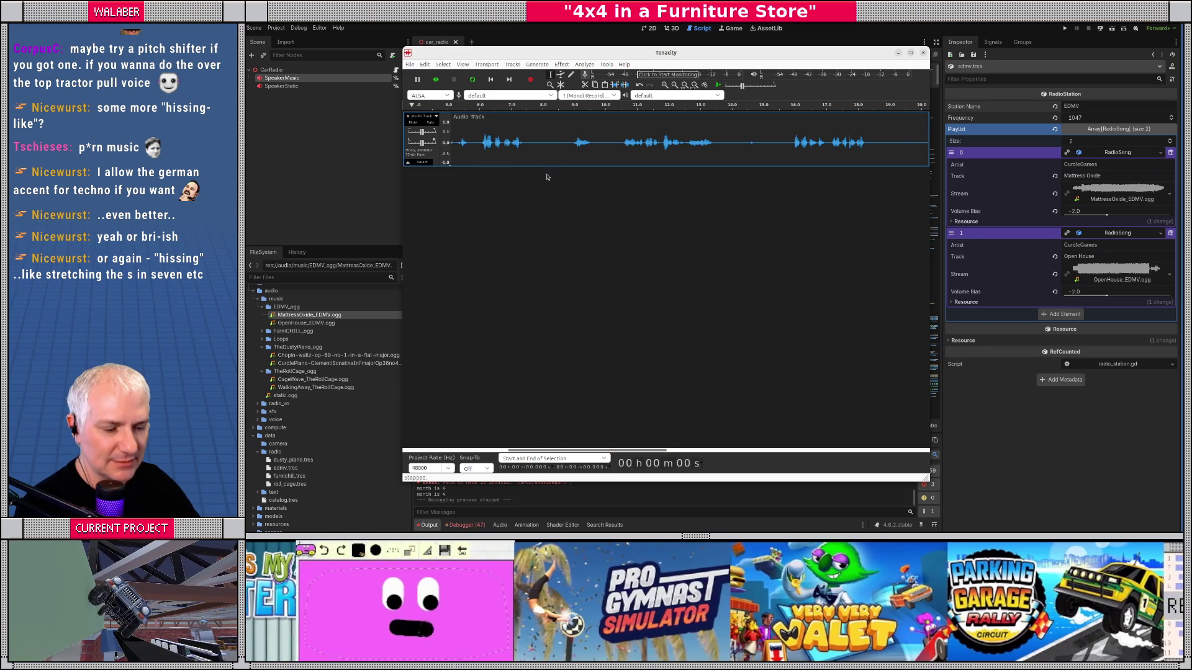
Step: Normalize the entire new voice recording
{"action": "key", "text": "ctrl+a"}
{"action": "left_click", "coordinate": [561, 65]}
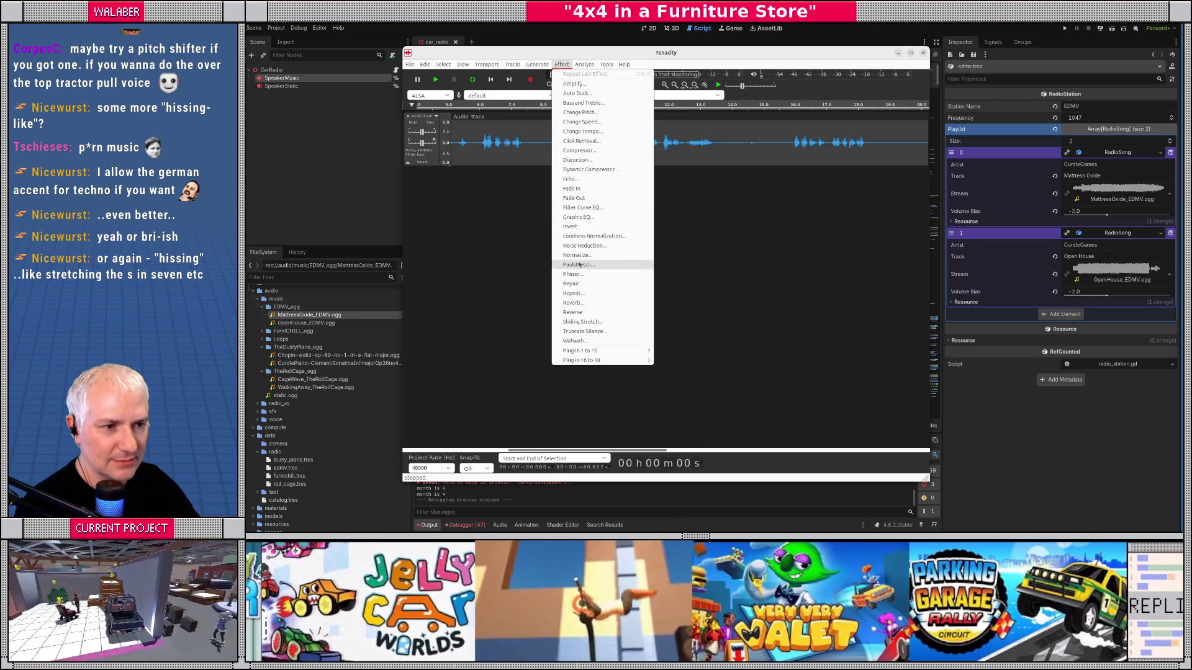
{"action": "left_click", "coordinate": [577, 255]}
{"action": "key", "text": "Return"}
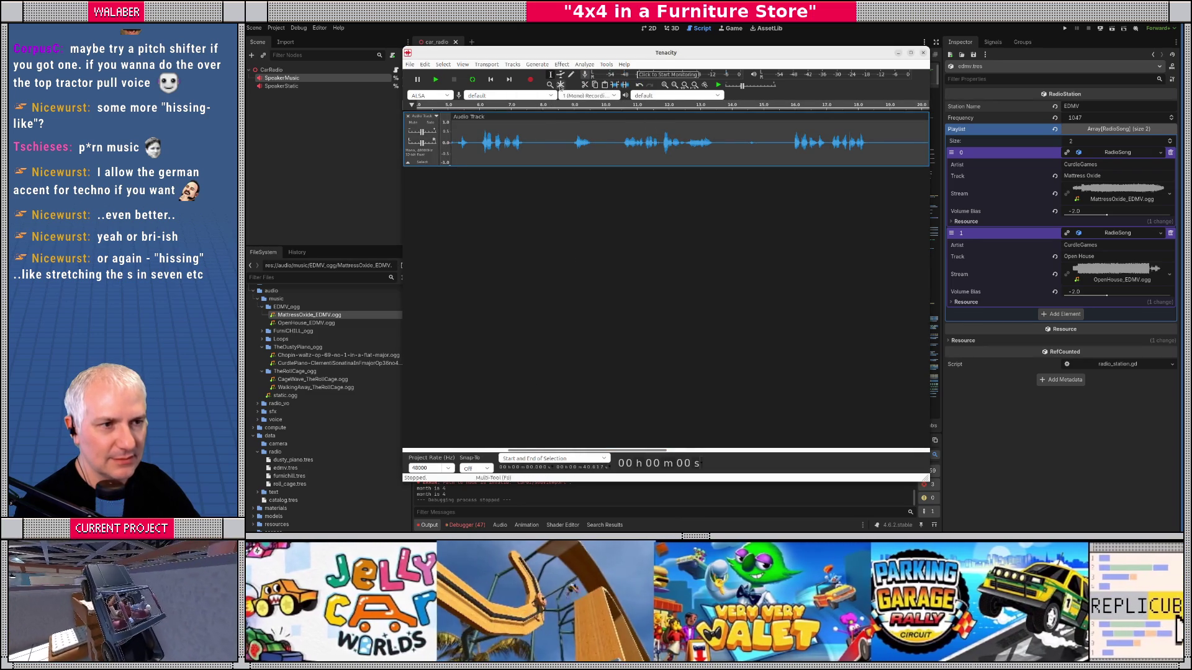
Step: Preview a 1-second, 0.3-decay echo without applying it, then select 10.6–13.7 s
{"action": "left_click", "coordinate": [559, 65]}
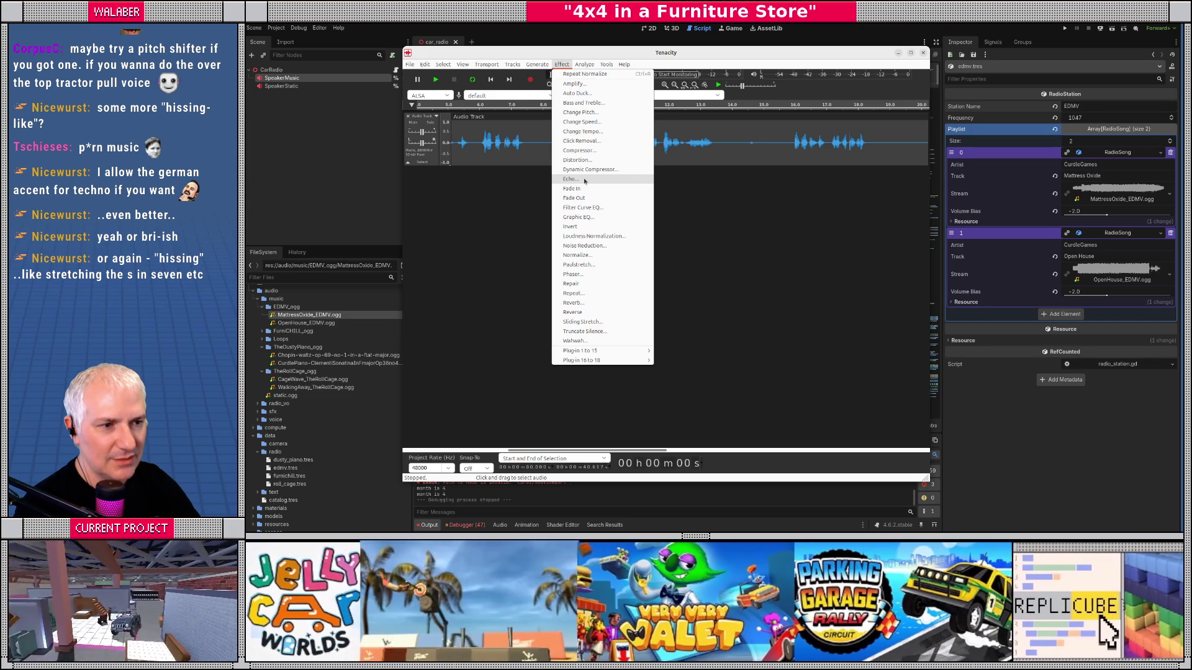
{"action": "left_click", "coordinate": [585, 181]}
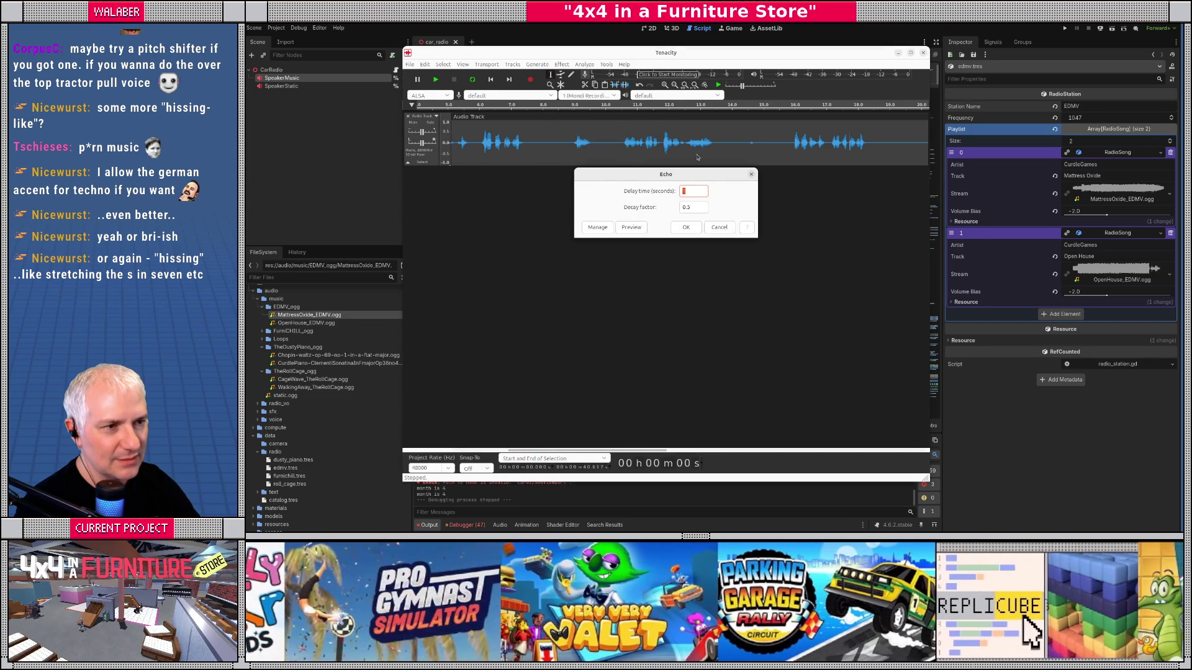
{"action": "left_click", "coordinate": [632, 228]}
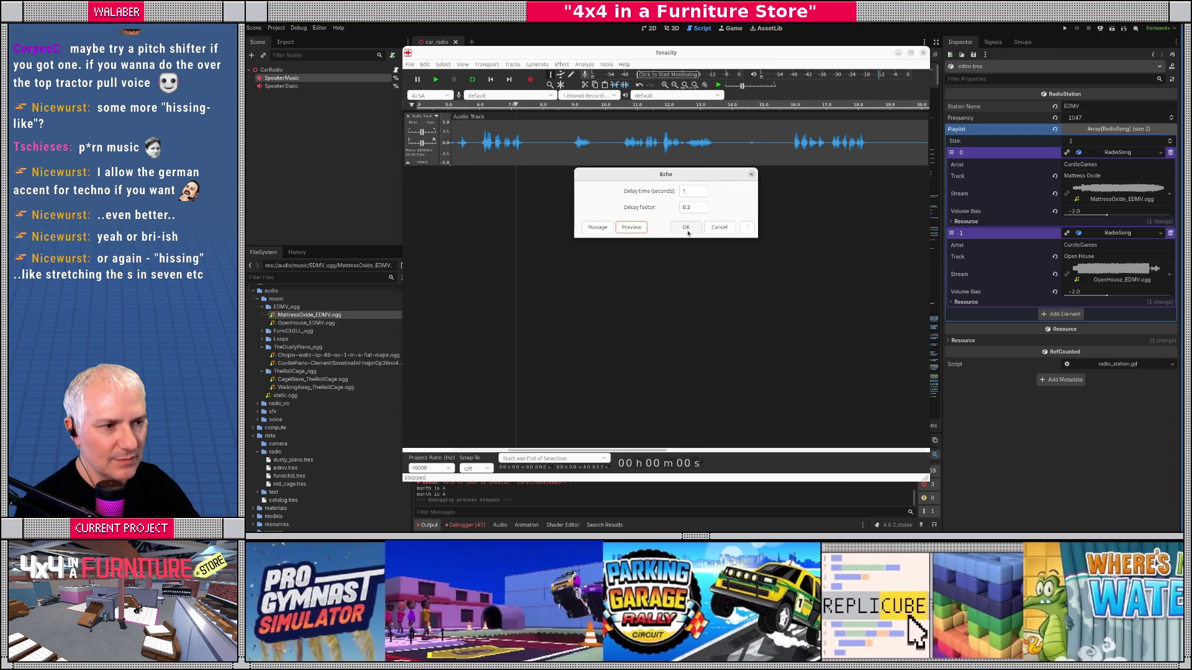
{"action": "left_click", "coordinate": [717, 227]}
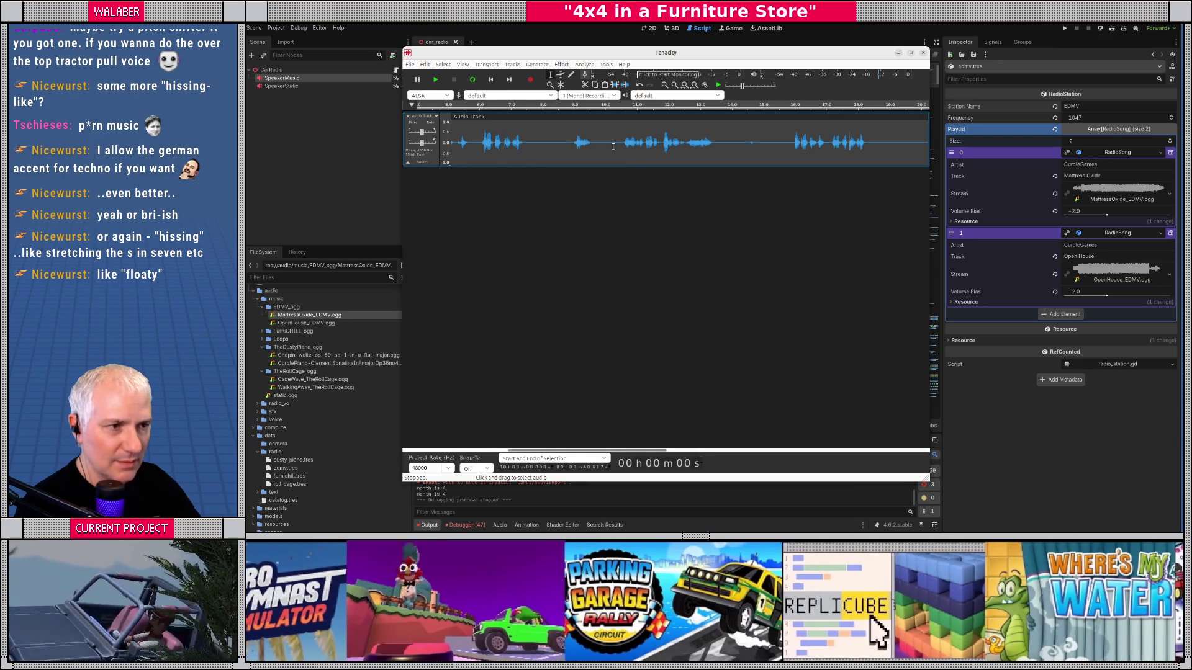
{"action": "left_click_drag", "start_coordinate": [624, 145], "coordinate": [721, 152]}
Step: Play back the 10.6–13.7 s and 16.0–18.6 s phrases, then bring up the Reverb effect
{"action": "key", "text": "space"}
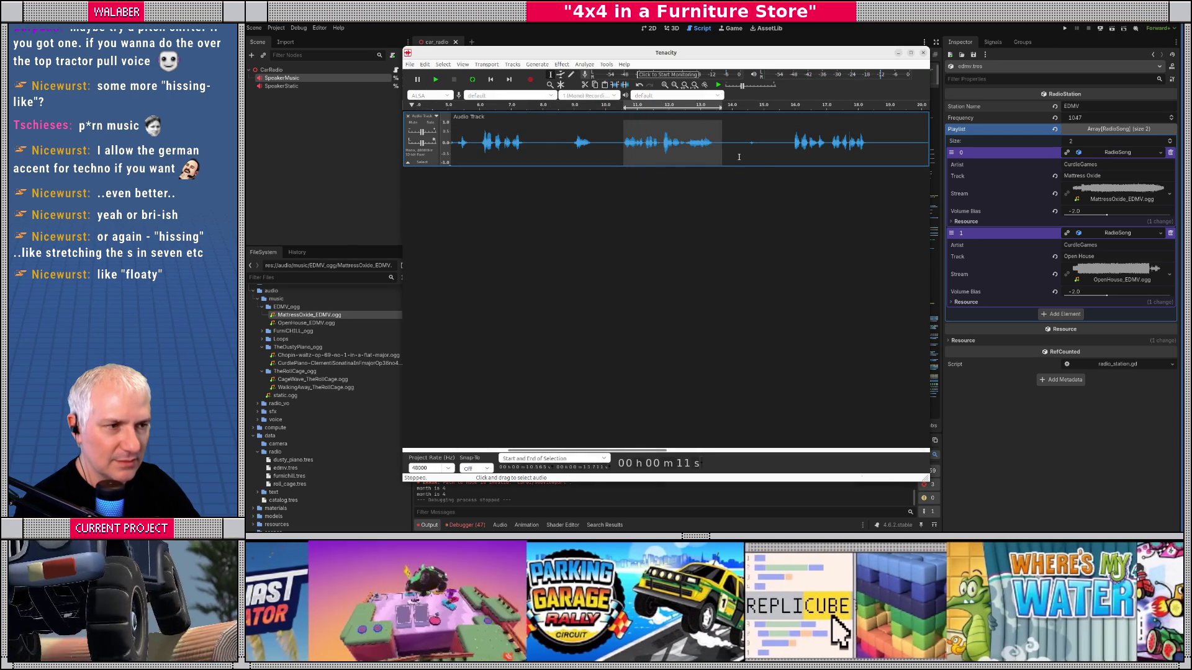
{"action": "mouse_move", "coordinate": [601, 448]}
{"action": "left_mouse_down"}
{"action": "mouse_move", "coordinate": [627, 448]}
{"action": "mouse_move", "coordinate": [590, 448]}
{"action": "mouse_move", "coordinate": [621, 448]}
{"action": "left_mouse_up"}
{"action": "left_click_drag", "start_coordinate": [732, 145], "coordinate": [814, 148]}
{"action": "key", "text": "space"}
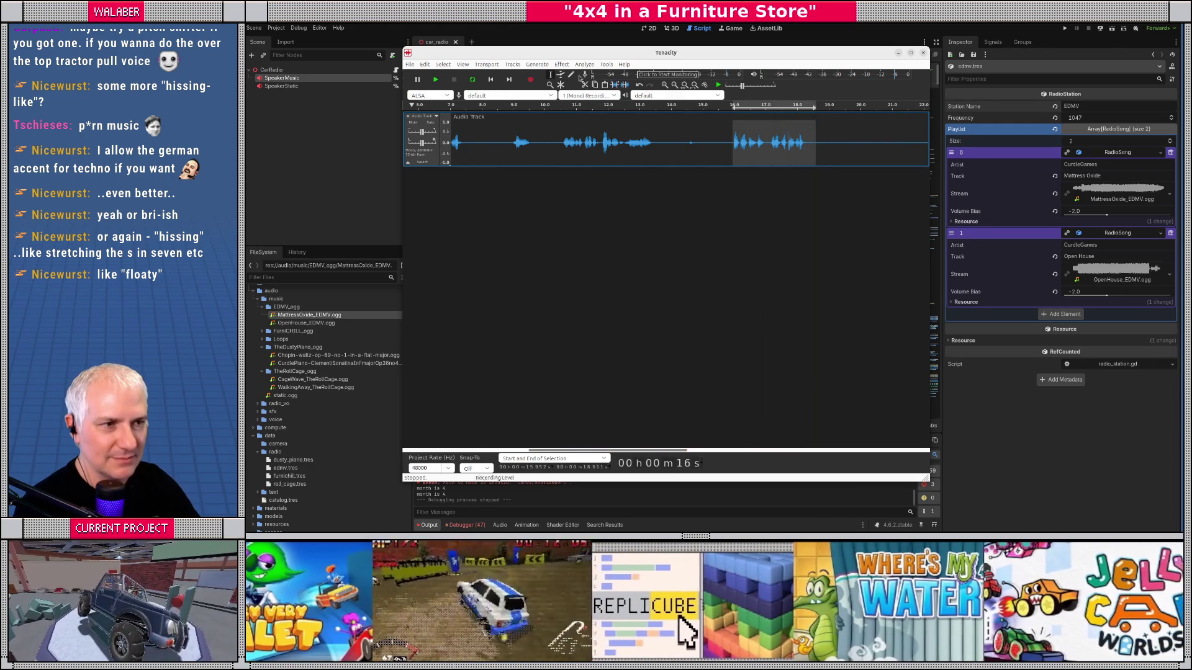
{"action": "left_click", "coordinate": [562, 64]}
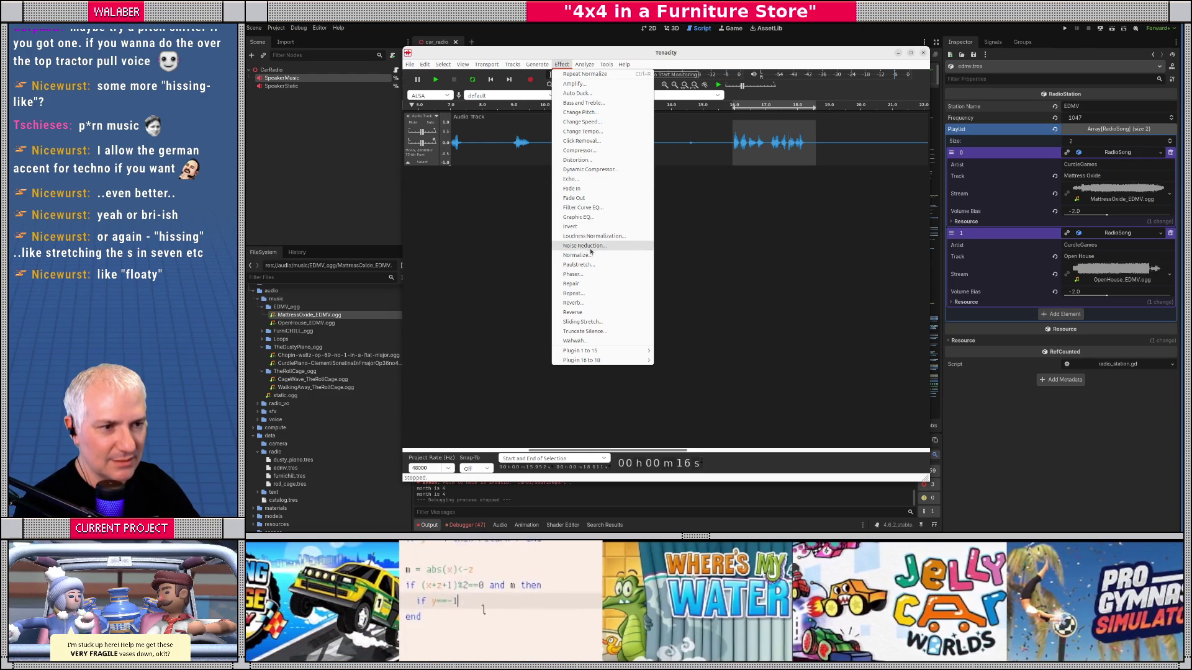
{"action": "left_click", "coordinate": [589, 303]}
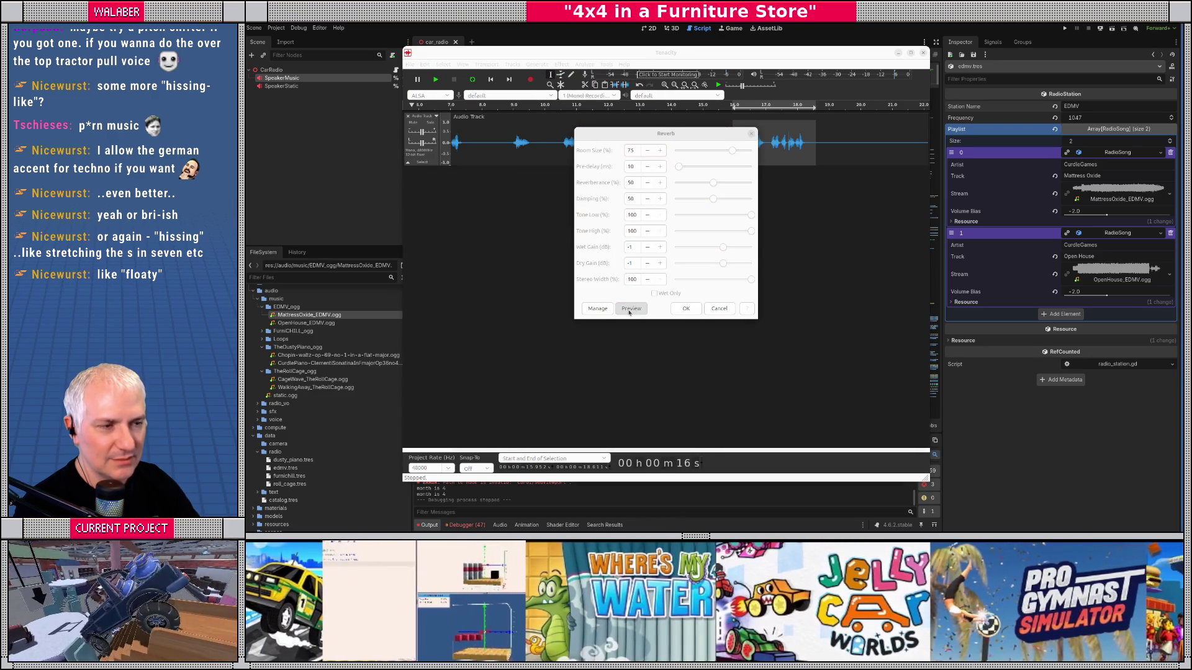
Step: Preview reverb twice on the 16.0–18.6 s phrase, cancel it, and zoom to the selection
{"action": "left_click", "coordinate": [629, 310]}
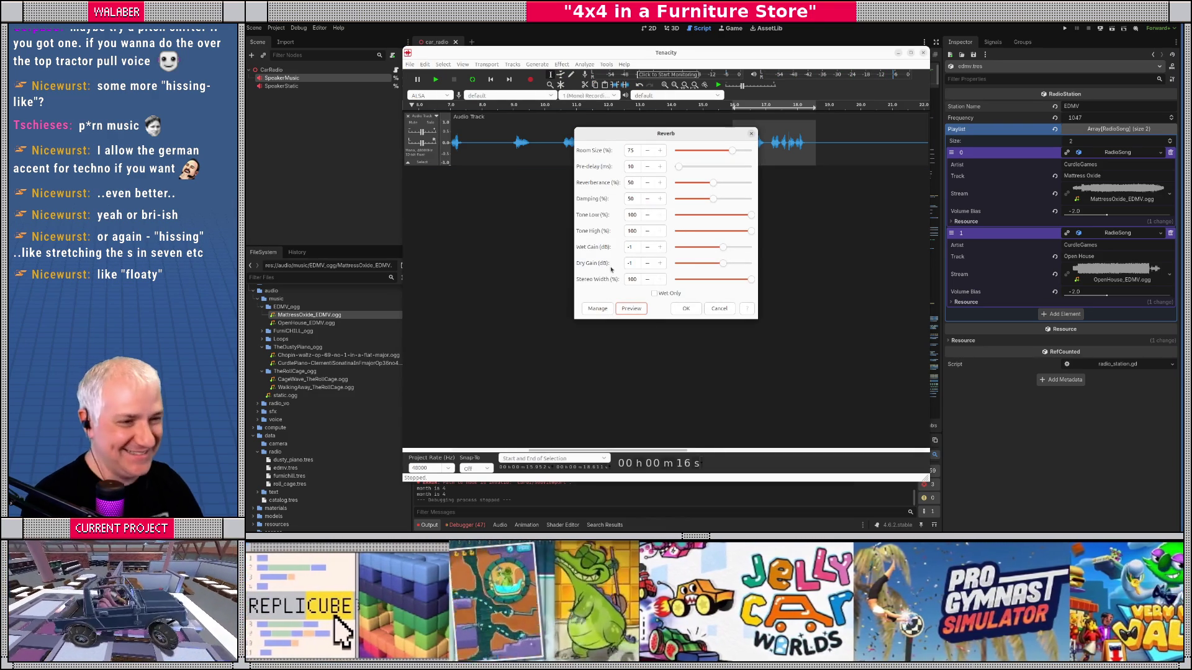
{"action": "left_click", "coordinate": [629, 309]}
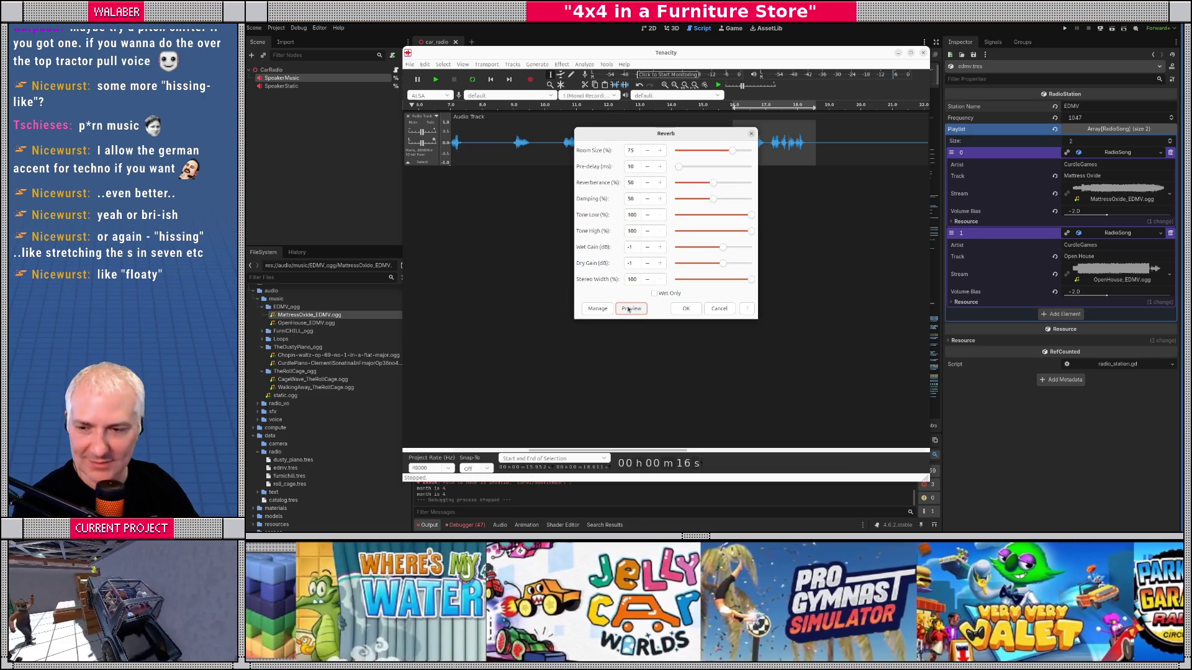
{"action": "mouse_move", "coordinate": [698, 136]}
{"action": "left_mouse_down"}
{"action": "mouse_move", "coordinate": [693, 174]}
{"action": "mouse_move", "coordinate": [683, 156]}
{"action": "left_mouse_up"}
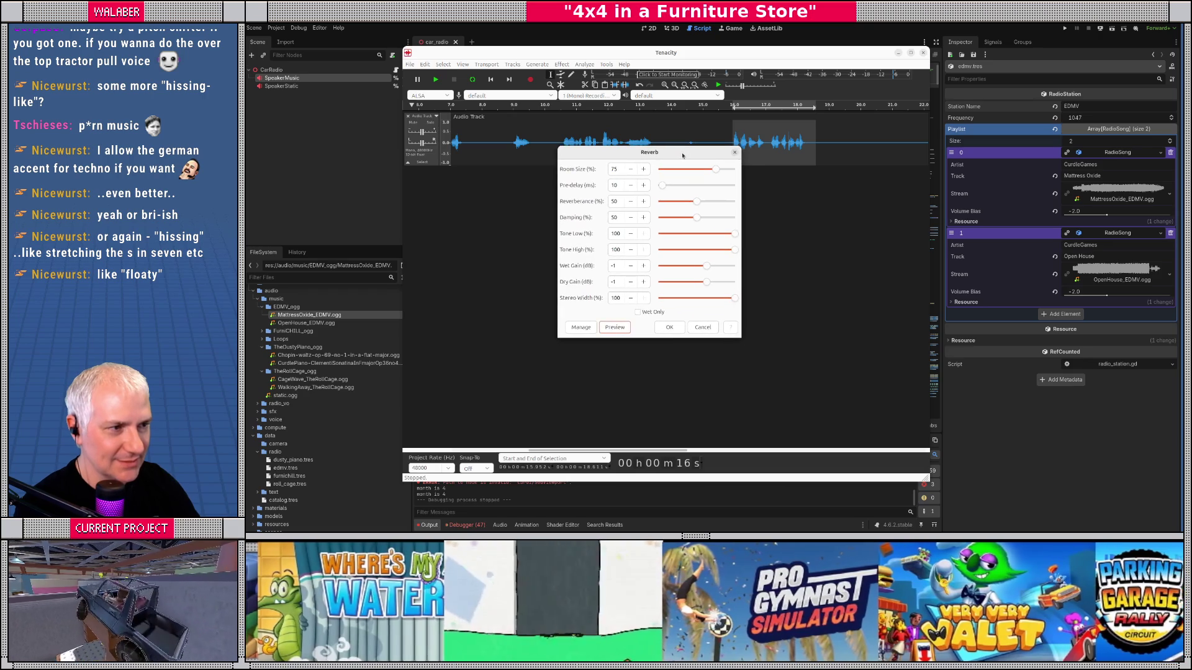
{"action": "left_click", "coordinate": [702, 328]}
{"action": "key", "text": "ctrl+1"}
{"action": "key", "text": "ctrl+1"}
{"action": "key", "text": "ctrl+1"}
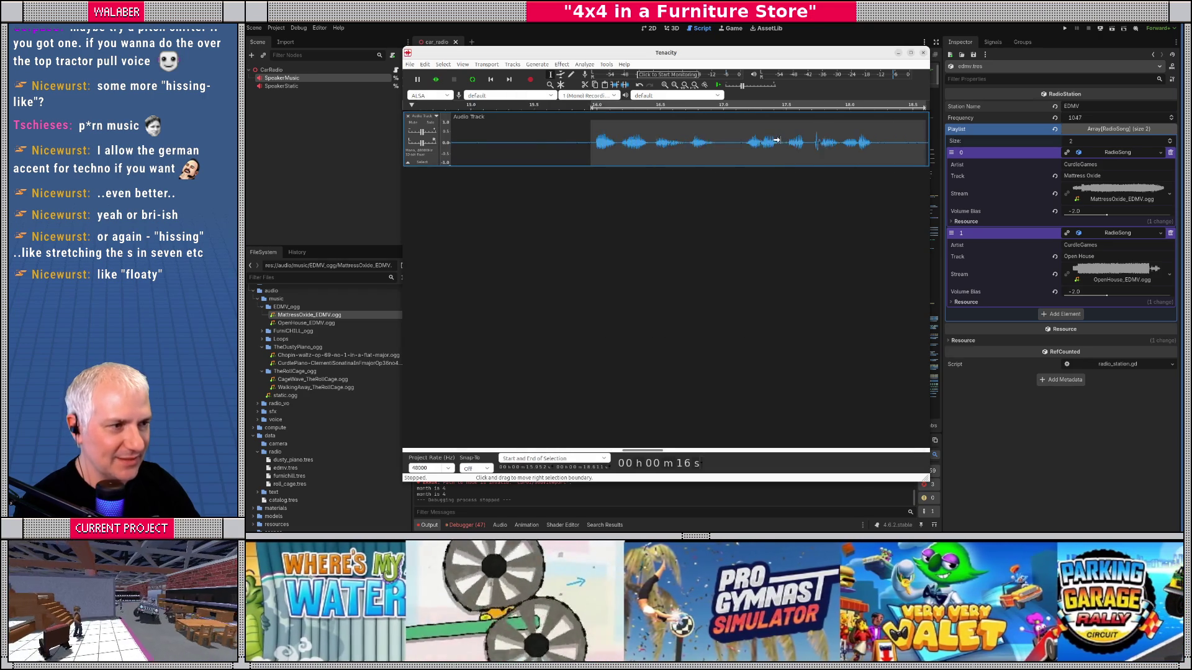
Step: Zoom in and audition the audio around 17.67–18.25 s to locate the blip
{"action": "scroll", "coordinate": [765, 152], "scroll_direction": "down", "scroll_amount": 2, "text": "ctrl"}
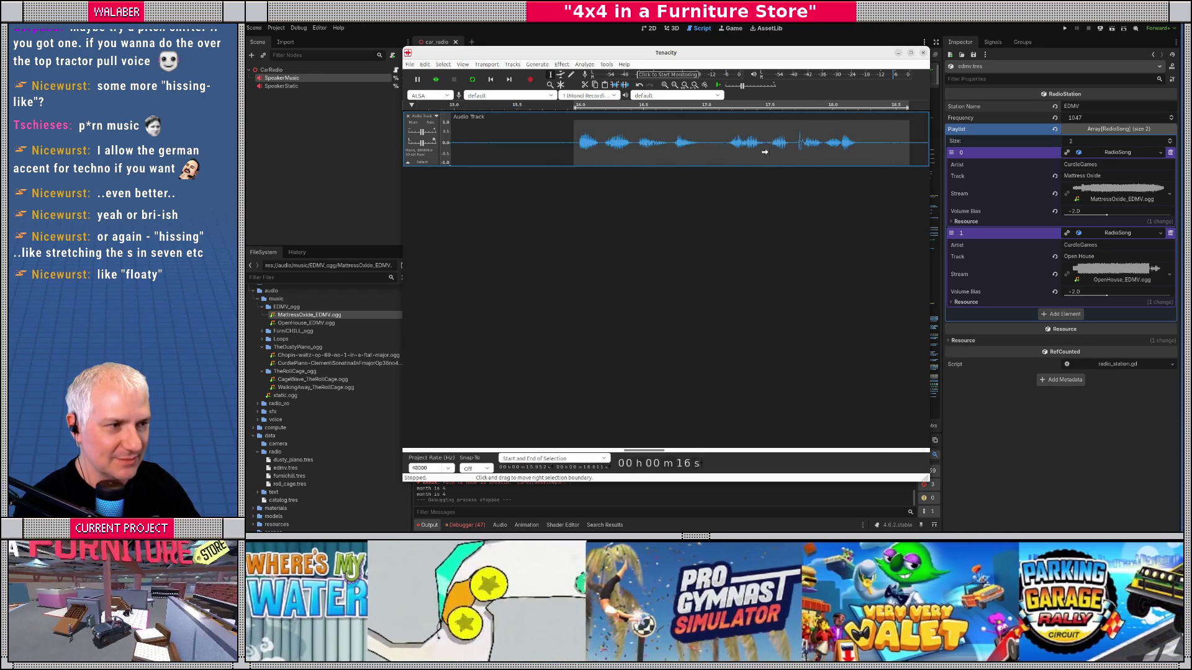
{"action": "left_click", "coordinate": [790, 142]}
{"action": "key", "text": "space"}
{"action": "key", "text": "space"}
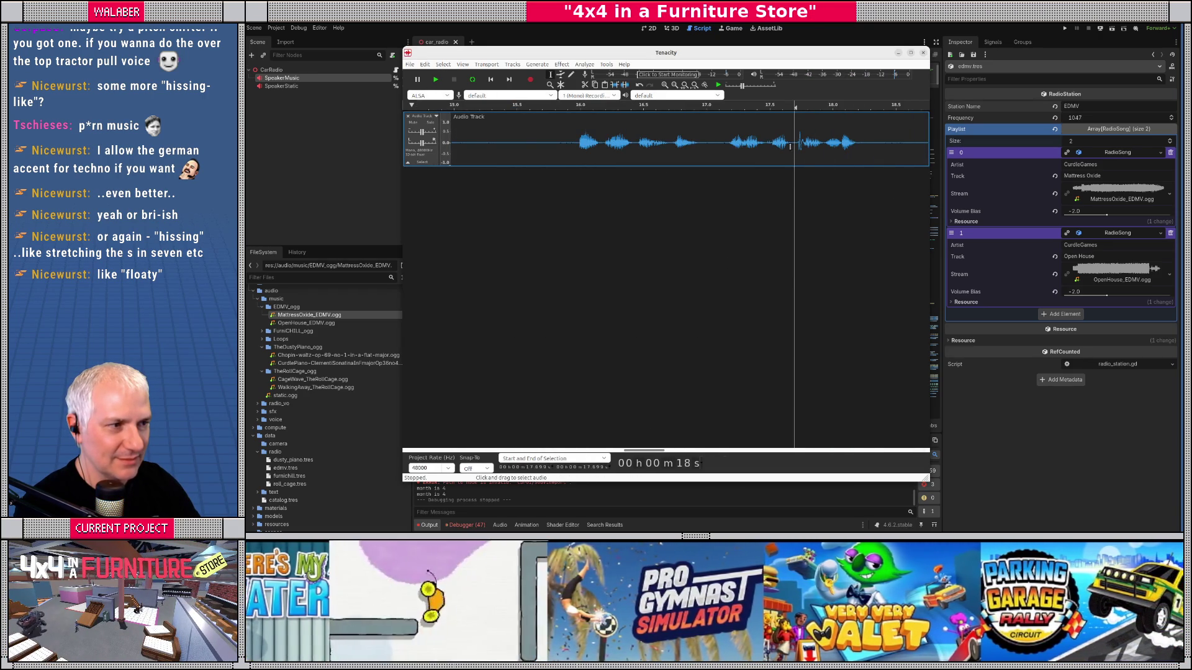
{"action": "left_click_drag", "start_coordinate": [804, 146], "coordinate": [863, 147]}
{"action": "key", "text": "space"}
{"action": "left_click", "coordinate": [793, 153]}
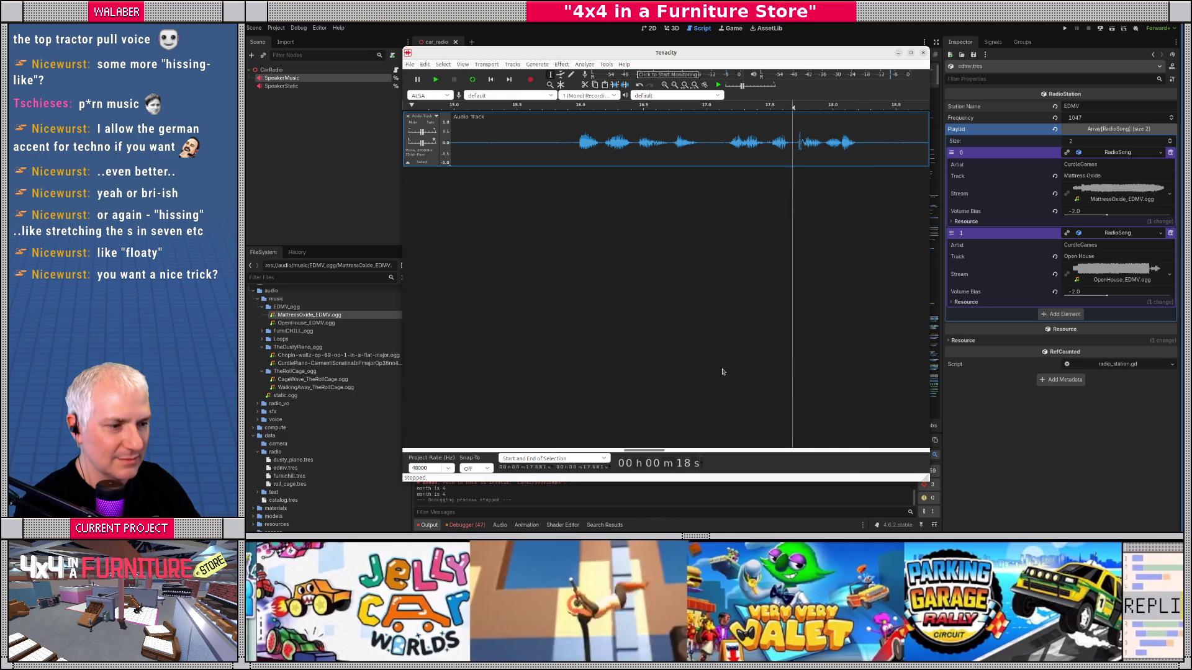
Step: Select the tiny 17.723–17.773 s blip and bring up the effects list
{"action": "scroll", "coordinate": [806, 167], "scroll_direction": "up", "scroll_amount": 1}
{"action": "scroll", "coordinate": [828, 165], "scroll_direction": "up", "scroll_amount": 1}
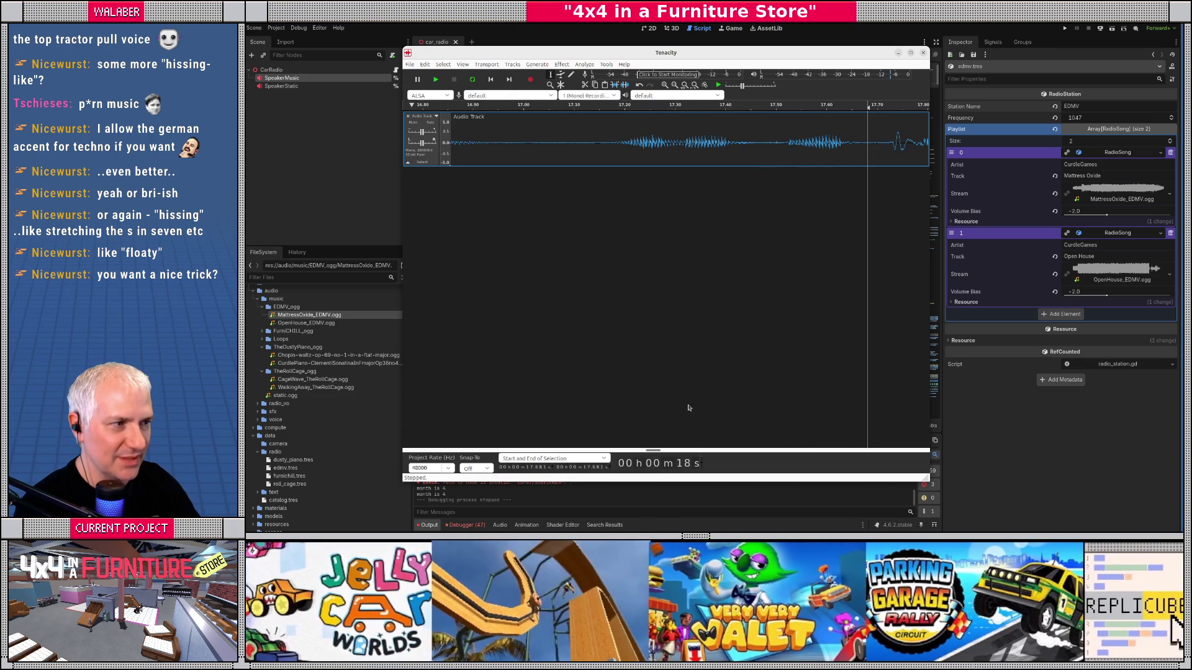
{"action": "scroll", "coordinate": [678, 191], "scroll_direction": "right", "scroll_amount": 3}
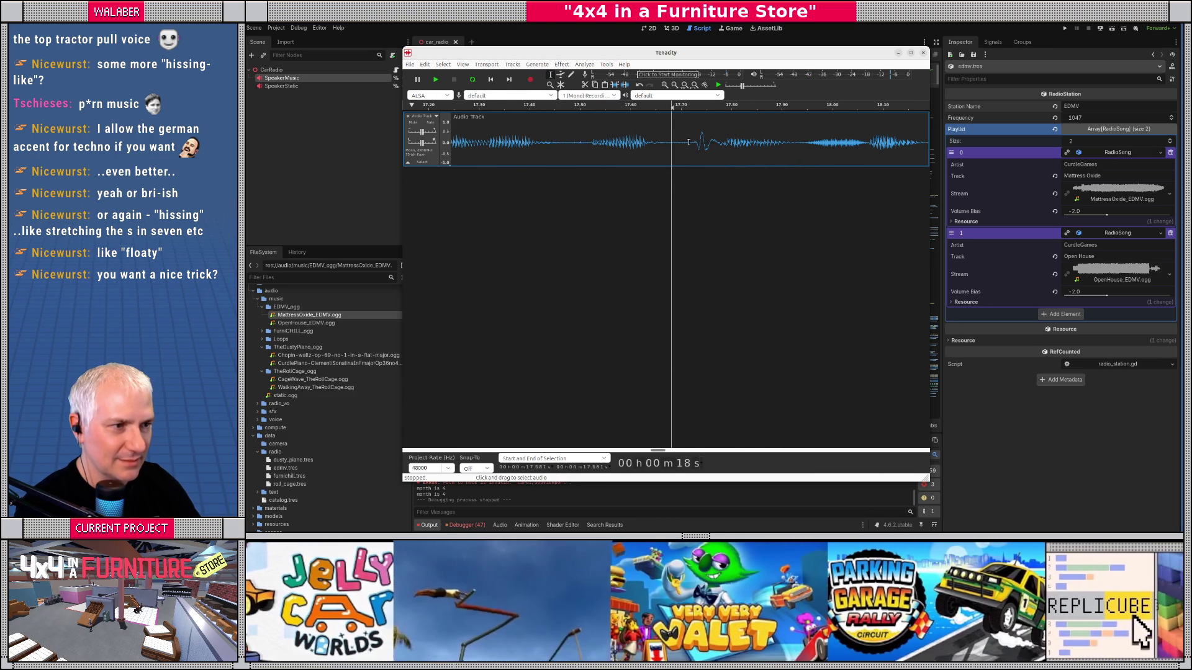
{"action": "left_click_drag", "start_coordinate": [692, 142], "coordinate": [717, 142]}
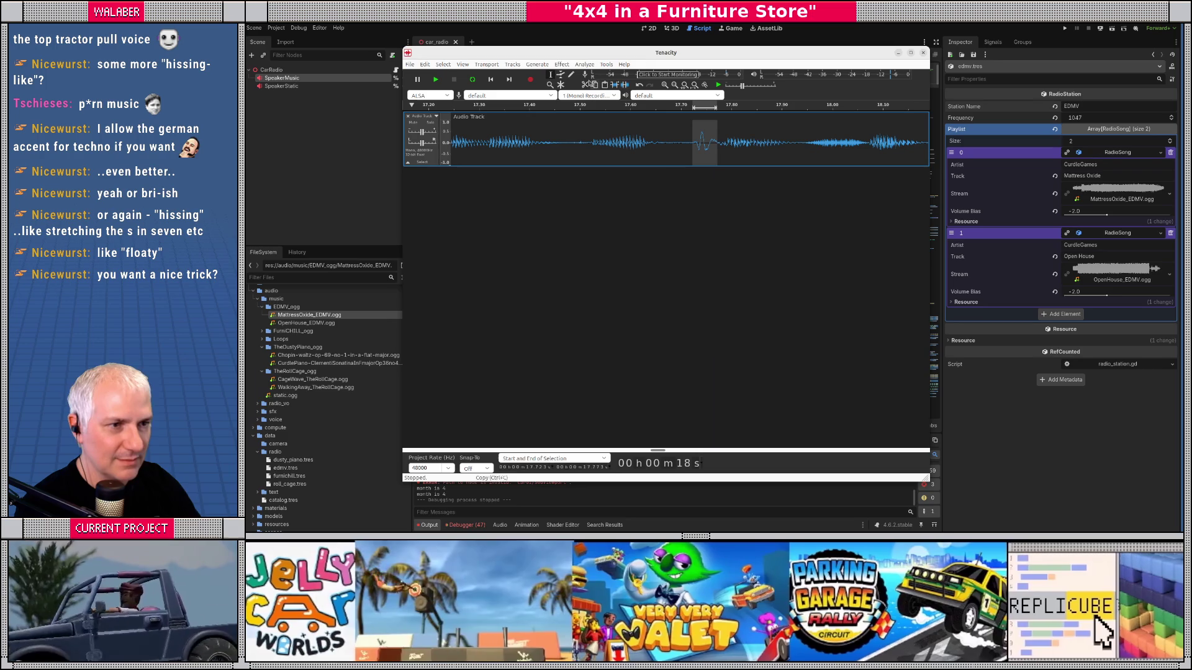
{"action": "left_click", "coordinate": [561, 65]}
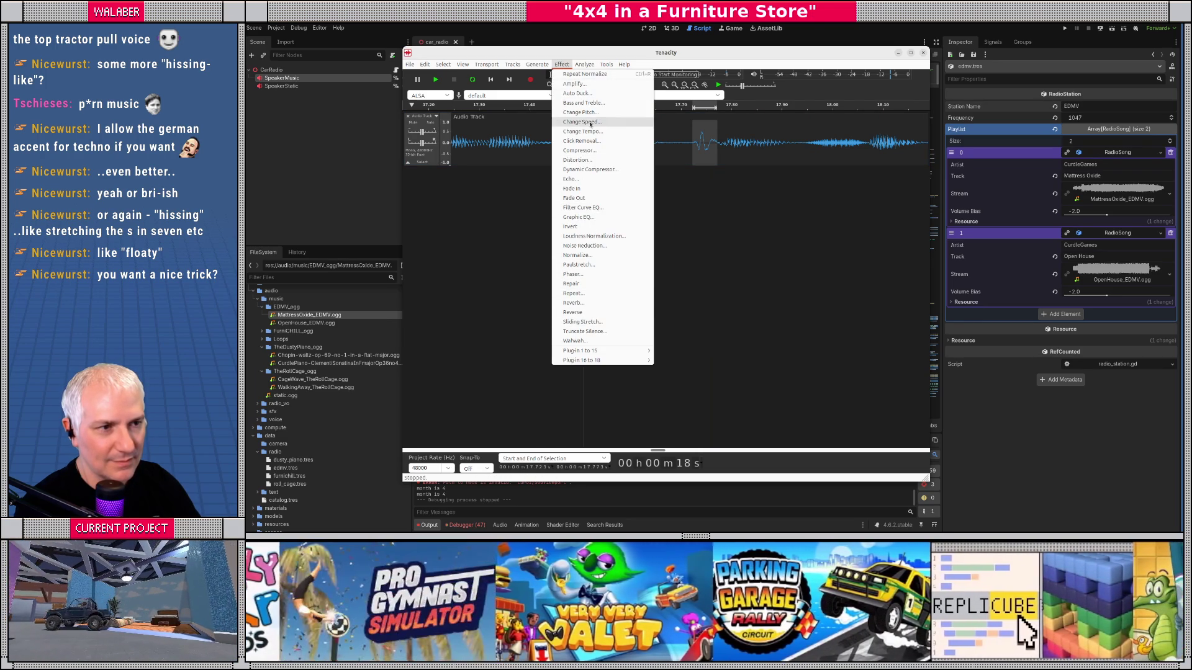
Step: After dismissing Auto Duck, amplify the blip by -26.7 dB and play from 17.466 s
{"action": "left_click", "coordinate": [591, 93]}
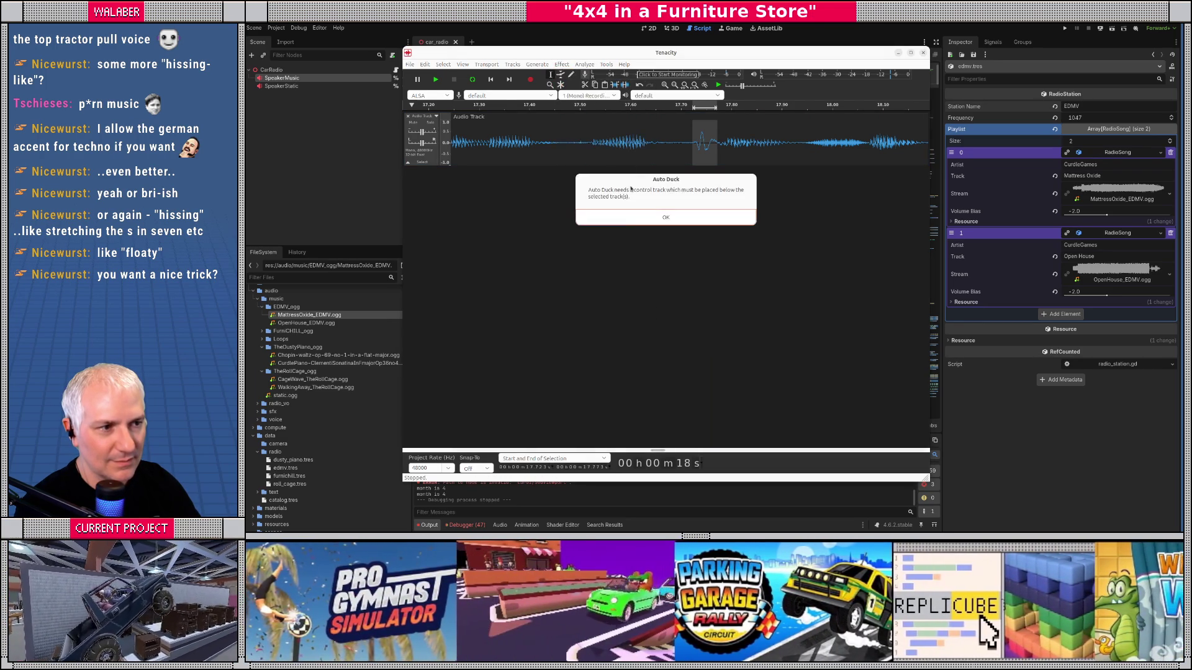
{"action": "left_click", "coordinate": [667, 219]}
{"action": "left_click", "coordinate": [563, 65]}
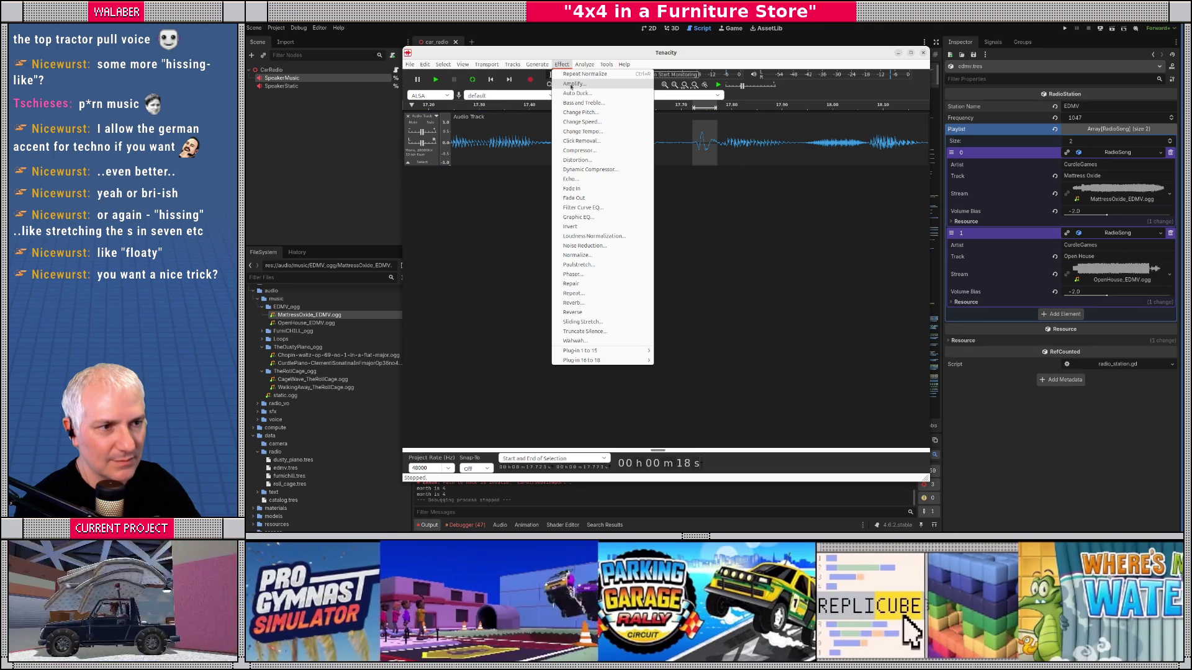
{"action": "left_click", "coordinate": [571, 84]}
{"action": "left_click", "coordinate": [621, 197]}
{"action": "left_click", "coordinate": [626, 248]}
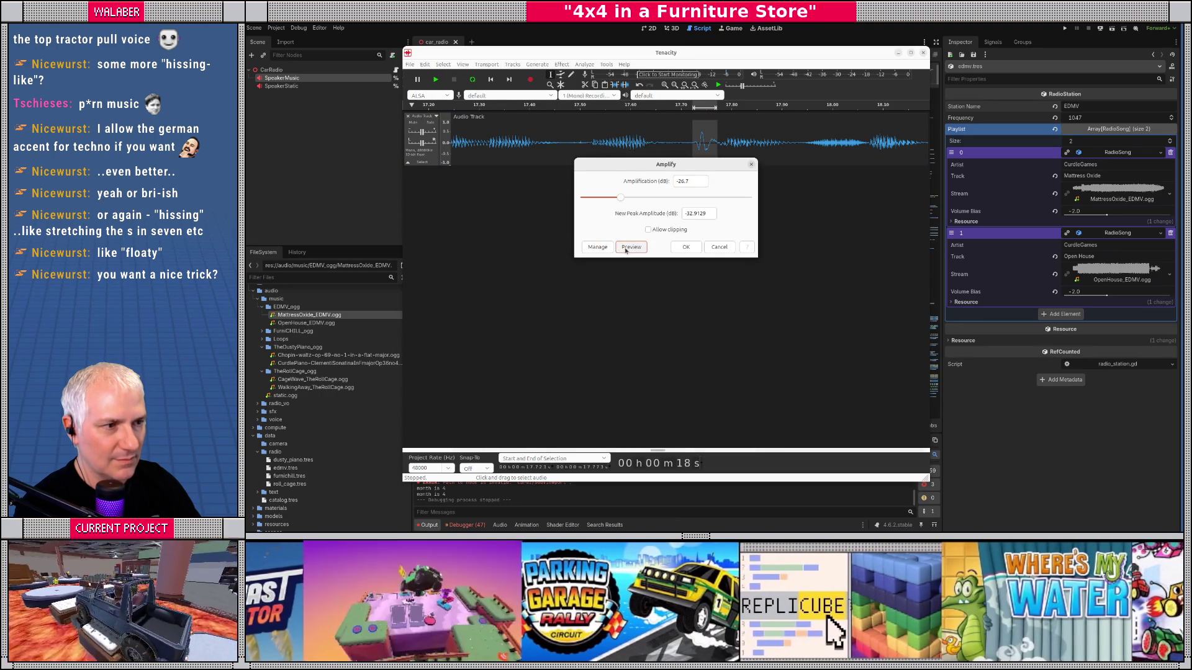
{"action": "left_click", "coordinate": [685, 248]}
{"action": "left_click", "coordinate": [562, 149]}
{"action": "key", "text": "space"}
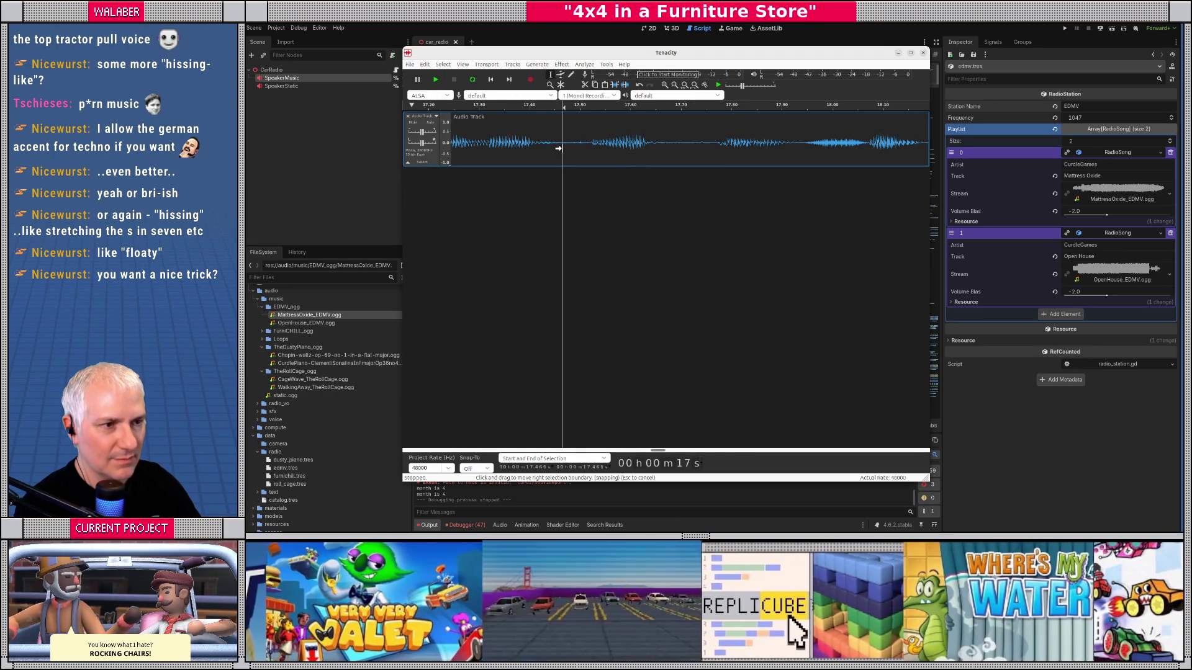
Step: Zoom around the play position, then select and play back the 16–18.5 s phrase
{"action": "key", "text": "space"}
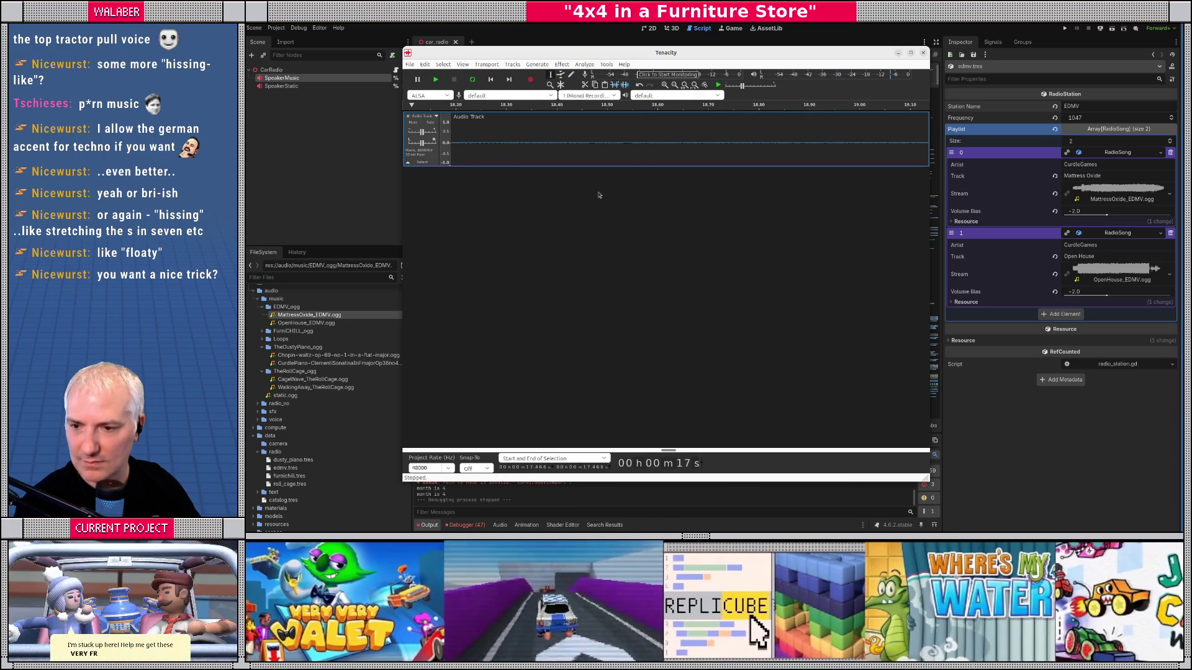
{"action": "key", "text": "ctrl+2"}
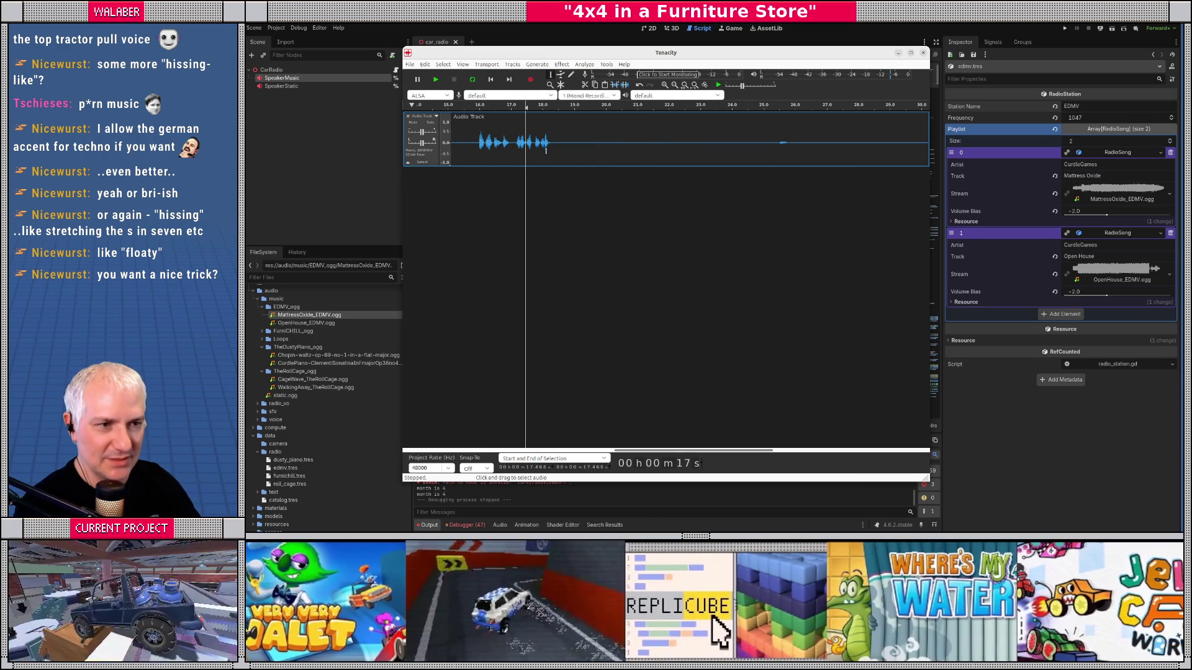
{"action": "key", "text": "ctrl+1"}
{"action": "key", "text": "ctrl+1"}
{"action": "key", "text": "ctrl+1"}
{"action": "left_click_drag", "start_coordinate": [667, 452], "coordinate": [653, 447]}
{"action": "scroll", "coordinate": [596, 224], "scroll_direction": "down", "scroll_amount": 1}
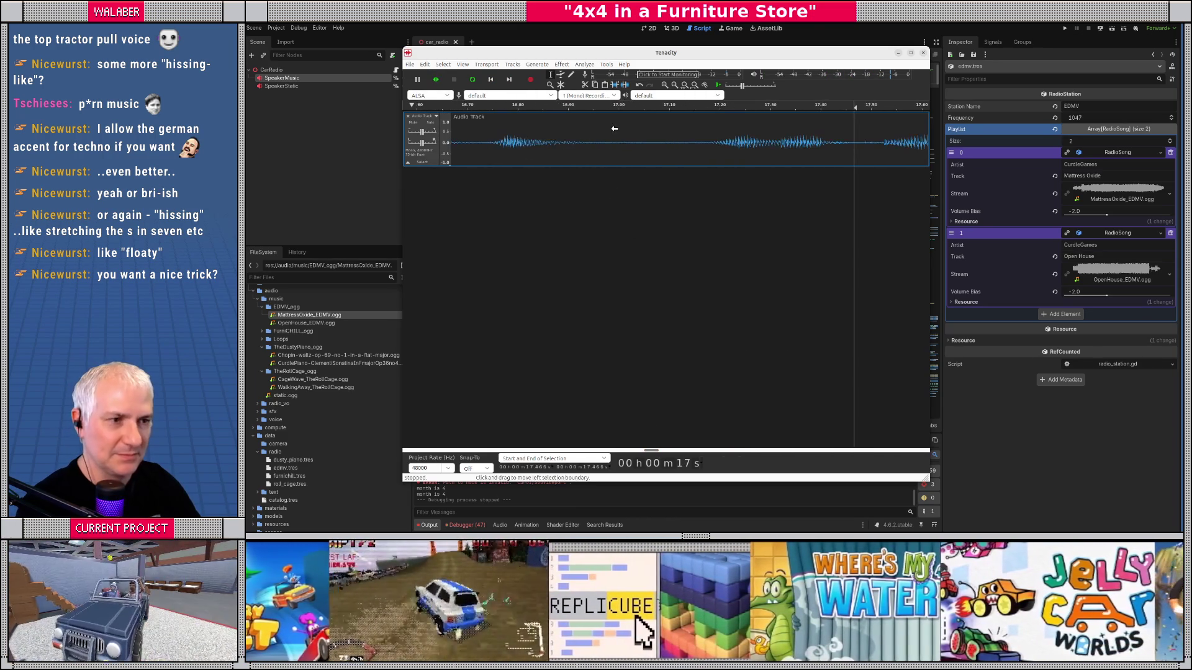
{"action": "left_click_drag", "start_coordinate": [477, 147], "coordinate": [780, 153]}
{"action": "key", "text": "space"}
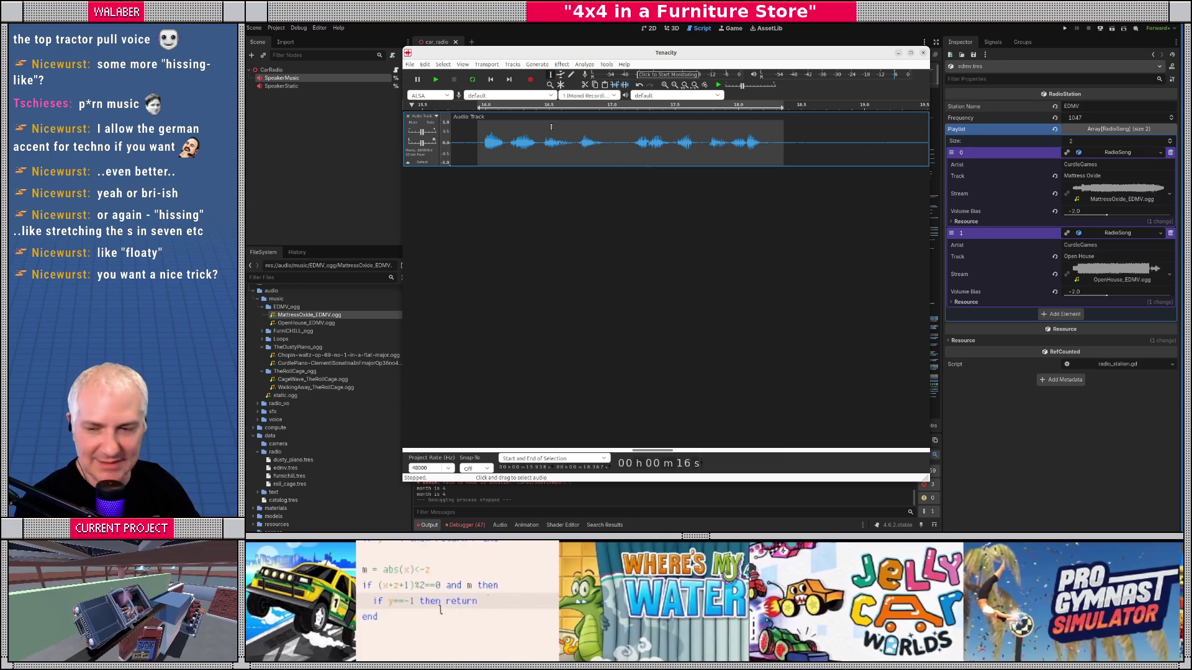
{"action": "key", "text": "space"}
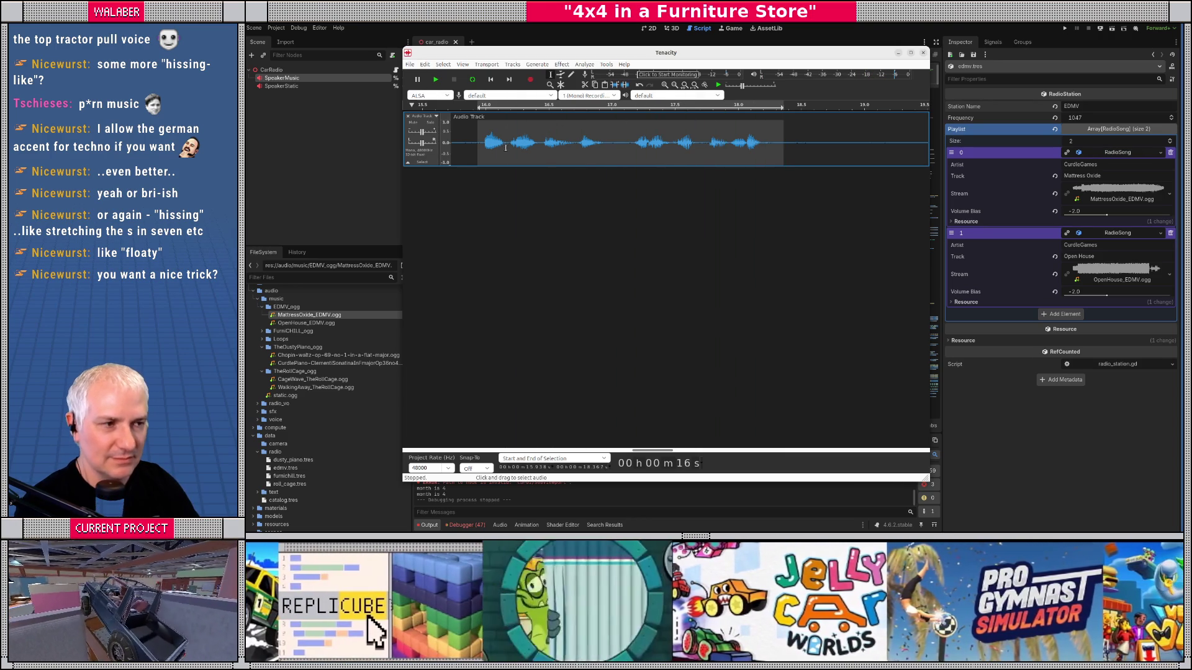
{"action": "left_click_drag", "start_coordinate": [480, 143], "coordinate": [801, 143]}
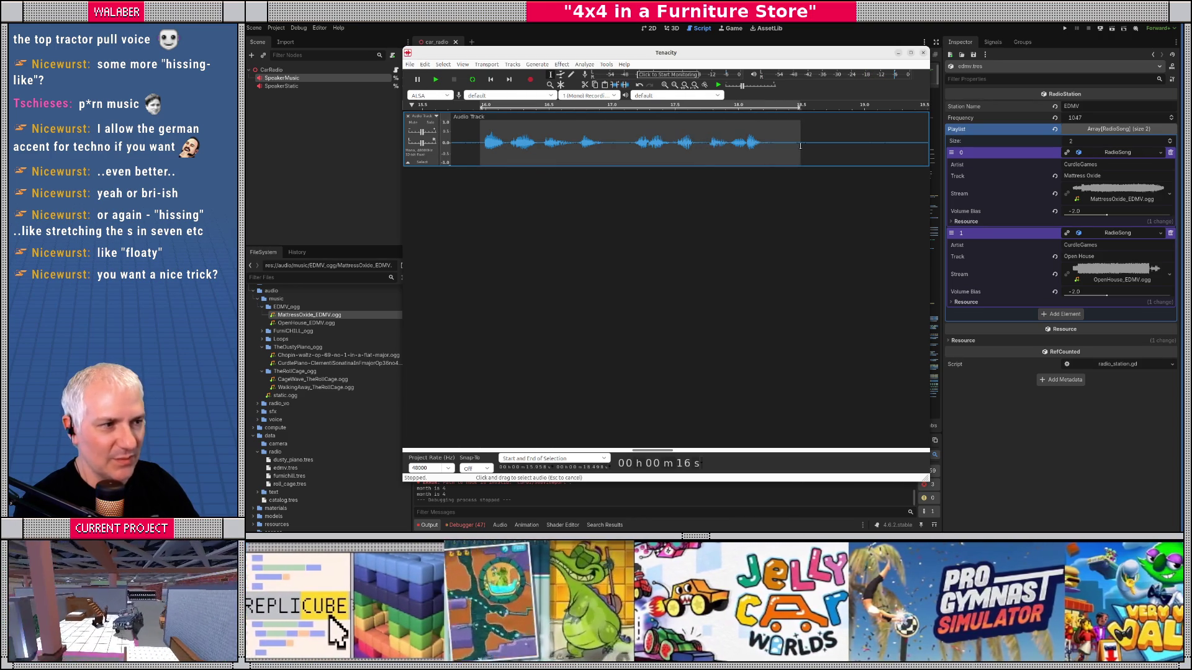
{"action": "left_click", "coordinate": [561, 64]}
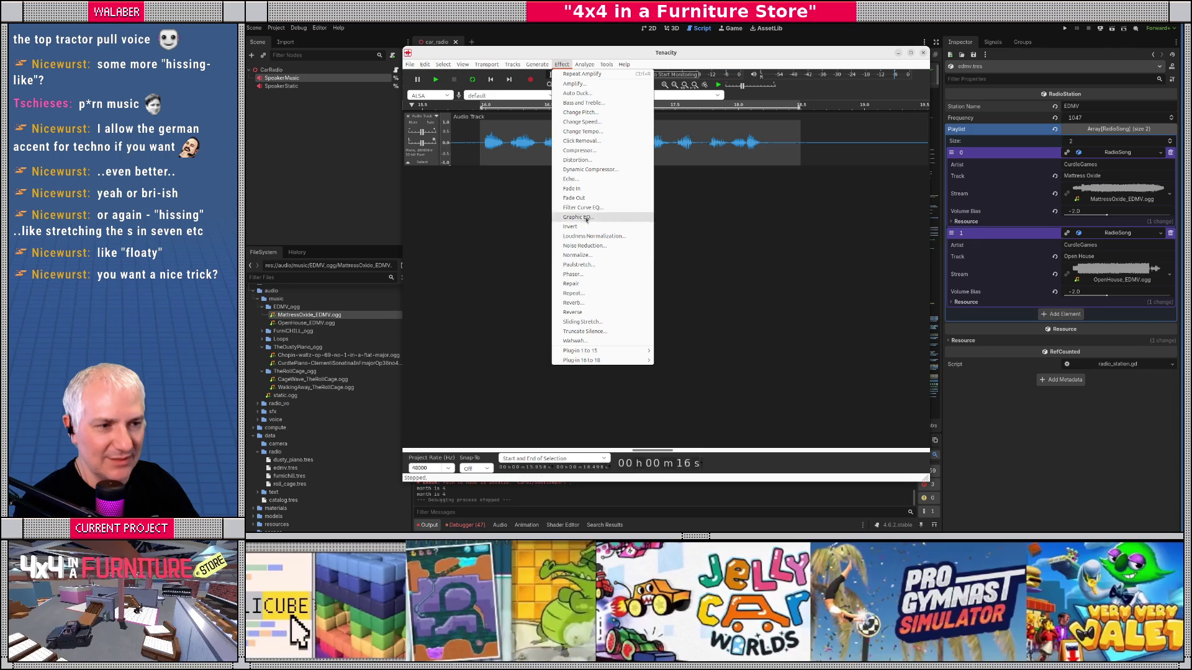
Step: Apply reverb to the phrase with damping 67 and room size 80 after several previews
{"action": "left_click", "coordinate": [592, 303]}
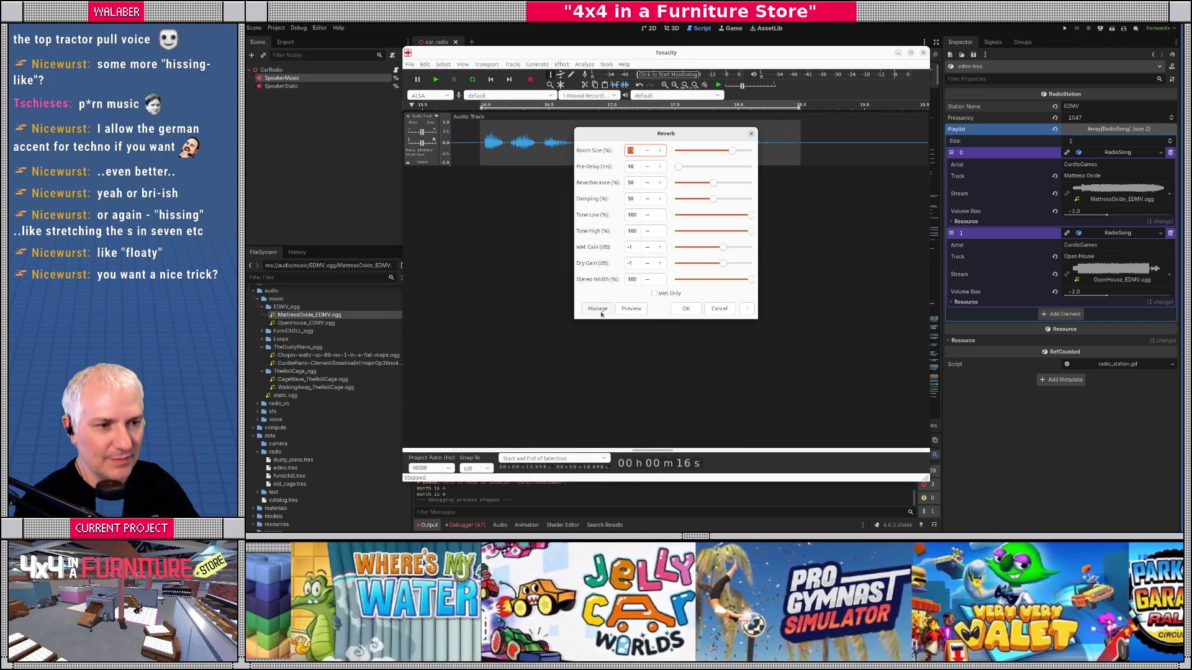
{"action": "left_click", "coordinate": [630, 309]}
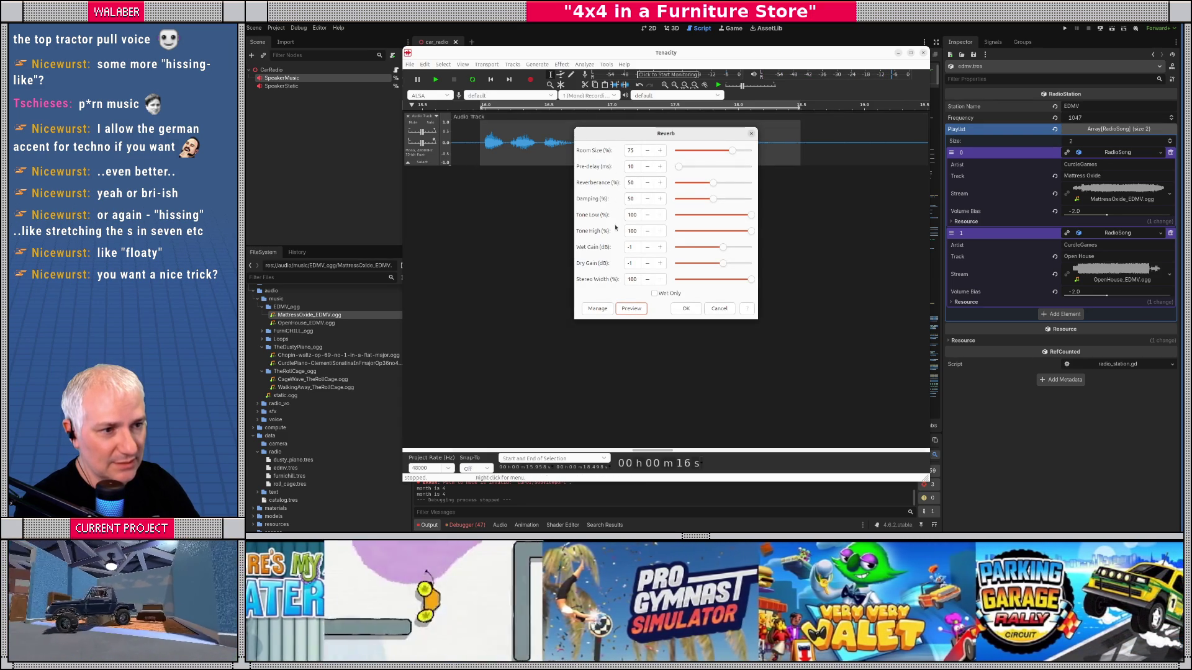
{"action": "left_click", "coordinate": [630, 309]}
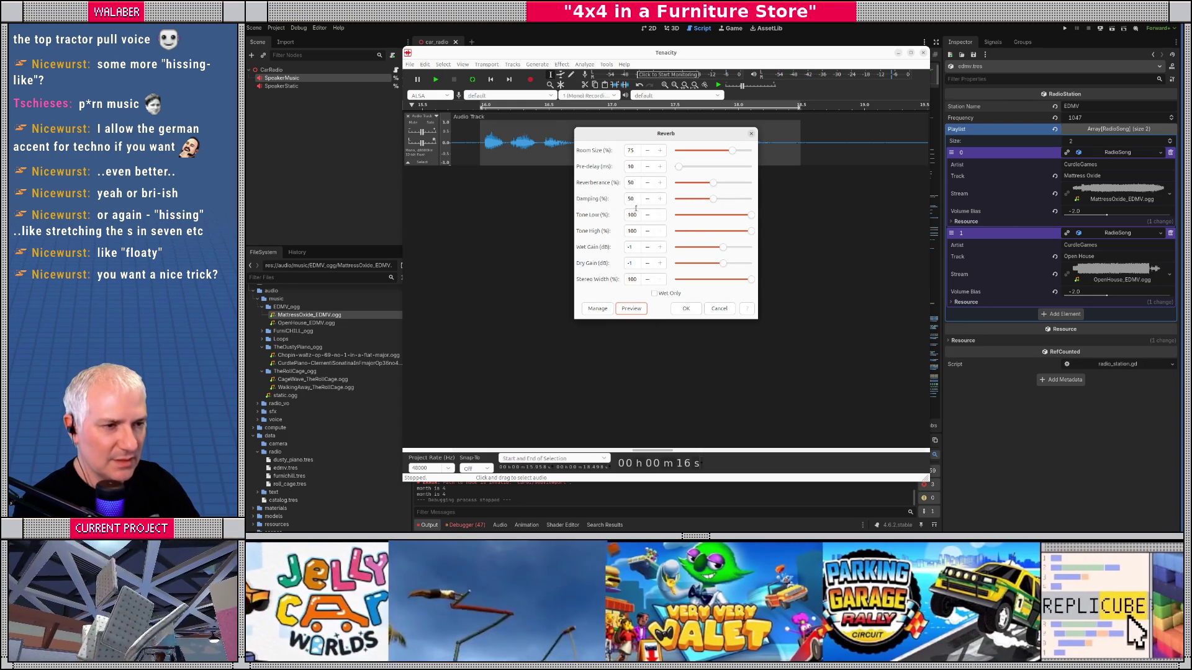
{"action": "left_click", "coordinate": [713, 200]}
{"action": "left_click_drag", "start_coordinate": [718, 200], "coordinate": [726, 199]}
{"action": "left_click", "coordinate": [631, 308]}
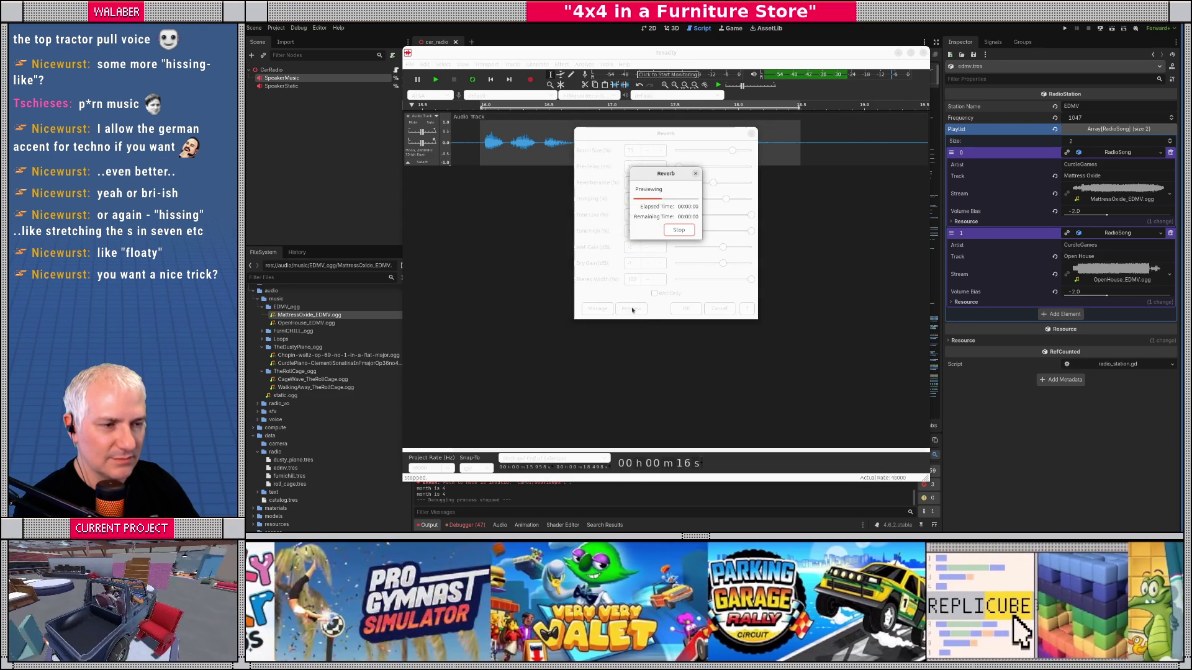
{"action": "left_click_drag", "start_coordinate": [732, 150], "coordinate": [736, 154]}
{"action": "left_click", "coordinate": [634, 310]}
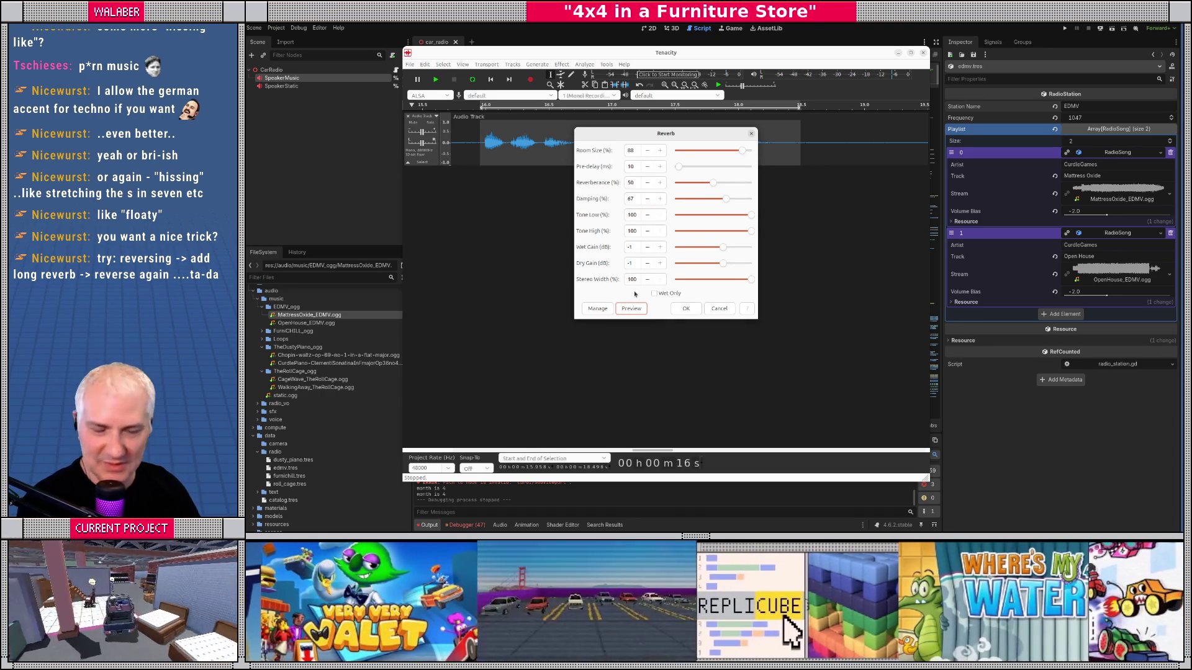
{"action": "left_click", "coordinate": [686, 308]}
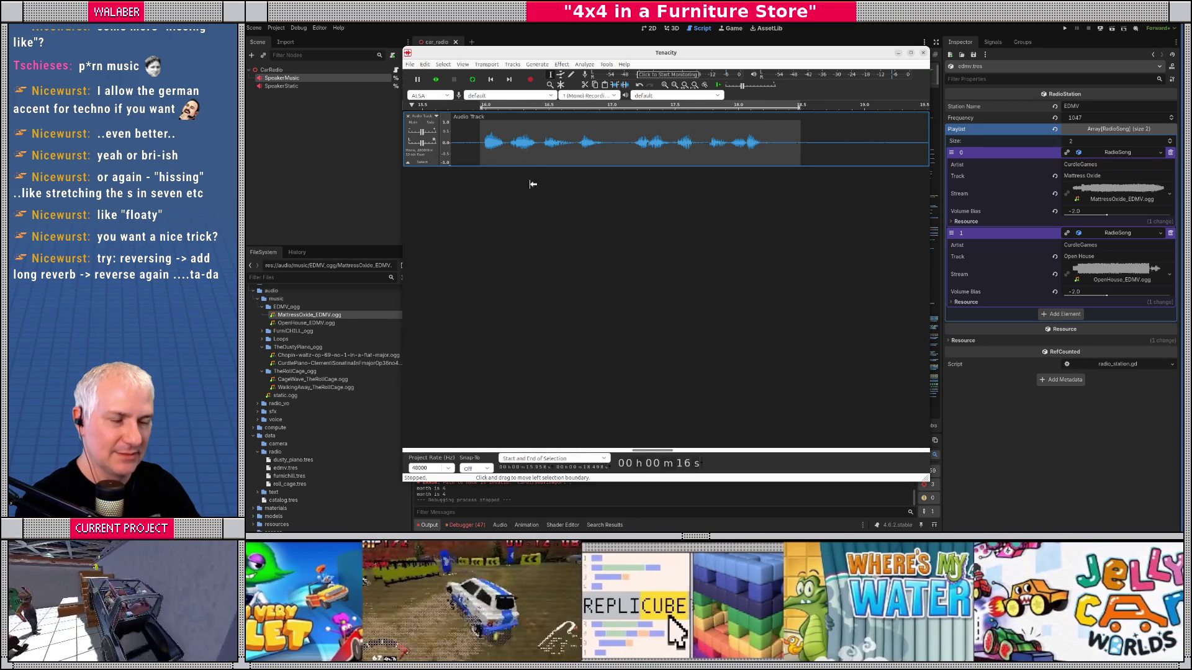
Step: Paste the reverbed phrase into a new, separate Tenacity project
{"action": "key", "text": "ctrl+n"}
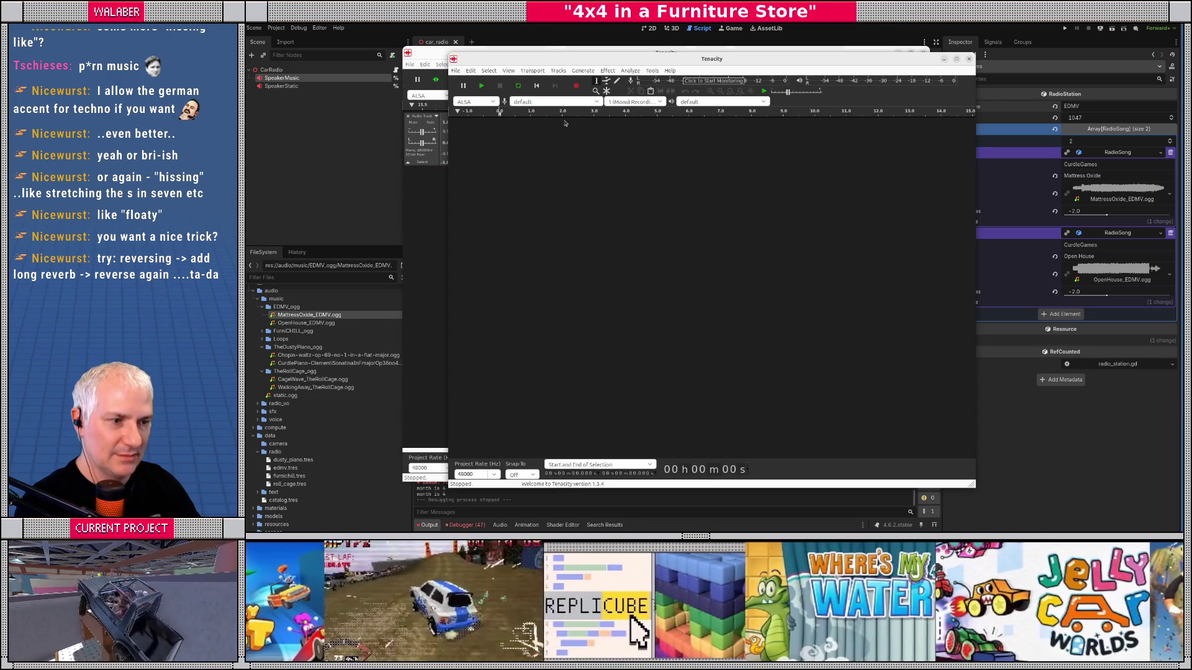
{"action": "key", "text": "ctrl+v"}
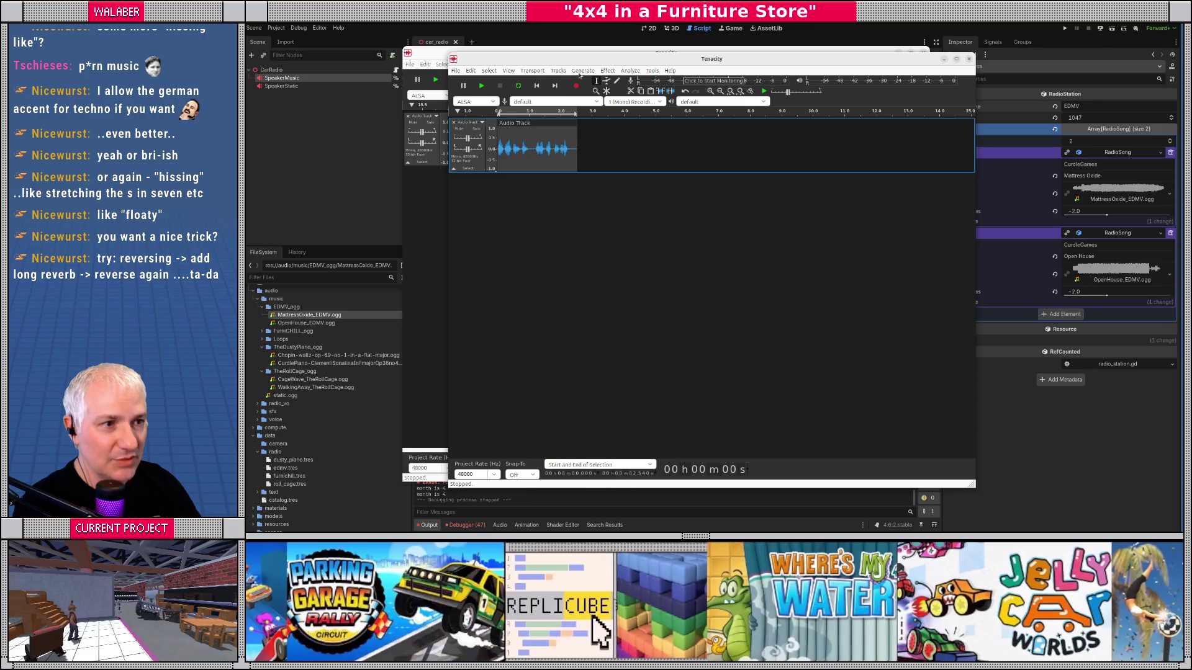
{"action": "left_click", "coordinate": [602, 71]}
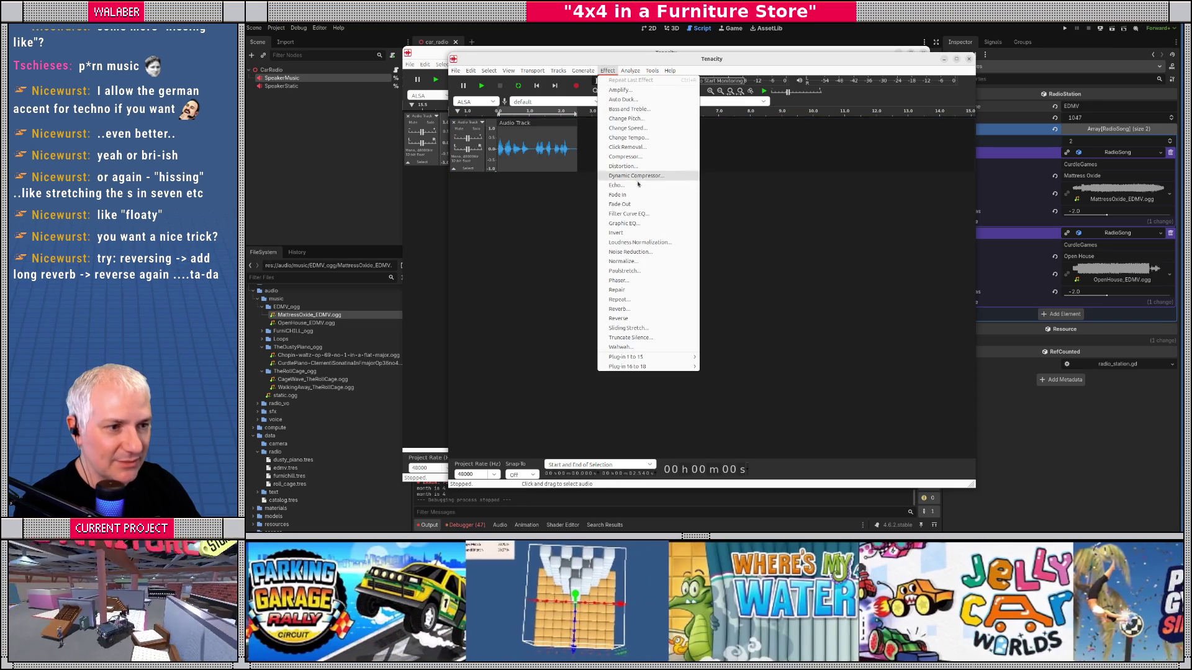
Step: Reverse the clip and append 30 seconds of silence after its 2.694 s end
{"action": "left_click", "coordinate": [646, 318]}
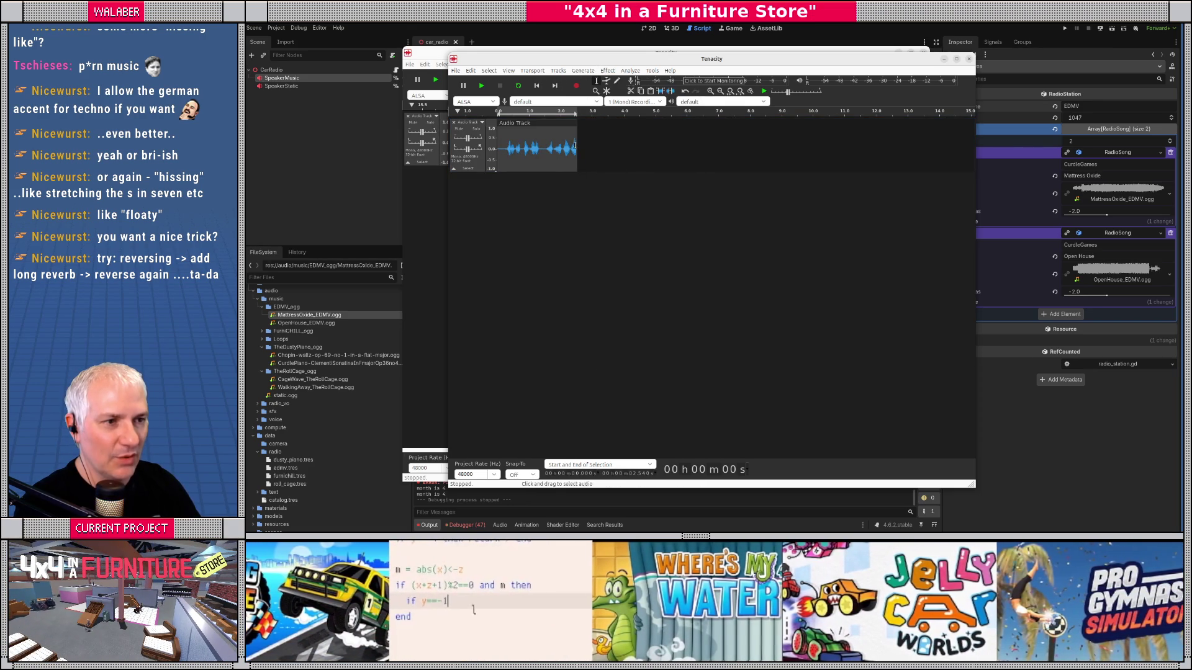
{"action": "left_click", "coordinate": [607, 71]}
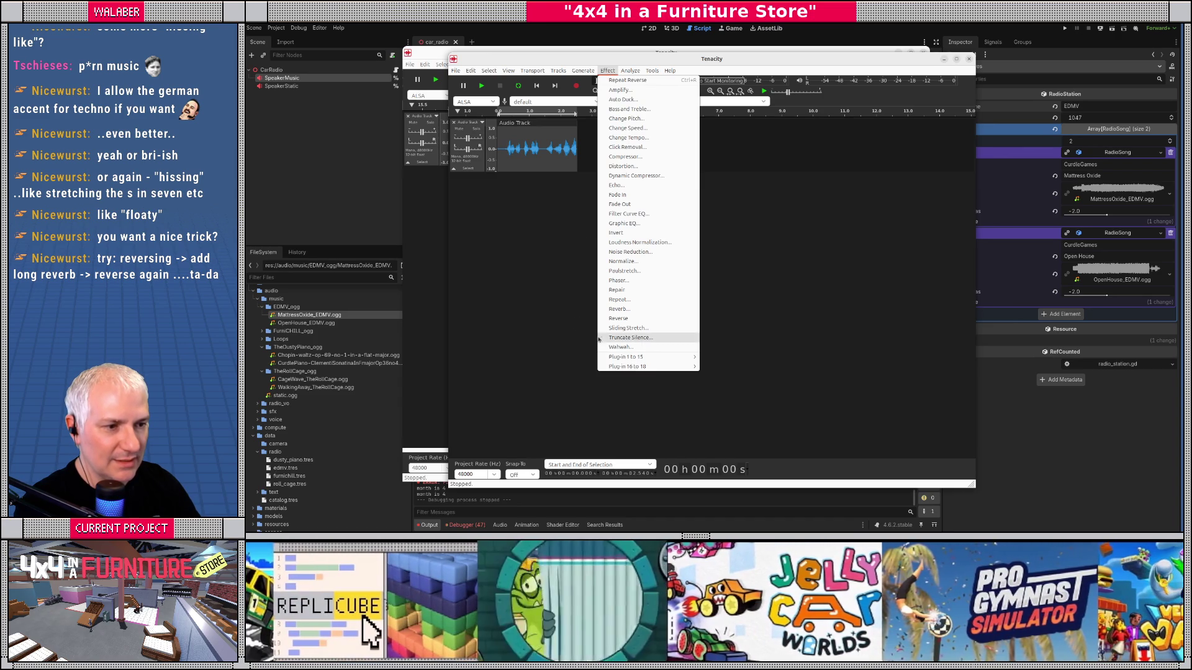
{"action": "left_click", "coordinate": [583, 120]}
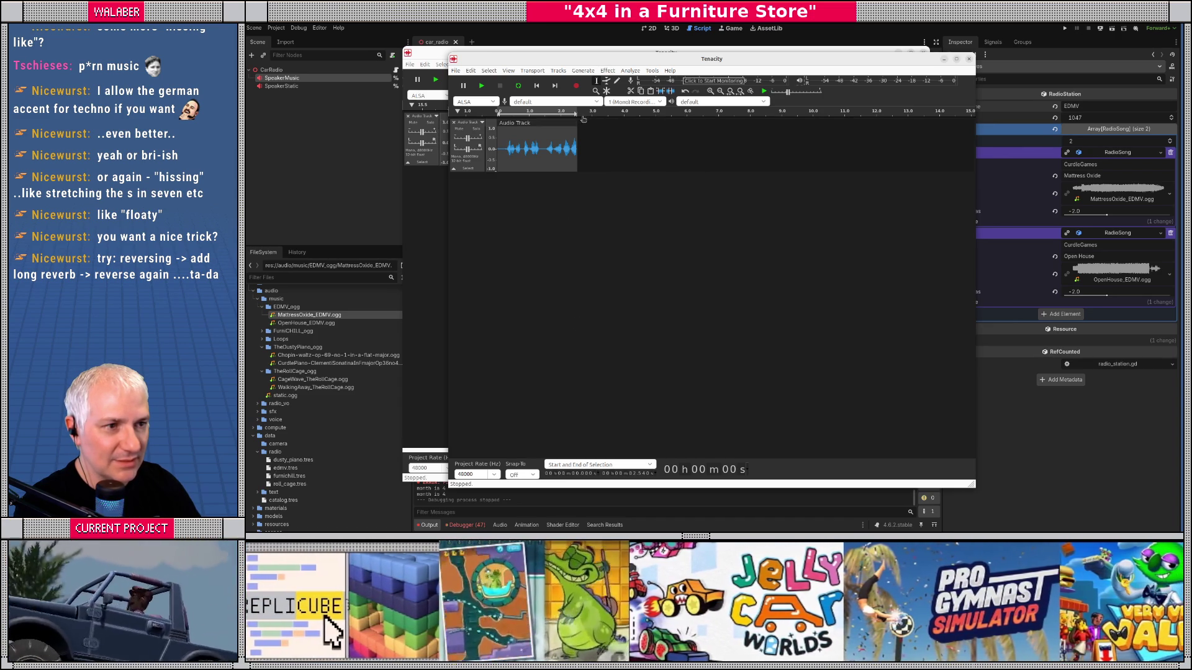
{"action": "left_click", "coordinate": [582, 151]}
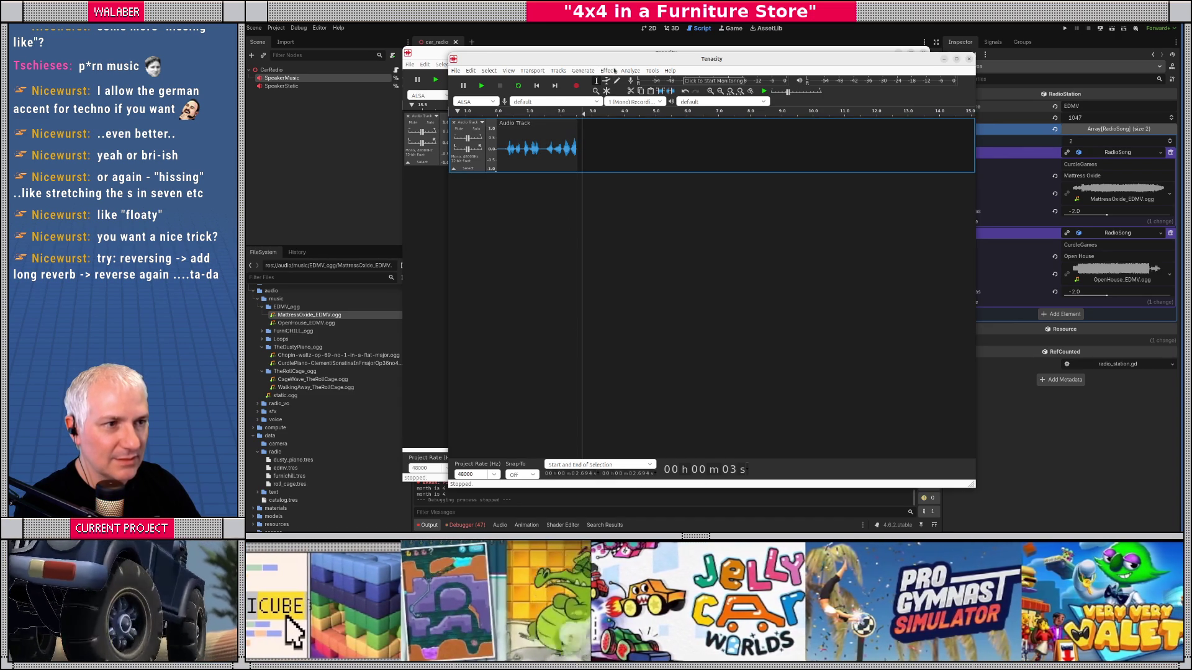
{"action": "left_click", "coordinate": [582, 70]}
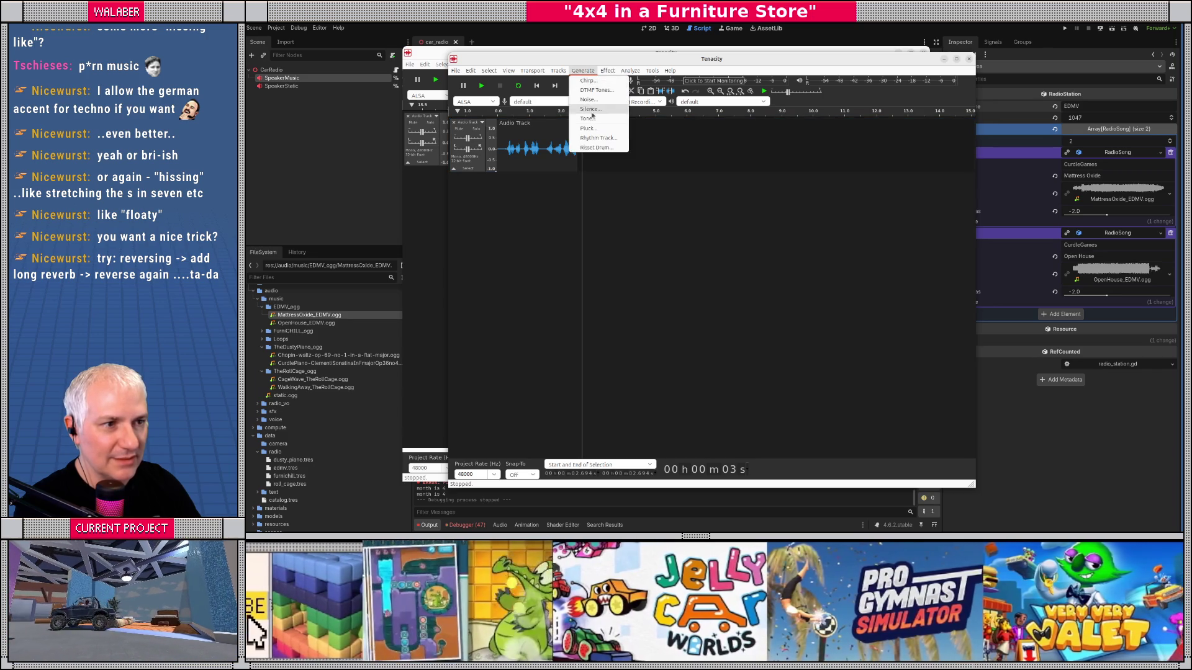
{"action": "left_click", "coordinate": [590, 114]}
{"action": "type", "text": "30.000 s"}
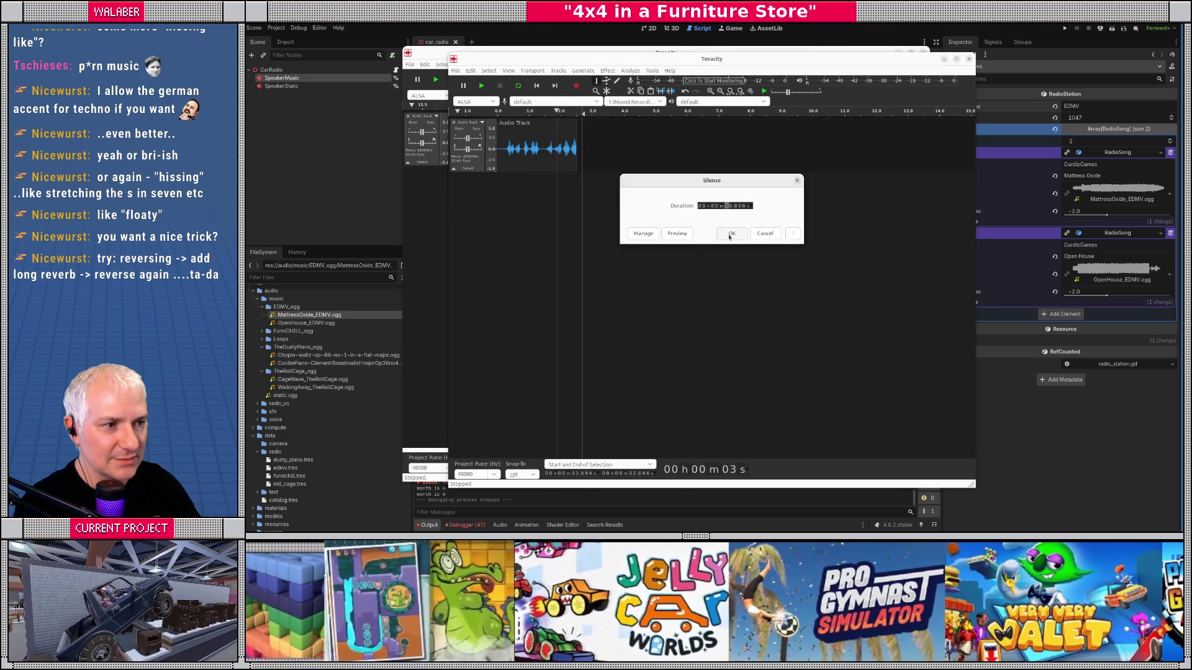
{"action": "left_click", "coordinate": [731, 233]}
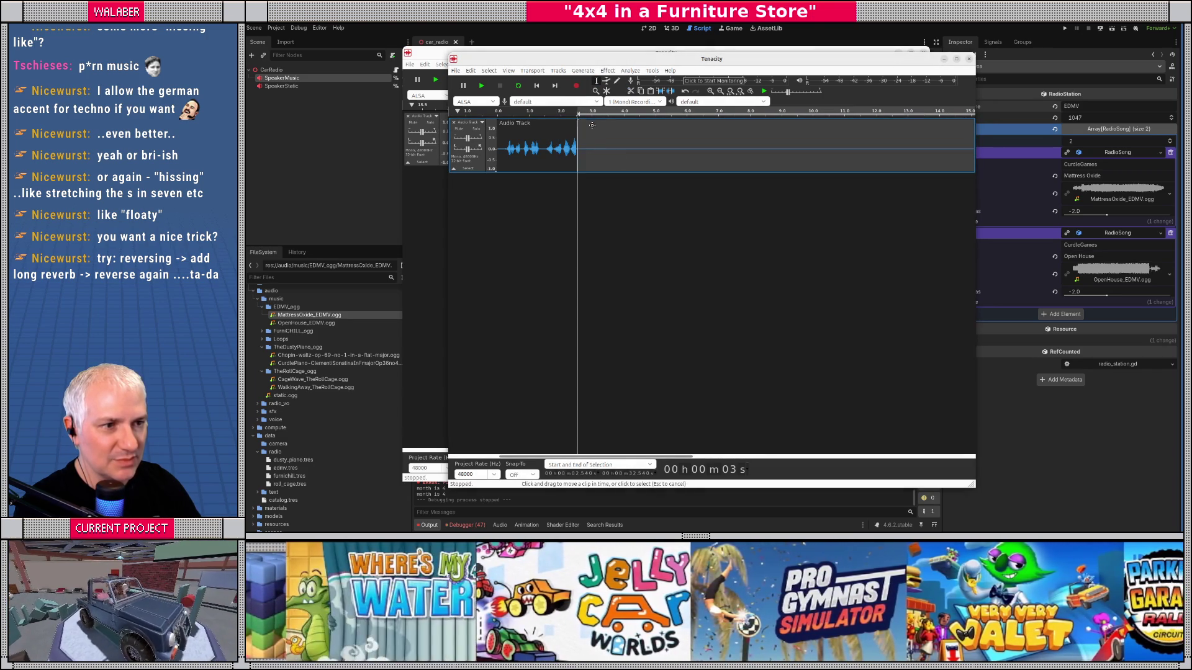
Step: Select the clip plus trailing silence and apply reverb with reverberance 66
{"action": "left_click_drag", "start_coordinate": [544, 145], "coordinate": [587, 145]}
{"action": "left_click", "coordinate": [543, 160]}
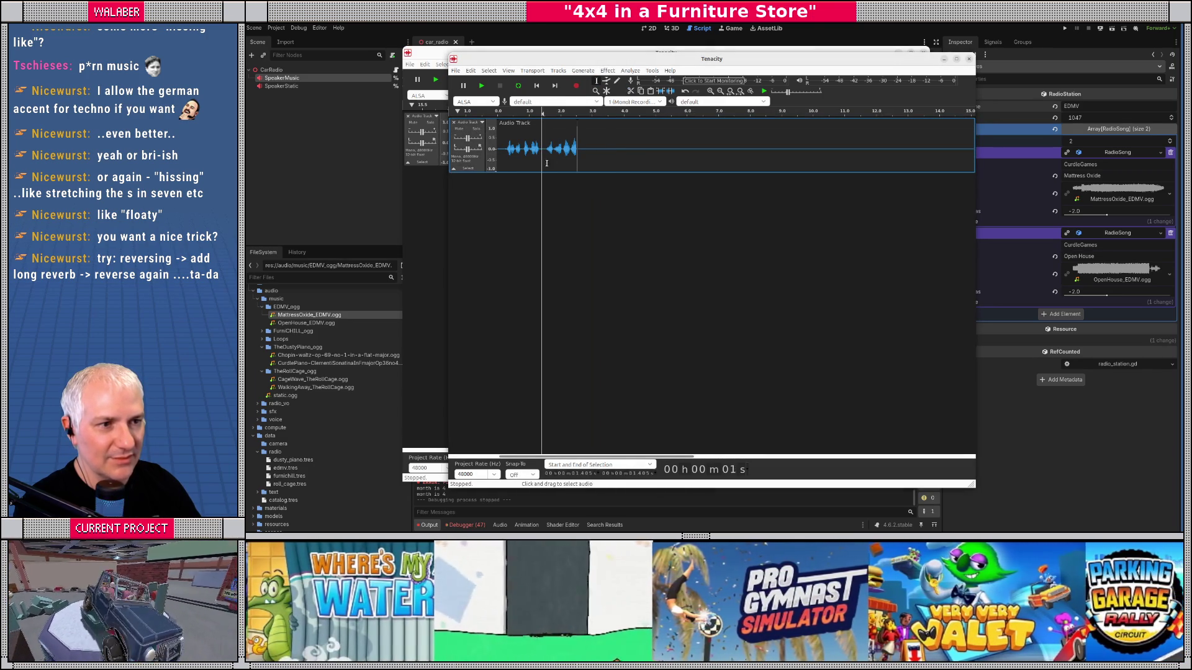
{"action": "left_click_drag", "start_coordinate": [501, 149], "coordinate": [633, 149]}
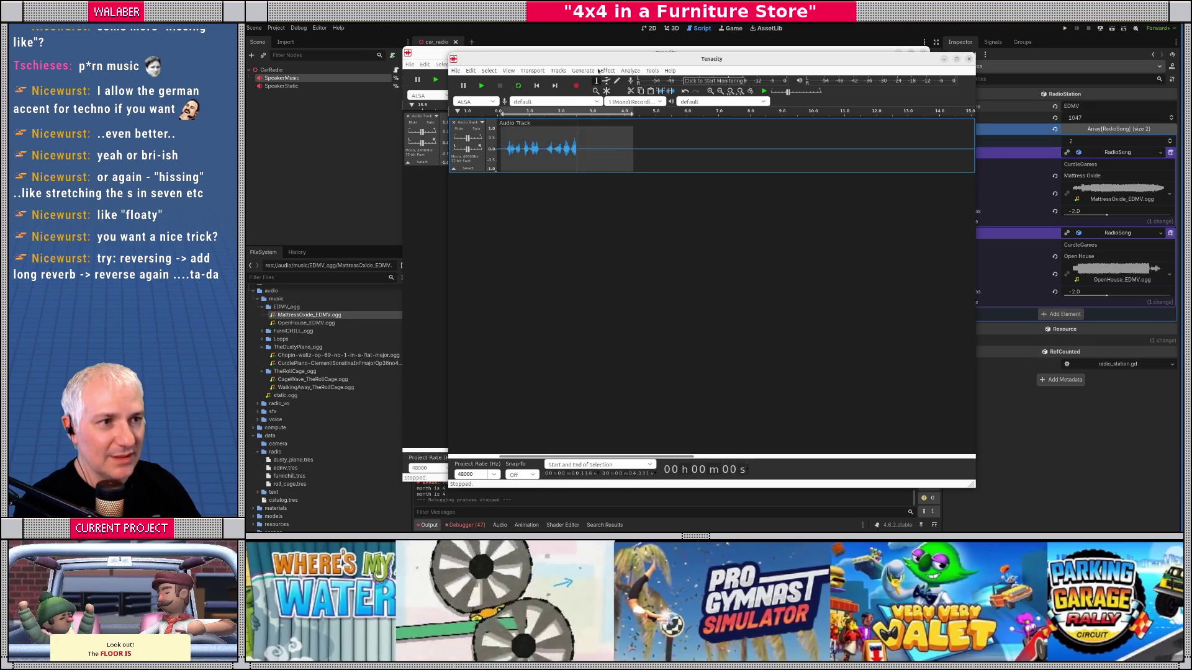
{"action": "left_click", "coordinate": [607, 70]}
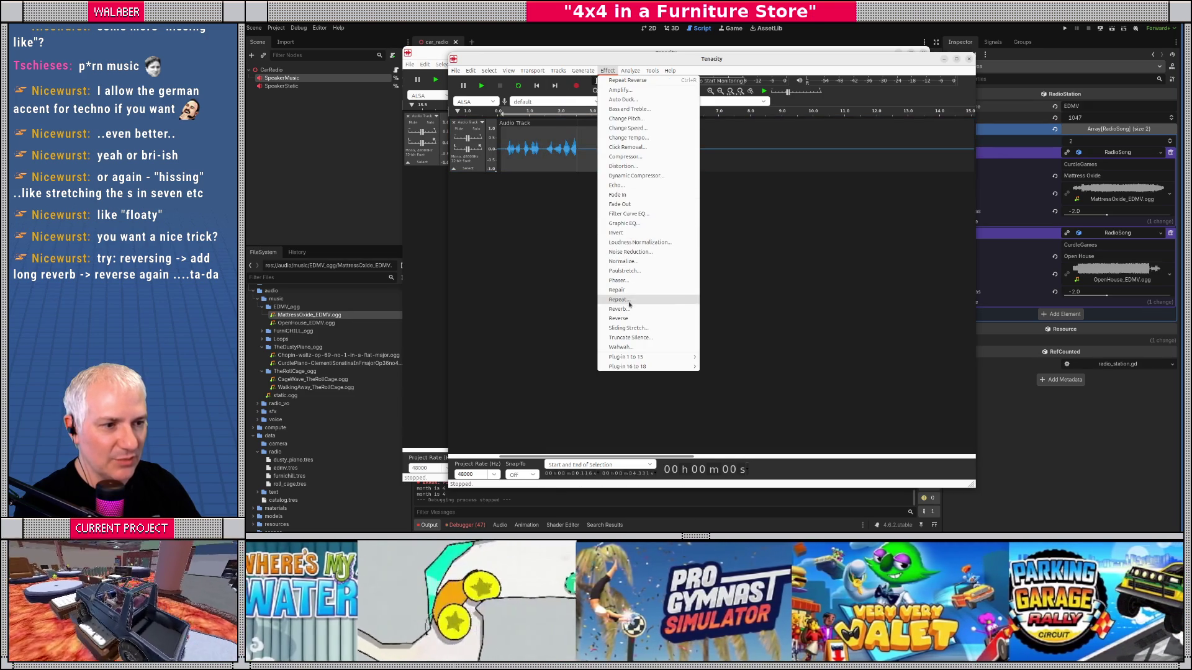
{"action": "left_click", "coordinate": [629, 310]}
{"action": "left_click_drag", "start_coordinate": [763, 196], "coordinate": [772, 190]}
{"action": "left_click", "coordinate": [678, 317]}
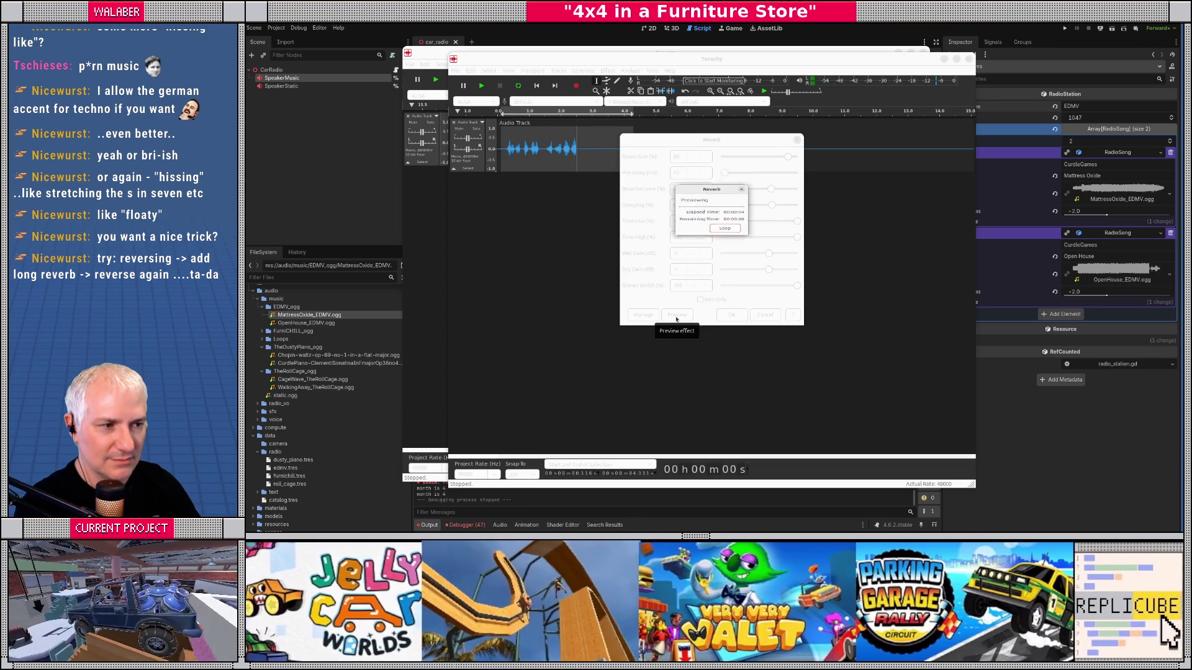
{"action": "left_click", "coordinate": [731, 315]}
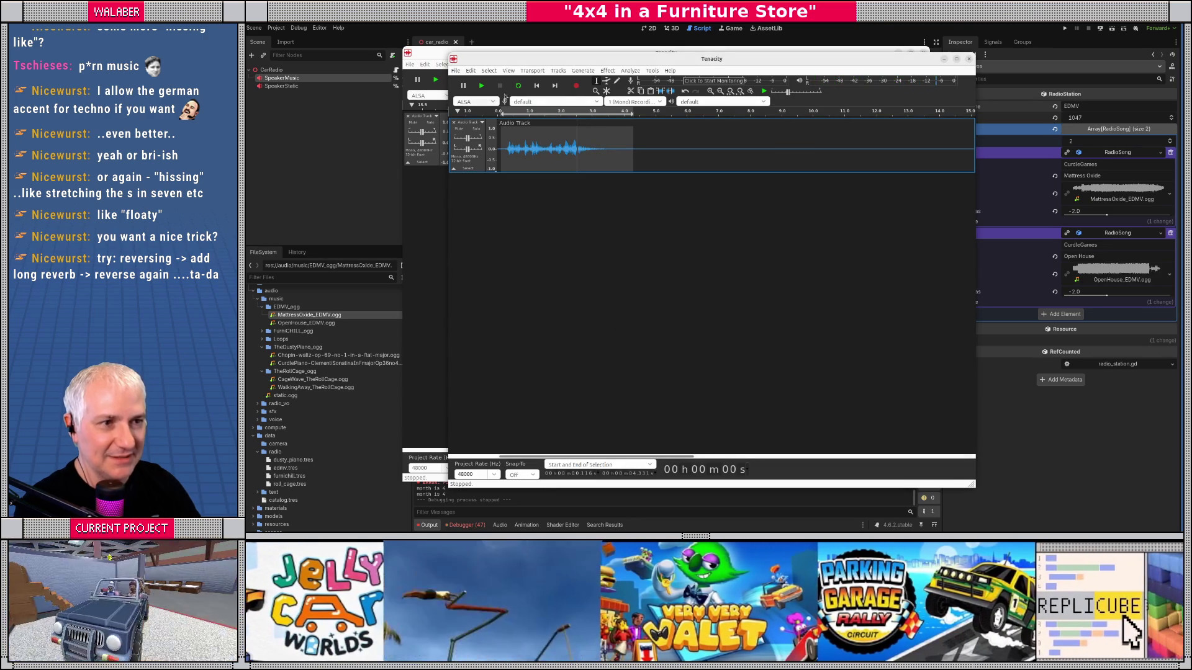
{"action": "left_click", "coordinate": [607, 70]}
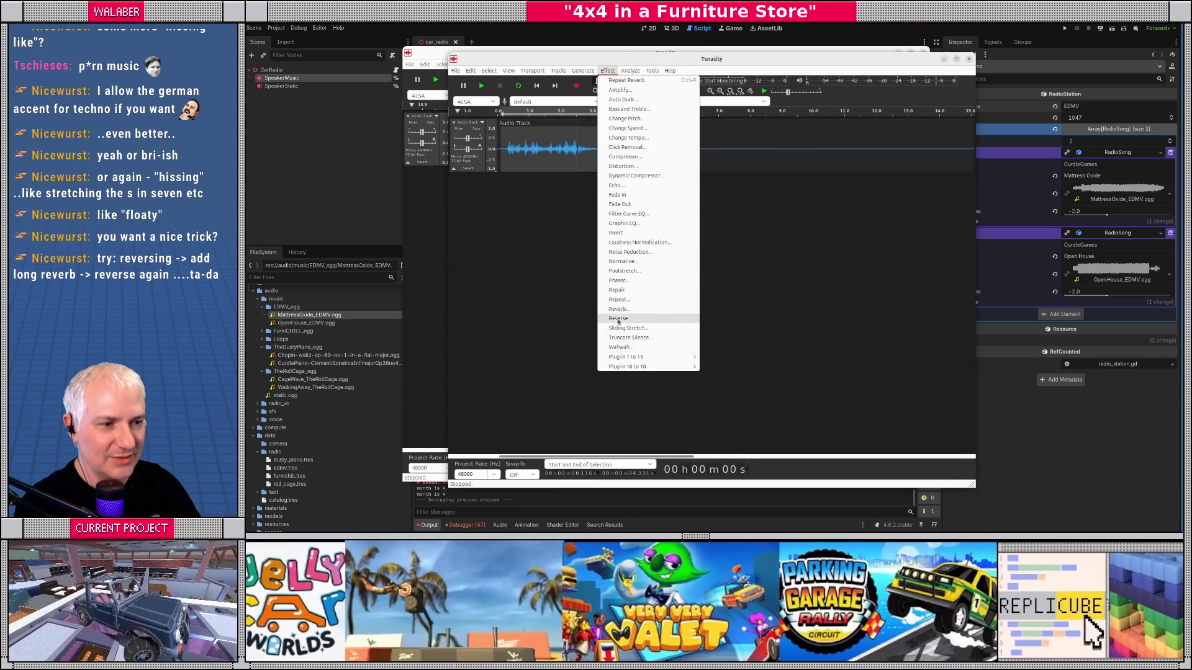
Step: Try reversing the reverbed clip, listen to it, then undo the reversal
{"action": "left_click", "coordinate": [645, 322]}
{"action": "key", "text": "space"}
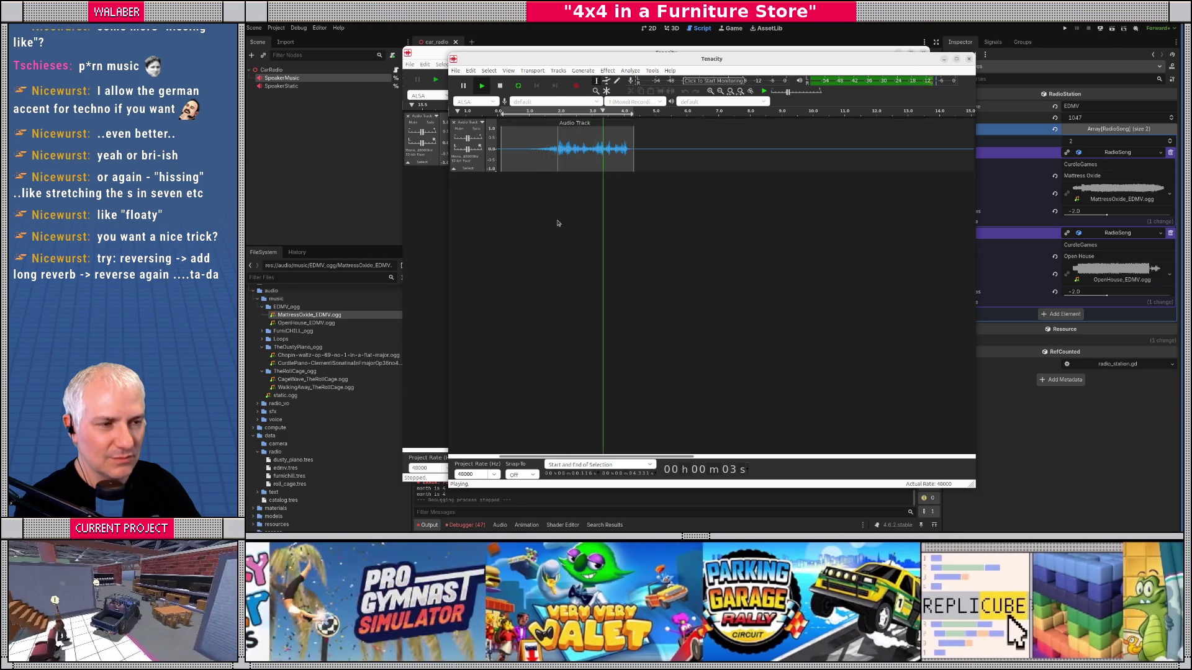
{"action": "key", "text": "ctrl+z"}
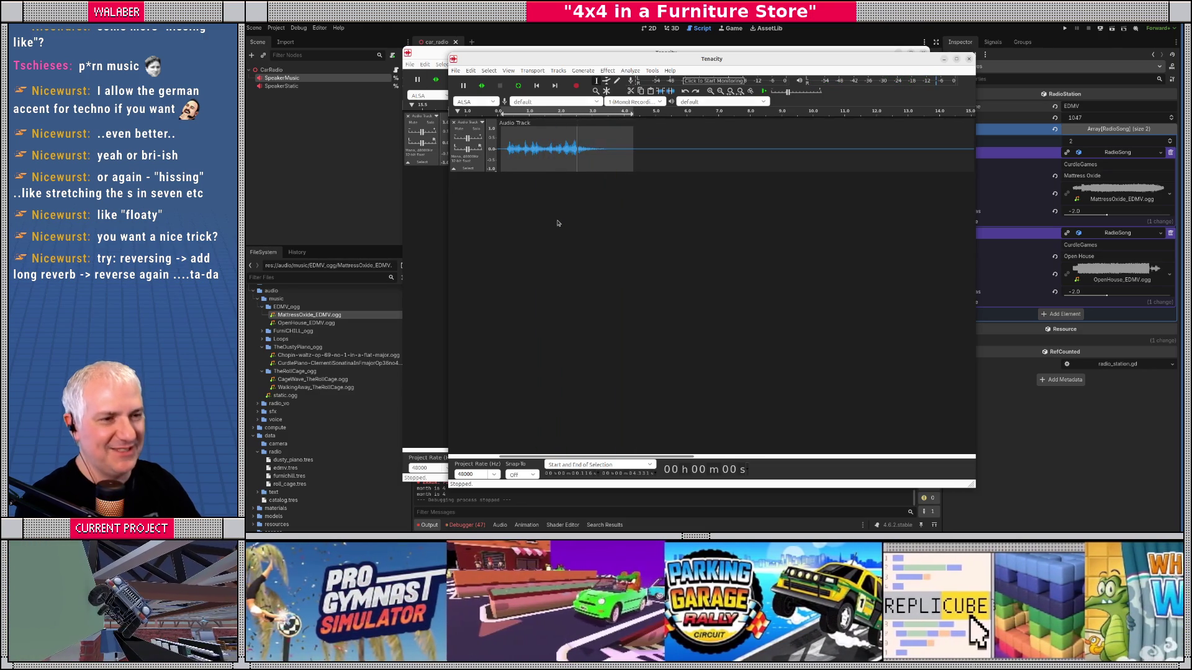
Step: Reapply reverb to the clip with reverberance lowered from 66 to 47
{"action": "left_click", "coordinate": [606, 70]}
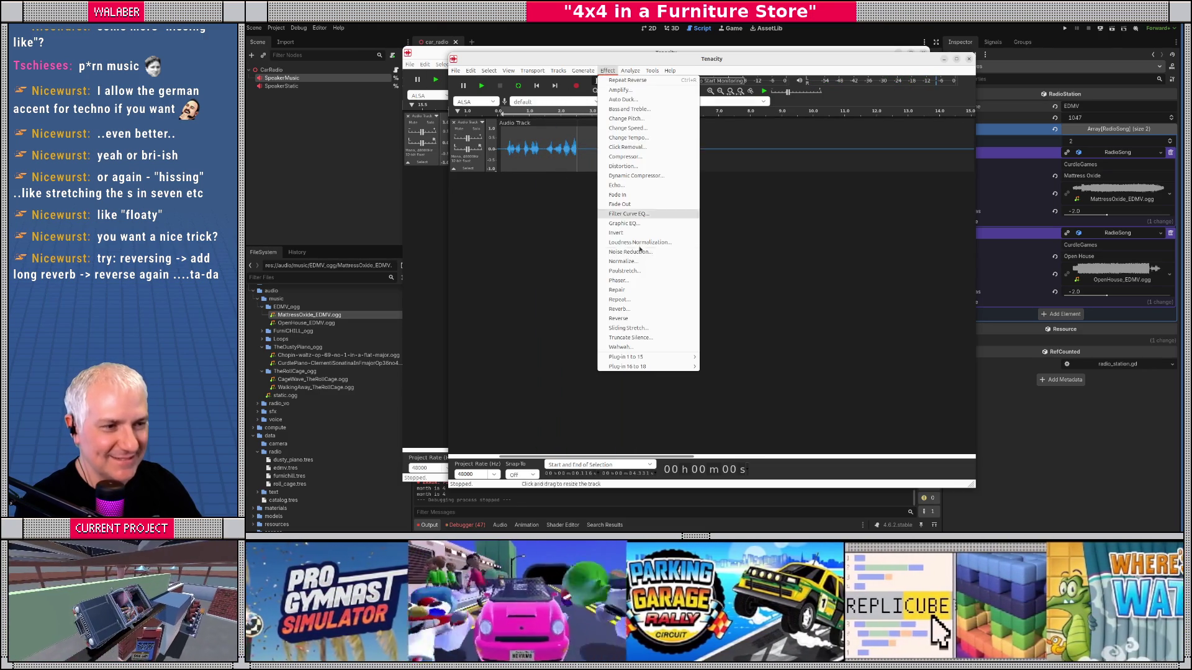
{"action": "left_click", "coordinate": [646, 303]}
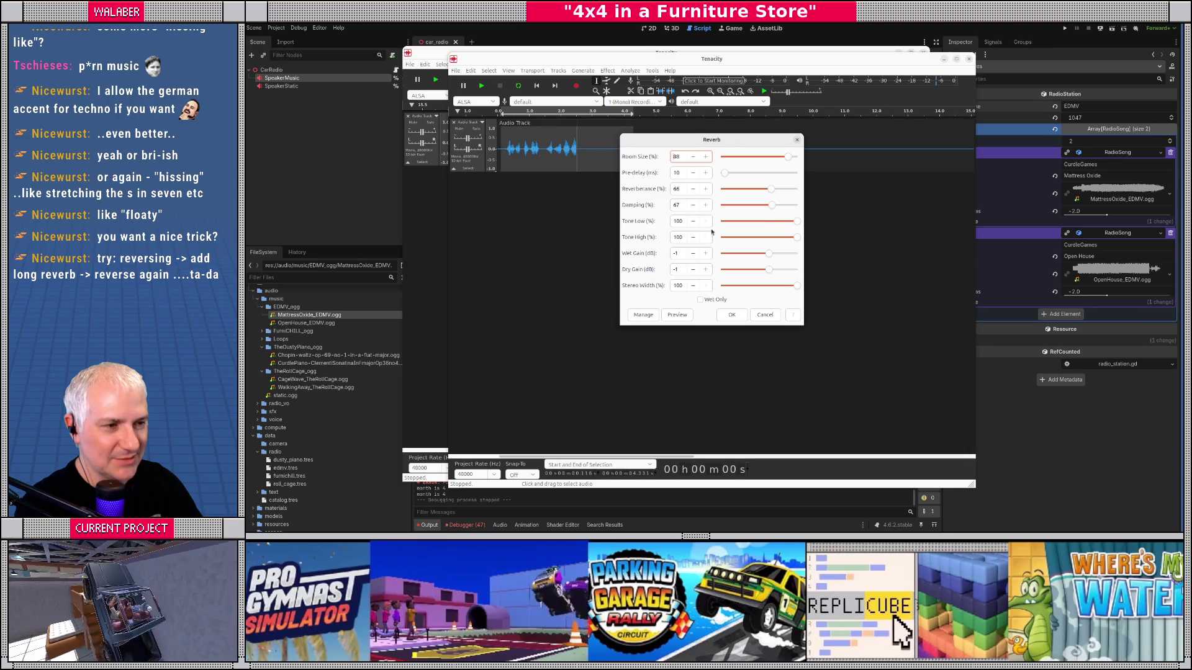
{"action": "left_click_drag", "start_coordinate": [770, 189], "coordinate": [756, 188]}
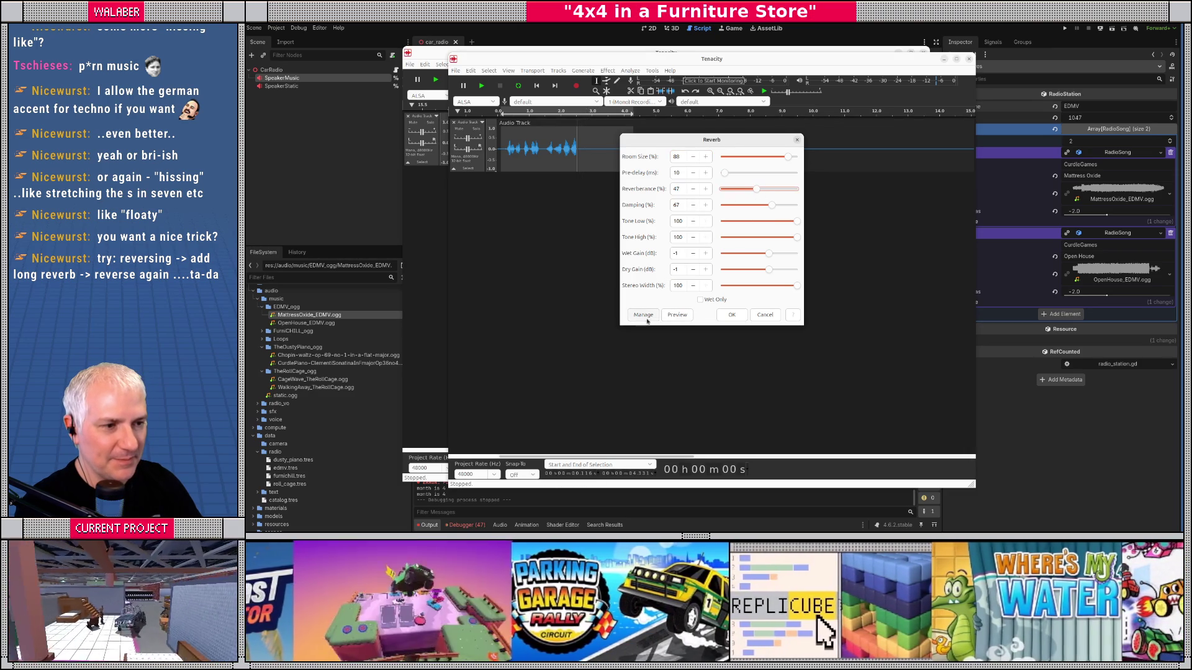
{"action": "left_click", "coordinate": [671, 319]}
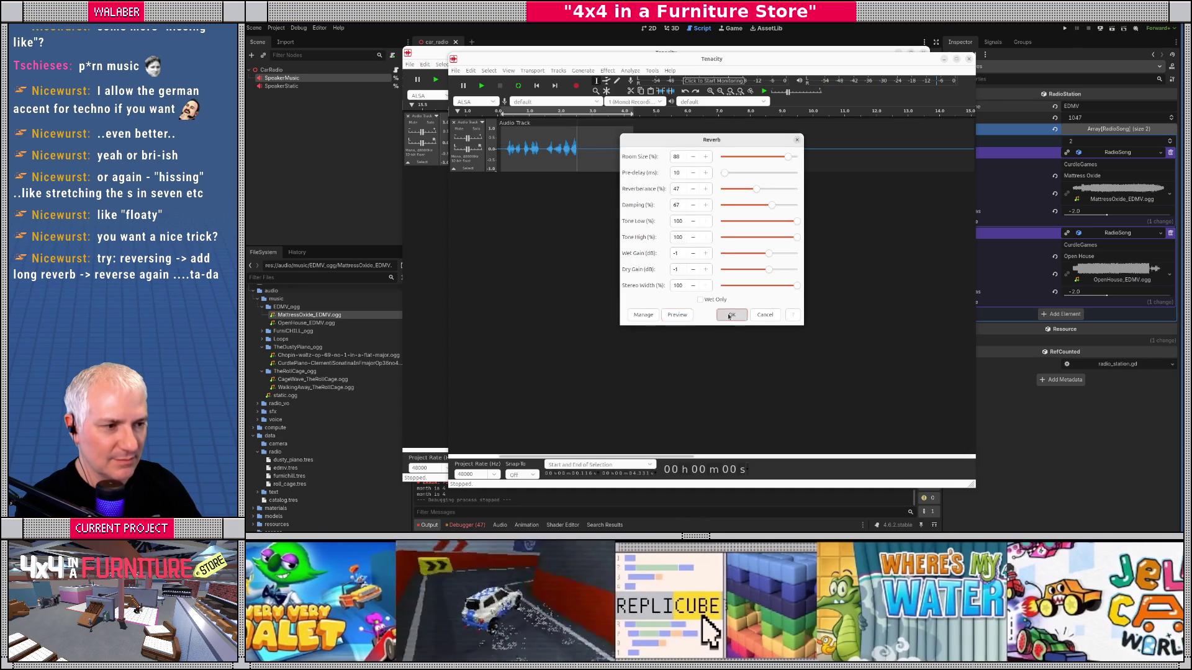
{"action": "left_click", "coordinate": [731, 315]}
{"action": "left_click", "coordinate": [607, 70]}
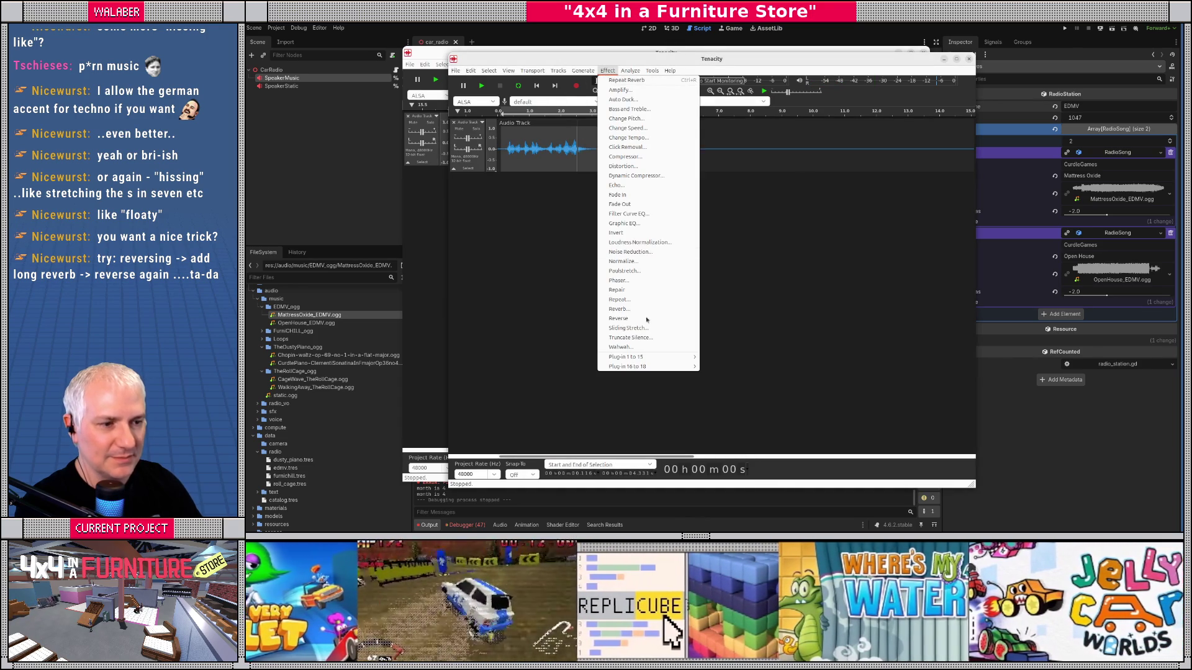
Step: Reverse the reverbed clip, play it, and select the voiced part from 1.4 to 4.3 s
{"action": "left_click", "coordinate": [607, 297]}
{"action": "key", "text": "space"}
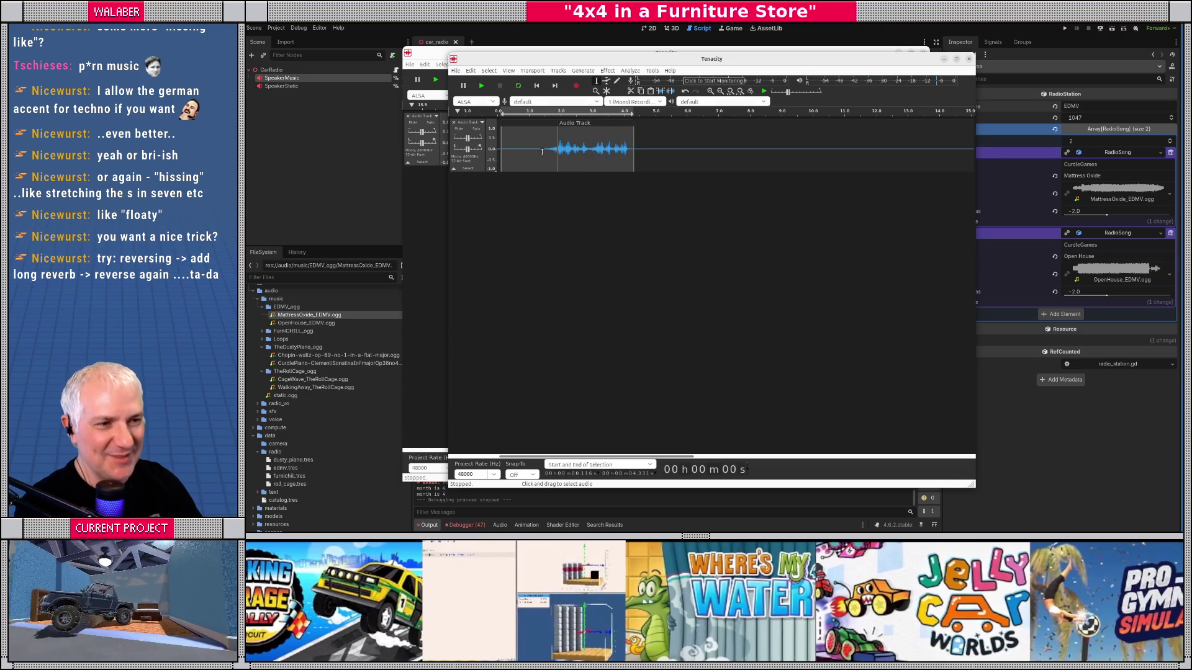
{"action": "left_click_drag", "start_coordinate": [542, 150], "coordinate": [623, 137]}
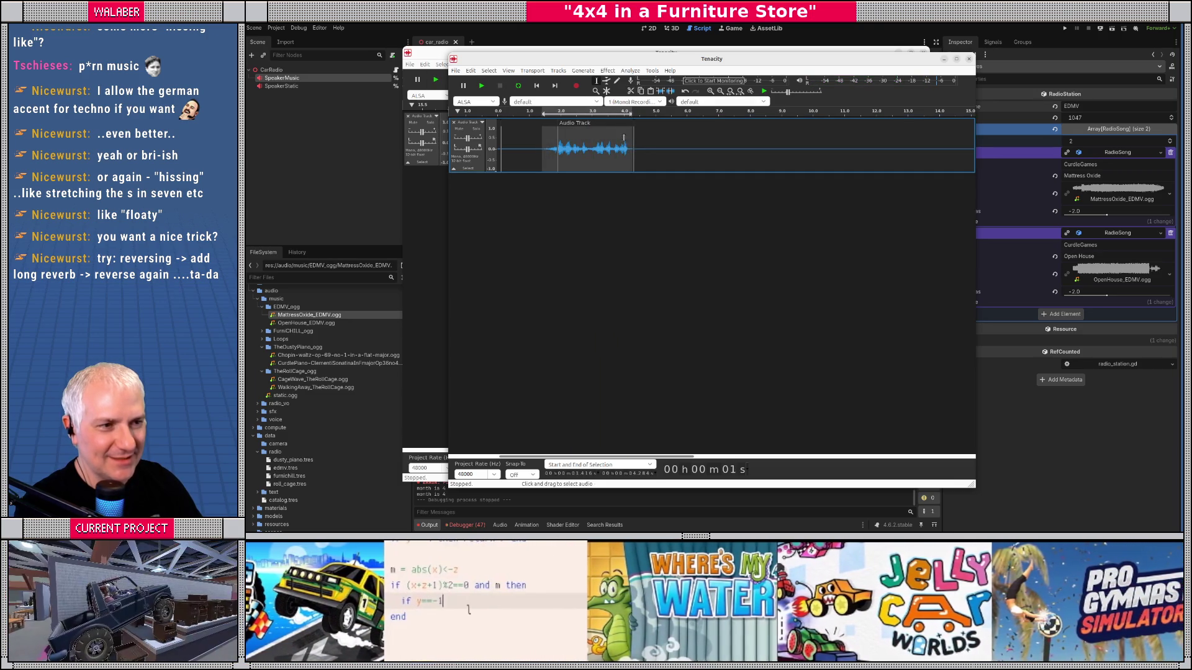
Step: Apply Distortion to the selected voiced part and play the result
{"action": "left_click", "coordinate": [607, 70]}
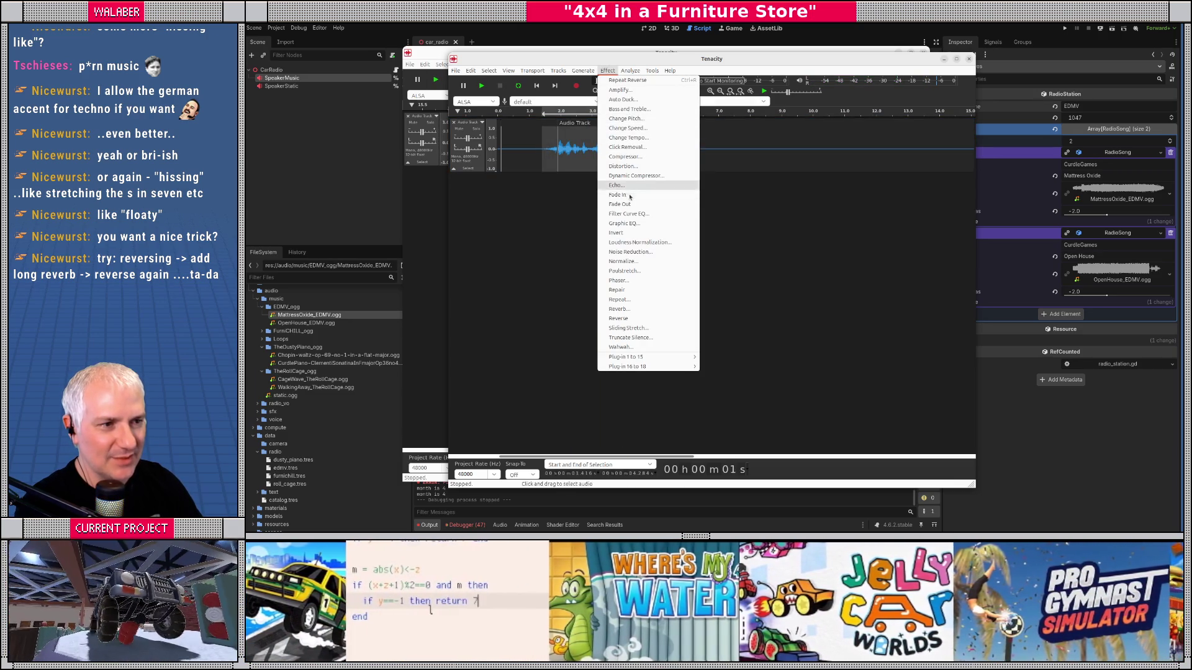
{"action": "left_click", "coordinate": [629, 165]}
{"action": "left_click", "coordinate": [734, 332]}
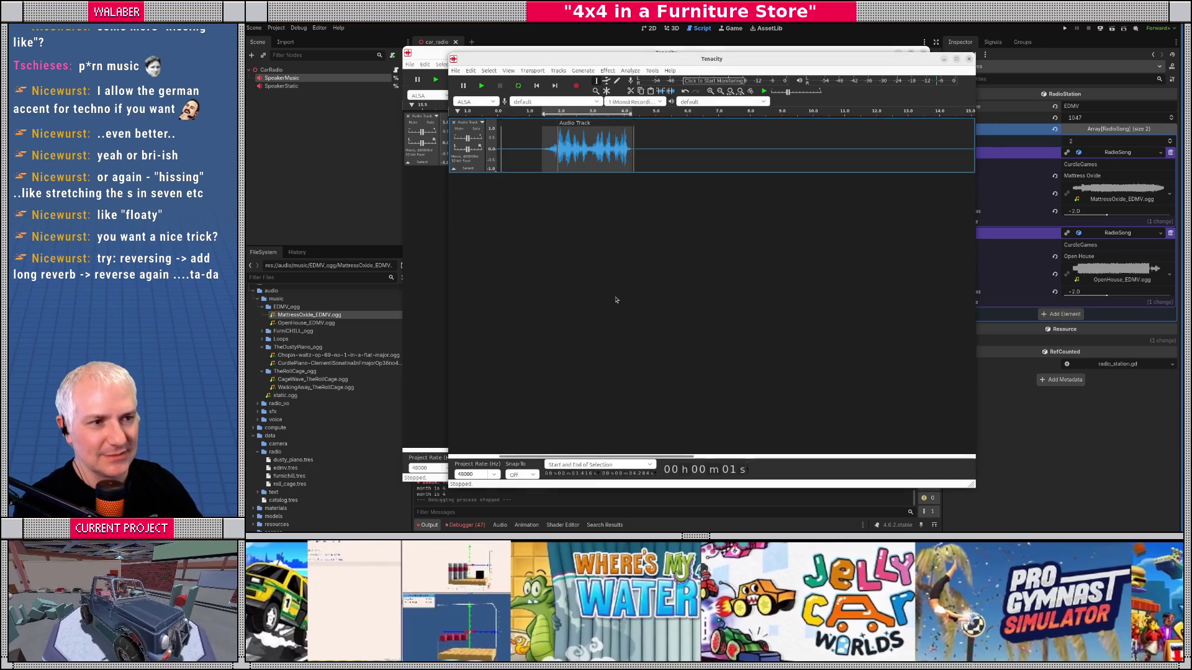
{"action": "key", "text": "space"}
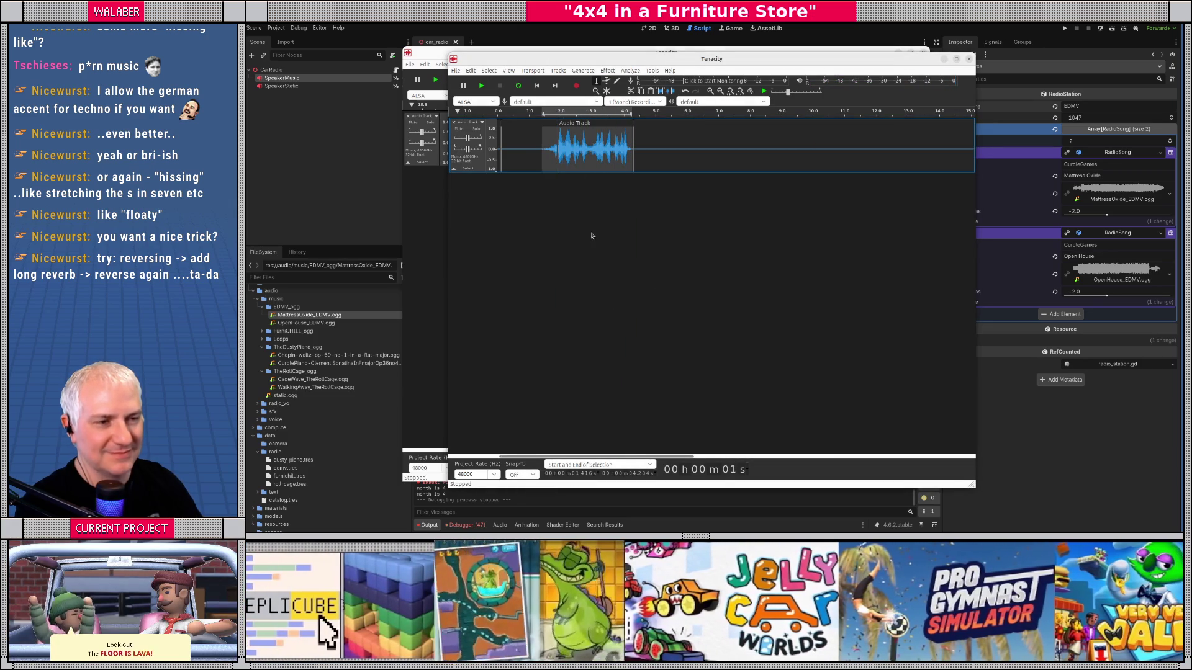
{"action": "left_click", "coordinate": [455, 70]}
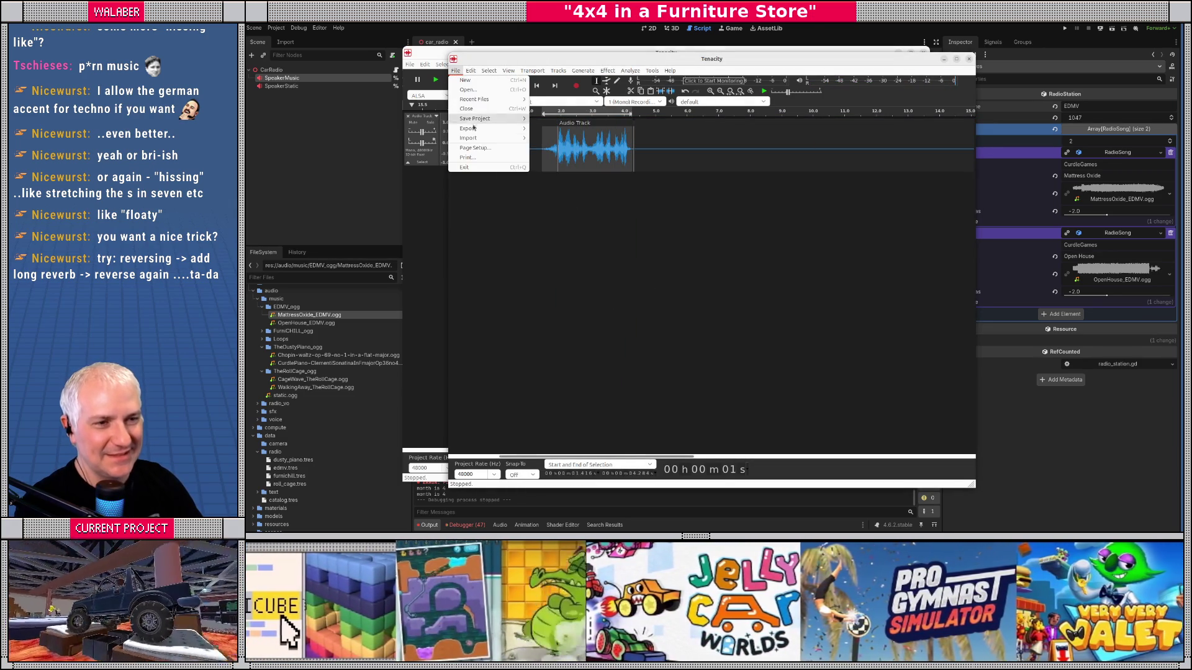
Step: Export the selected audio as edmv_vo_id.ogg into radio_vo with default quality settings
{"action": "mouse_move", "coordinate": [491, 128]}
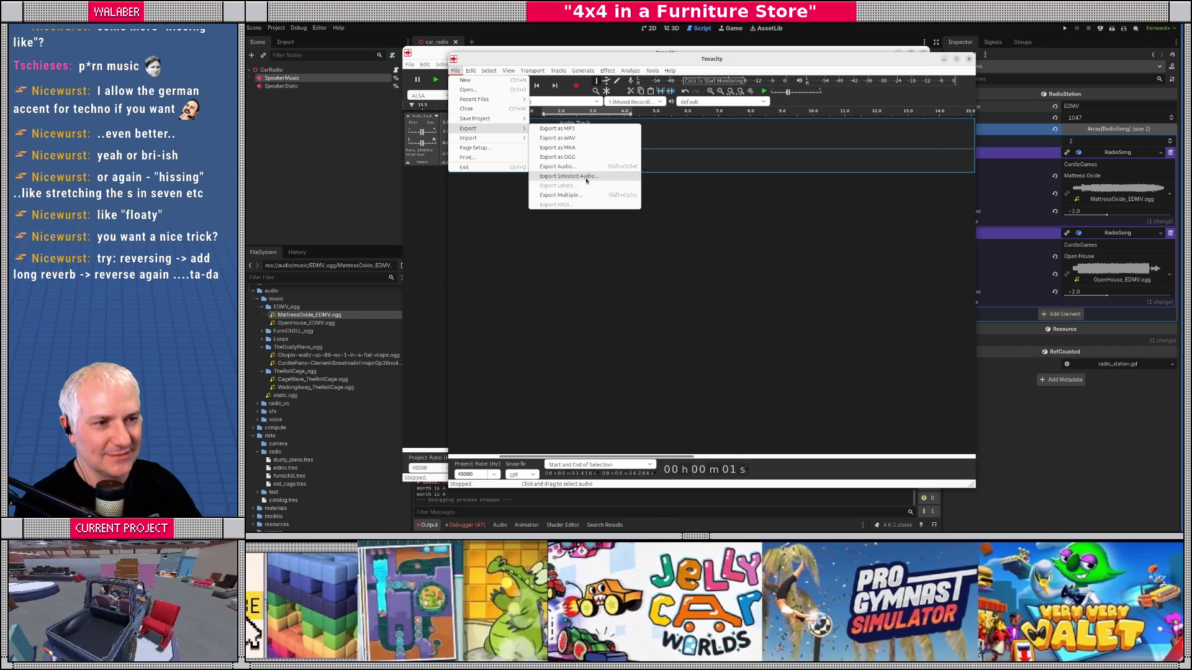
{"action": "left_click", "coordinate": [587, 177]}
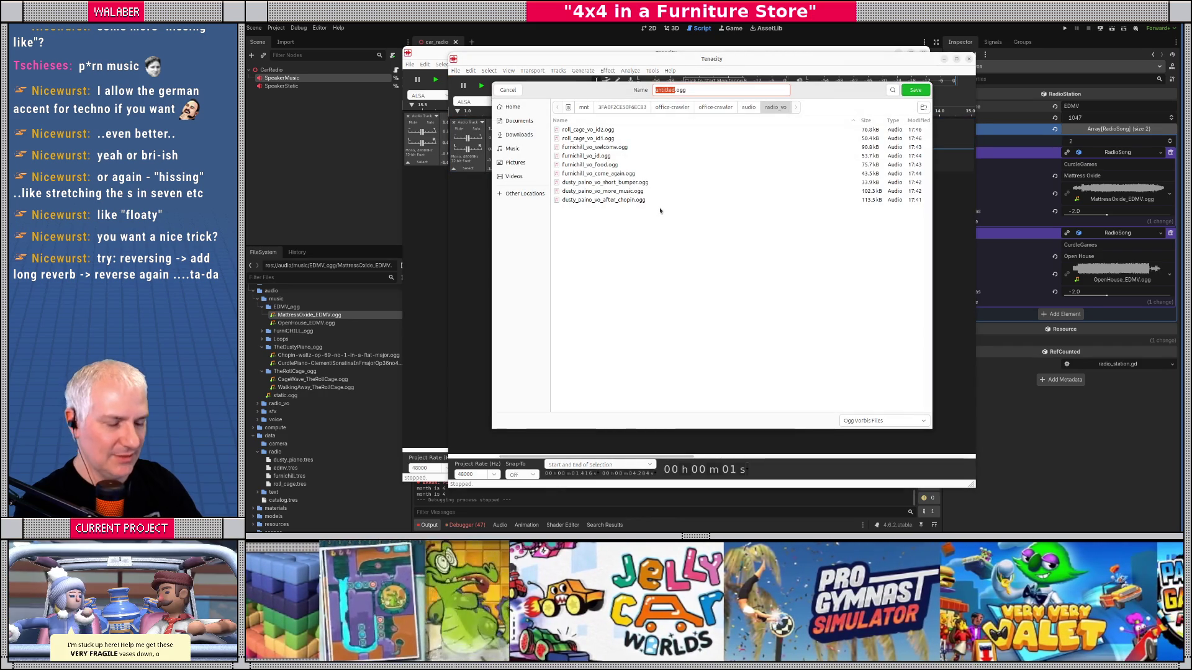
{"action": "type", "text": "mv_vo_"}
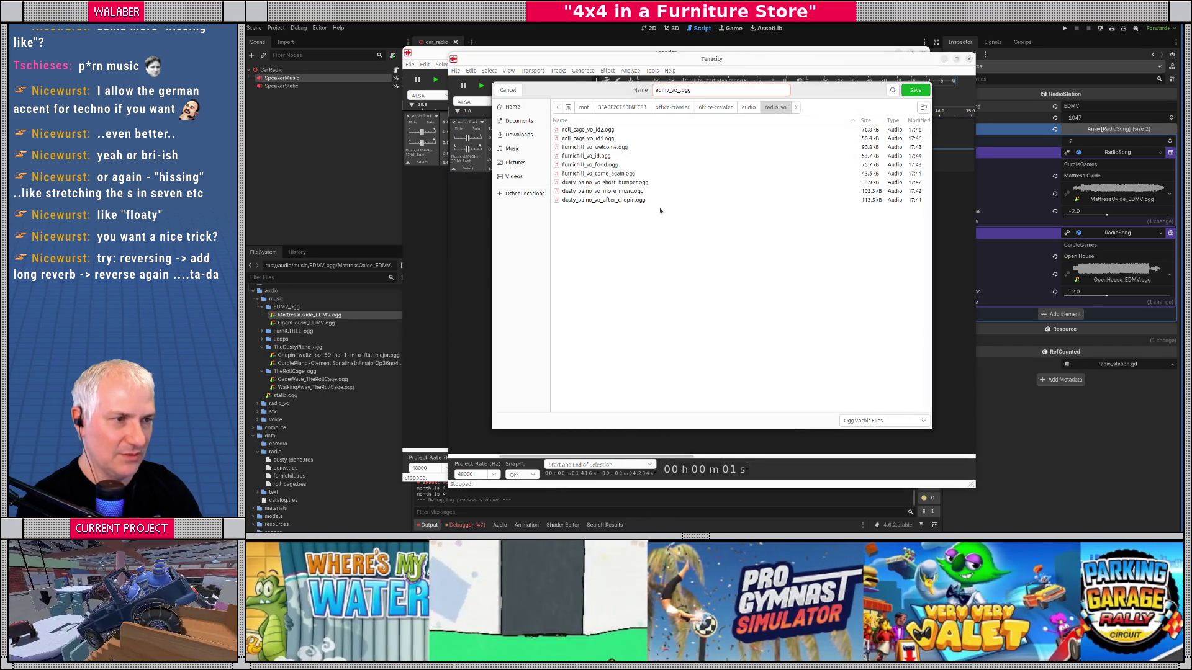
{"action": "key", "text": "Return"}
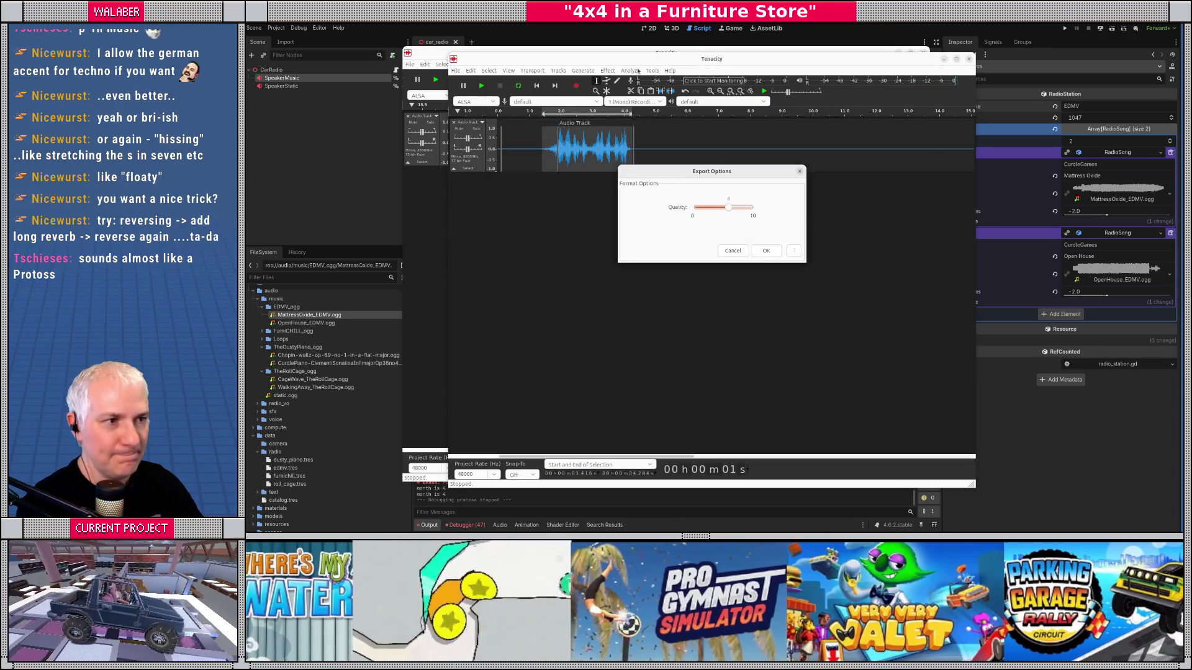
{"action": "left_click", "coordinate": [765, 252]}
{"action": "left_click", "coordinate": [427, 143]}
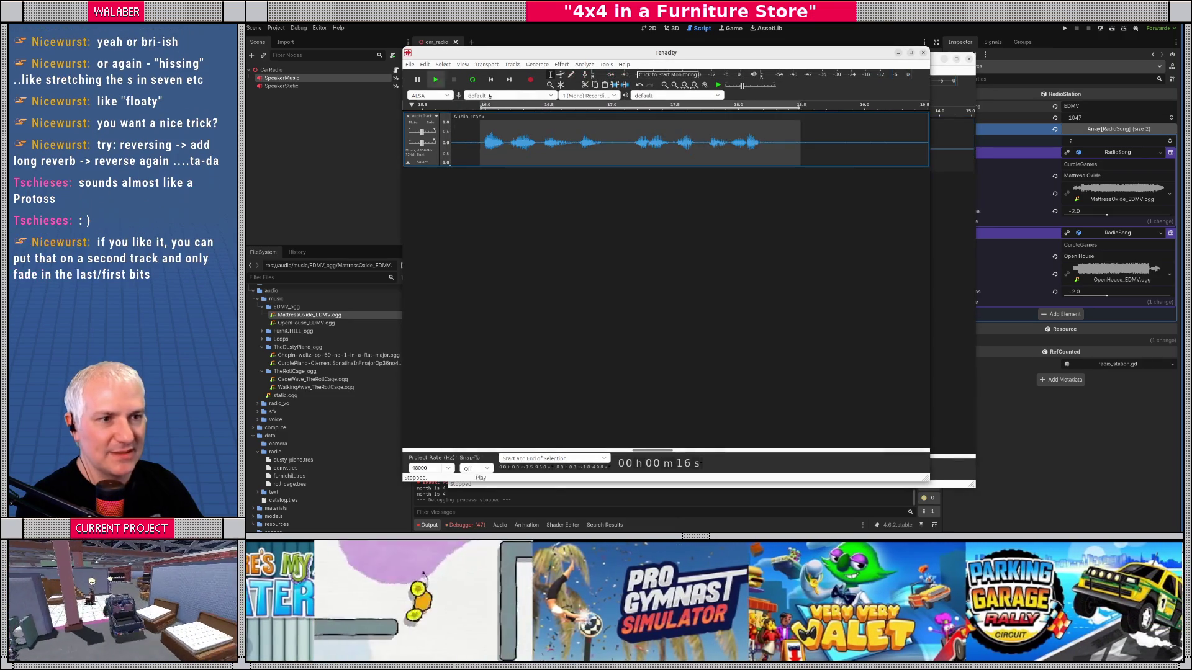
Step: Save the recording as a new Tenacity project named 'edmv_'
{"action": "left_click", "coordinate": [410, 64]}
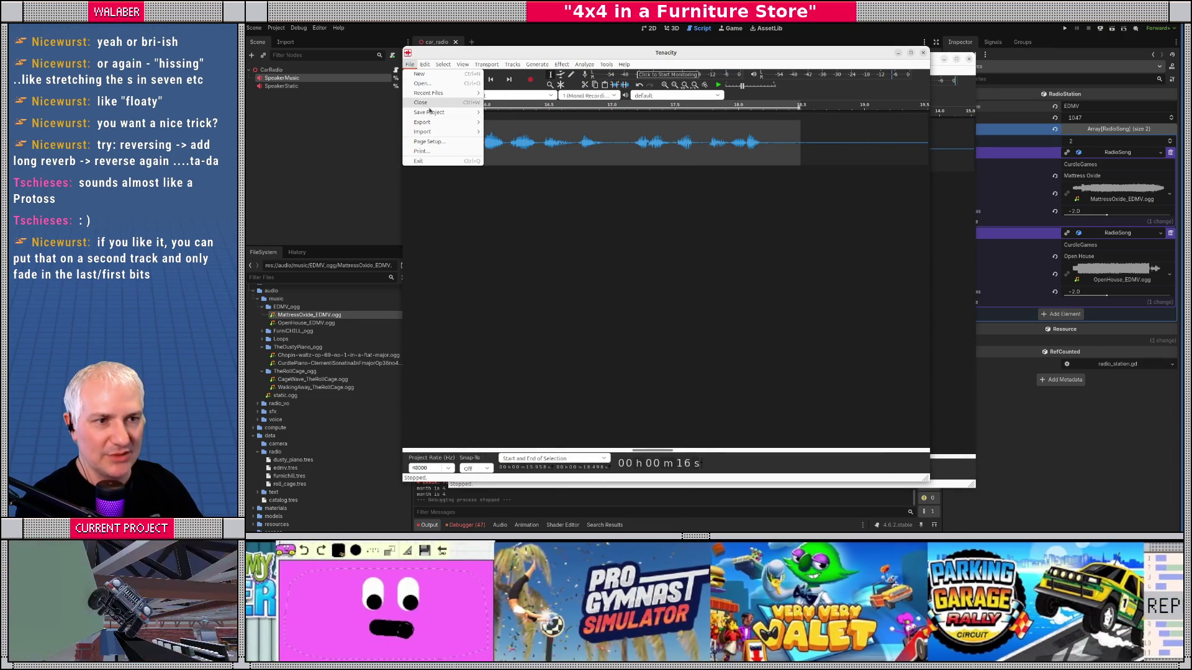
{"action": "left_click", "coordinate": [512, 121]}
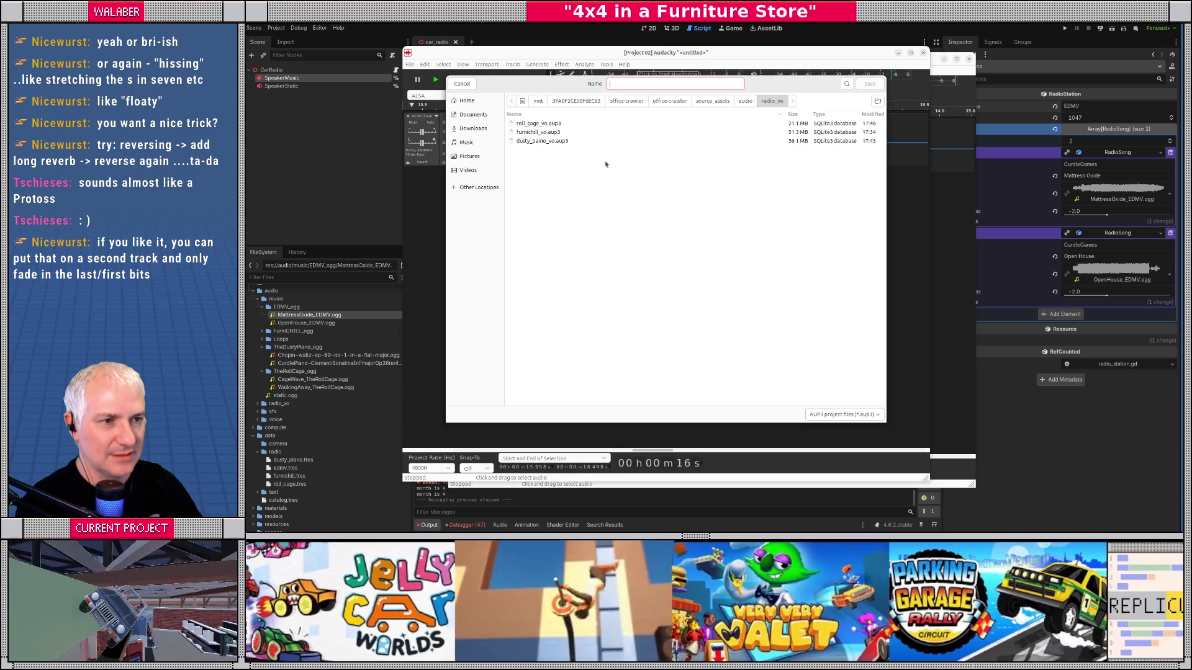
{"action": "type", "text": "edmv_vo"}
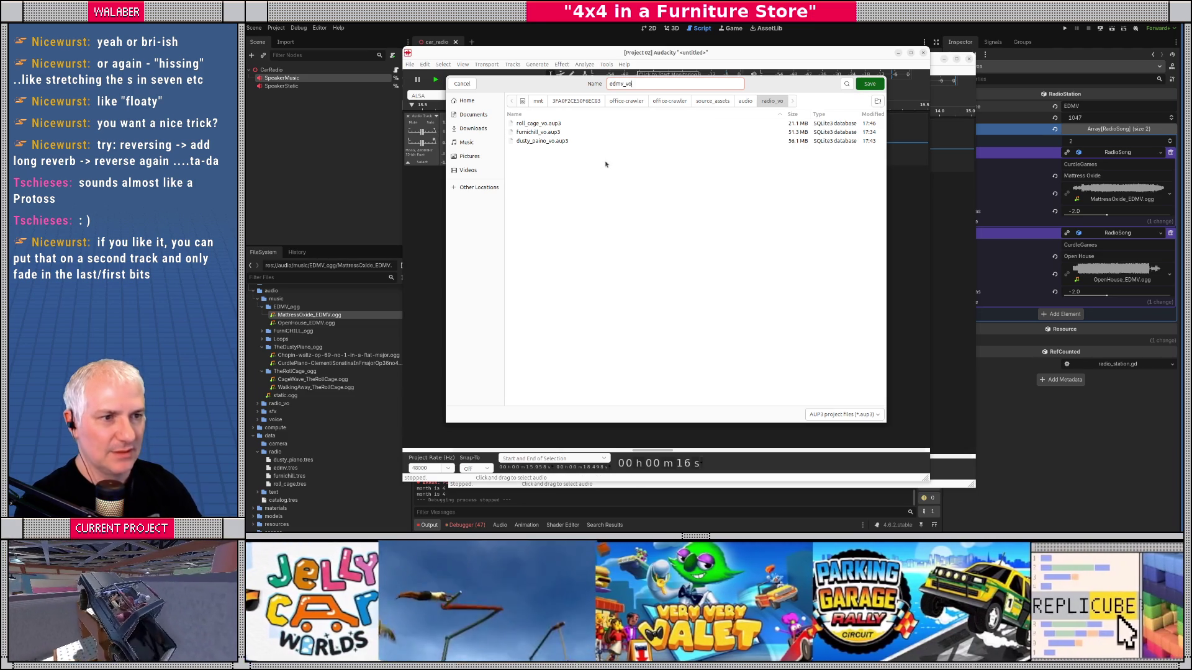
{"action": "key", "text": "Return"}
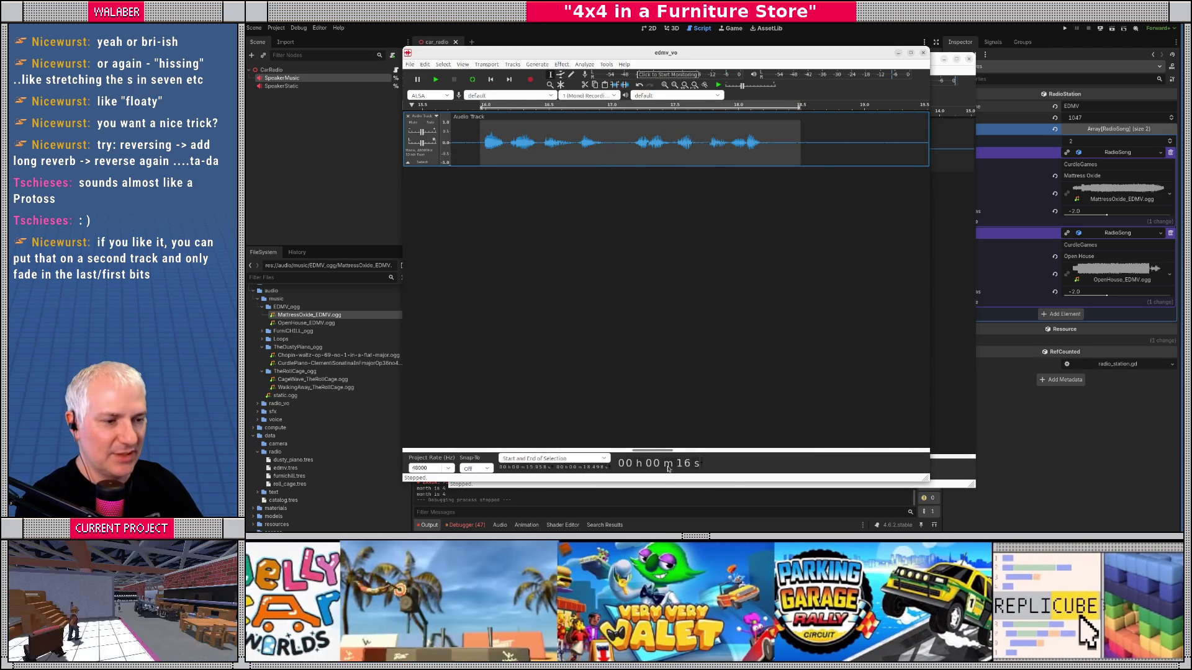
Step: Select and preview the voice line at about 32.3–38.3 s, then paste it into a new project
{"action": "scroll", "coordinate": [660, 452], "scroll_direction": "up", "scroll_amount": 7}
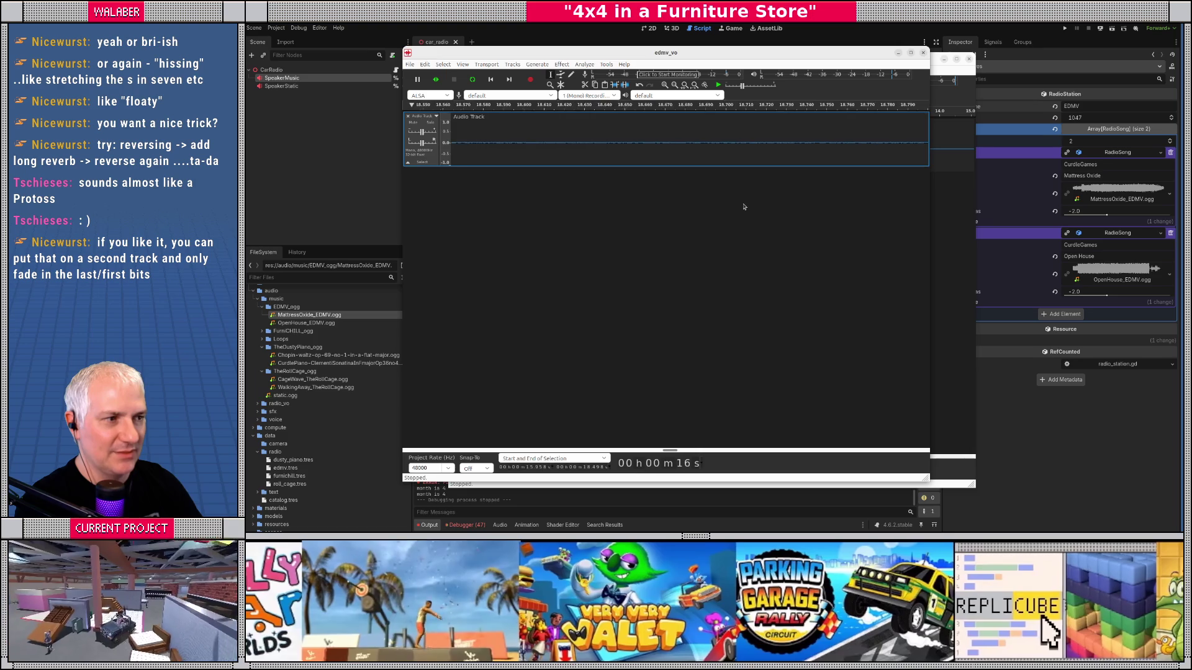
{"action": "scroll", "coordinate": [744, 207], "scroll_direction": "down", "scroll_amount": 9}
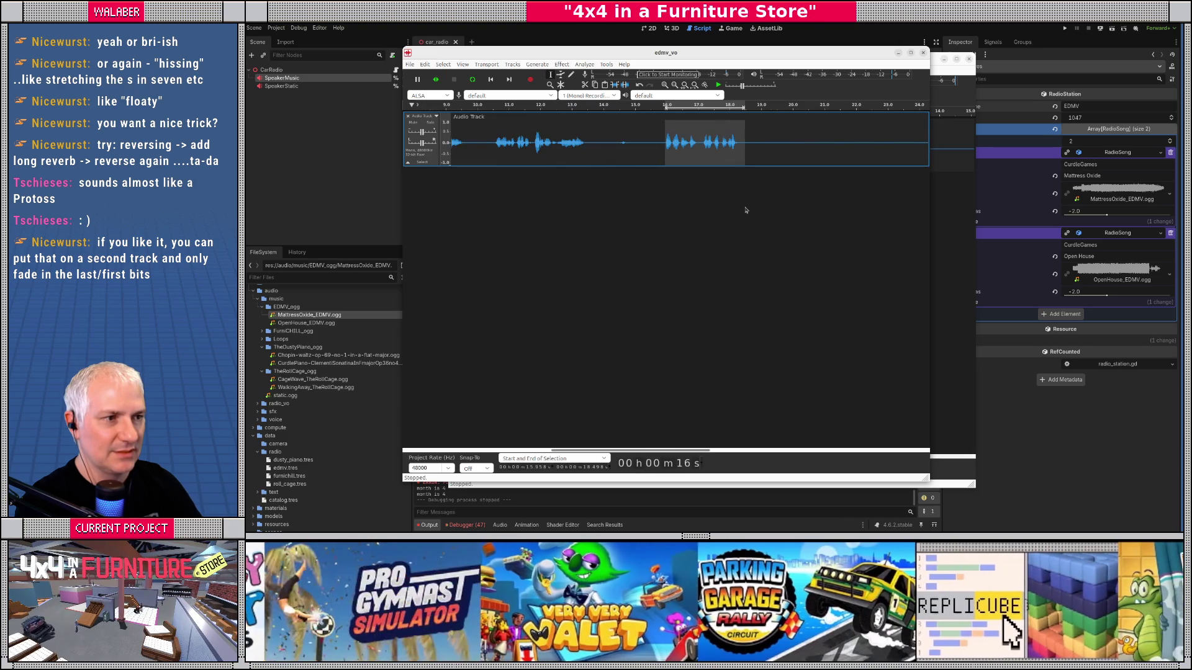
{"action": "scroll", "coordinate": [706, 439], "scroll_direction": "right", "scroll_amount": 6}
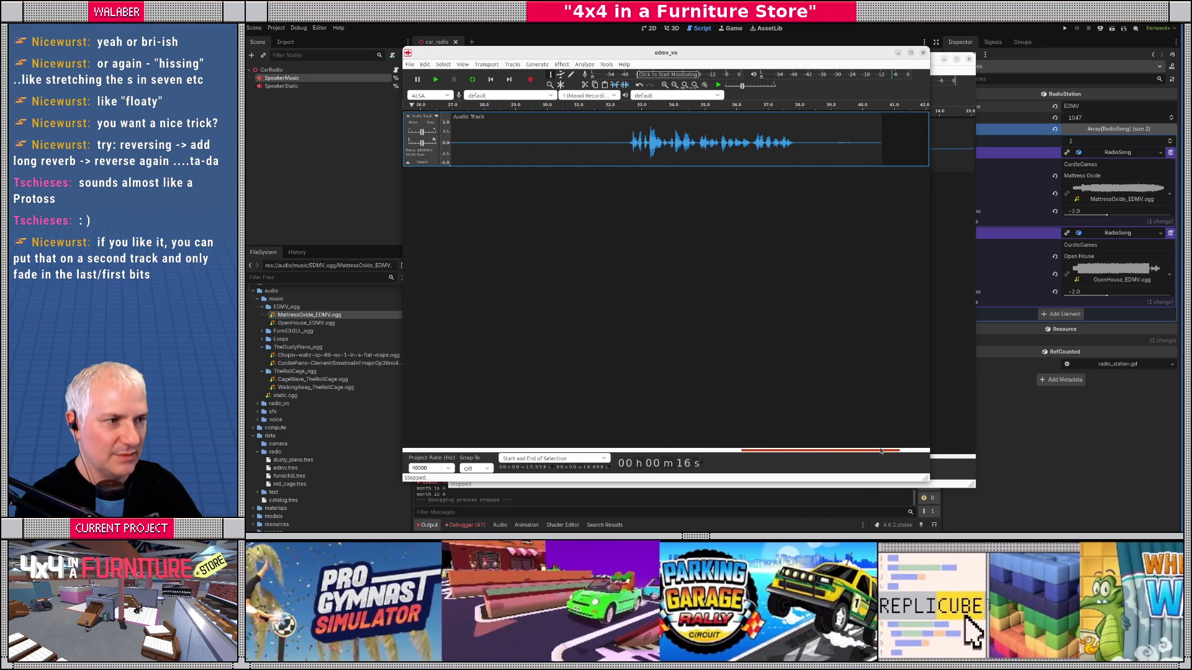
{"action": "left_click_drag", "start_coordinate": [627, 148], "coordinate": [799, 167]}
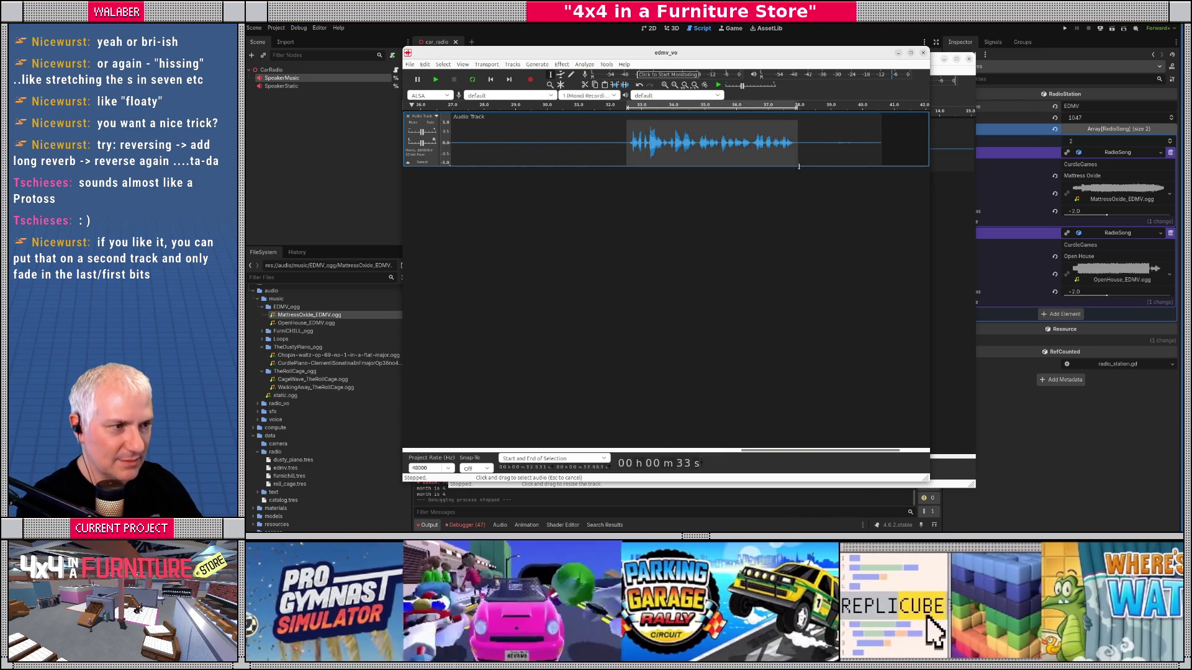
{"action": "key", "text": "space"}
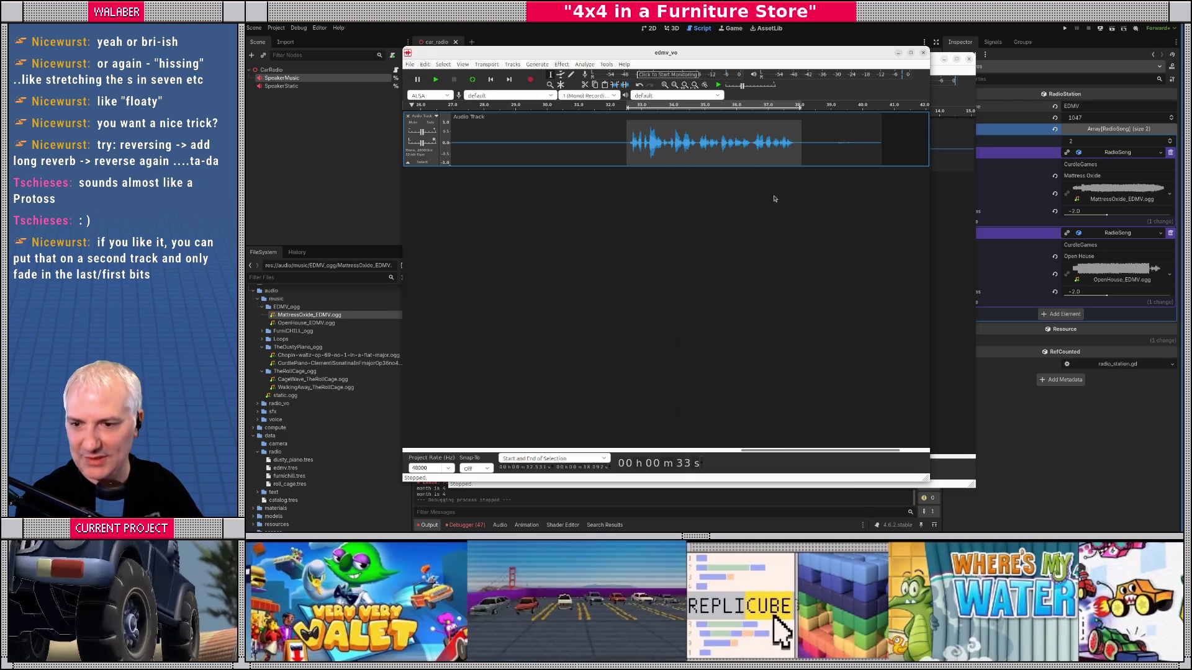
{"action": "left_click_drag", "start_coordinate": [618, 143], "coordinate": [808, 146]}
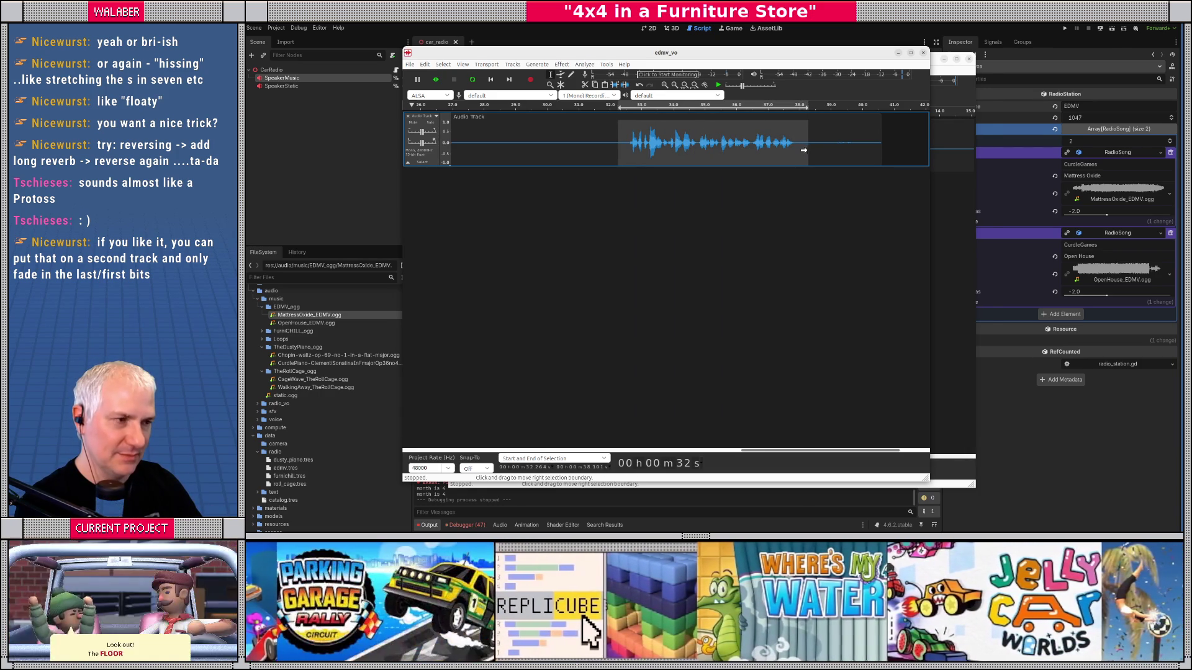
{"action": "key", "text": "ctrl+n"}
{"action": "key", "text": "ctrl+v"}
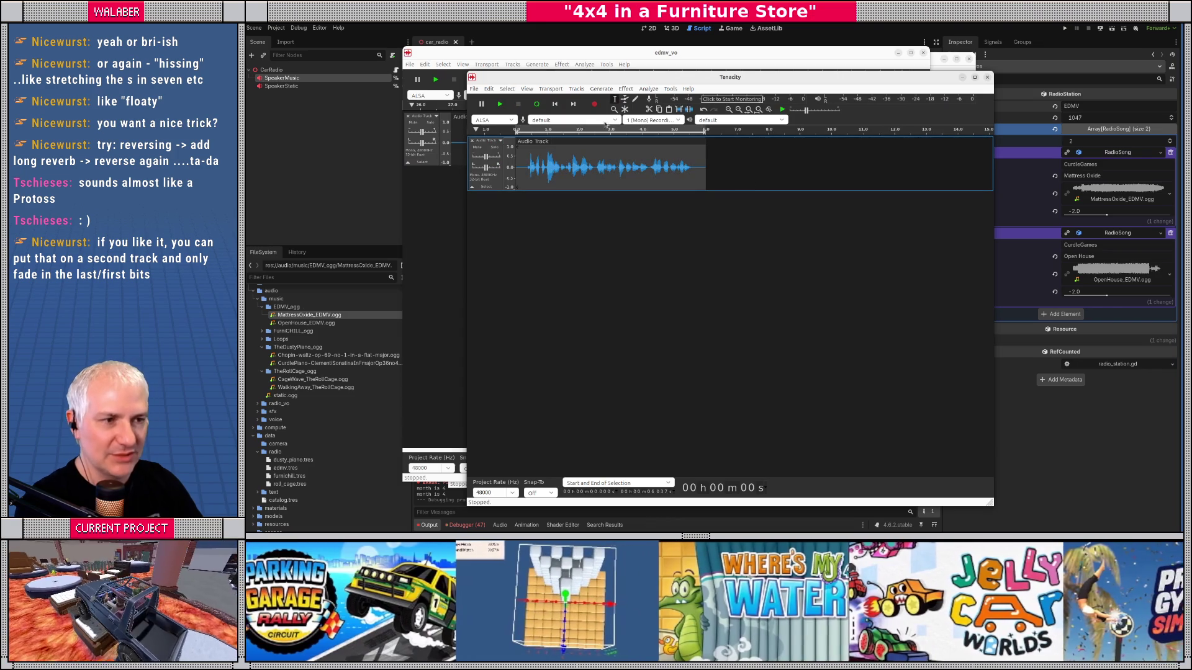
Step: Create a reverse-reverb swell: Reverse, add Reverb, Reverse back, then play the clip
{"action": "left_click", "coordinate": [625, 90]}
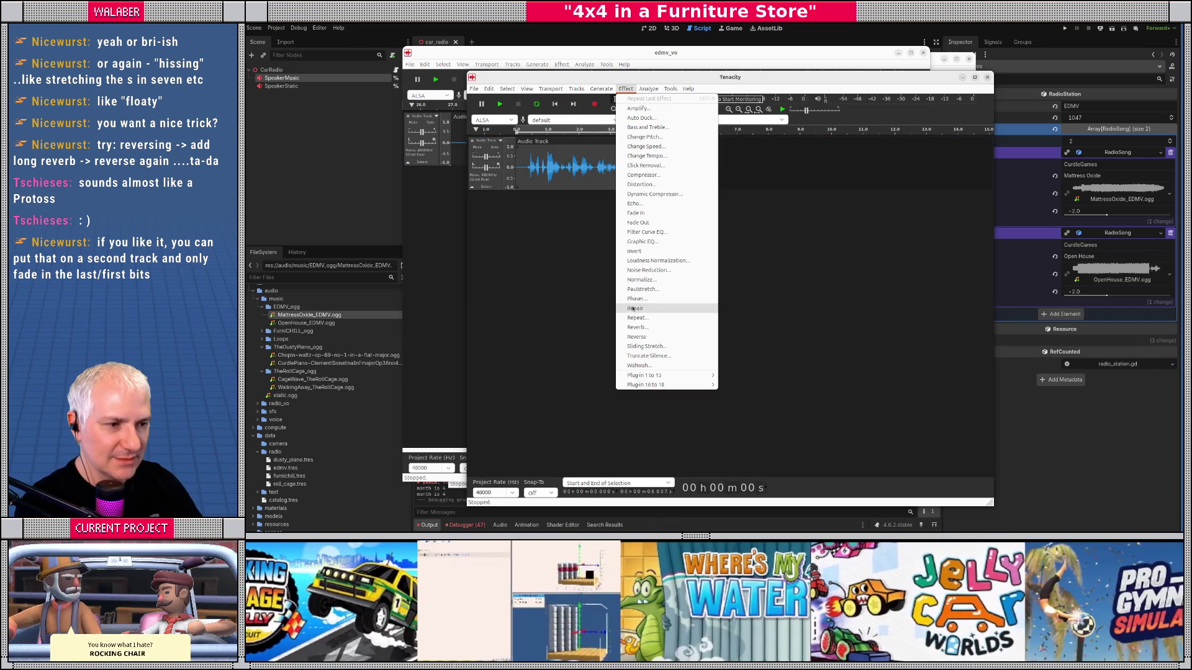
{"action": "left_click", "coordinate": [637, 336]}
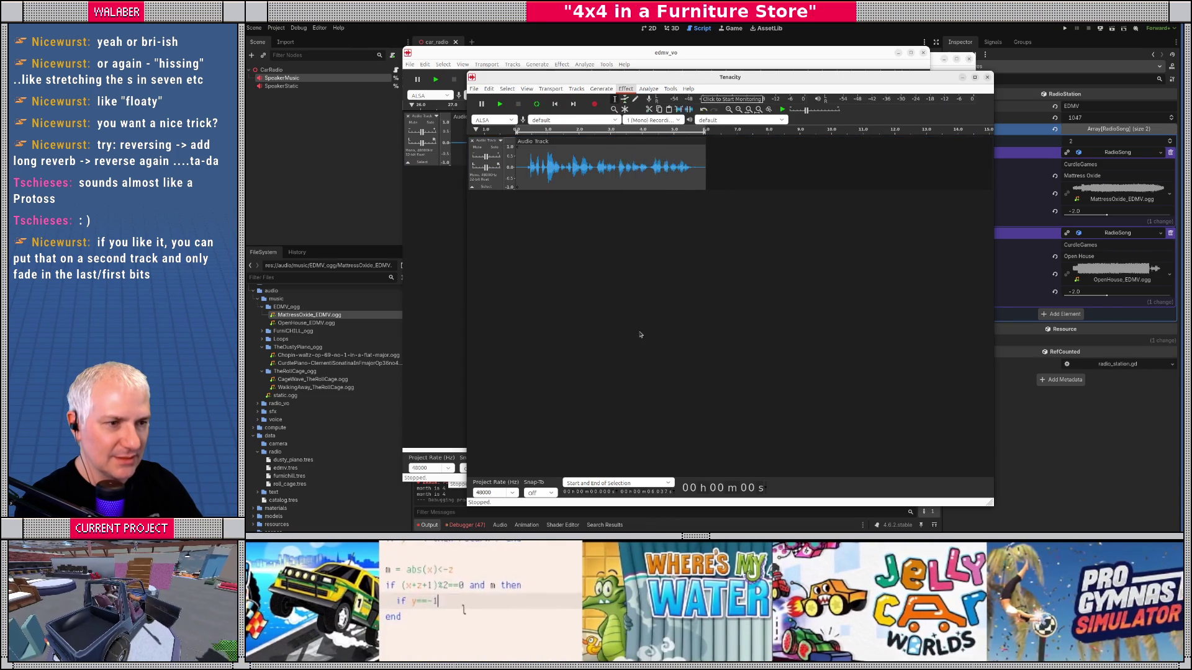
{"action": "left_click", "coordinate": [606, 90]}
{"action": "mouse_move", "coordinate": [626, 89]}
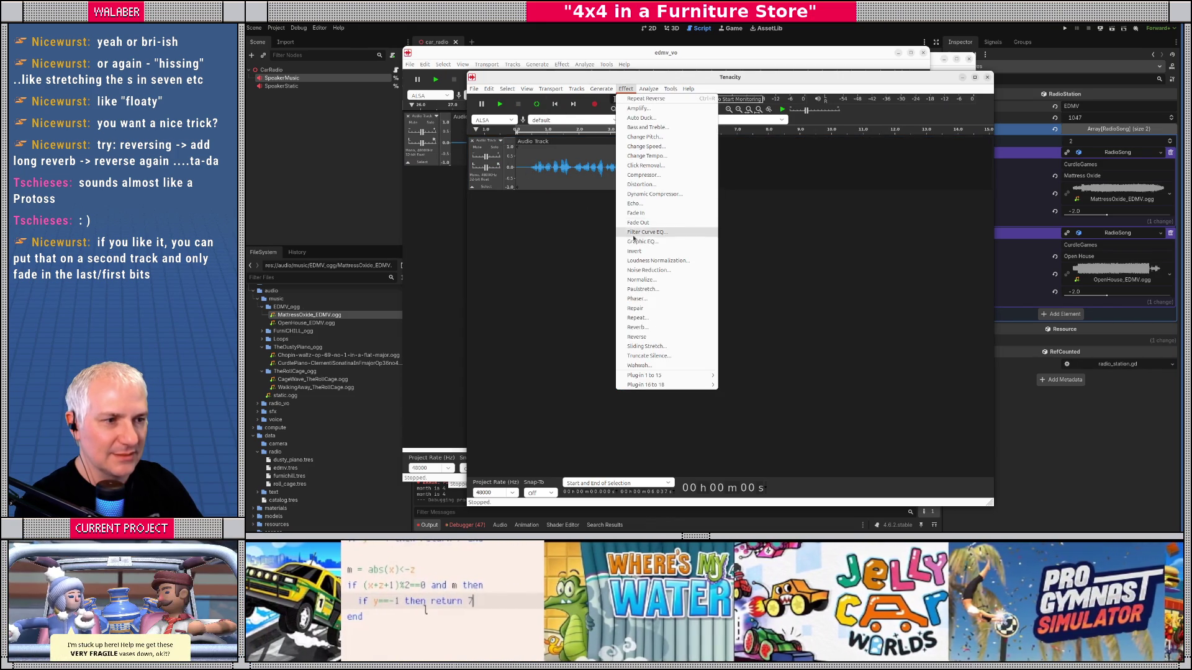
{"action": "left_click", "coordinate": [640, 328]}
{"action": "left_click", "coordinate": [740, 325]}
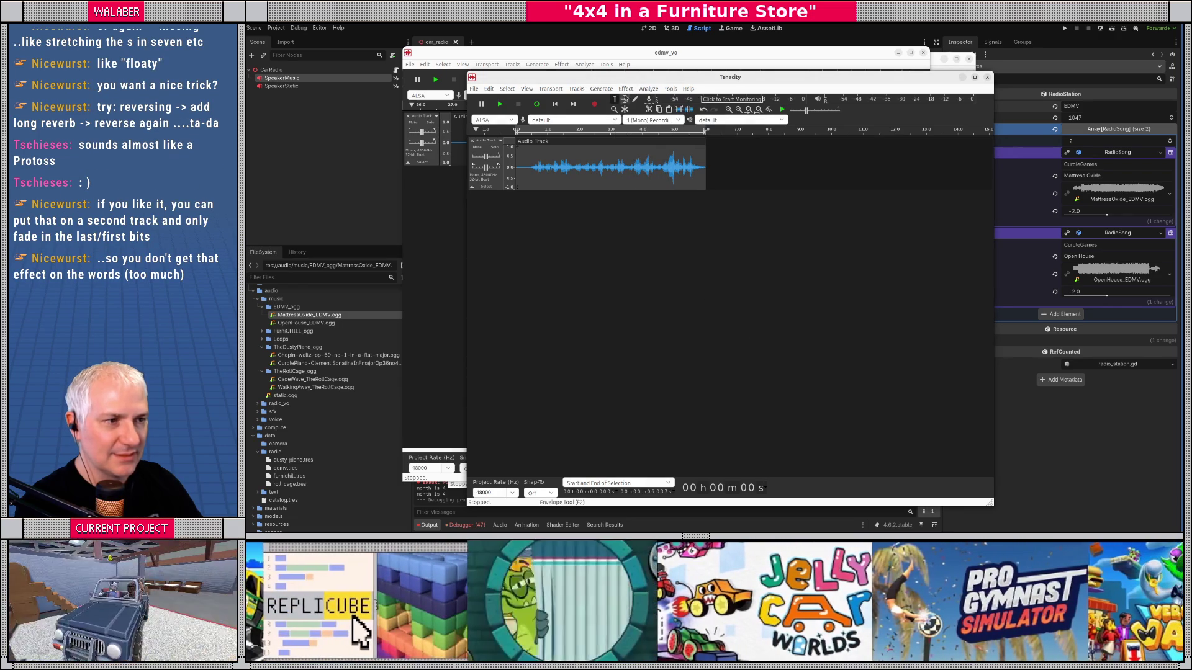
{"action": "left_click", "coordinate": [626, 88]}
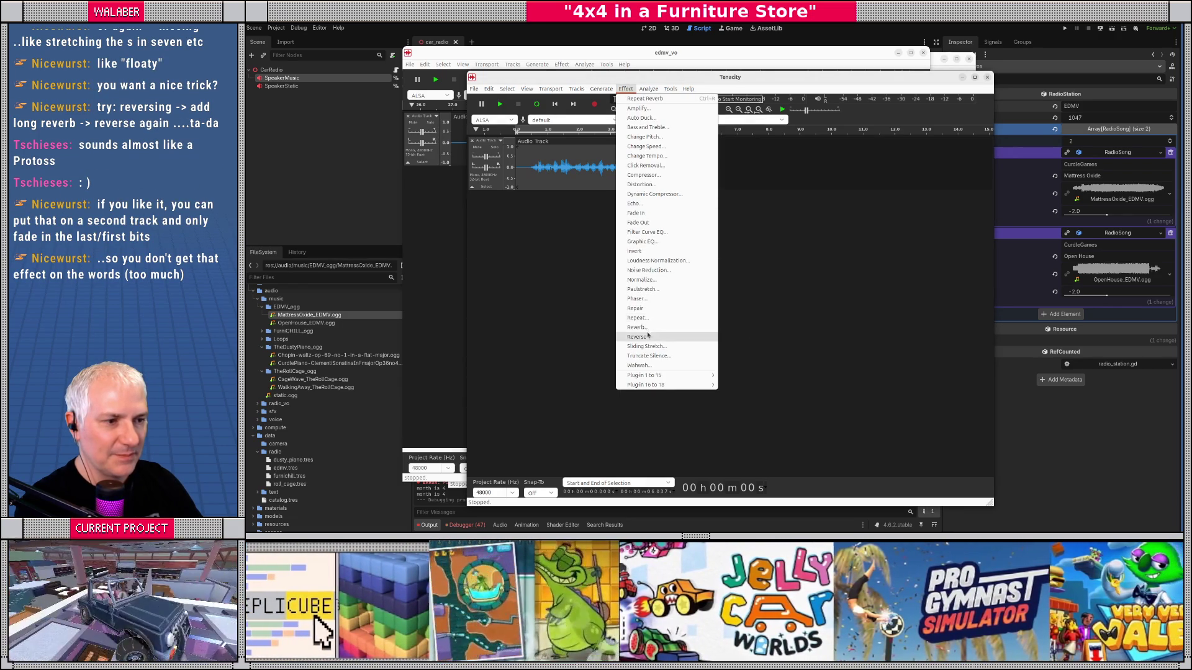
{"action": "left_click", "coordinate": [648, 337]}
{"action": "key", "text": "space"}
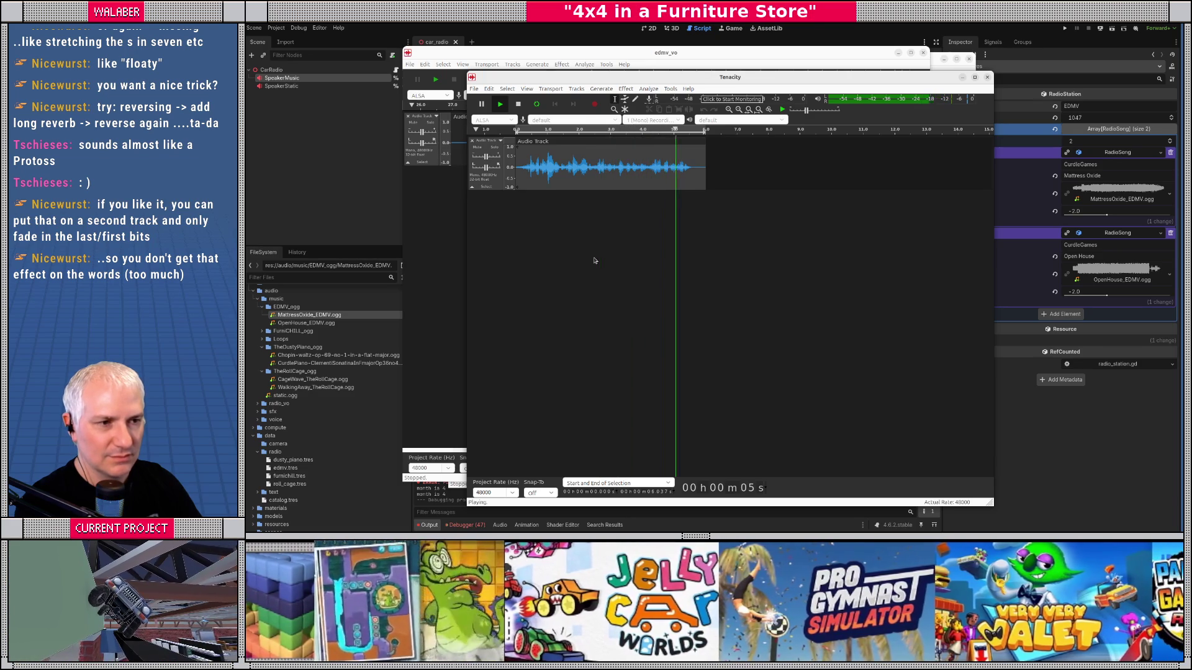
Step: Apply the Compressor so the voice clip sounds louder
{"action": "left_click", "coordinate": [624, 88]}
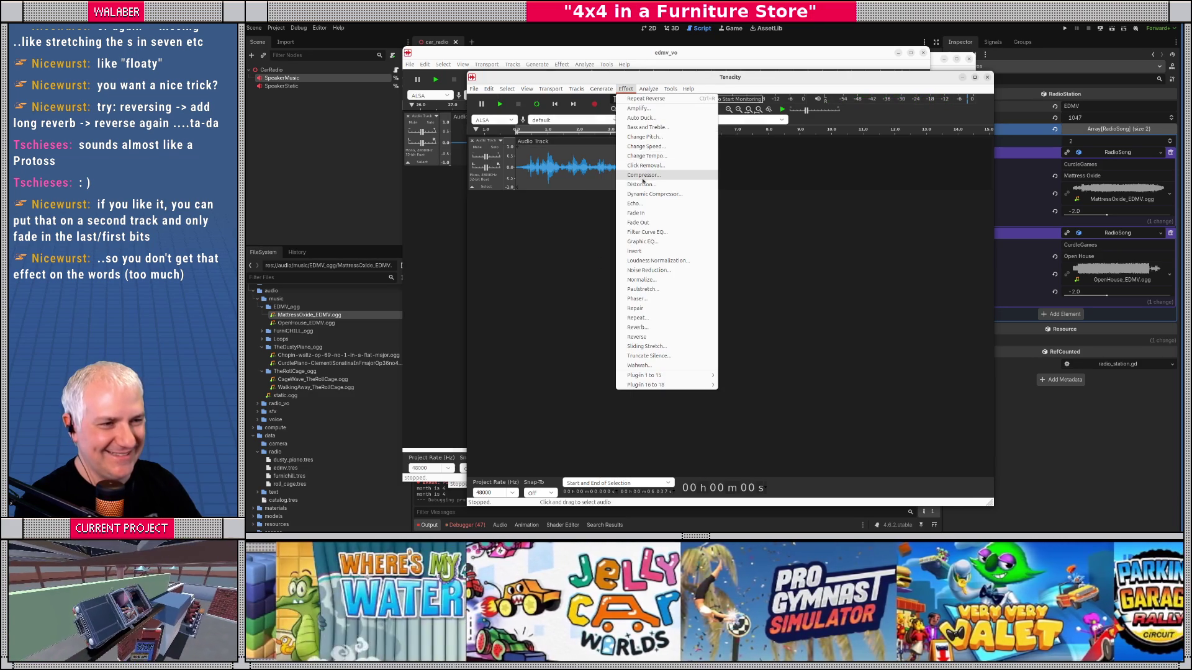
{"action": "left_click", "coordinate": [642, 178]}
{"action": "key", "text": "Return"}
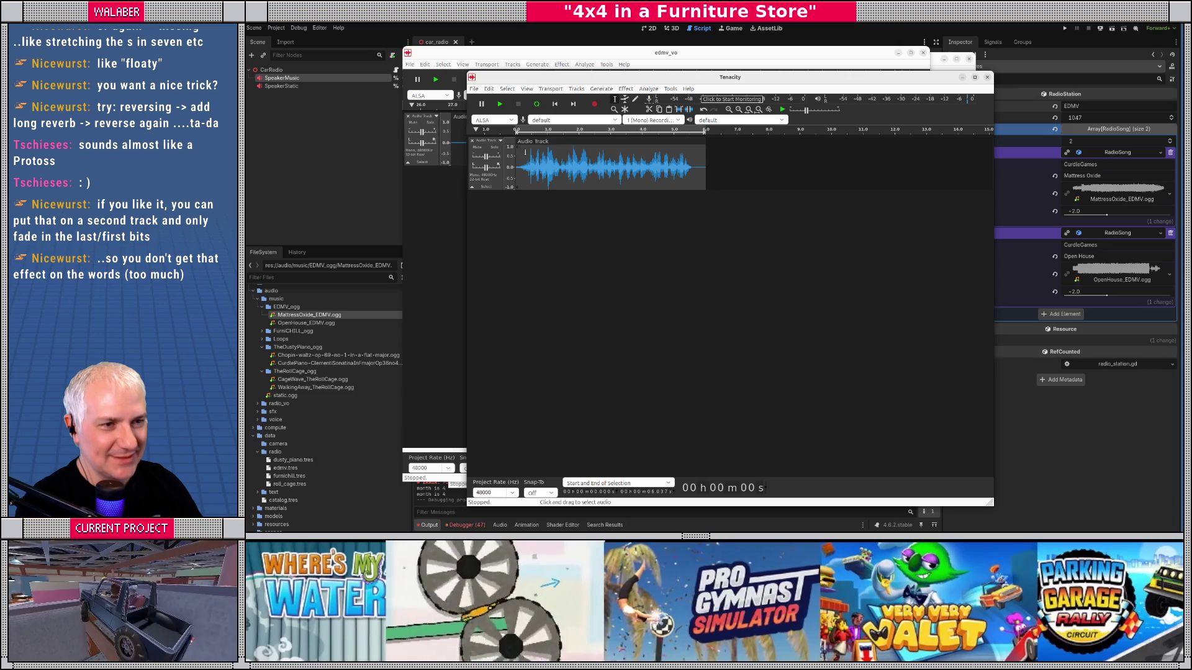
{"action": "left_click", "coordinate": [624, 100]}
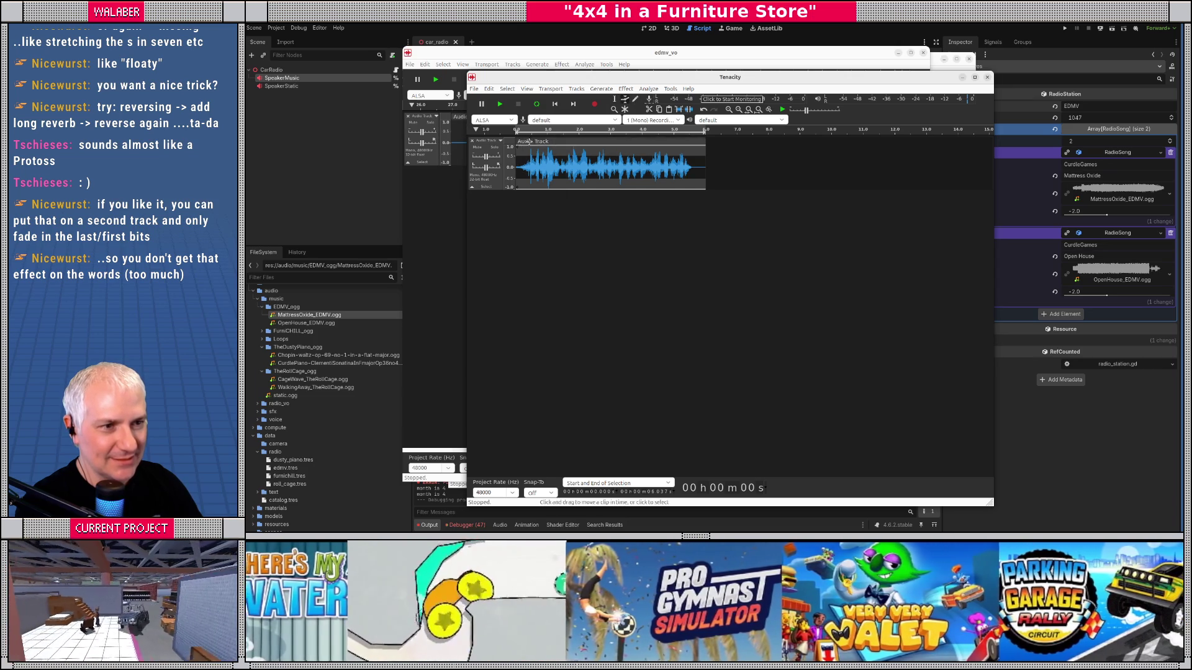
Step: Play the processed clip and drag its right edge left to cut the silent tail
{"action": "mouse_move", "coordinate": [515, 146]}
{"action": "left_mouse_down"}
{"action": "mouse_move", "coordinate": [518, 156]}
{"action": "mouse_move", "coordinate": [520, 142]}
{"action": "left_mouse_up"}
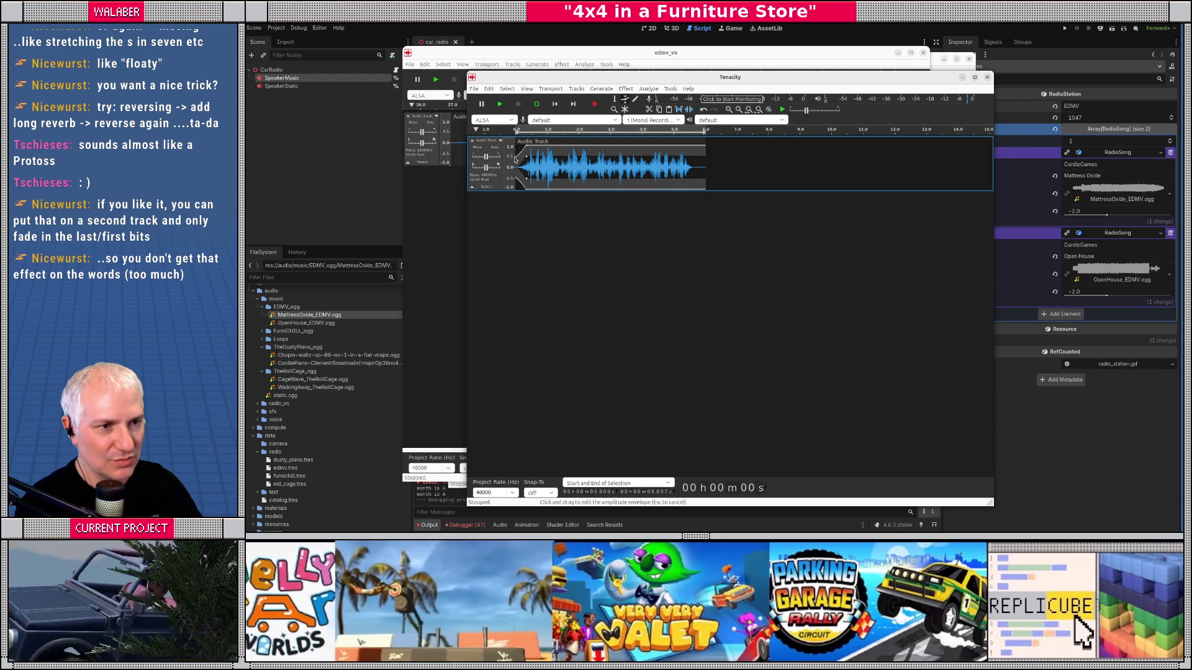
{"action": "key", "text": "space"}
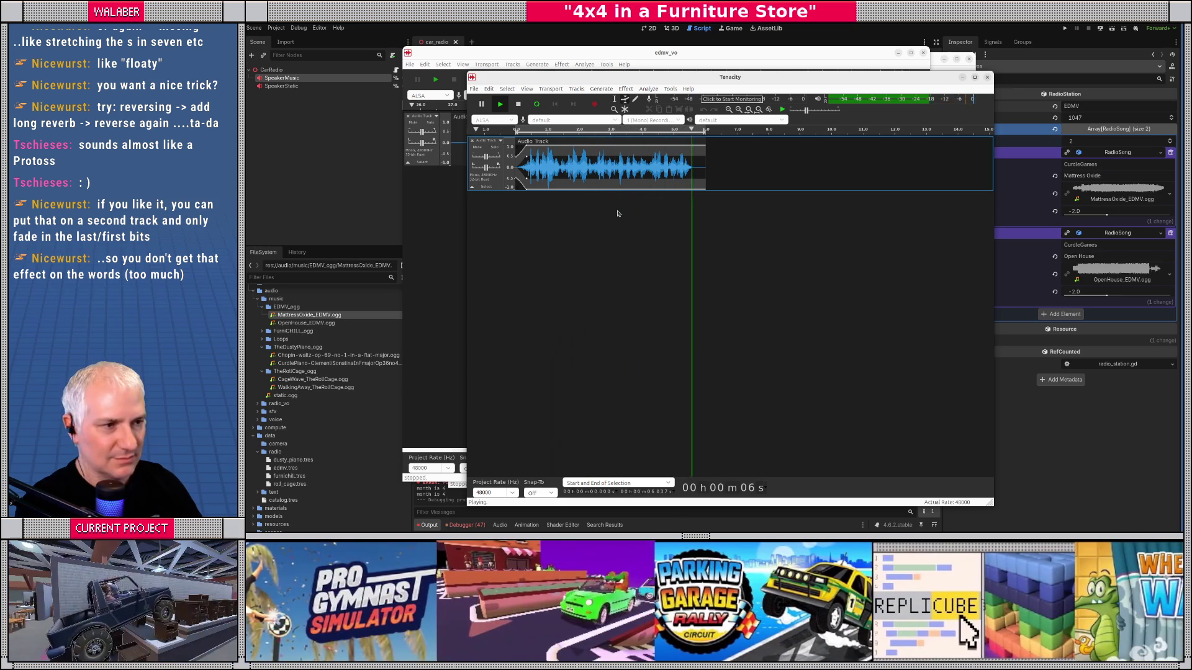
{"action": "left_click_drag", "start_coordinate": [705, 155], "coordinate": [695, 155]}
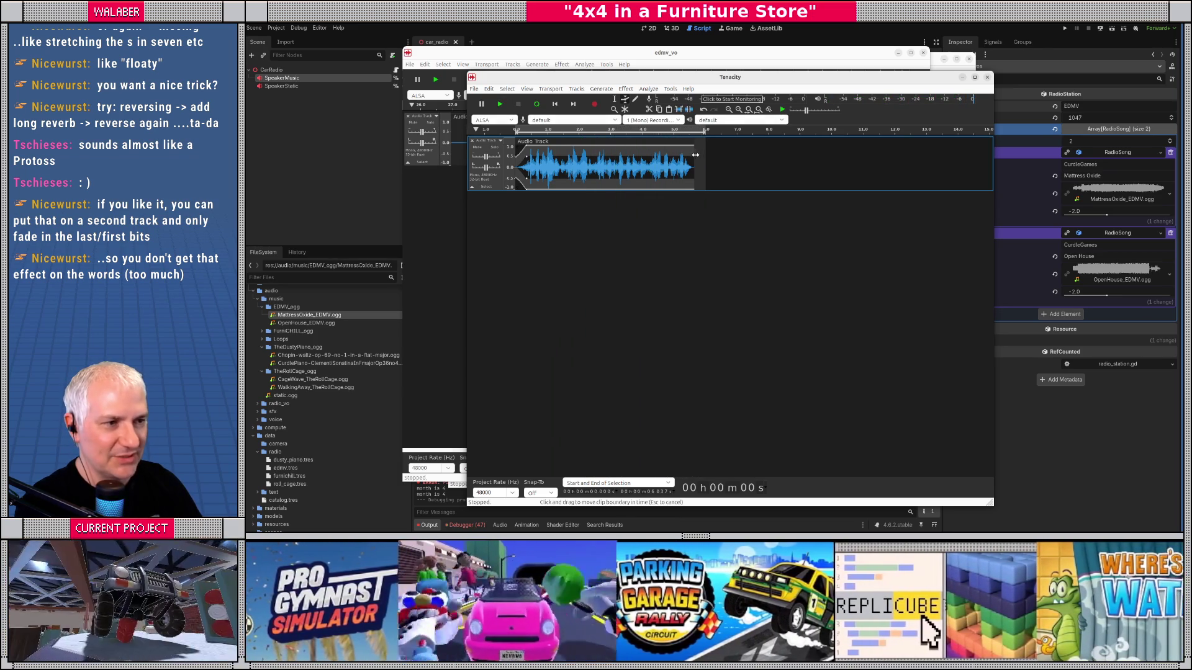
{"action": "left_click", "coordinate": [473, 88]}
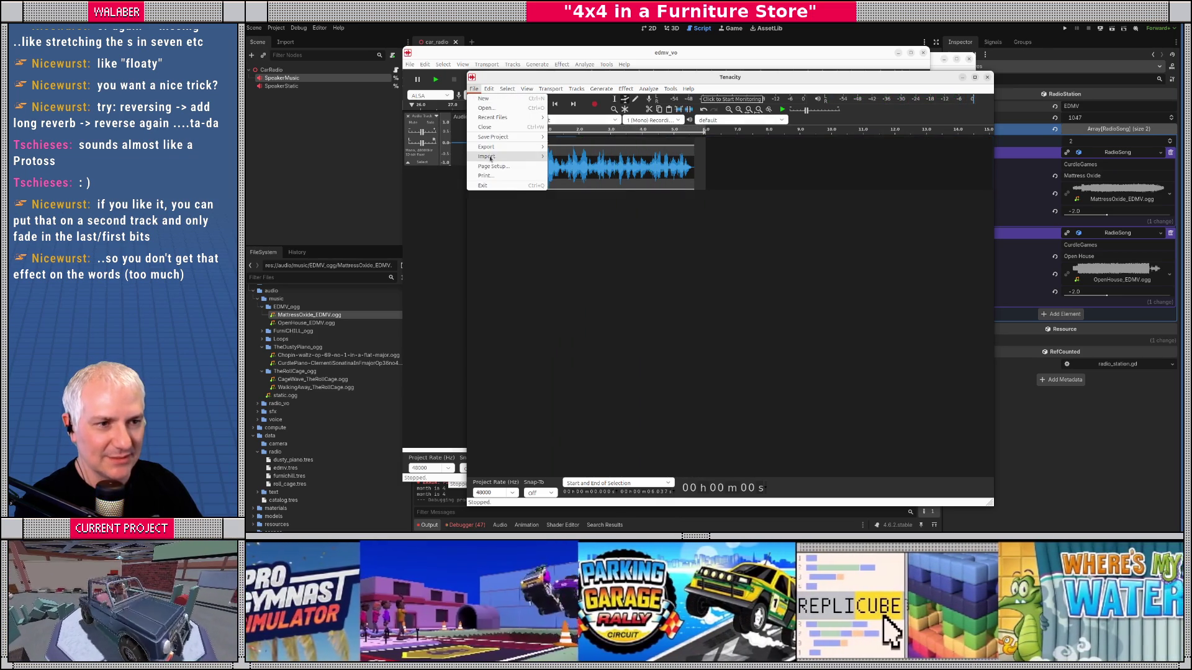
Step: Export the clip as OGG named edmv_vo_id2.ogg into the radio_vo folder
{"action": "mouse_move", "coordinate": [490, 157]}
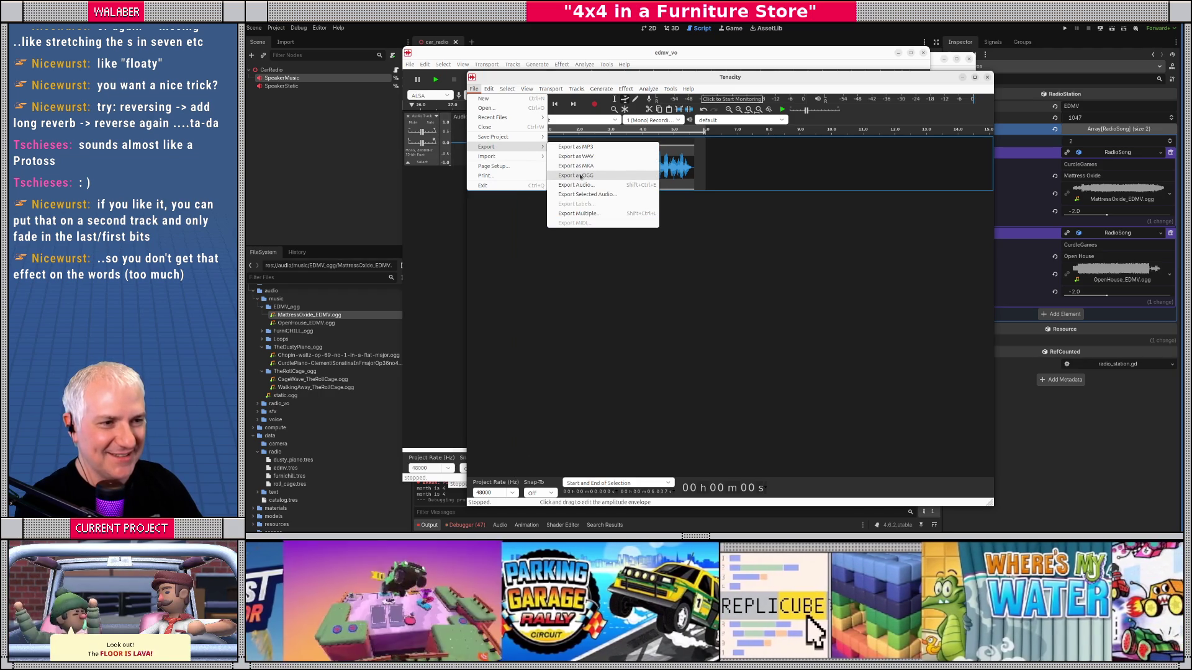
{"action": "left_click", "coordinate": [581, 176]}
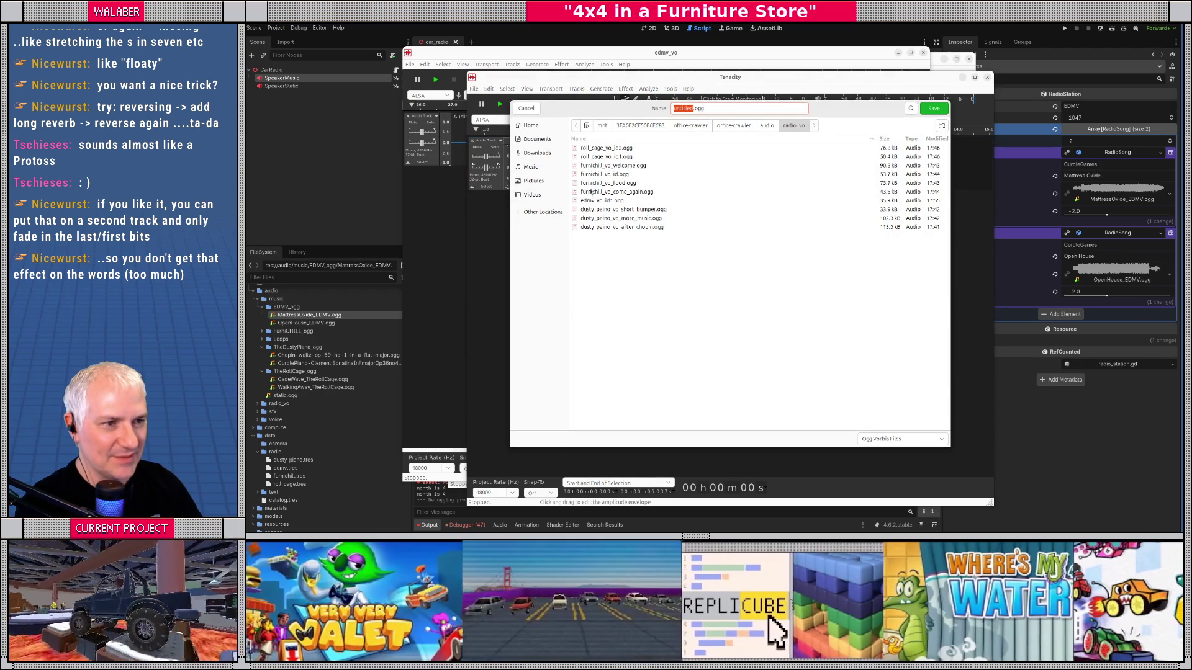
{"action": "left_click", "coordinate": [595, 201]}
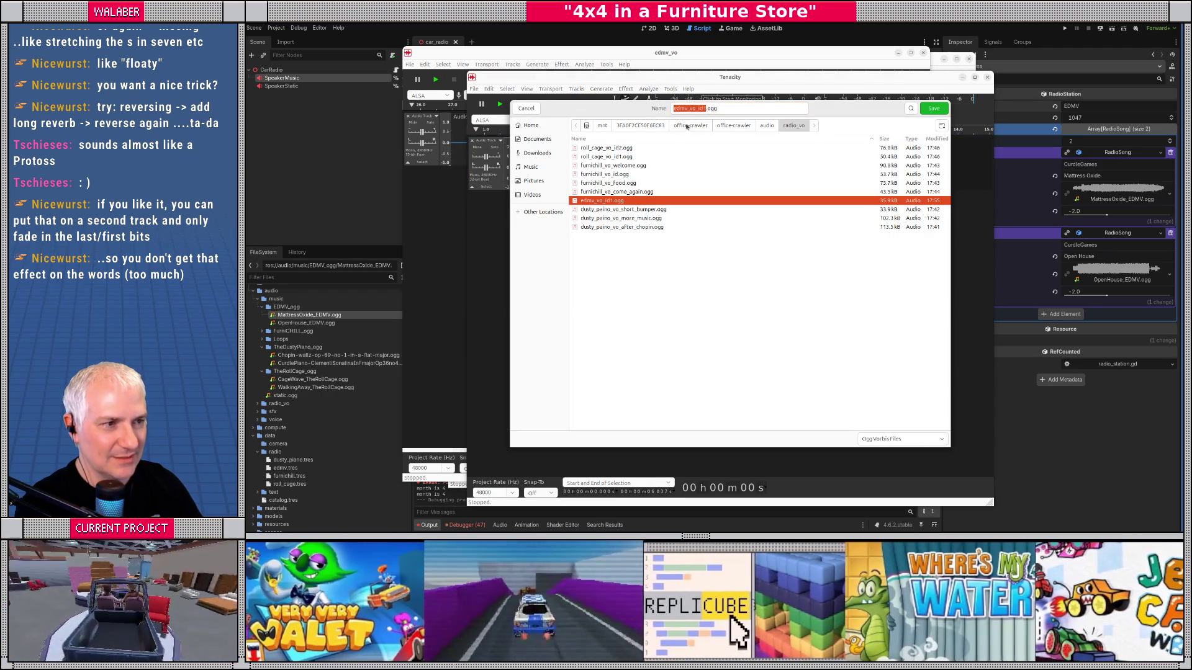
{"action": "left_click", "coordinate": [701, 108]}
{"action": "type", "text": "2"}
{"action": "key", "text": "Return"}
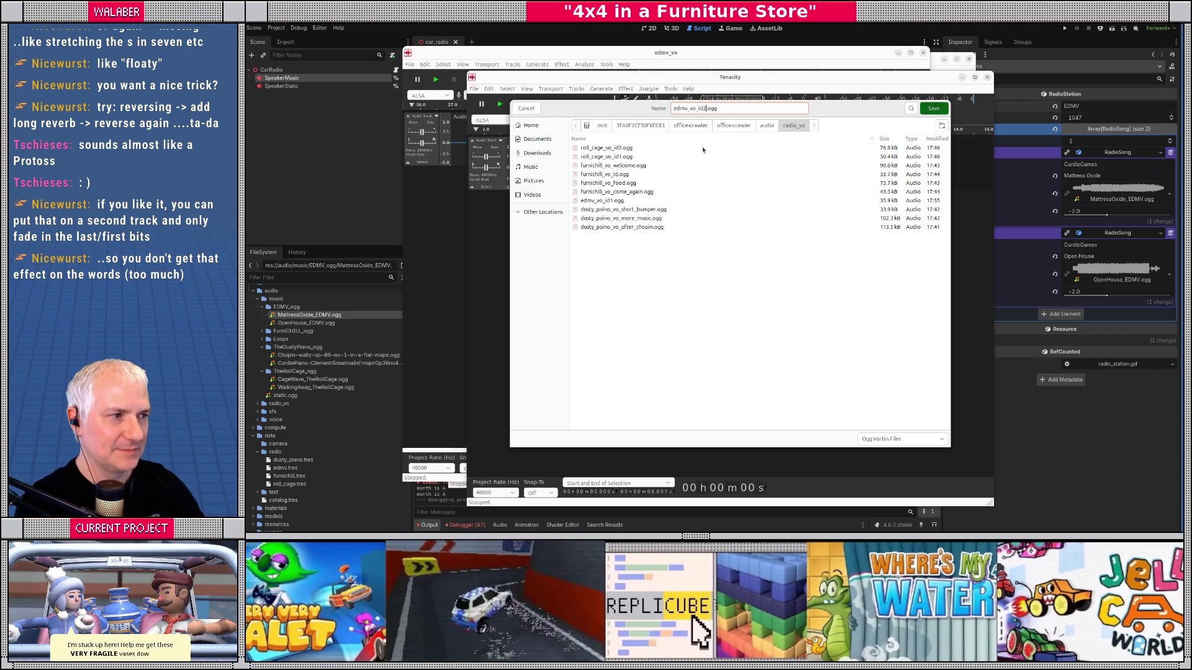
{"action": "left_click", "coordinate": [784, 268]}
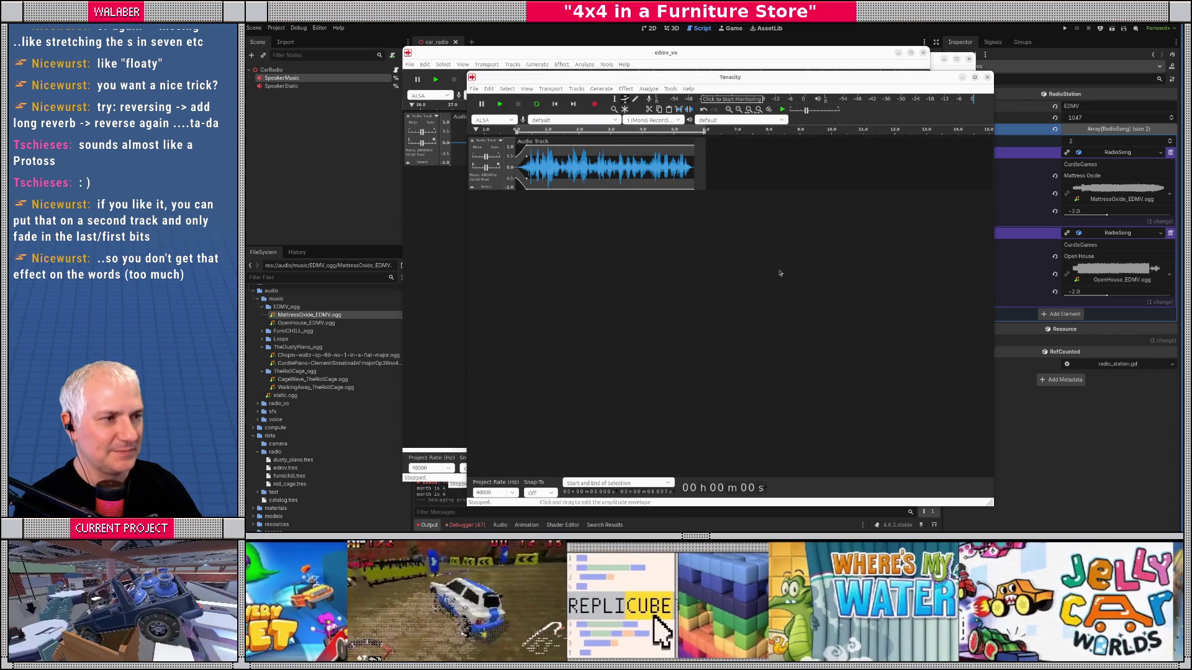
{"action": "key", "text": "ctrl+w"}
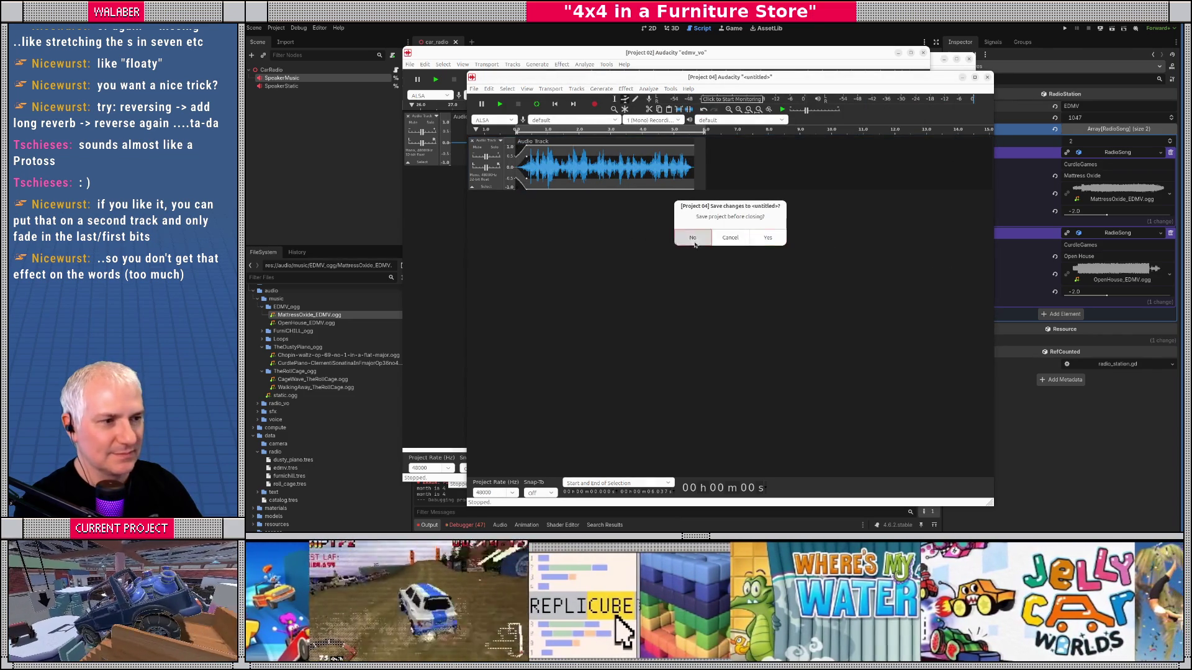
Step: Close the untitled and edmv_vo projects and quit Tenacity, discarding all changes
{"action": "left_click", "coordinate": [691, 237]}
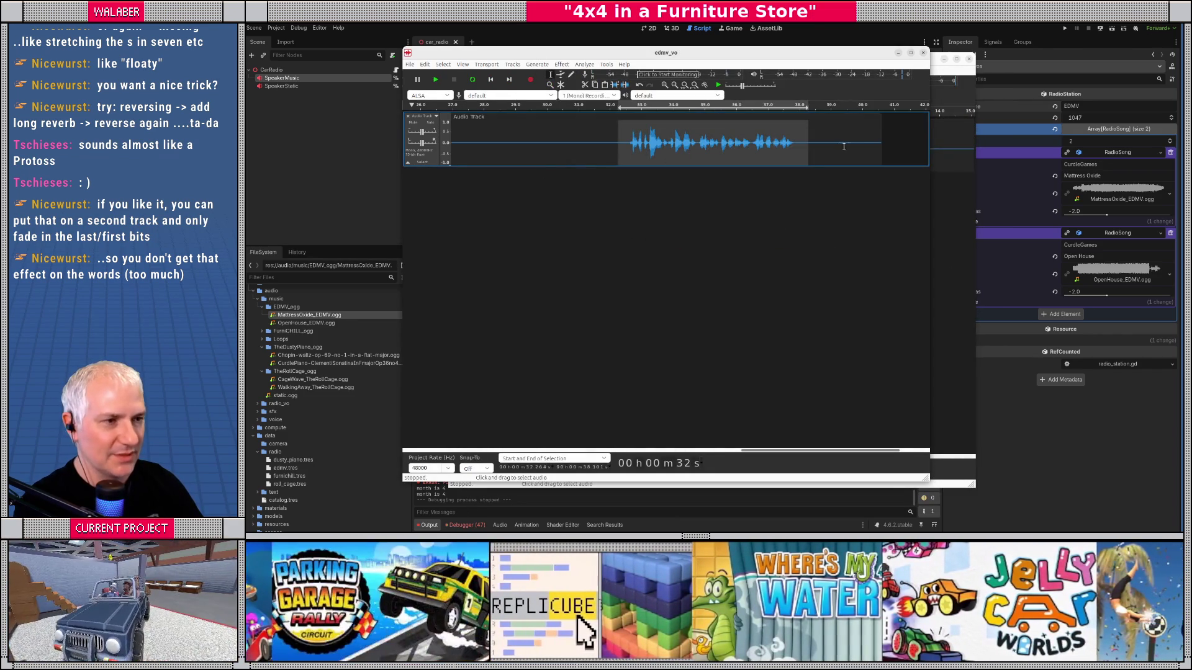
{"action": "left_click", "coordinate": [922, 54]}
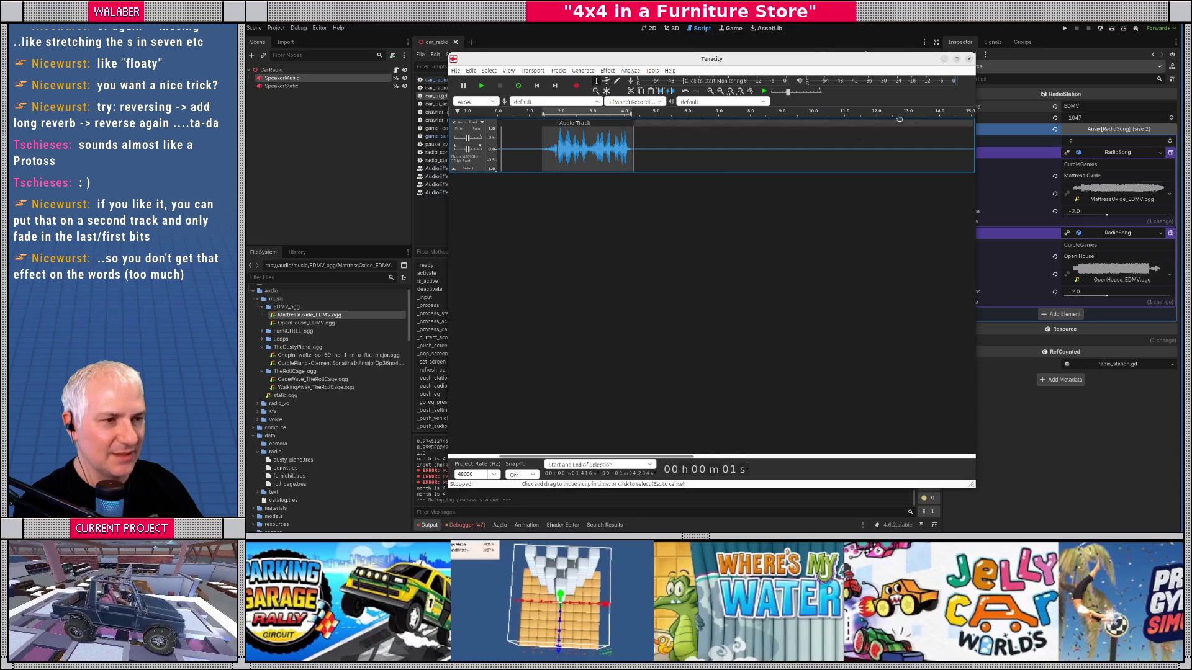
{"action": "left_click", "coordinate": [969, 60]}
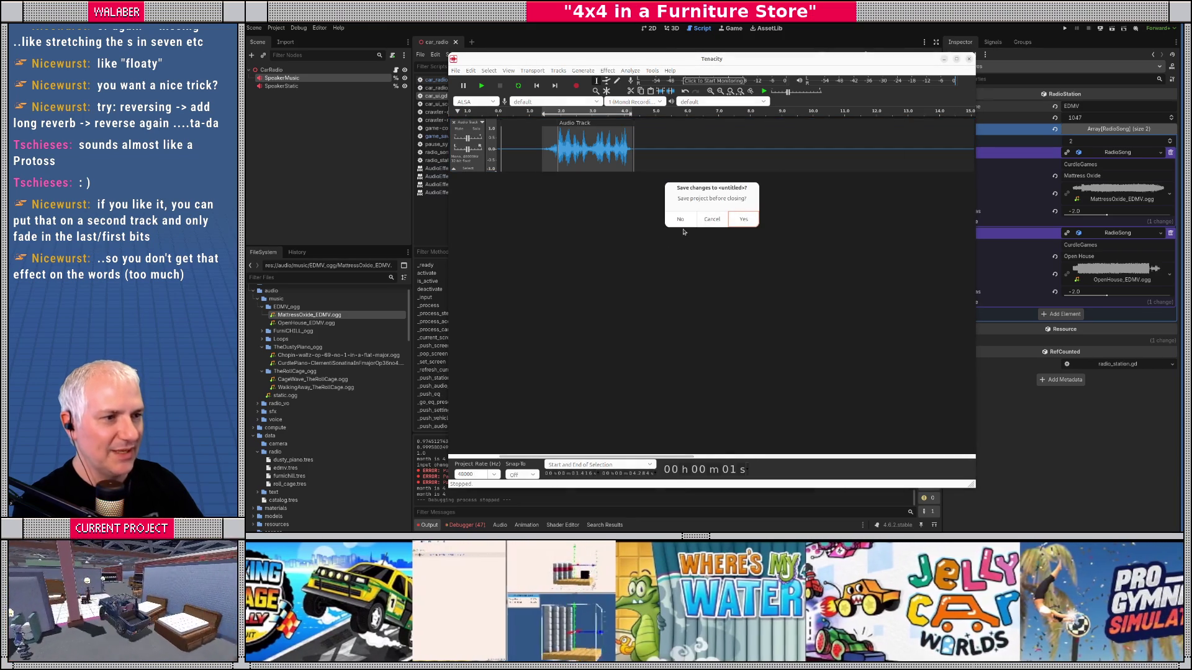
{"action": "left_click", "coordinate": [713, 220]}
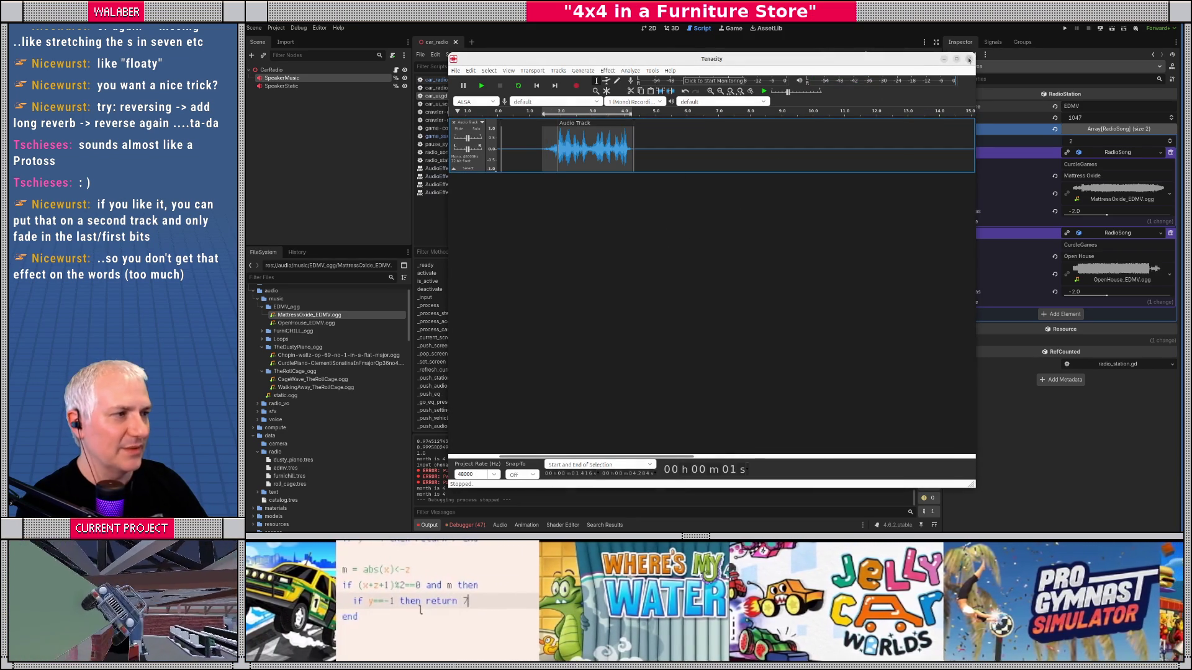
{"action": "left_click", "coordinate": [968, 60]}
{"action": "left_click", "coordinate": [682, 220]}
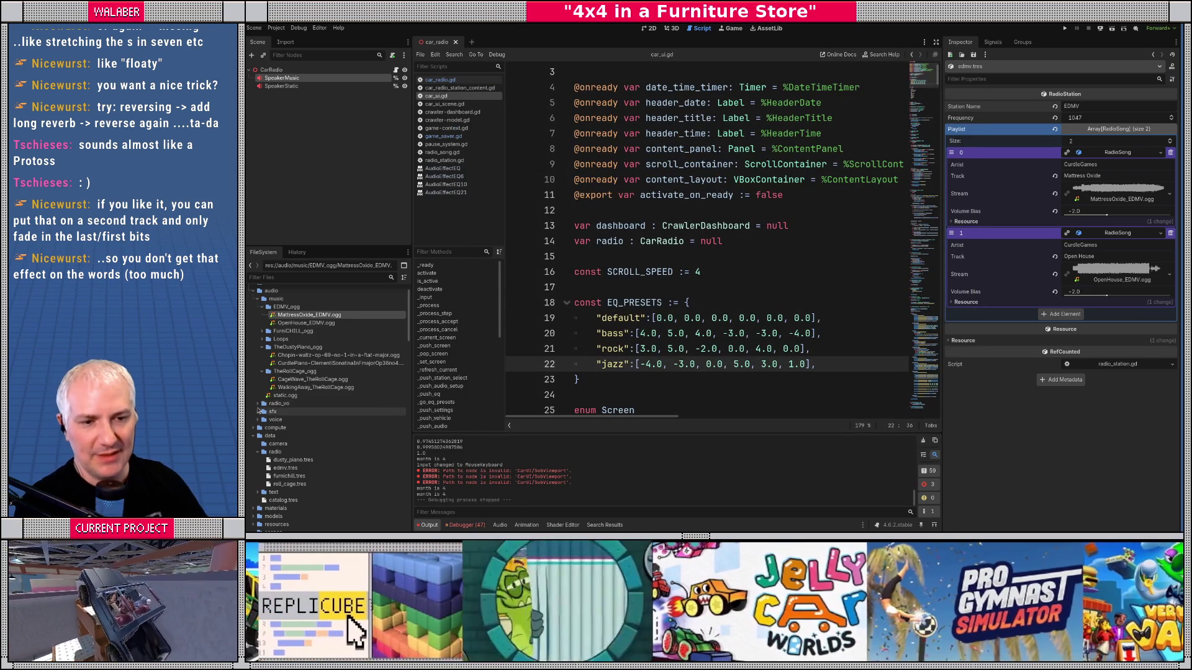
Step: Open furnichill.tres from radio_vo, expand its playlist songs, and add a fifth entry
{"action": "left_click", "coordinate": [258, 404]}
{"action": "scroll", "coordinate": [342, 311], "scroll_direction": "down", "scroll_amount": 2}
{"action": "left_click_drag", "start_coordinate": [342, 248], "coordinate": [338, 179]}
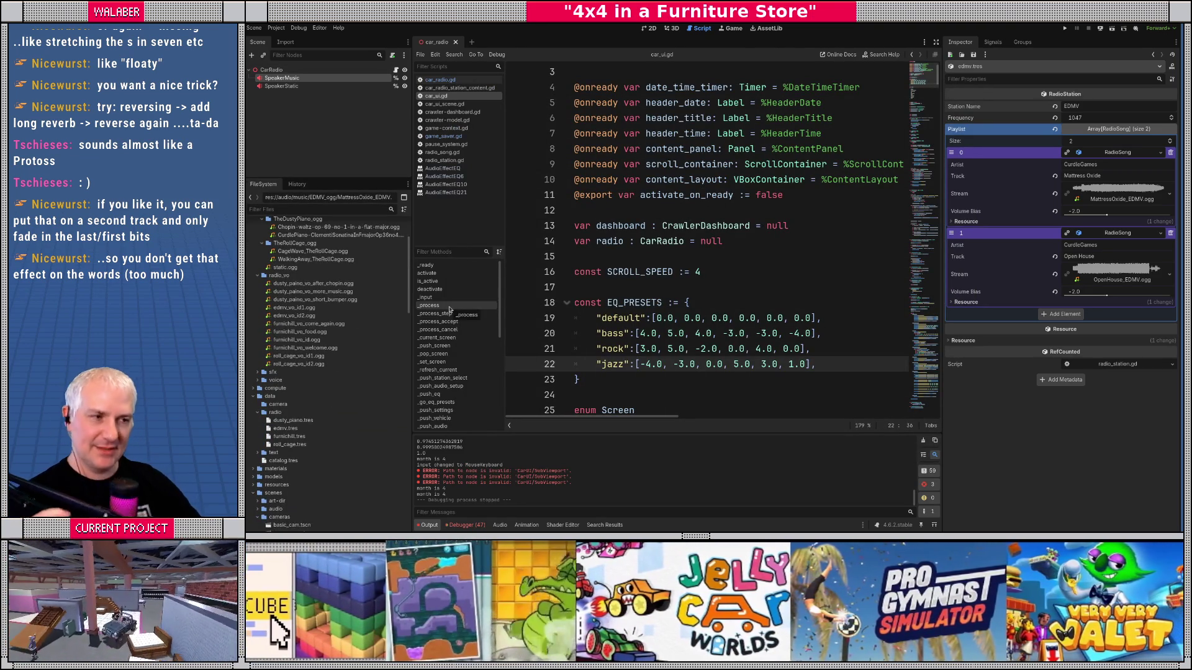
{"action": "double_click", "coordinate": [291, 438]}
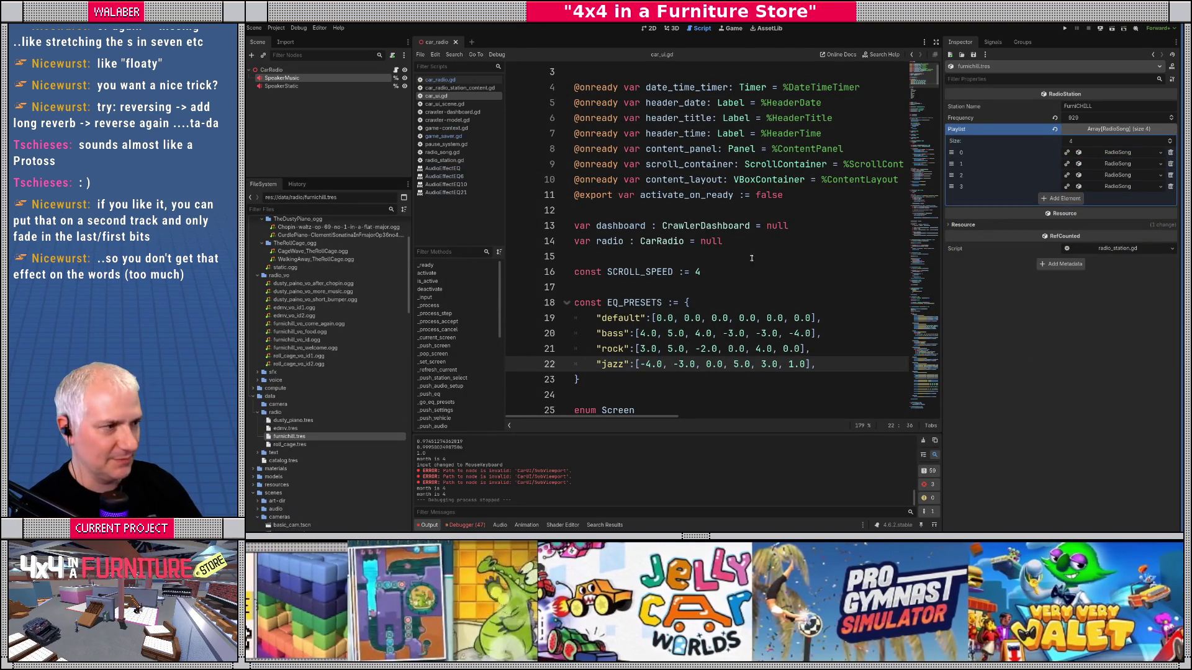
{"action": "left_click", "coordinate": [1097, 165]}
{"action": "left_click", "coordinate": [1099, 153]}
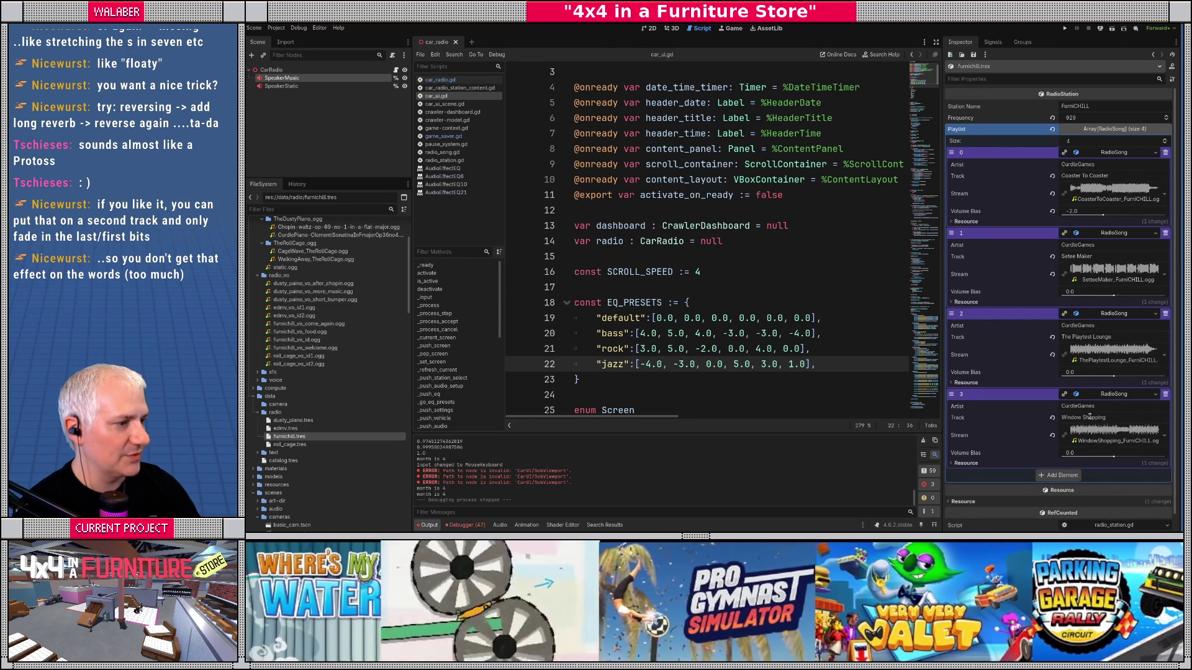
{"action": "left_click", "coordinate": [1051, 475]}
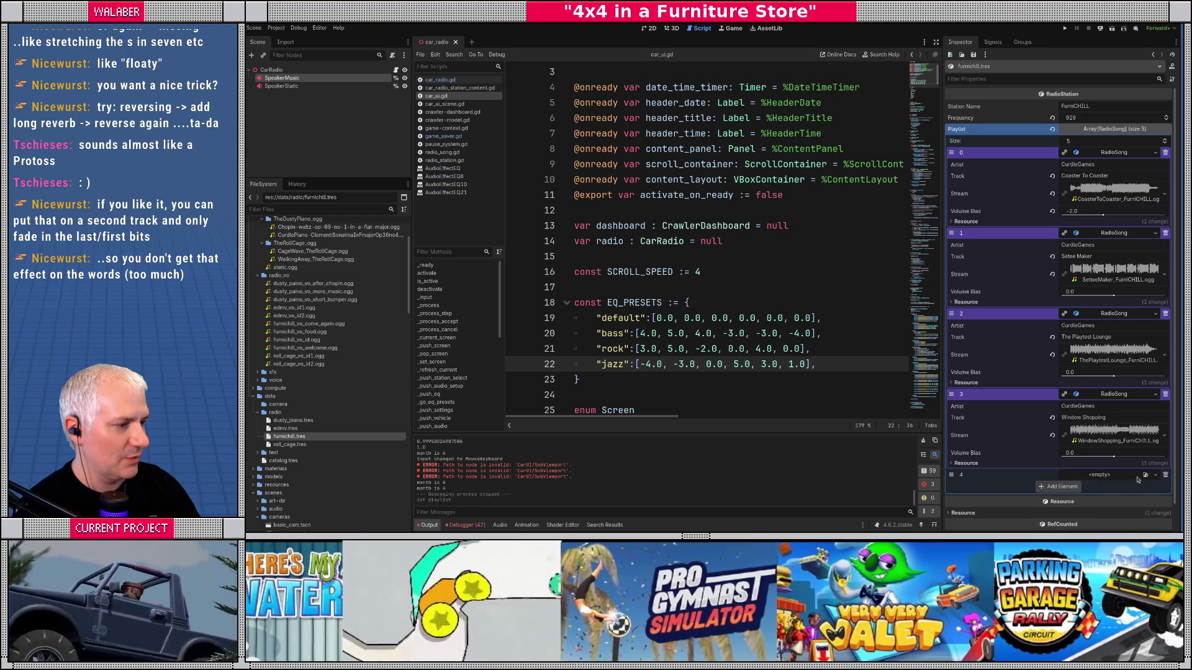
Step: Move the new entry to the top as a new RadioSong streaming furnichill_vo_welcome.ogg
{"action": "left_click_drag", "start_coordinate": [951, 474], "coordinate": [950, 152]}
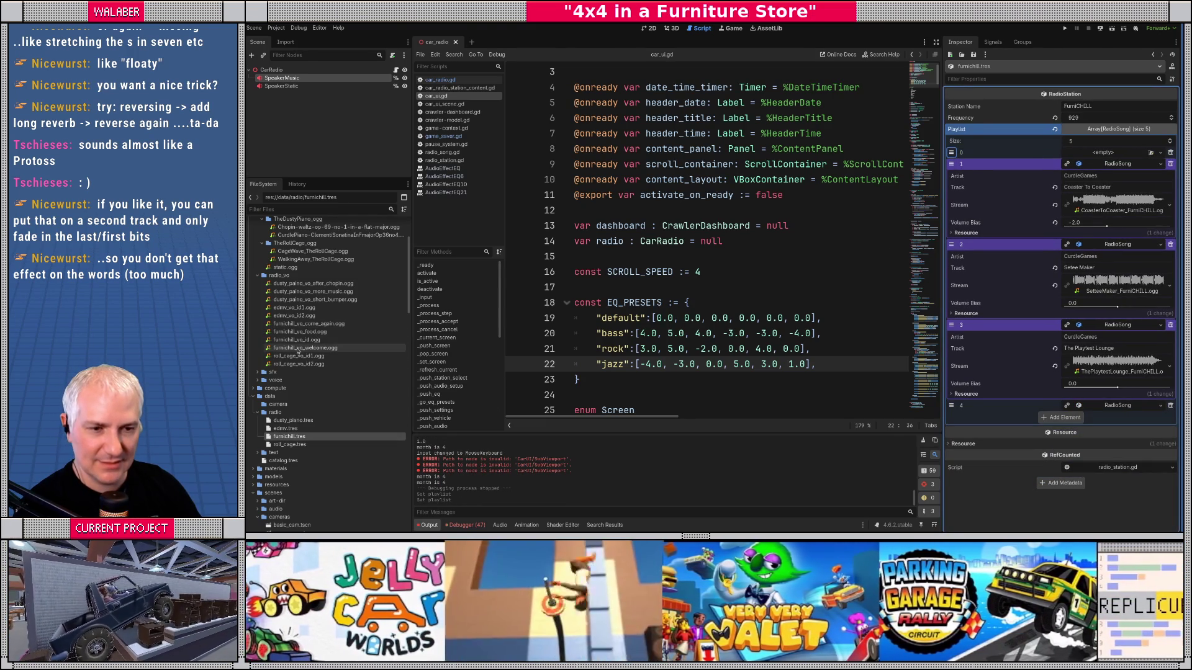
{"action": "mouse_move", "coordinate": [275, 352]}
{"action": "left_mouse_down"}
{"action": "mouse_move", "coordinate": [682, 288]}
{"action": "mouse_move", "coordinate": [1055, 186]}
{"action": "mouse_move", "coordinate": [1104, 155]}
{"action": "left_mouse_up"}
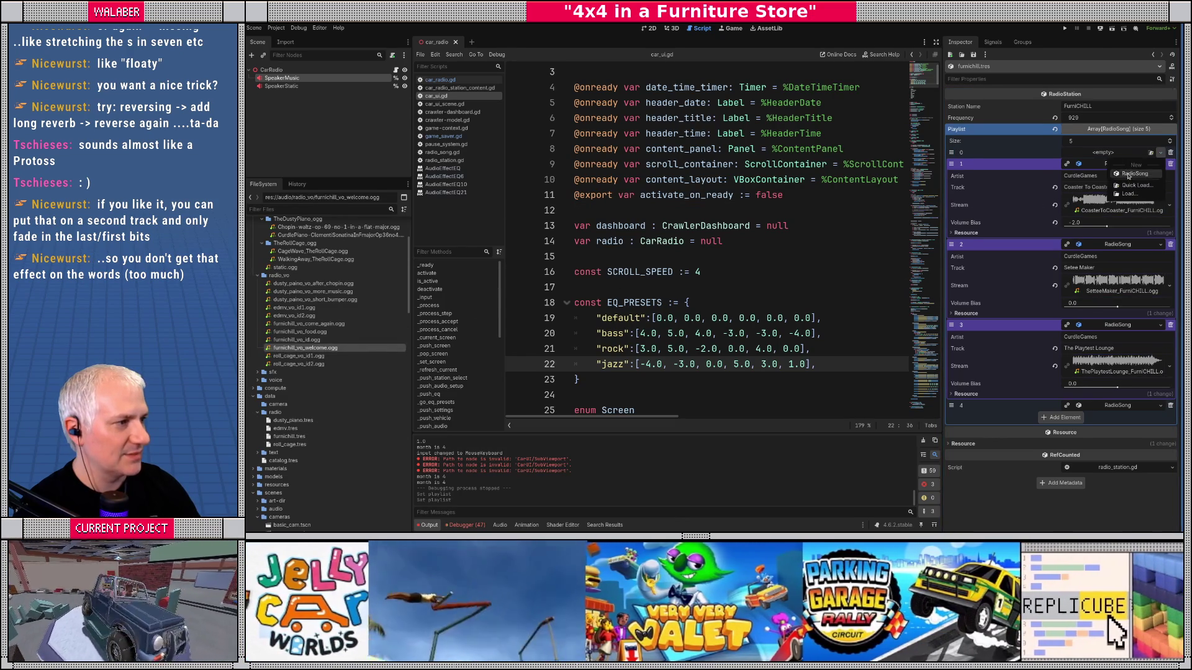
{"action": "left_click", "coordinate": [1136, 175]}
{"action": "mouse_move", "coordinate": [304, 348]}
{"action": "left_mouse_down"}
{"action": "mouse_move", "coordinate": [744, 214]}
{"action": "mouse_move", "coordinate": [1103, 189]}
{"action": "left_mouse_up"}
{"action": "double_click", "coordinate": [1109, 166]}
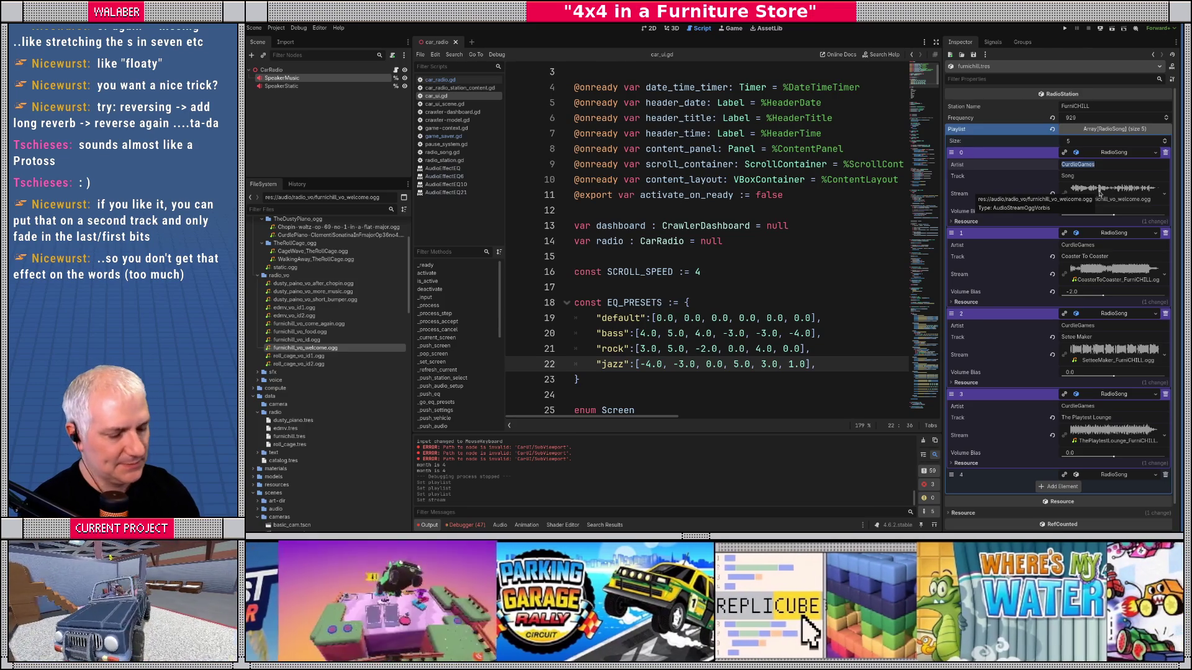
Step: Set the welcome entry's artist to FurniCHILL and its track to Station ID
{"action": "type", "text": "Furn"}
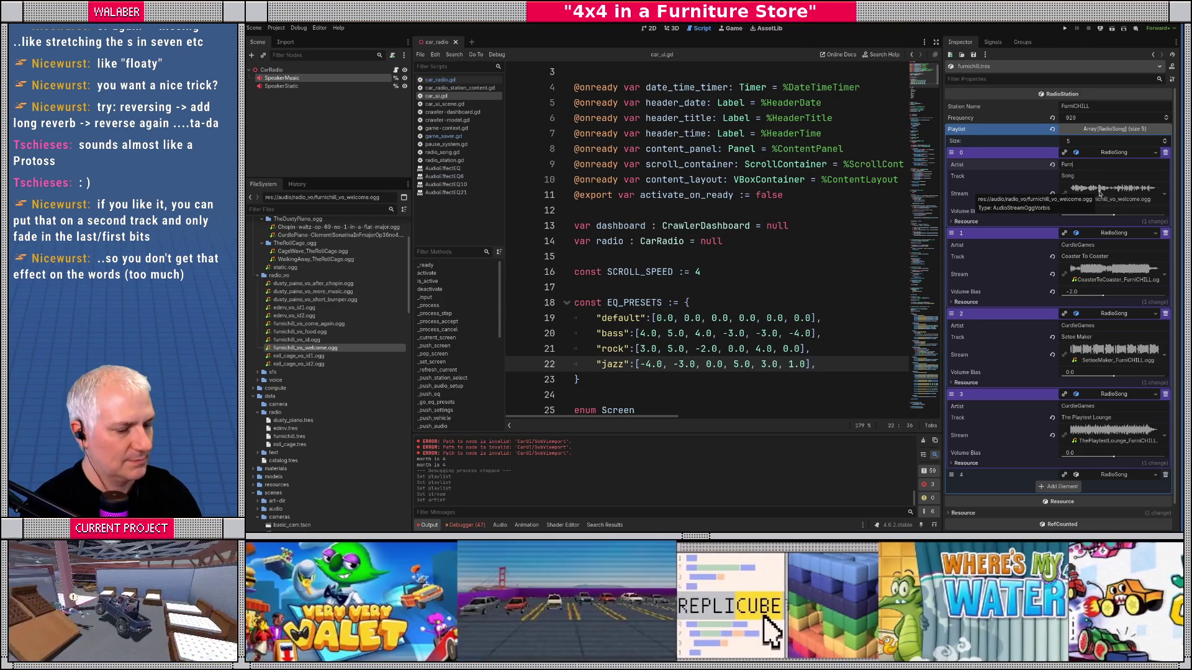
{"action": "type", "text": "iCHI"}
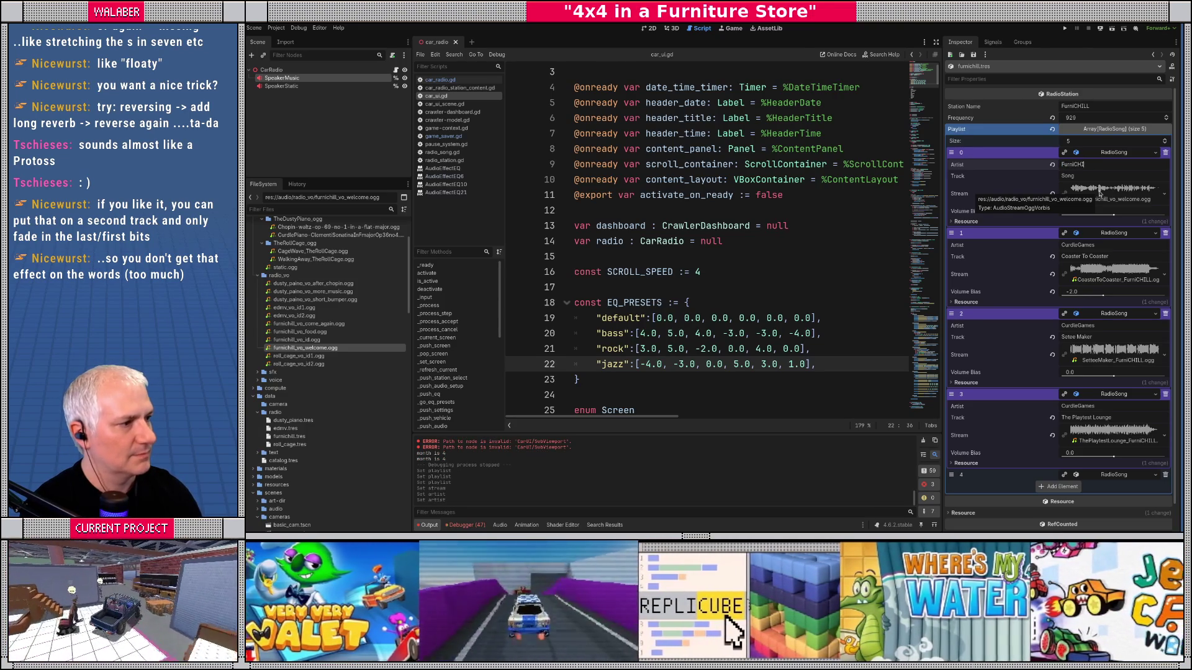
{"action": "type", "text": "LL"}
{"action": "key", "text": "Return"}
{"action": "left_click", "coordinate": [1016, 180]}
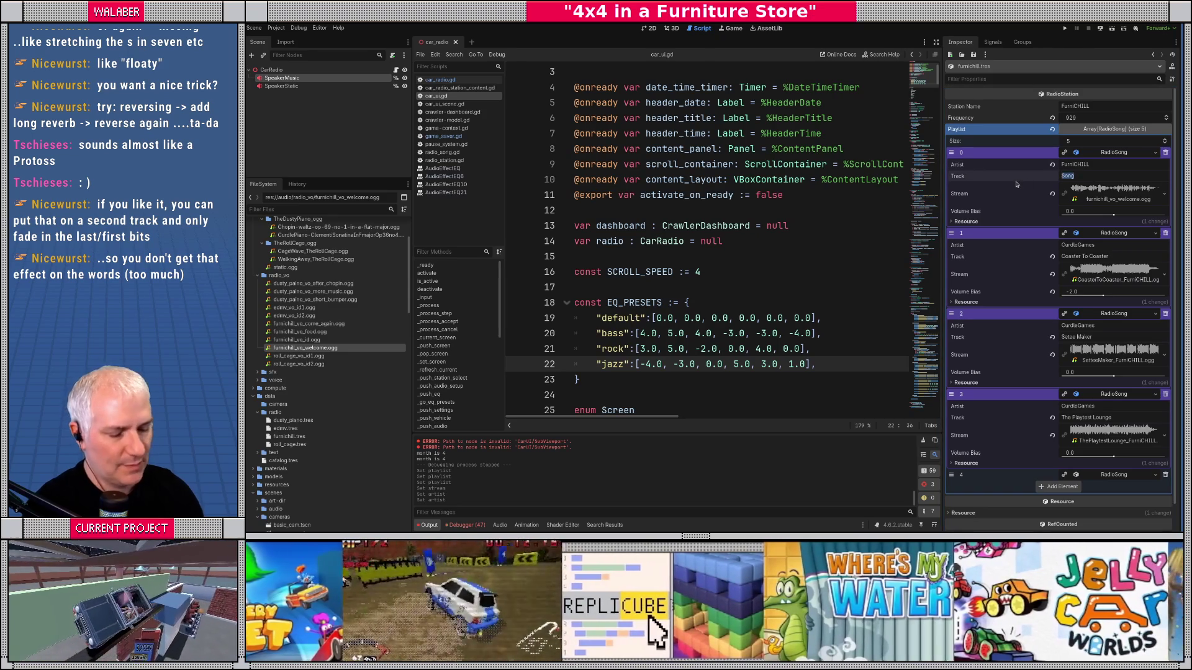
{"action": "type", "text": "S"}
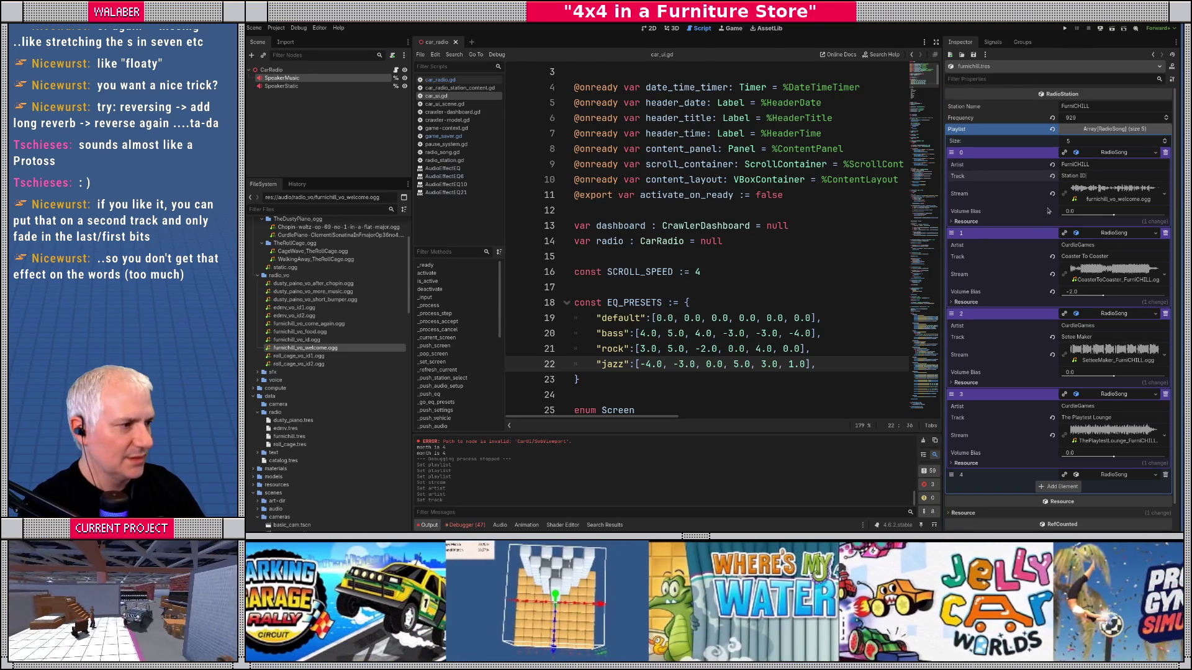
{"action": "scroll", "coordinate": [1058, 248], "scroll_direction": "down", "scroll_amount": 1}
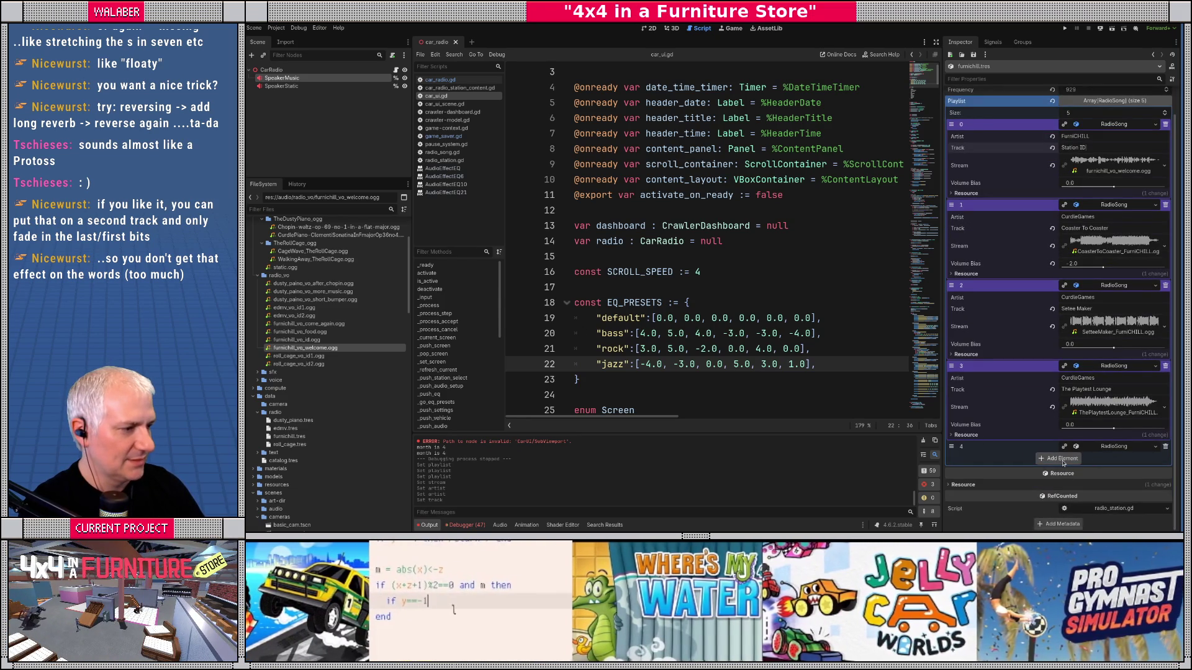
{"action": "scroll", "coordinate": [1060, 472], "scroll_direction": "down", "scroll_amount": 2}
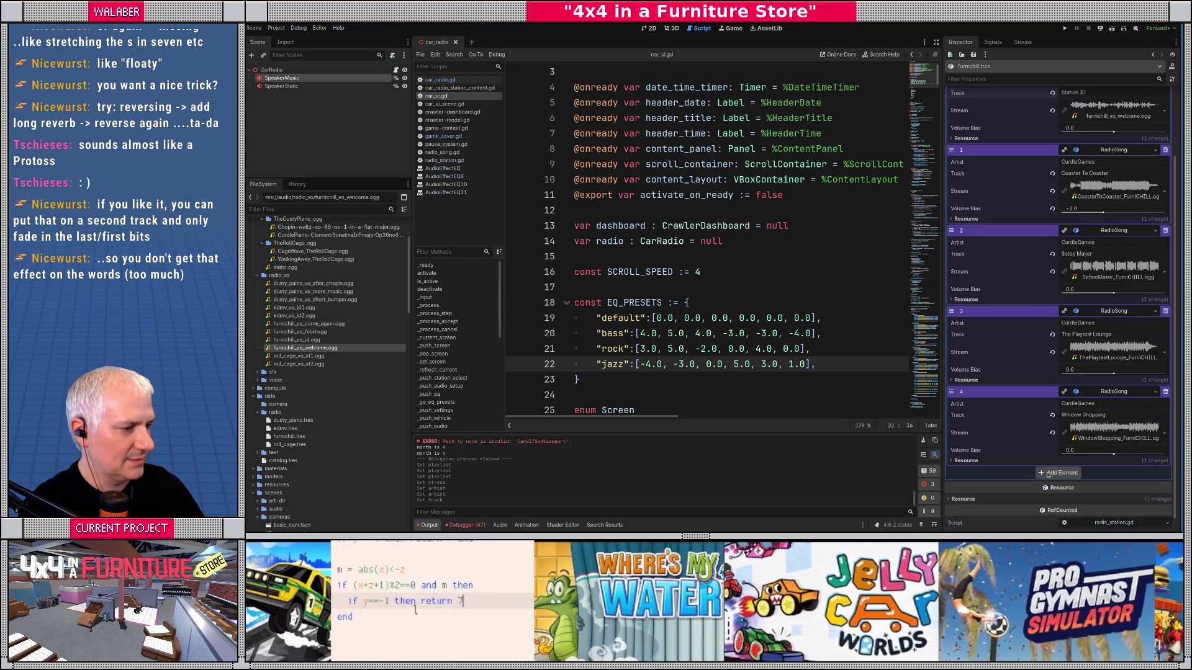
Step: Add a FurniCHILL 'Station ID' RadioSong in slot 2 streaming furnichill_vo_id.ogg
{"action": "left_click", "coordinate": [1059, 473]}
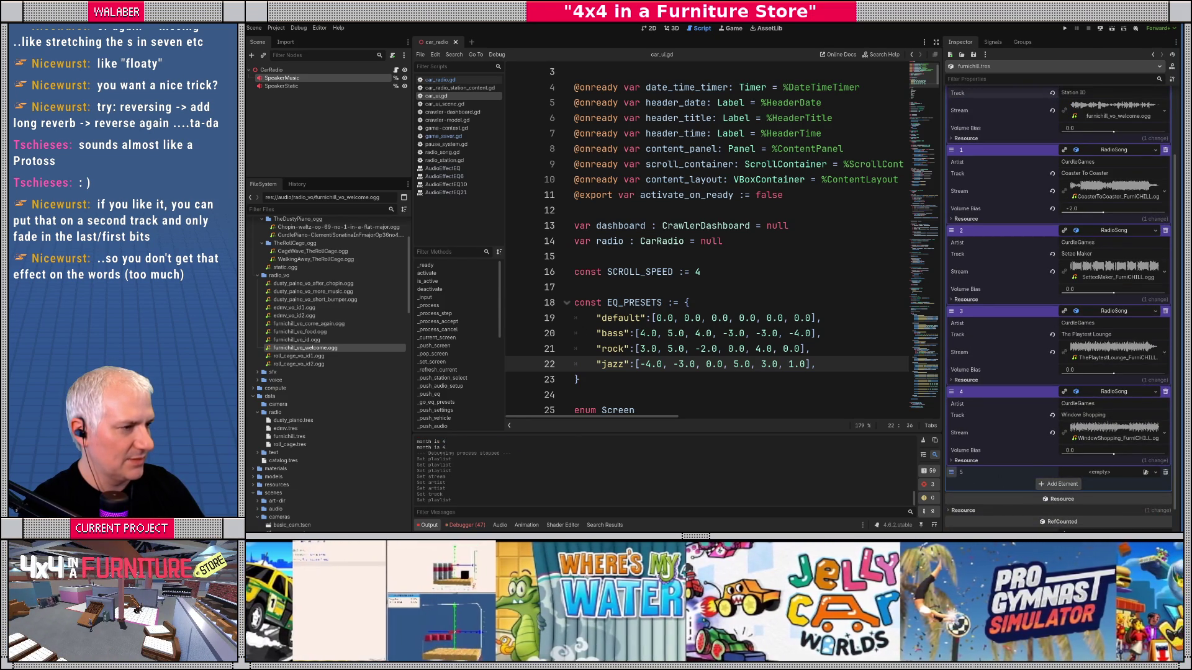
{"action": "mouse_move", "coordinate": [951, 472]}
{"action": "left_mouse_down"}
{"action": "mouse_move", "coordinate": [956, 148]}
{"action": "mouse_move", "coordinate": [961, 255]}
{"action": "left_mouse_up"}
{"action": "left_click", "coordinate": [1093, 274]}
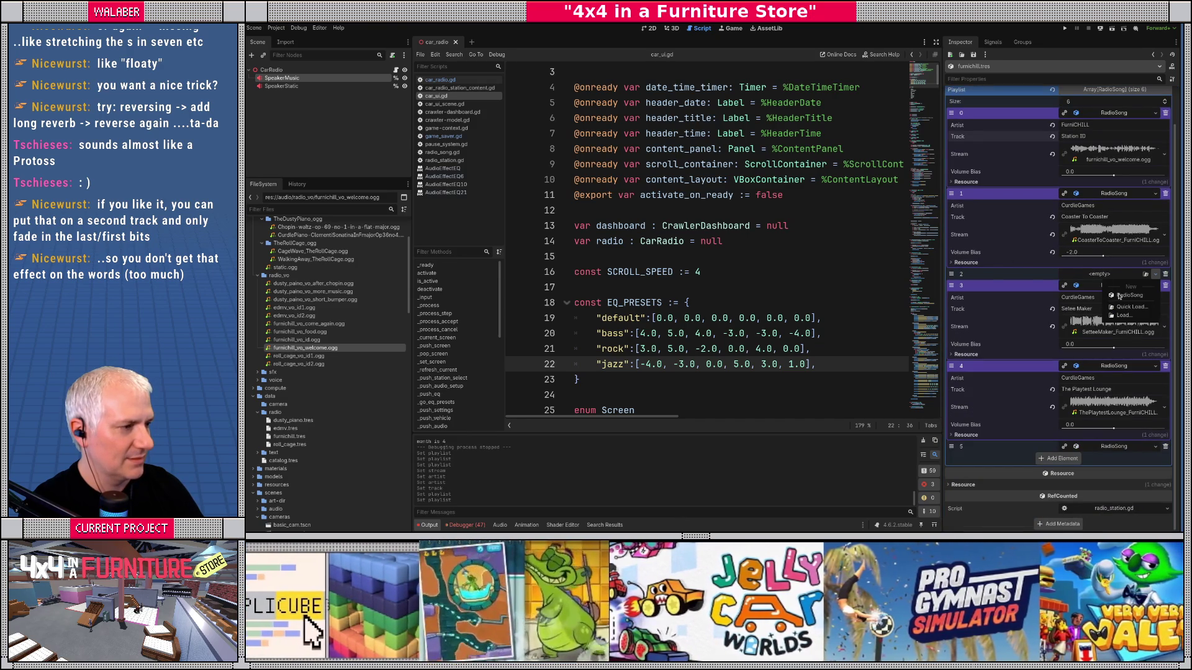
{"action": "left_click", "coordinate": [1119, 302]}
{"action": "left_click", "coordinate": [1083, 125]}
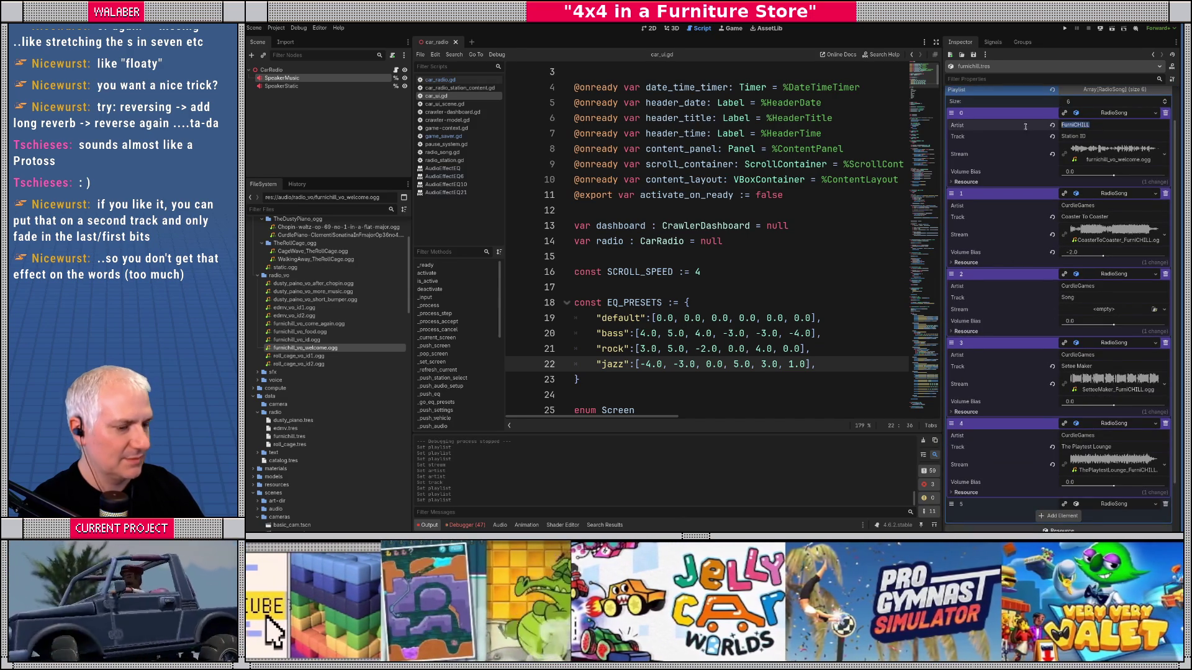
{"action": "left_click", "coordinate": [1104, 289]}
{"action": "type", "text": "FurniCHILL"}
{"action": "left_click", "coordinate": [1090, 136]}
{"action": "key", "text": "ctrl+c"}
{"action": "left_click", "coordinate": [1083, 297]}
{"action": "key", "text": "ctrl+v"}
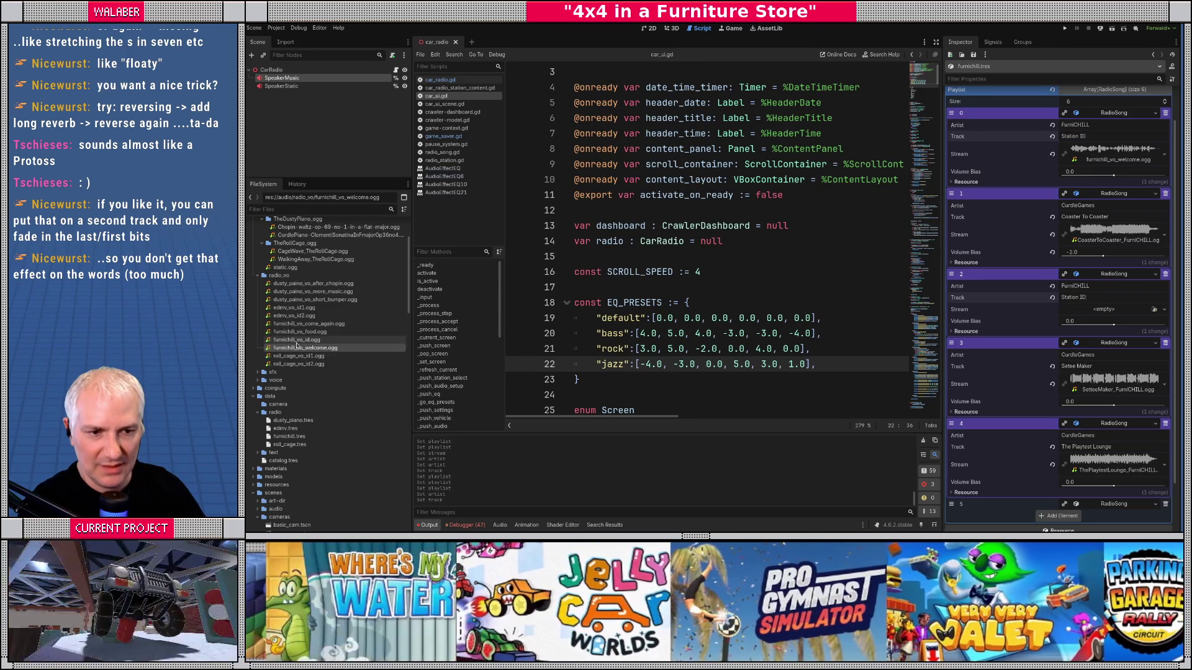
{"action": "mouse_move", "coordinate": [298, 340]}
{"action": "left_mouse_down"}
{"action": "mouse_move", "coordinate": [336, 357]}
{"action": "mouse_move", "coordinate": [1013, 322]}
{"action": "mouse_move", "coordinate": [1062, 309]}
{"action": "left_mouse_up"}
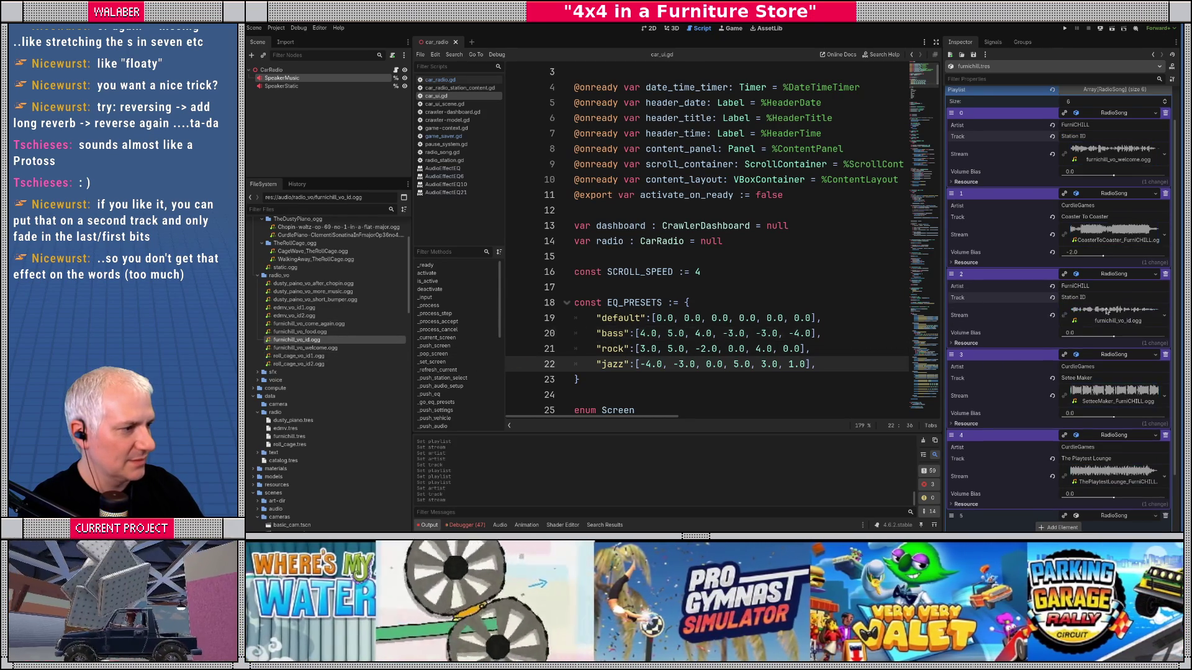
Step: Add a FurniCHILL 'Station ID' RadioSong in slot 4 streaming furnichill_vo_food.ogg
{"action": "scroll", "coordinate": [1064, 372], "scroll_direction": "down", "scroll_amount": 3}
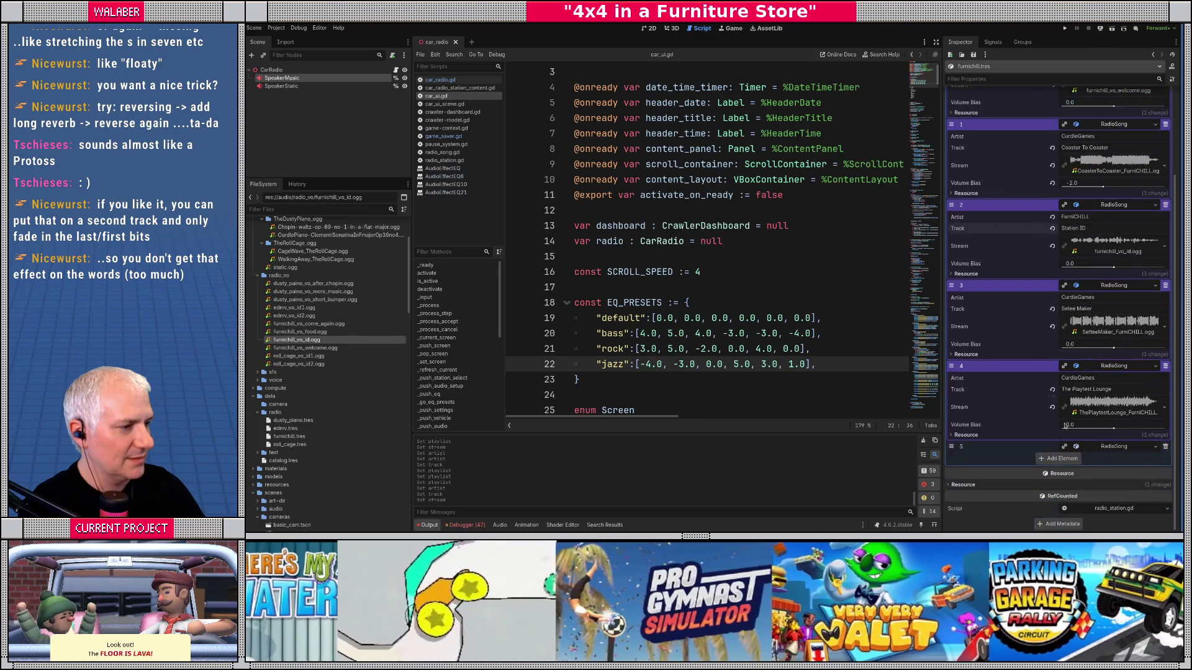
{"action": "left_click", "coordinate": [1069, 462]}
{"action": "left_click", "coordinate": [1068, 470]}
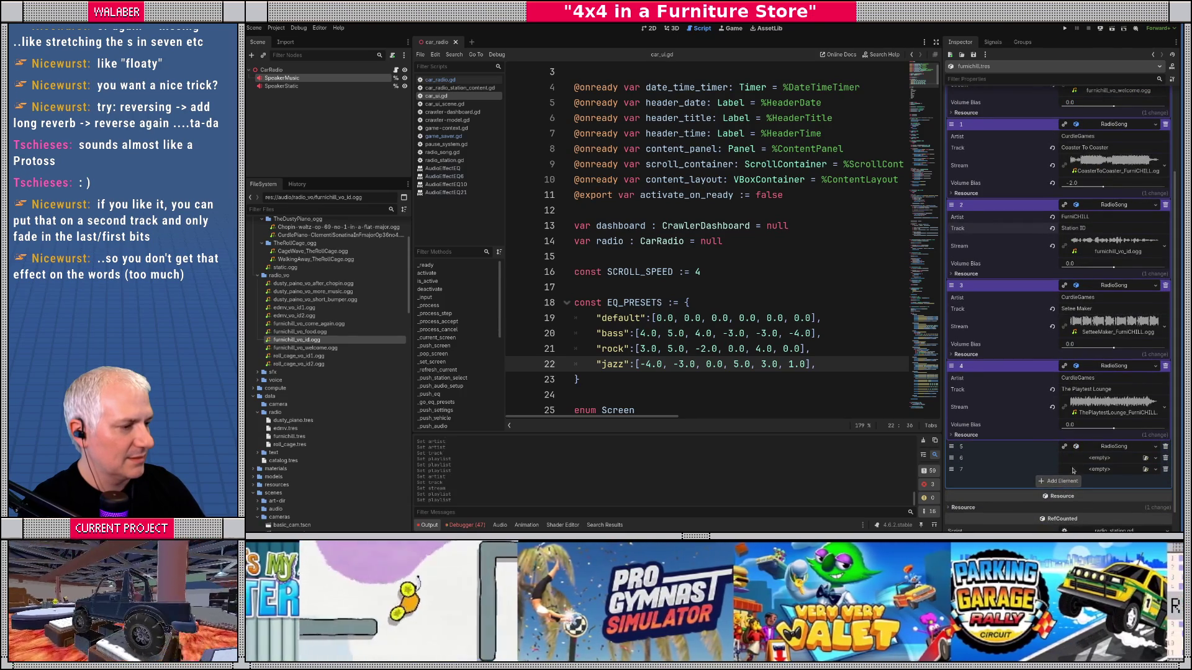
{"action": "left_click", "coordinate": [1101, 448]}
{"action": "scroll", "coordinate": [1064, 469], "scroll_direction": "down", "scroll_amount": 2}
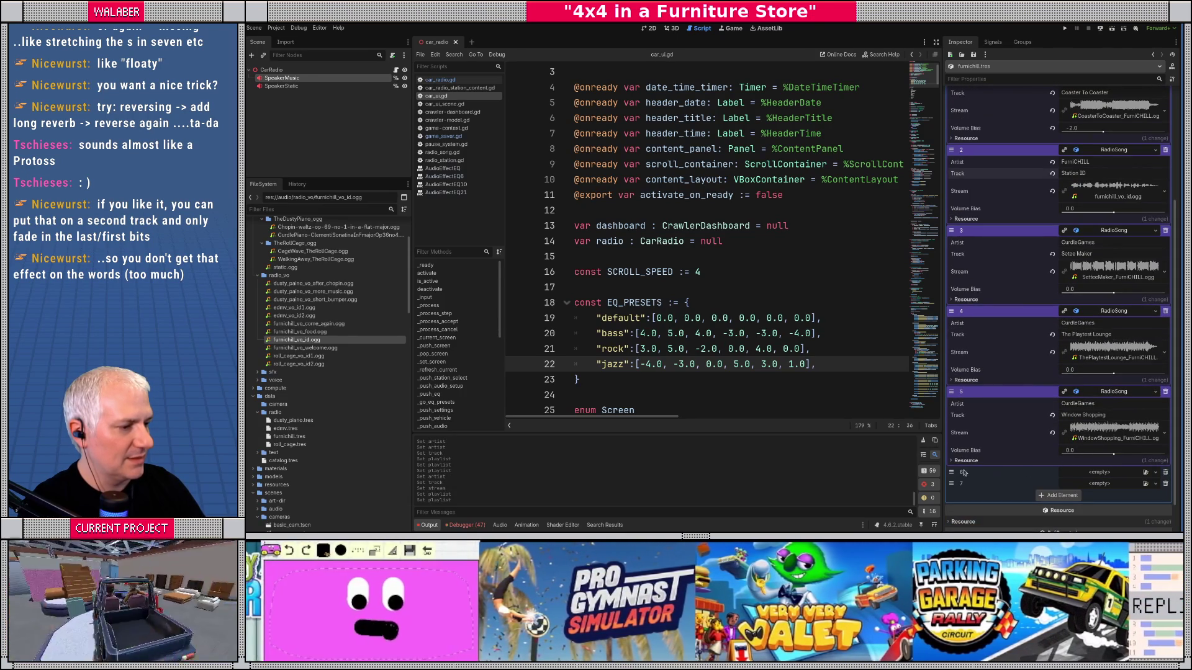
{"action": "mouse_move", "coordinate": [964, 473]}
{"action": "left_mouse_down"}
{"action": "mouse_move", "coordinate": [955, 312]}
{"action": "mouse_move", "coordinate": [997, 319]}
{"action": "left_mouse_up"}
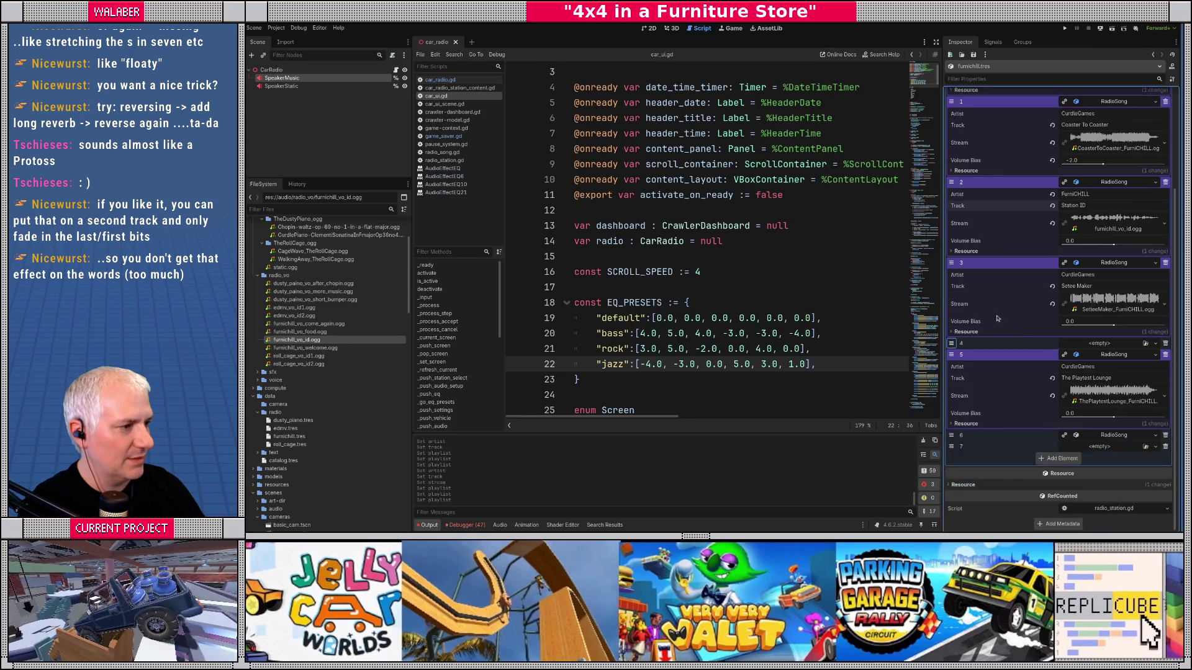
{"action": "left_click", "coordinate": [1093, 345]}
{"action": "left_click", "coordinate": [1119, 364]}
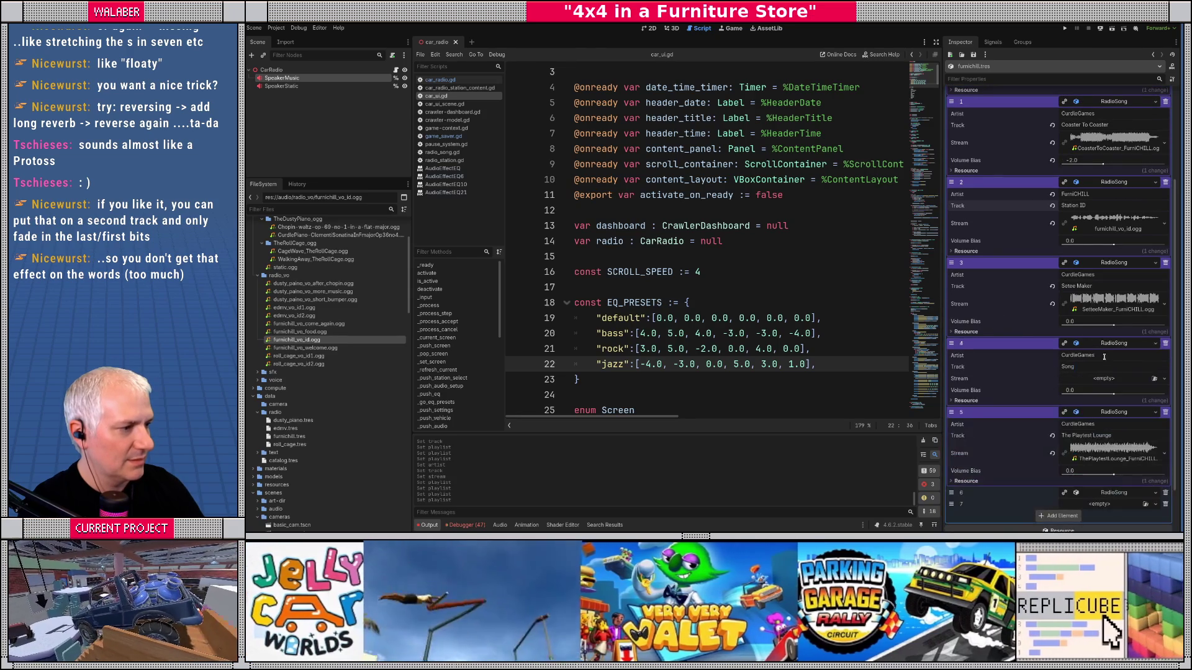
{"action": "left_click", "coordinate": [1104, 345]}
{"action": "left_click", "coordinate": [1104, 345]}
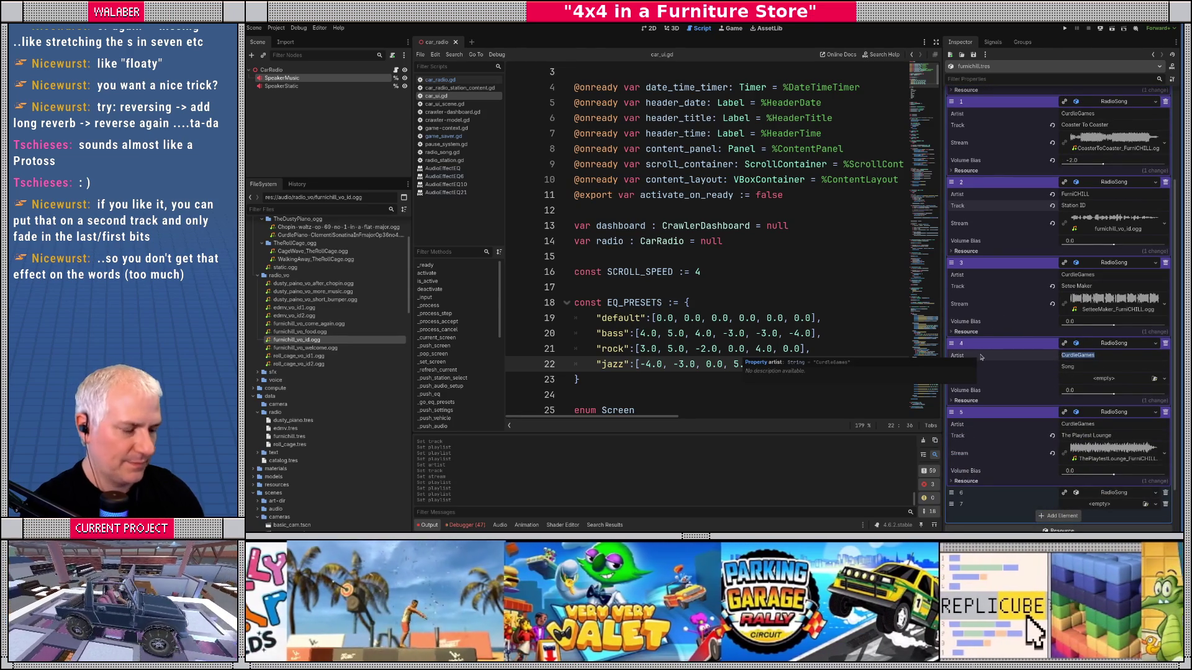
{"action": "type", "text": "FurniCHILL"}
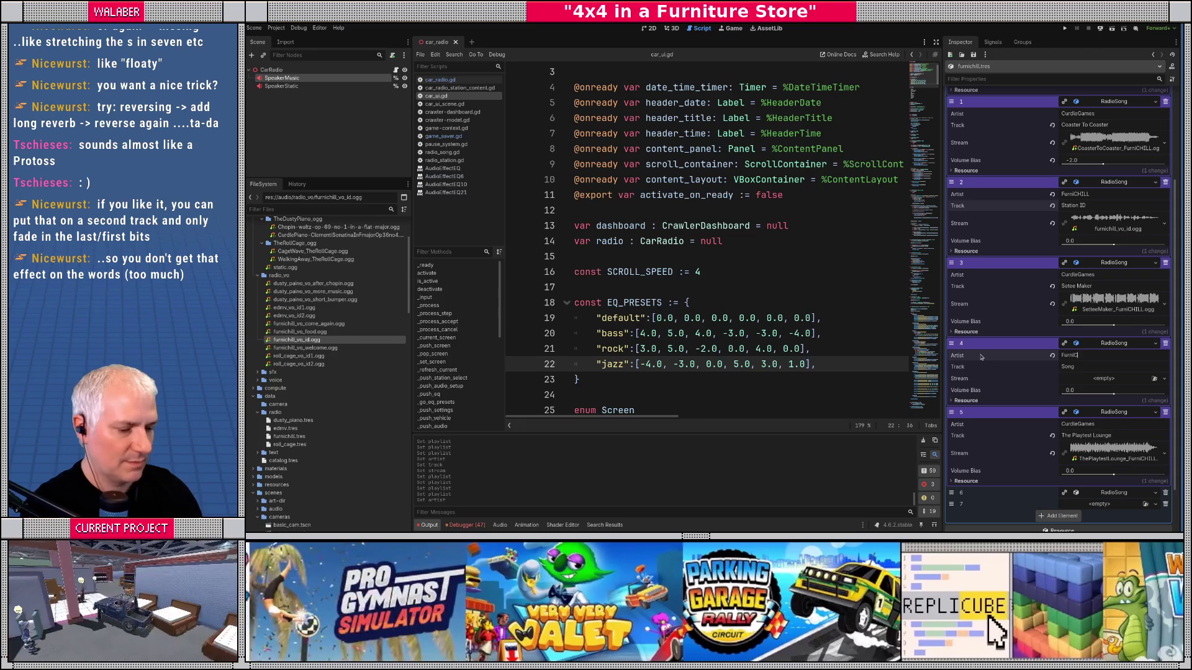
{"action": "key", "text": "Tab"}
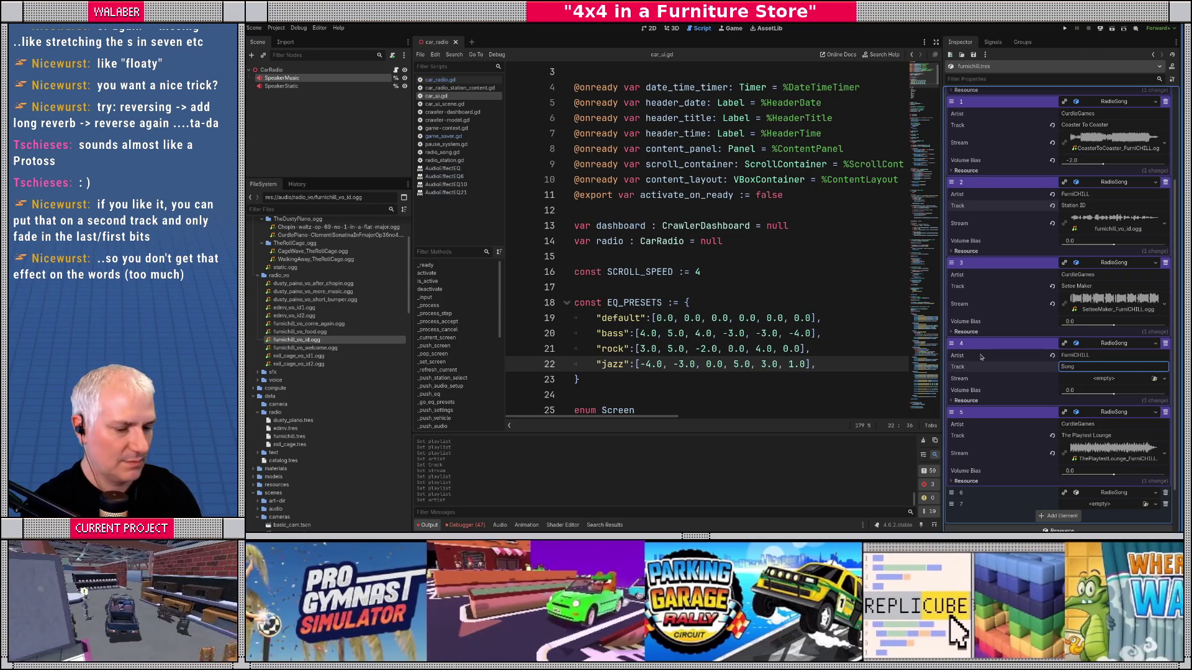
{"action": "type", "text": "Station ID"}
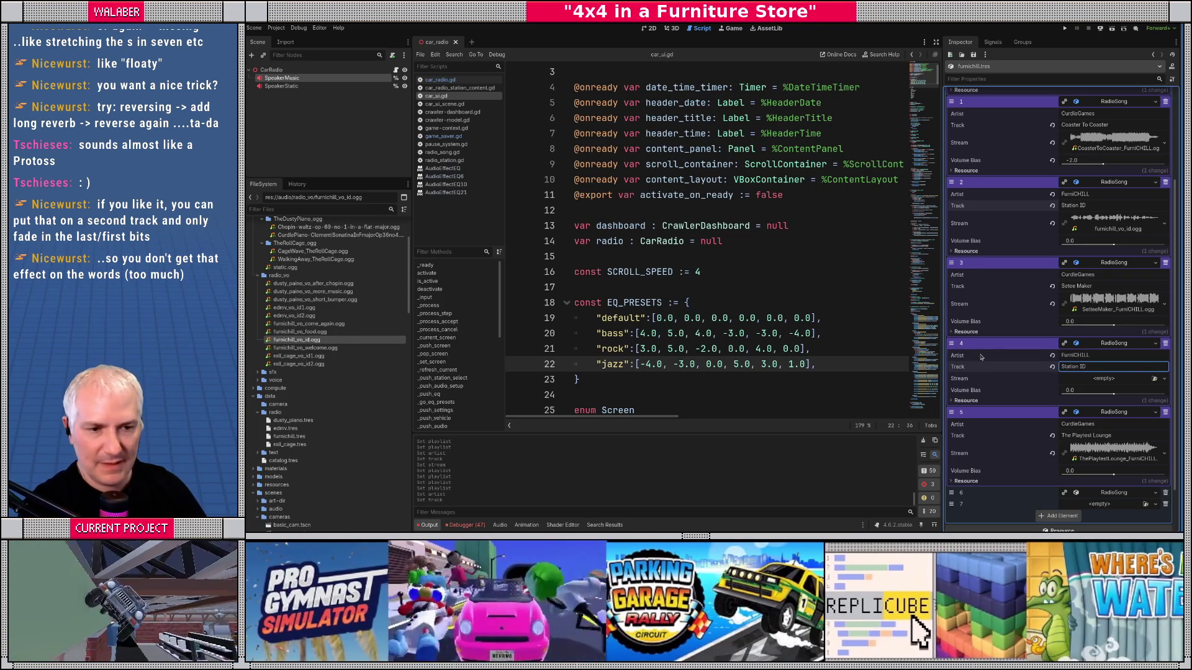
{"action": "left_click_drag", "start_coordinate": [311, 334], "coordinate": [1104, 381]}
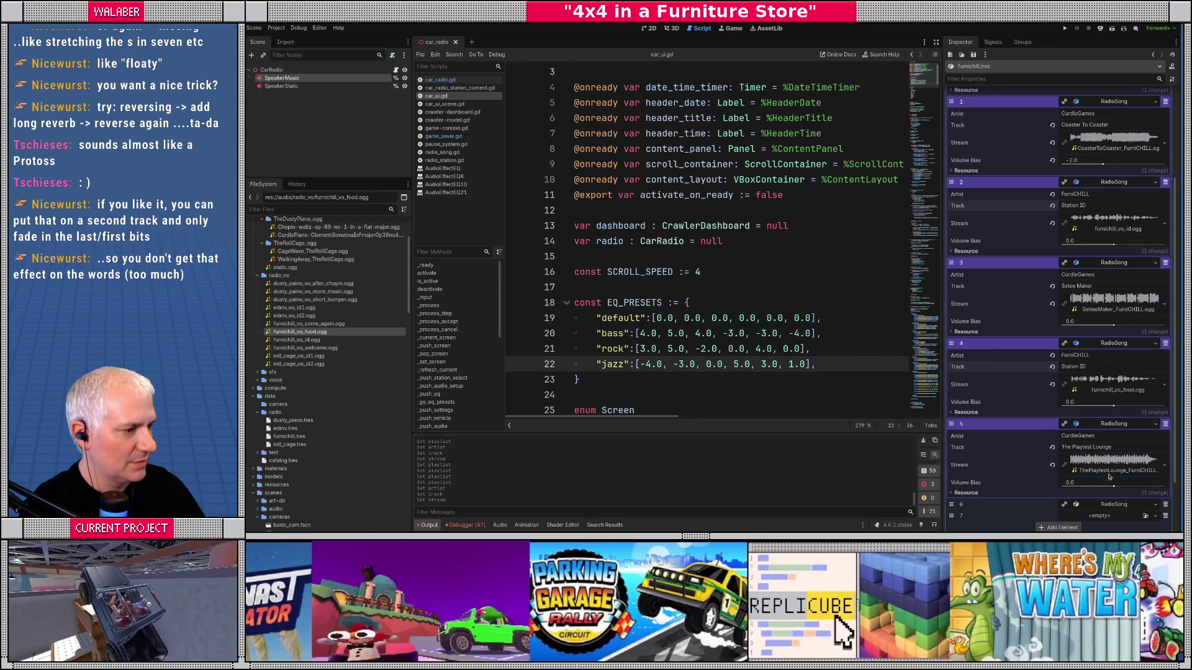
Step: Add a FurniCHILL 'Station ID' RadioSong above Window Shopping streaming furnichill_vo_come_again.ogg
{"action": "left_click", "coordinate": [1101, 505]}
{"action": "scroll", "coordinate": [1092, 404], "scroll_direction": "down", "scroll_amount": 3}
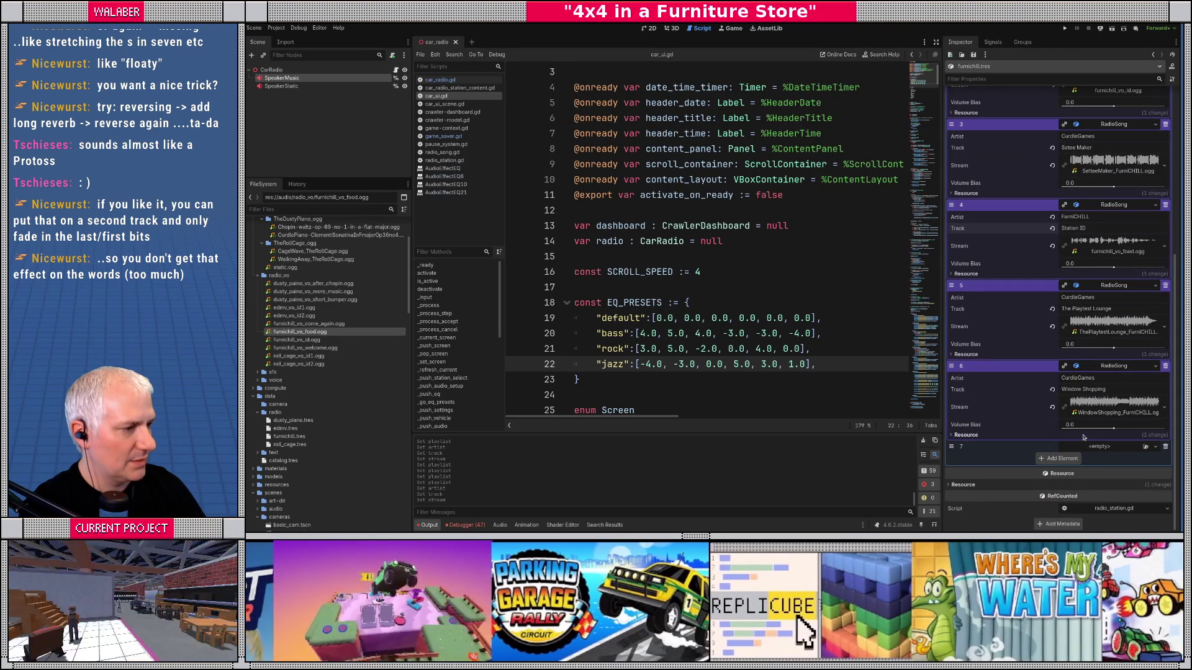
{"action": "scroll", "coordinate": [1087, 345], "scroll_direction": "up", "scroll_amount": 6}
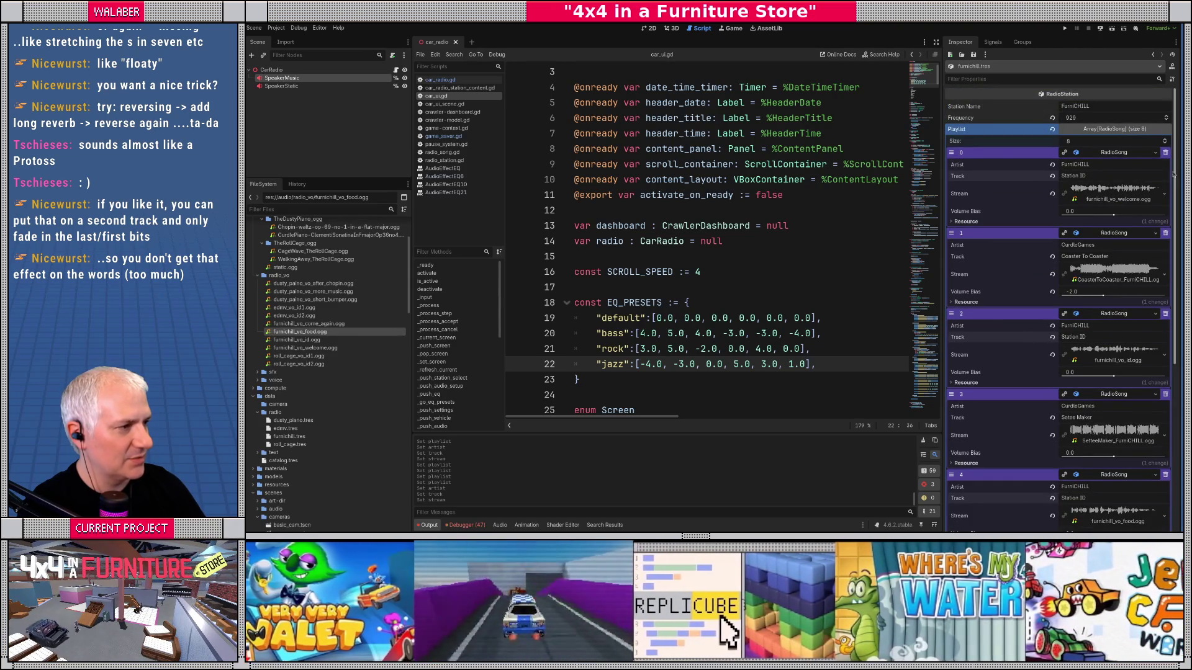
{"action": "scroll", "coordinate": [1180, 250], "scroll_direction": "down", "scroll_amount": 3}
{"action": "left_click_drag", "start_coordinate": [1180, 251], "coordinate": [1180, 352]}
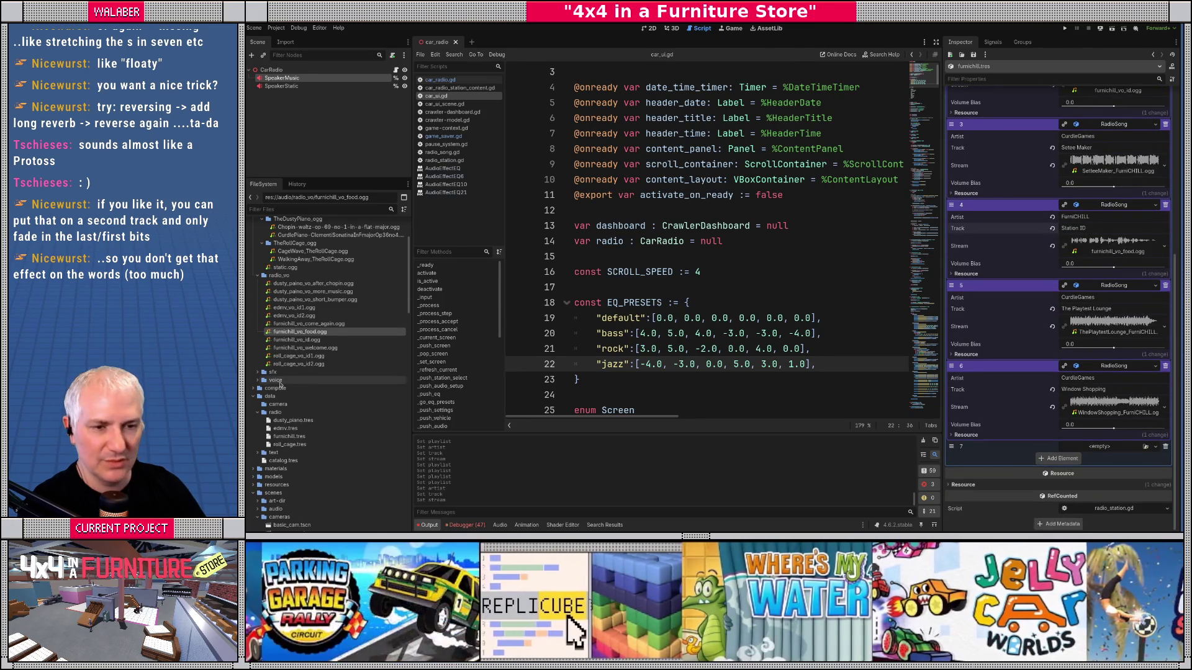
{"action": "left_click", "coordinate": [1083, 450]}
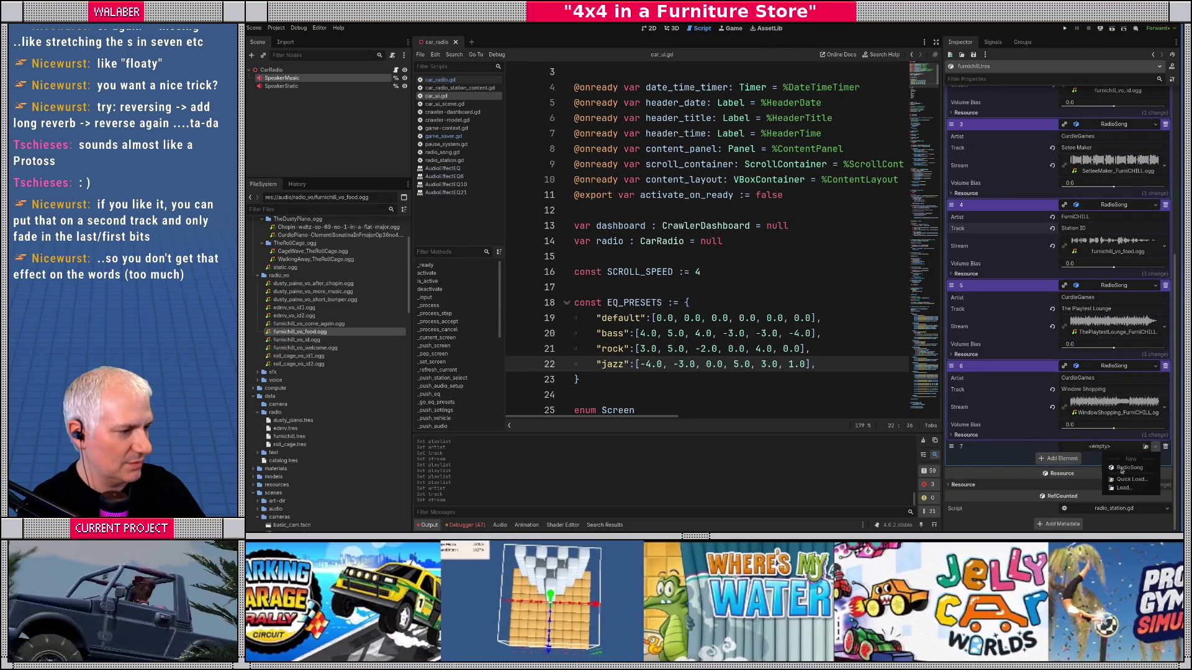
{"action": "left_click", "coordinate": [1117, 467]}
{"action": "left_click_drag", "start_coordinate": [950, 447], "coordinate": [1088, 358]}
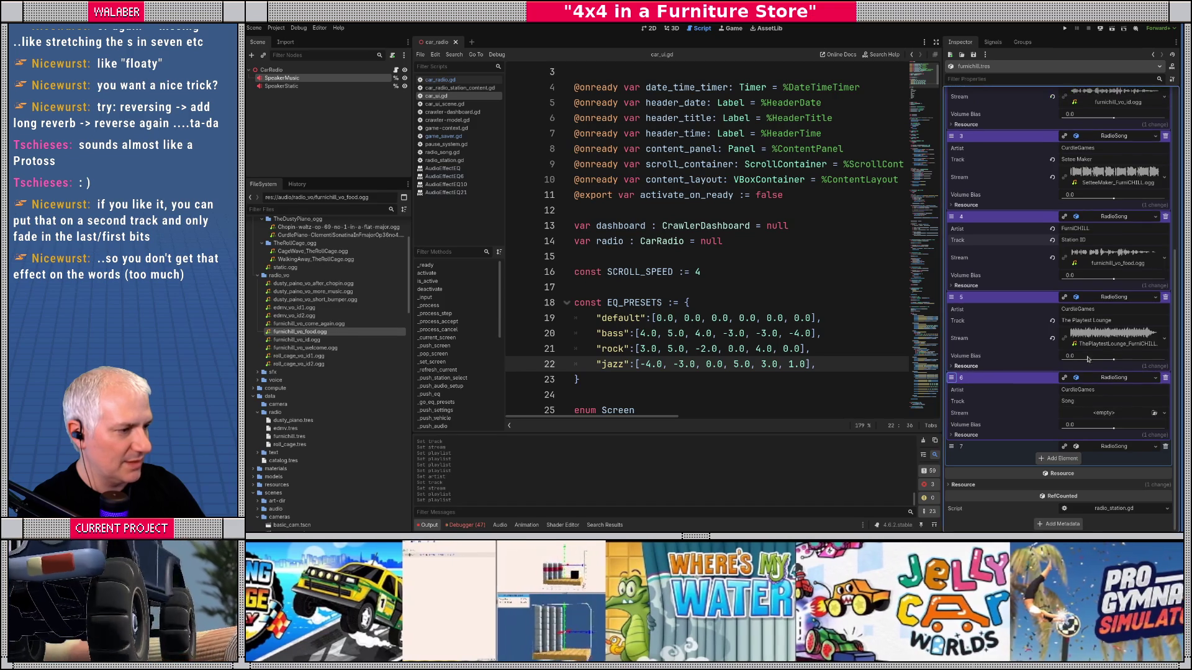
{"action": "left_click", "coordinate": [1103, 391]}
{"action": "type", "text": "FurniCHILL"}
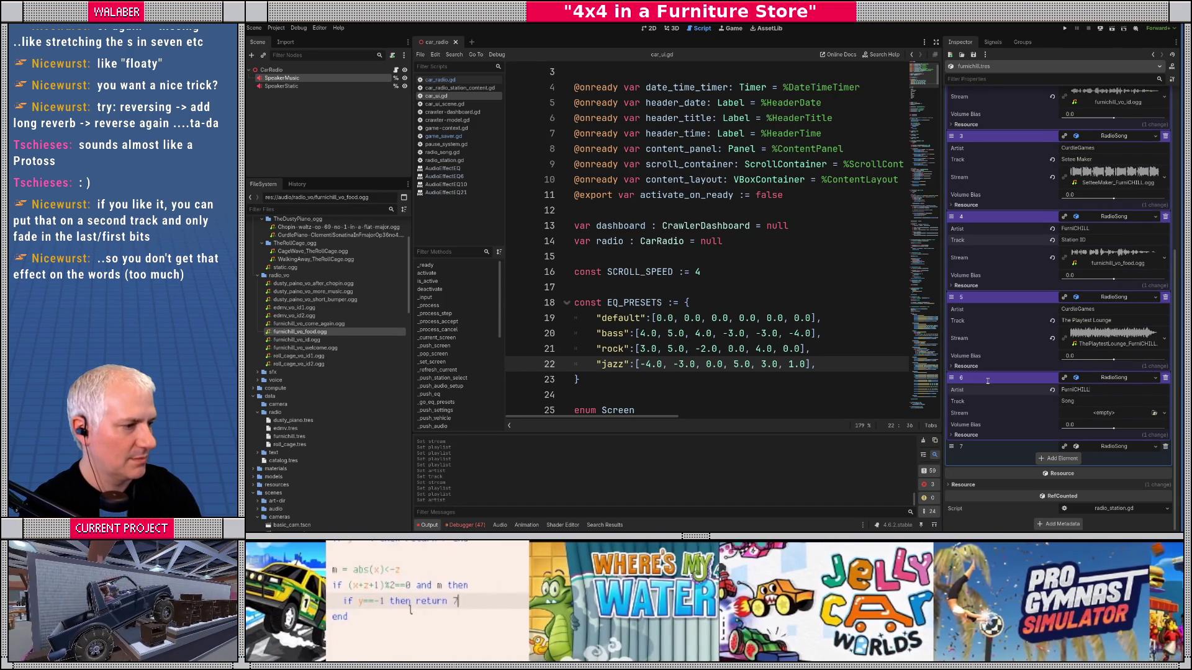
{"action": "key", "text": "Tab"}
{"action": "type", "text": "SnID"}
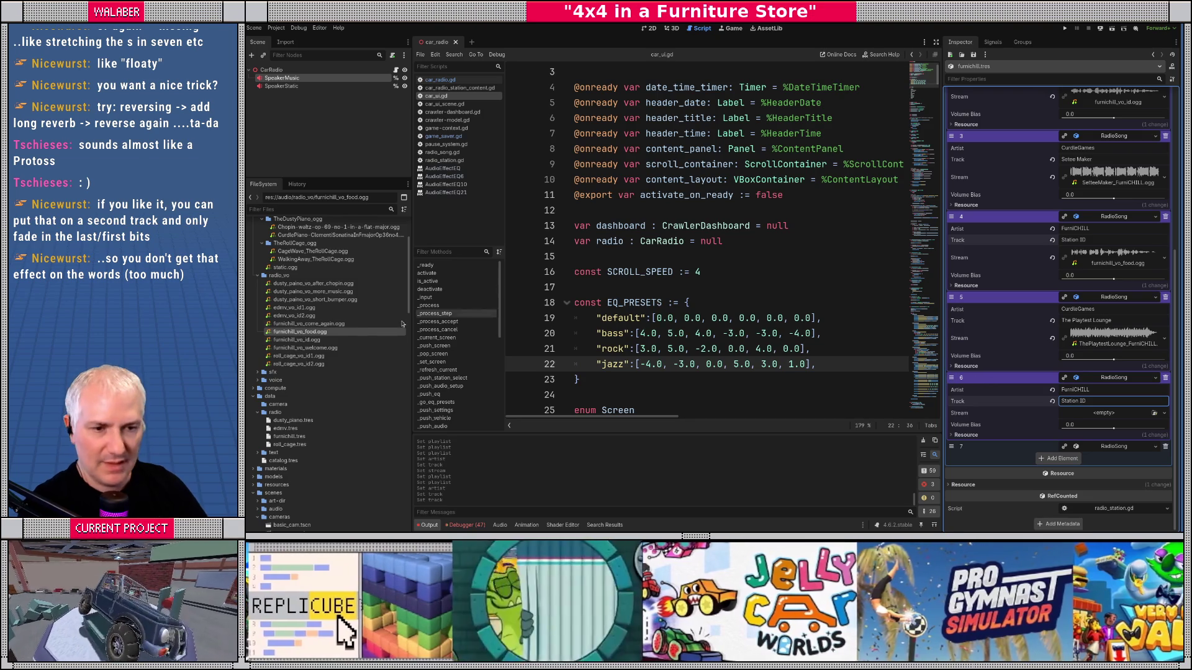
{"action": "left_click_drag", "start_coordinate": [309, 323], "coordinate": [1085, 417]}
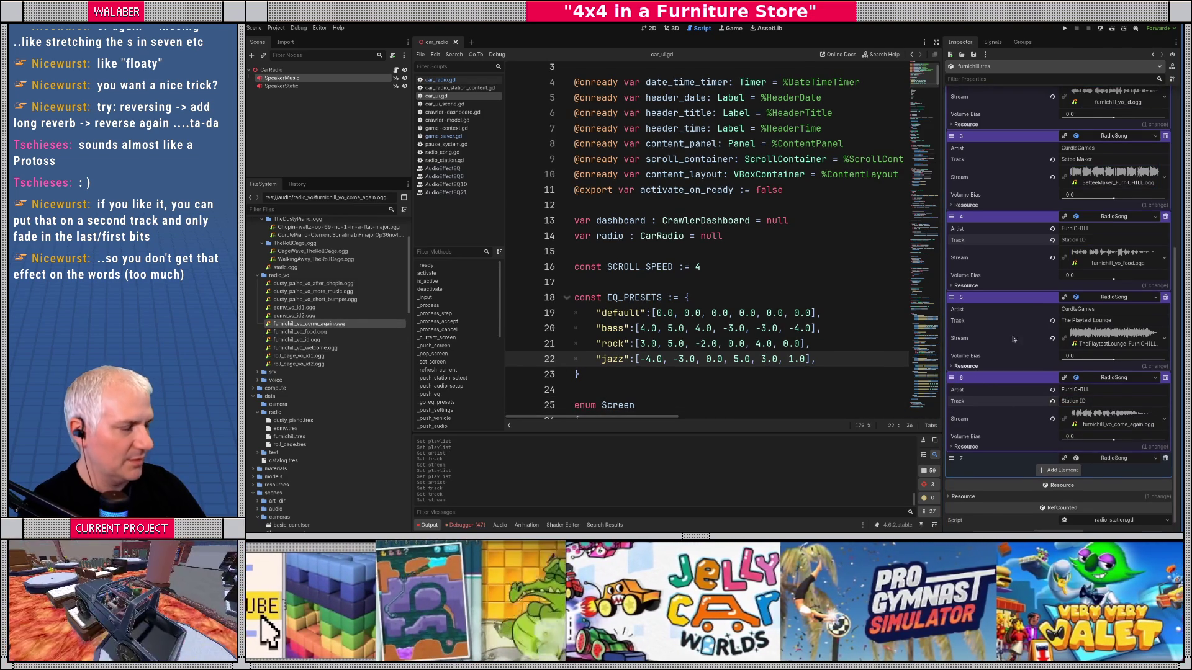
Step: Open the dusty_piano.tres station for editing
{"action": "scroll", "coordinate": [1046, 309], "scroll_direction": "up", "scroll_amount": 5}
{"action": "scroll", "coordinate": [1046, 309], "scroll_direction": "down", "scroll_amount": 1}
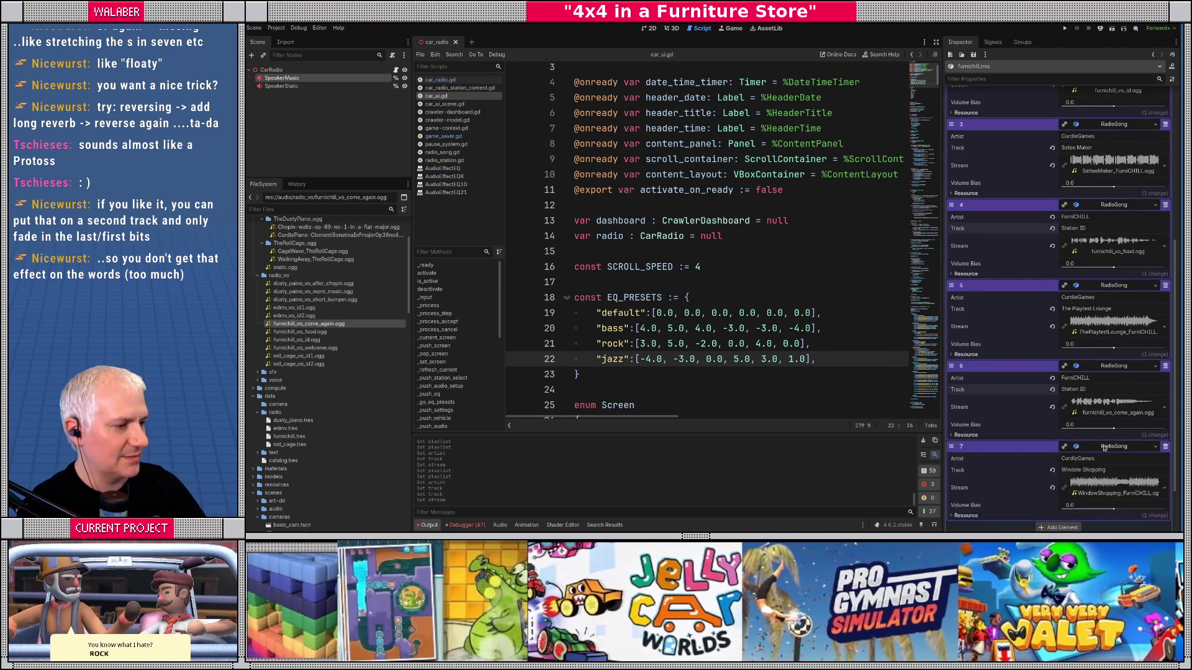
{"action": "scroll", "coordinate": [1048, 380], "scroll_direction": "up", "scroll_amount": 2}
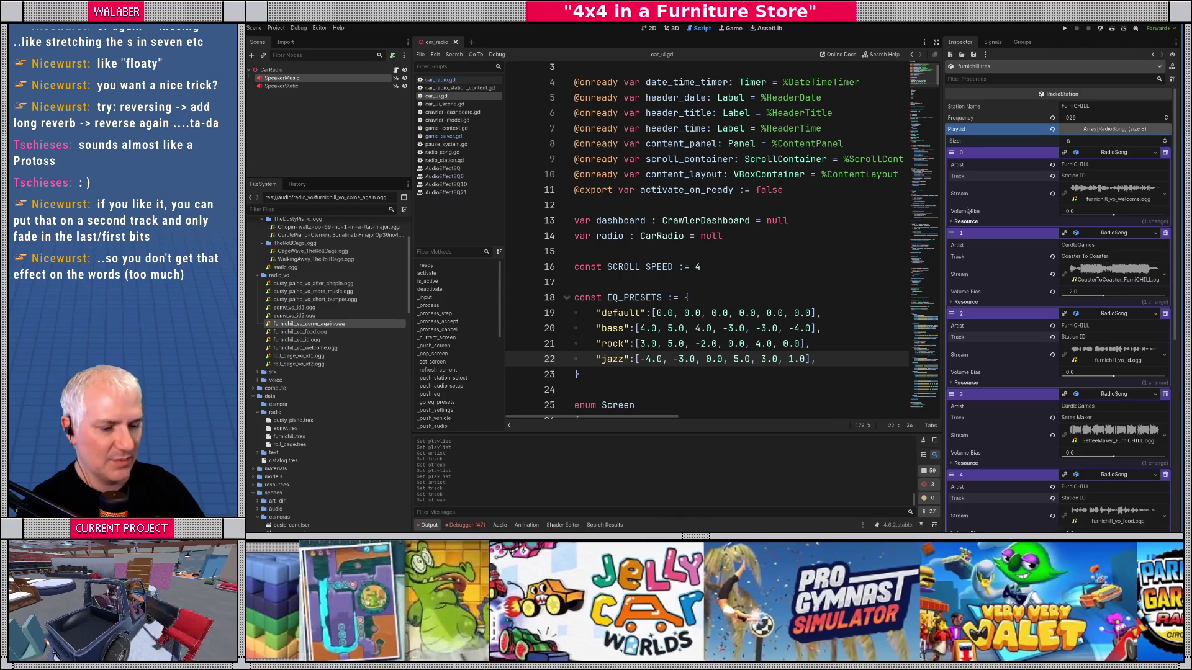
{"action": "left_click", "coordinate": [293, 420]}
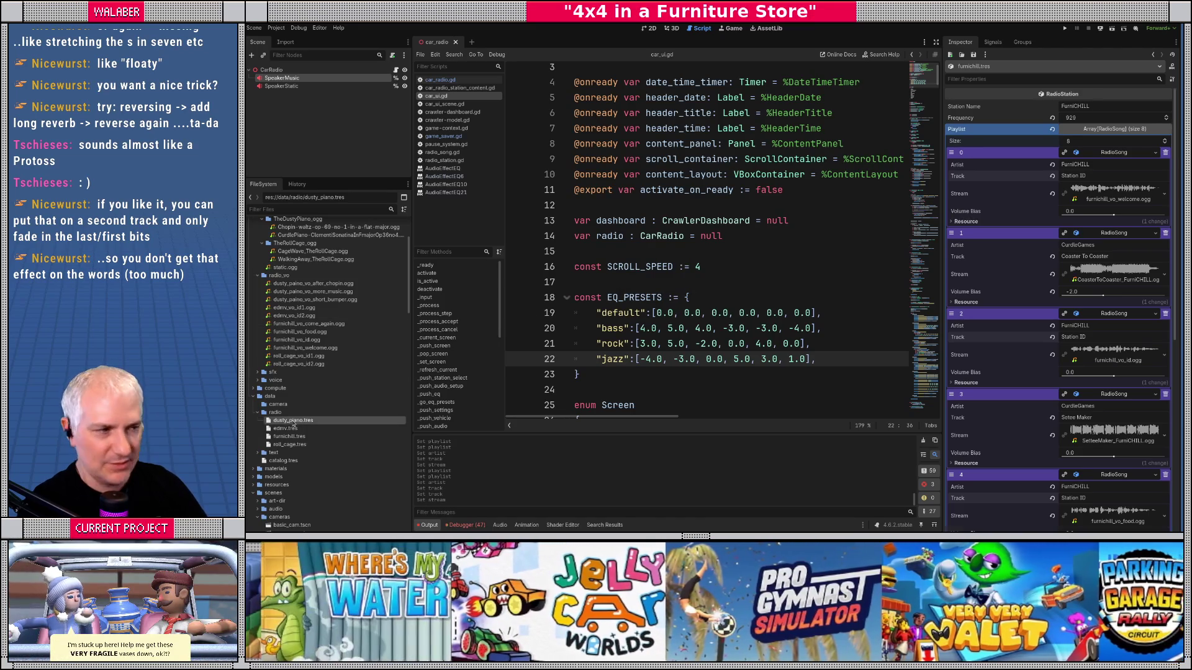
Step: Add two playlist slots, make new RadioSongs in slots 2 and 3, and expand their fields
{"action": "left_click", "coordinate": [1056, 177]}
{"action": "left_click", "coordinate": [1058, 187]}
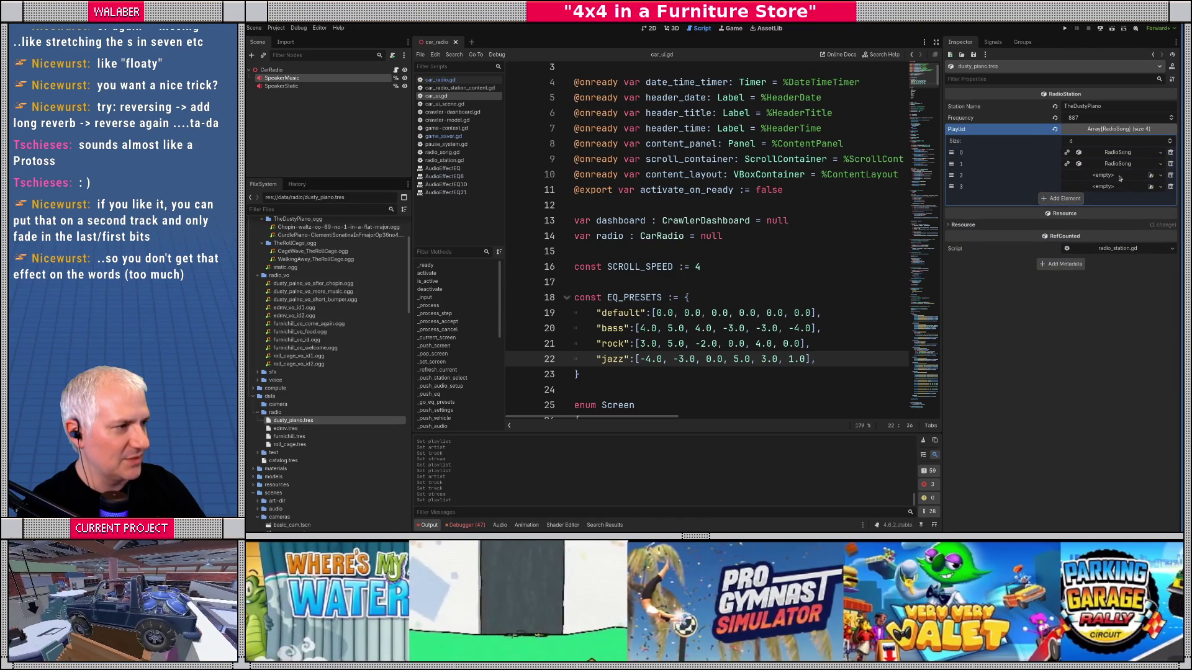
{"action": "left_click", "coordinate": [1111, 175]}
{"action": "left_click", "coordinate": [1117, 192]}
{"action": "left_click", "coordinate": [1110, 186]}
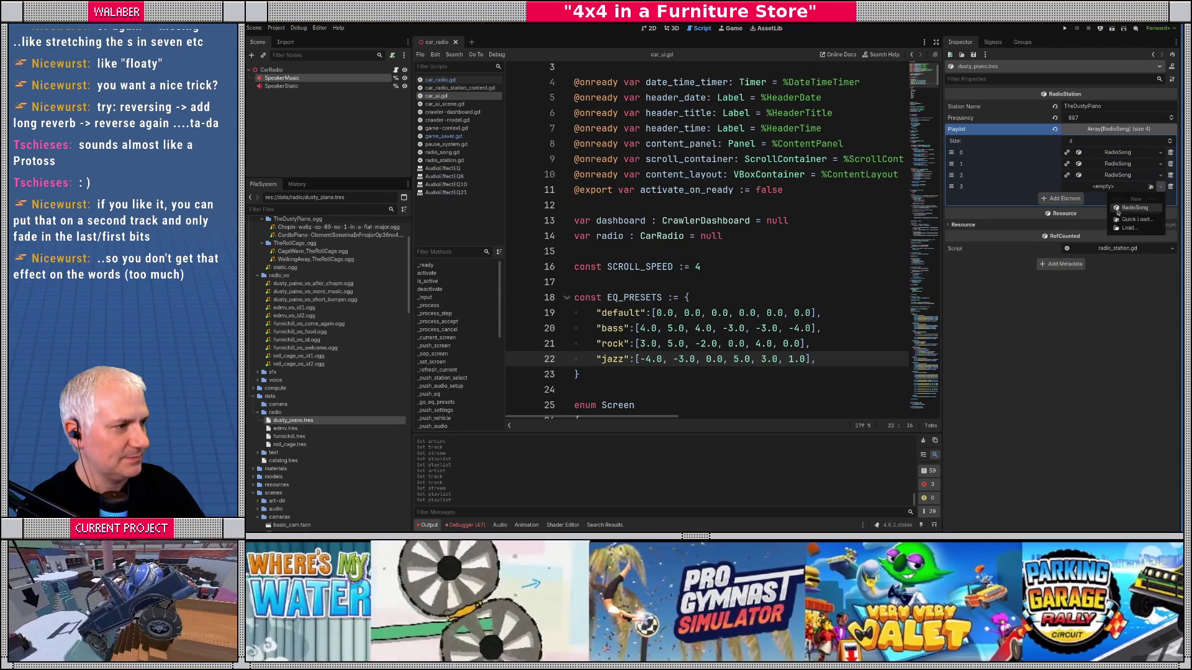
{"action": "left_click", "coordinate": [1117, 204]}
{"action": "left_click", "coordinate": [1106, 187]}
{"action": "left_click", "coordinate": [1102, 154]}
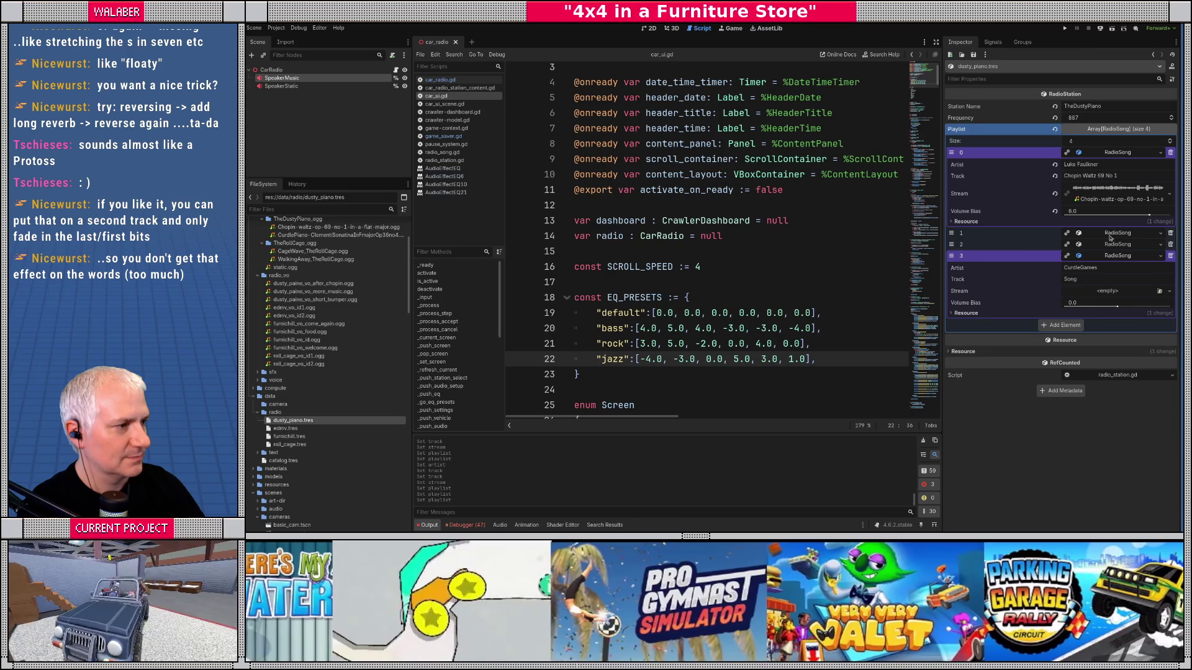
{"action": "left_click", "coordinate": [1111, 234]}
{"action": "left_click", "coordinate": [1111, 313]}
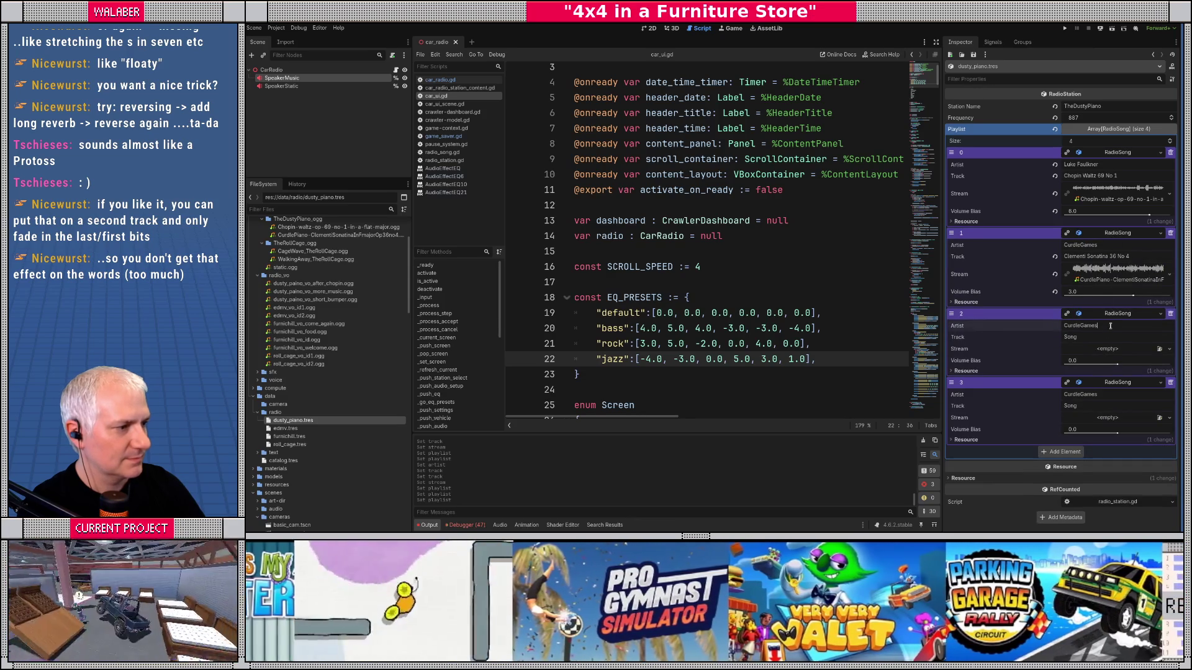
Step: Set both new entries' artist to TheDustyPiano and track to Station ID
{"action": "type", "text": "TueDu"}
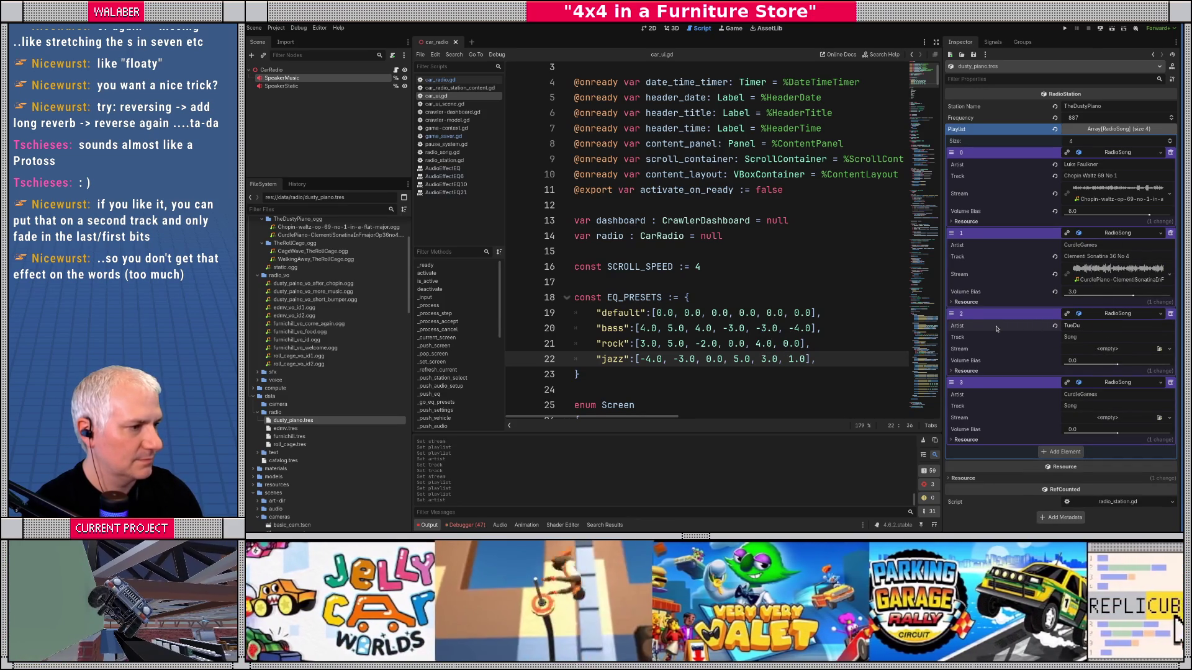
{"action": "type", "text": "h"}
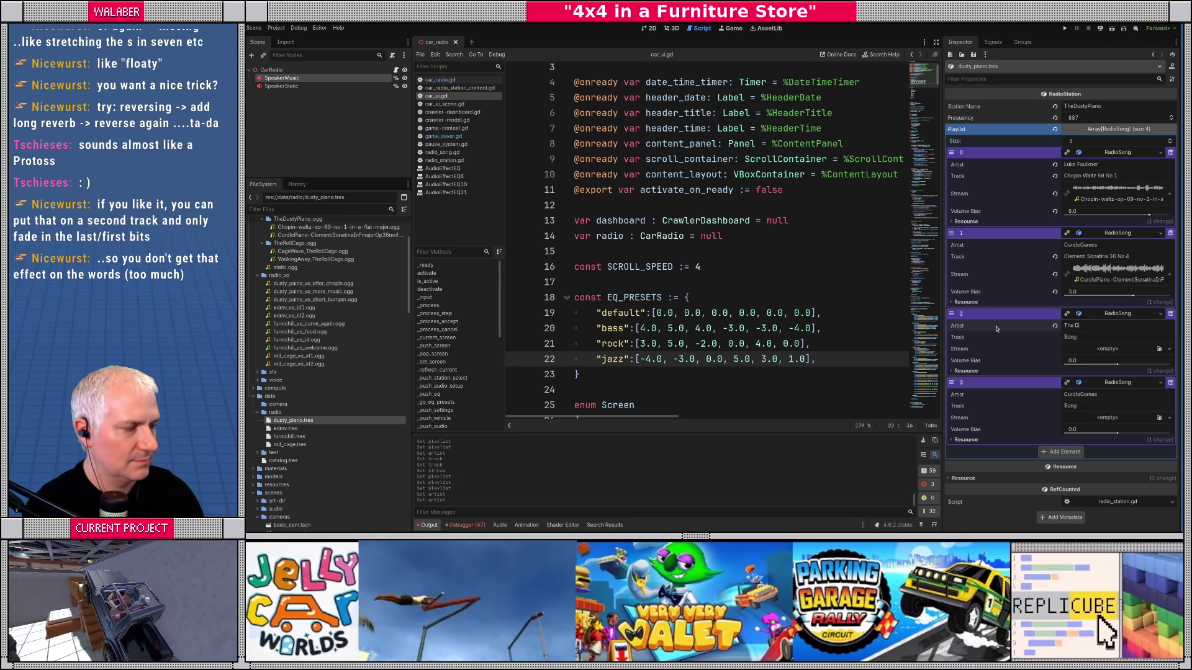
{"action": "key", "text": "BackSpace"}
{"action": "type", "text": "t"}
{"action": "key", "text": "Tab"}
{"action": "type", "text": "Sta"}
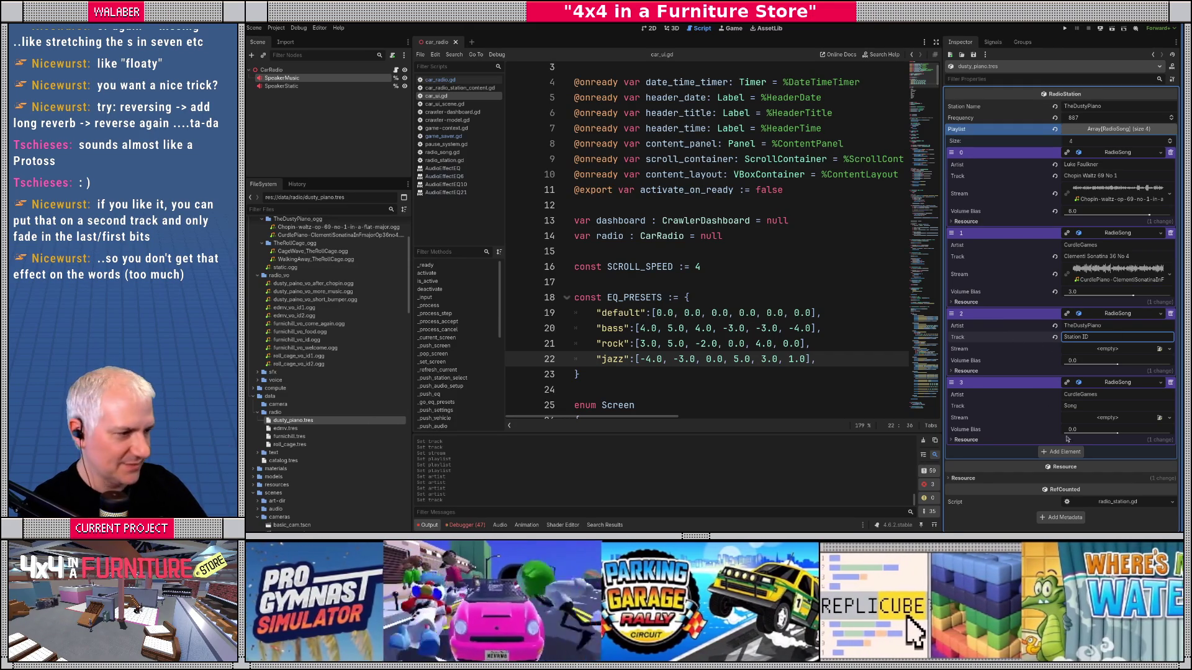
{"action": "double_click", "coordinate": [1106, 394]}
{"action": "type", "text": "TheDustyPiano"}
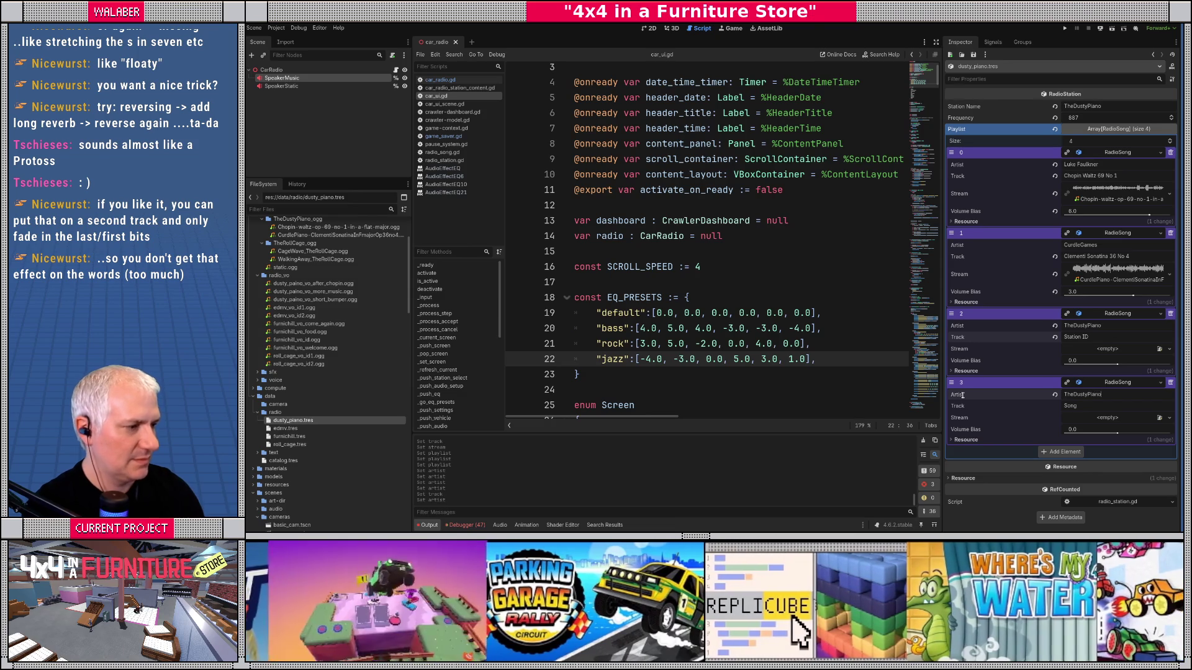
{"action": "key", "text": "Tab"}
{"action": "type", "text": "Stat"}
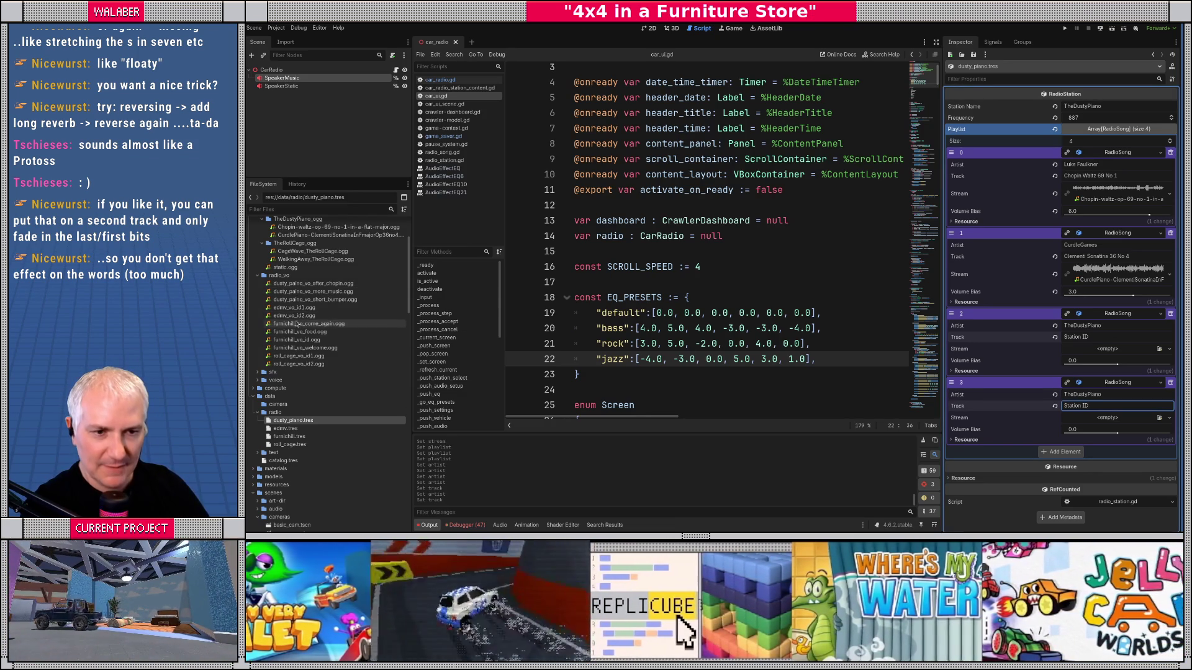
Step: Assign the after_chopin and more_music voice clips to The Dusty Piano's station IDs, moving after_chopin between the songs
{"action": "mouse_move", "coordinate": [317, 291]}
{"action": "left_click_drag", "start_coordinate": [317, 287], "coordinate": [1108, 352]}
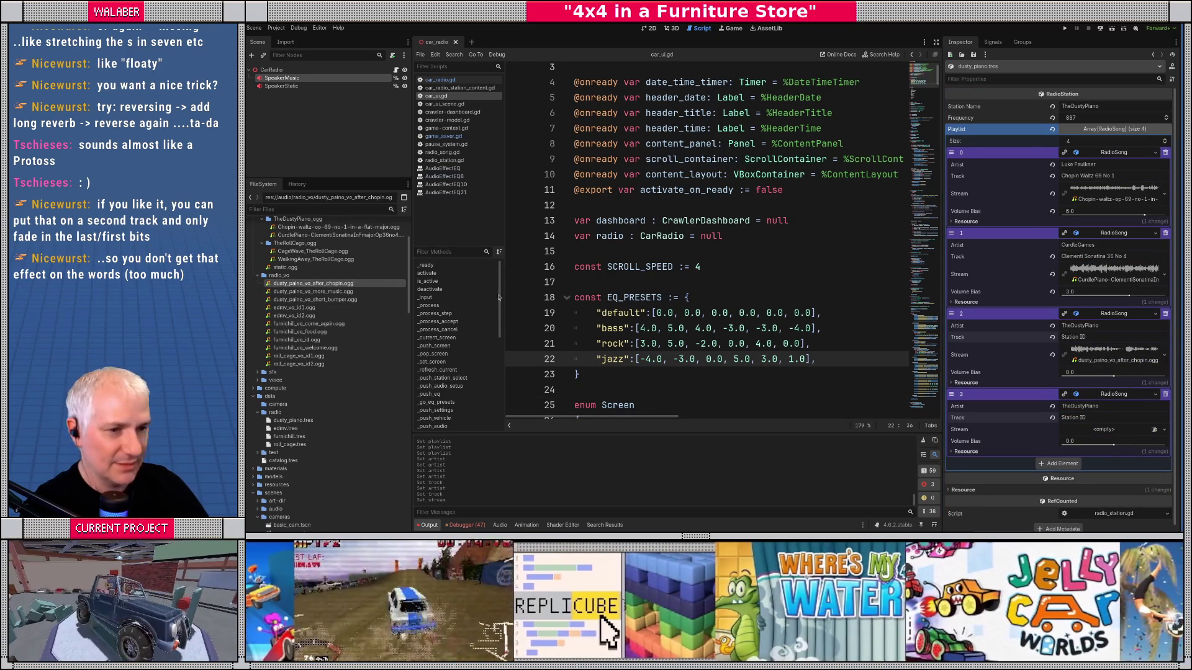
{"action": "left_click_drag", "start_coordinate": [313, 291], "coordinate": [1084, 433]}
{"action": "left_click_drag", "start_coordinate": [952, 314], "coordinate": [962, 233]}
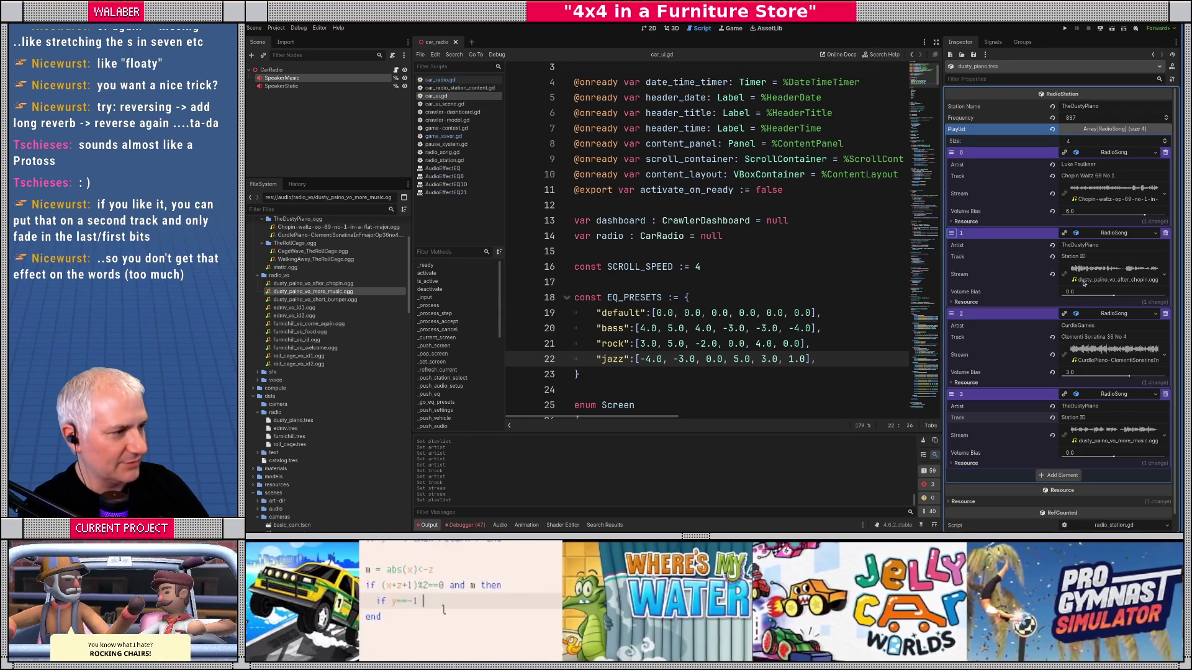
{"action": "scroll", "coordinate": [1088, 314], "scroll_direction": "down", "scroll_amount": 1}
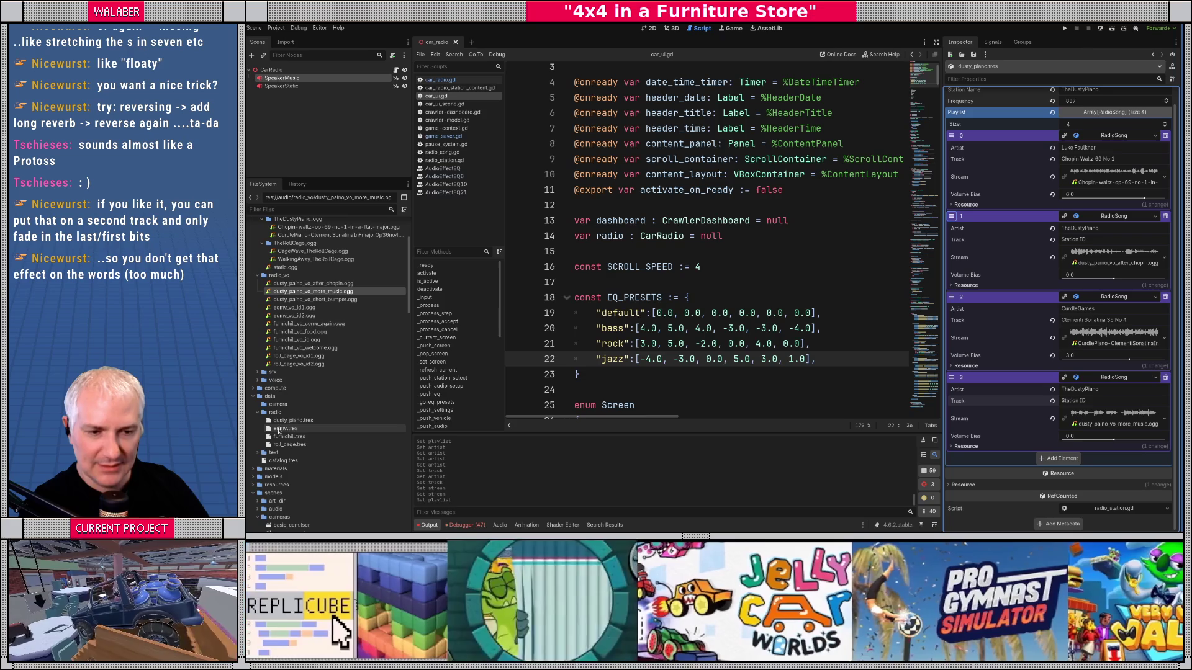
{"action": "left_click", "coordinate": [304, 444]}
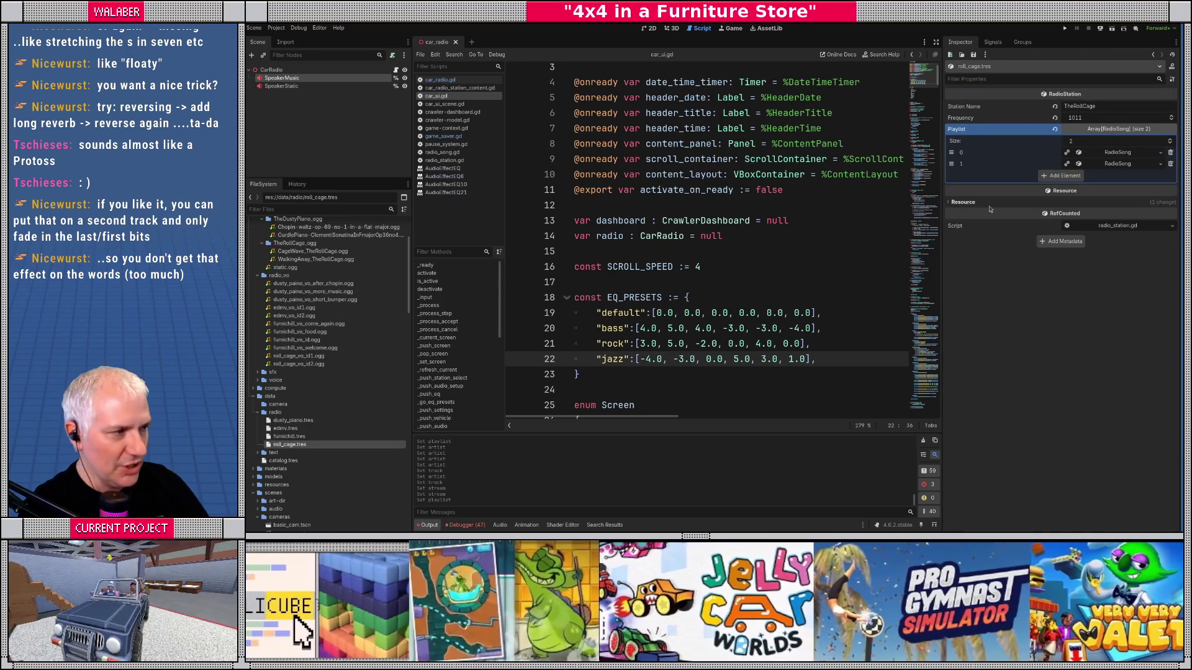
Step: Add two New RadioSong entries as elements 2 and 3 of TheRollCage's playlist
{"action": "left_click", "coordinate": [1061, 176]}
{"action": "left_click", "coordinate": [1061, 187]}
{"action": "left_click", "coordinate": [1107, 178]}
{"action": "left_click", "coordinate": [1117, 196]}
{"action": "left_click", "coordinate": [1111, 187]}
{"action": "left_click", "coordinate": [1134, 207]}
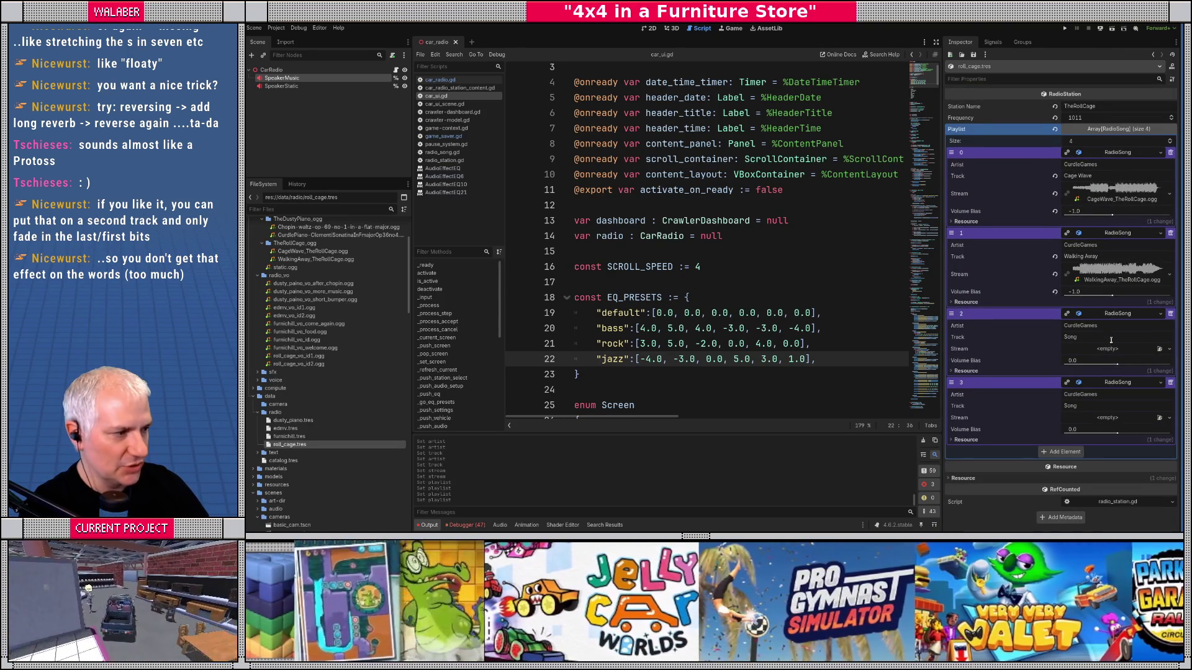
Step: Set both new entries' Artist to TheRollCage and Track to Station ID
{"action": "double_click", "coordinate": [1106, 327]}
{"action": "type", "text": "Th"}
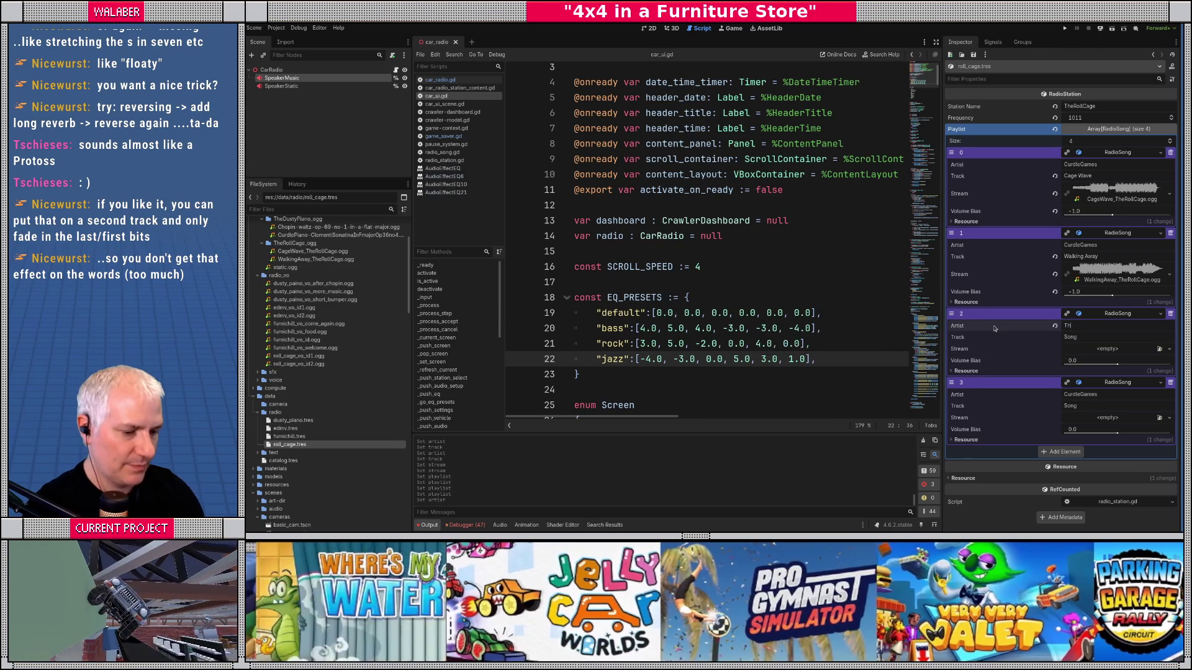
{"action": "type", "text": "age"}
{"action": "key", "text": "Tab"}
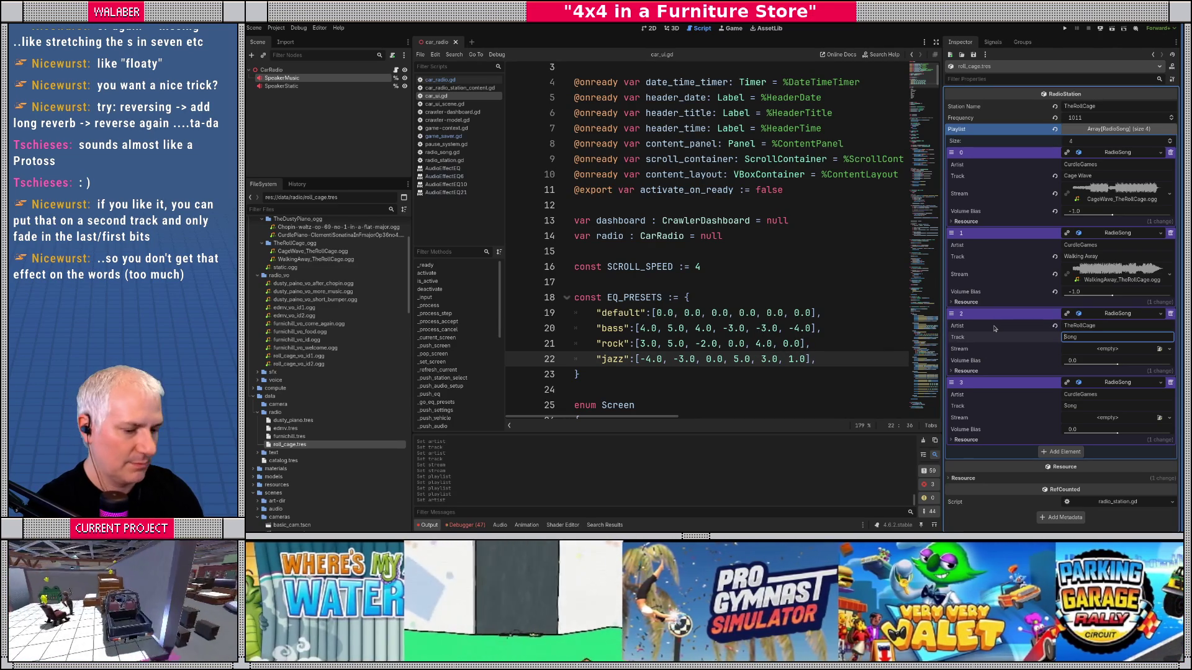
{"action": "type", "text": "A"}
{"action": "type", "text": "tation ID"}
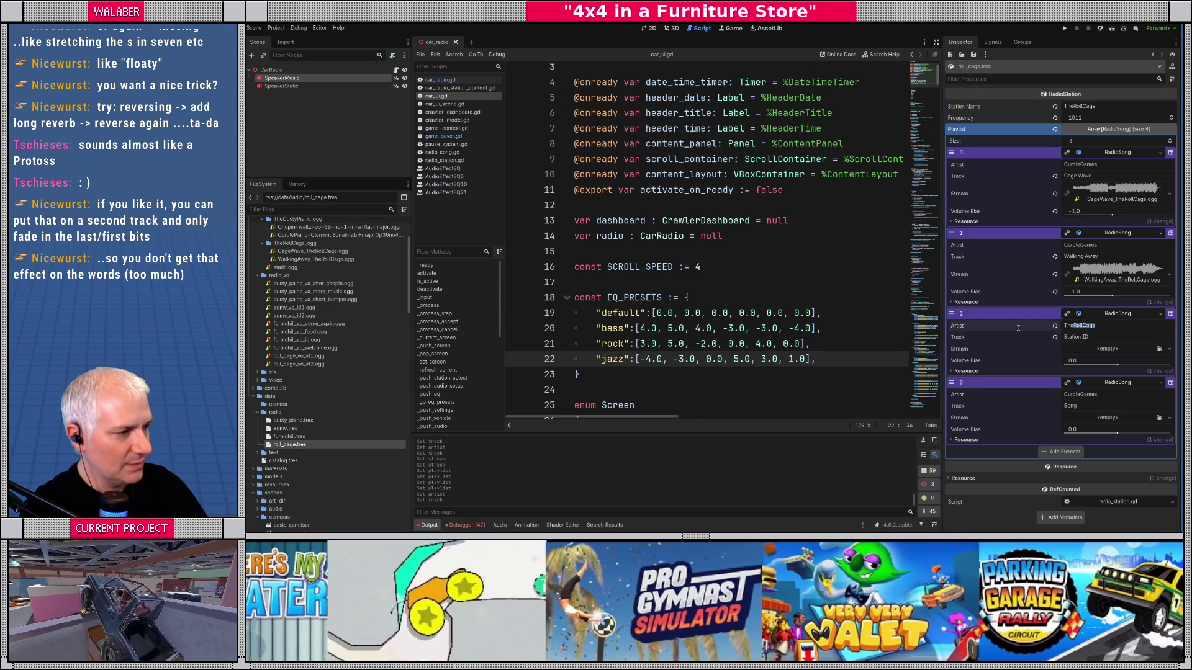
{"action": "left_click", "coordinate": [1006, 397]}
{"action": "type", "text": "TheRollCage"}
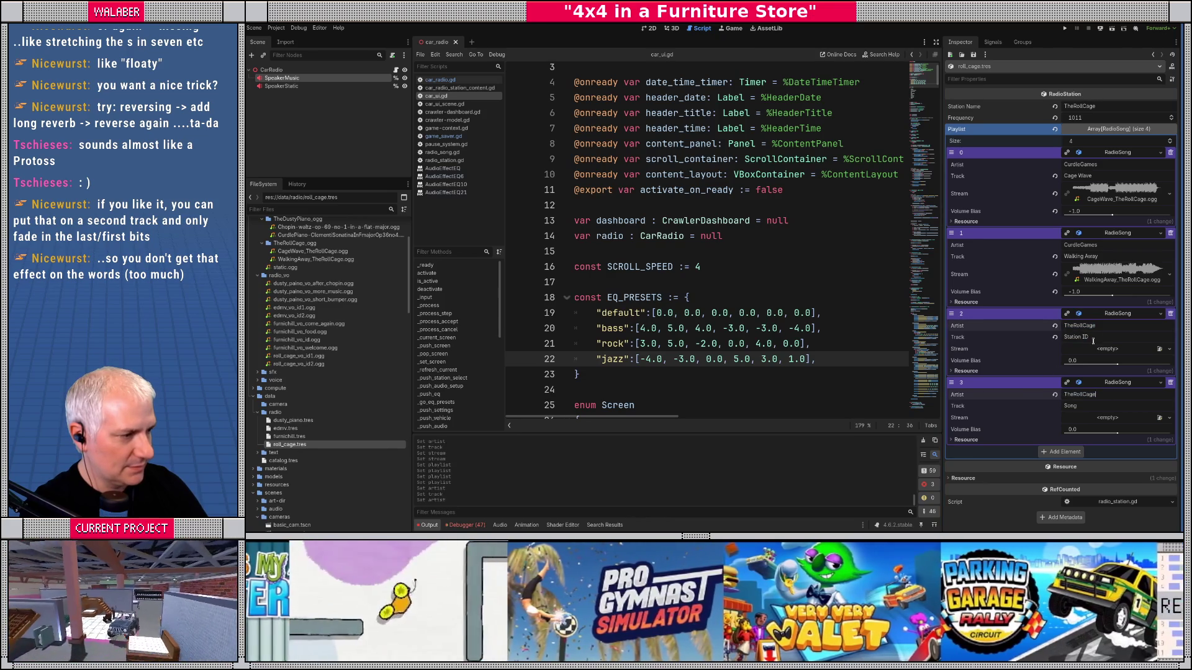
{"action": "left_click", "coordinate": [1093, 406]}
{"action": "key", "text": "ctrl+a"}
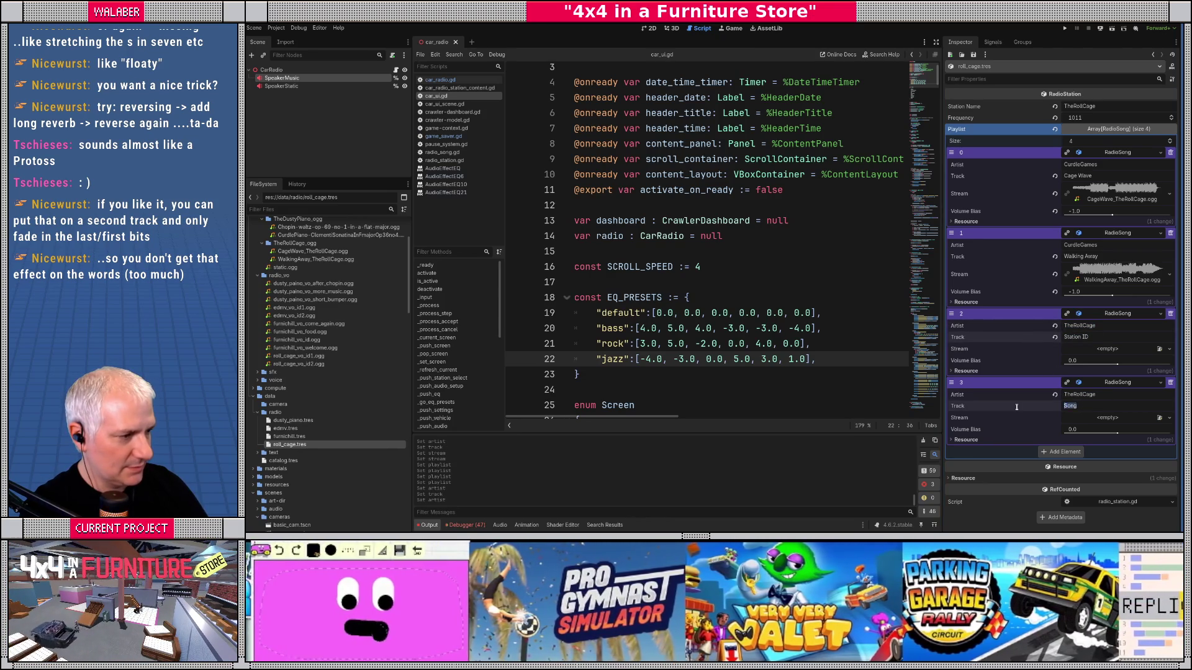
{"action": "type", "text": "Station ID"}
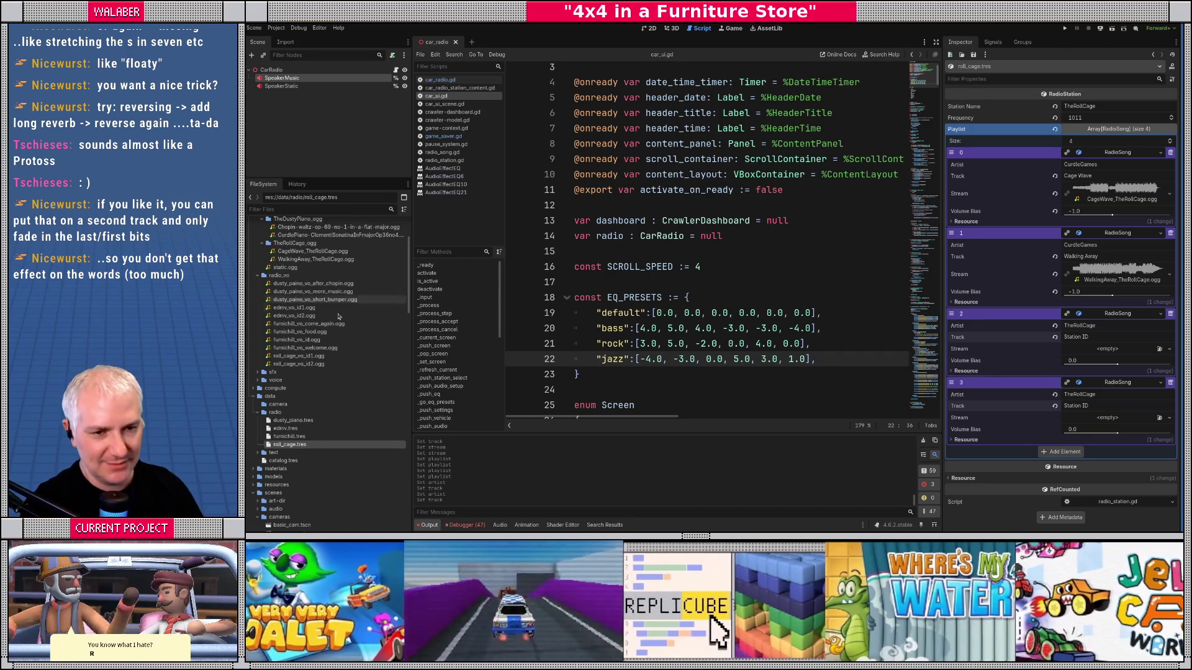
Step: Attach roll_cage_vo_id1.ogg and roll_cage_vo_id2.ogg, alternate them with TheRollCage's songs, and save with Ctrl+S
{"action": "mouse_move", "coordinate": [339, 361]}
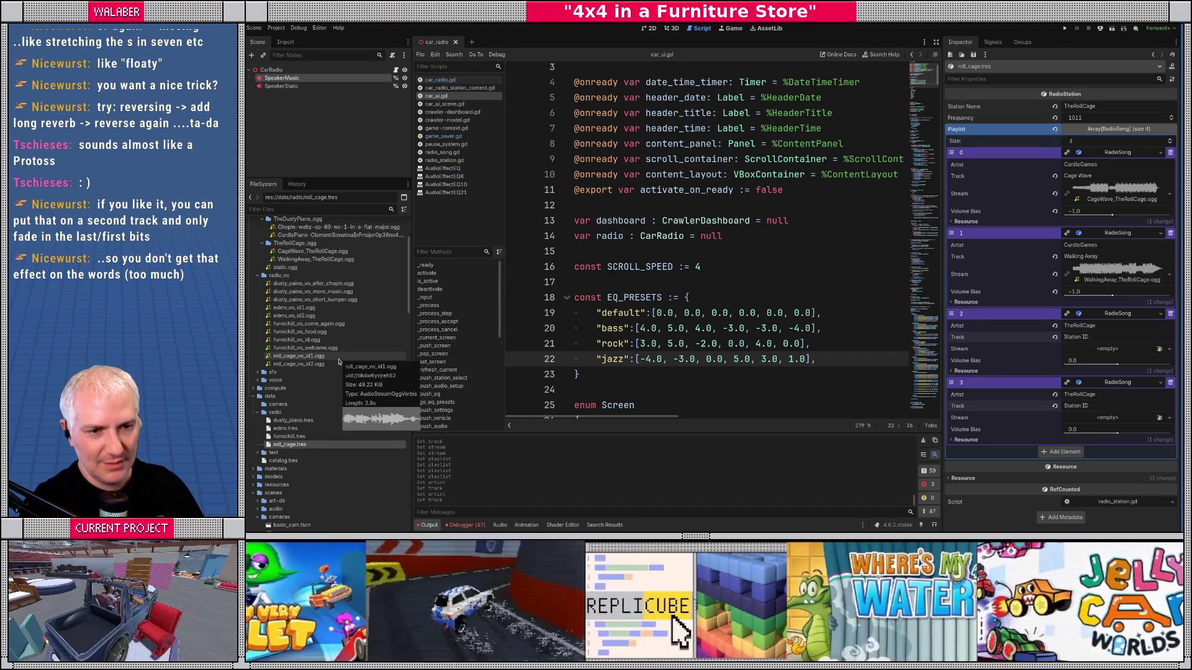
{"action": "scroll", "coordinate": [339, 361], "scroll_direction": "up", "scroll_amount": 2}
{"action": "mouse_move", "coordinate": [309, 398]}
{"action": "left_mouse_down"}
{"action": "mouse_move", "coordinate": [899, 400]}
{"action": "mouse_move", "coordinate": [1104, 352]}
{"action": "left_mouse_up"}
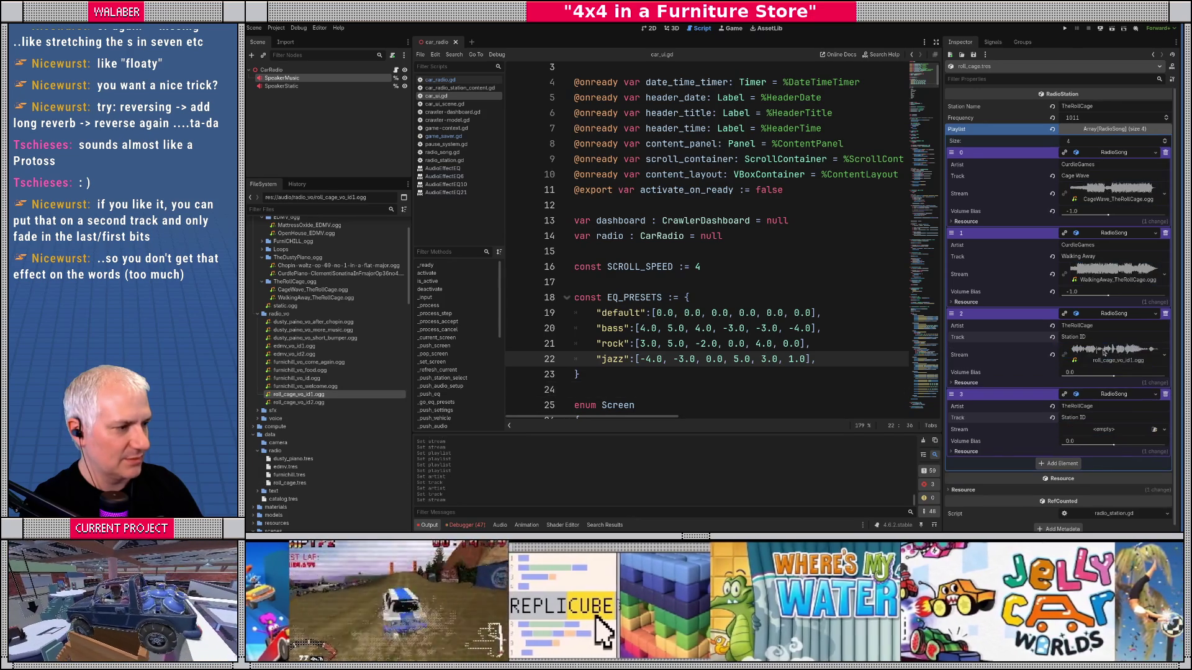
{"action": "mouse_move", "coordinate": [298, 402]}
{"action": "left_mouse_down"}
{"action": "mouse_move", "coordinate": [1101, 427]}
{"action": "mouse_move", "coordinate": [1098, 417]}
{"action": "left_mouse_up"}
{"action": "left_click_drag", "start_coordinate": [955, 315], "coordinate": [952, 152]}
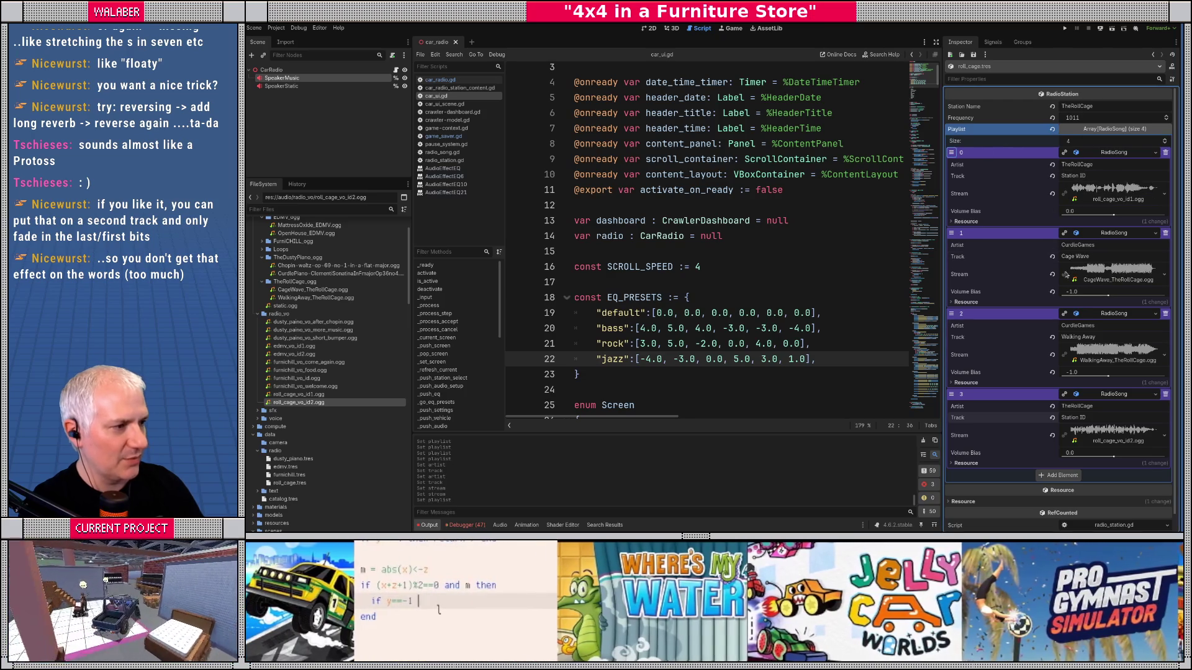
{"action": "left_click_drag", "start_coordinate": [951, 396], "coordinate": [951, 313]}
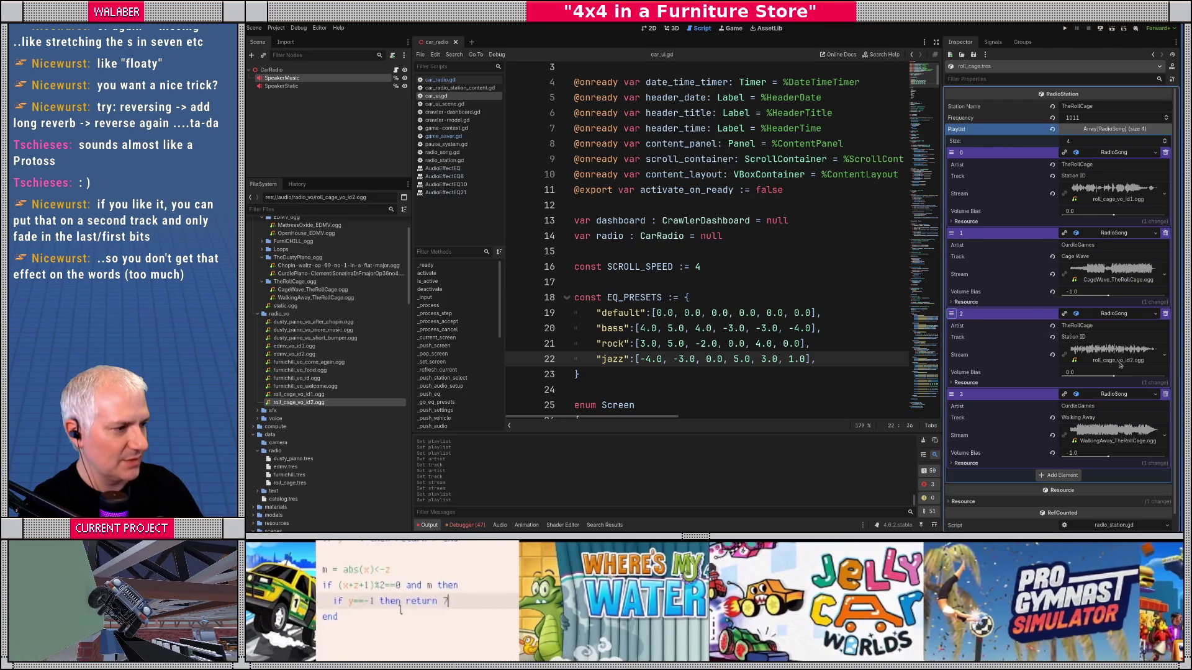
{"action": "key", "text": "ctrl+s"}
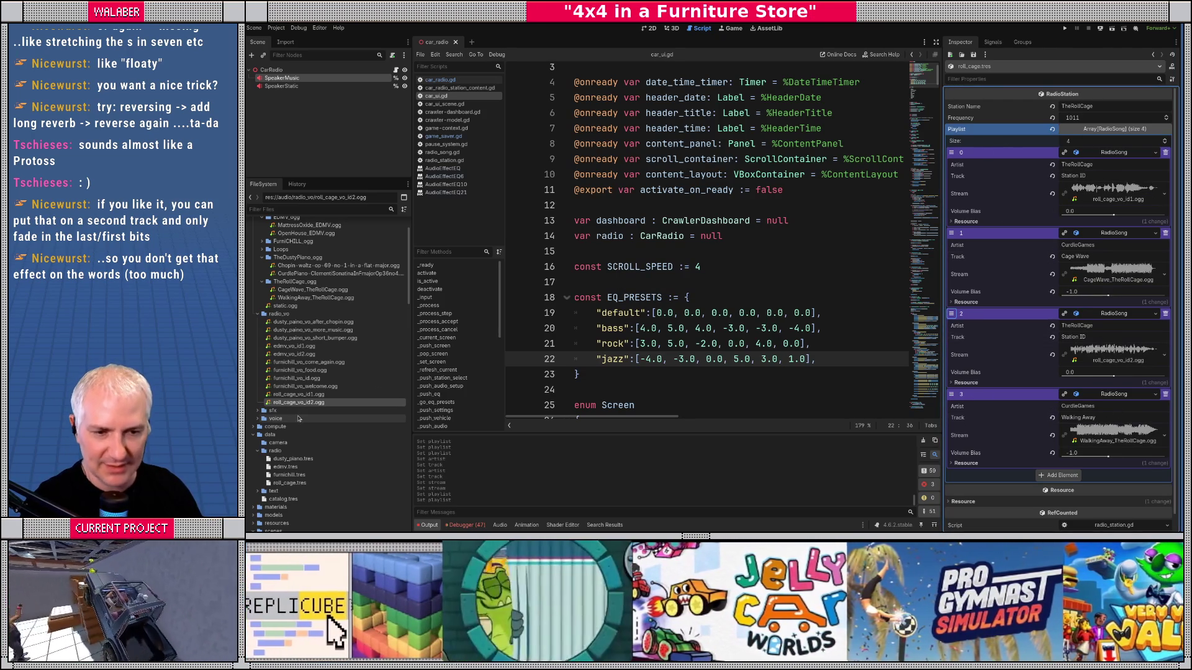
Step: Open the EDMV station resource and add two New RadioSong entries to its playlist
{"action": "left_click", "coordinate": [284, 469]}
{"action": "left_click", "coordinate": [1075, 176]}
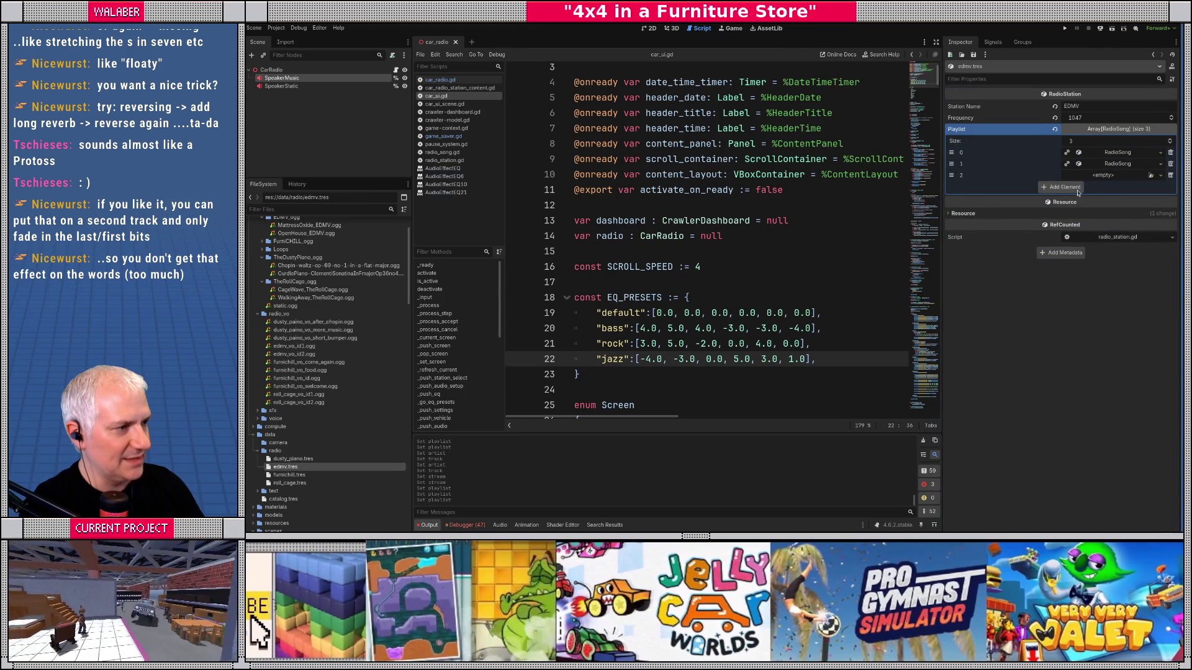
{"action": "left_click", "coordinate": [1064, 187]}
{"action": "left_click", "coordinate": [1103, 186]}
{"action": "left_click", "coordinate": [1122, 207]}
{"action": "left_click", "coordinate": [1161, 175]}
{"action": "left_click", "coordinate": [1122, 196]}
{"action": "left_click", "coordinate": [1111, 186]}
{"action": "left_click", "coordinate": [1108, 179]}
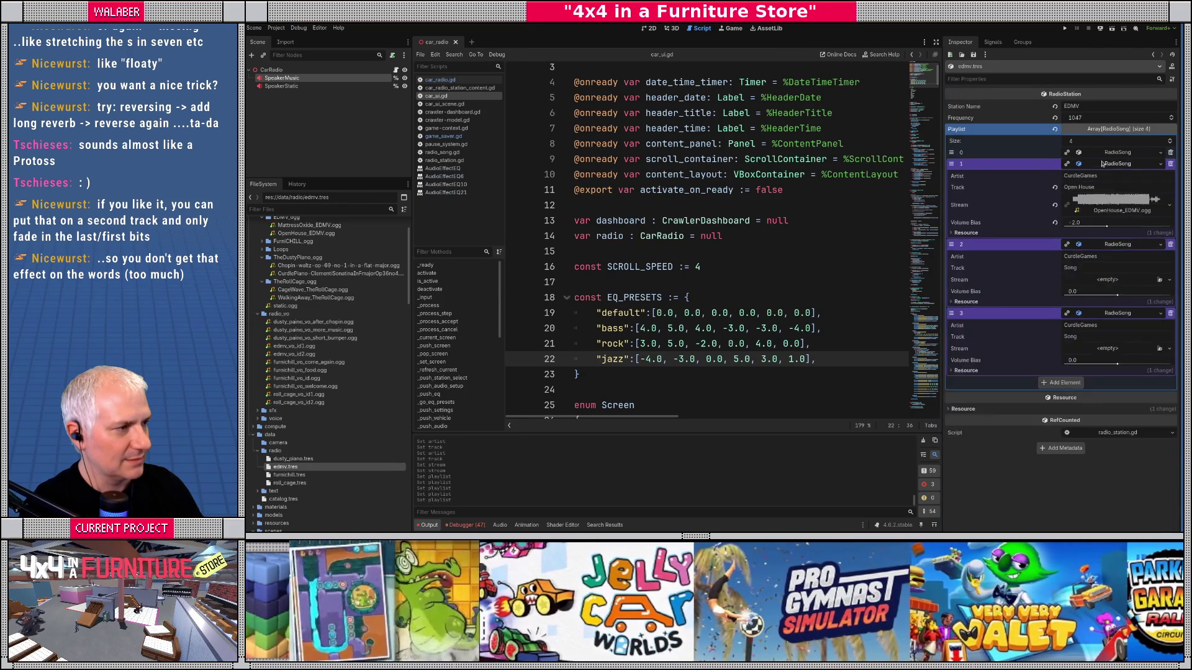
Step: Set both new entries' Artist to EDMV and Track to Station ID
{"action": "left_click_drag", "start_coordinate": [1096, 327], "coordinate": [1032, 325]}
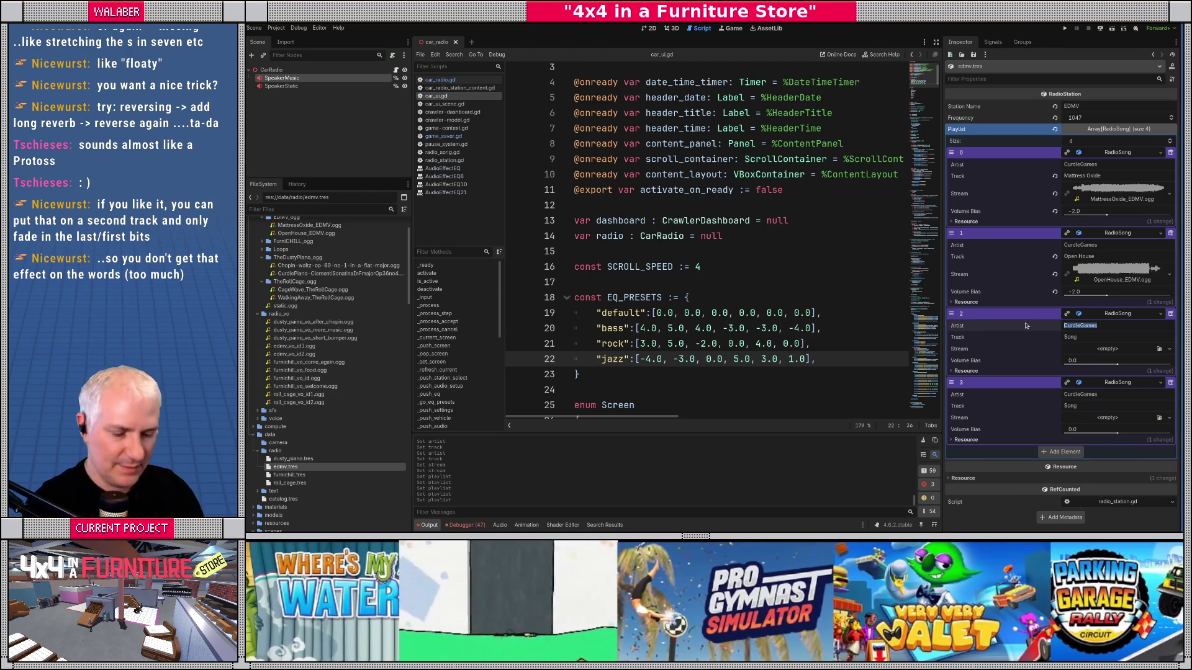
{"action": "type", "text": "EDMV"}
{"action": "left_click_drag", "start_coordinate": [1099, 395], "coordinate": [1028, 393]}
{"action": "type", "text": "ED"}
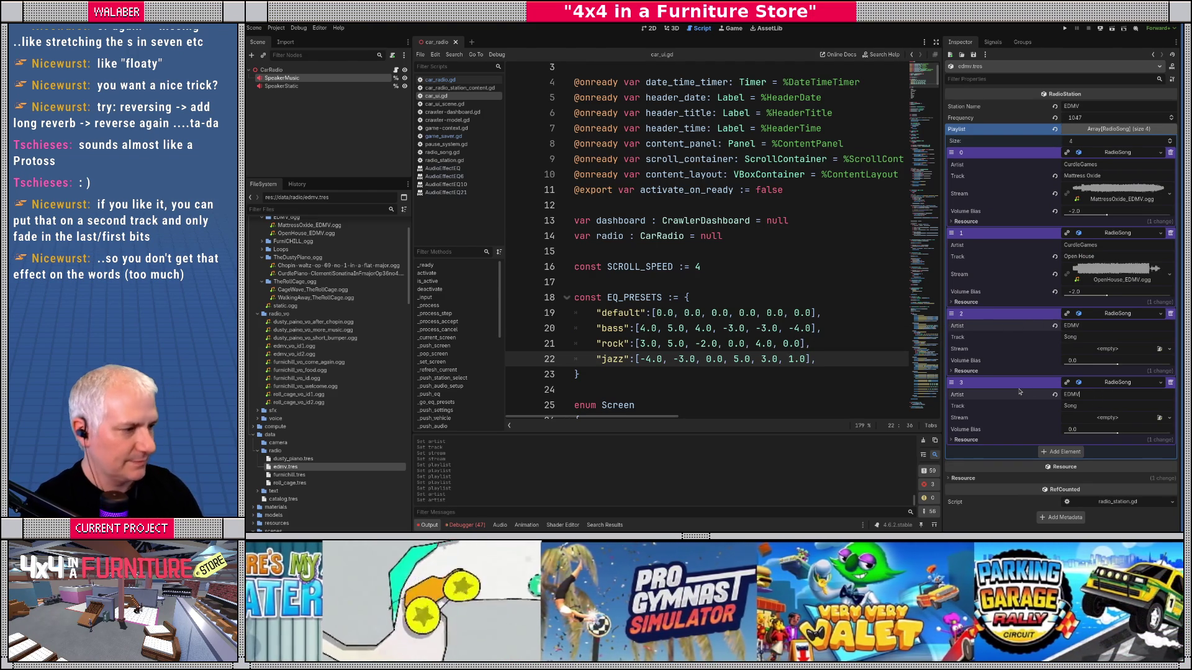
{"action": "left_click_drag", "start_coordinate": [1086, 337], "coordinate": [1030, 334]}
{"action": "type", "text": "Statio"}
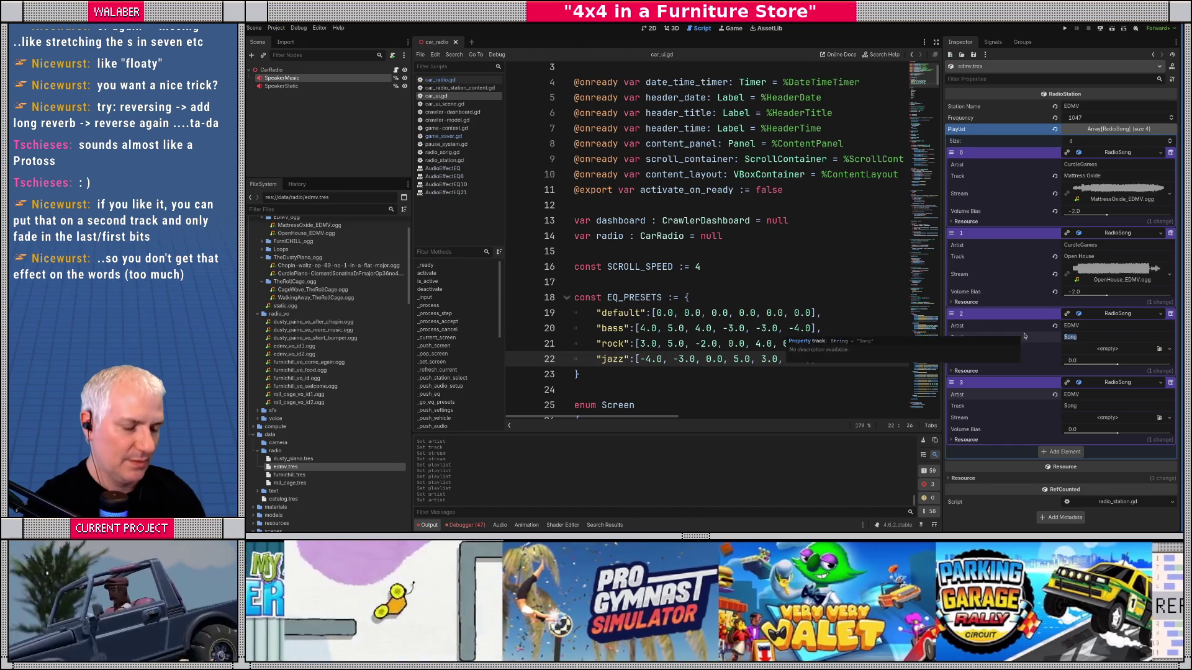
{"action": "type", "text": "n ID"}
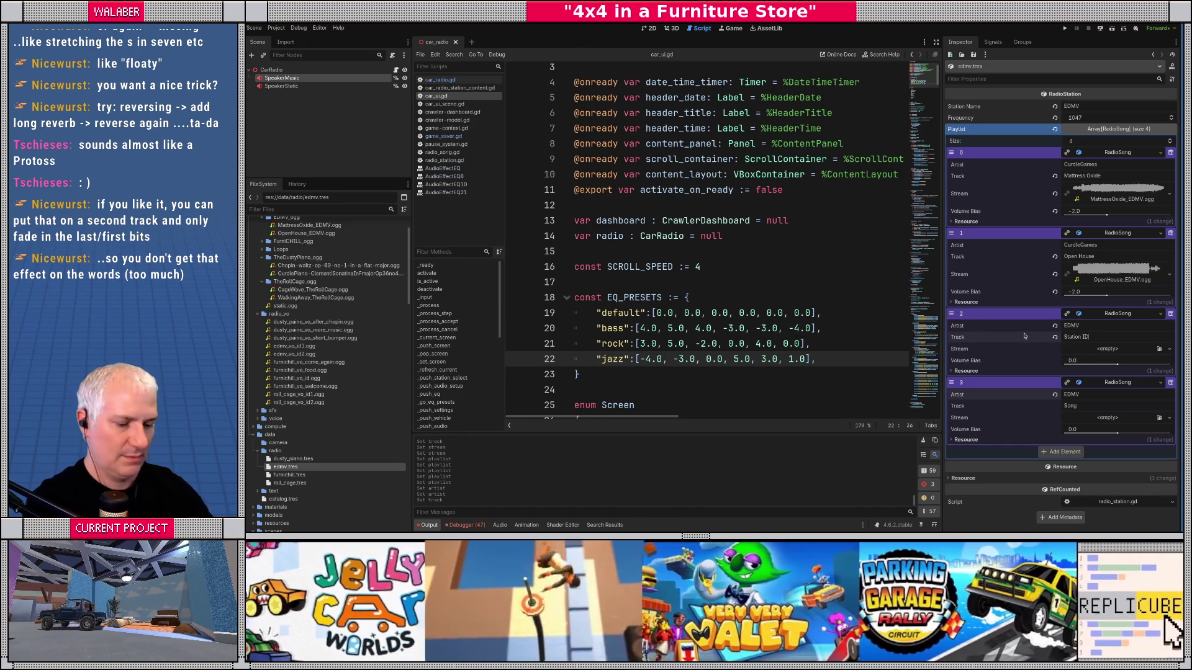
{"action": "key", "text": "Return"}
{"action": "double_click", "coordinate": [1081, 408]}
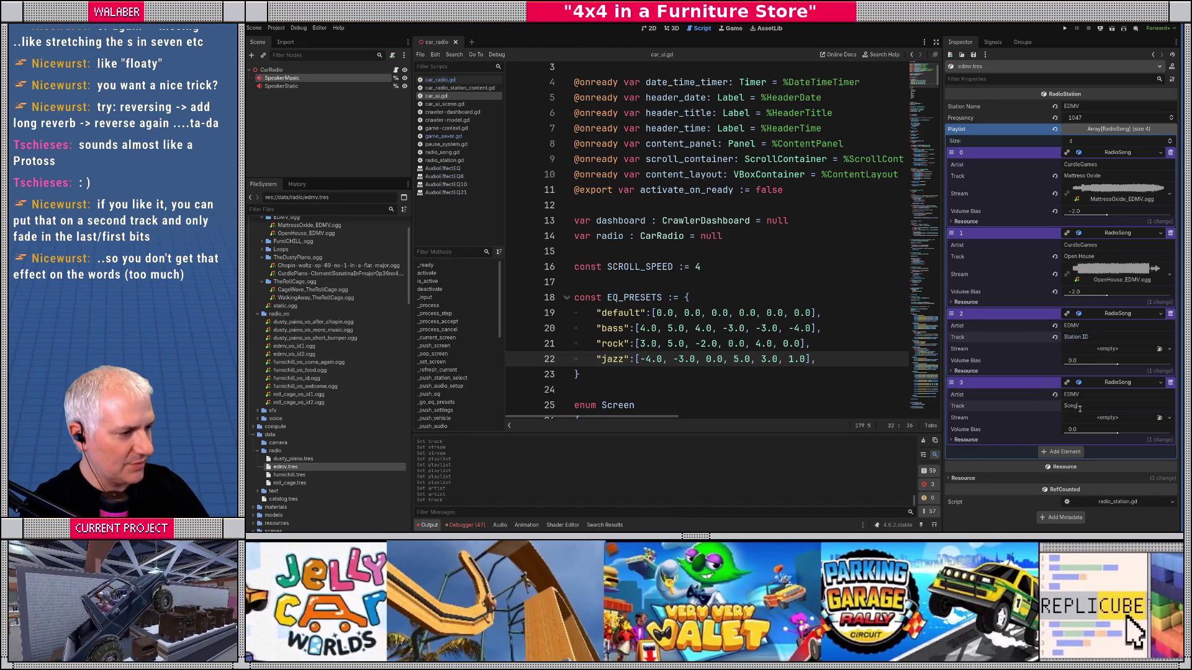
{"action": "type", "text": "Station ID"}
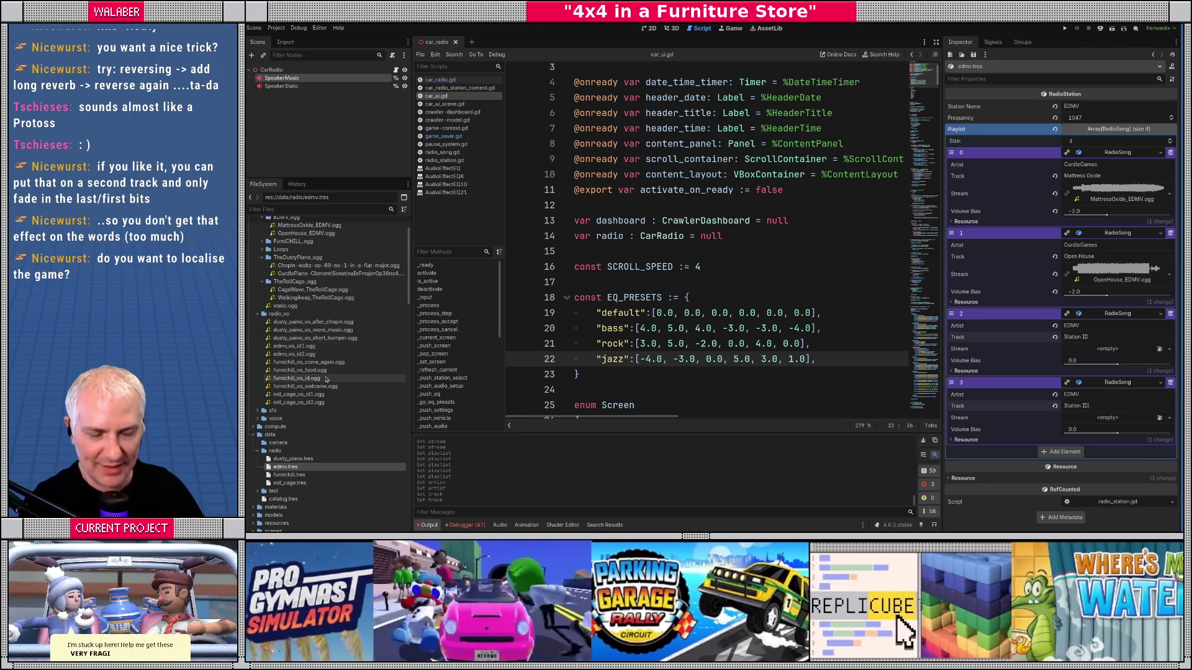
Step: Attach edmv_vo_id1.ogg and edmv_vo_id2.ogg to the new entries, move one to slot 1, and run the project with F5
{"action": "scroll", "coordinate": [326, 380], "scroll_direction": "up", "scroll_amount": 2}
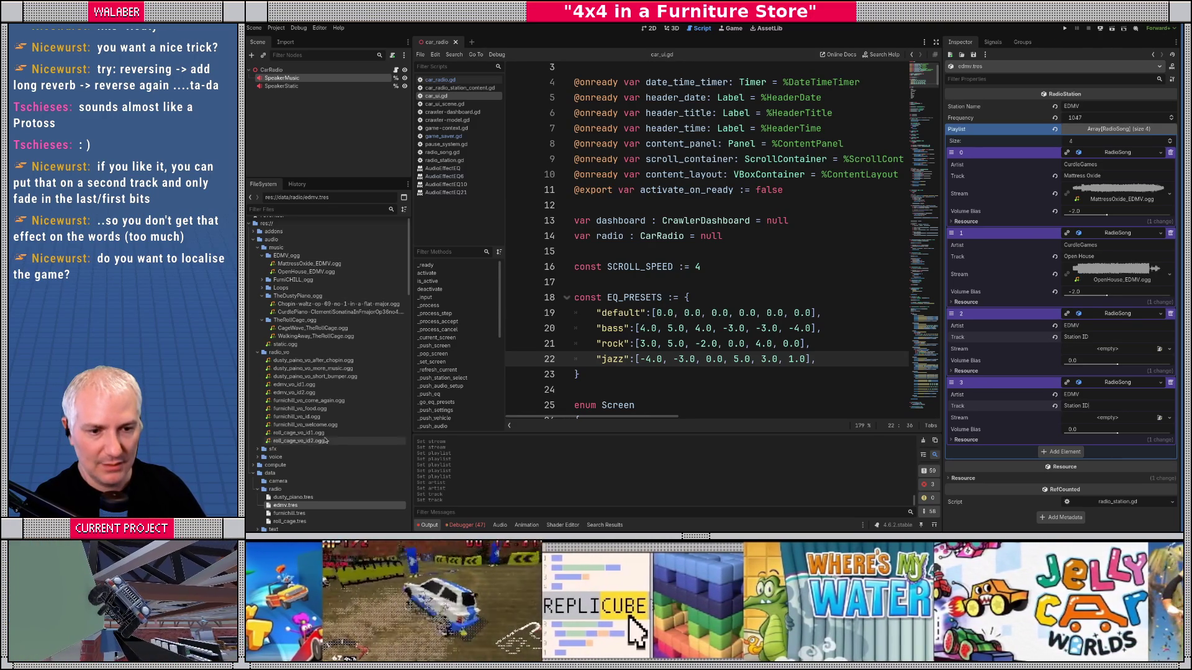
{"action": "left_click_drag", "start_coordinate": [308, 386], "coordinate": [1099, 349]}
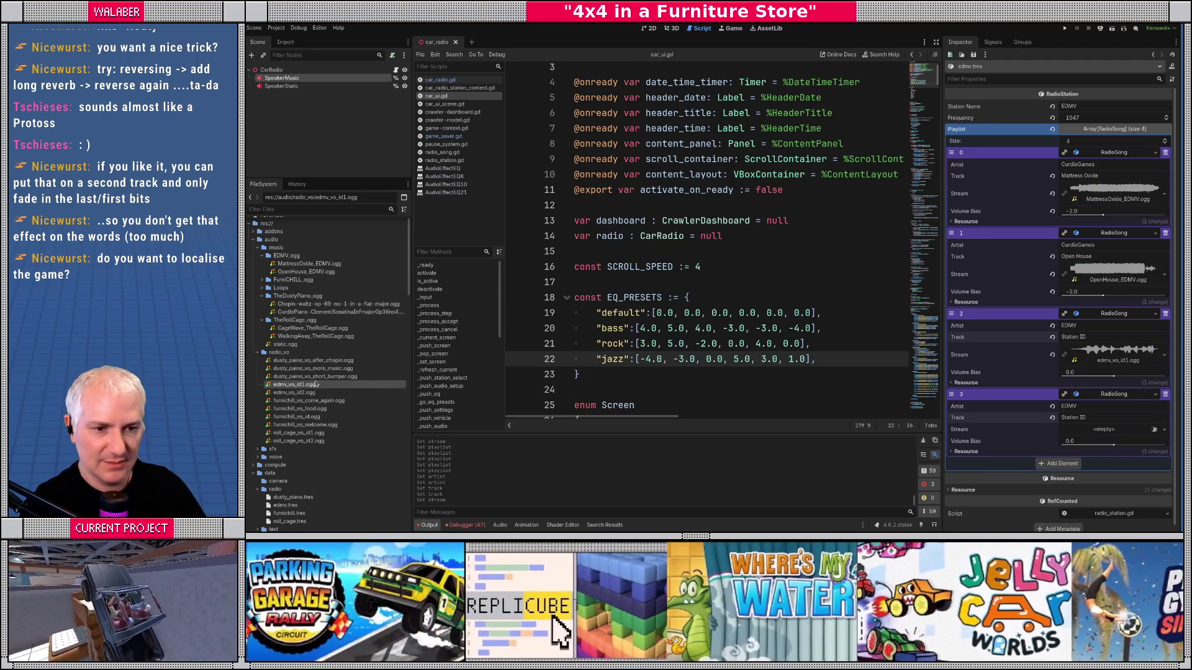
{"action": "mouse_move", "coordinate": [303, 394]}
{"action": "left_mouse_down"}
{"action": "mouse_move", "coordinate": [714, 398]}
{"action": "mouse_move", "coordinate": [1098, 430]}
{"action": "left_mouse_up"}
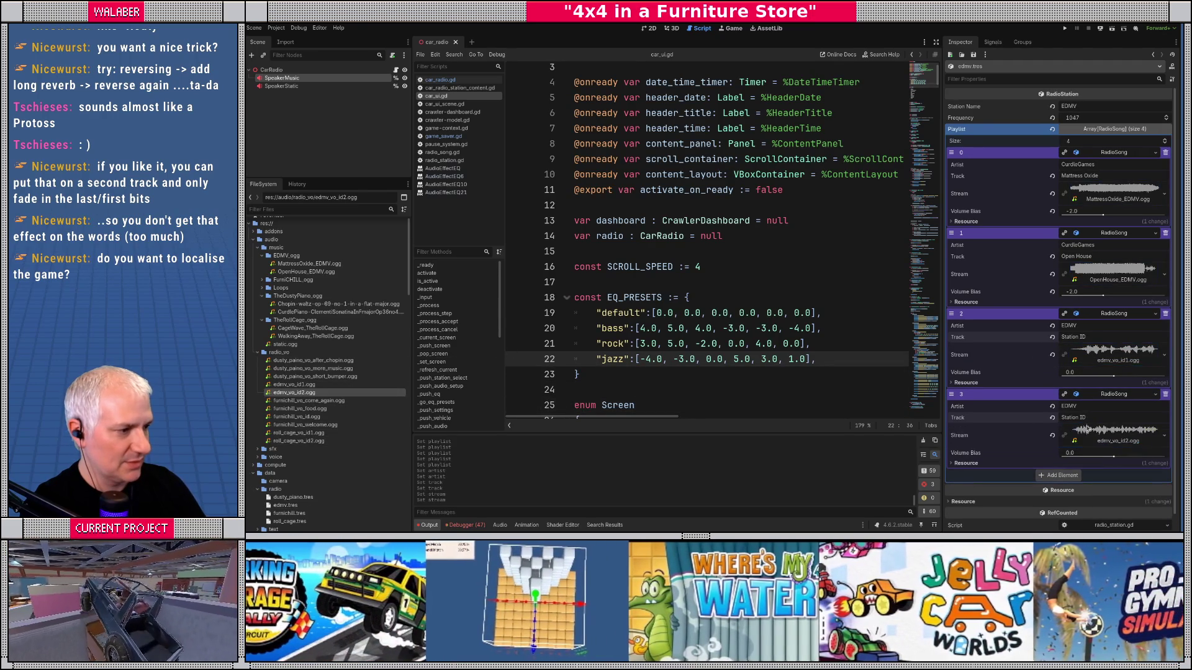
{"action": "left_click_drag", "start_coordinate": [951, 394], "coordinate": [951, 236]}
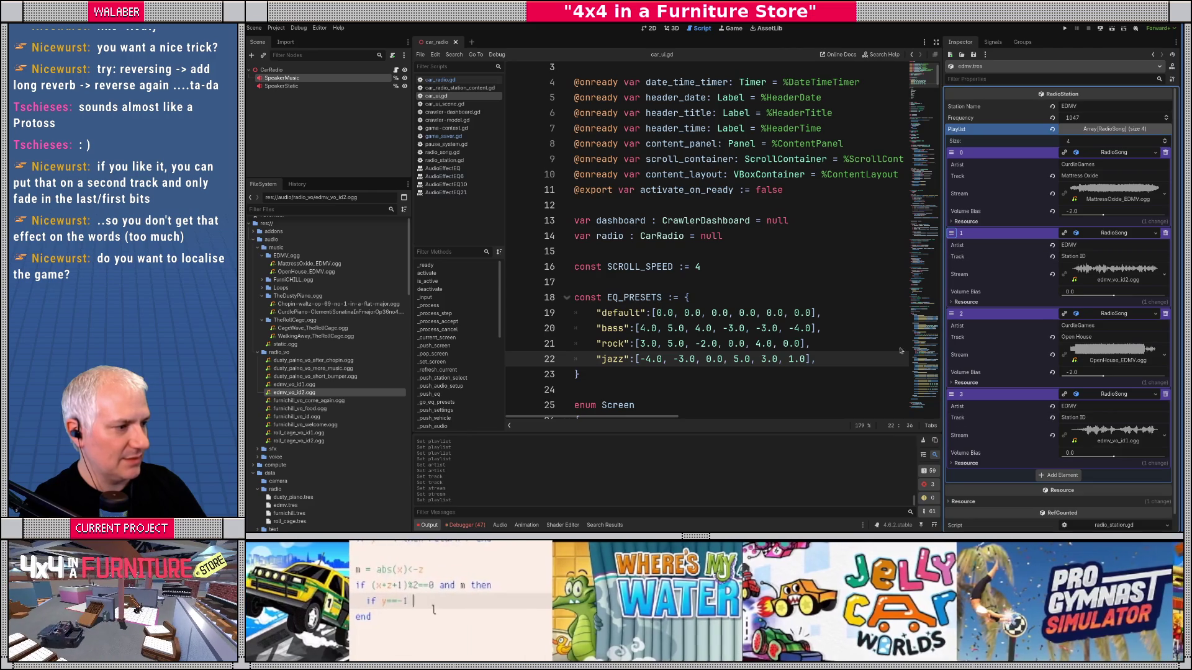
{"action": "left_click", "coordinate": [700, 207]}
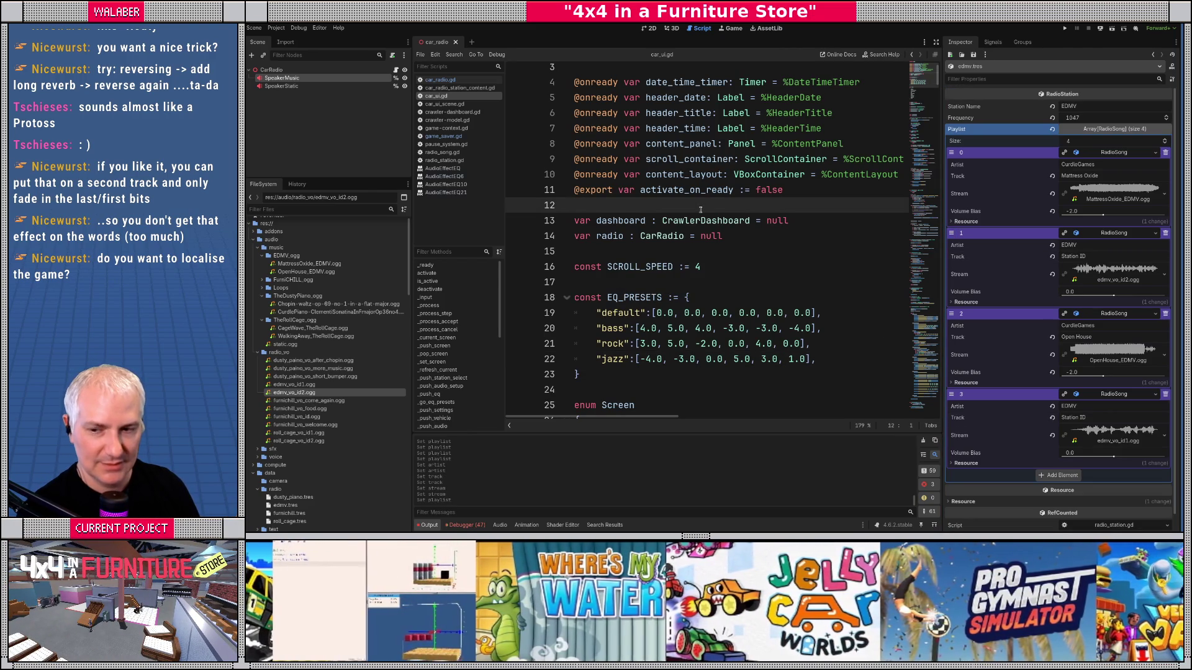
{"action": "key", "text": "F5"}
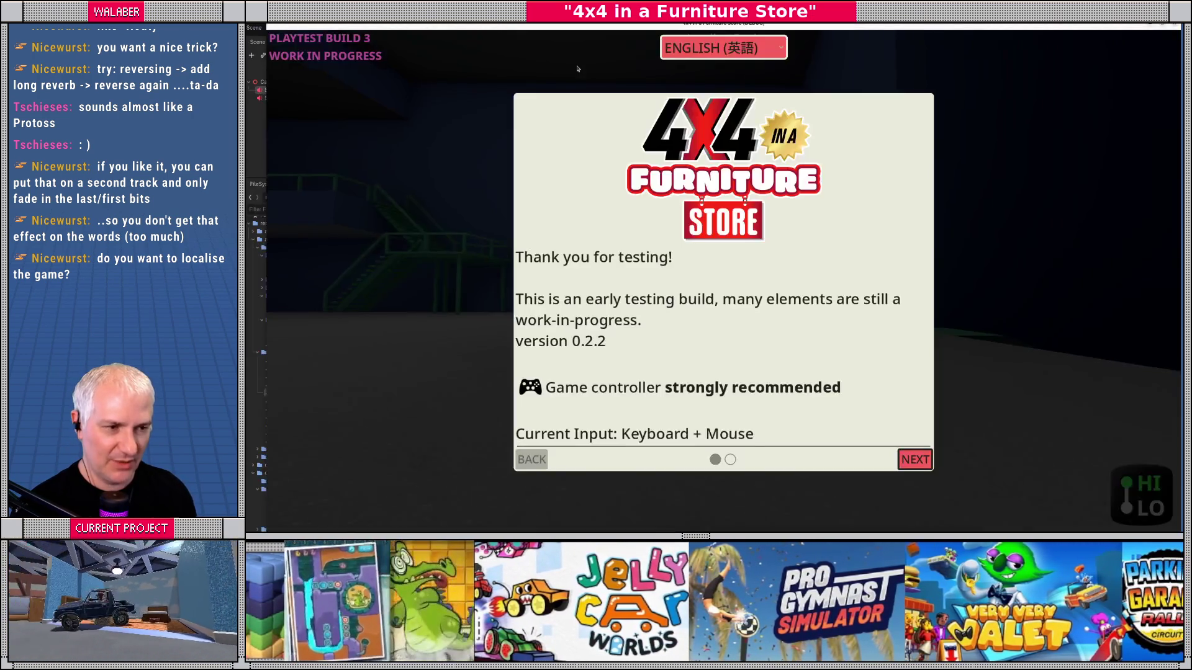
Step: Skip the intro and go from the radio Home Menu to Audio Setup > Graphical Equalizer
{"action": "key", "text": "Return"}
{"action": "key", "text": "Return"}
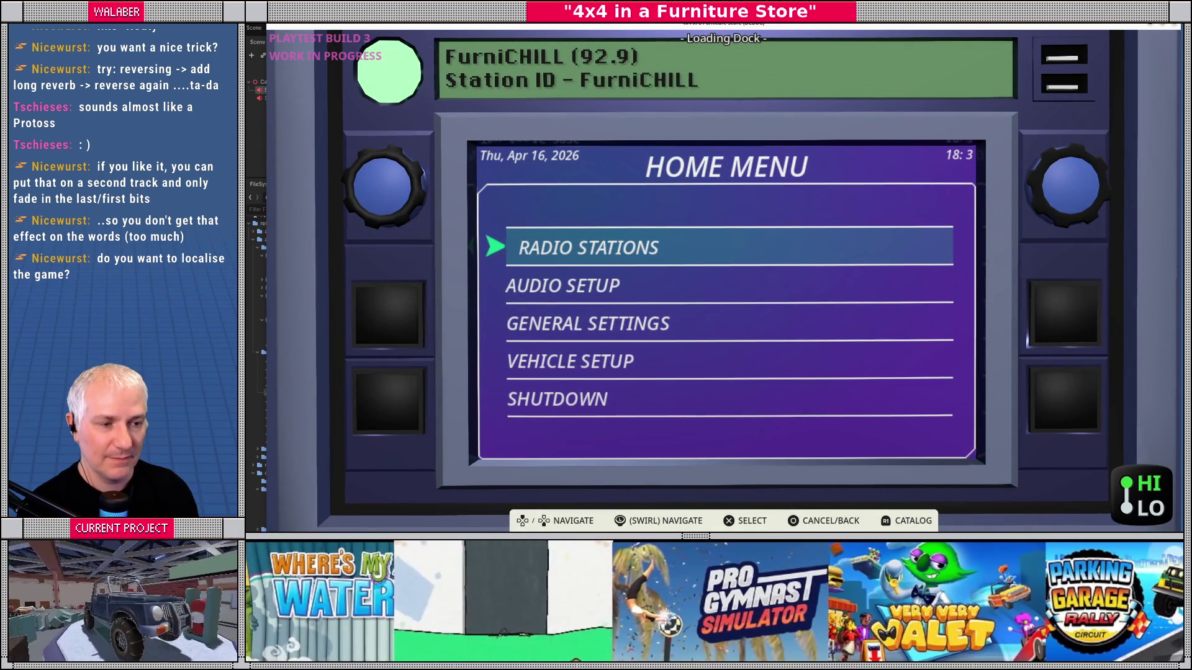
{"action": "key", "text": "Down"}
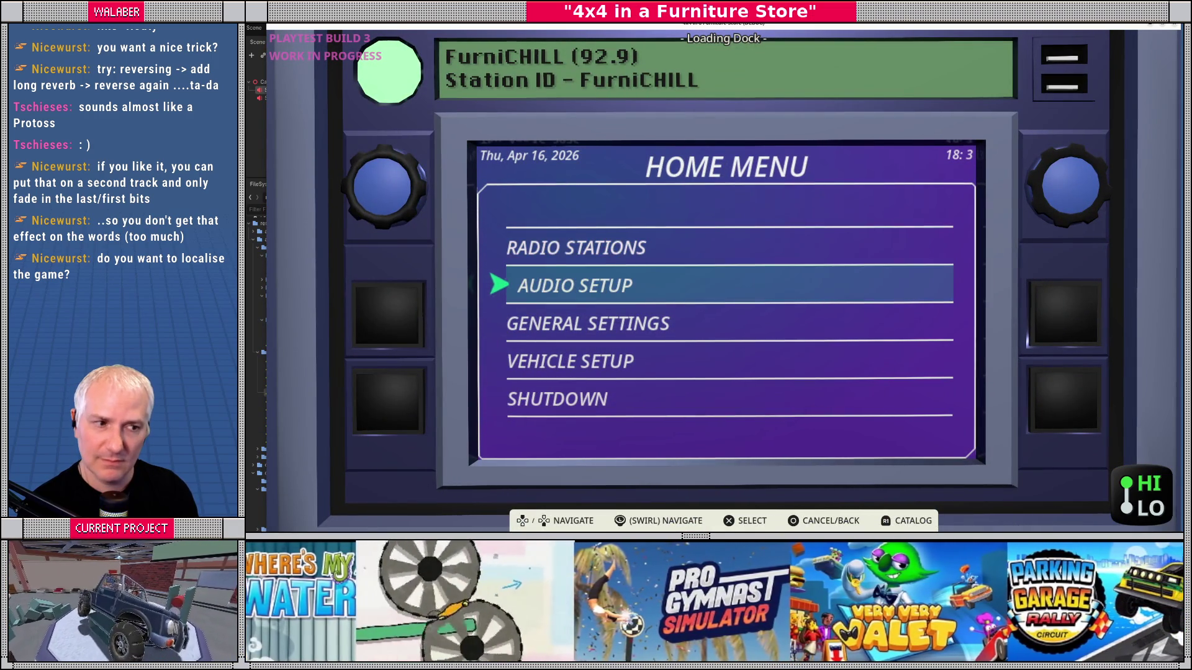
{"action": "key", "text": "Up"}
{"action": "key", "text": "Return"}
{"action": "key", "text": "Down"}
{"action": "key", "text": "Down"}
{"action": "key", "text": "Escape"}
{"action": "key", "text": "Down"}
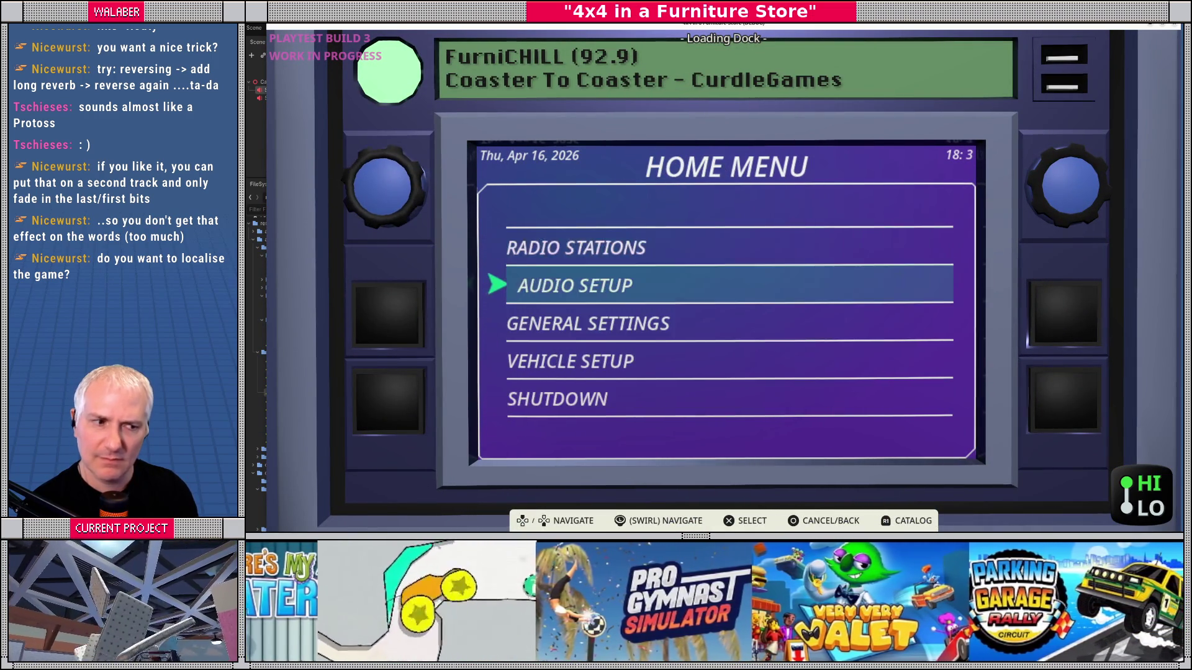
{"action": "key", "text": "Return"}
{"action": "key", "text": "Down"}
{"action": "key", "text": "Down"}
{"action": "key", "text": "Return"}
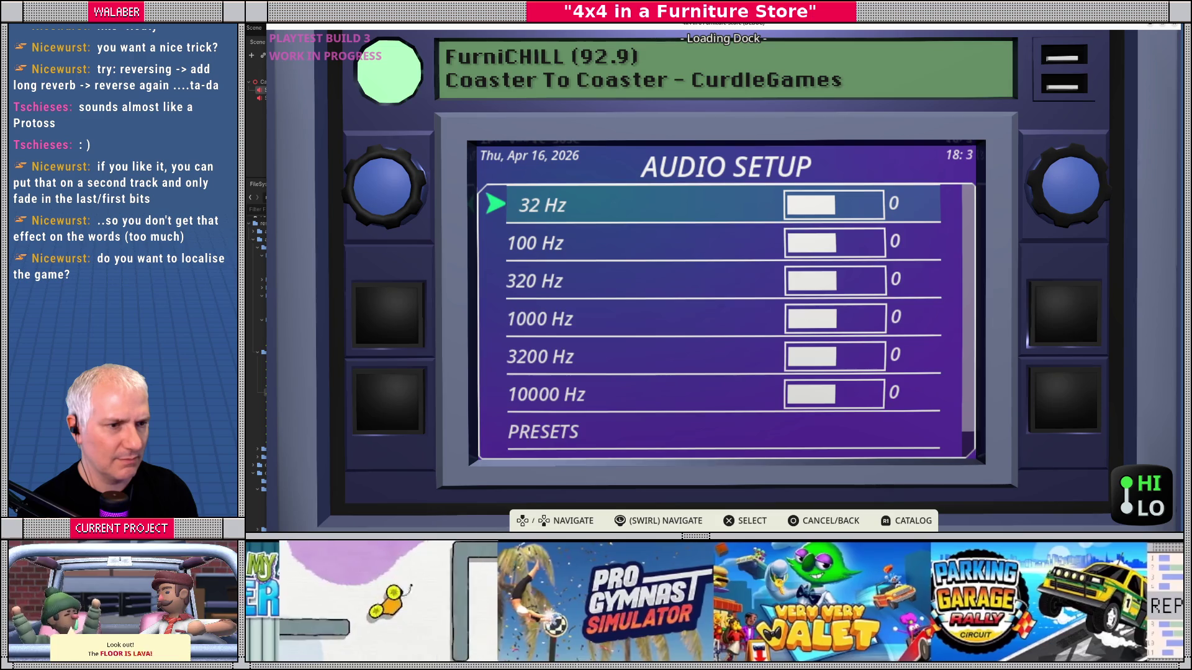
Step: Set Radio Volume to 100% and Overall Volume to 85% in Audio Setup
{"action": "key", "text": "Escape"}
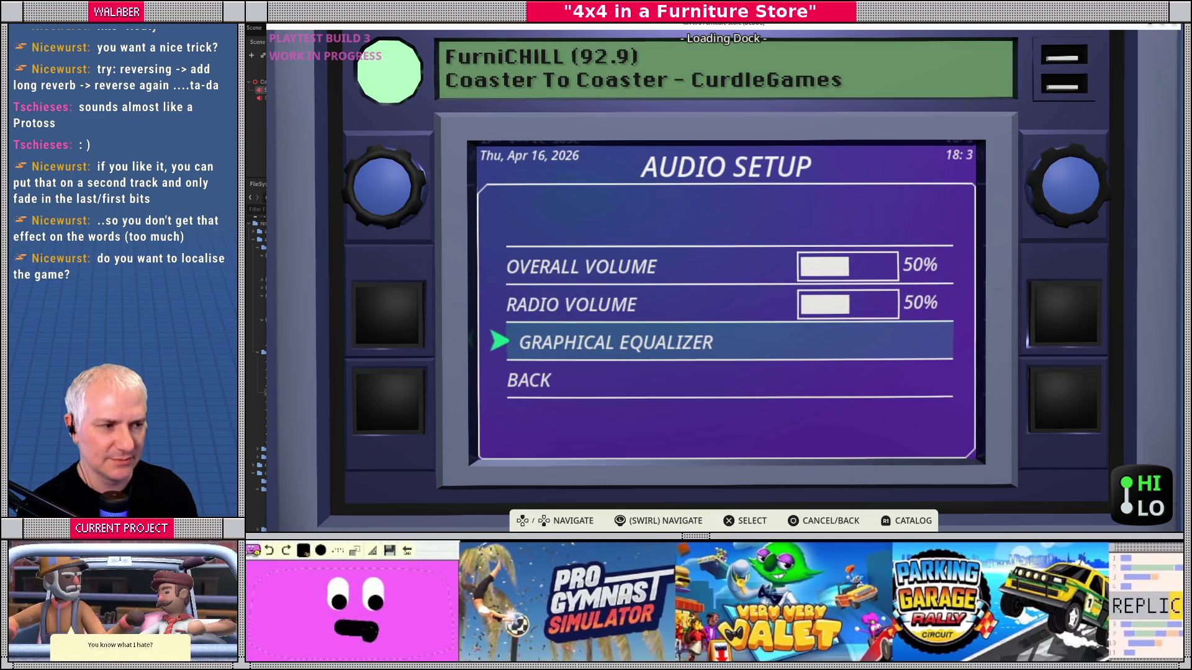
{"action": "key", "text": "Up"}
{"action": "key", "text": "Return"}
{"action": "key", "text": "Right"}
{"action": "key", "text": "Right"}
{"action": "key", "text": "Right"}
{"action": "key", "text": "Return"}
{"action": "key", "text": "Up"}
{"action": "key", "text": "Return"}
{"action": "key", "text": "Right"}
{"action": "key", "text": "Right"}
{"action": "key", "text": "Right"}
{"action": "key", "text": "Right"}
{"action": "key", "text": "Right"}
{"action": "key", "text": "Return"}
Step: Return to the Home Menu, open Radio Stations and tune to E.D.M.V. (104.7)
{"action": "key", "text": "Down"}
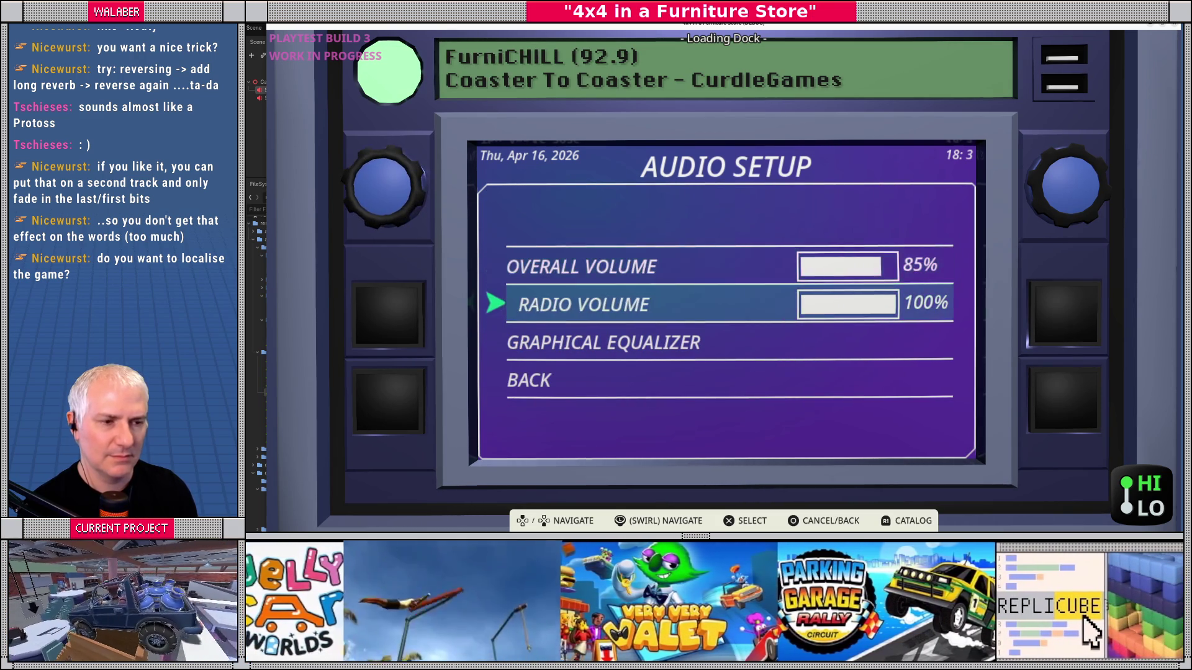
{"action": "key", "text": "Escape"}
{"action": "key", "text": "Up"}
{"action": "key", "text": "Return"}
{"action": "key", "text": "Down"}
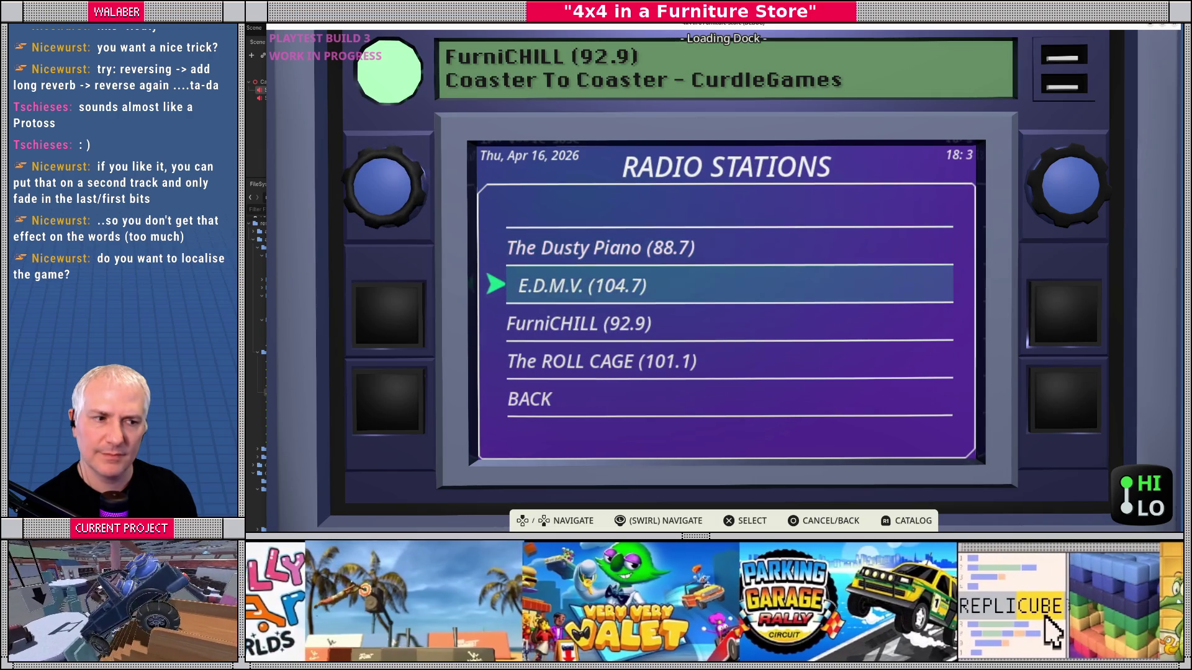
Step: Cycle through FurniCHILL, The ROLL CAGE, E.D.M.V. and back, ending on The Dusty Piano (88.7)
{"action": "key", "text": "Down"}
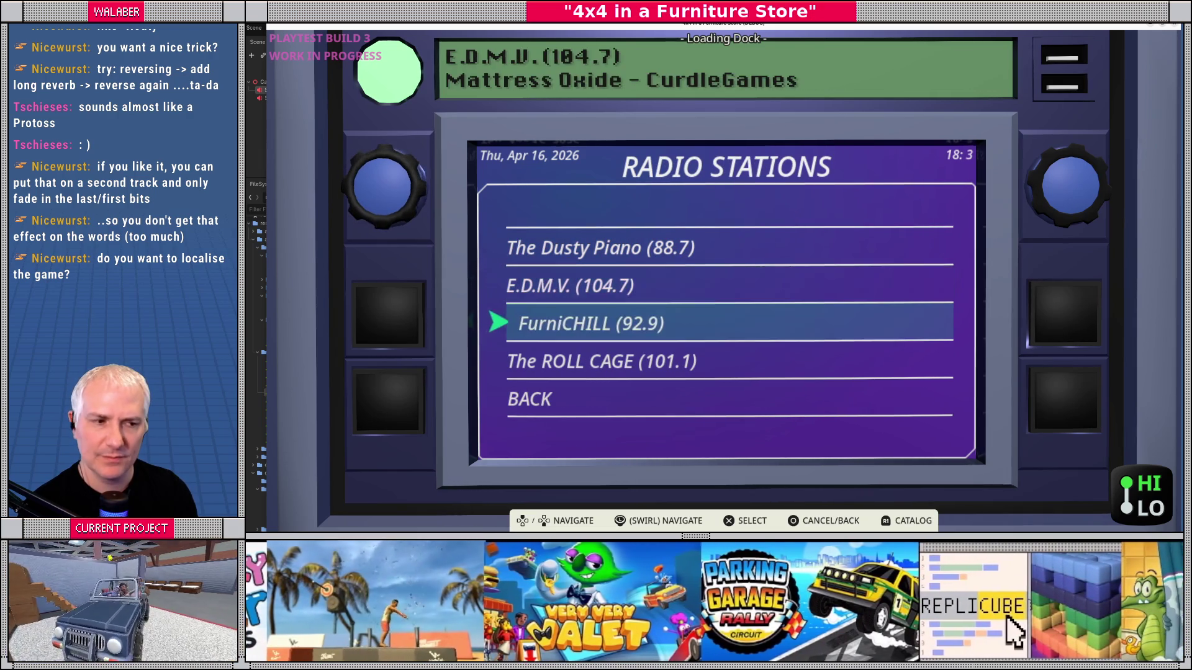
{"action": "key", "text": "Down"}
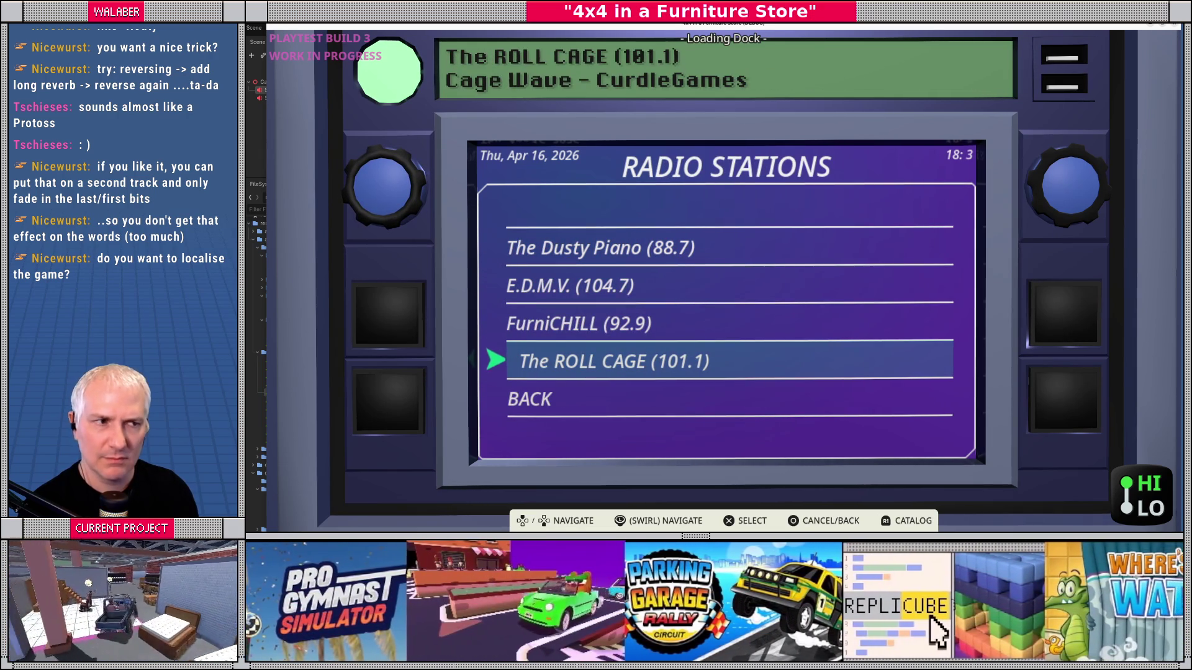
{"action": "key", "text": "Up"}
{"action": "key", "text": "Up"}
{"action": "key", "text": "Up"}
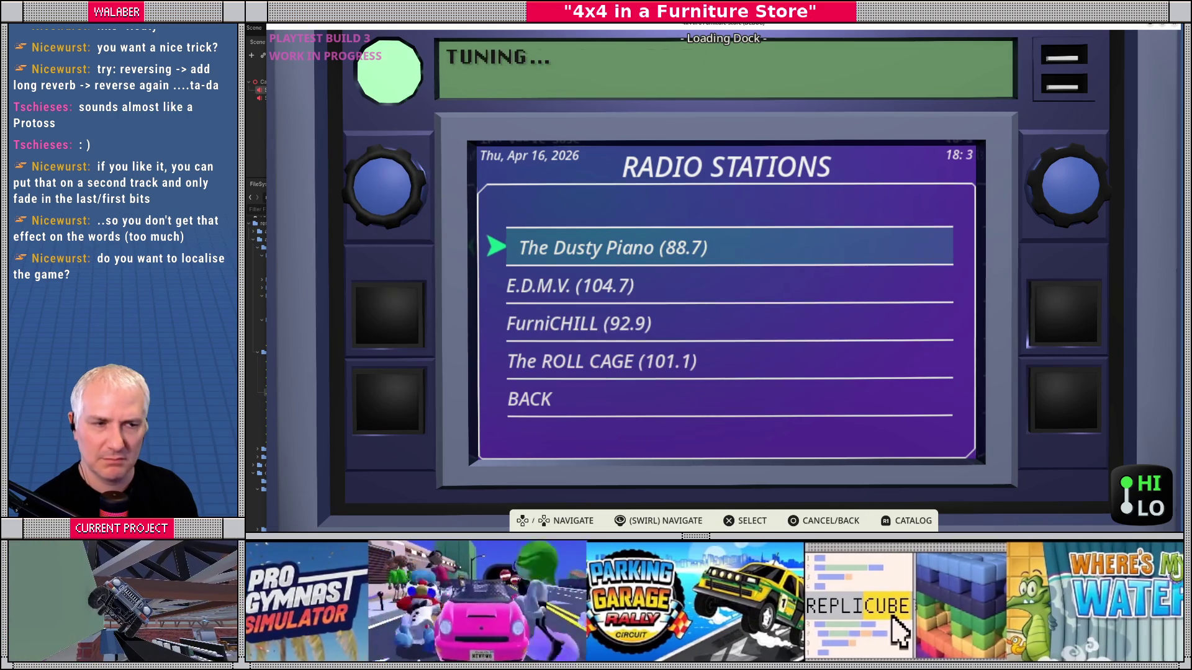
{"action": "key", "text": "Down"}
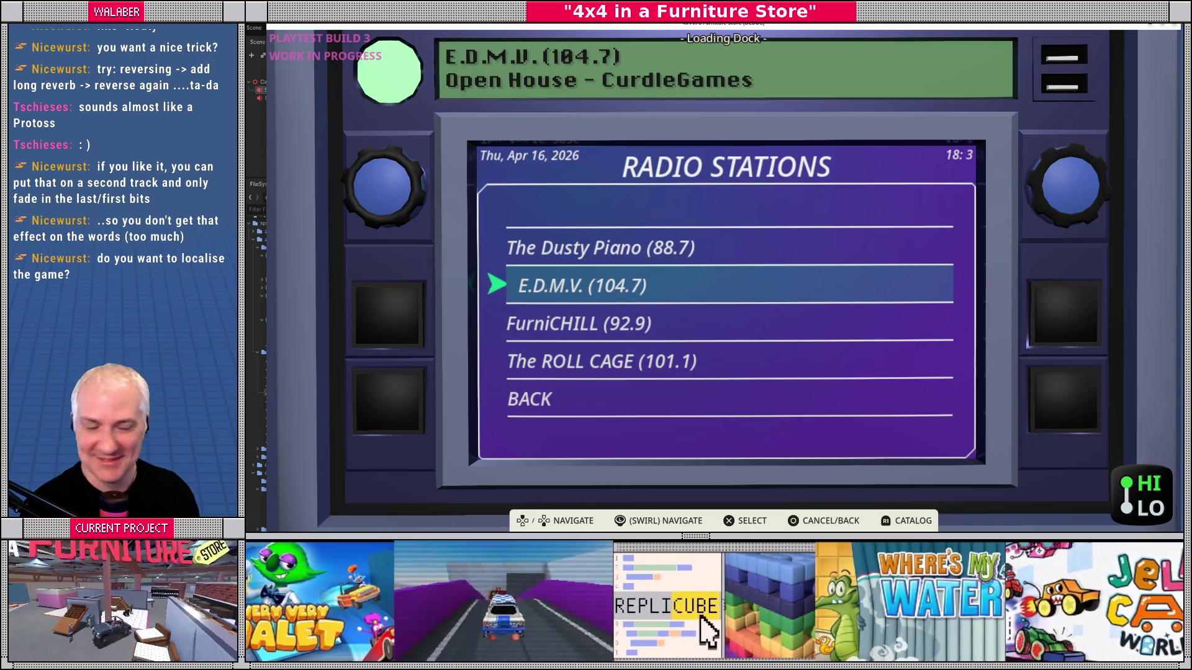
{"action": "key", "text": "Down"}
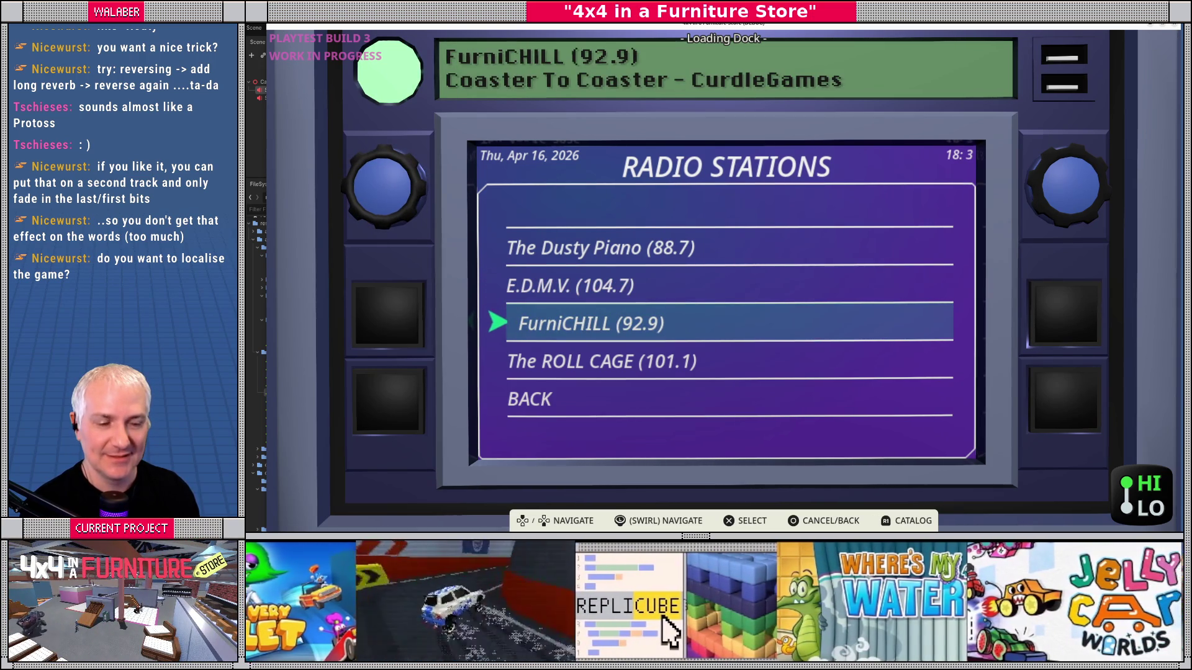
{"action": "key", "text": "Down"}
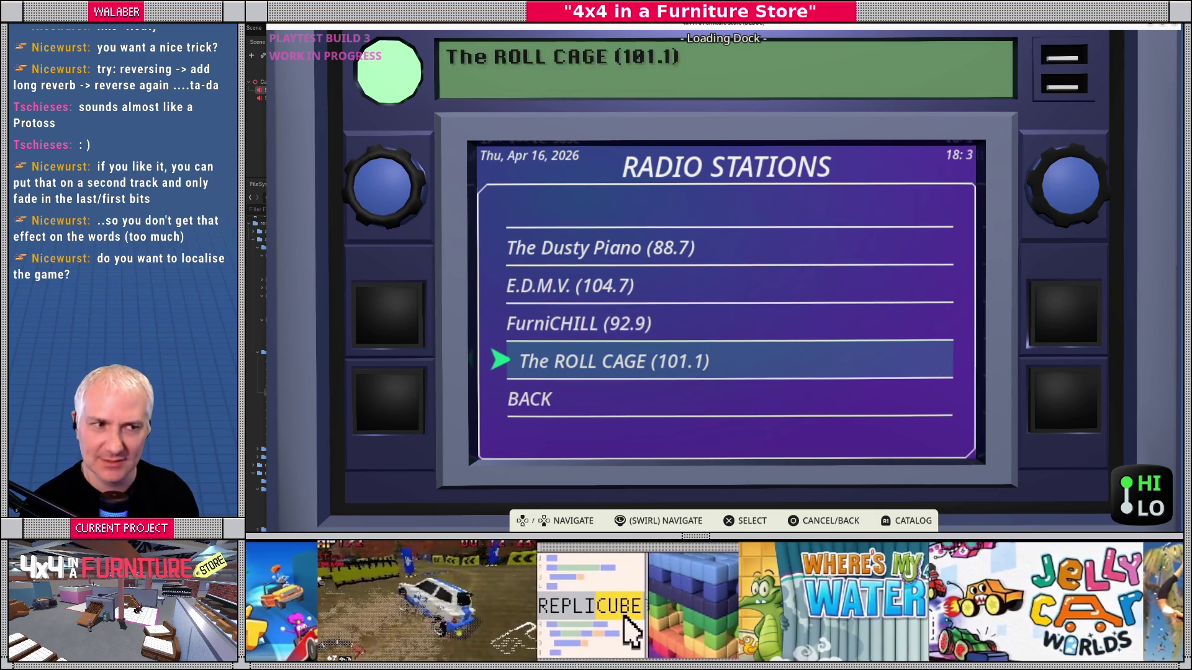
{"action": "key", "text": "Up"}
{"action": "key", "text": "Up"}
{"action": "key", "text": "Up"}
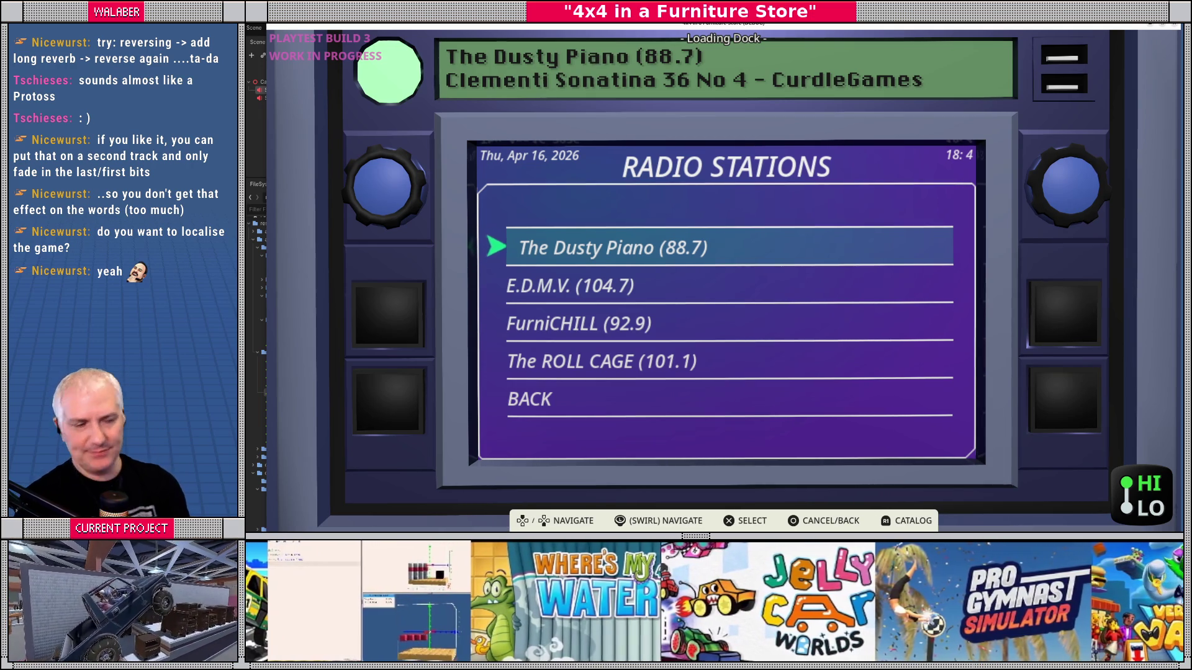
Step: Close the radio menu and drive the jeep to the Restaurant area on The Dusty Piano
{"action": "key", "text": "Escape"}
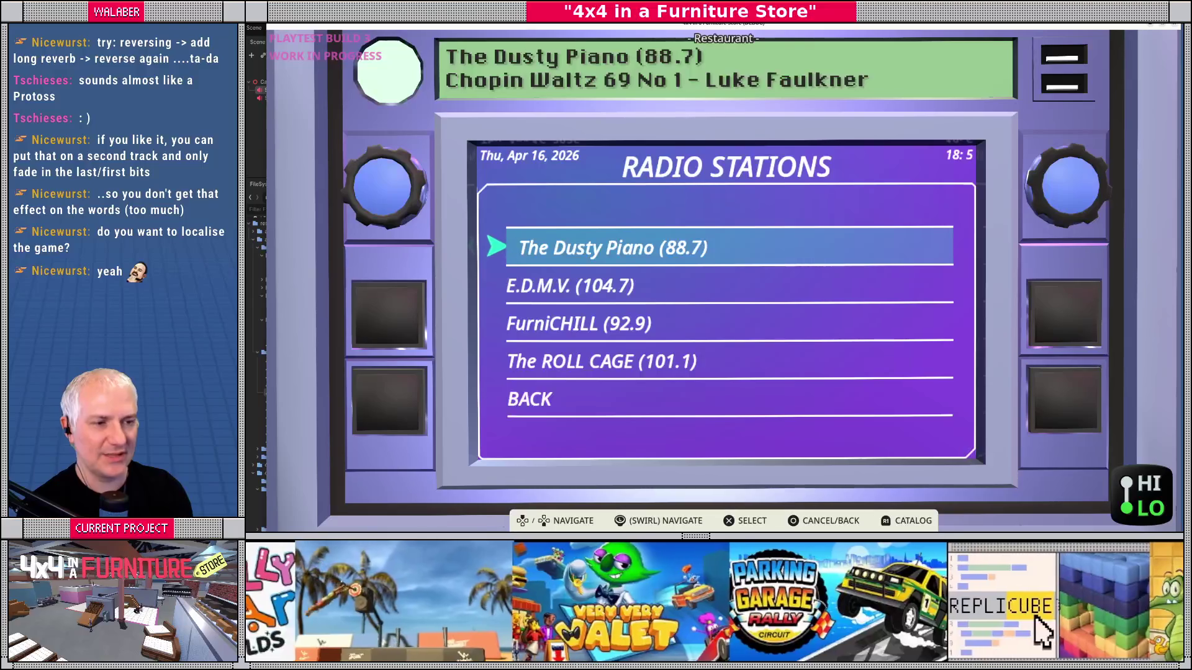
Step: Tune to FurniCHILL (92.9), close the radio, drive on and dismiss the cutscene dialogue
{"action": "key", "text": "Down"}
{"action": "key", "text": "Down"}
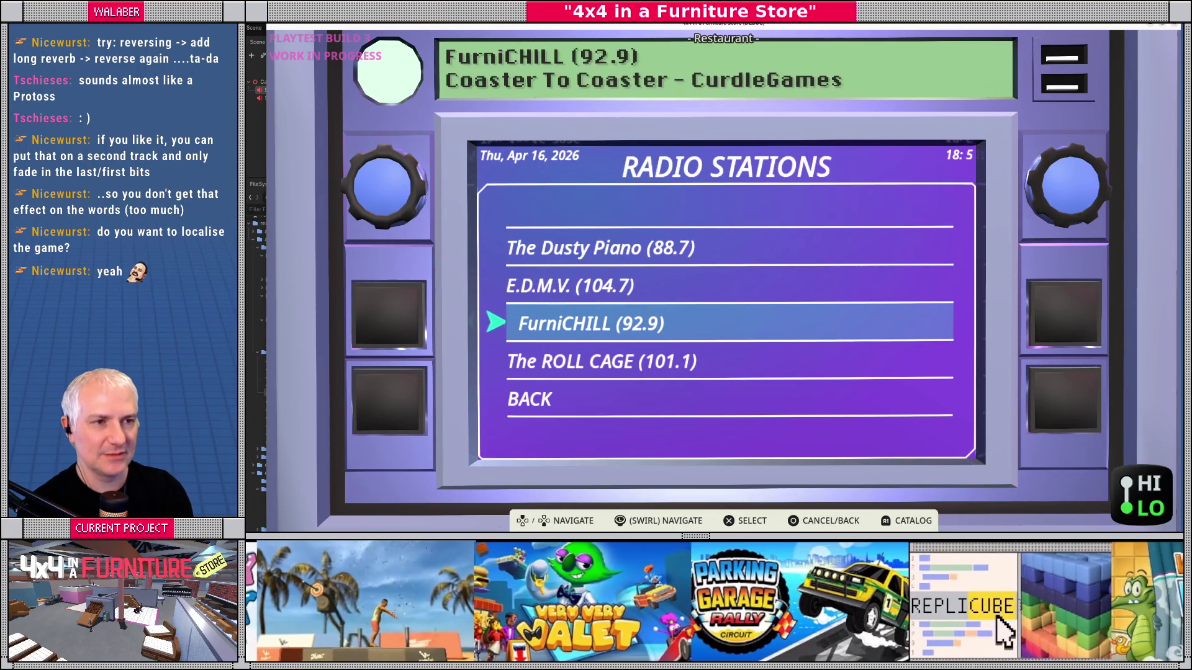
{"action": "key", "text": "Escape"}
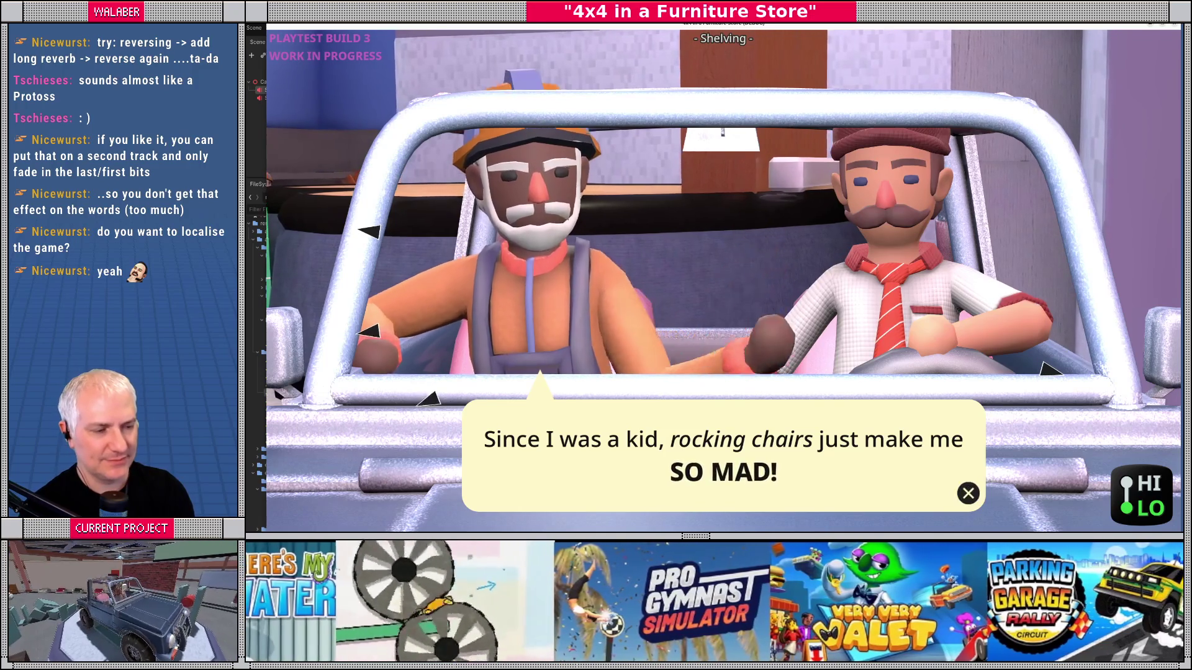
{"action": "key", "text": "Return"}
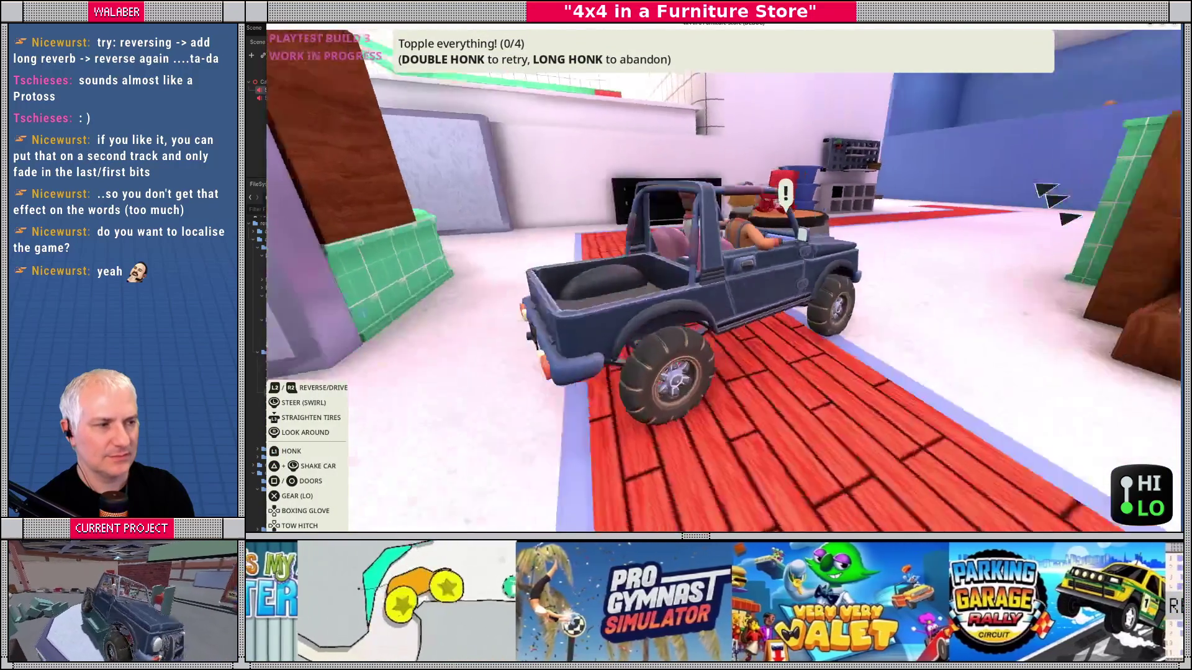